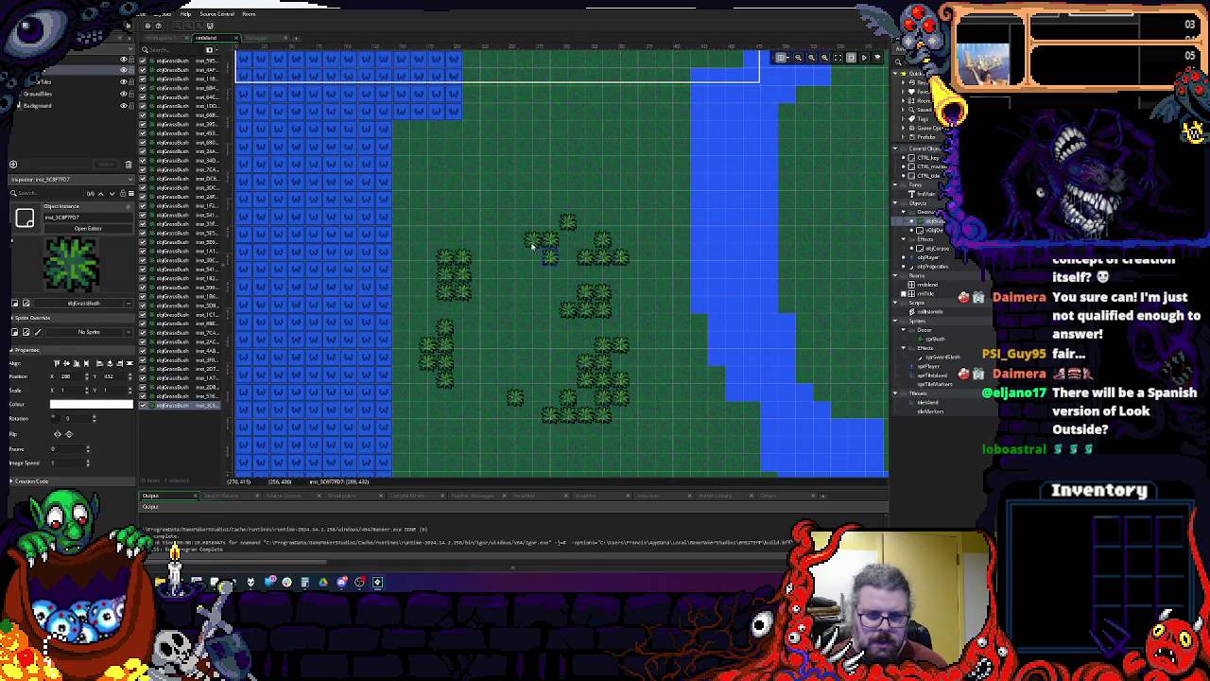
Step: Paint several more objGrassBush instances into the middle of the island, then return to Workspace 1
{"action": "left_click", "coordinate": [619, 204]}
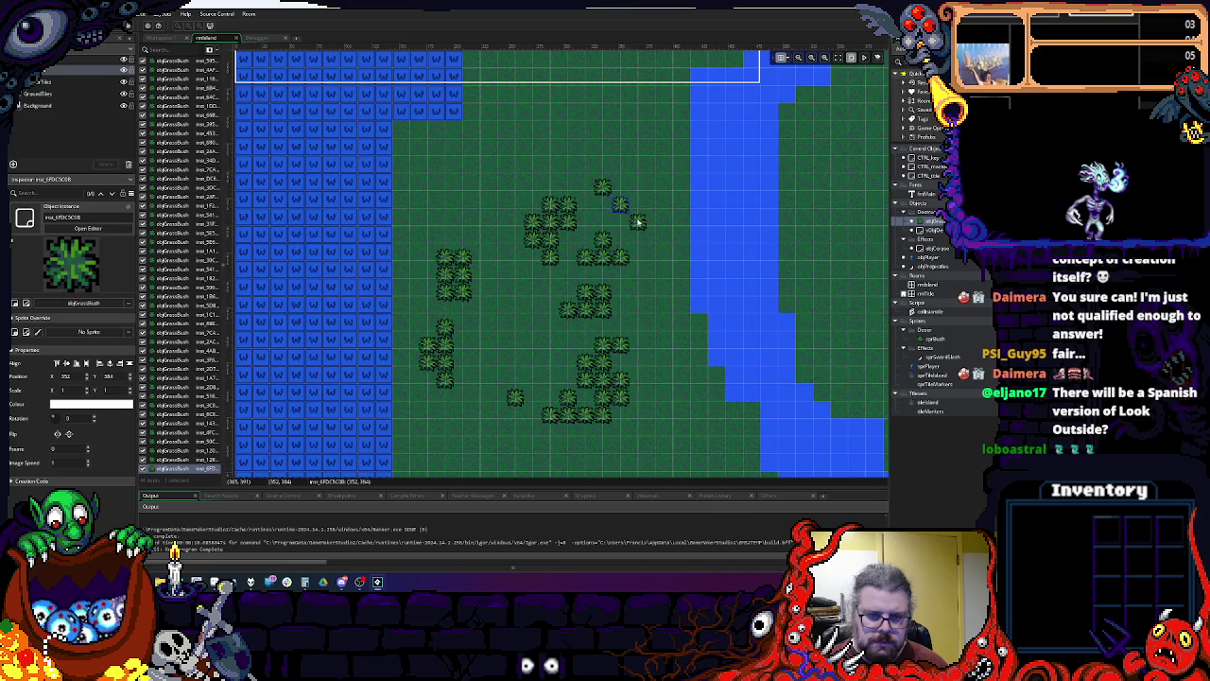
{"action": "left_click", "coordinate": [654, 362]}
{"action": "left_click", "coordinate": [672, 397]}
{"action": "left_click", "coordinate": [672, 432]}
{"action": "mouse_move", "coordinate": [648, 413]}
{"action": "left_mouse_down"}
{"action": "mouse_move", "coordinate": [620, 451]}
{"action": "mouse_move", "coordinate": [652, 442]}
{"action": "mouse_move", "coordinate": [637, 450]}
{"action": "left_mouse_up"}
{"action": "scroll", "coordinate": [524, 402], "scroll_direction": "down", "scroll_amount": 3}
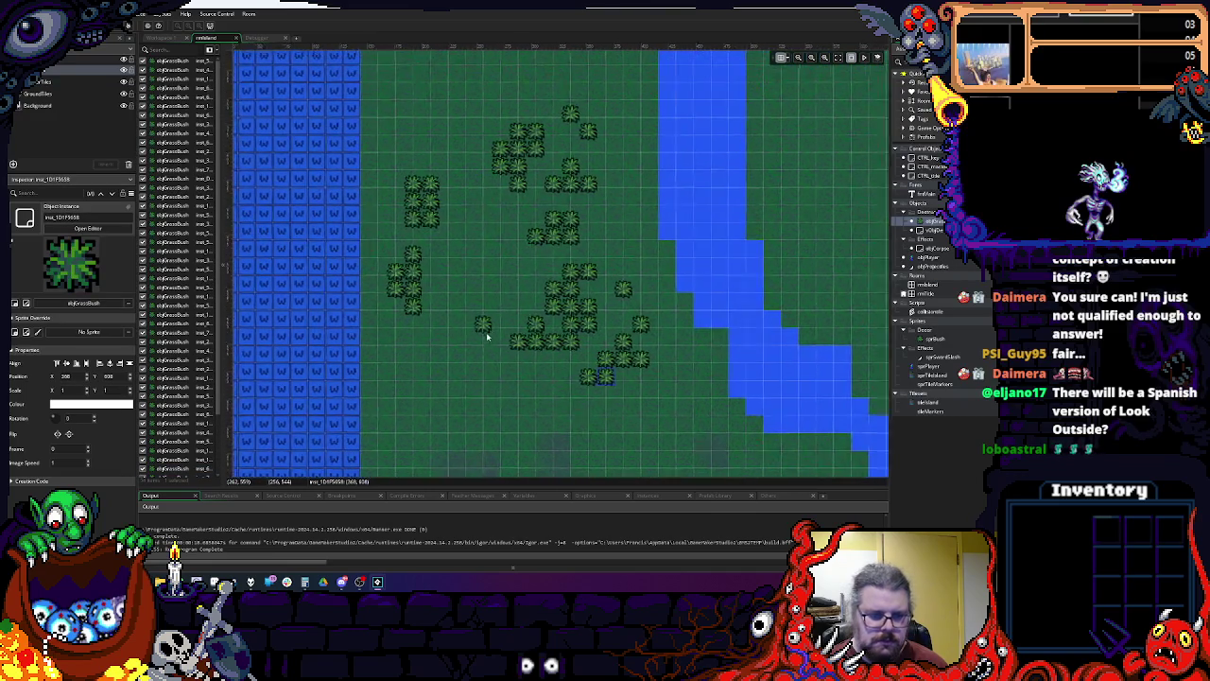
{"action": "left_click", "coordinate": [162, 37]}
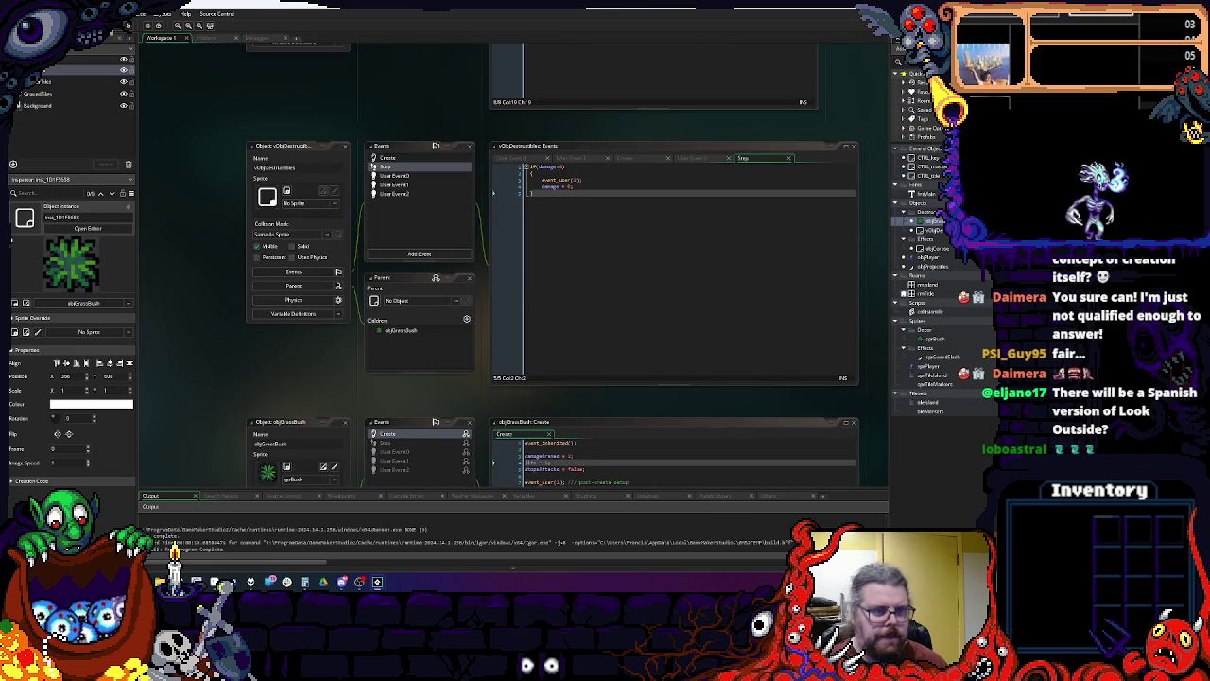
Step: Review objDestructibles' Create and Step code, then create a new script asset, Script2
{"action": "left_click", "coordinate": [382, 159]}
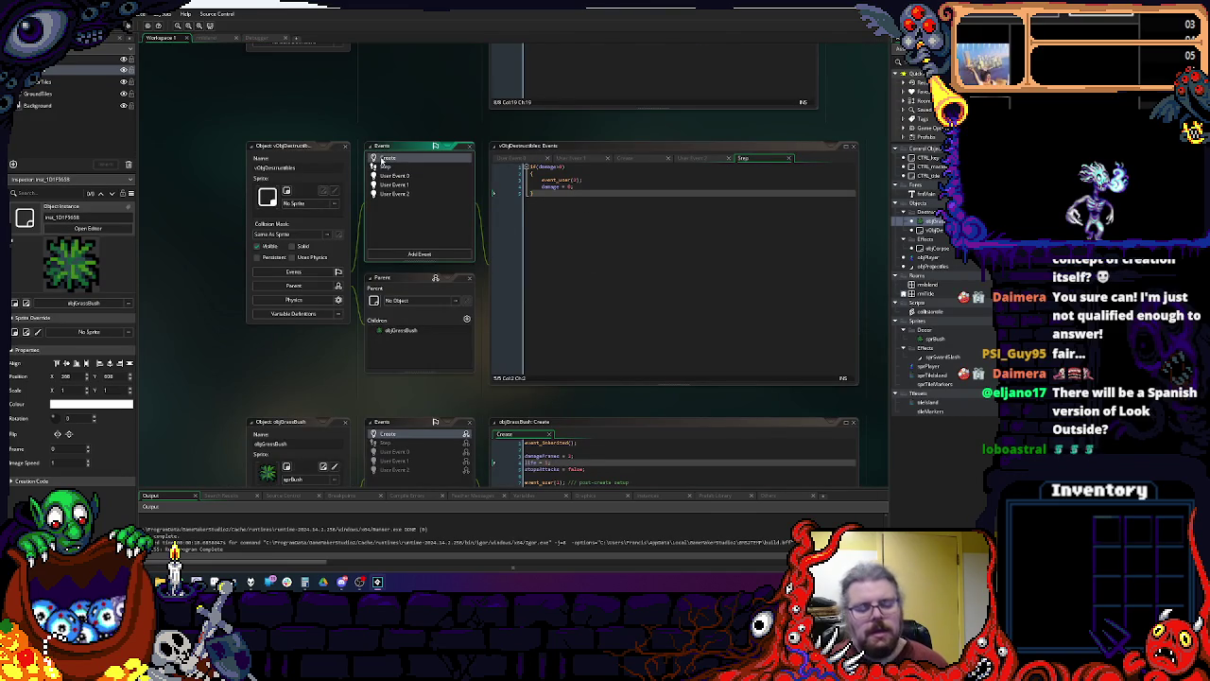
{"action": "left_click", "coordinate": [388, 167]}
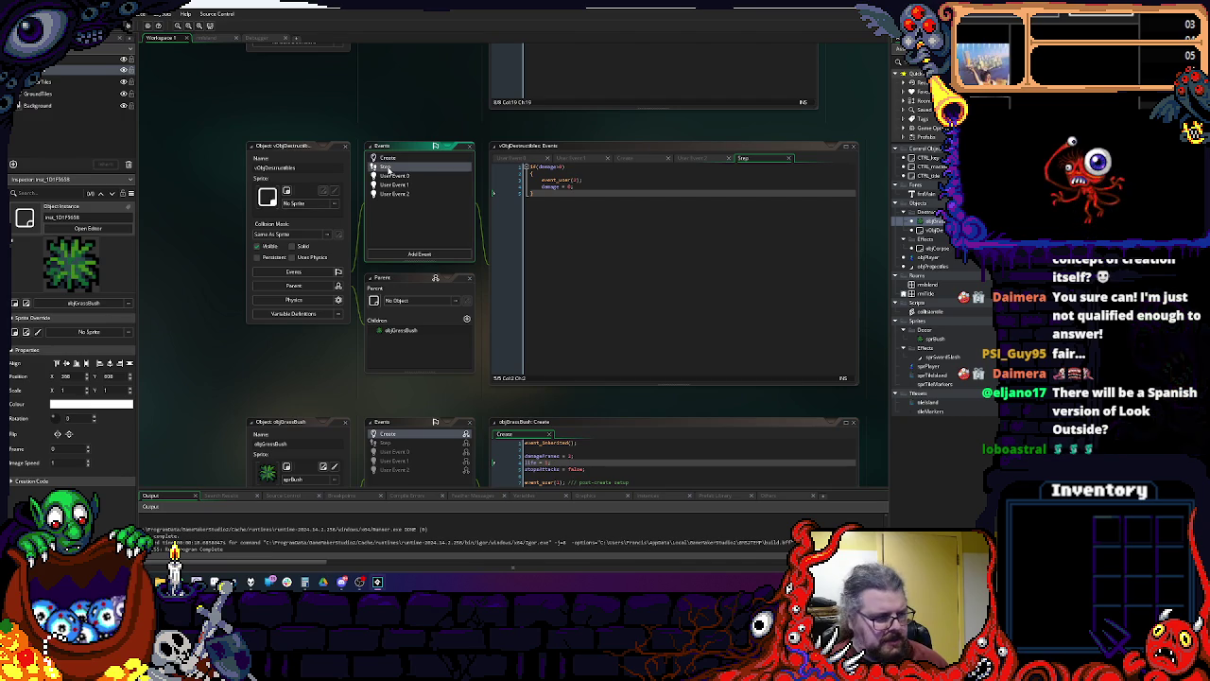
{"action": "left_click", "coordinate": [417, 158]}
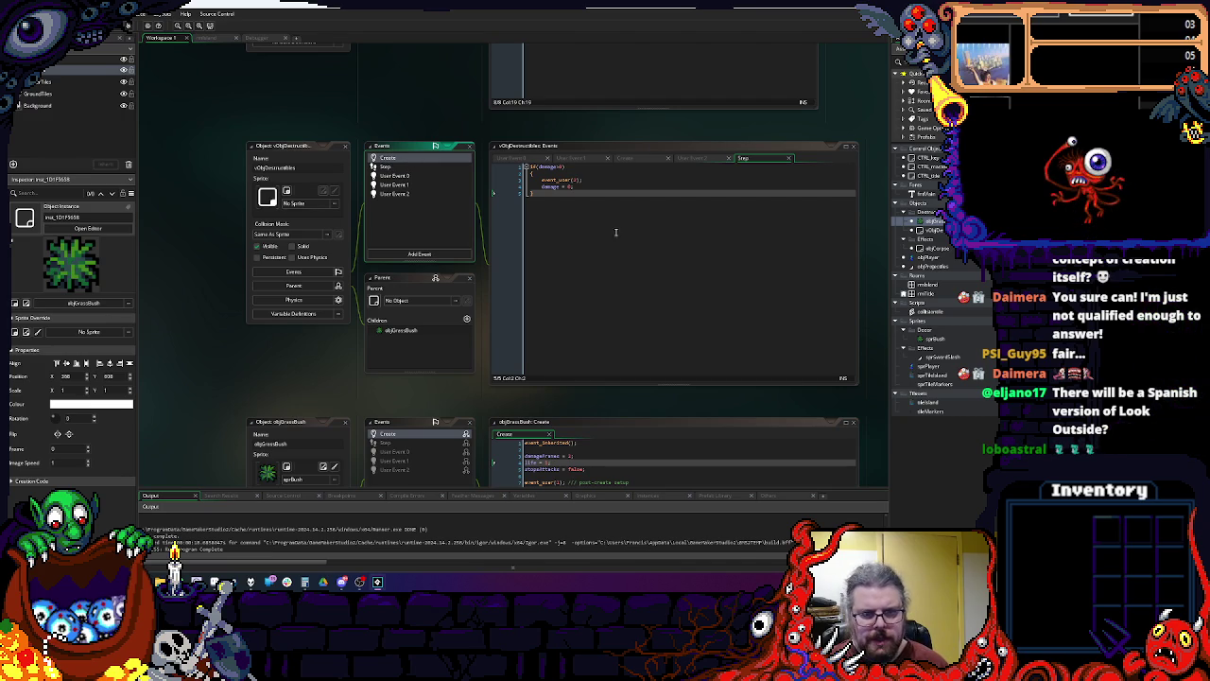
{"action": "left_click", "coordinate": [572, 222]}
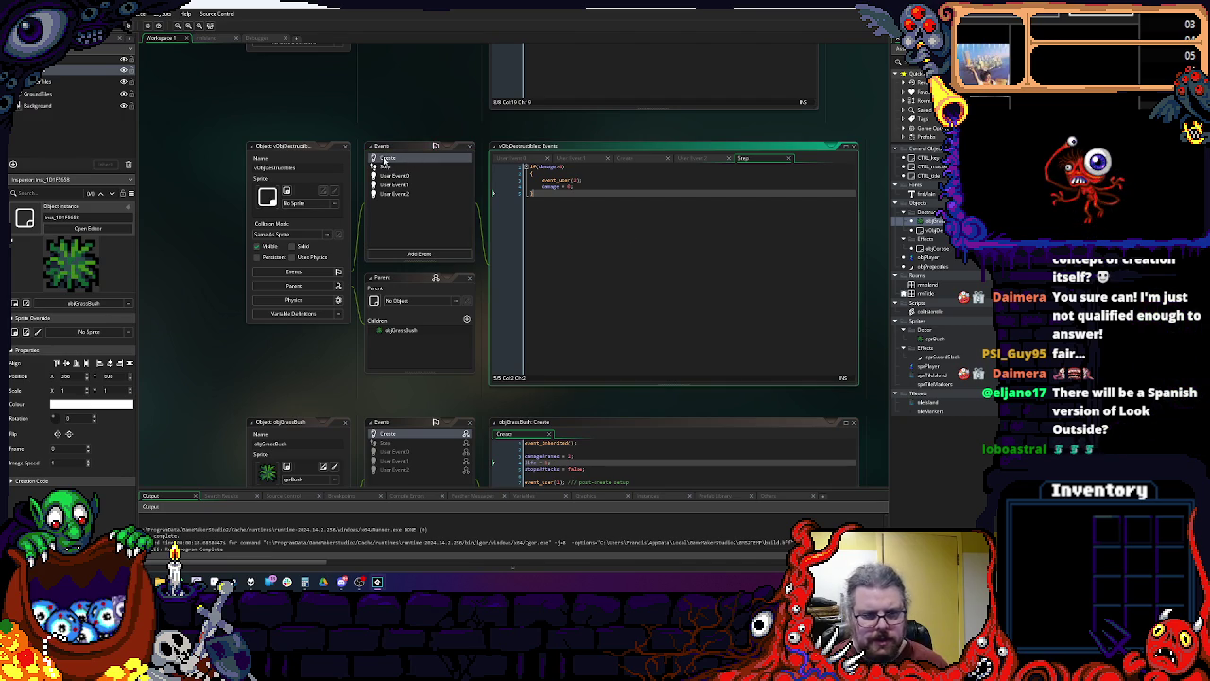
{"action": "left_click", "coordinate": [940, 324]}
{"action": "key", "text": "alt+c"}
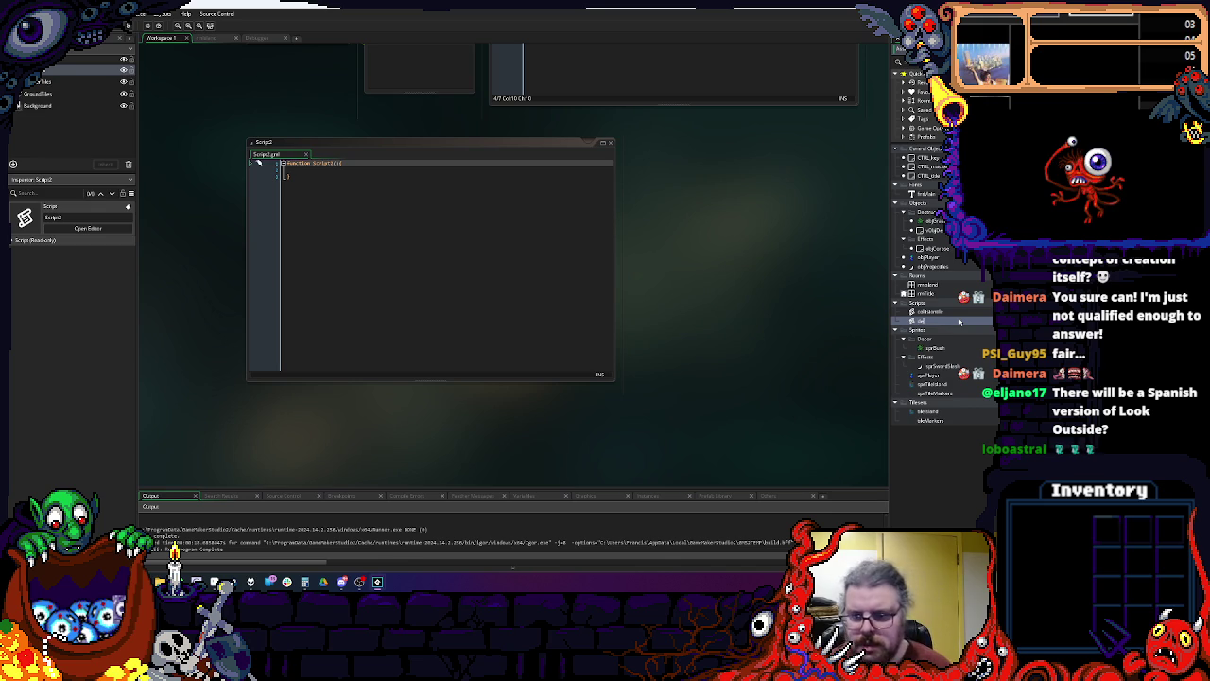
Step: Rename the script to dry and open a blank line inside its function body
{"action": "type", "text": "dry"}
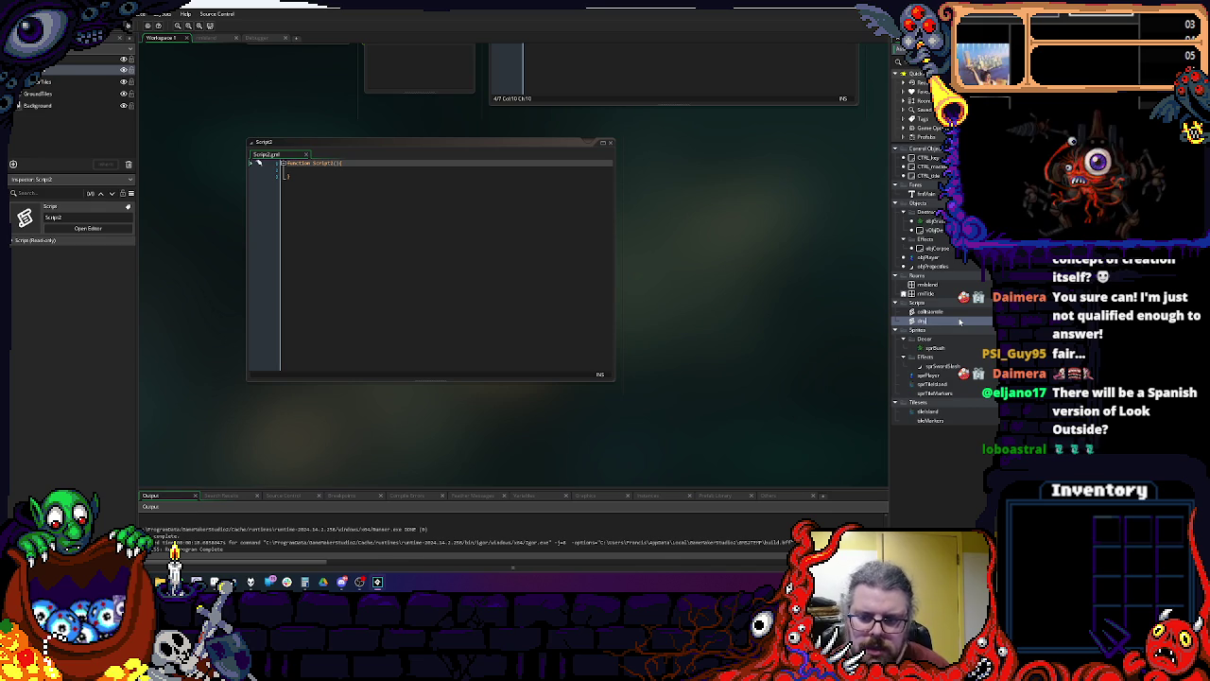
{"action": "key", "text": "Return"}
{"action": "left_click", "coordinate": [480, 236]}
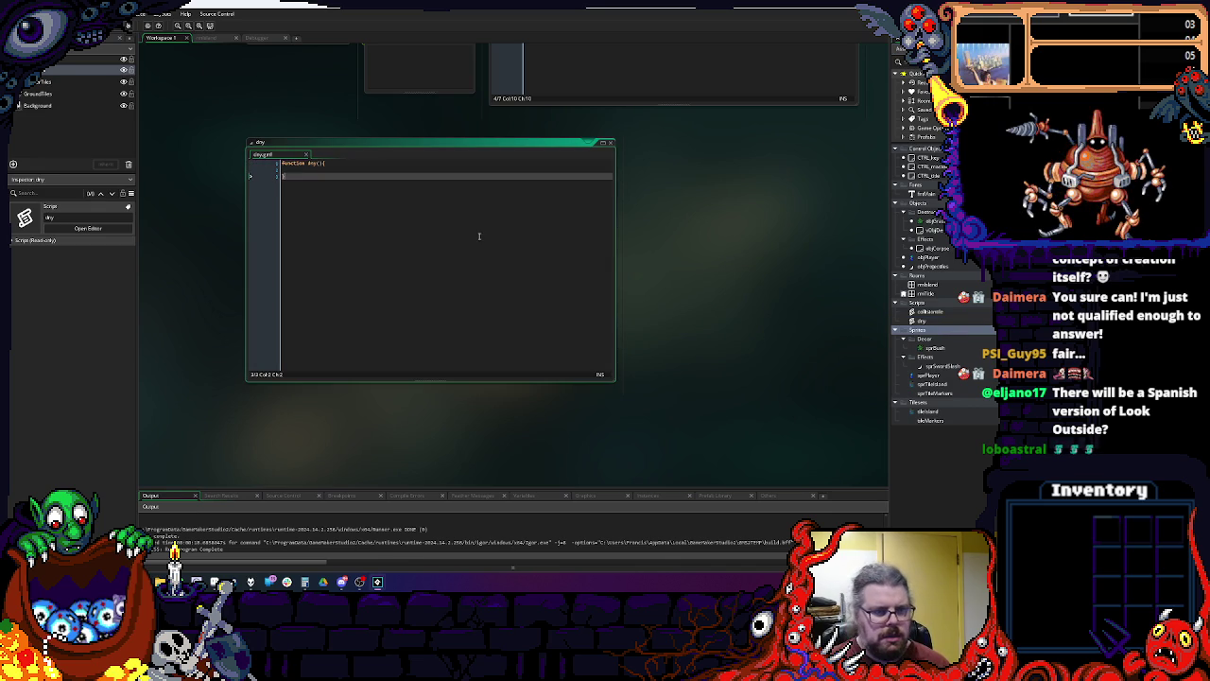
{"action": "left_click", "coordinate": [333, 163]}
{"action": "key", "text": "Return"}
{"action": "key", "text": "Down"}
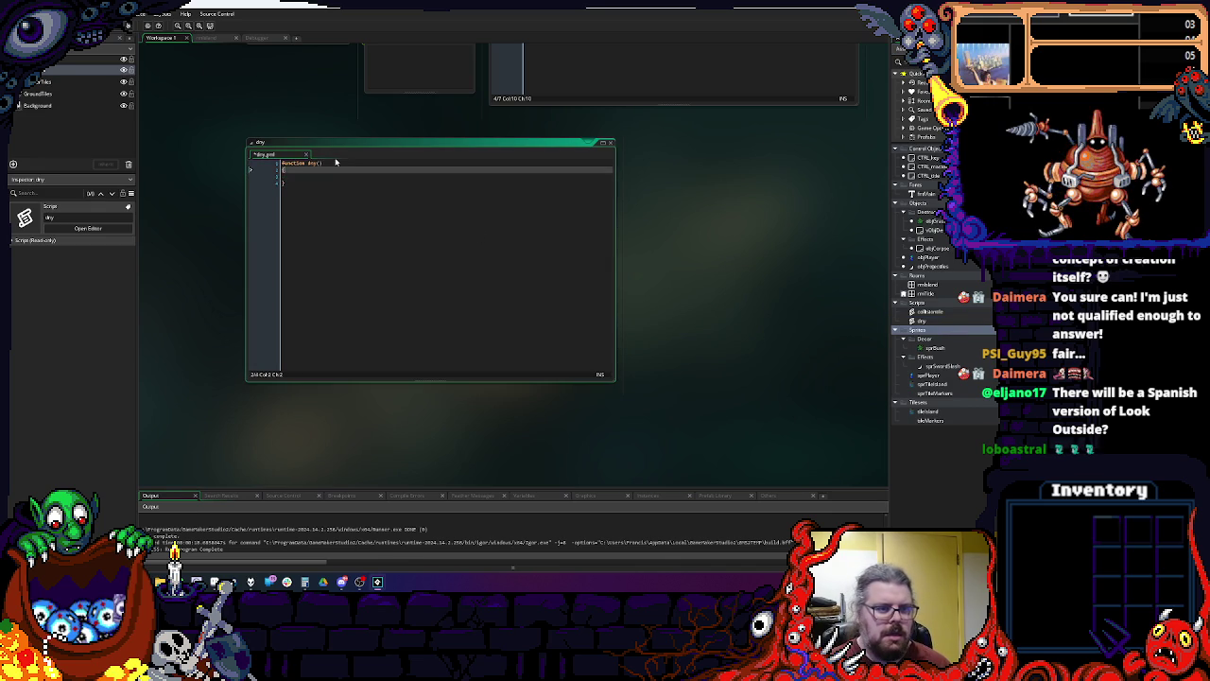
Step: Write the depth assignment depth = -y; in the dry function body
{"action": "type", "text": "d"}
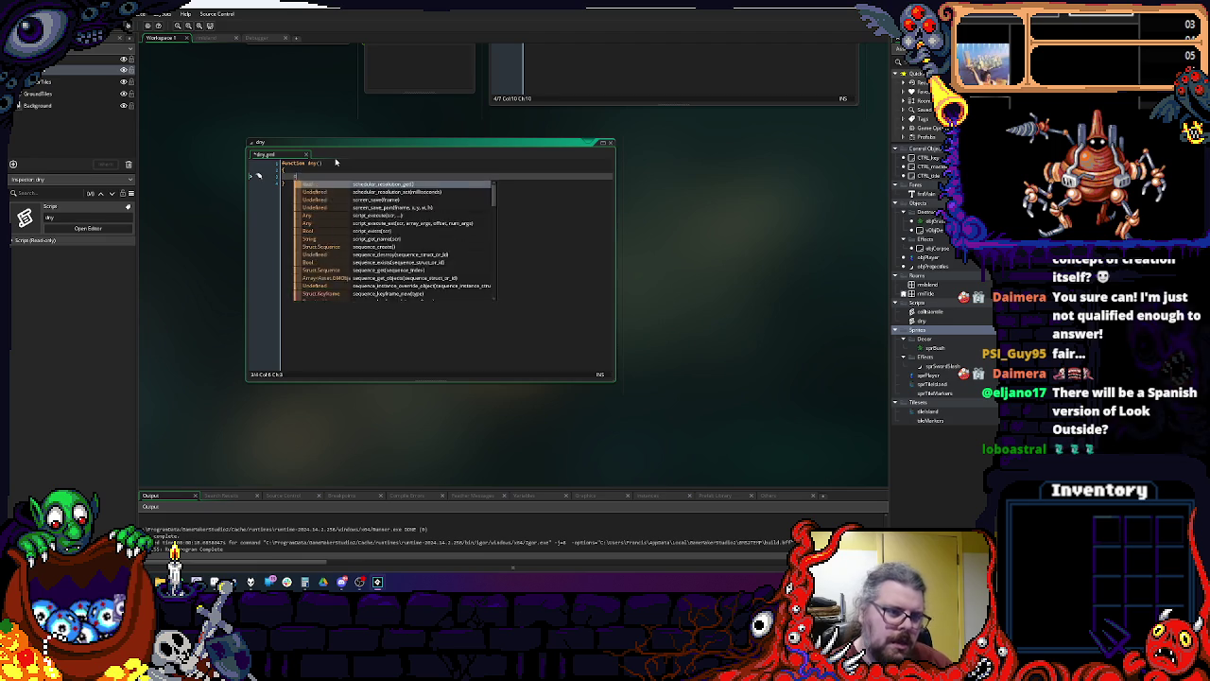
{"action": "type", "text": "epth = "}
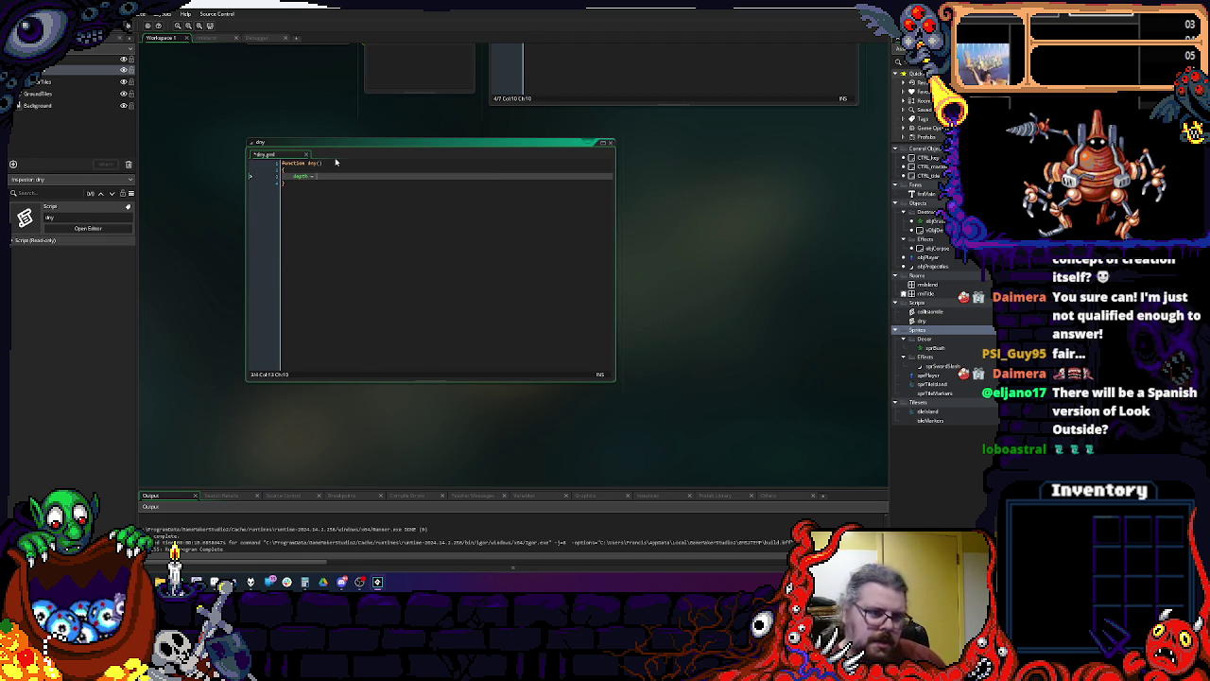
{"action": "type", "text": "-y"}
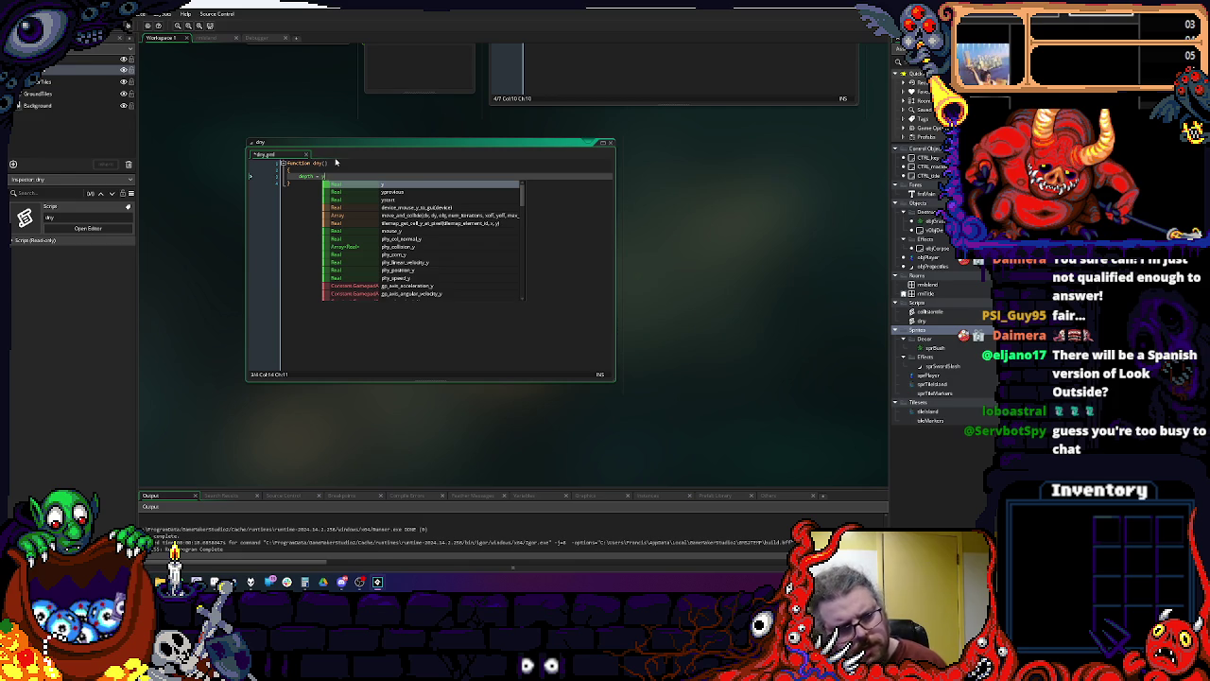
{"action": "type", "text": ";"}
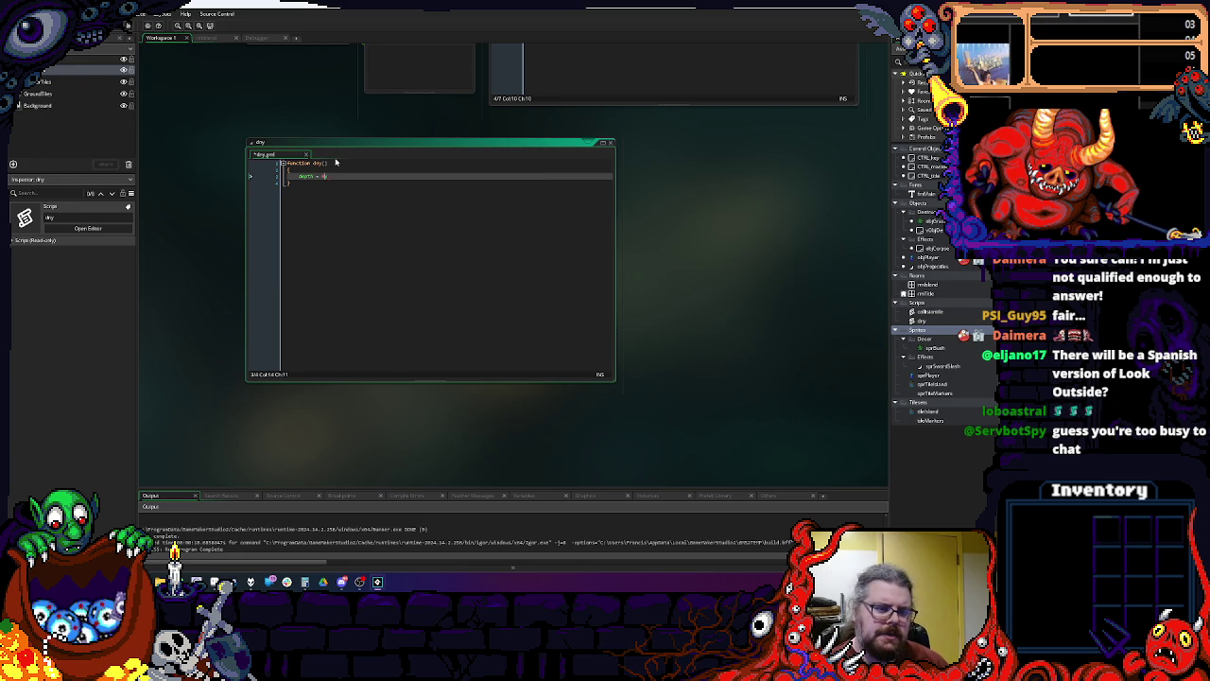
{"action": "type", "text": "y;"}
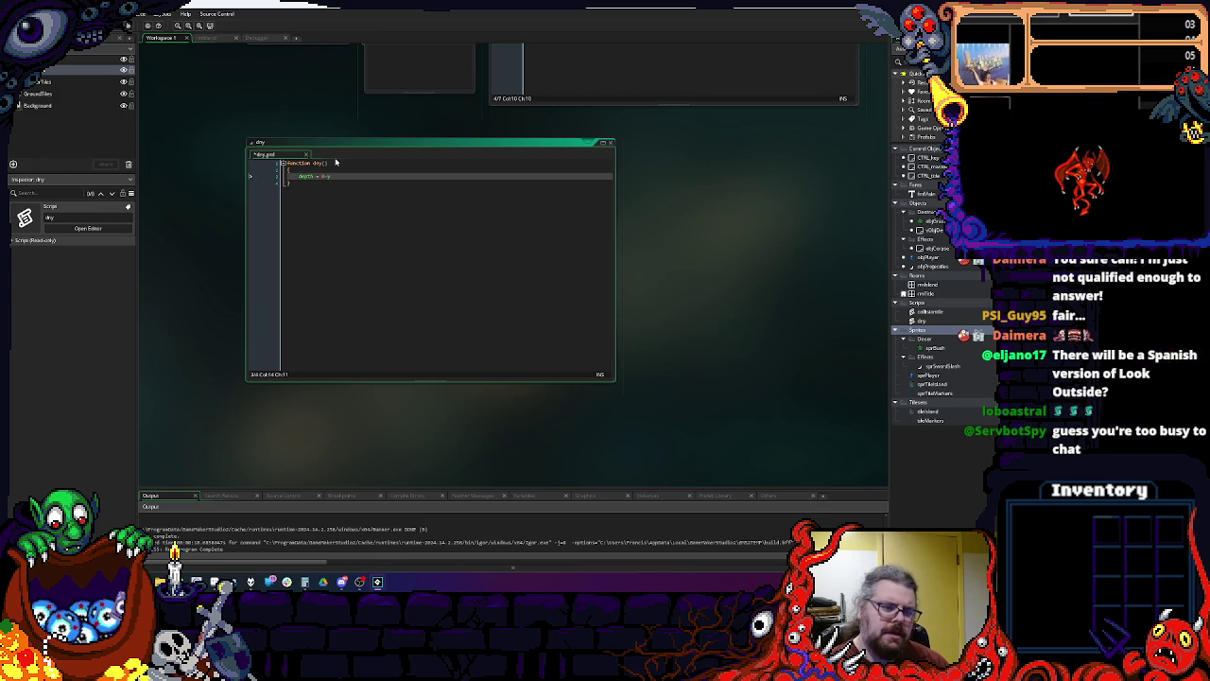
{"action": "type", "text": "y;"}
{"action": "type", "text": "/"}
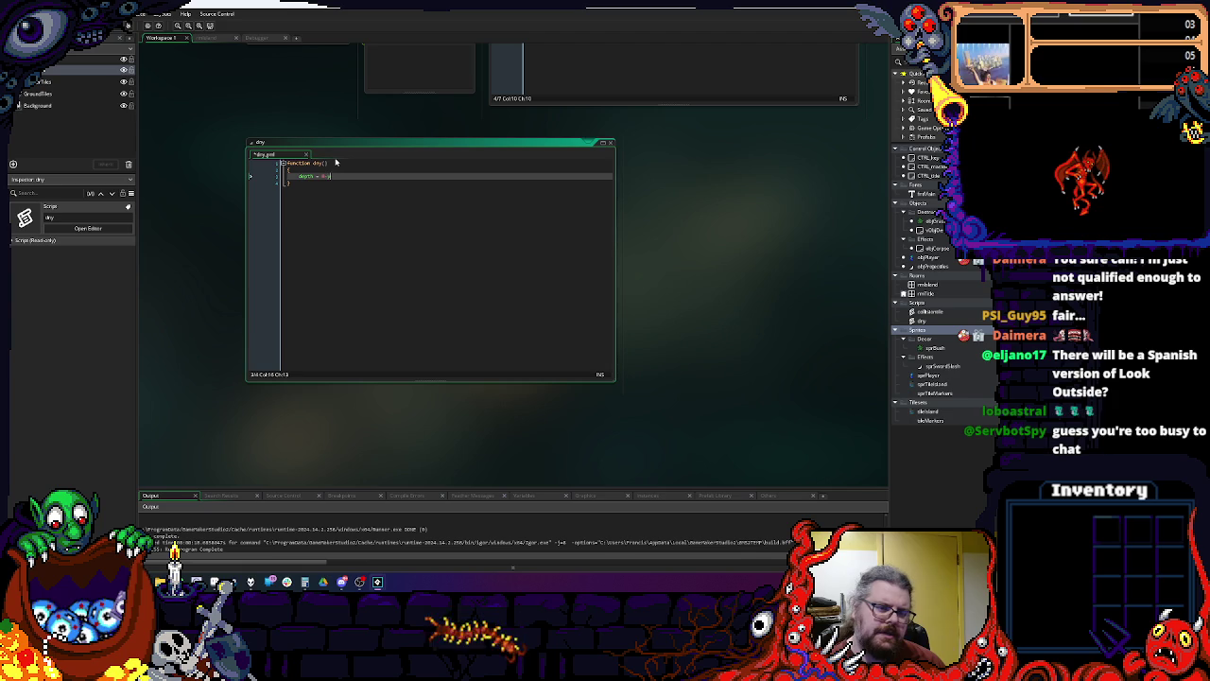
{"action": "type", "text": "1000"}
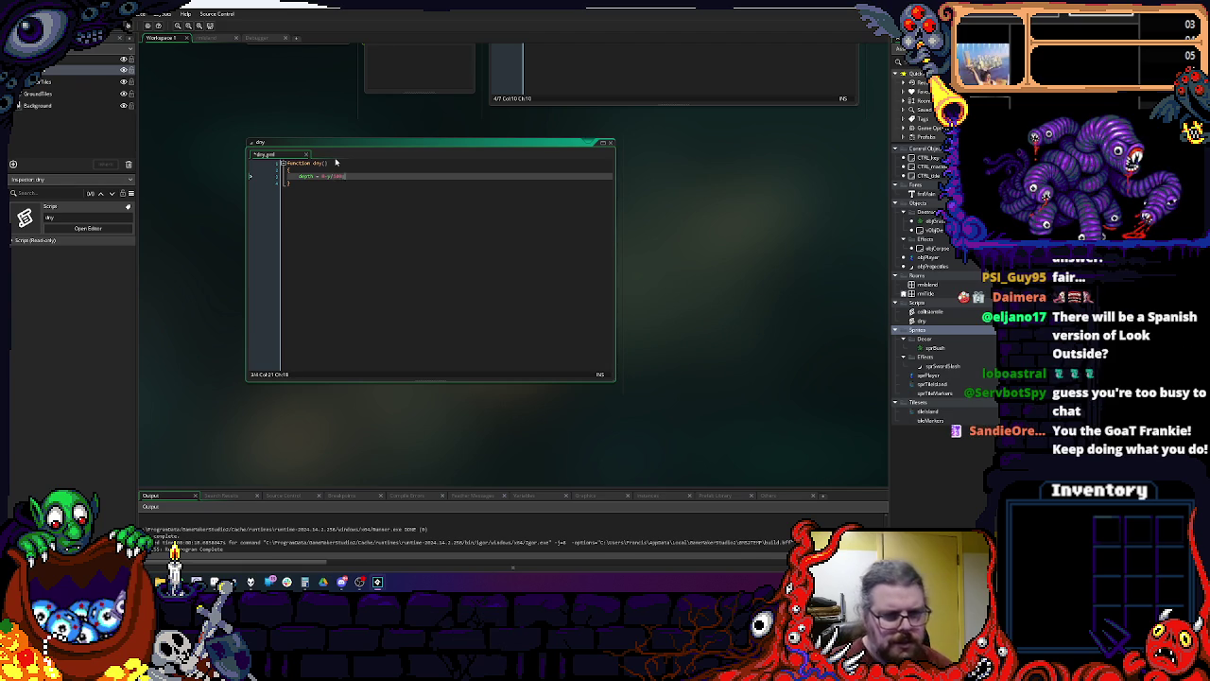
{"action": "double_click", "coordinate": [303, 177]}
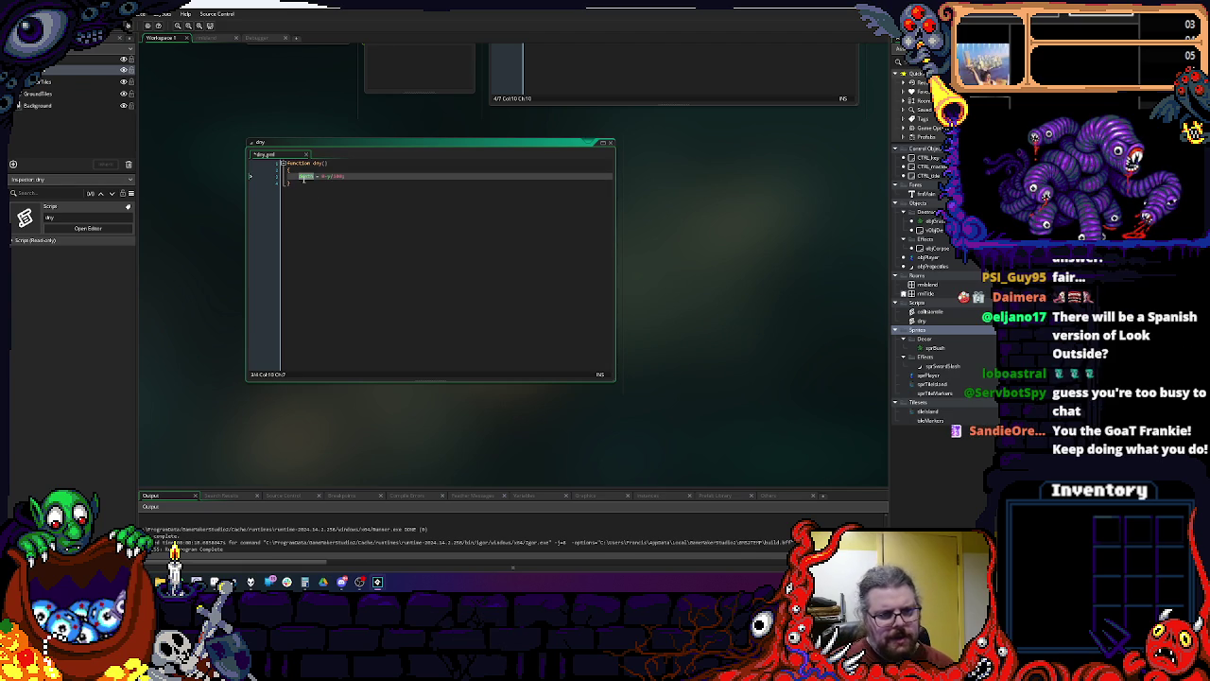
{"action": "left_click", "coordinate": [206, 38]}
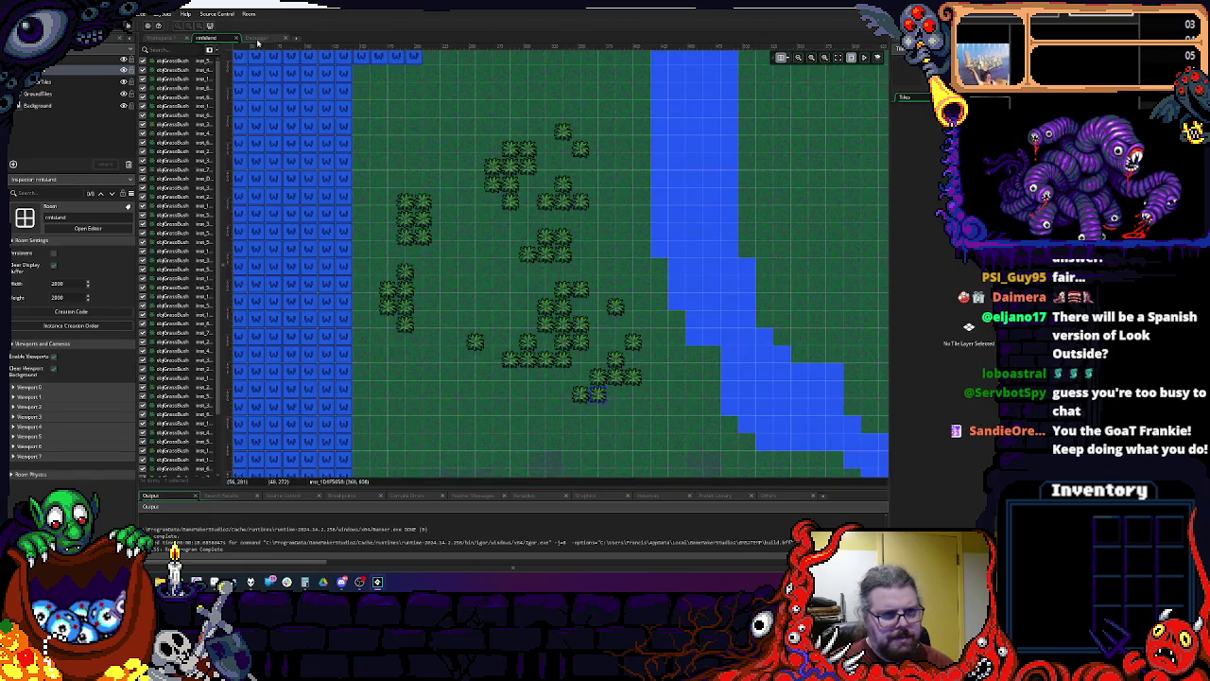
Step: Read the Depth values of the MarkerTiles, GroundTiles and Instances layers in rmIsland
{"action": "mouse_move", "coordinate": [70, 171]}
{"action": "left_mouse_down"}
{"action": "mouse_move", "coordinate": [70, 196]}
{"action": "mouse_move", "coordinate": [69, 183]}
{"action": "left_mouse_up"}
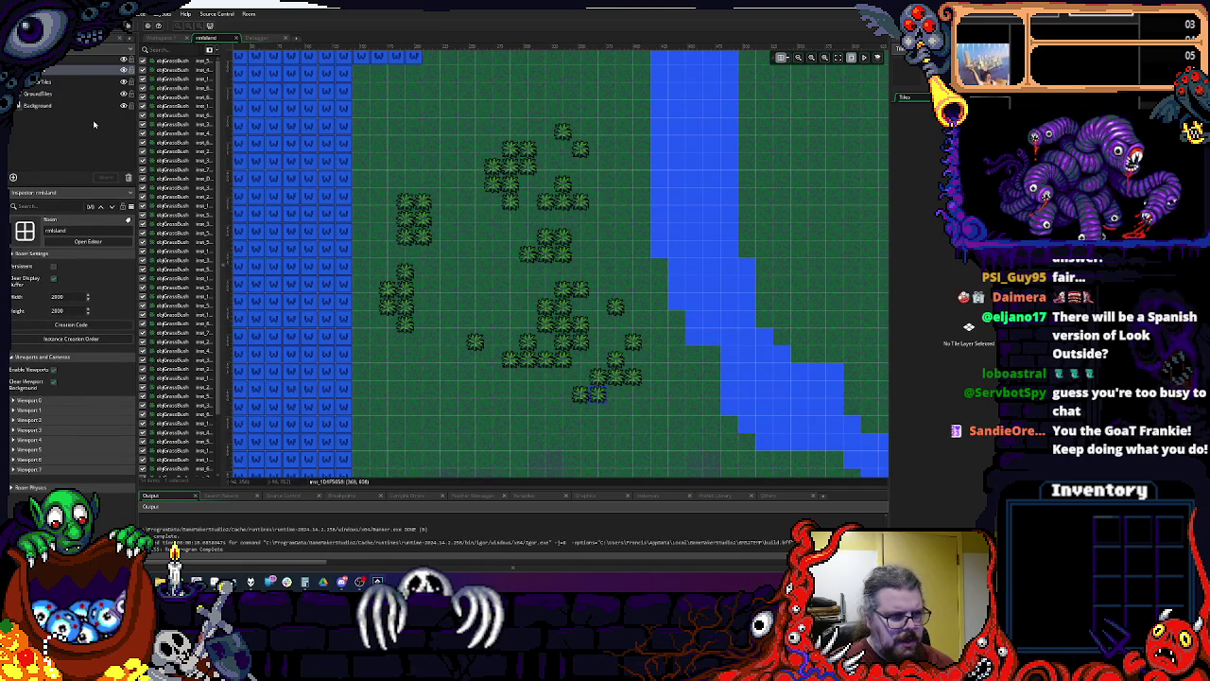
{"action": "left_click", "coordinate": [47, 81]}
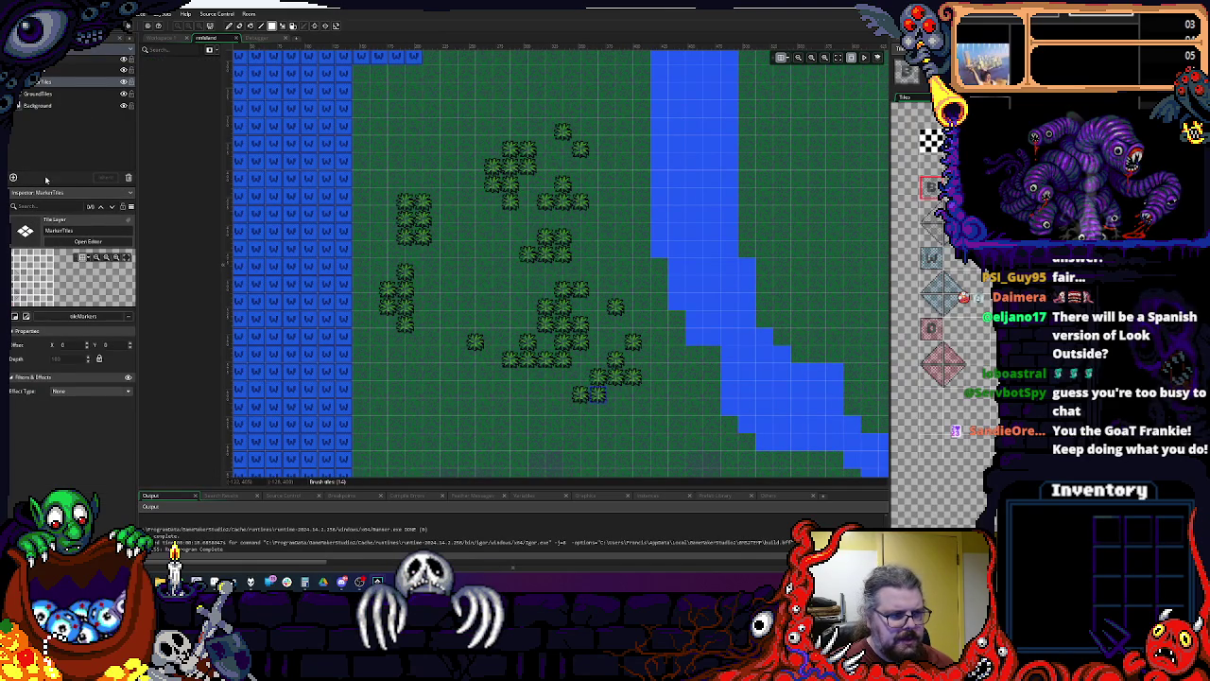
{"action": "left_click", "coordinate": [93, 364]}
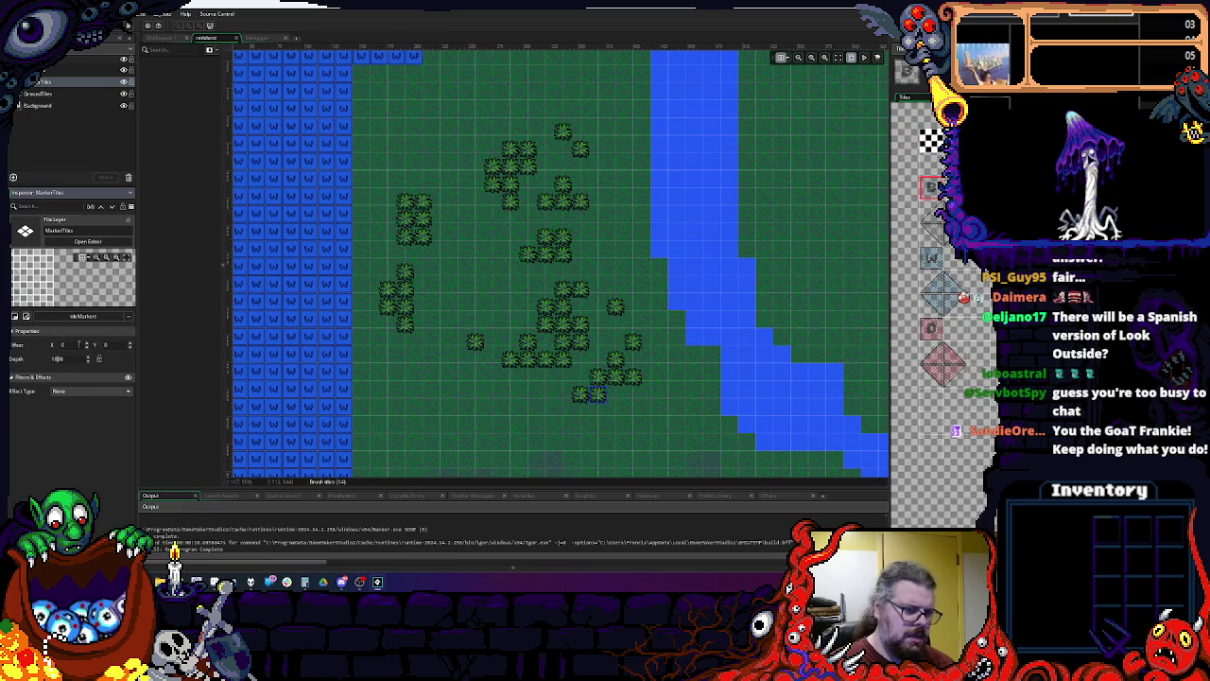
{"action": "left_click", "coordinate": [17, 128]}
{"action": "left_click", "coordinate": [52, 96]}
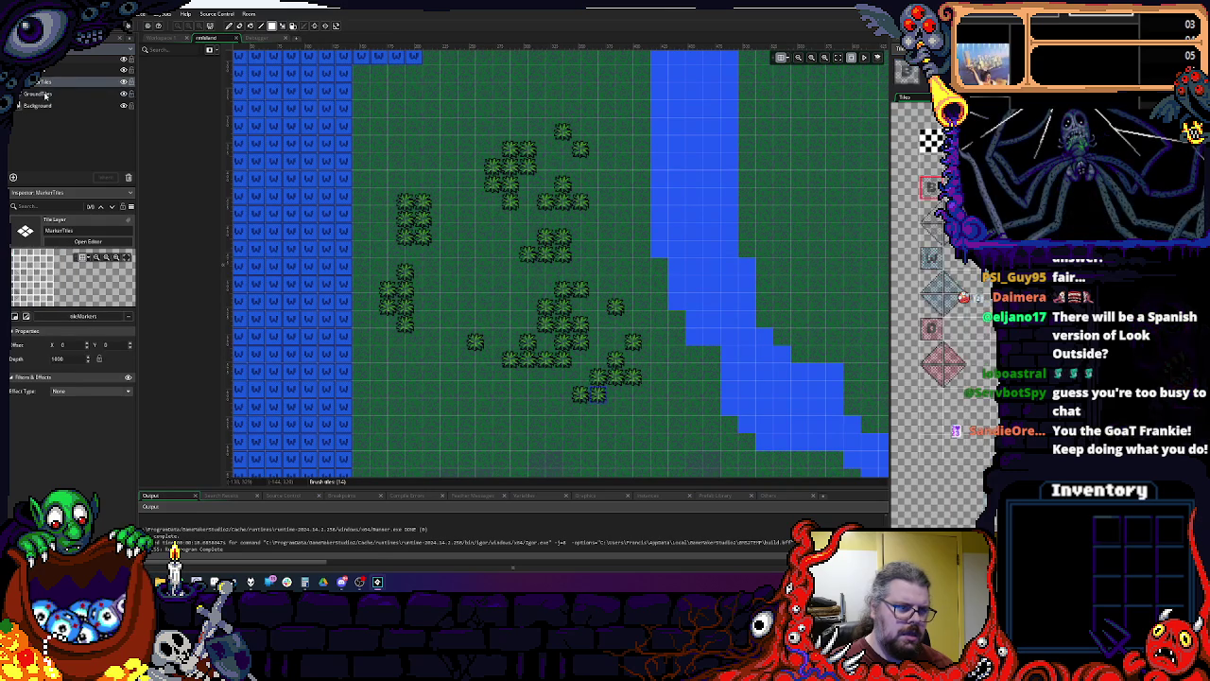
{"action": "left_click", "coordinate": [49, 83]}
{"action": "left_click", "coordinate": [52, 72]}
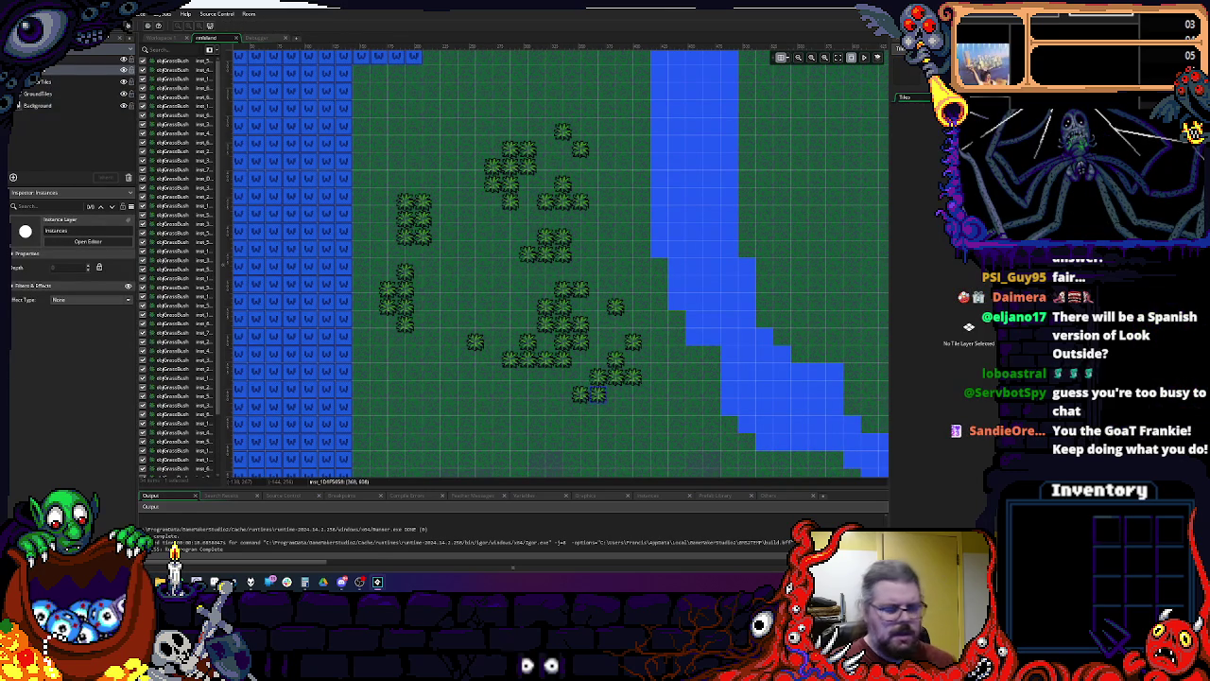
{"action": "left_click", "coordinate": [162, 38]}
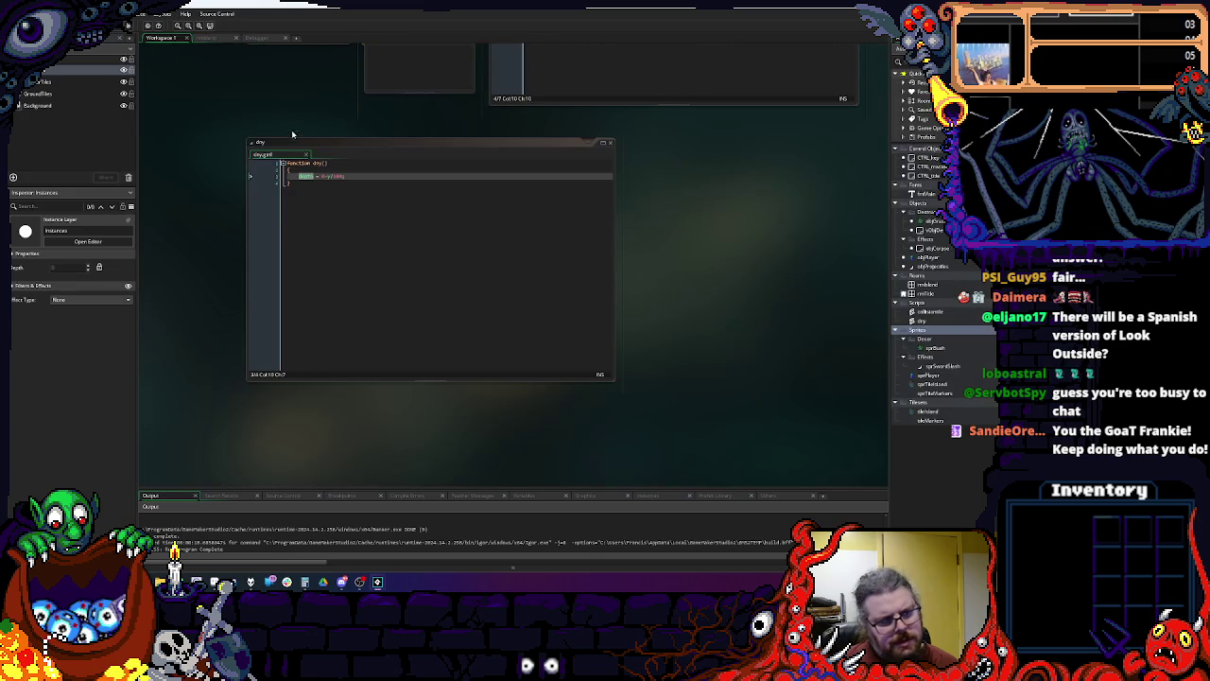
Step: Rework the dry depth line toward depth = 1000-y/100
{"action": "left_click", "coordinate": [322, 175]}
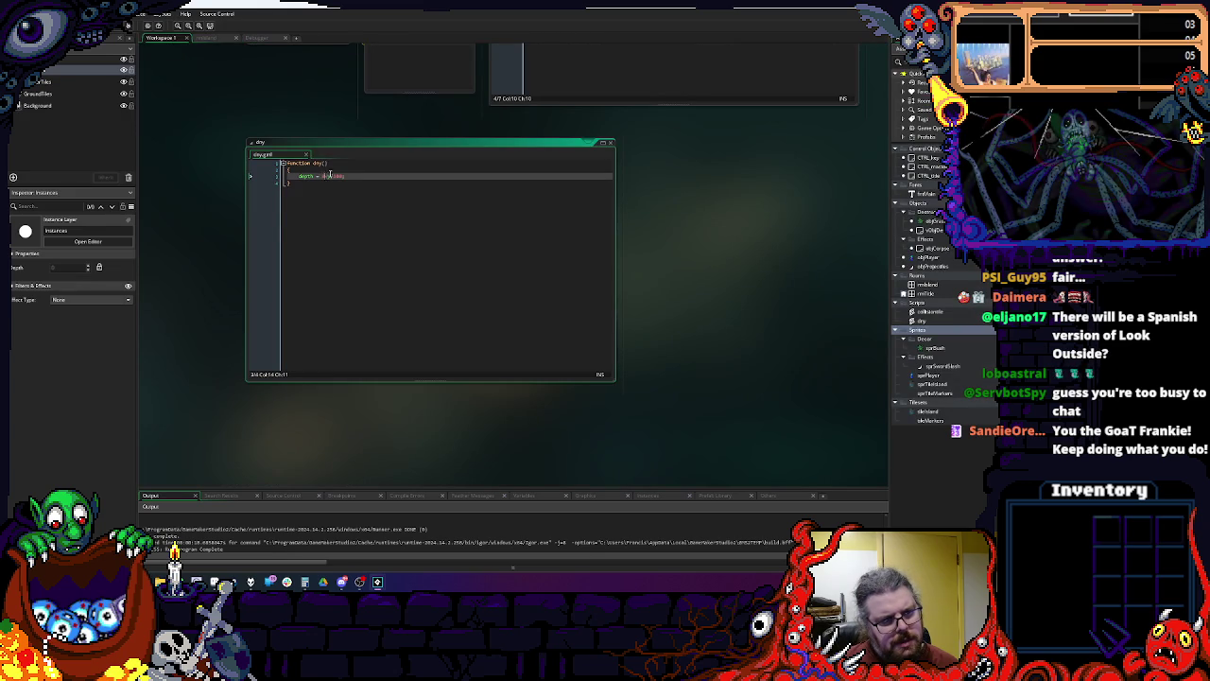
{"action": "left_click", "coordinate": [209, 38]}
{"action": "left_click", "coordinate": [162, 37]}
{"action": "left_click", "coordinate": [323, 176]}
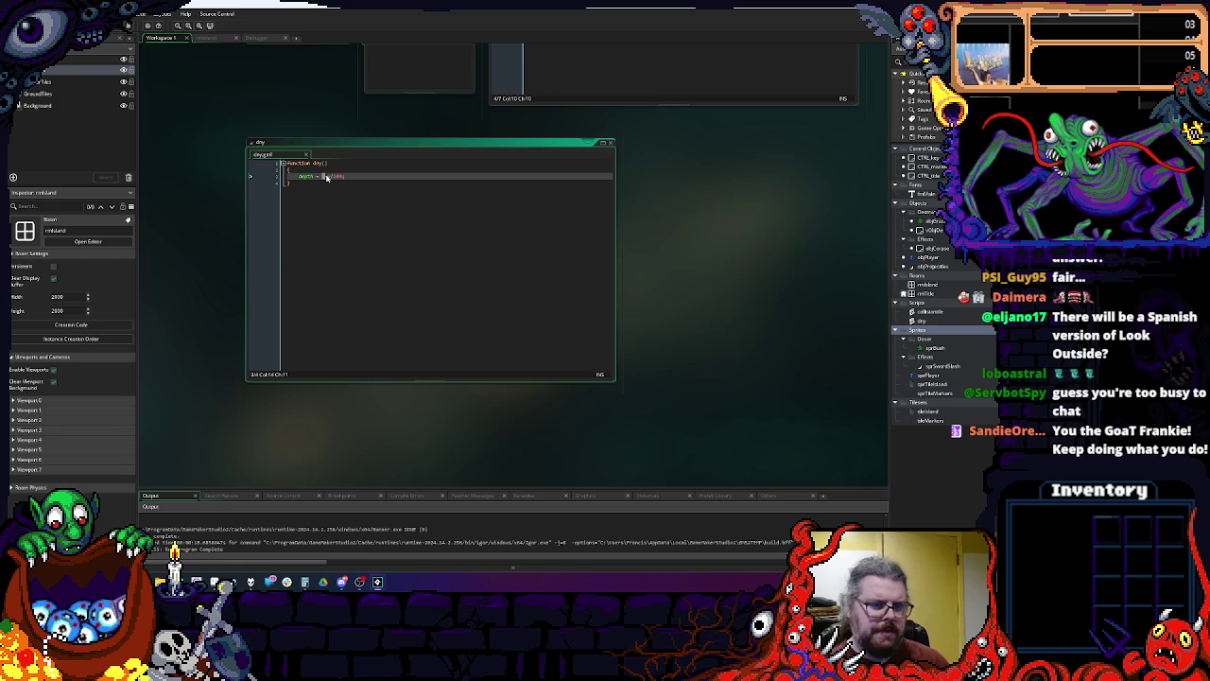
{"action": "type", "text": "-y/"}
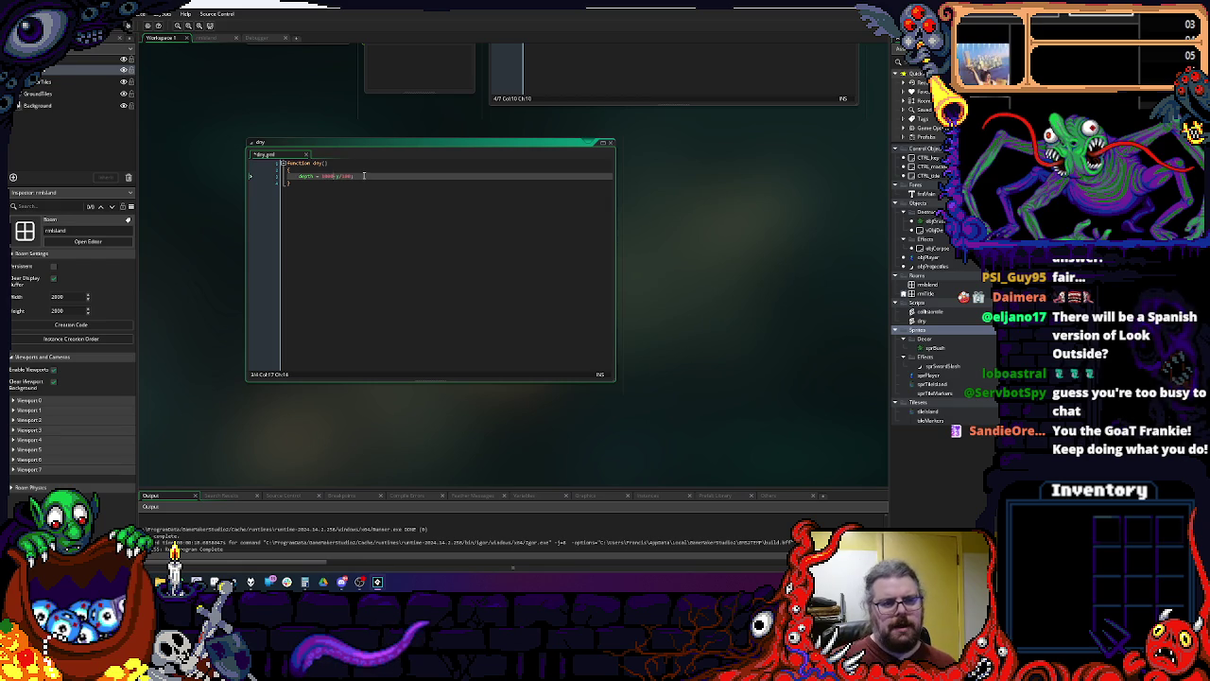
Step: Review objDestructibles' Step and User Event 2 code, then scroll back to dry
{"action": "scroll", "coordinate": [349, 345], "scroll_direction": "up", "scroll_amount": 5}
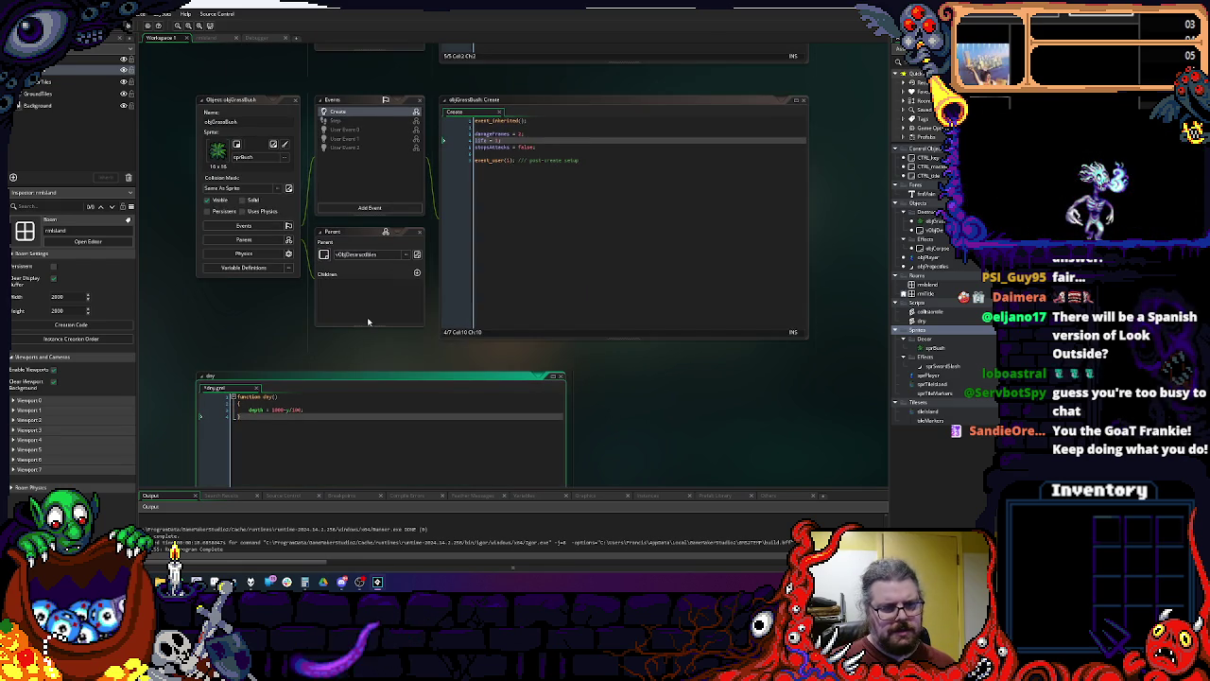
{"action": "left_click", "coordinate": [567, 160]}
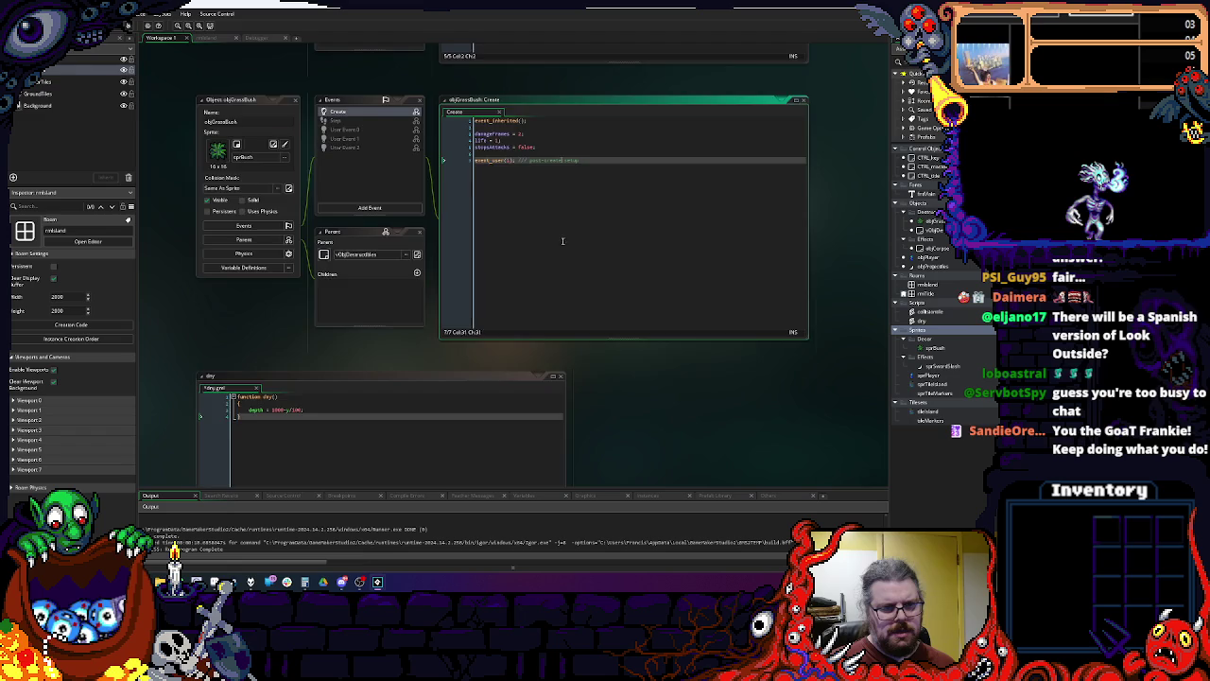
{"action": "key", "text": "F12"}
{"action": "left_click", "coordinate": [372, 177]}
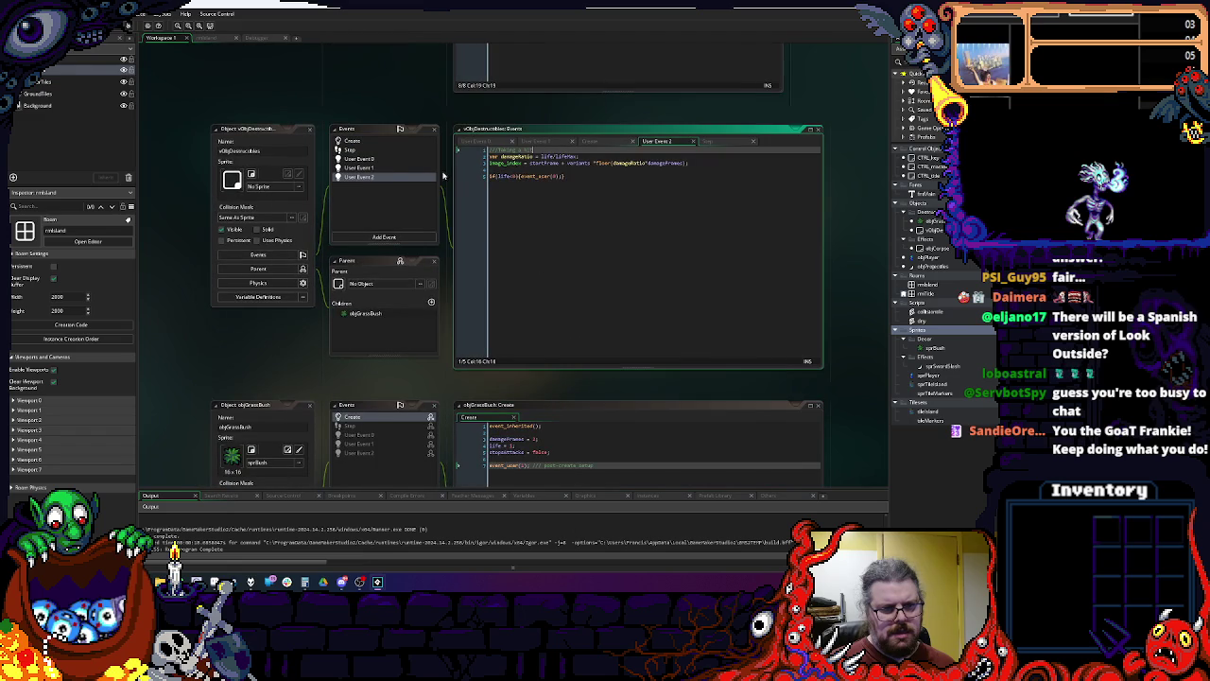
{"action": "scroll", "coordinate": [547, 323], "scroll_direction": "down", "scroll_amount": 4}
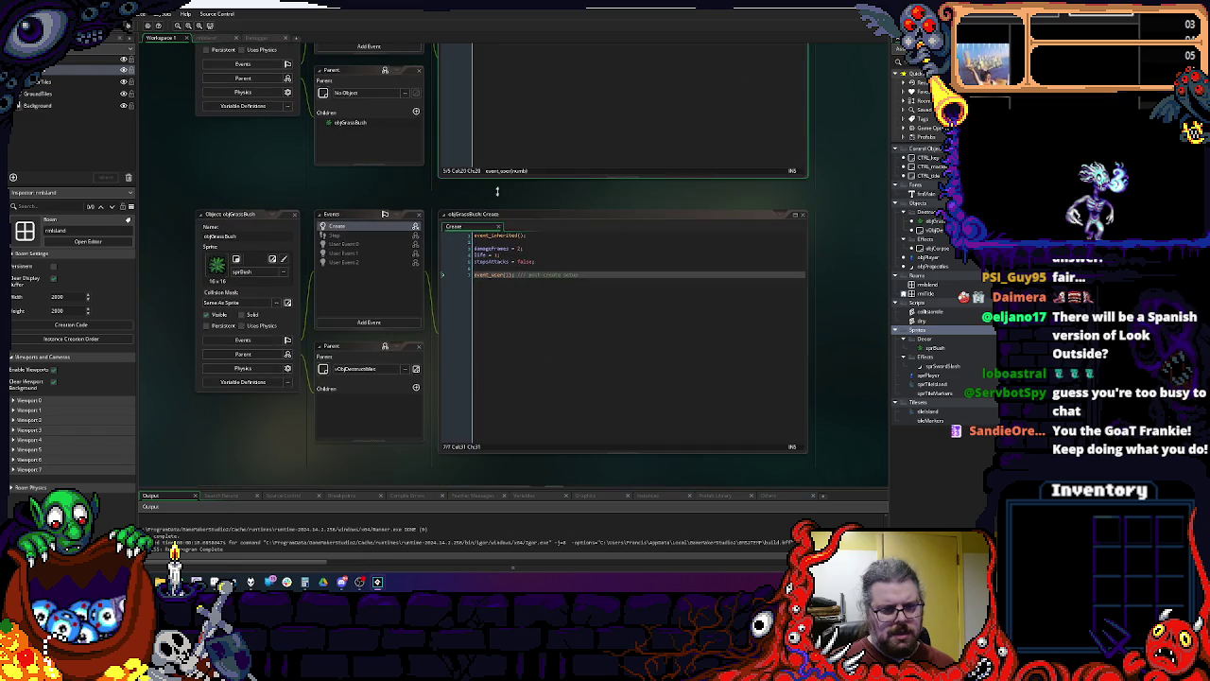
{"action": "scroll", "coordinate": [436, 290], "scroll_direction": "down", "scroll_amount": 4}
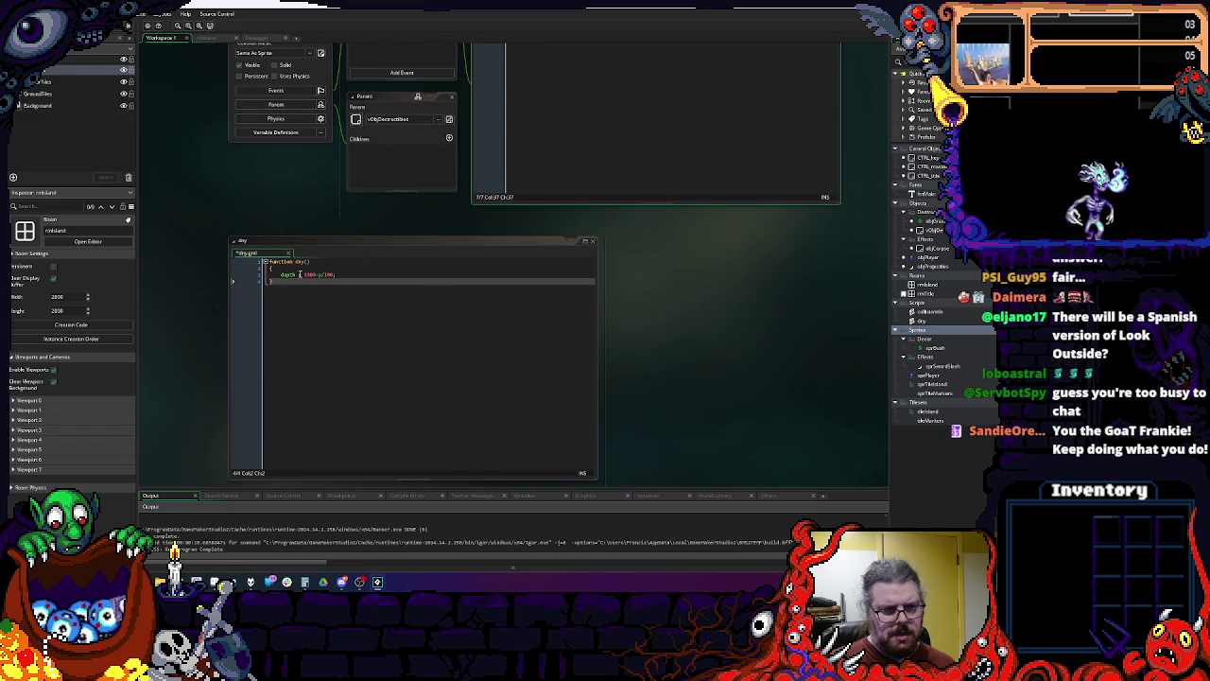
Step: Extend the depth line to depth = 1000-y/100 + _depth
{"action": "left_click", "coordinate": [390, 238]}
{"action": "type", "text": ";"}
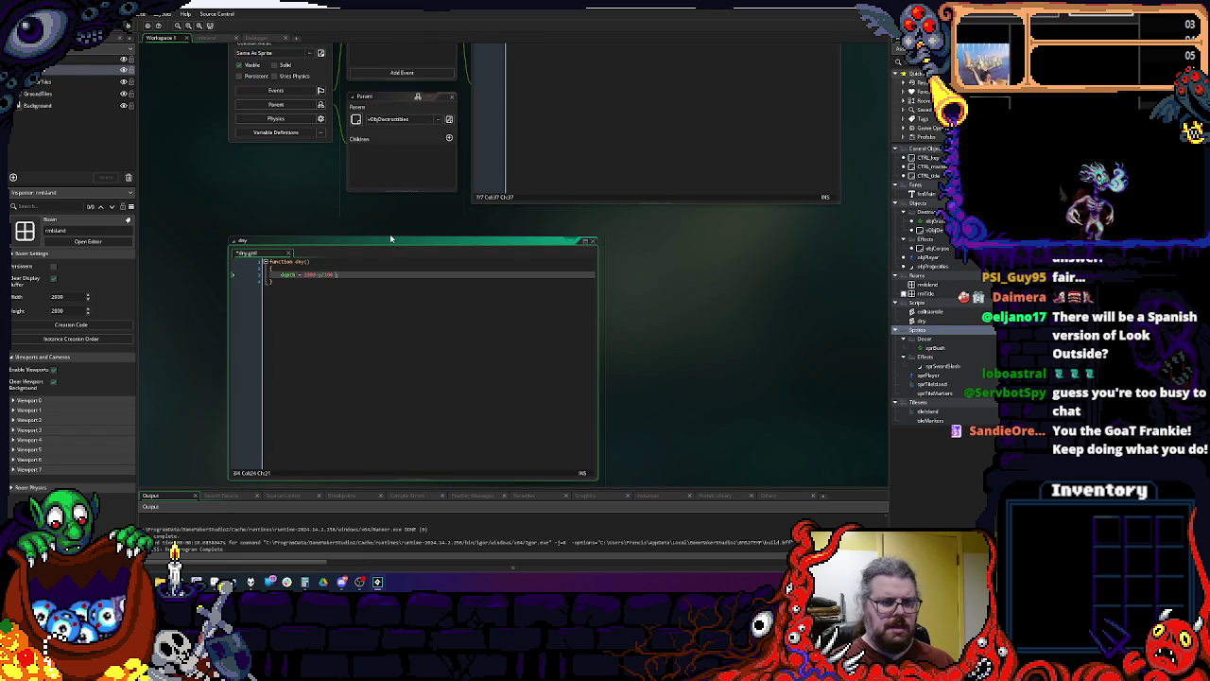
{"action": "key", "text": "Up"}
{"action": "key", "text": "Down"}
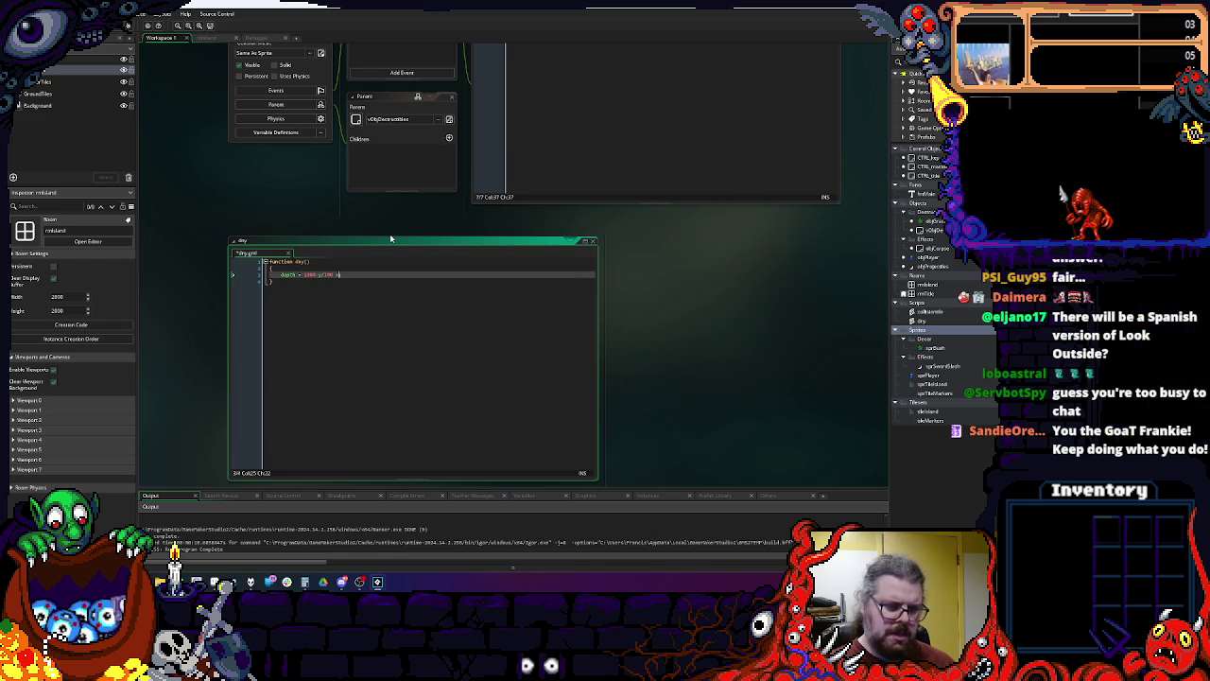
{"action": "type", "text": " vari"}
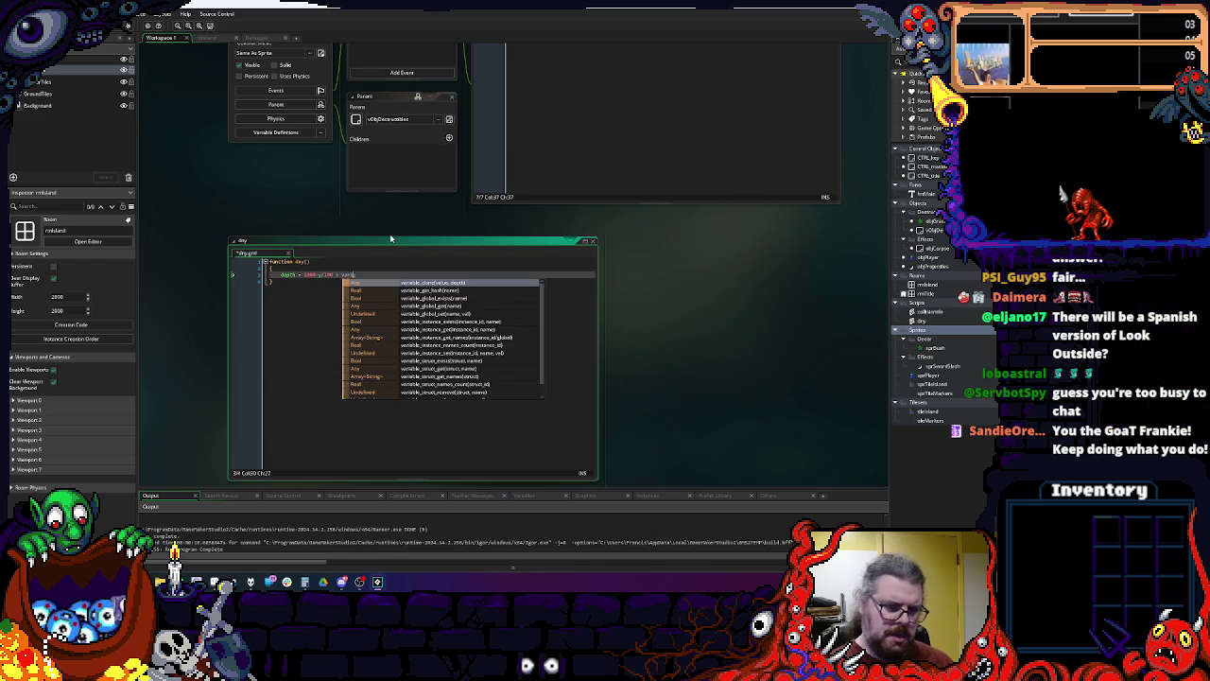
{"action": "key", "text": "BackSpace"}
{"action": "key", "text": "BackSpace"}
{"action": "key", "text": "BackSpace"}
{"action": "key", "text": "BackSpace"}
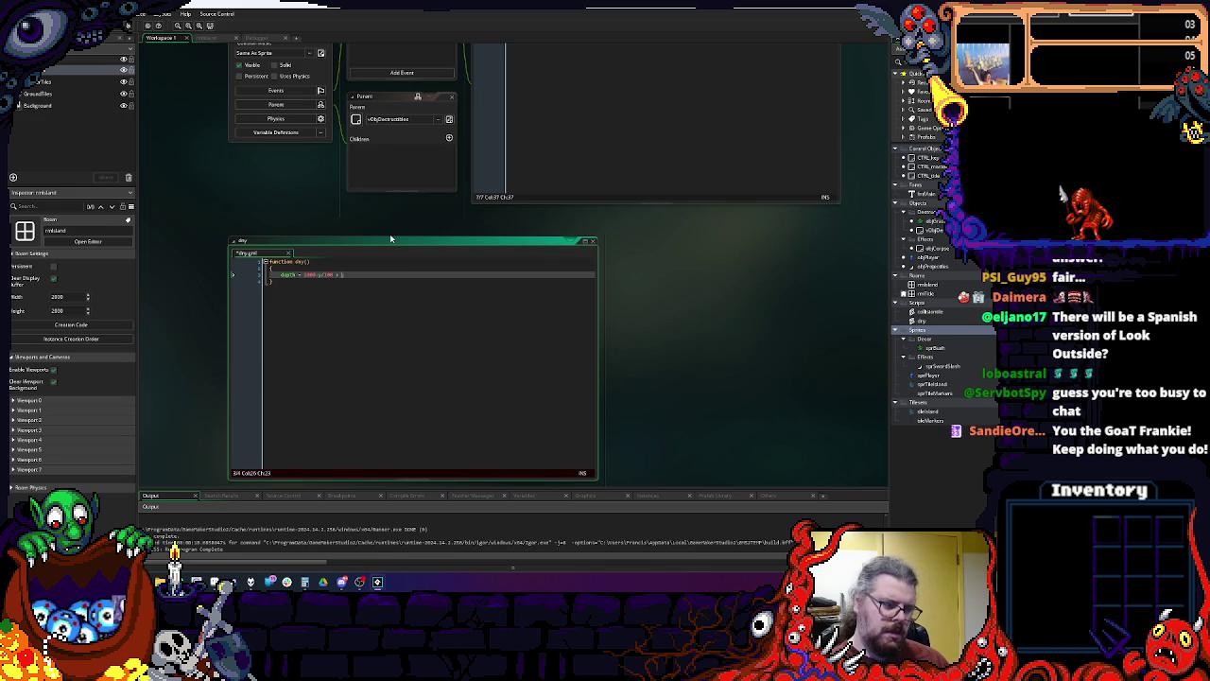
{"action": "key", "text": "ctrl+space"}
{"action": "key", "text": "Escape"}
{"action": "type", "text": "depth;"}
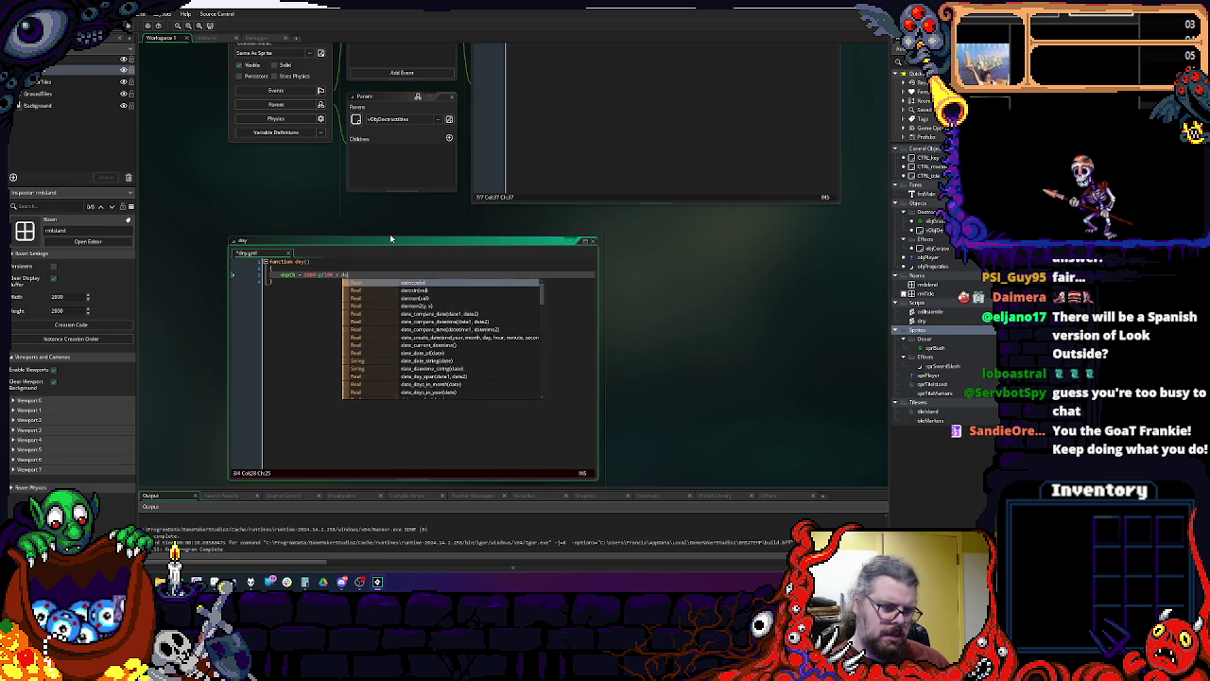
{"action": "key", "text": "ctrl+space"}
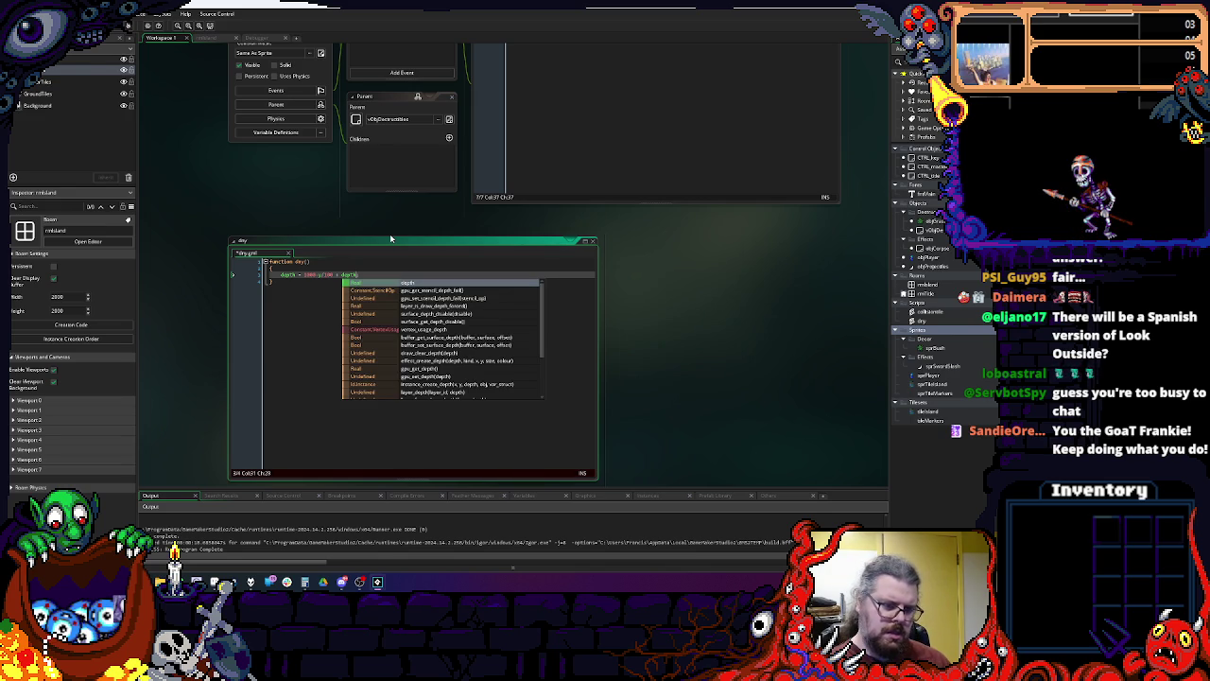
Step: Add a _depth parameter to the dry function signature
{"action": "key", "text": "Escape"}
{"action": "key", "text": "Up"}
{"action": "key", "text": "Up"}
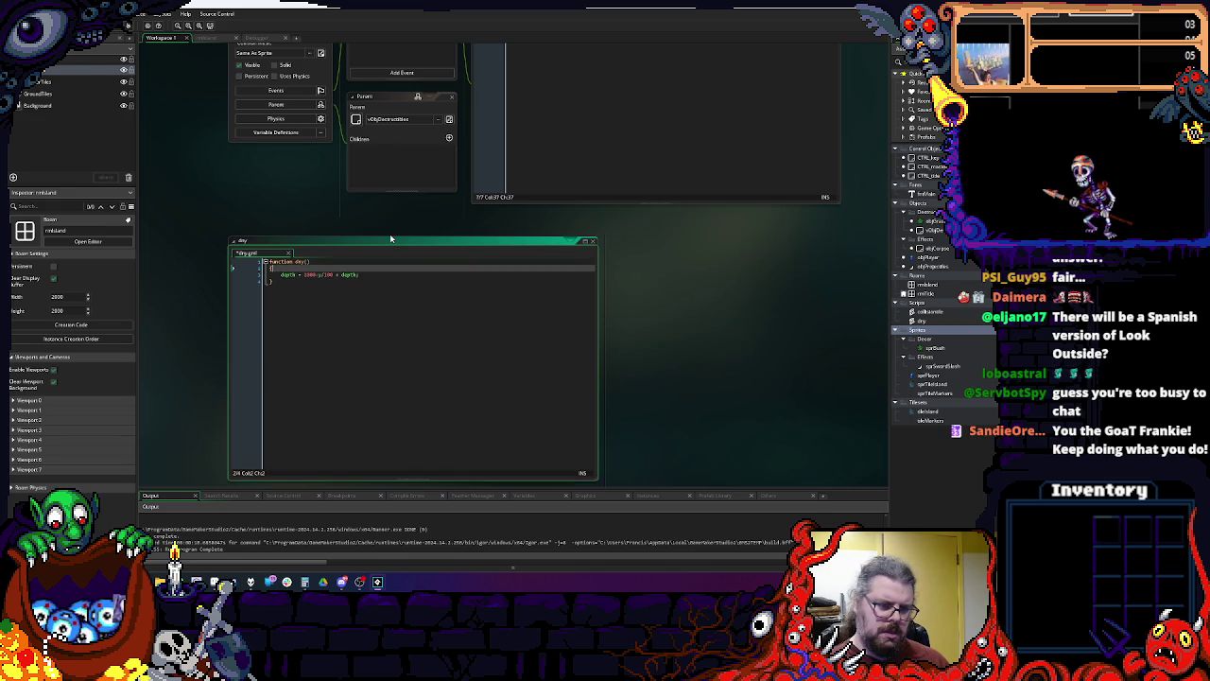
{"action": "type", "text": "_"}
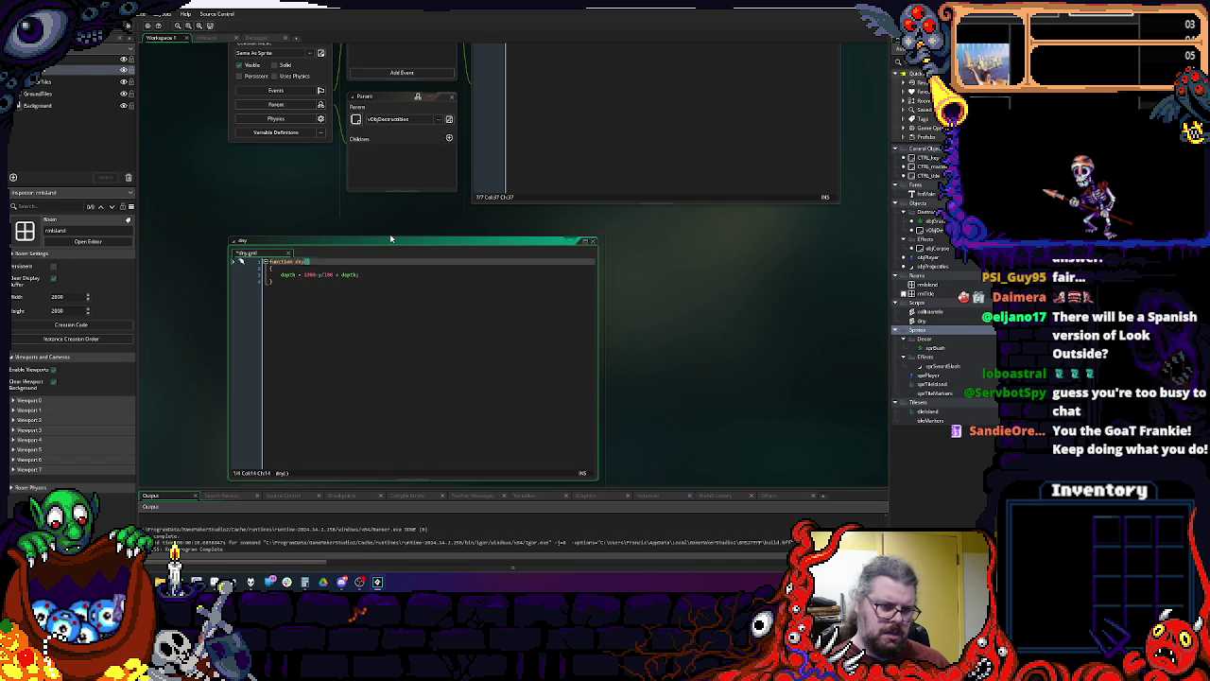
{"action": "type", "text": "depth"}
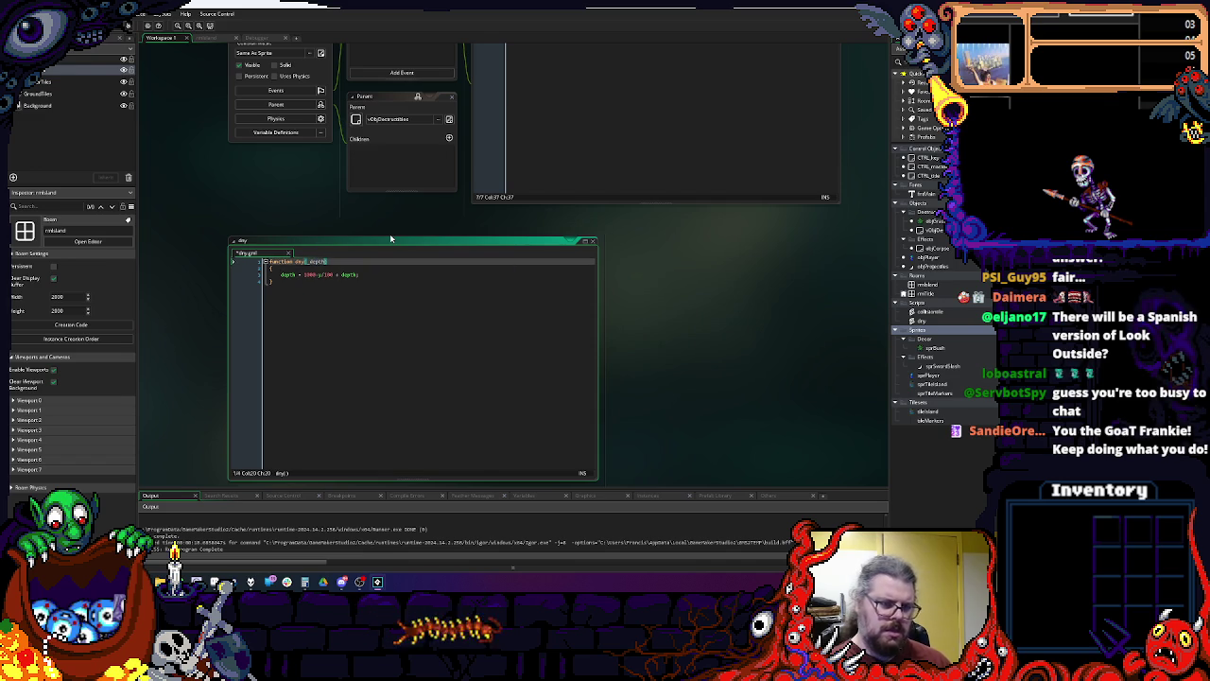
{"action": "left_click", "coordinate": [364, 273]}
{"action": "type", "text": ";"}
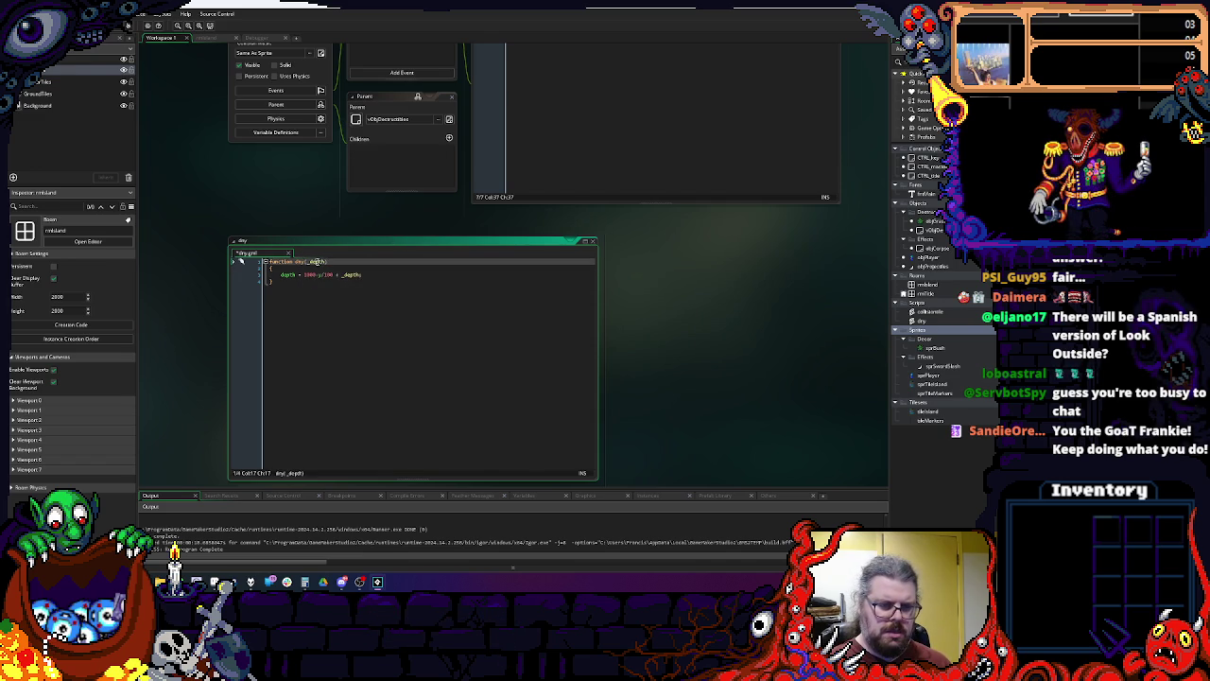
{"action": "left_click_drag", "start_coordinate": [364, 273], "coordinate": [350, 354]}
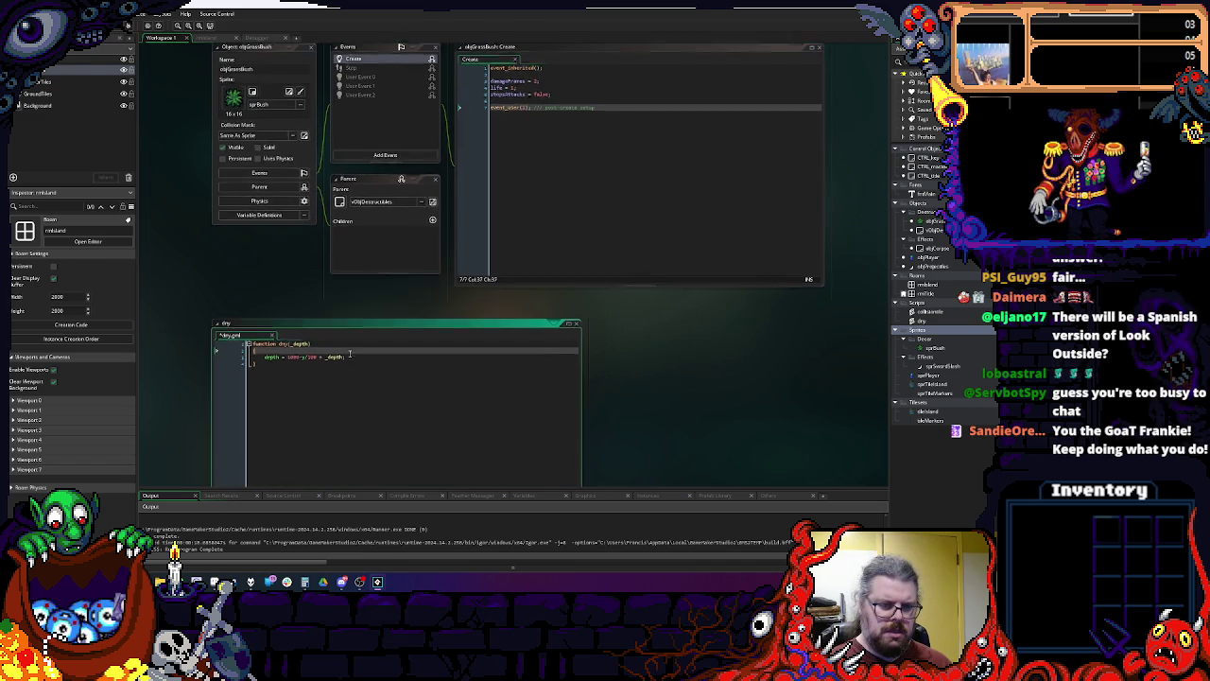
Step: Insert a dry(); call into objGrassBush's Create code above event_user(1)
{"action": "left_click", "coordinate": [570, 155]}
{"action": "left_click", "coordinate": [537, 97]}
{"action": "key", "text": "Down"}
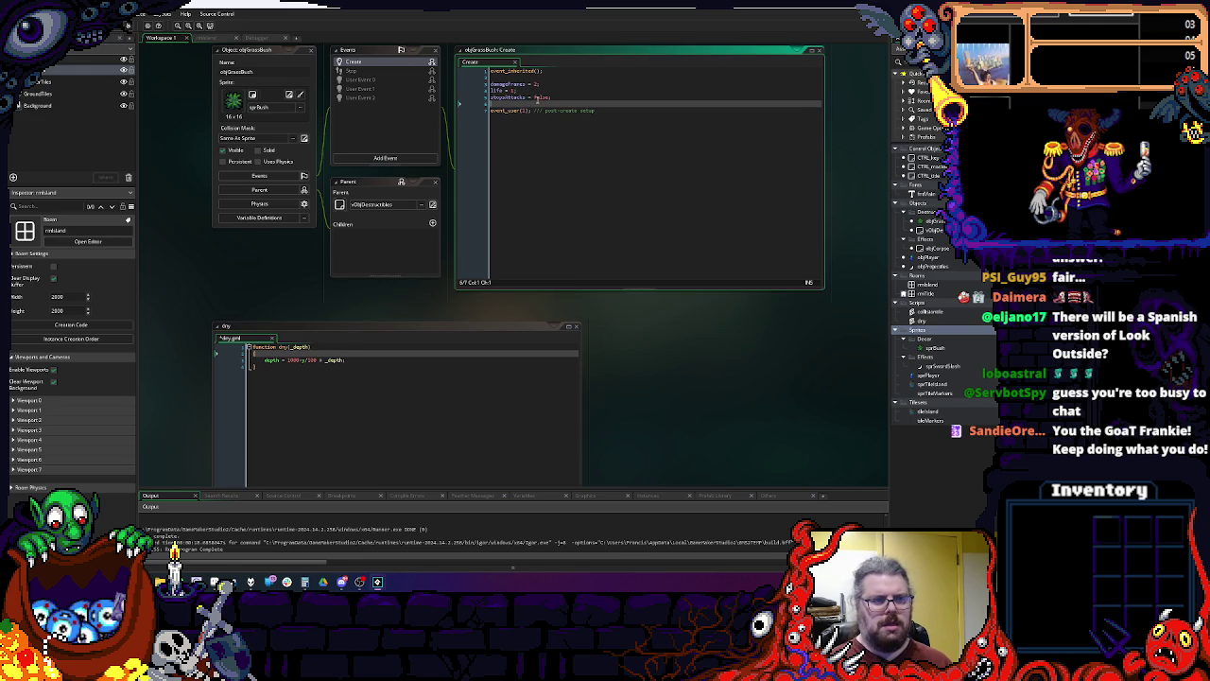
{"action": "type", "text": "dr"}
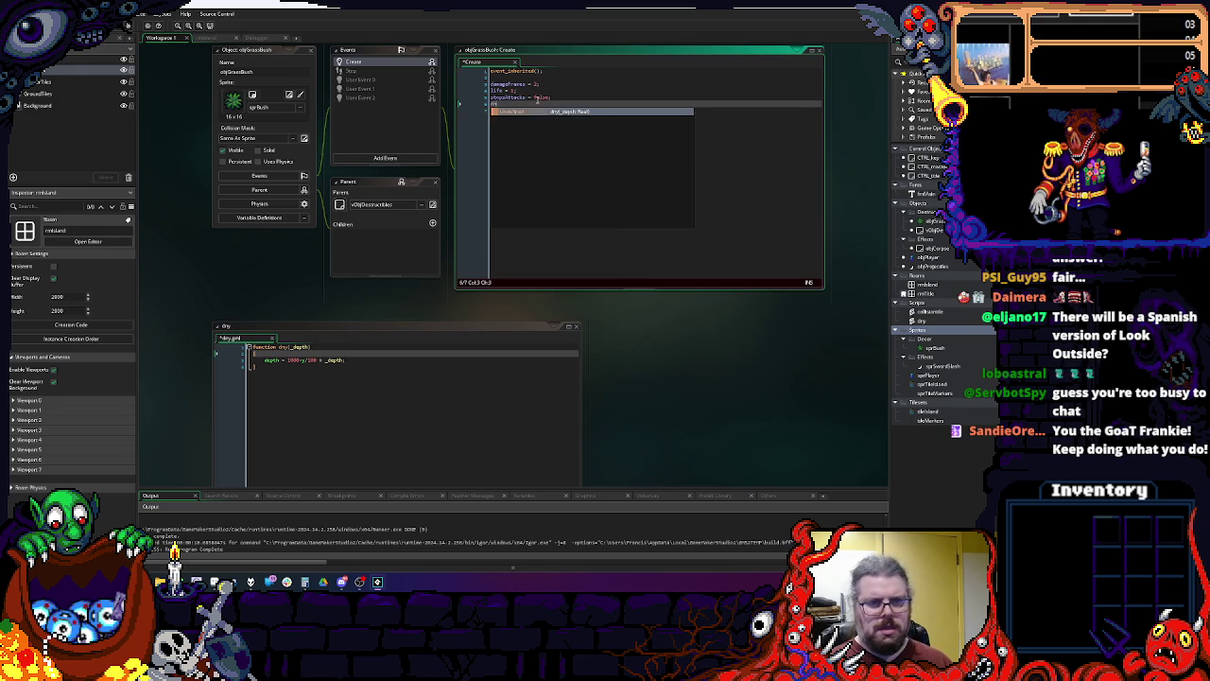
{"action": "type", "text": "y("}
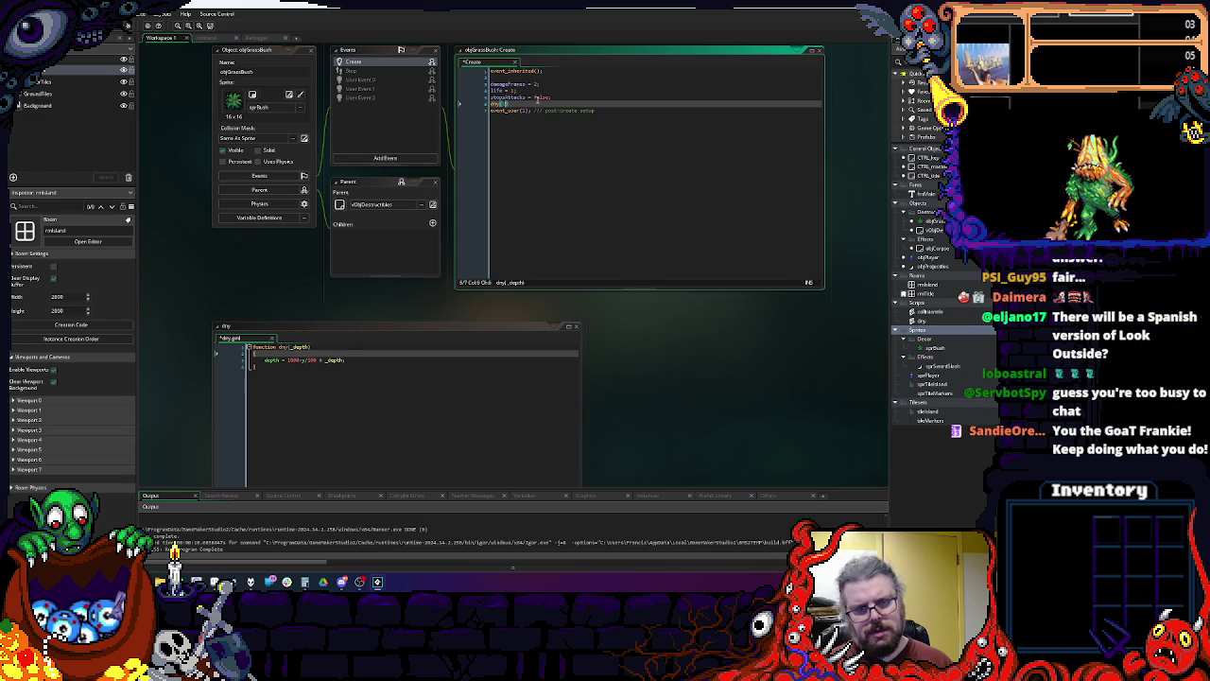
{"action": "type", "text": ";"}
{"action": "key", "text": "Return"}
{"action": "key", "text": "Up"}
{"action": "key", "text": "Return"}
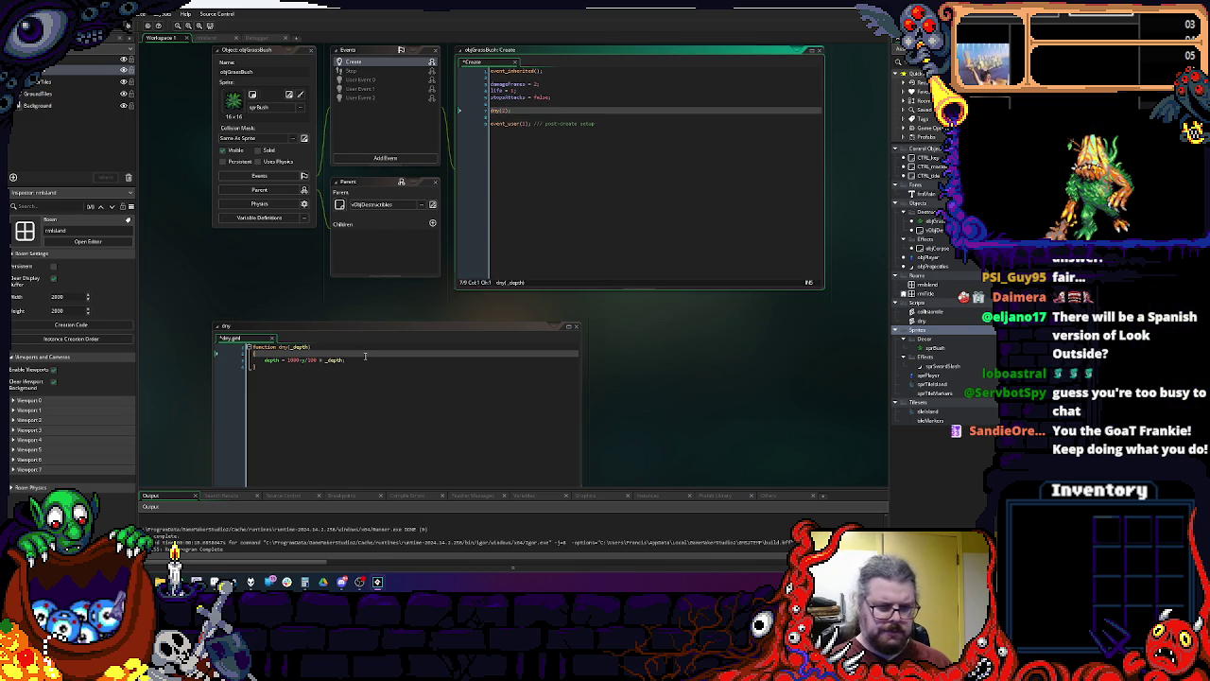
{"action": "left_click", "coordinate": [365, 357]}
{"action": "type", "text": ";"}
Step: Pass 1 as the argument so the grass bush calls dry(1);
{"action": "left_click", "coordinate": [558, 123]}
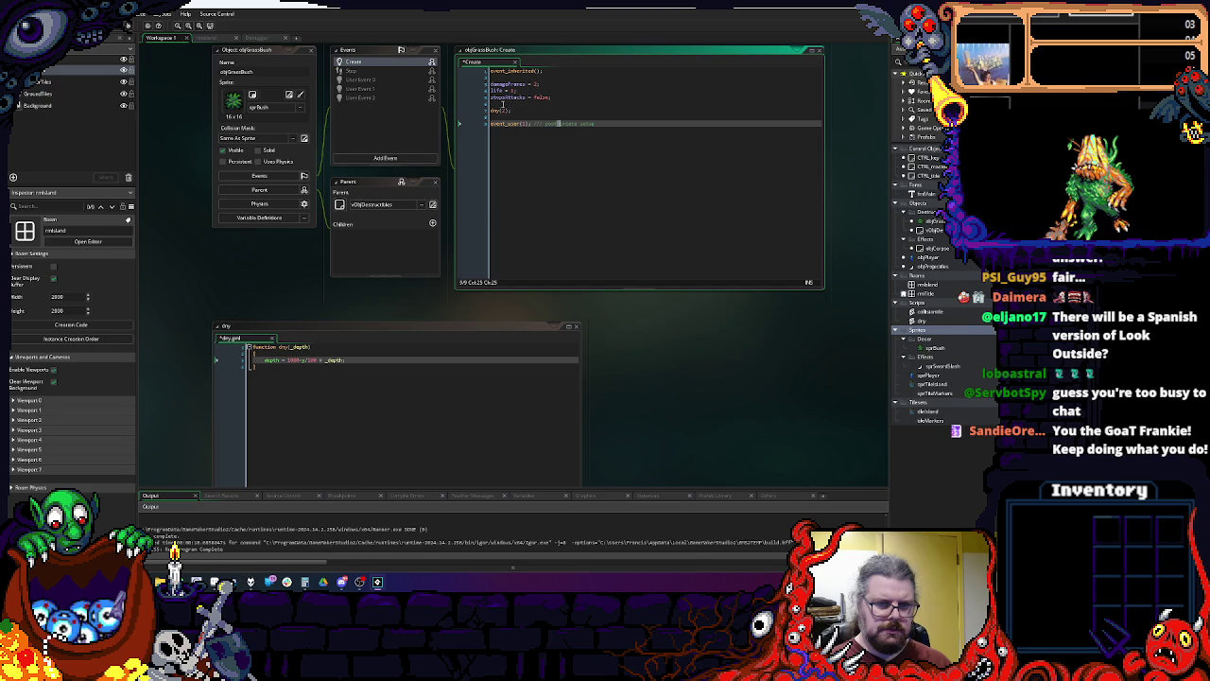
{"action": "left_click", "coordinate": [505, 111]}
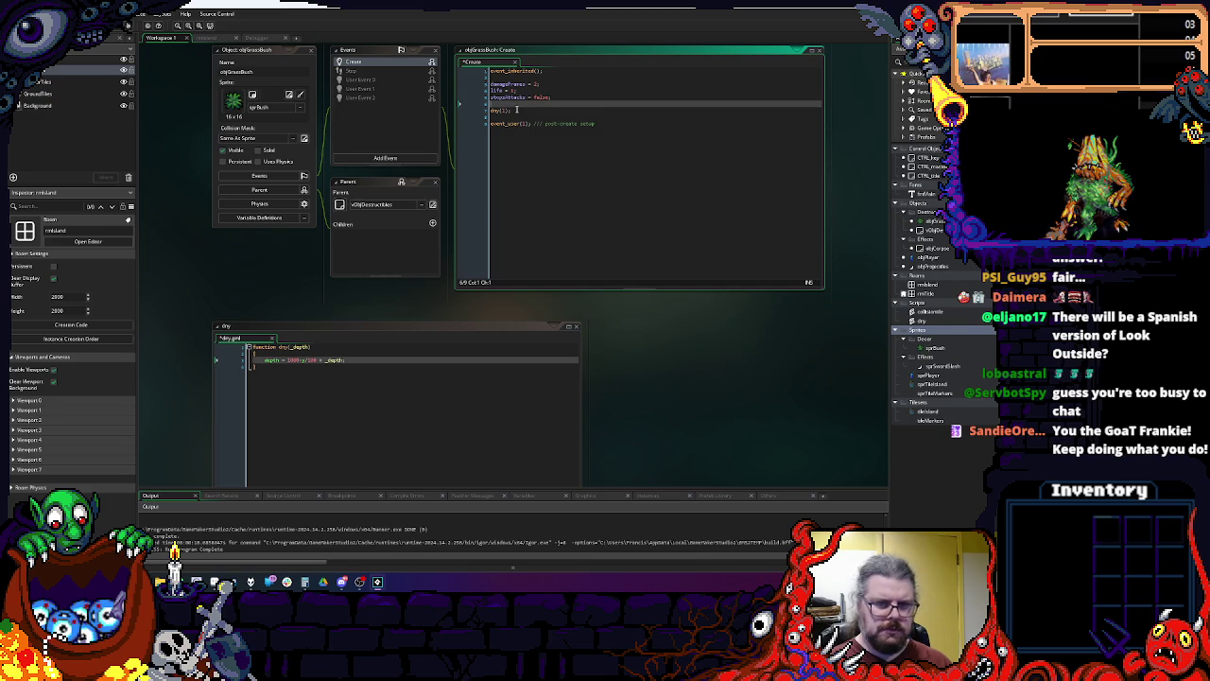
{"action": "type", "text": "1"}
{"action": "left_click", "coordinate": [261, 383]}
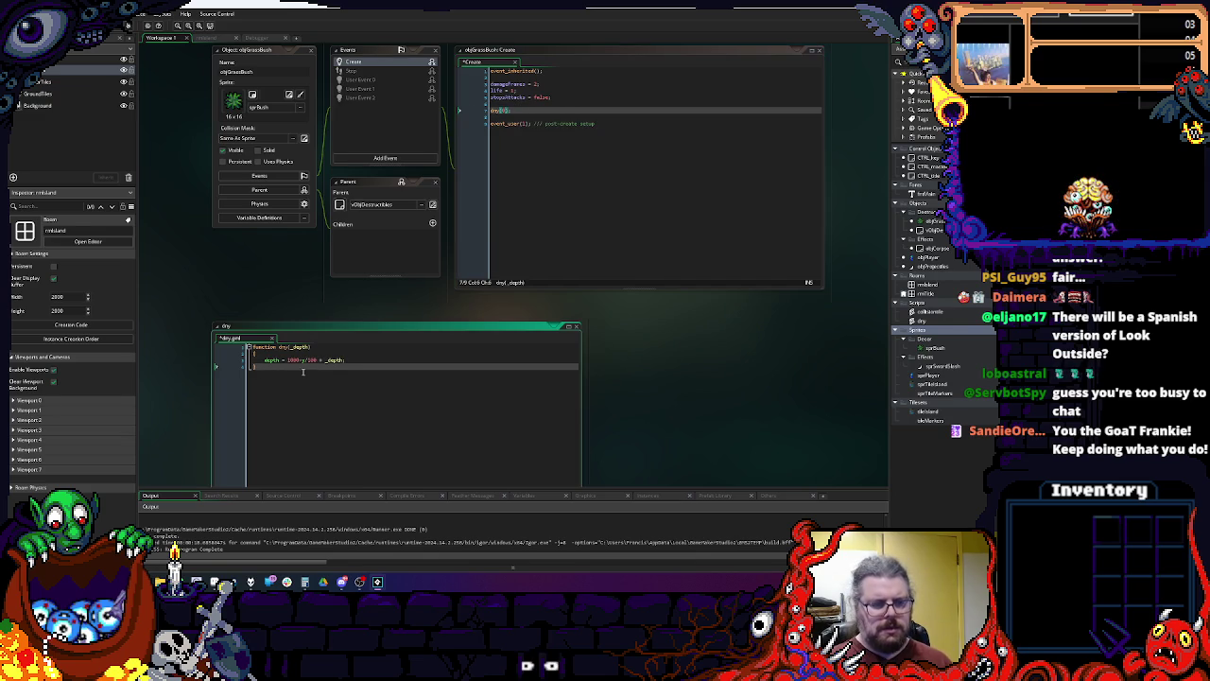
{"action": "left_click", "coordinate": [528, 111]}
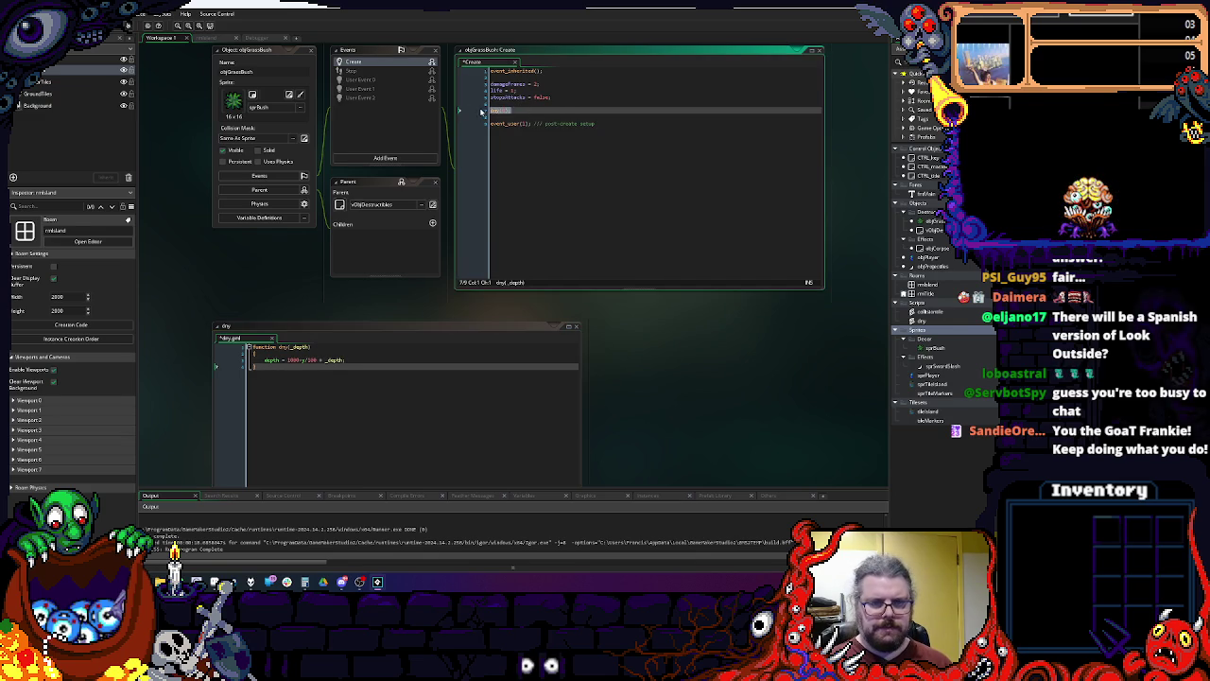
{"action": "scroll", "coordinate": [546, 466], "scroll_direction": "down", "scroll_amount": 5}
{"action": "scroll", "coordinate": [546, 466], "scroll_direction": "up", "scroll_amount": 5}
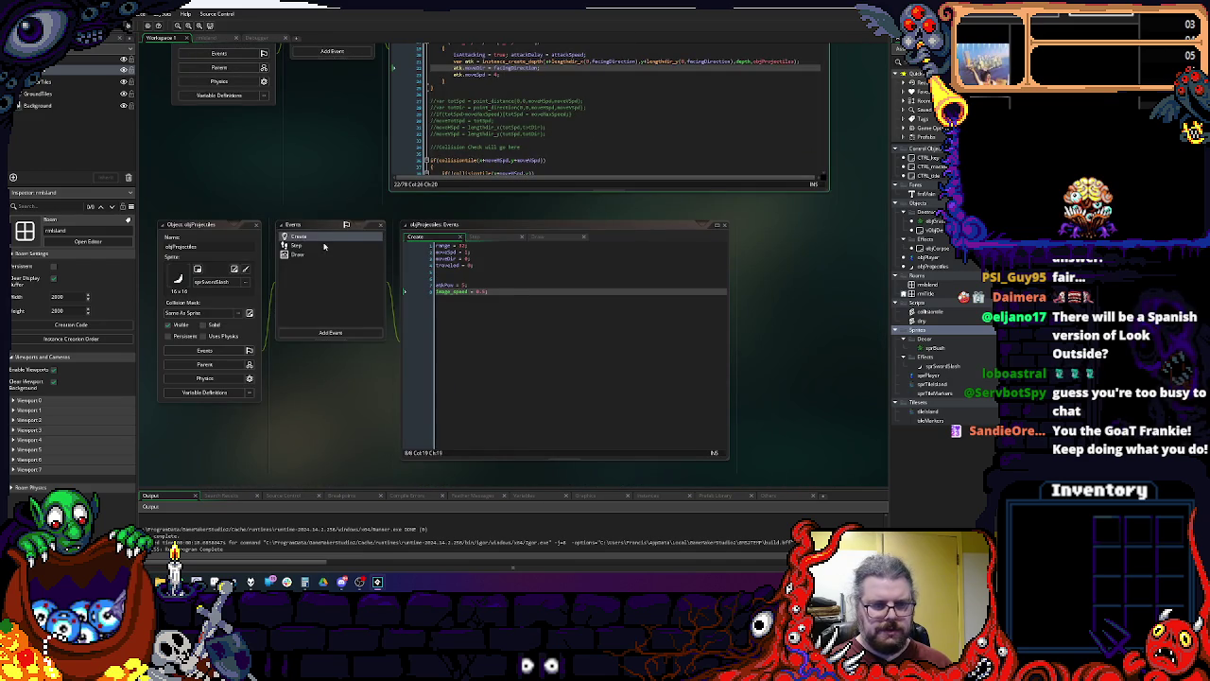
Step: End objProjectiles' Step code with a dry(0); call
{"action": "left_click", "coordinate": [298, 238]}
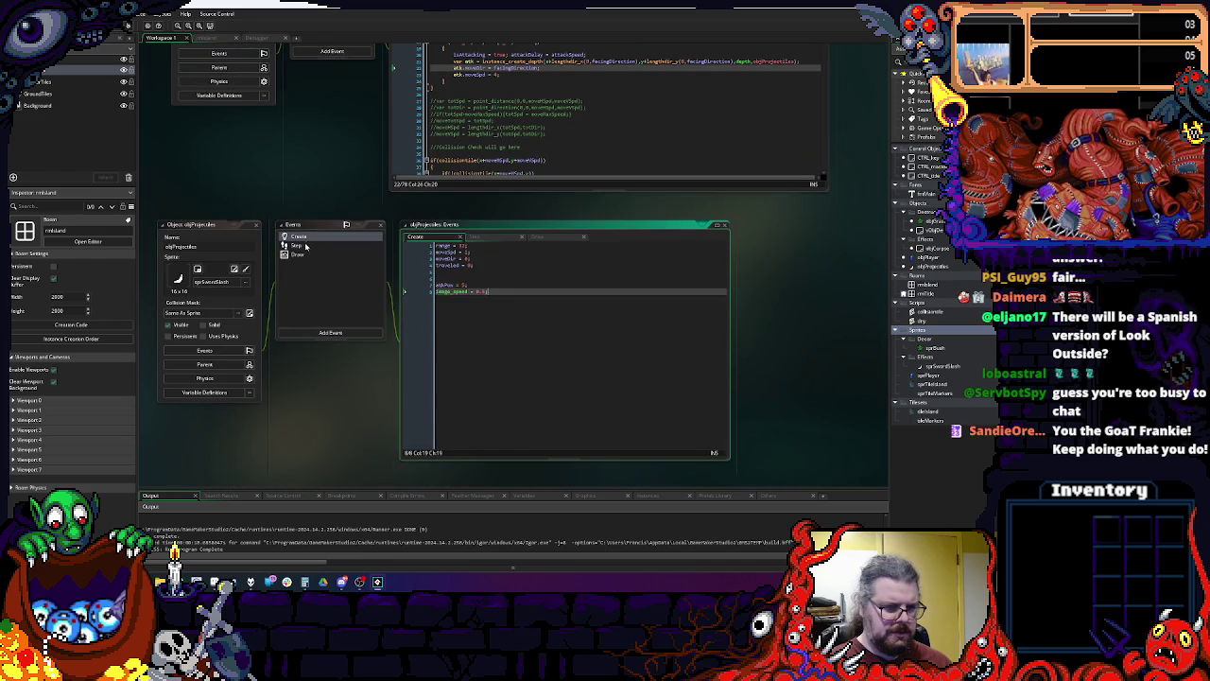
{"action": "left_click", "coordinate": [297, 244]}
{"action": "type", "text": "dmg(0);"}
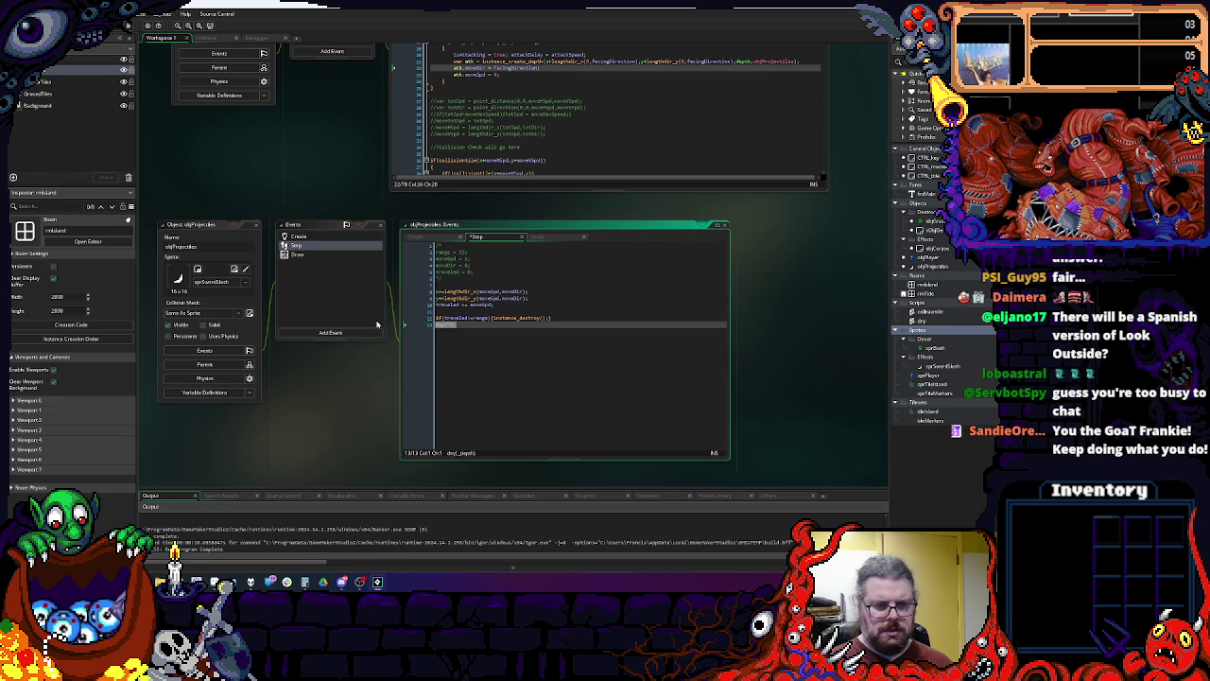
{"action": "scroll", "coordinate": [475, 303], "scroll_direction": "up", "scroll_amount": 3}
Step: Append dry(0); on a new line at the end of objPlayer's Step code
{"action": "left_click", "coordinate": [501, 273]}
{"action": "scroll", "coordinate": [555, 277], "scroll_direction": "down", "scroll_amount": 5}
{"action": "scroll", "coordinate": [555, 277], "scroll_direction": "down", "scroll_amount": 5}
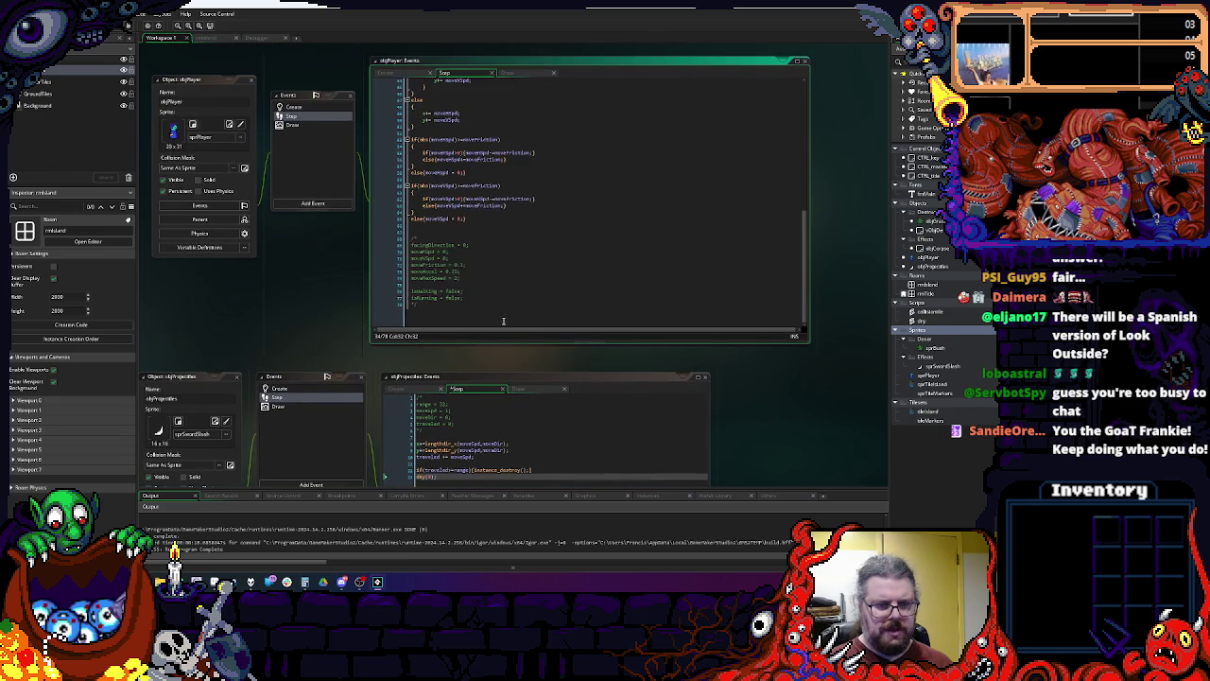
{"action": "left_click", "coordinate": [506, 322]}
{"action": "key", "text": "Return"}
{"action": "key", "text": "Return"}
{"action": "type", "text": "dmg(0);"}
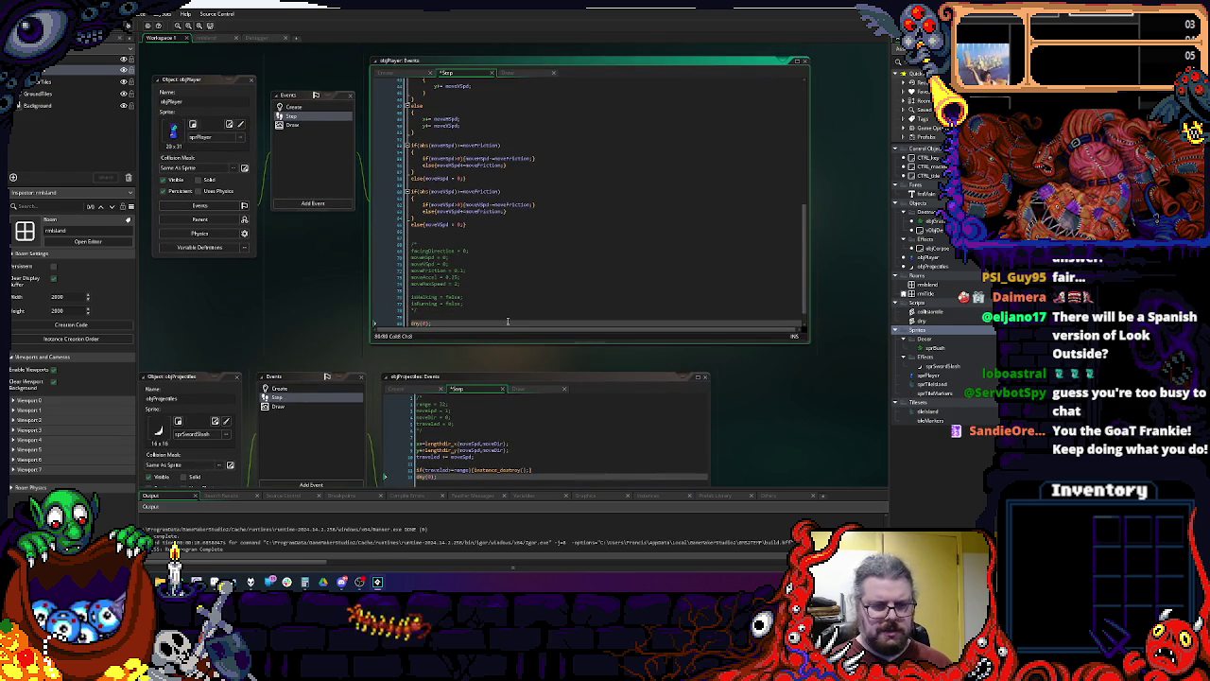
{"action": "scroll", "coordinate": [507, 321], "scroll_direction": "down", "scroll_amount": 1}
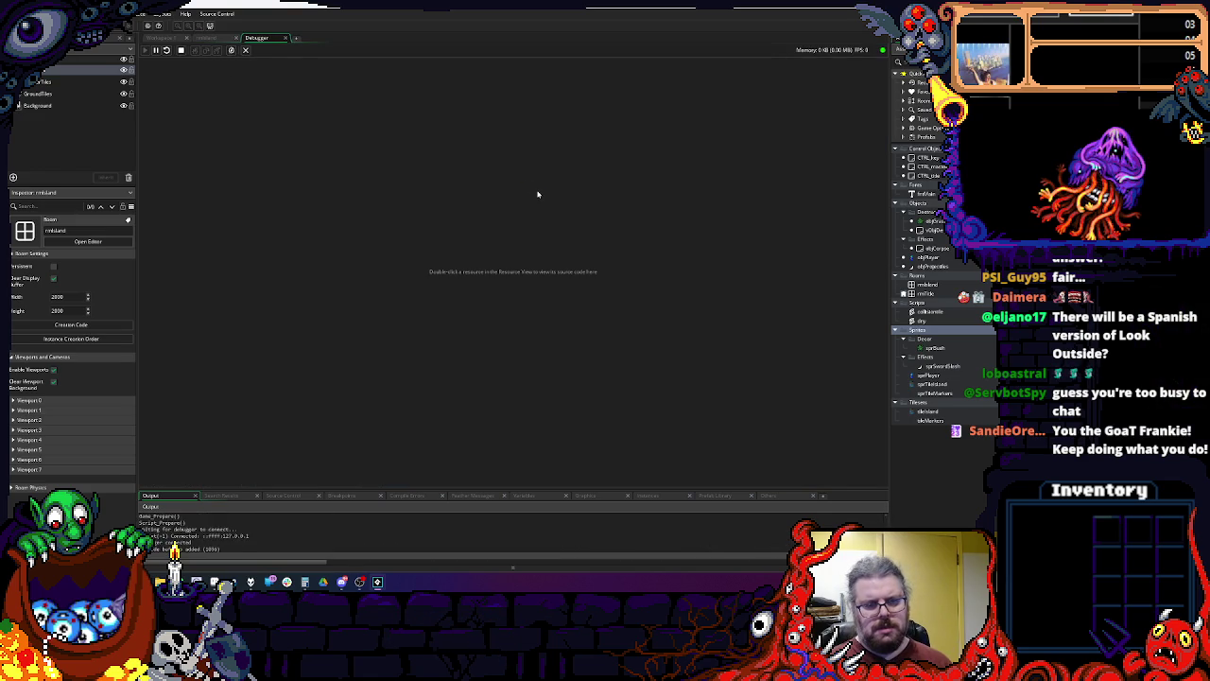
Step: Skip the title screen and walk the player down and up through the bushes
{"action": "key", "text": "space"}
{"action": "key", "text": "Down"}
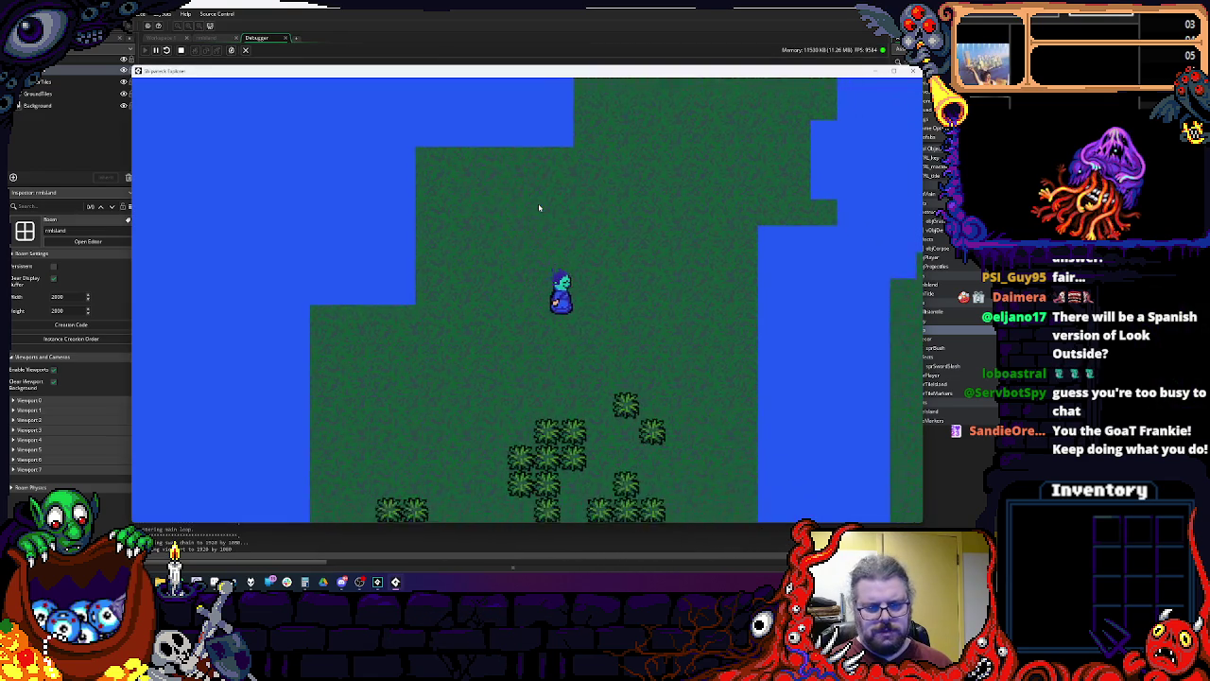
{"action": "key", "text": "Down"}
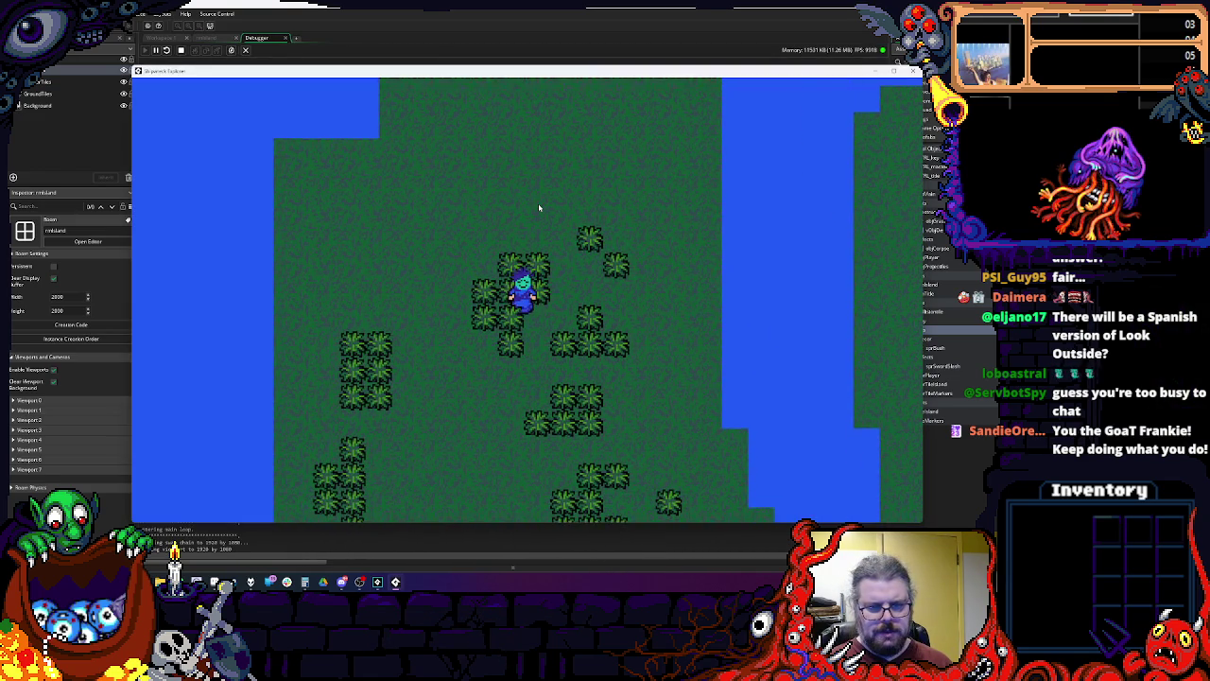
{"action": "key", "text": "Down"}
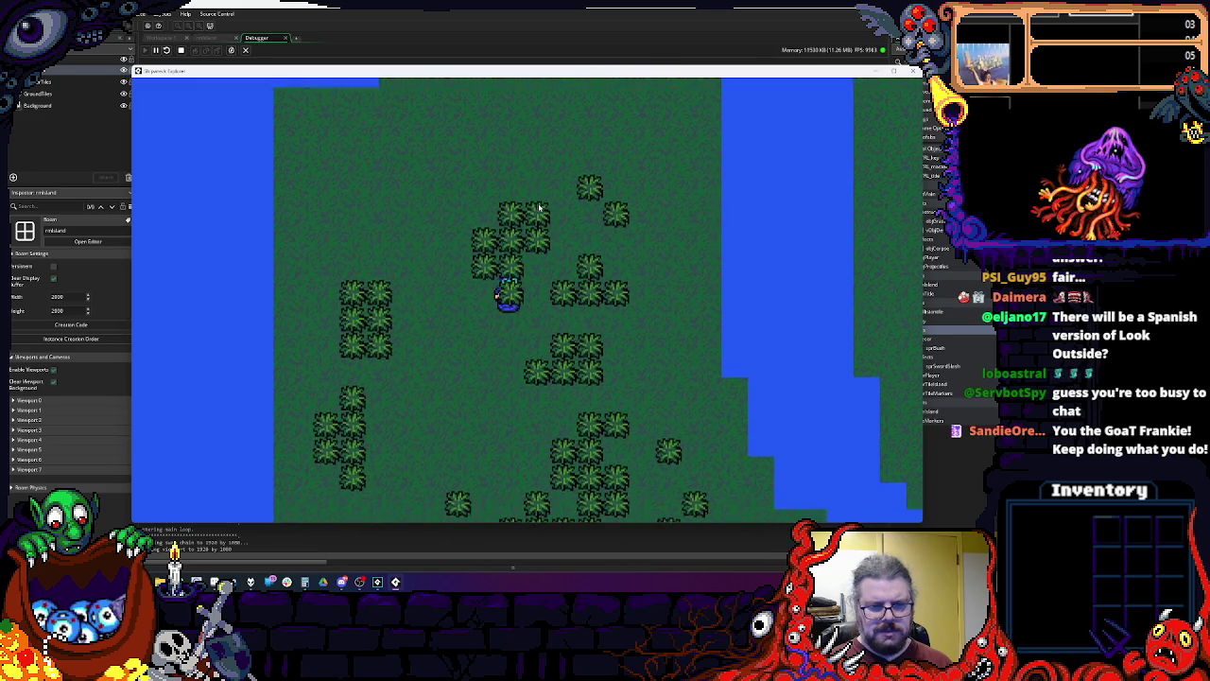
{"action": "key", "text": "Up"}
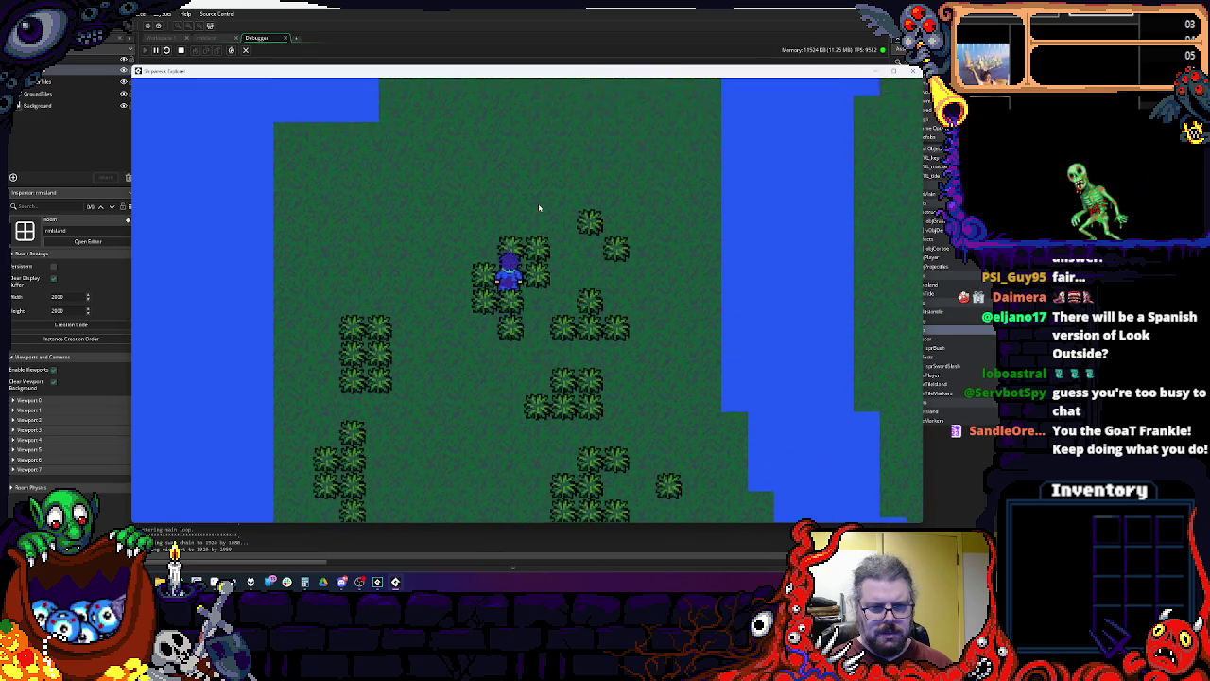
{"action": "key", "text": "Down"}
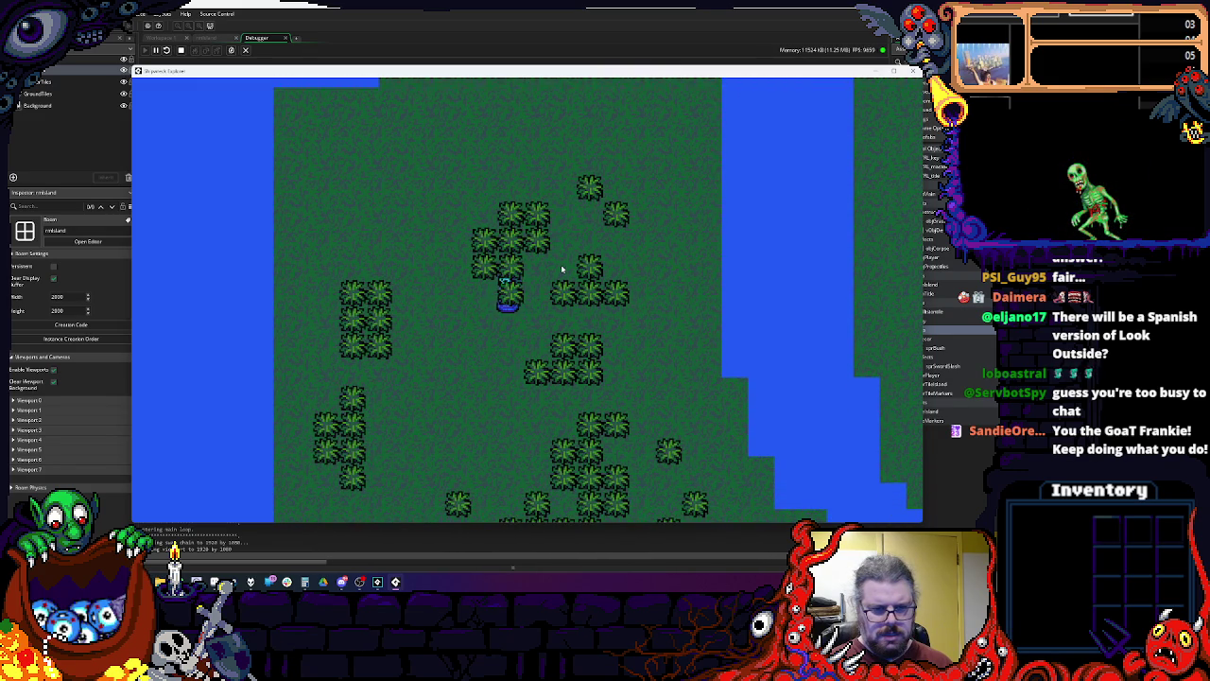
{"action": "key", "text": "Down"}
{"action": "key", "text": "Up"}
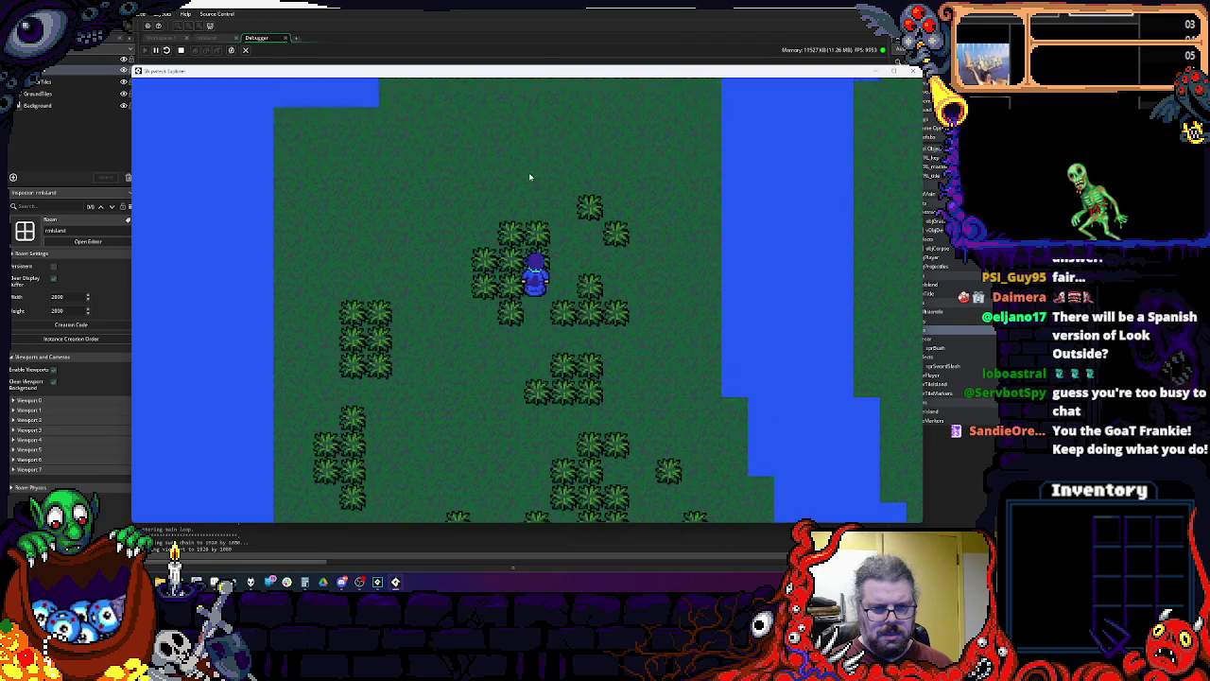
{"action": "key", "text": "Down"}
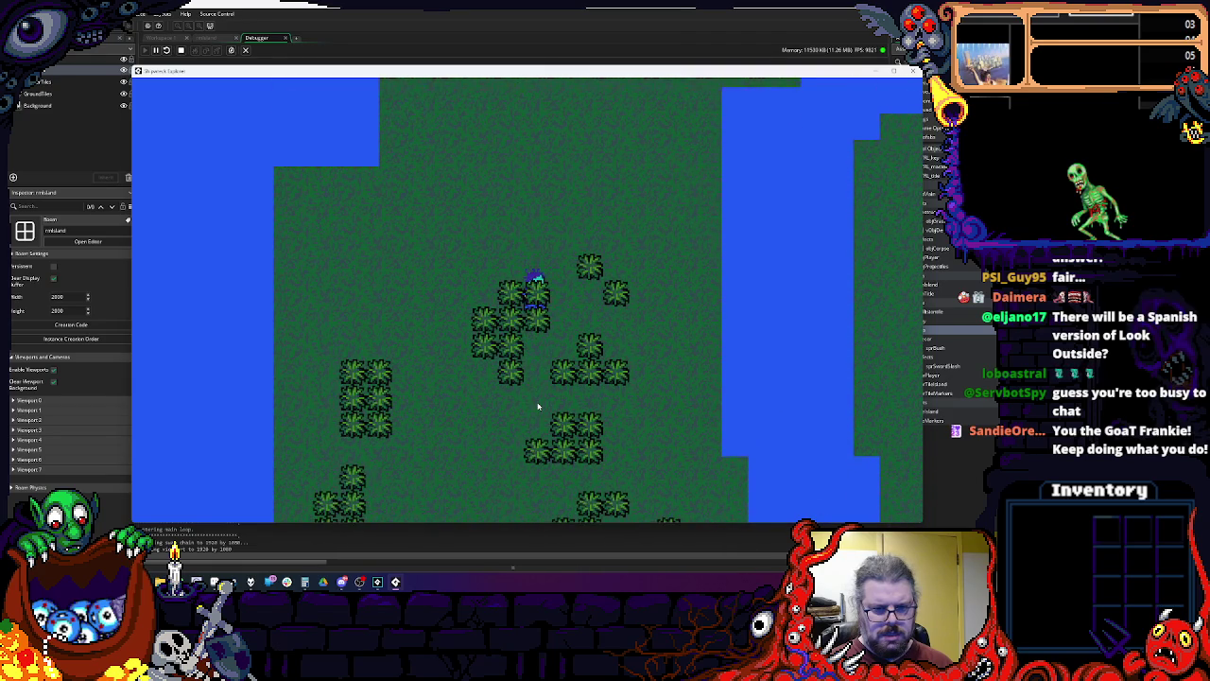
Step: Walk right and back up-left around the bushes, then stop the game and close the Debugger
{"action": "key", "text": "Down"}
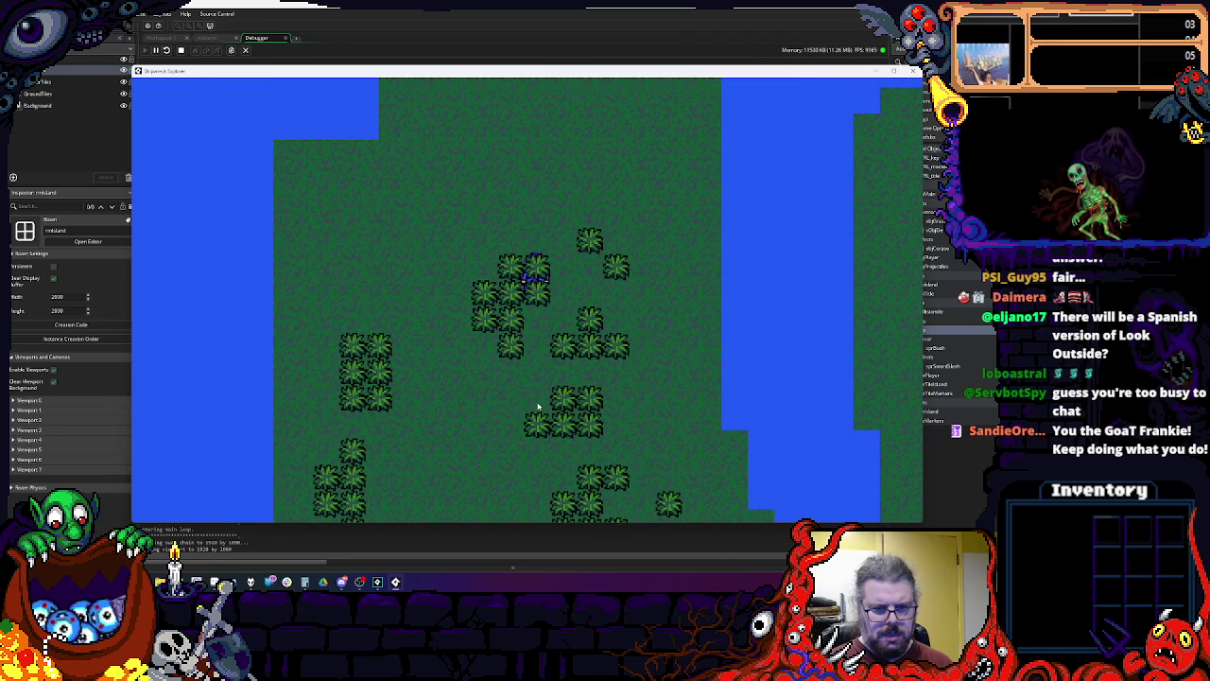
{"action": "key", "text": "Right"}
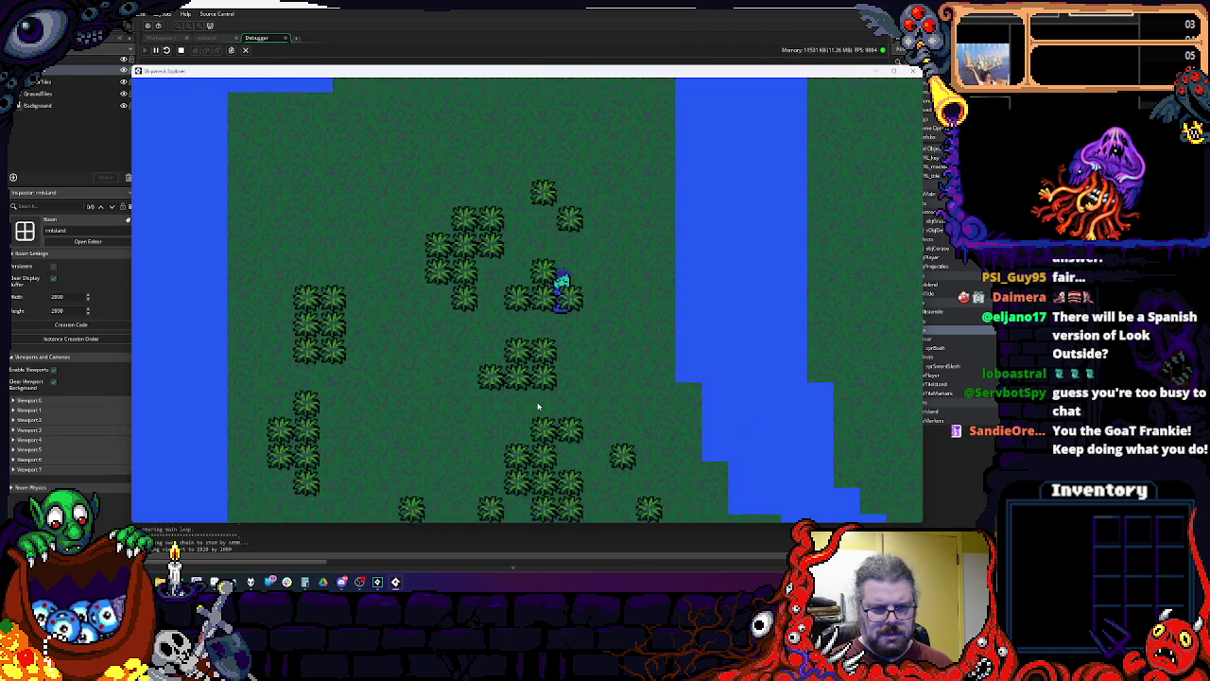
{"action": "key", "text": "Down"}
{"action": "key", "text": "Down"}
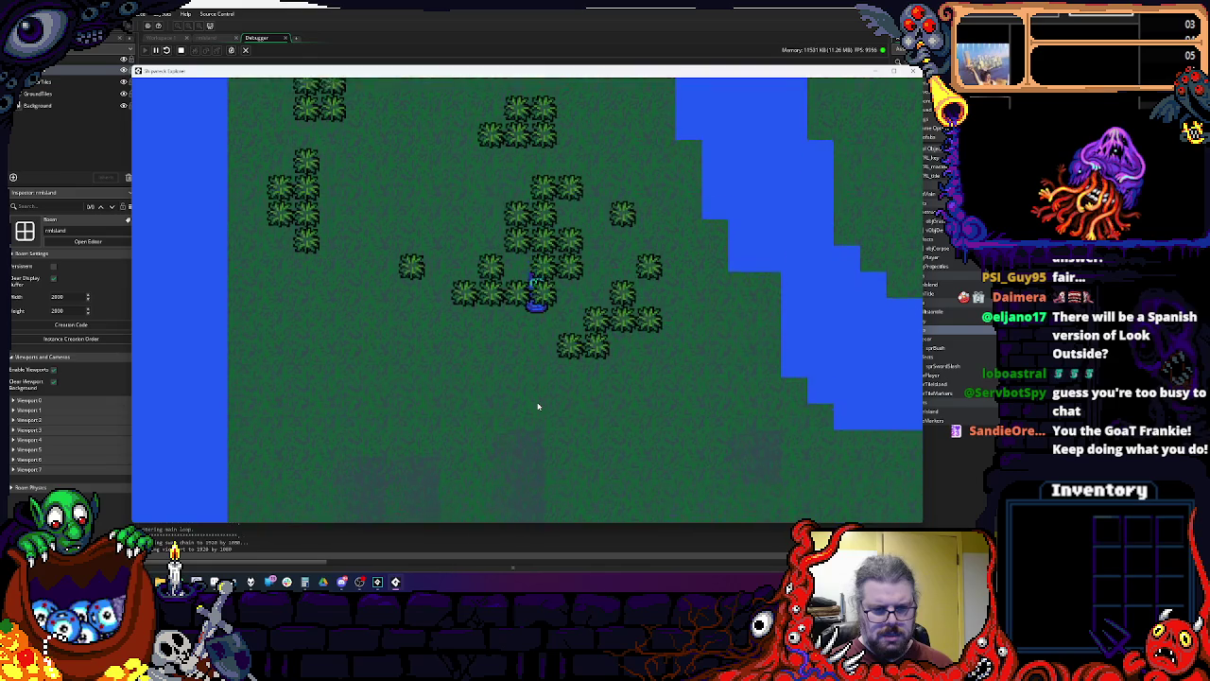
{"action": "key", "text": "Right"}
{"action": "key", "text": "Up"}
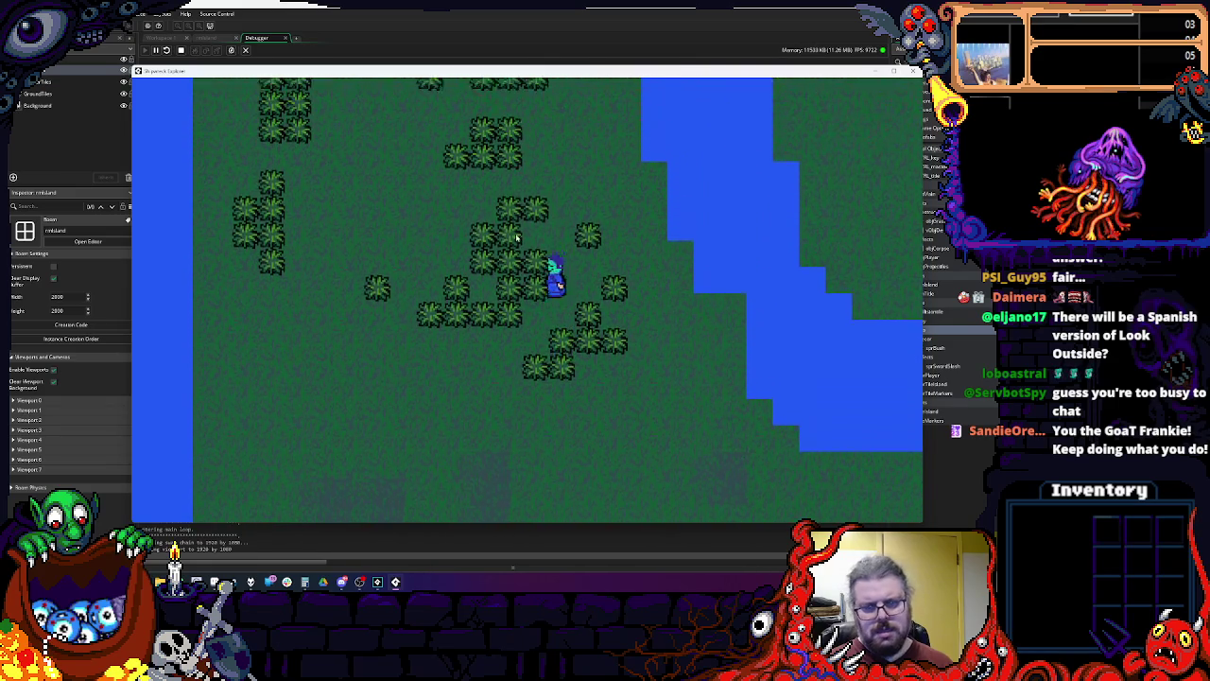
{"action": "key", "text": "Left"}
{"action": "key", "text": "Escape"}
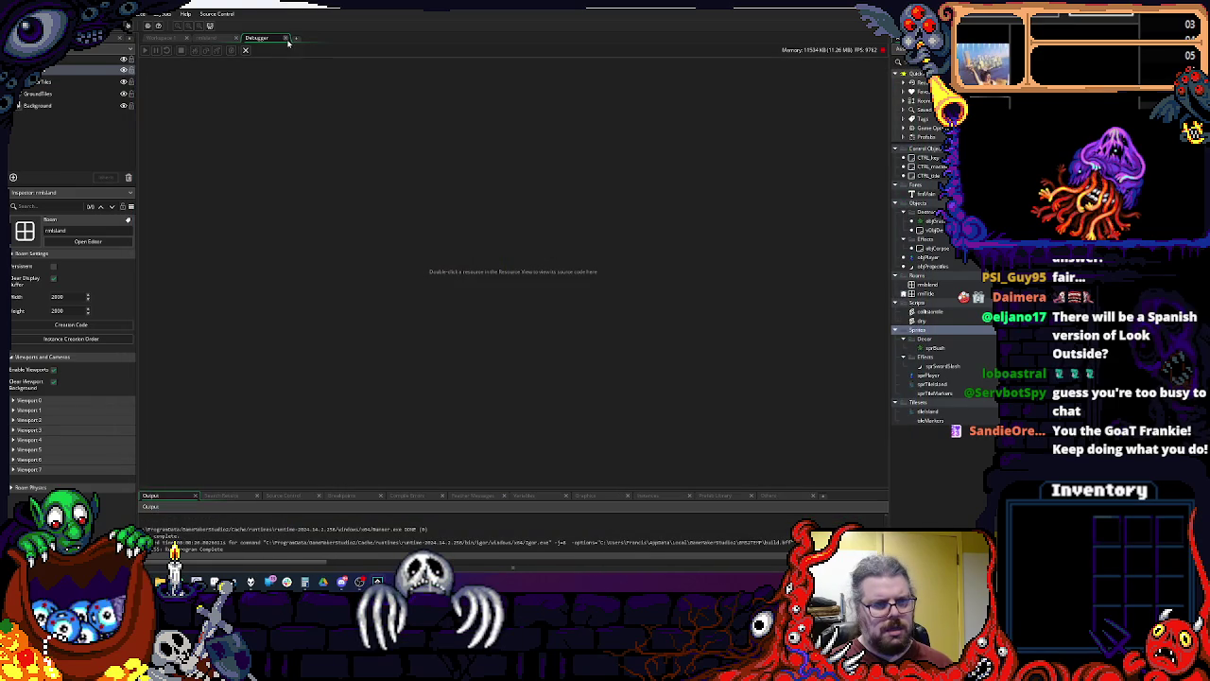
{"action": "left_click", "coordinate": [285, 38]}
Step: Scroll past objPlayer's Step code to the dry script and target the /100 divisor for editing
{"action": "left_click", "coordinate": [519, 324]}
{"action": "key", "text": "Up"}
{"action": "key", "text": "Up"}
{"action": "scroll", "coordinate": [518, 317], "scroll_direction": "down", "scroll_amount": 5}
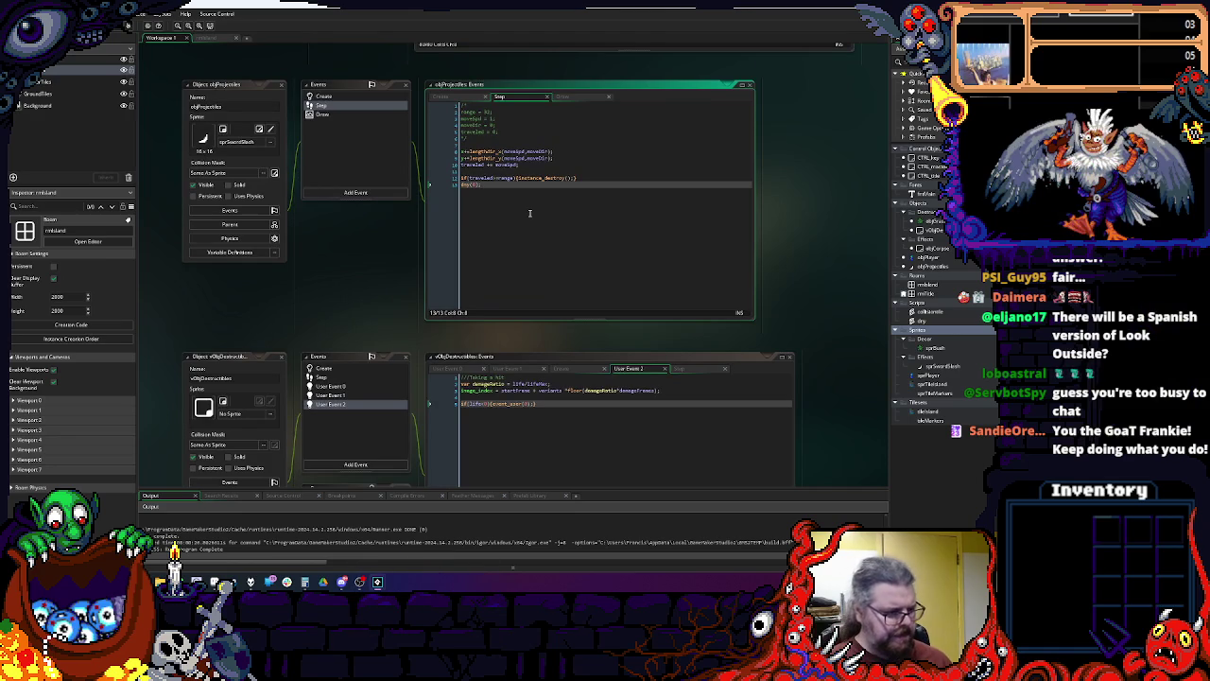
{"action": "scroll", "coordinate": [529, 213], "scroll_direction": "up", "scroll_amount": 5}
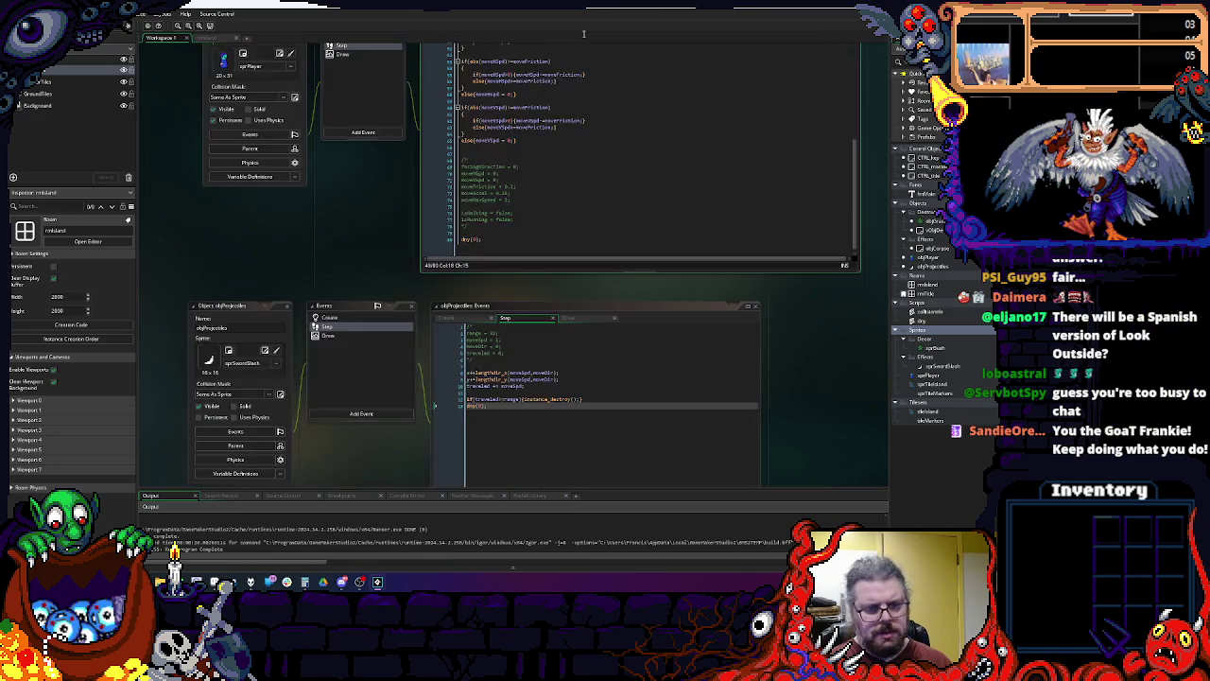
{"action": "left_click", "coordinate": [624, 321]}
{"action": "scroll", "coordinate": [605, 312], "scroll_direction": "down", "scroll_amount": 8}
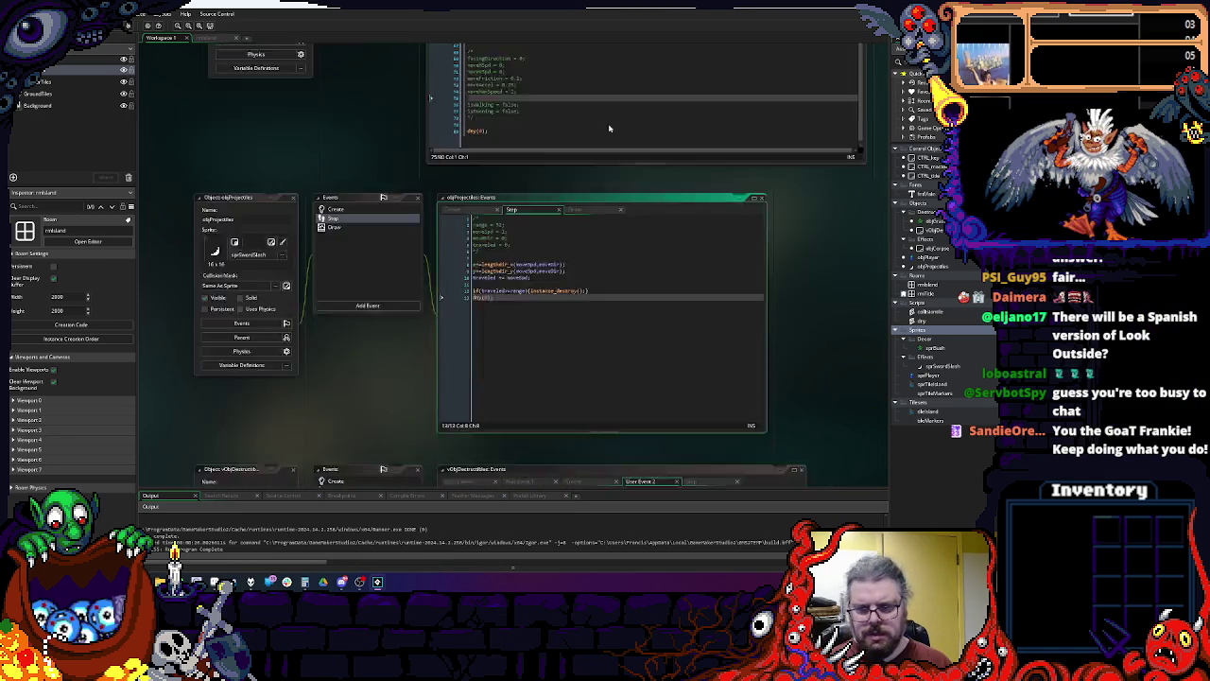
{"action": "scroll", "coordinate": [570, 294], "scroll_direction": "down", "scroll_amount": 10}
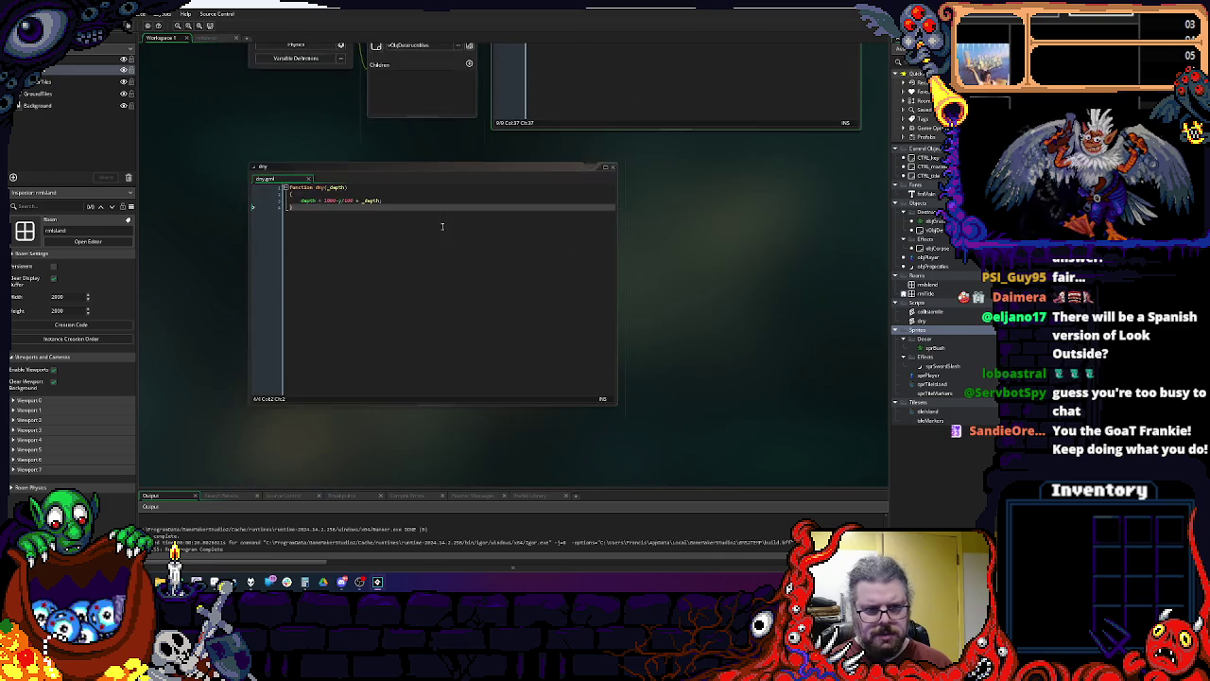
{"action": "scroll", "coordinate": [504, 190], "scroll_direction": "up", "scroll_amount": 2, "text": "ctrl"}
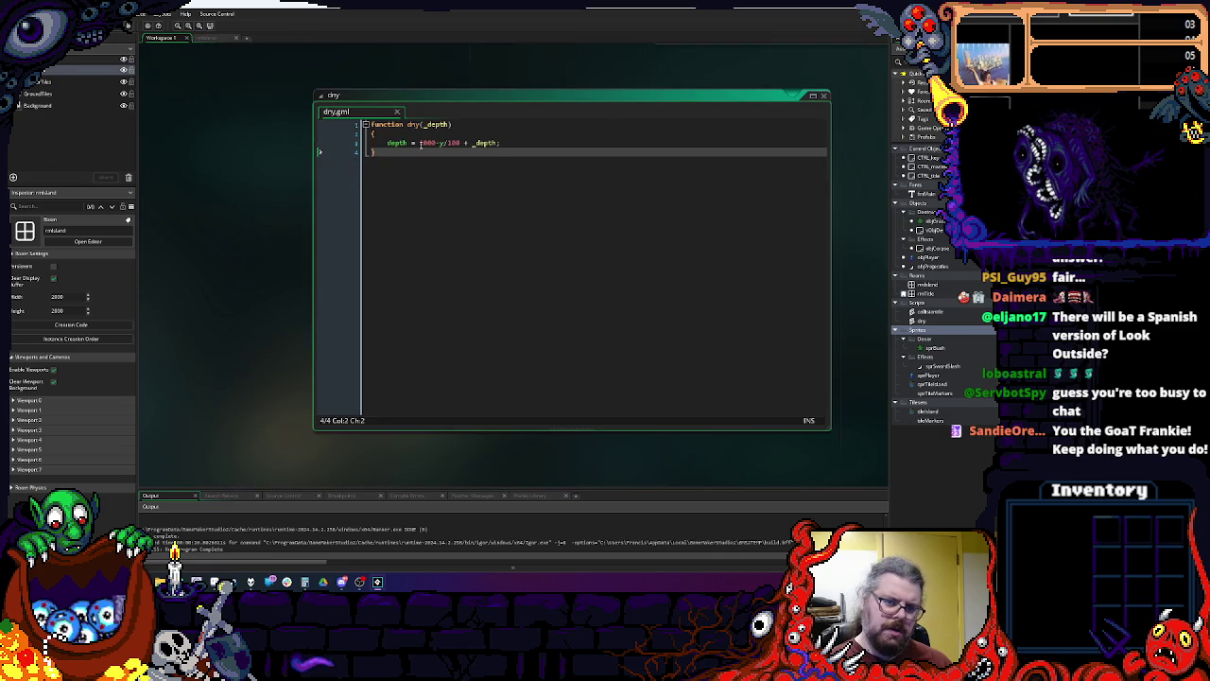
{"action": "scroll", "coordinate": [489, 209], "scroll_direction": "up", "scroll_amount": 2}
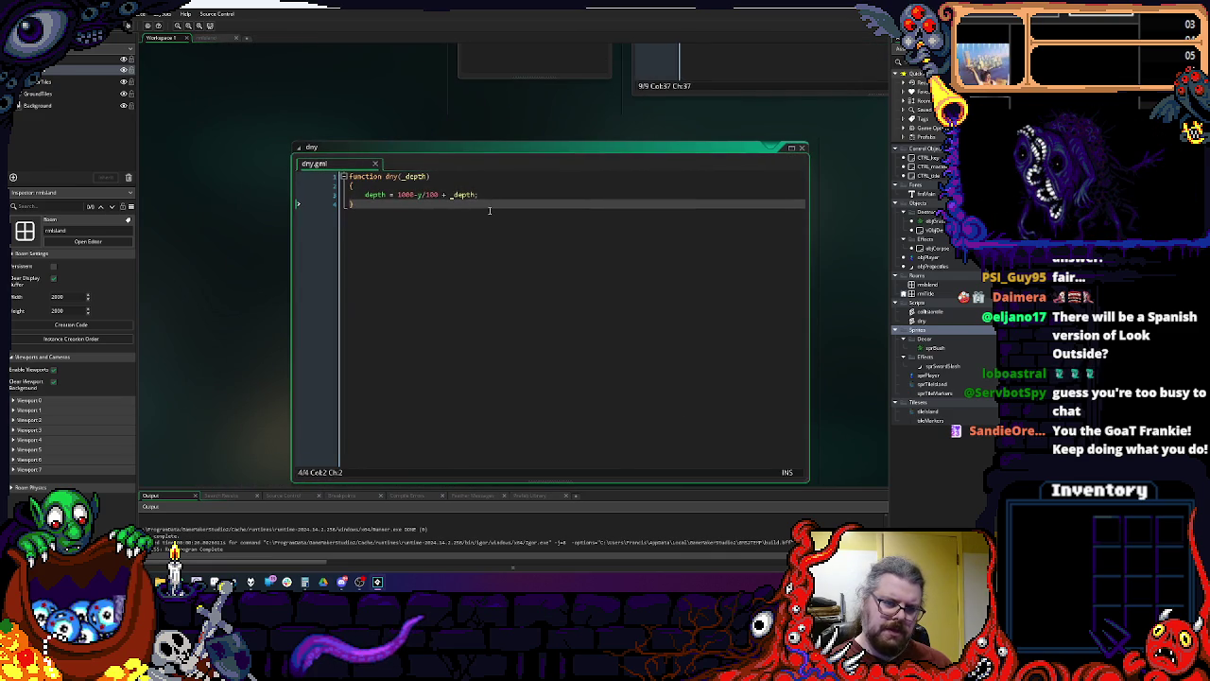
{"action": "left_click", "coordinate": [438, 194]}
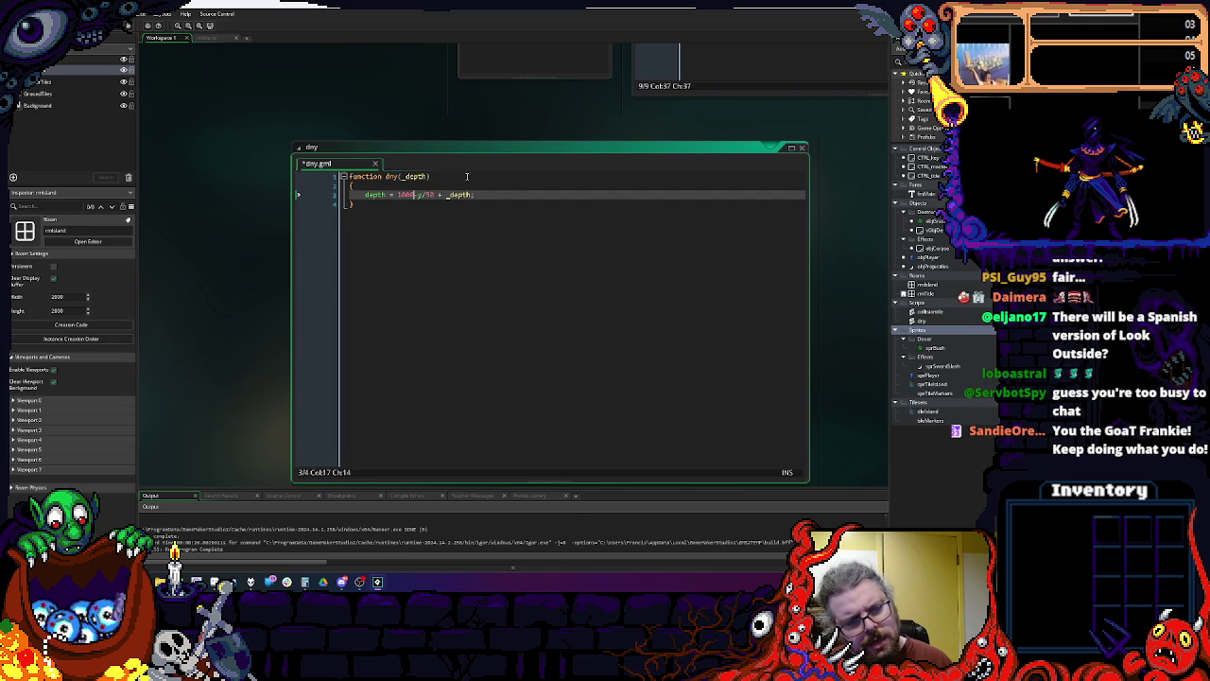
Step: Change the dny depth formula to 500-y/50 + _depth and save the script
{"action": "type", "text": "00"}
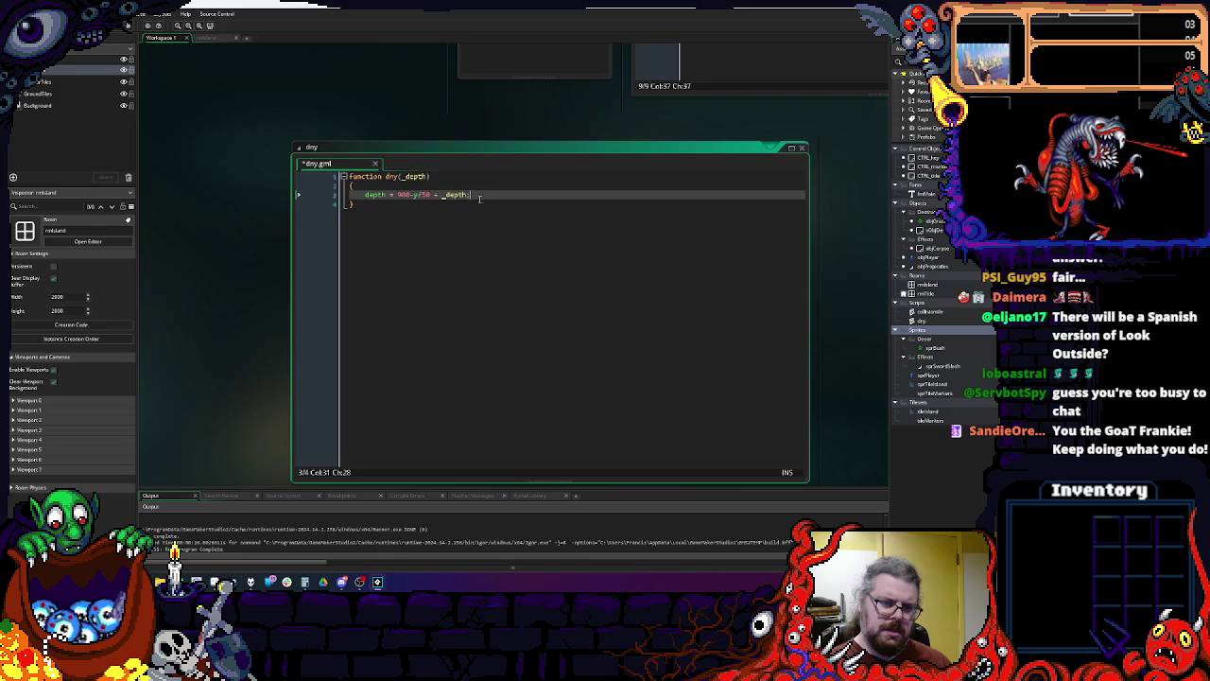
{"action": "left_click", "coordinate": [401, 194]}
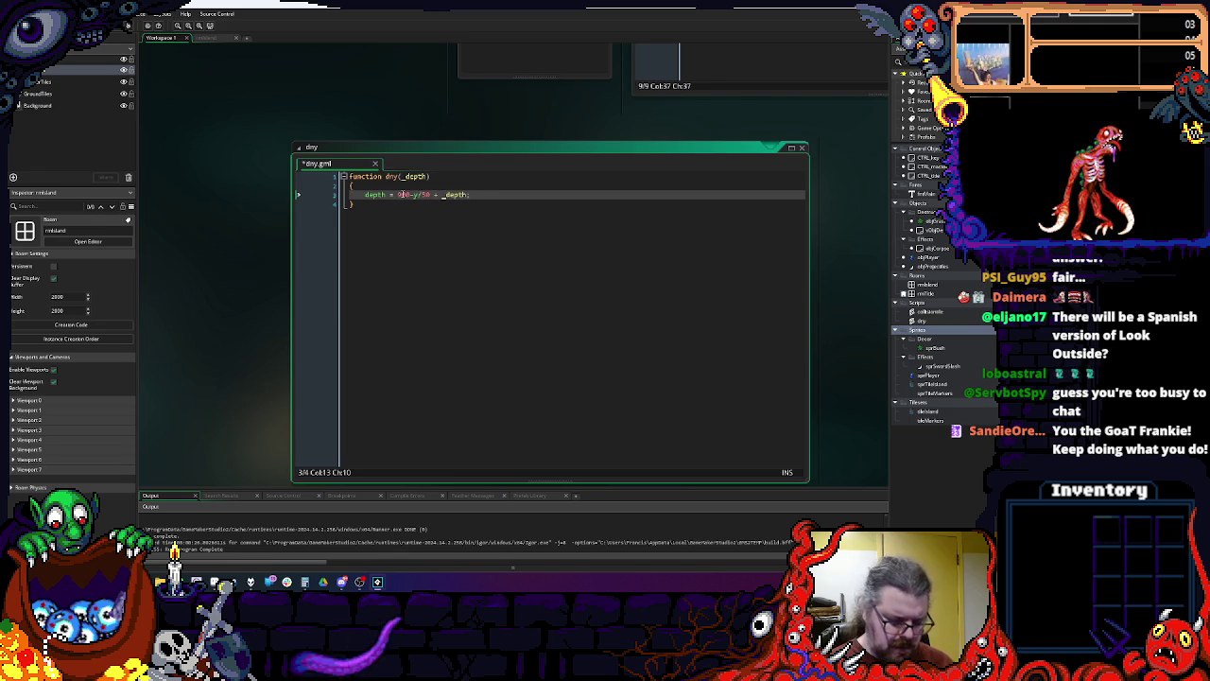
{"action": "key", "text": "BackSpace"}
{"action": "type", "text": "5"}
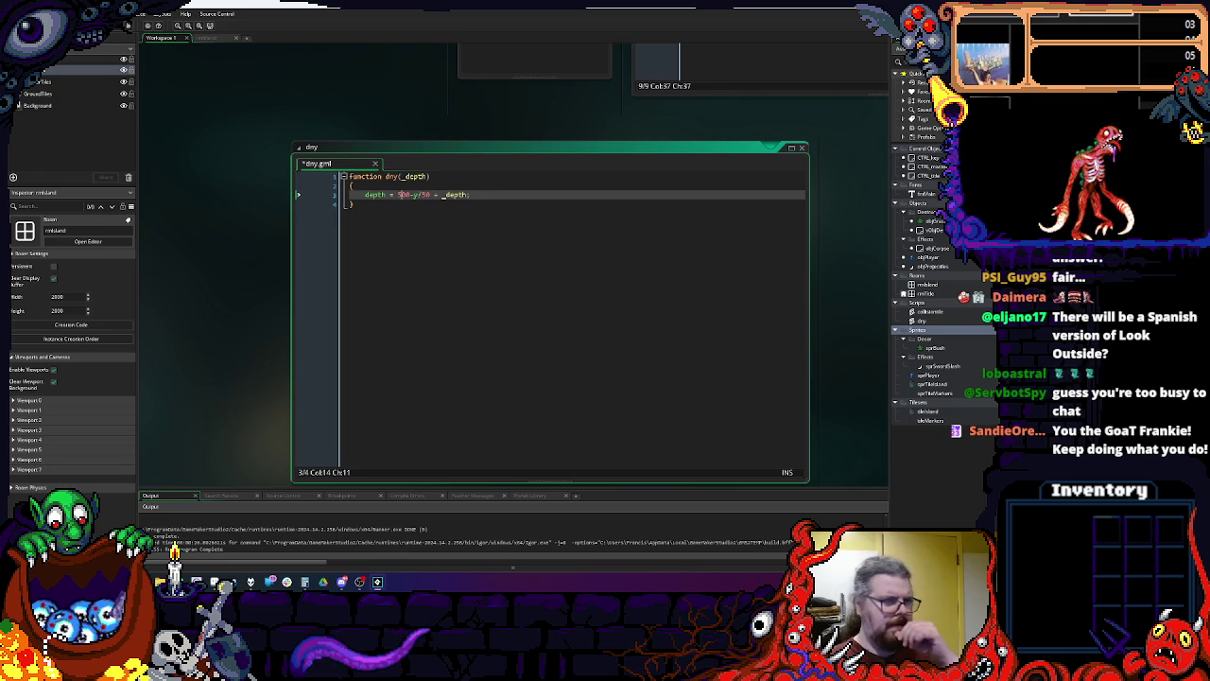
{"action": "key", "text": "ctrl+s"}
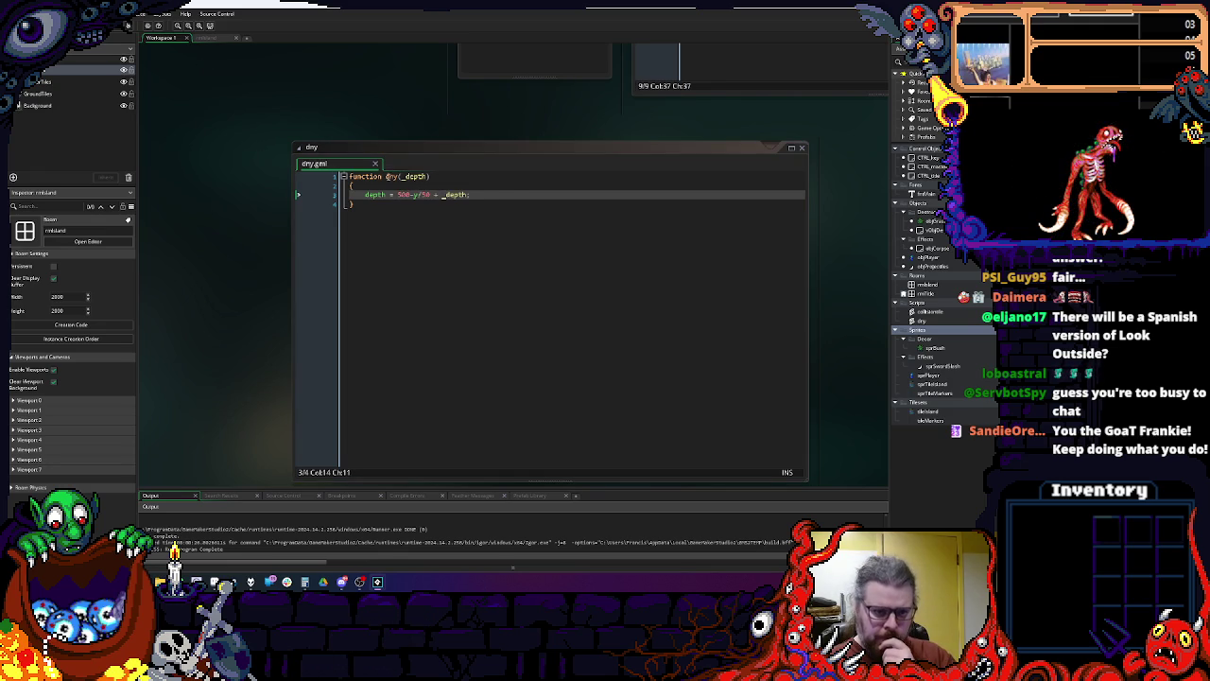
Step: Cycle the workspace back to objGrassBush's Create event code
{"action": "left_click", "coordinate": [426, 193]}
{"action": "key", "text": "ctrl+Tab"}
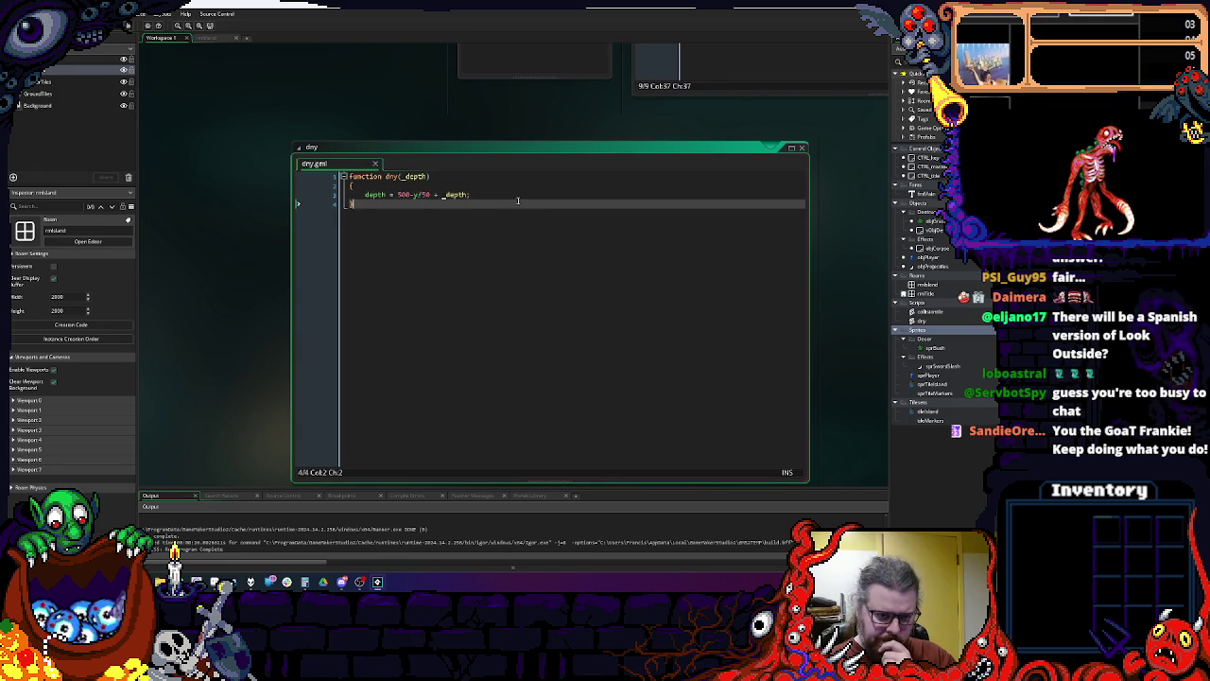
{"action": "key", "text": "ctrl+Tab"}
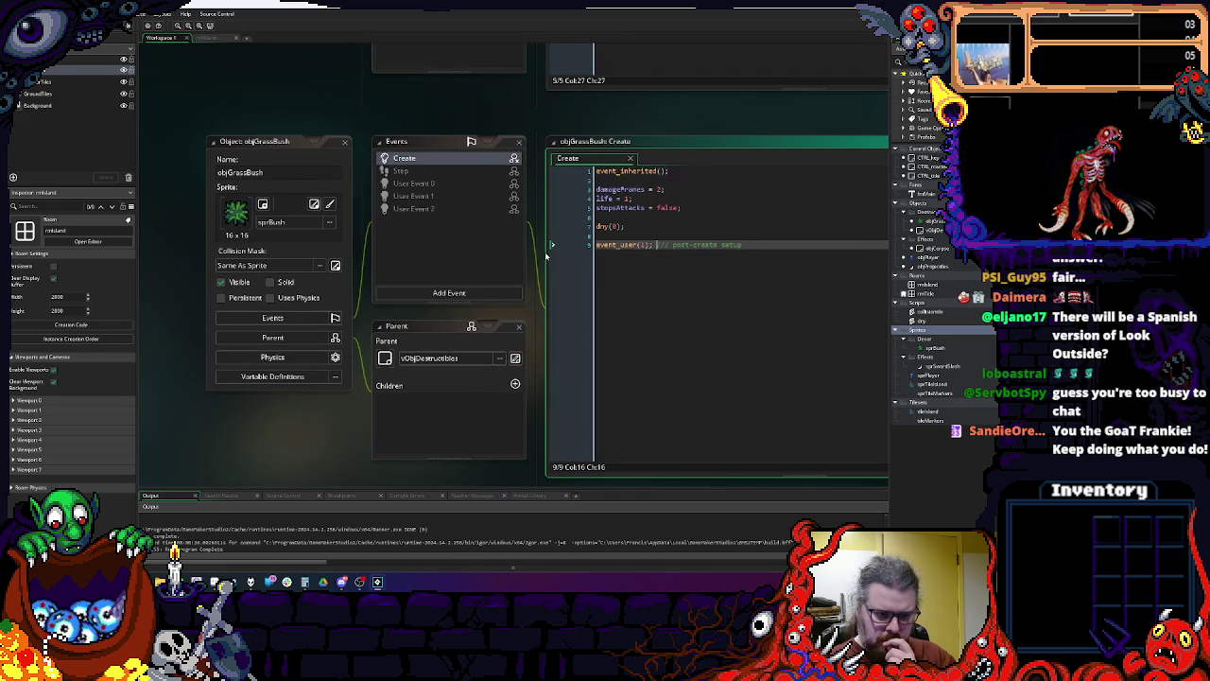
Step: Cycle through vObjDestructibles, objGrassBush and objProjectiles code to objPlayer's Step and Create events
{"action": "key", "text": "ctrl+Tab"}
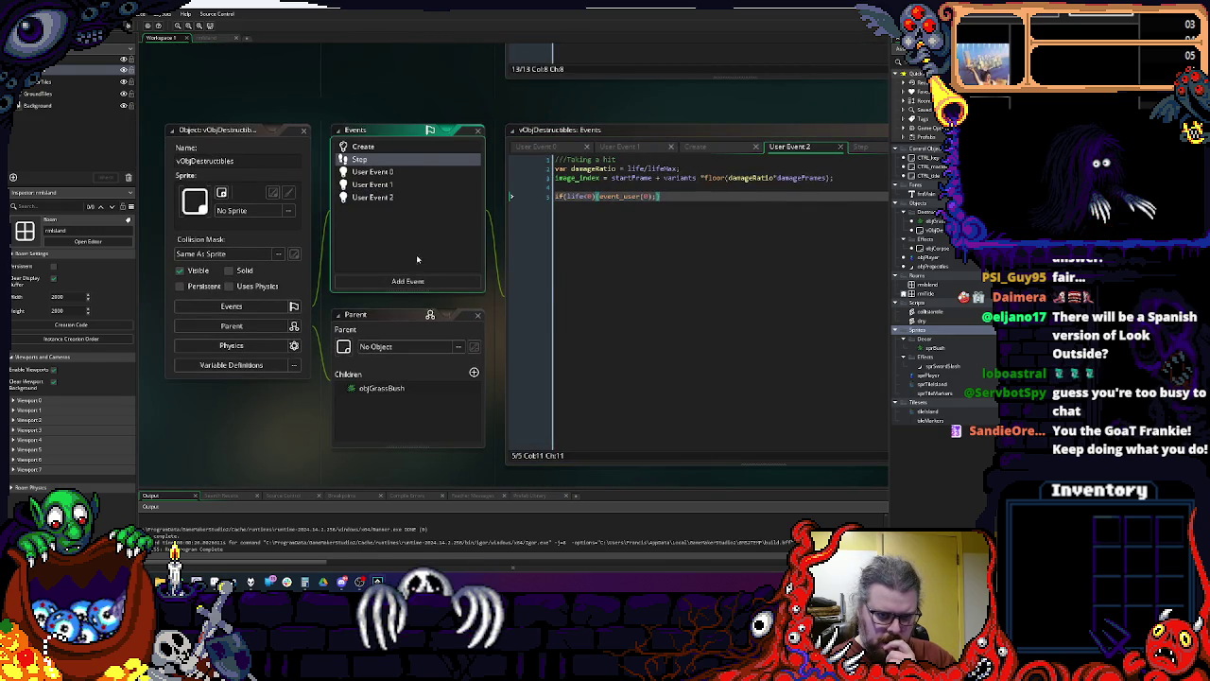
{"action": "key", "text": "ctrl+Tab"}
{"action": "left_click", "coordinate": [474, 245]}
{"action": "key", "text": "Escape"}
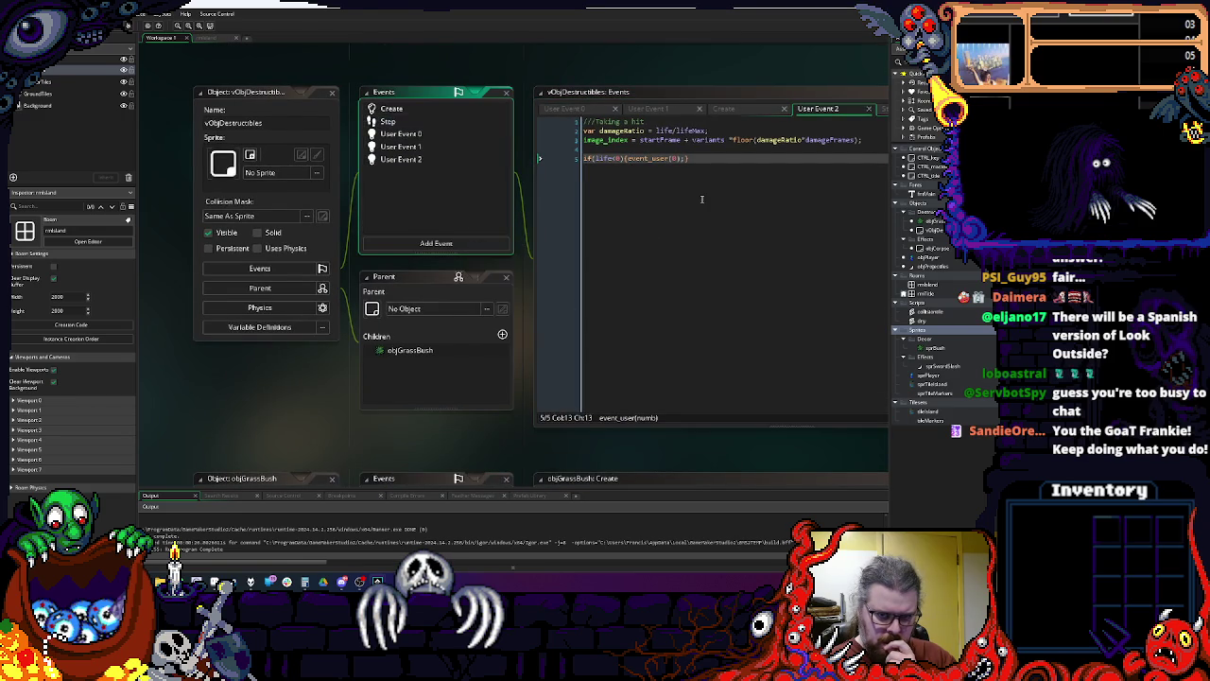
{"action": "key", "text": "ctrl+Tab"}
{"action": "key", "text": "ctrl+Tab"}
{"action": "key", "text": "ctrl+Tab"}
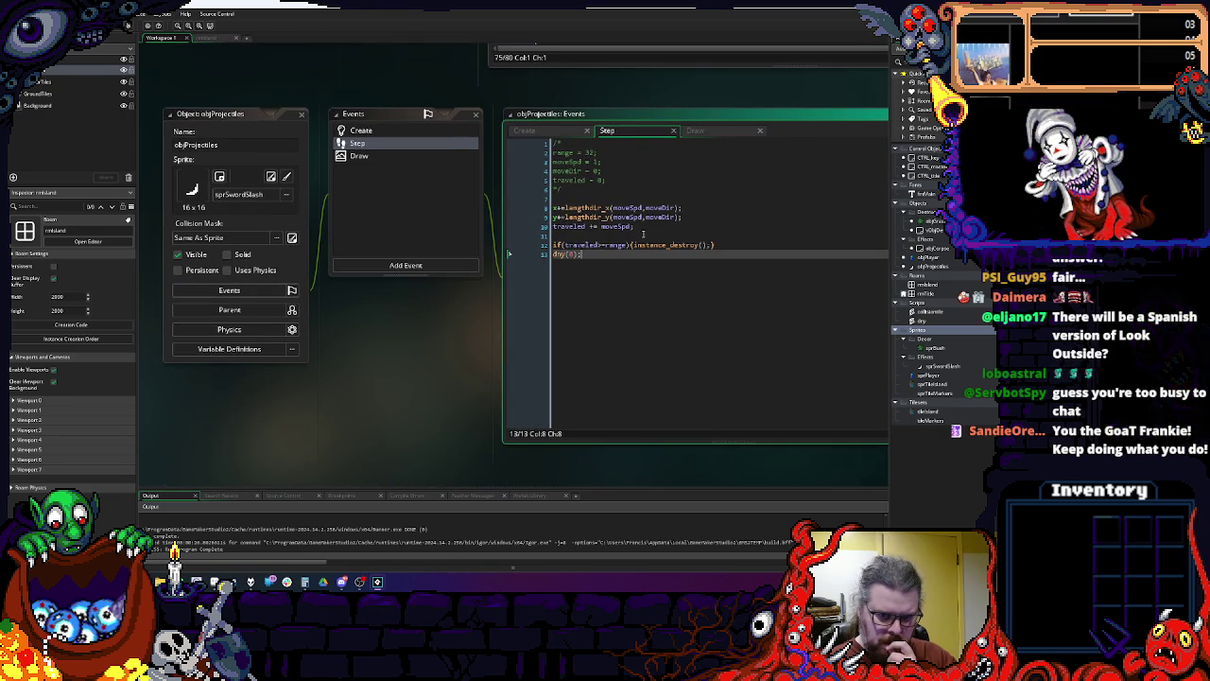
{"action": "key", "text": "ctrl+Tab"}
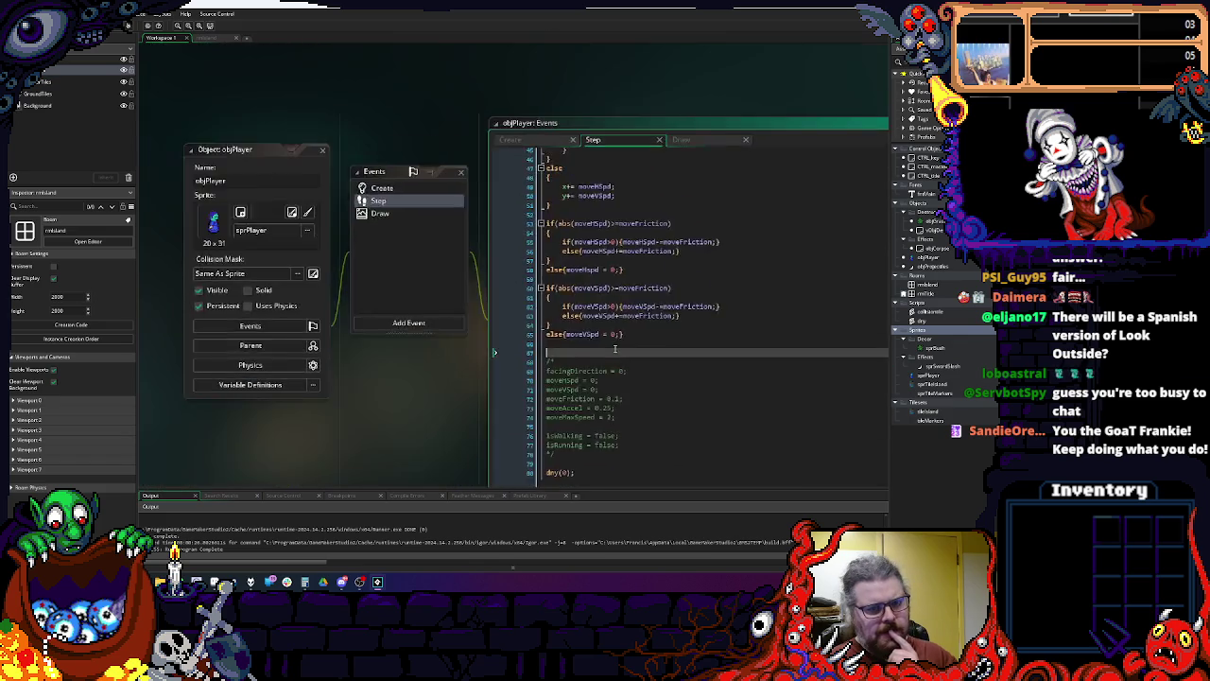
{"action": "left_click", "coordinate": [336, 87]}
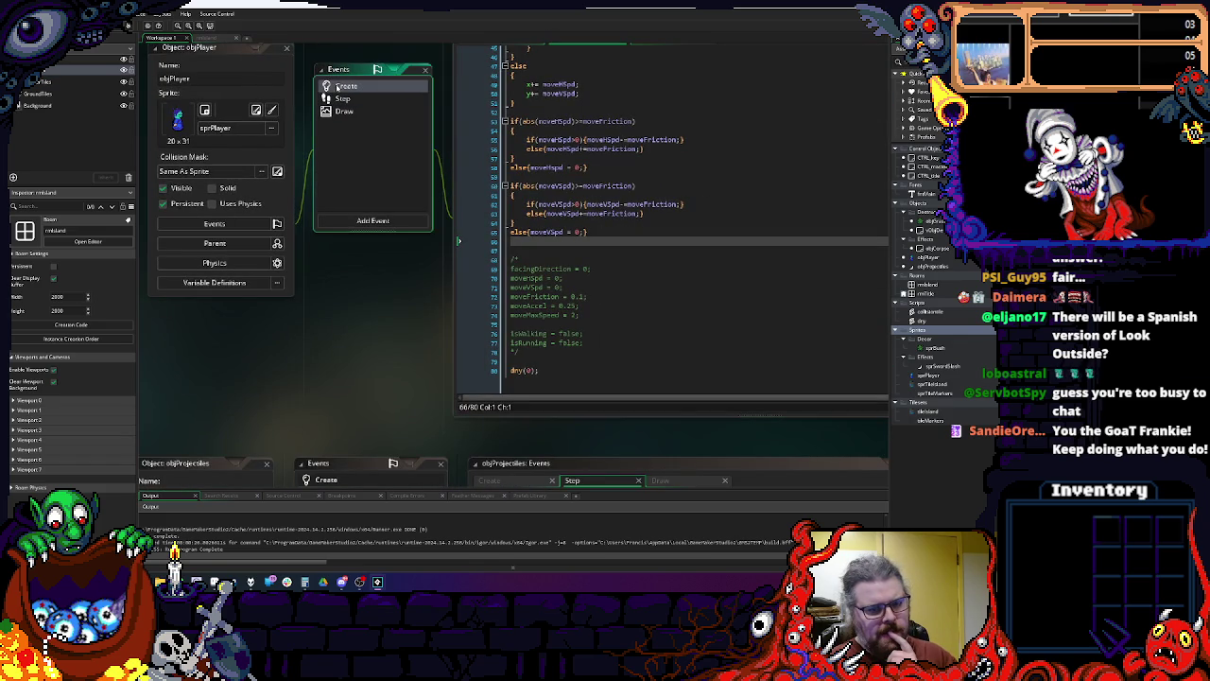
Step: Look over objPlayer's Create variables, Step code and Draw event
{"action": "left_click", "coordinate": [604, 270]}
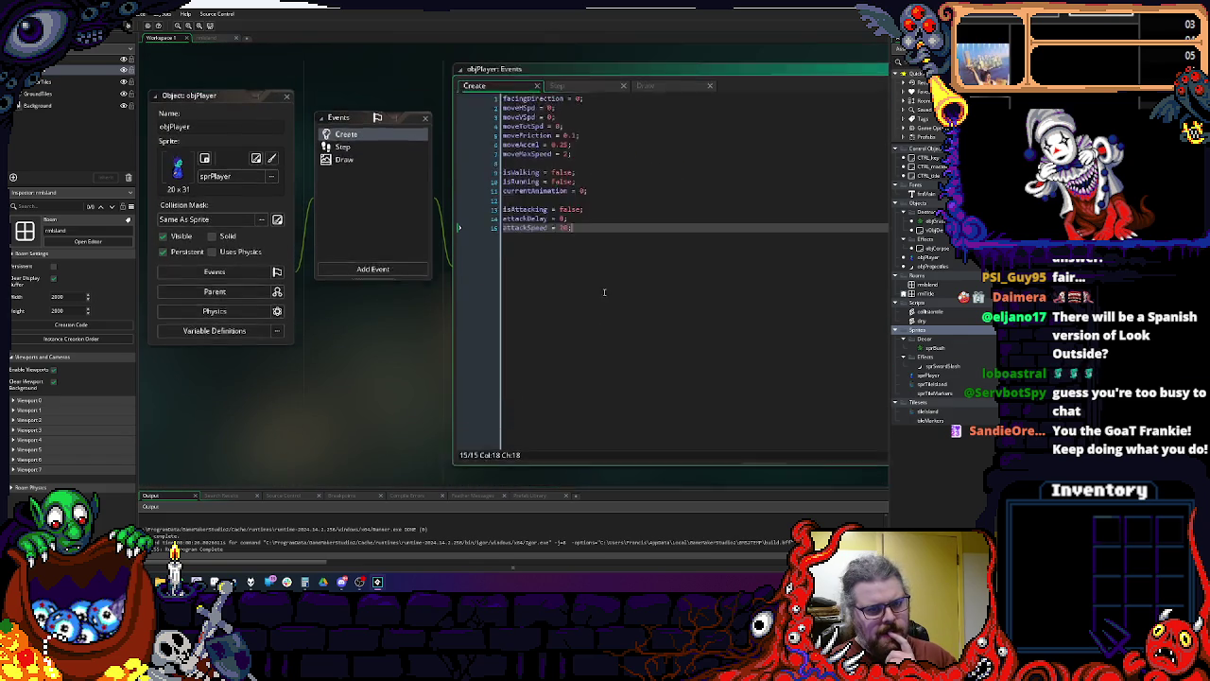
{"action": "left_click", "coordinate": [350, 147]}
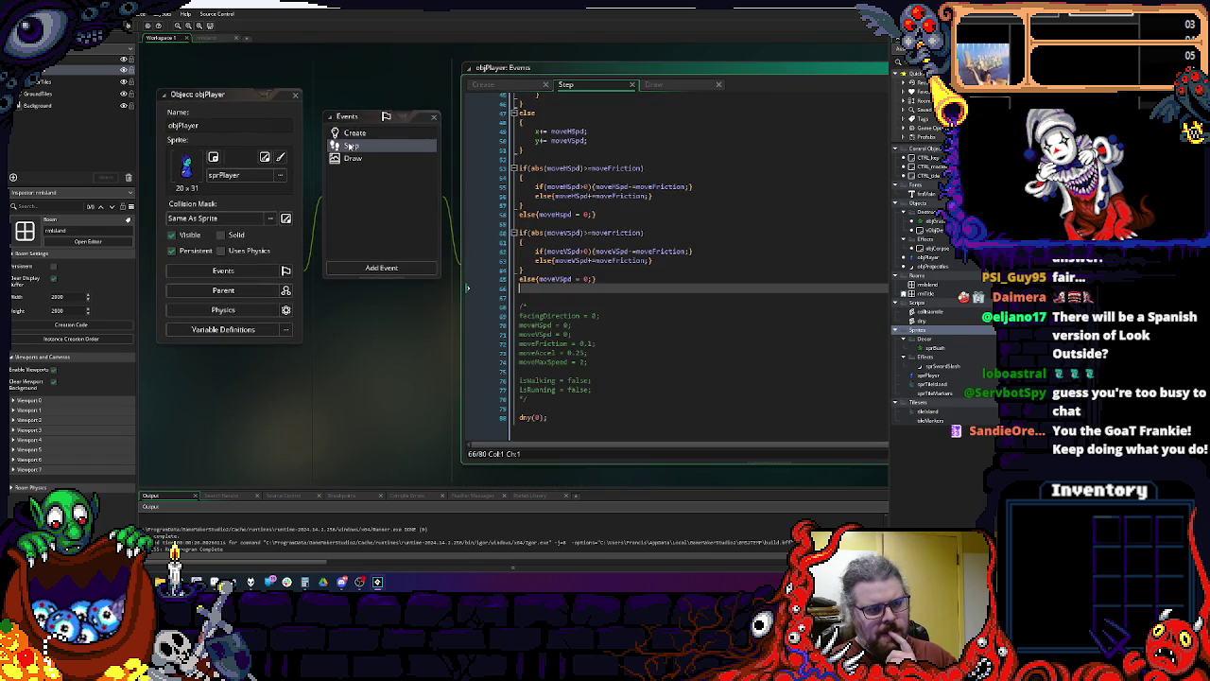
{"action": "left_click", "coordinate": [364, 161]}
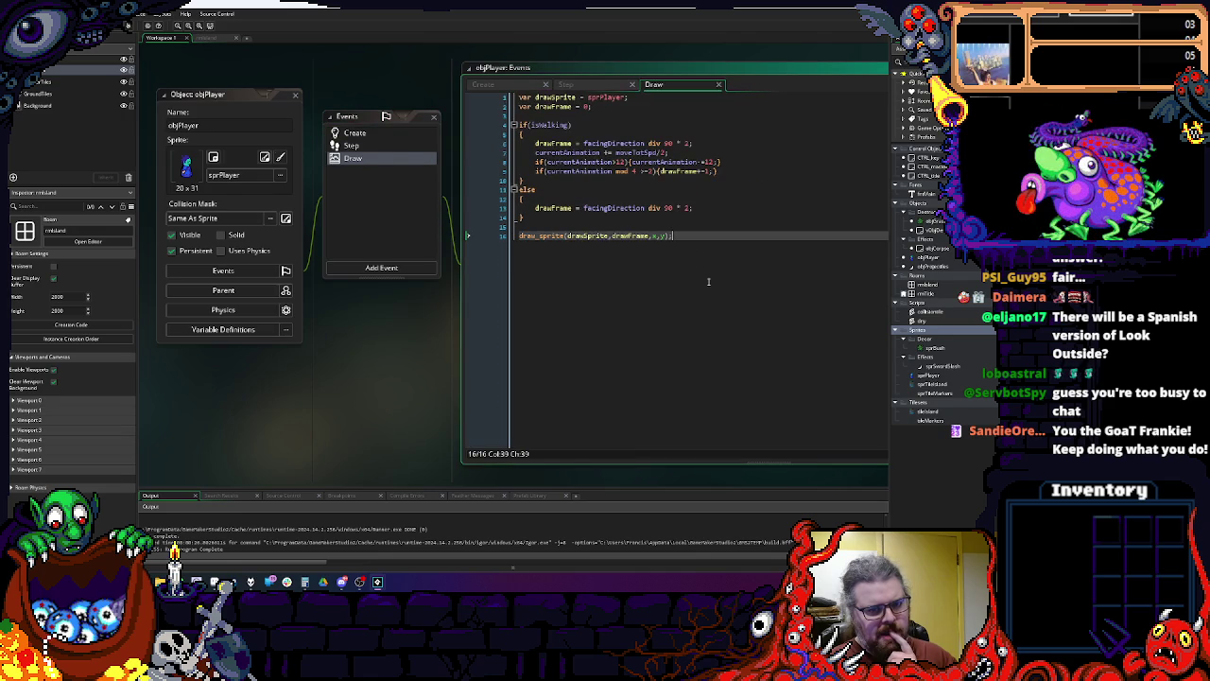
Step: Add draw_text(x,y,depth); below the draw_sprite call in objPlayer's Draw code
{"action": "key", "text": "Return"}
{"action": "type", "text": "draw"}
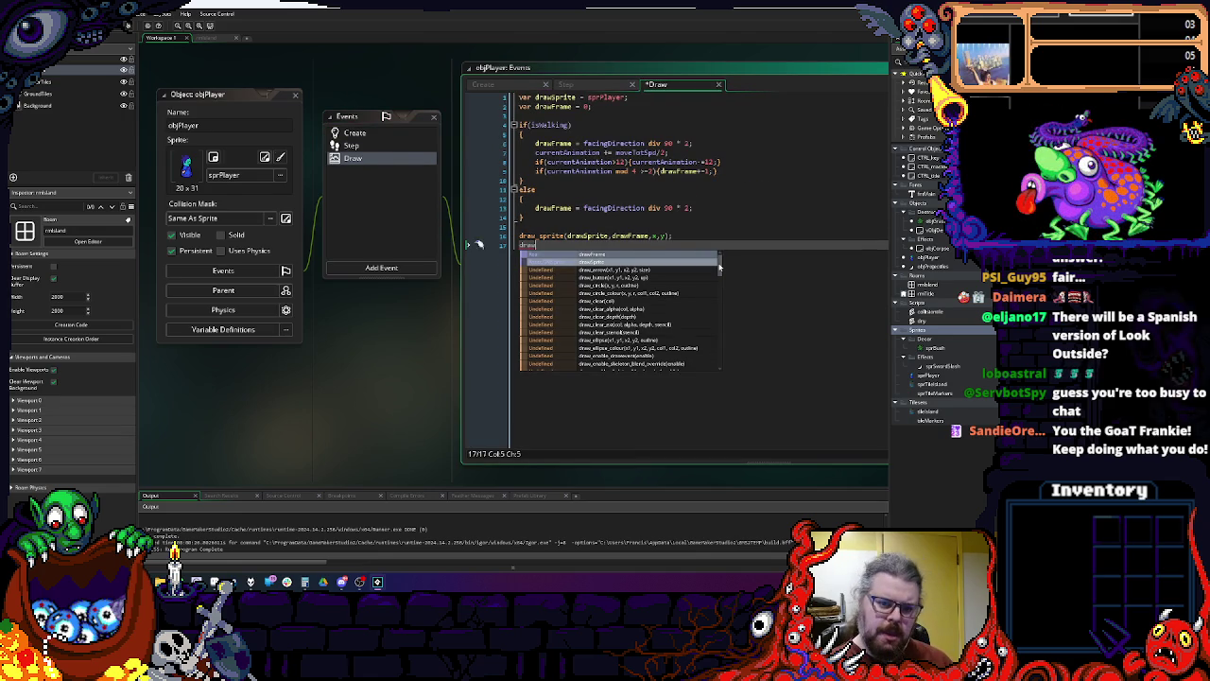
{"action": "type", "text": "_text(d"}
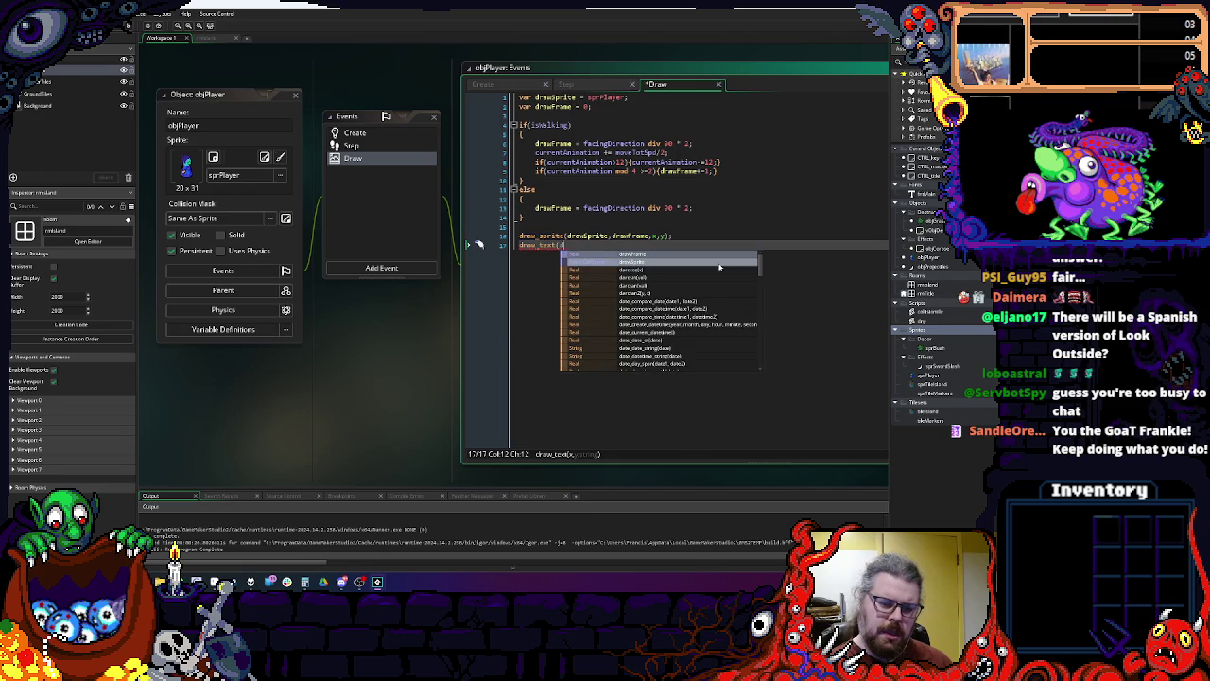
{"action": "key", "text": "BackSpace"}
{"action": "type", "text": "x,y,"}
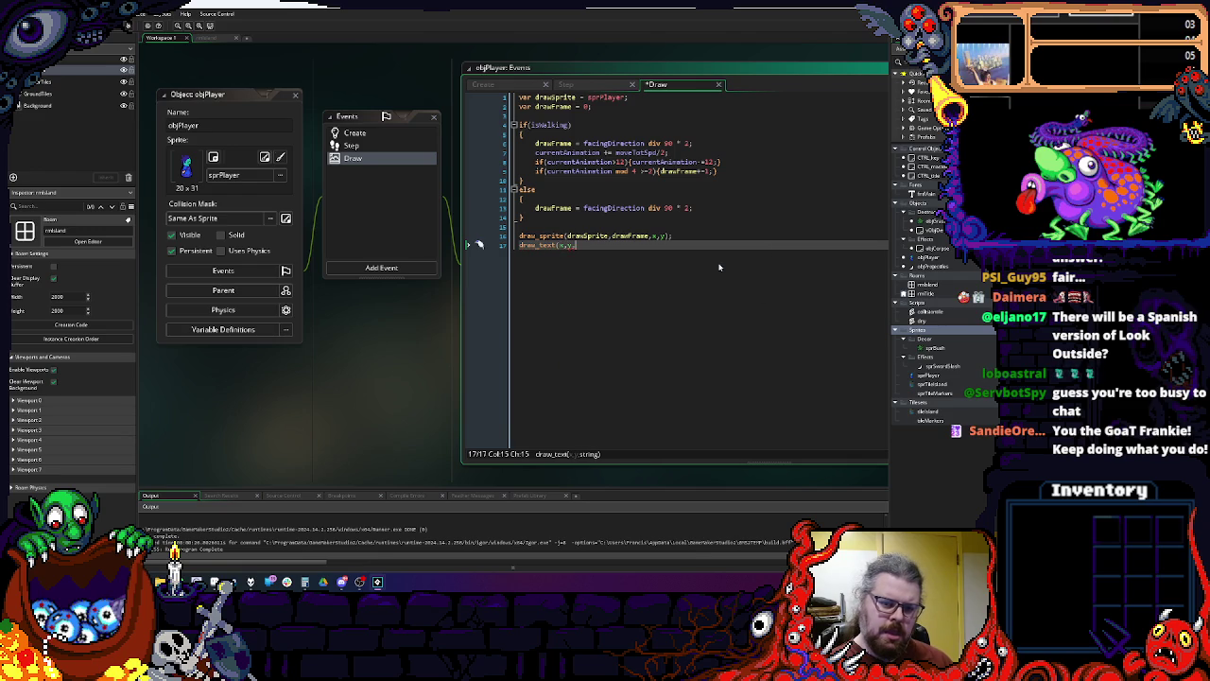
{"action": "type", "text": "depth);"}
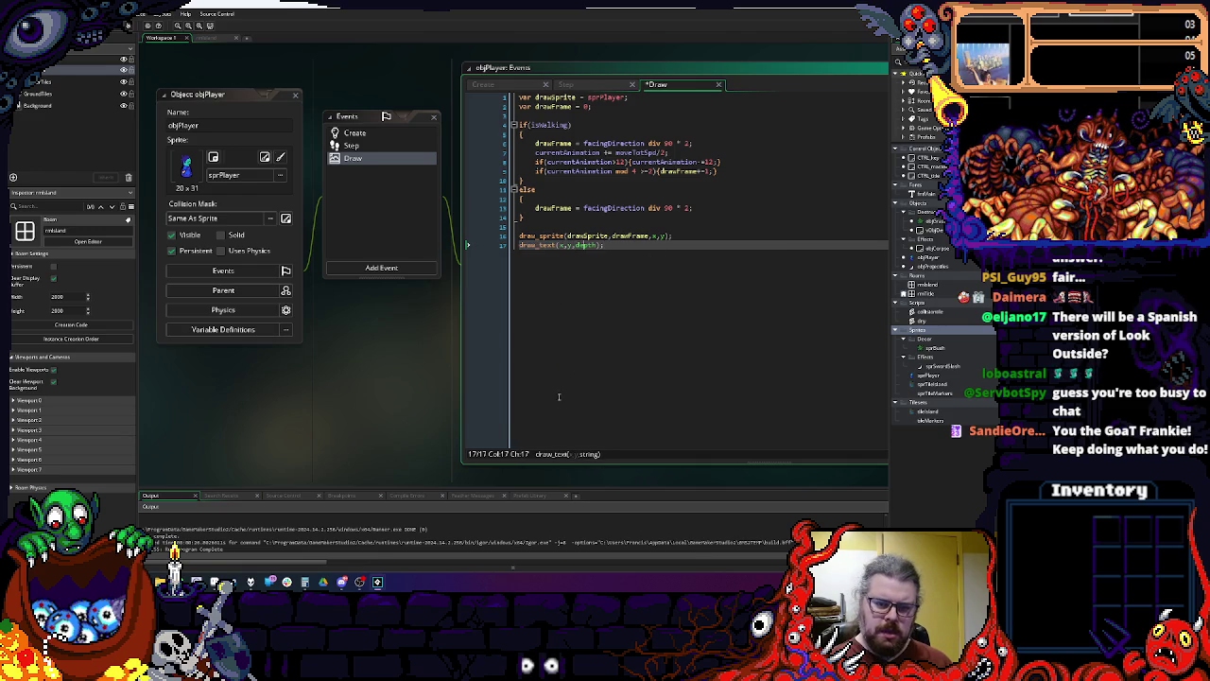
{"action": "scroll", "coordinate": [560, 391], "scroll_direction": "down", "scroll_amount": 5}
{"action": "scroll", "coordinate": [689, 370], "scroll_direction": "down", "scroll_amount": 3}
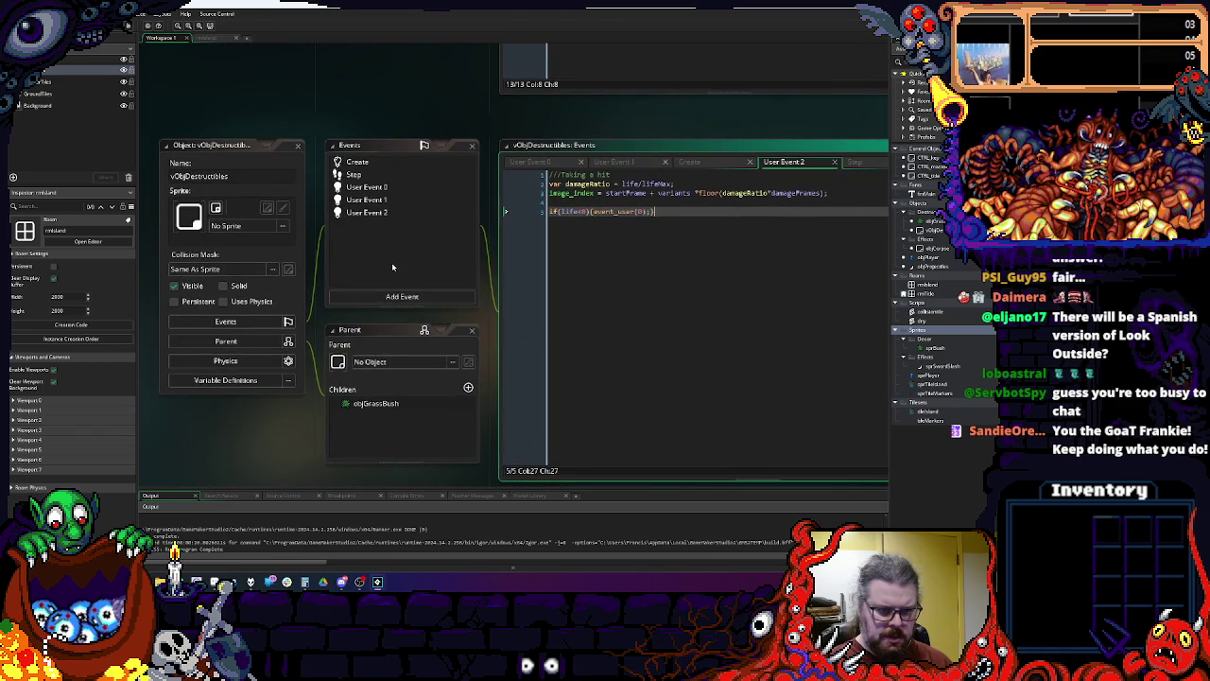
Step: Add a Draw event to vObjDestructibles
{"action": "left_click", "coordinate": [405, 296]}
{"action": "mouse_move", "coordinate": [427, 352]}
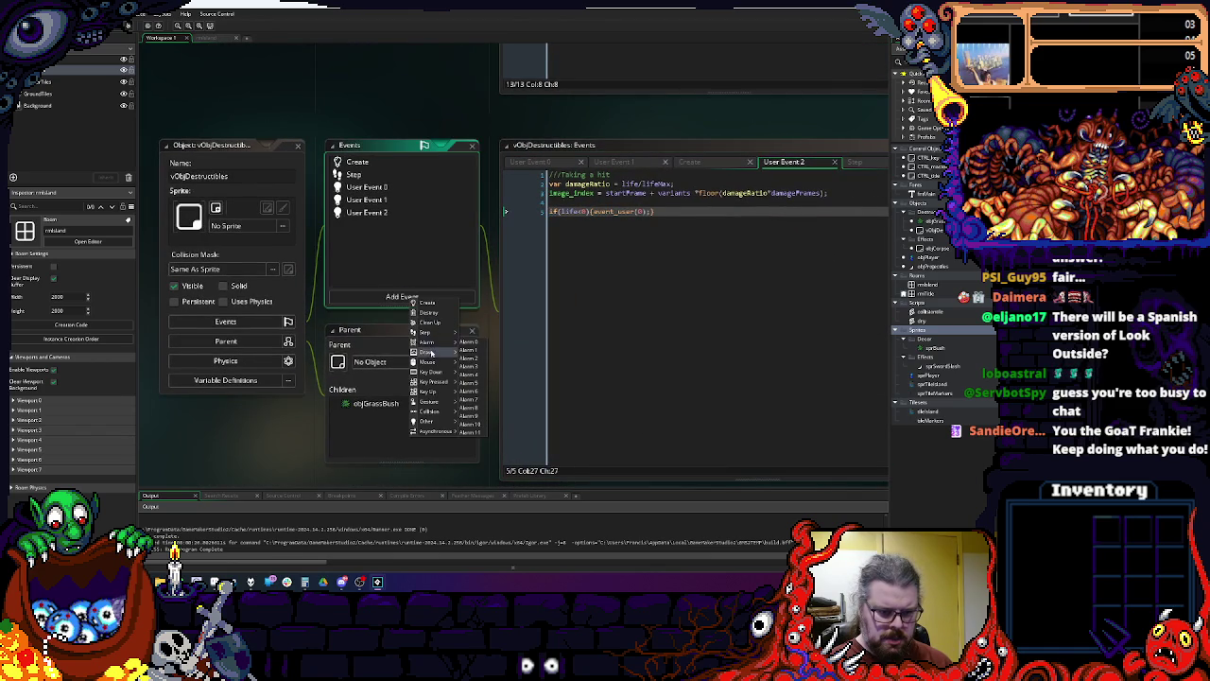
{"action": "left_click", "coordinate": [474, 353]}
{"action": "type", "text": "draw_text(x,y,depth);"}
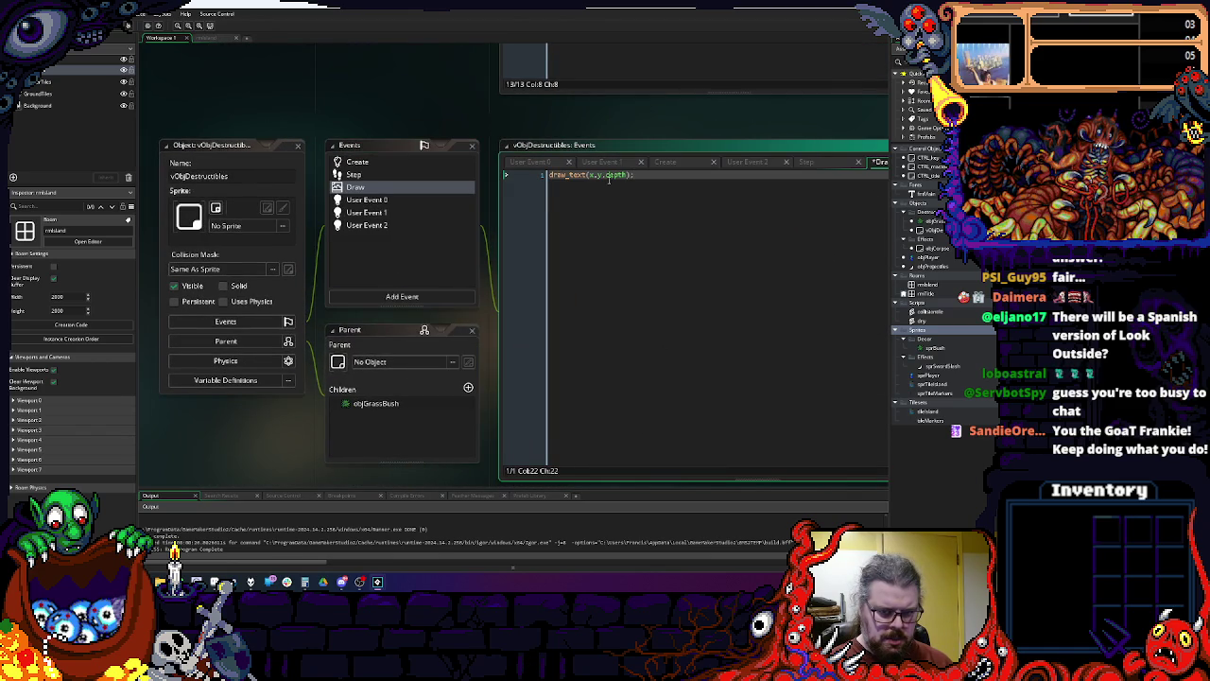
Step: Write draw_self(); above the draw_text(x,y,string(depth)); line in vObjDestructibles' Draw event
{"action": "left_click", "coordinate": [599, 175]}
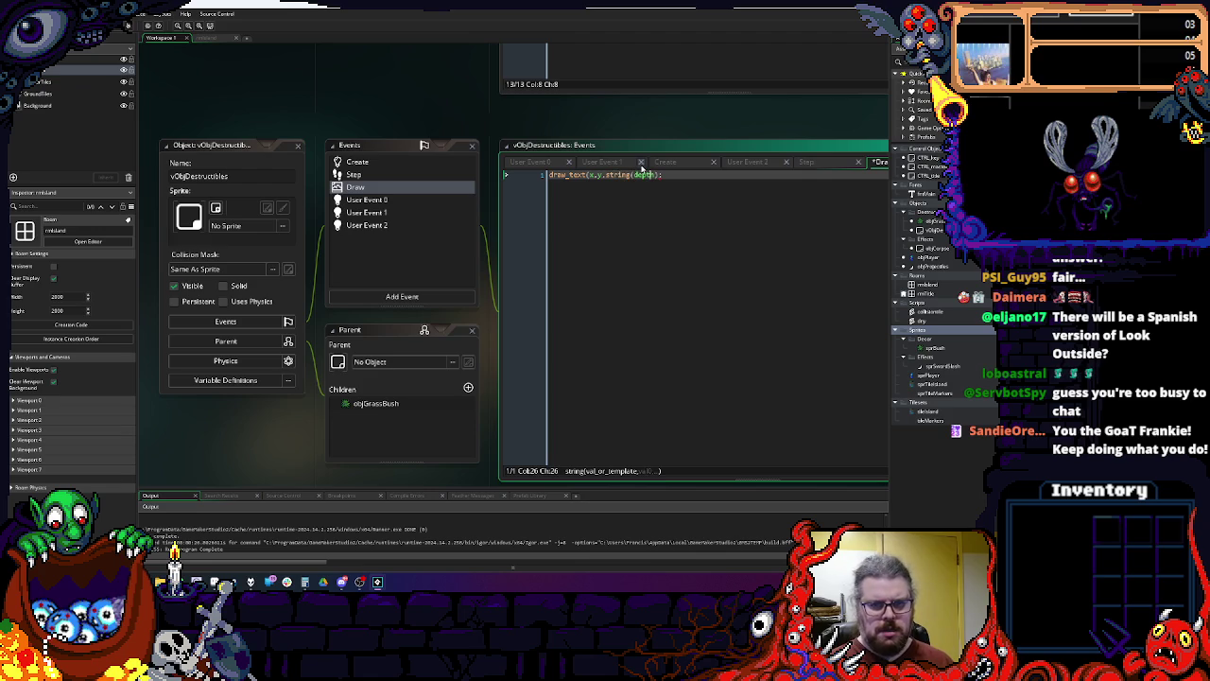
{"action": "key", "text": "ctrl+a"}
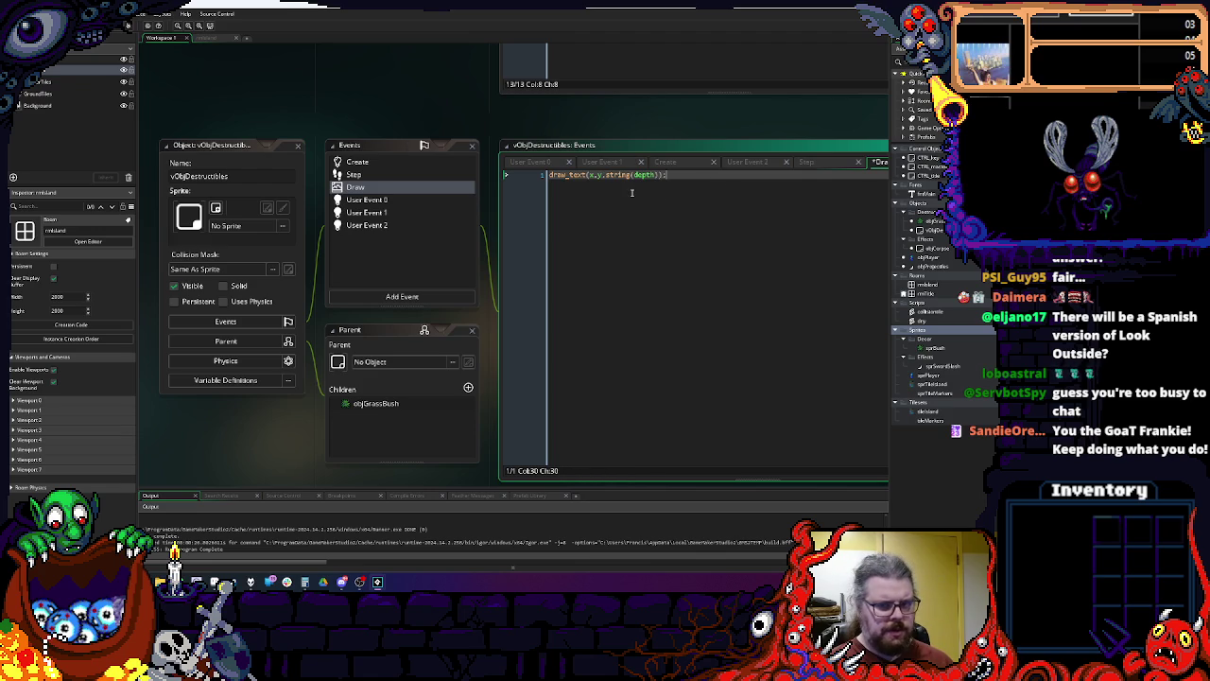
{"action": "scroll", "coordinate": [628, 192], "scroll_direction": "up", "scroll_amount": 3}
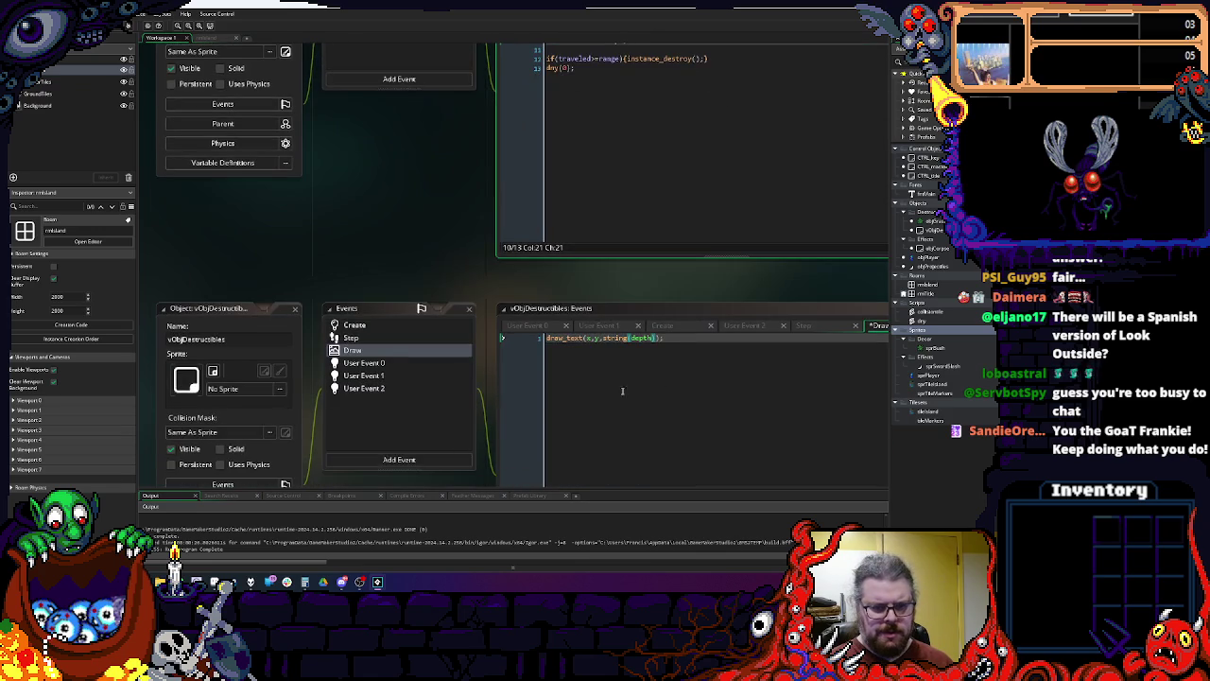
{"action": "left_click", "coordinate": [548, 338]}
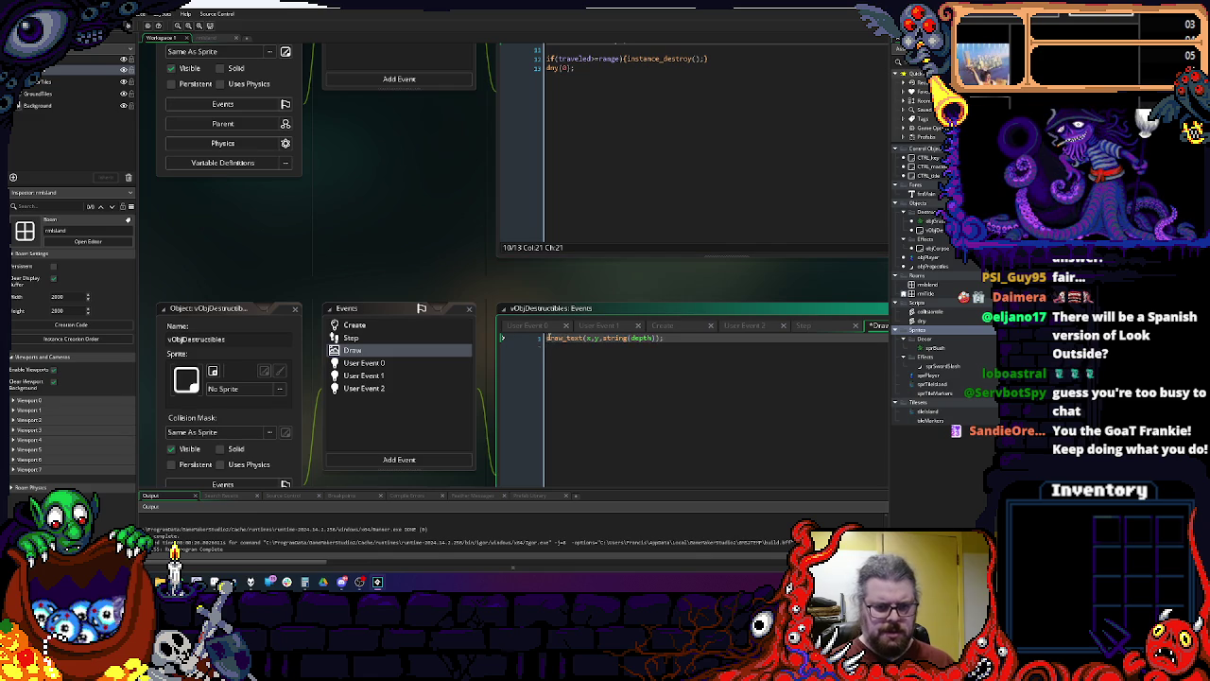
{"action": "type", "text": "draw_self();"}
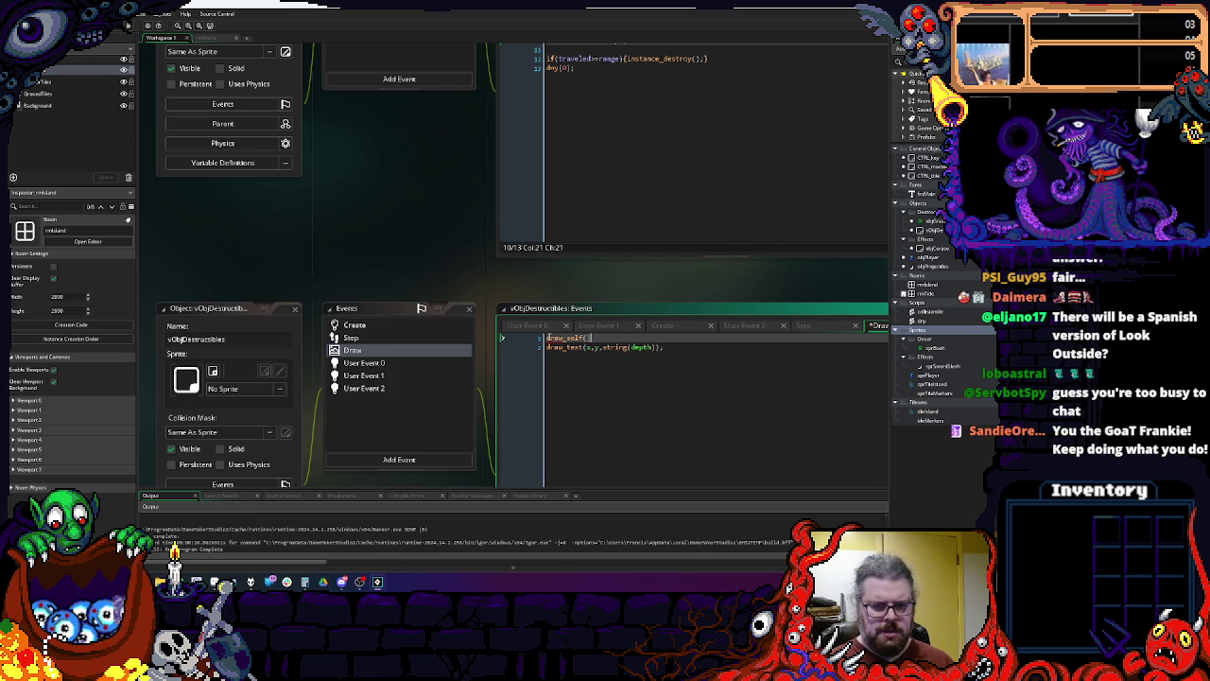
{"action": "key", "text": "Down"}
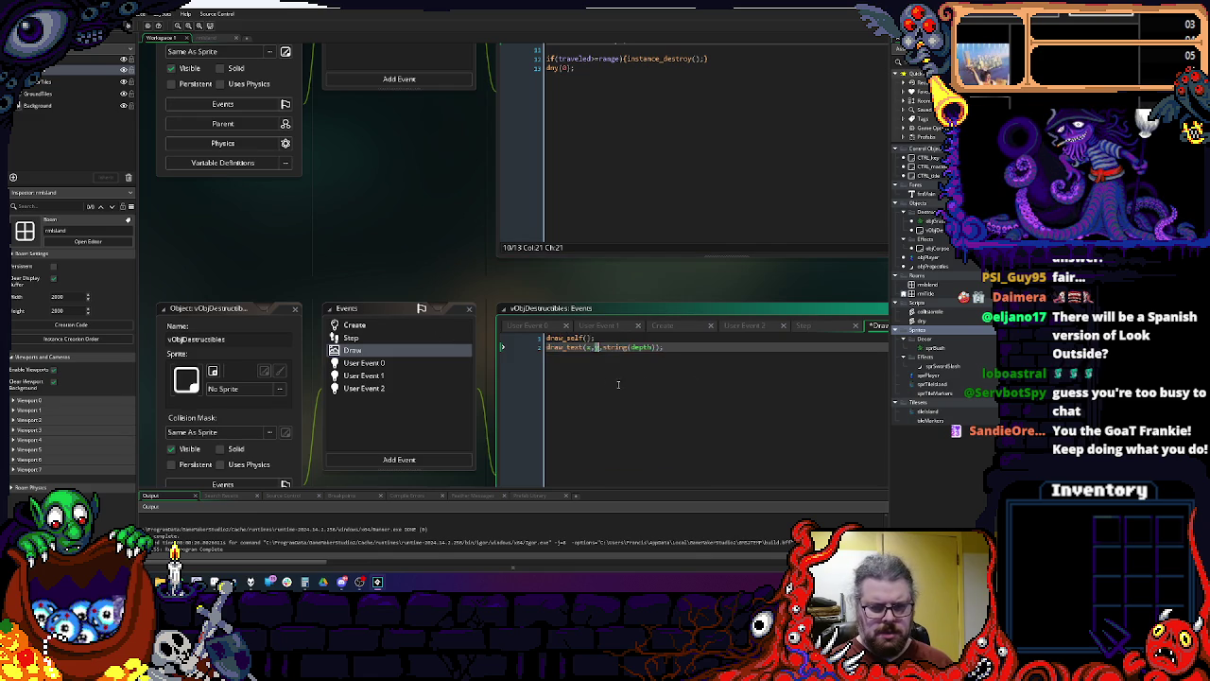
Step: Build and run the game, starting it from the title screen
{"action": "key", "text": "ctrl+Tab"}
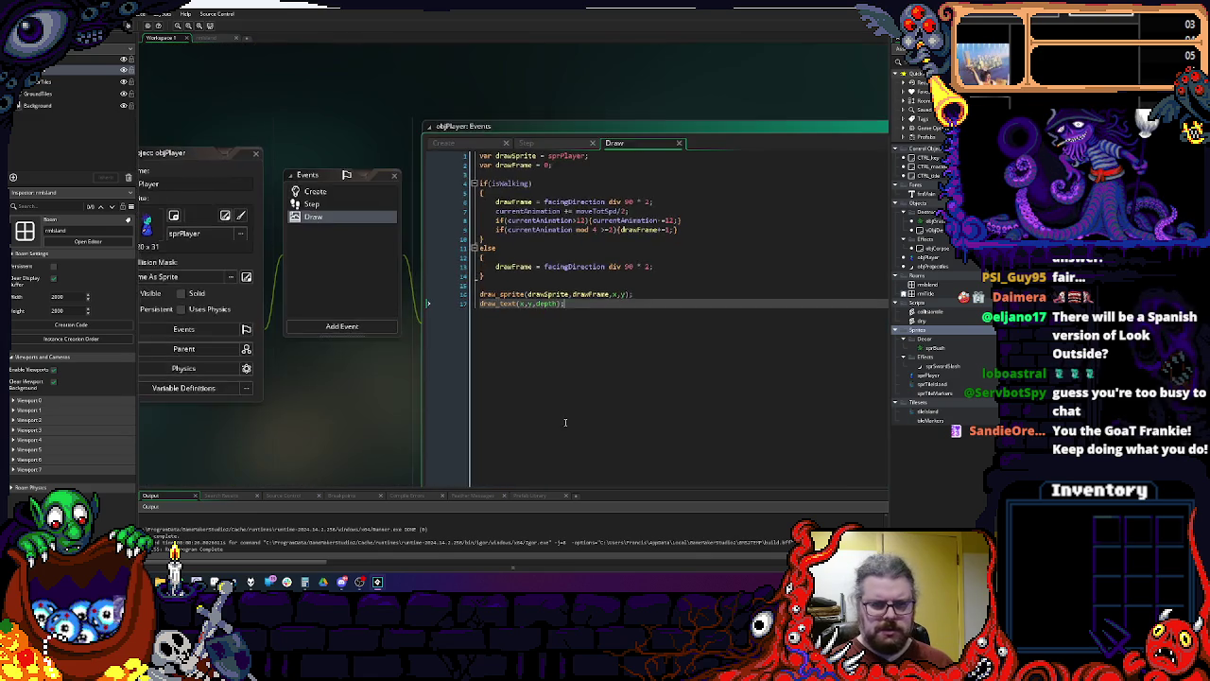
{"action": "left_click", "coordinate": [129, 25]}
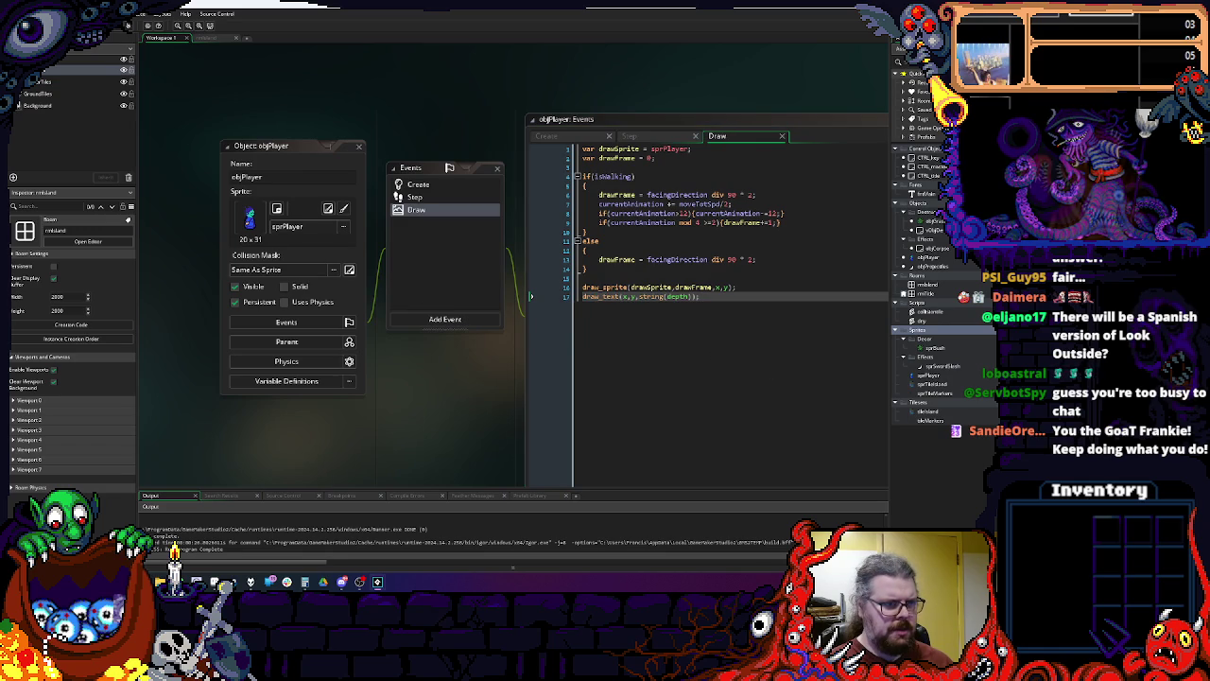
{"action": "key", "text": "space"}
Step: Walk the player down and right across the island into the trees
{"action": "key", "text": "Up"}
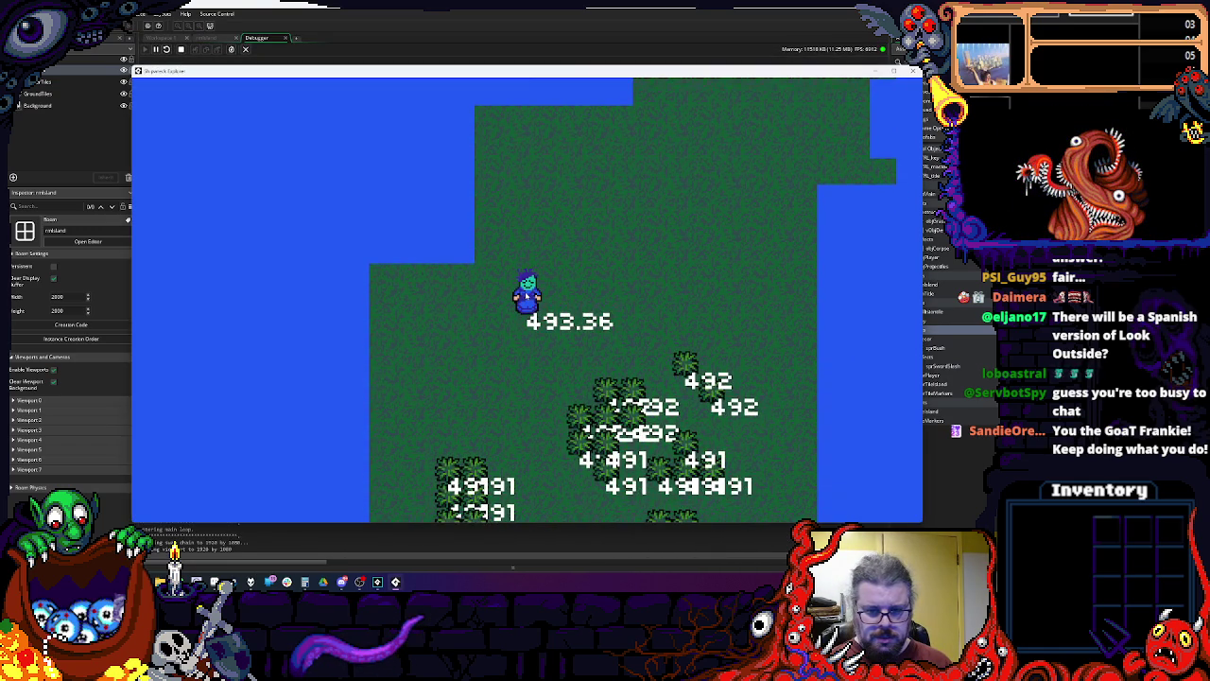
{"action": "key", "text": "Down"}
{"action": "key", "text": "Down"}
{"action": "key", "text": "Down"}
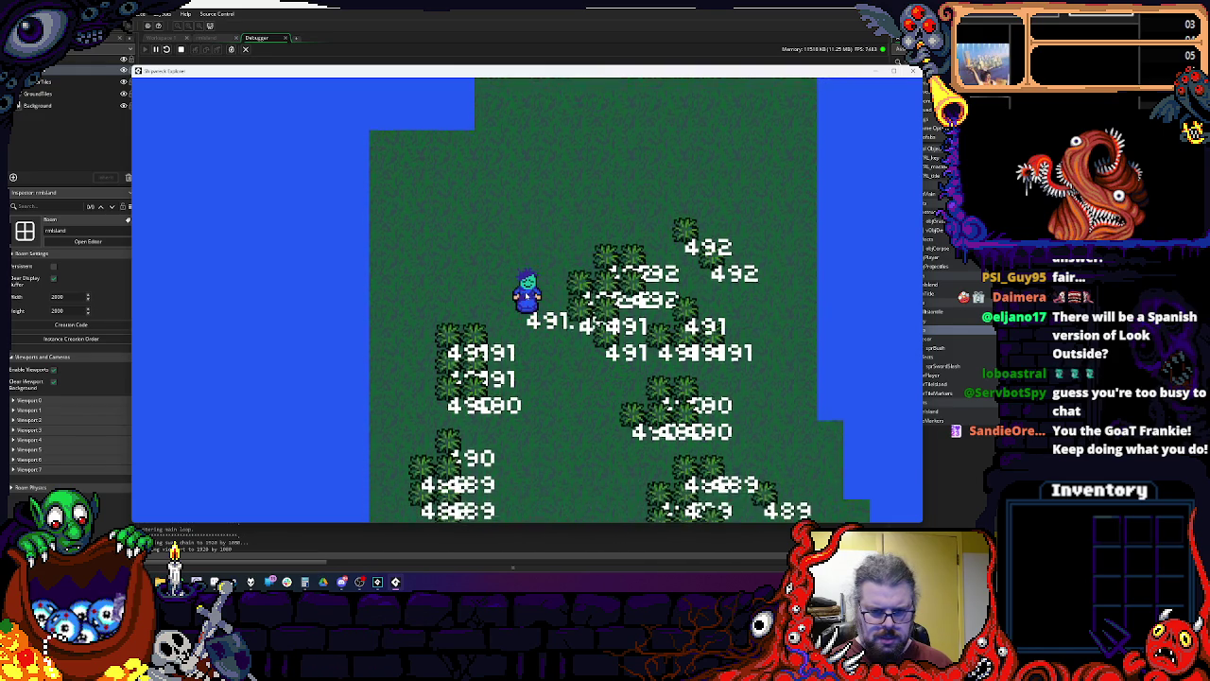
{"action": "key", "text": "Down"}
{"action": "key", "text": "Right"}
{"action": "key", "text": "Down"}
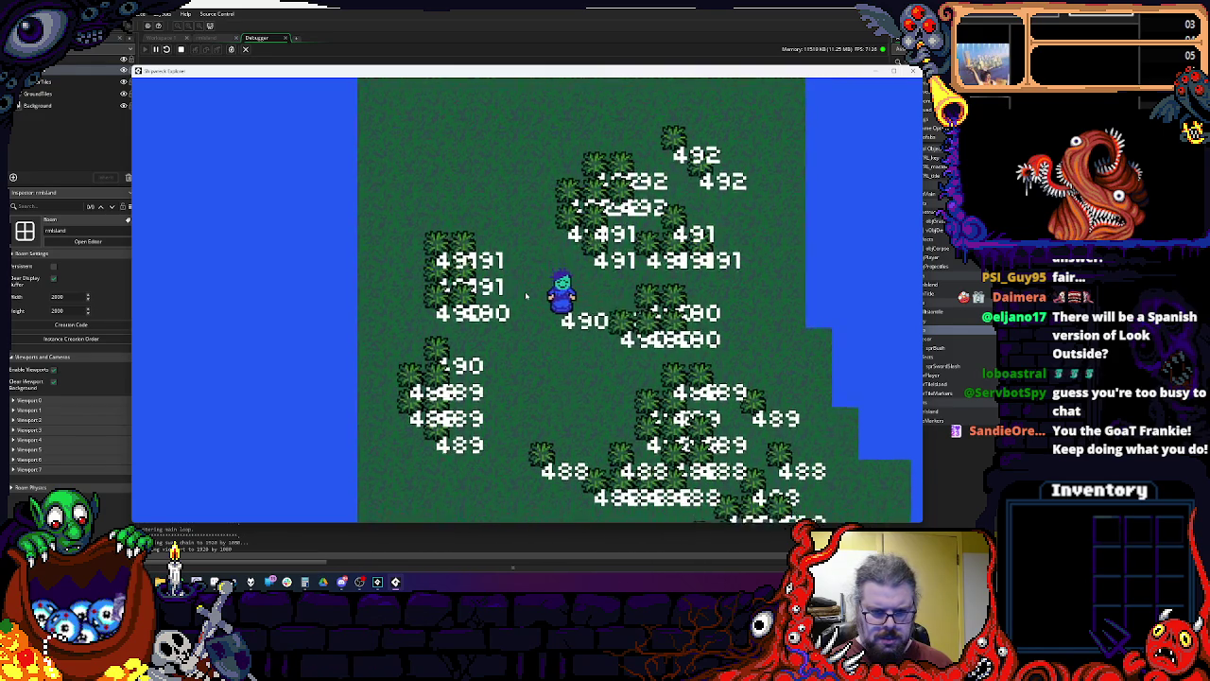
{"action": "key", "text": "Down"}
{"action": "key", "text": "Left"}
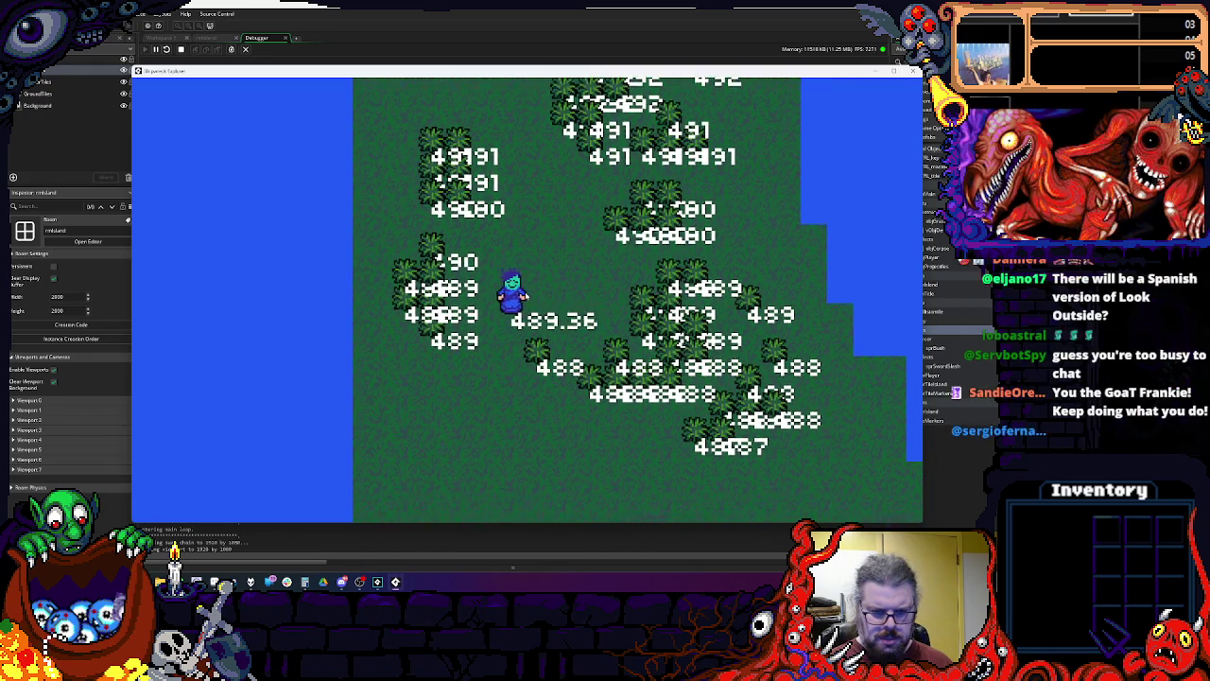
{"action": "key", "text": "Down"}
{"action": "key", "text": "Right"}
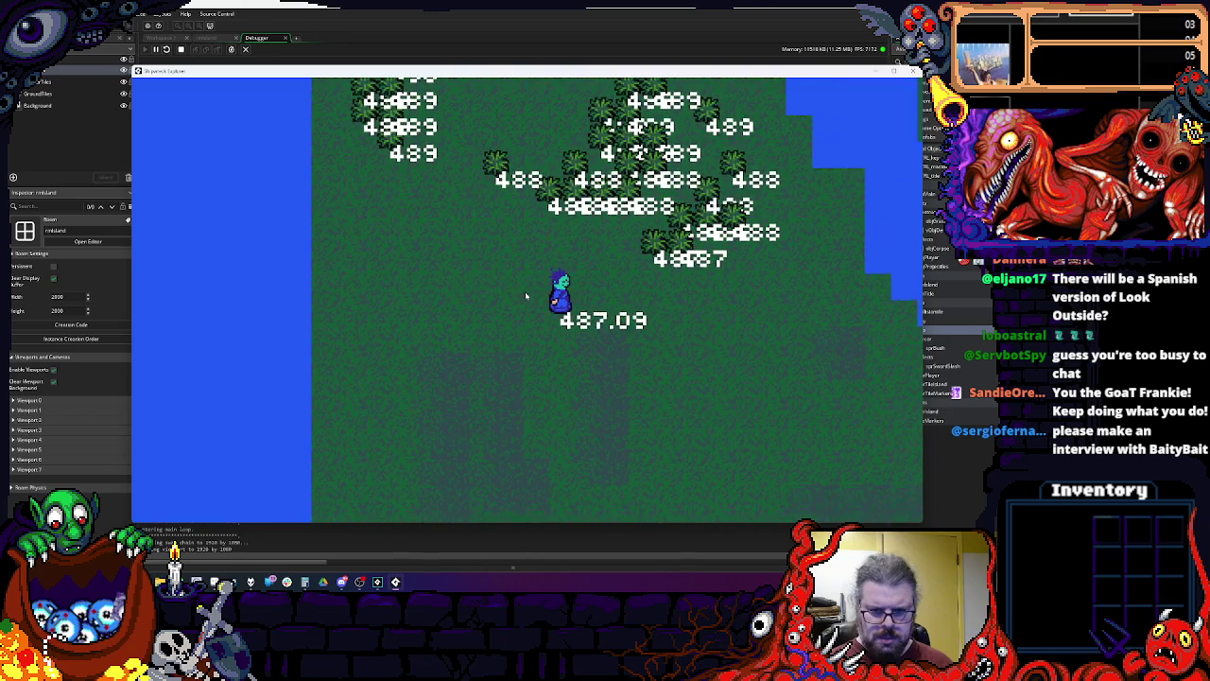
{"action": "key", "text": "Up"}
{"action": "key", "text": "Right"}
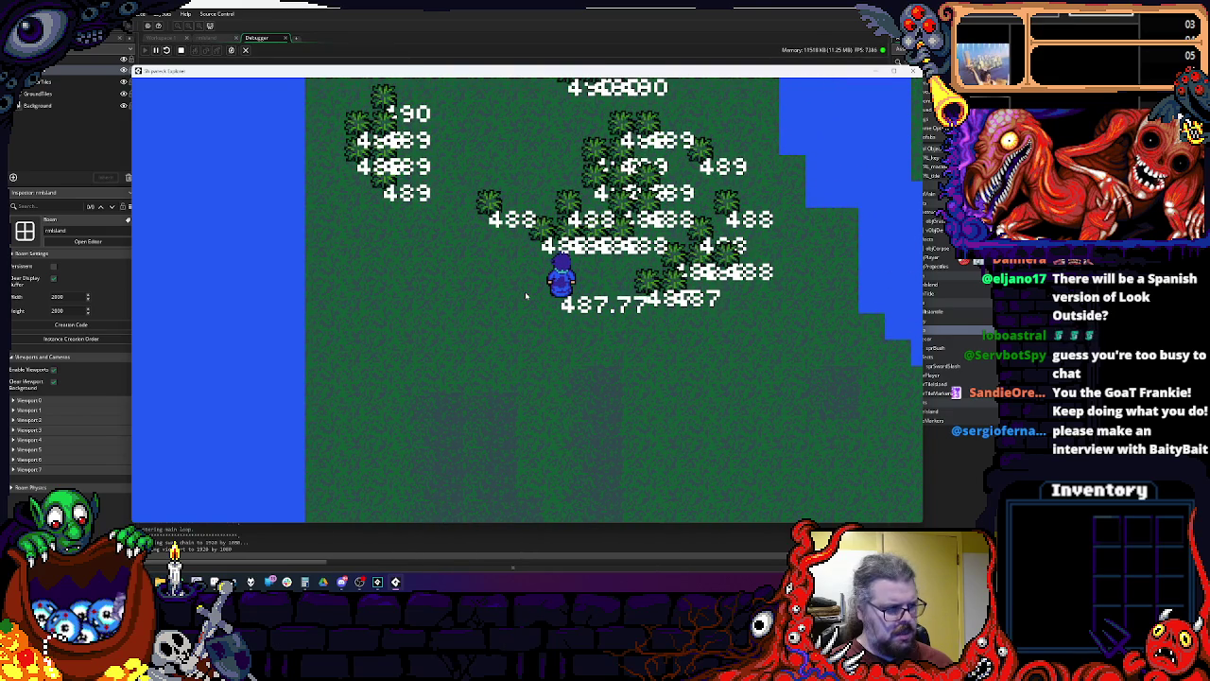
{"action": "key", "text": "Right"}
{"action": "key", "text": "Down"}
{"action": "key", "text": "Up"}
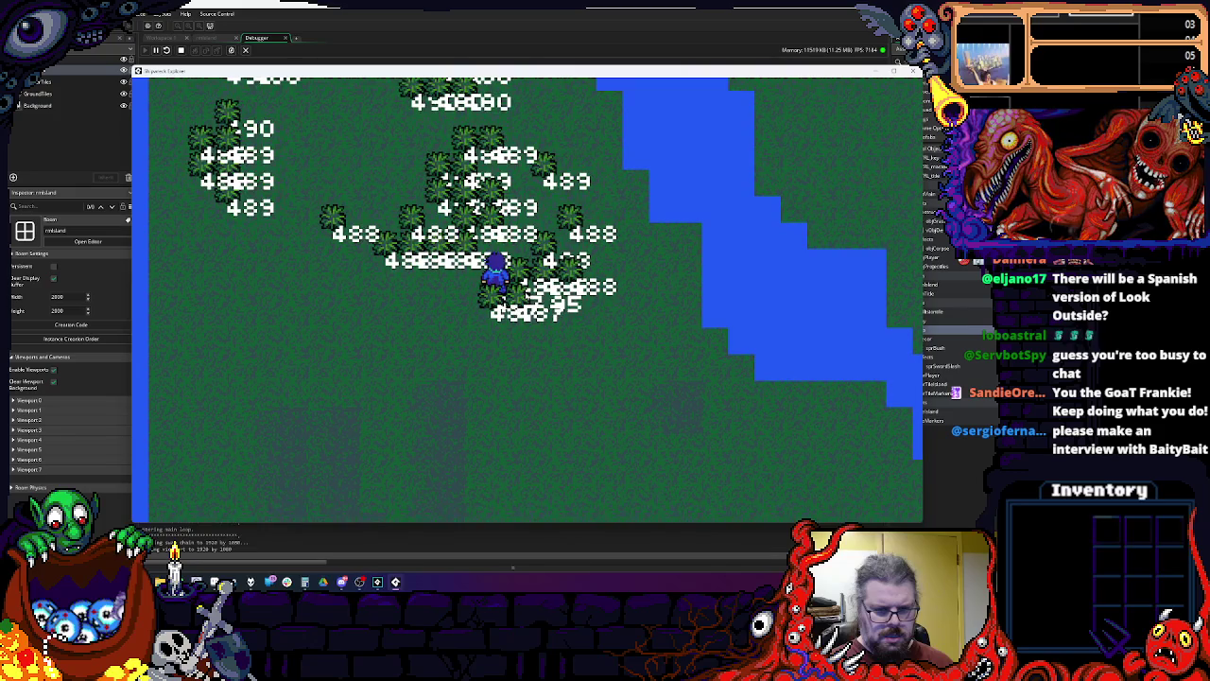
Step: Walk the player north behind and south in front of the trees to compare depths
{"action": "key", "text": "Up"}
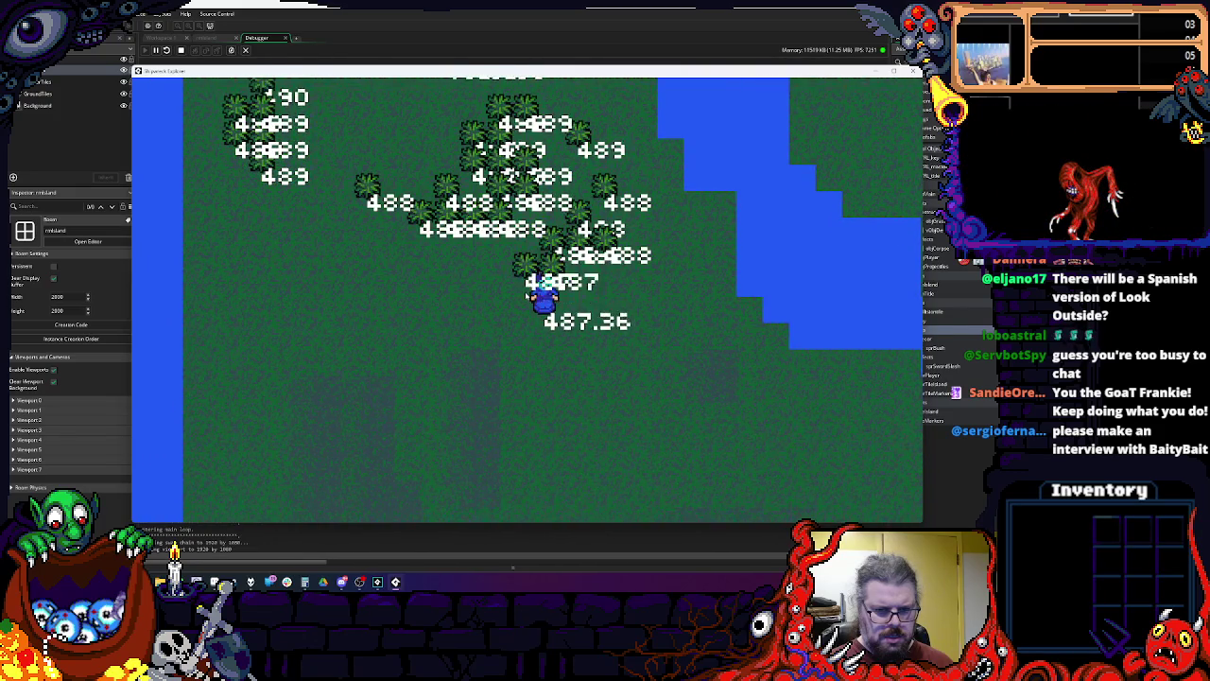
{"action": "key", "text": "Left"}
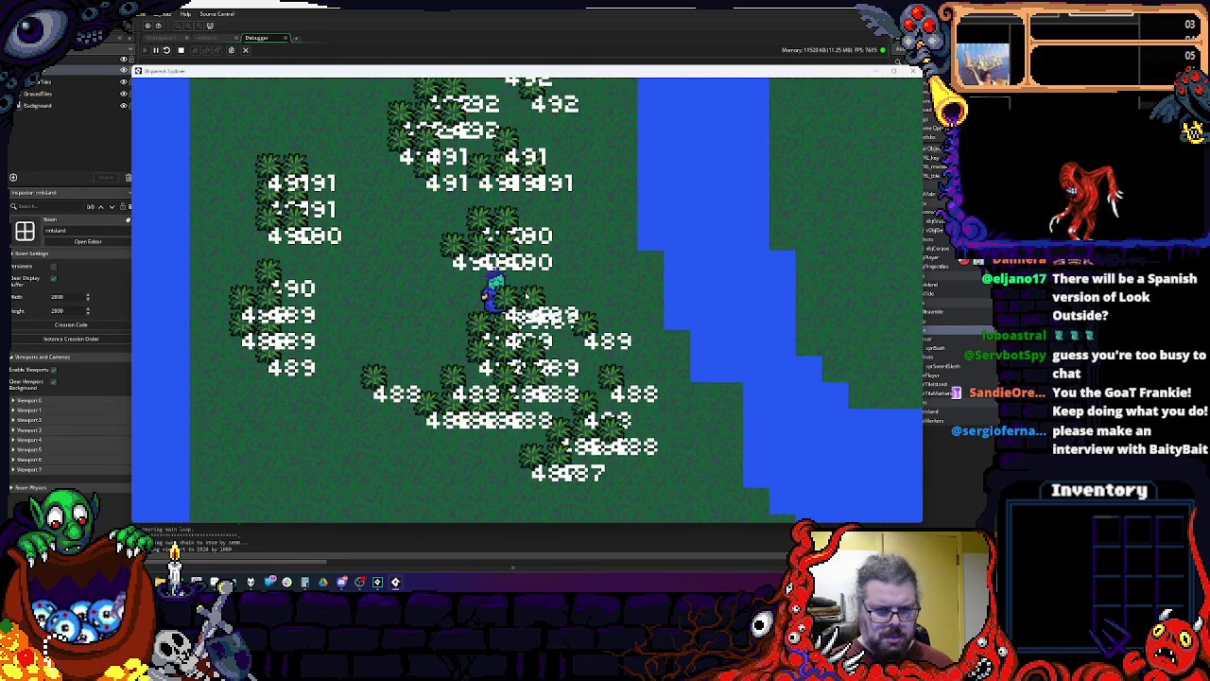
{"action": "key", "text": "Down"}
{"action": "key", "text": "Up"}
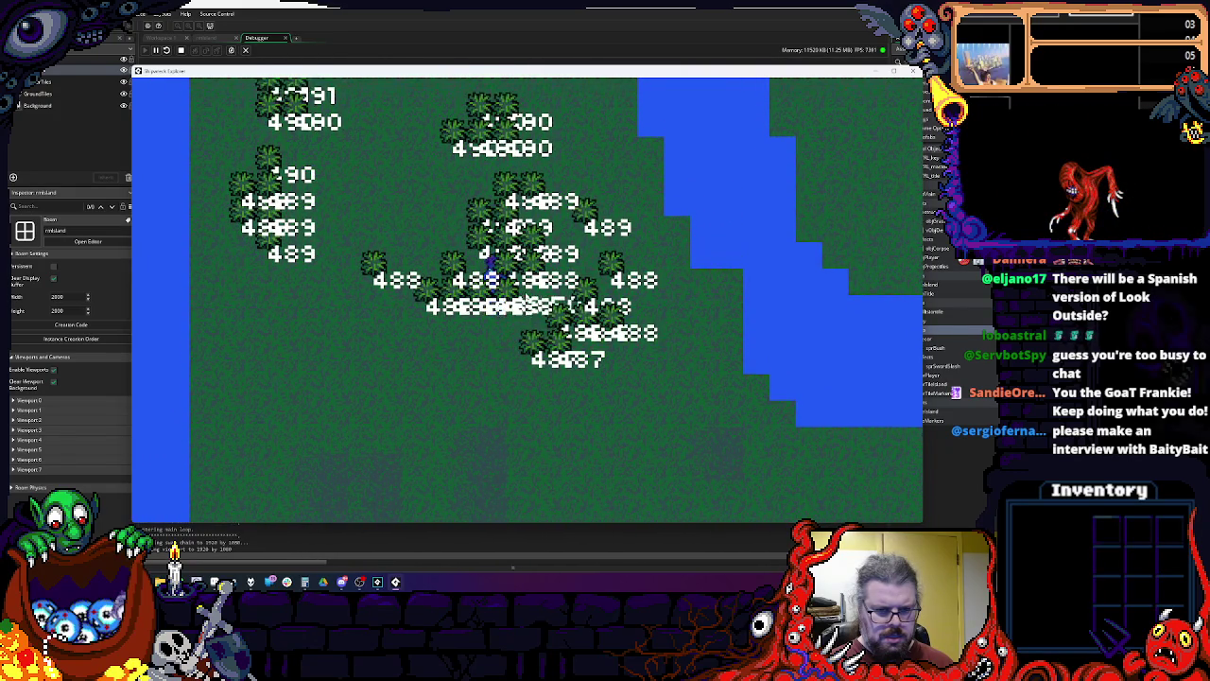
{"action": "key", "text": "Up"}
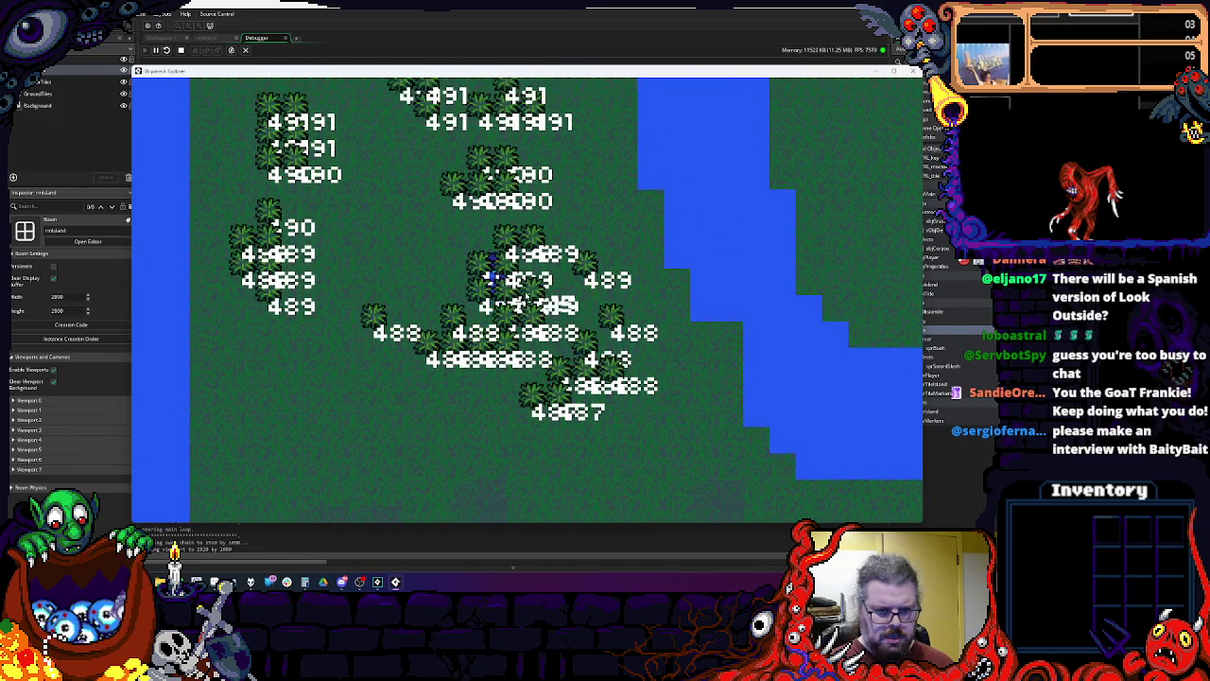
{"action": "key", "text": "Down"}
{"action": "key", "text": "Up"}
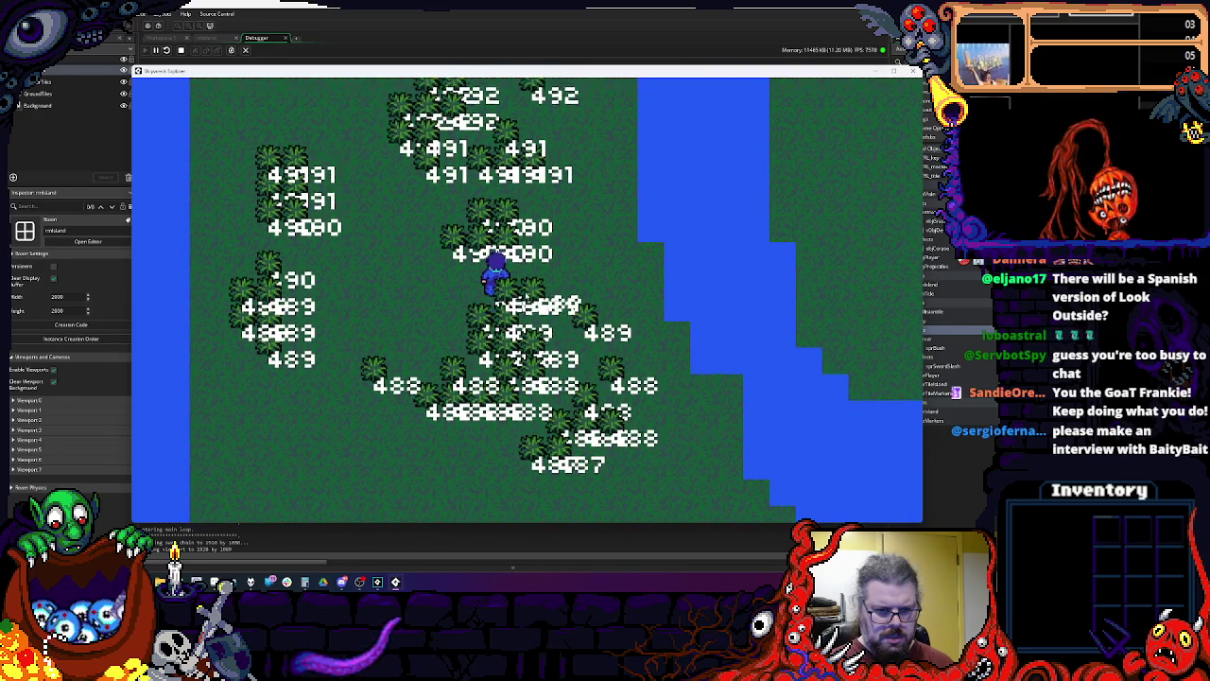
{"action": "key", "text": "Down"}
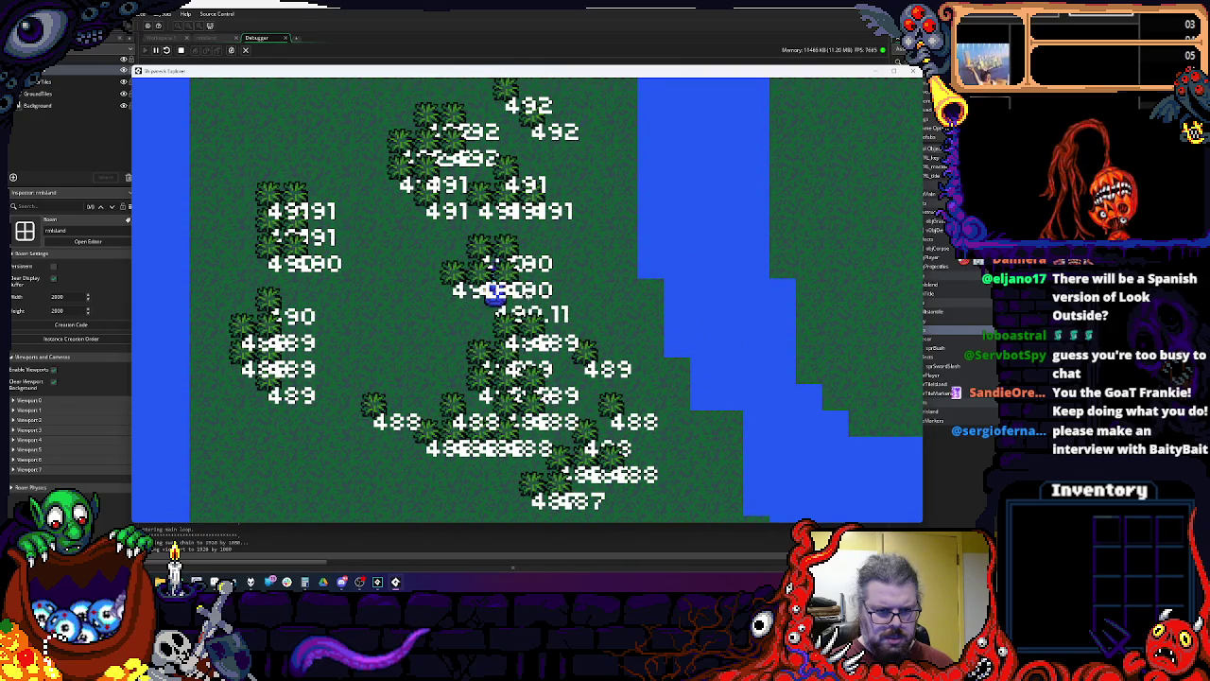
{"action": "key", "text": "Down"}
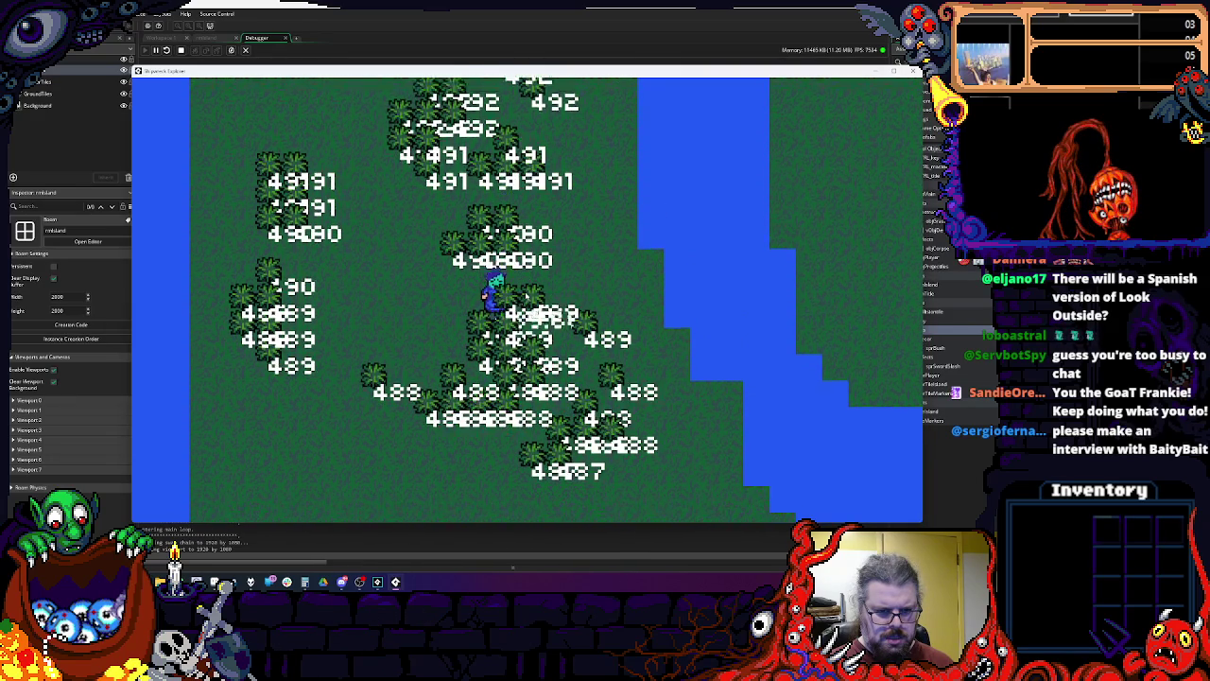
{"action": "key", "text": "Right"}
{"action": "key", "text": "Down"}
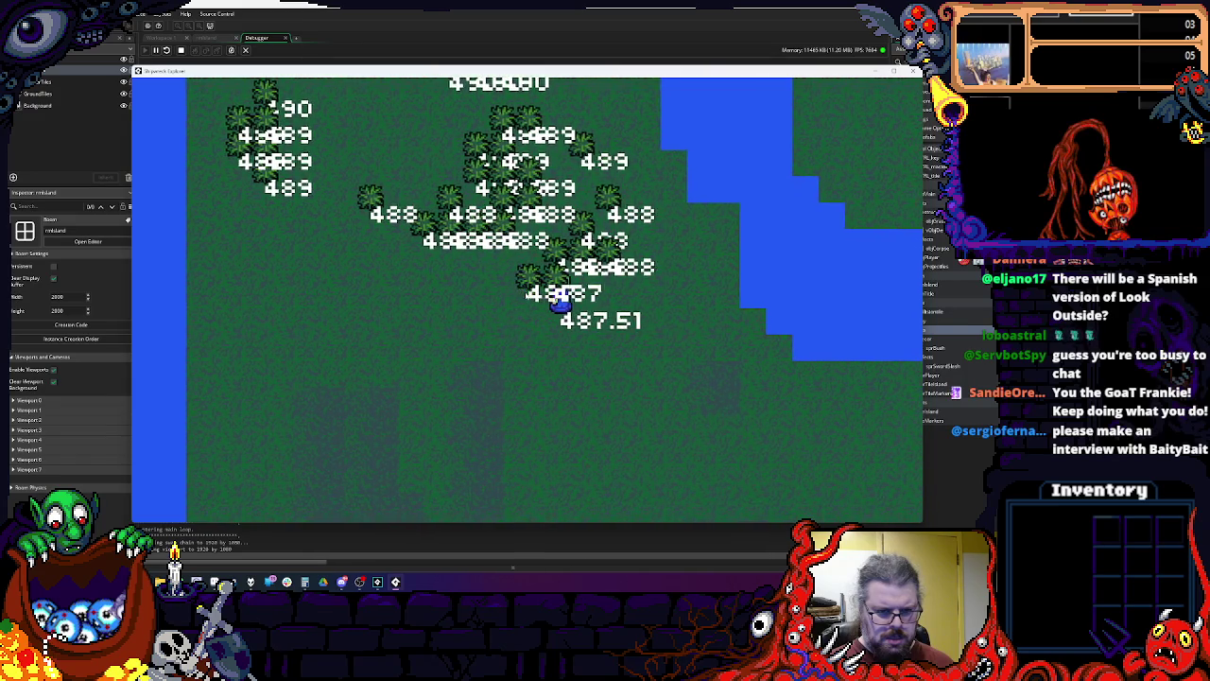
{"action": "key", "text": "Up"}
{"action": "key", "text": "Up"}
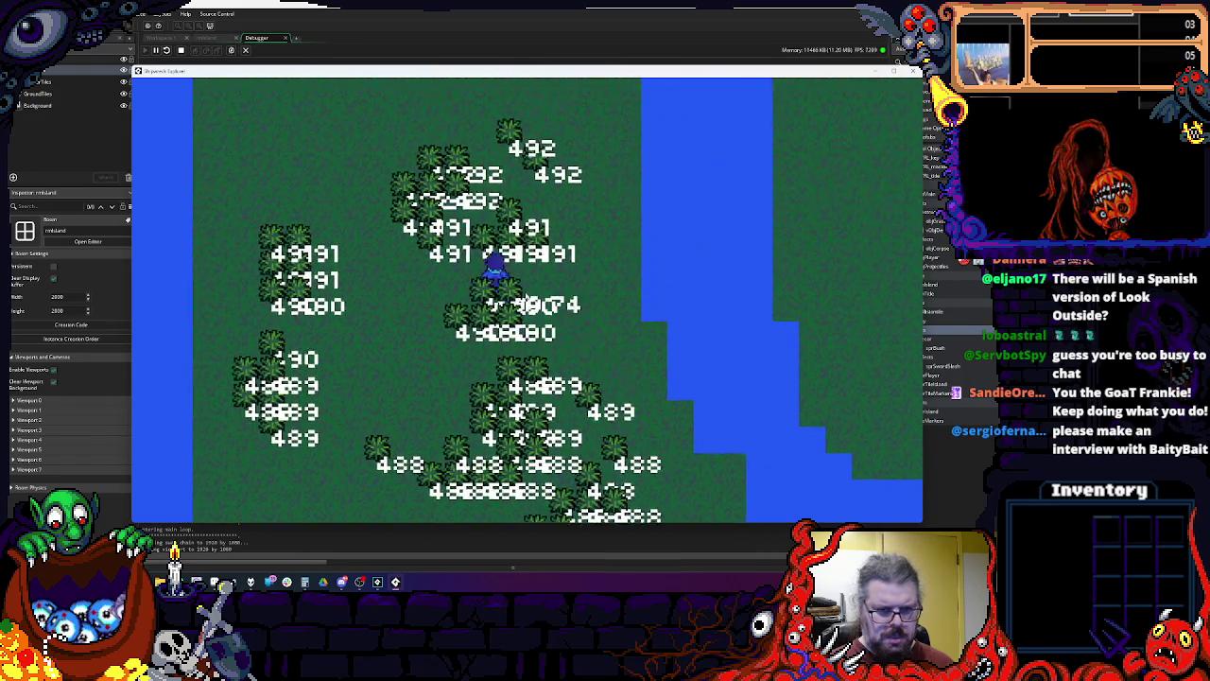
{"action": "key", "text": "Left"}
{"action": "key", "text": "Left"}
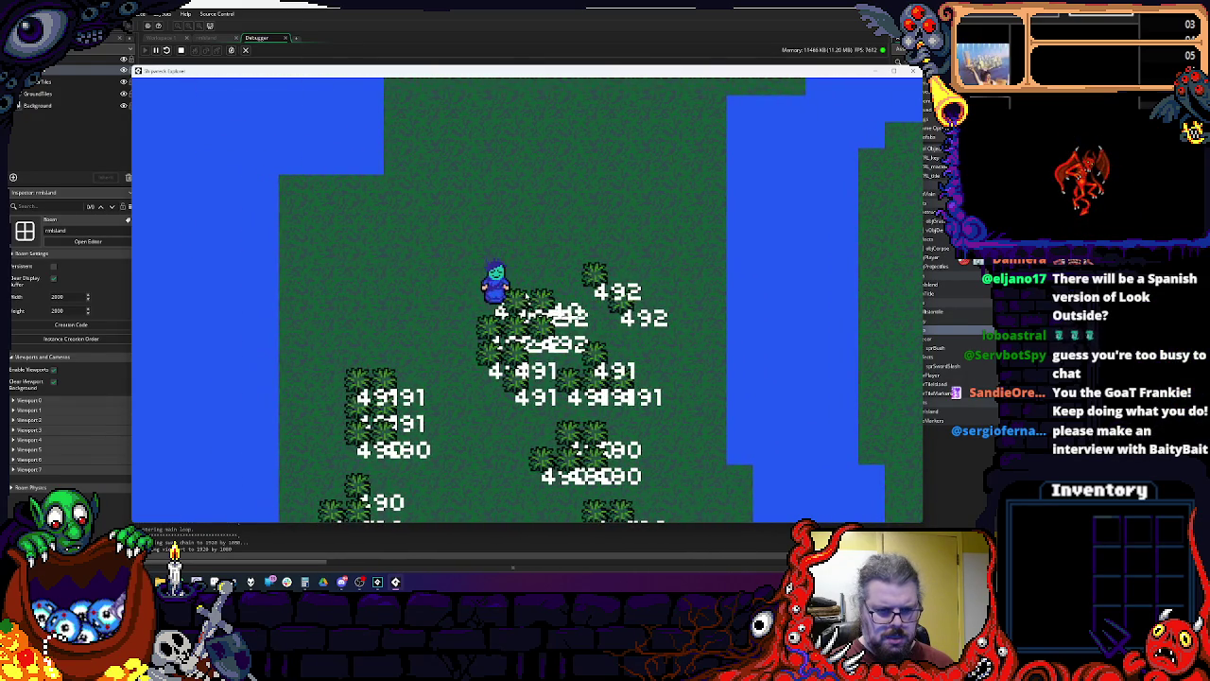
Step: Walk the player south into the trees and back north to test overlap
{"action": "key", "text": "Down"}
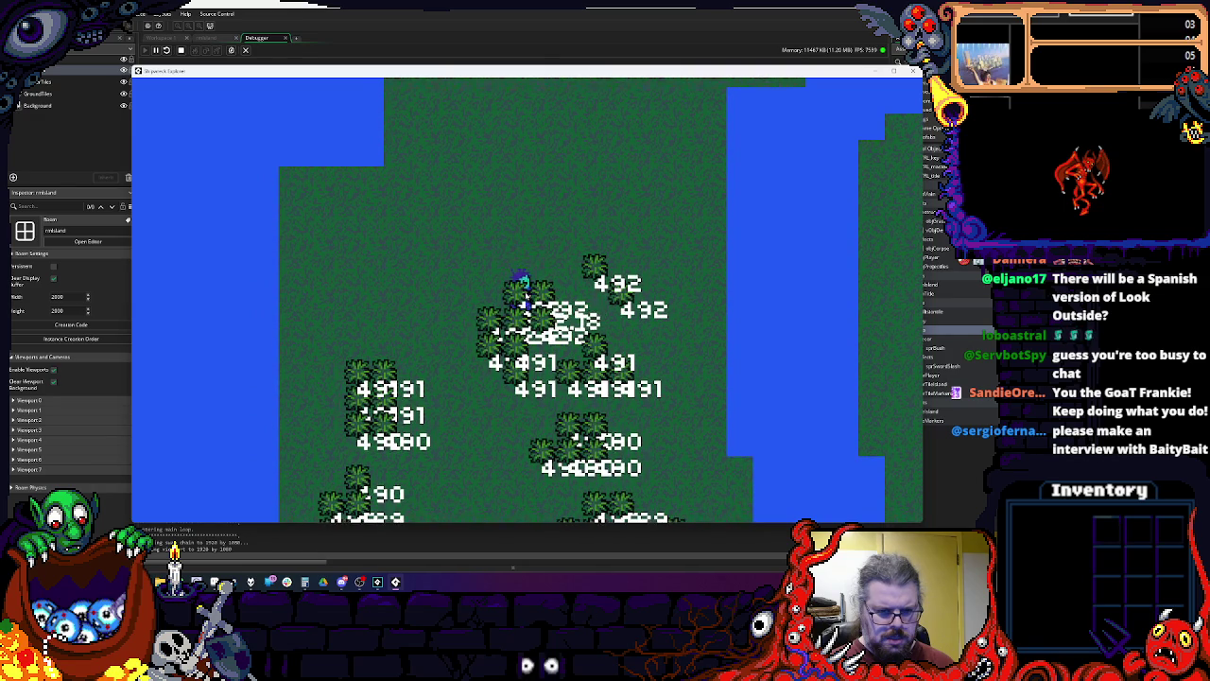
{"action": "key", "text": "Down"}
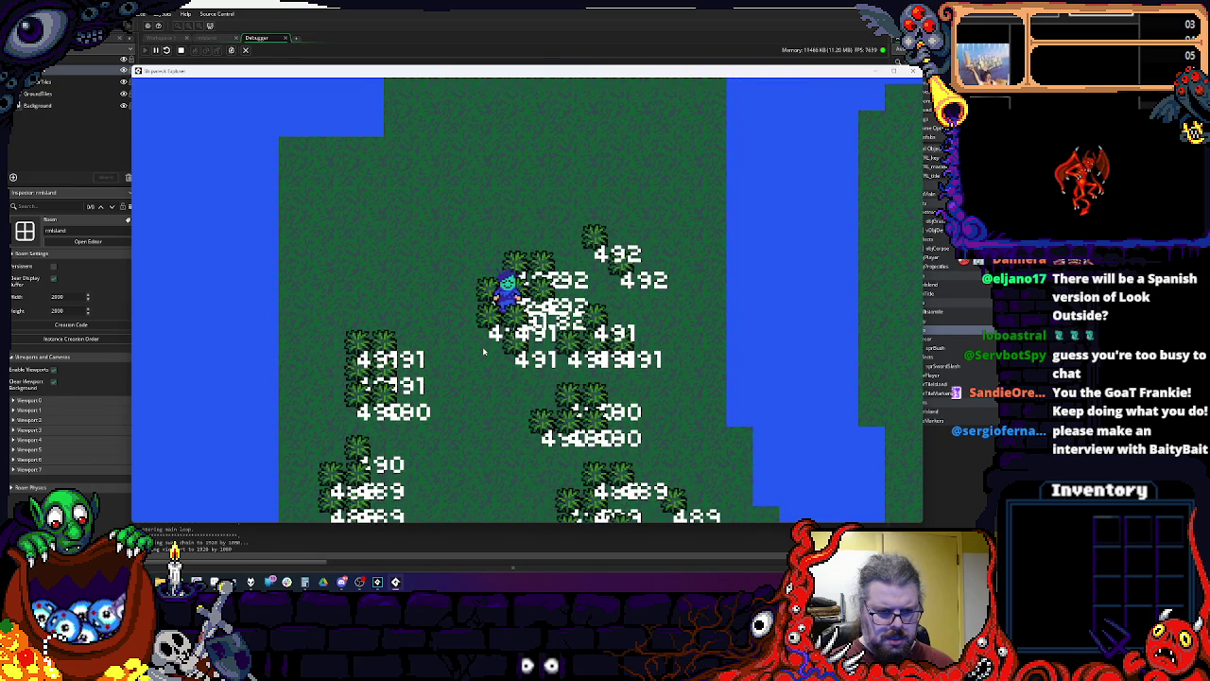
{"action": "key", "text": "Up"}
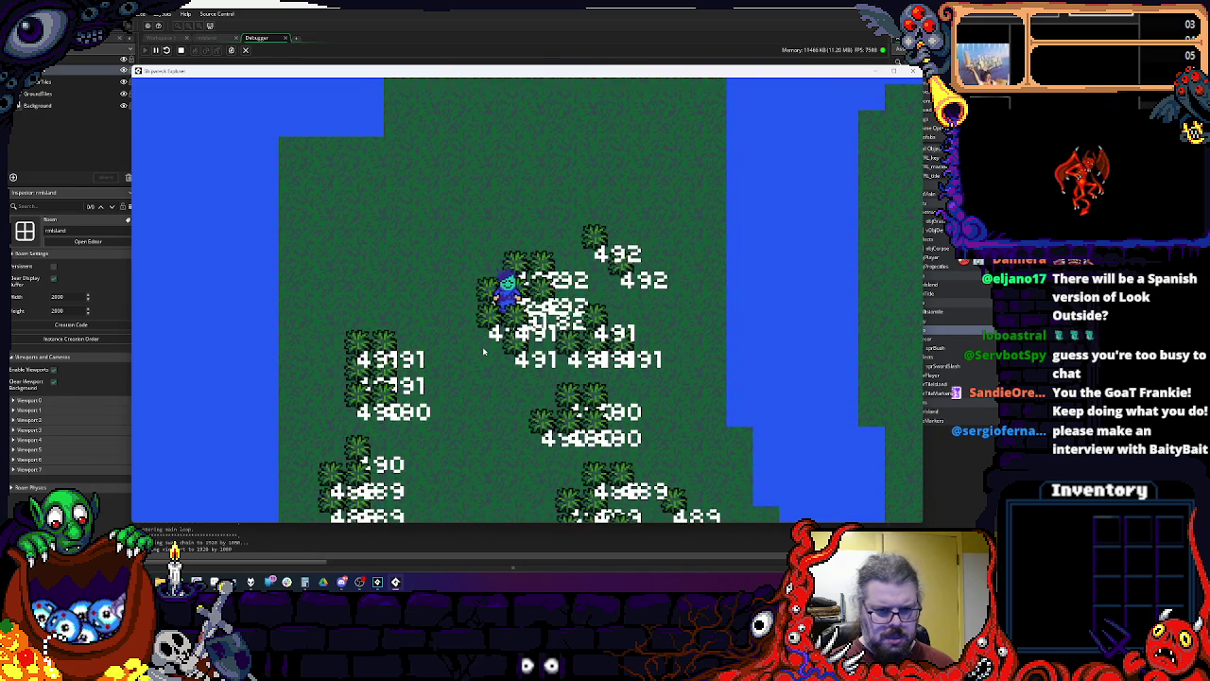
{"action": "key", "text": "Up"}
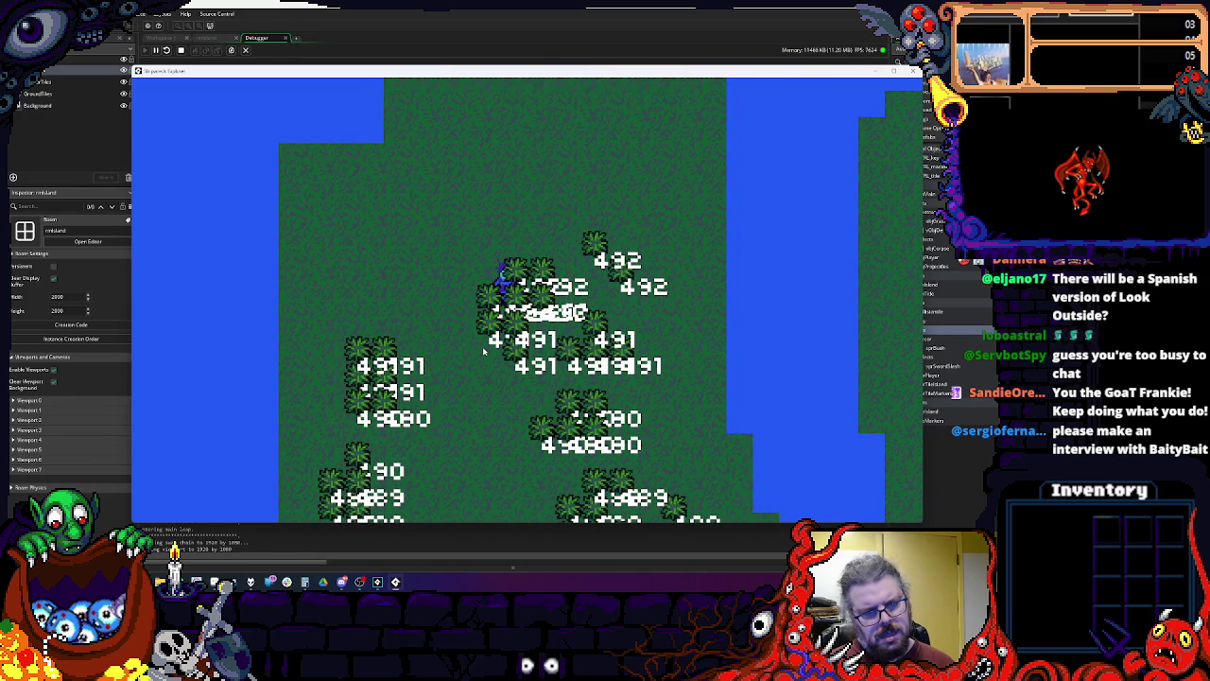
{"action": "key", "text": "Down"}
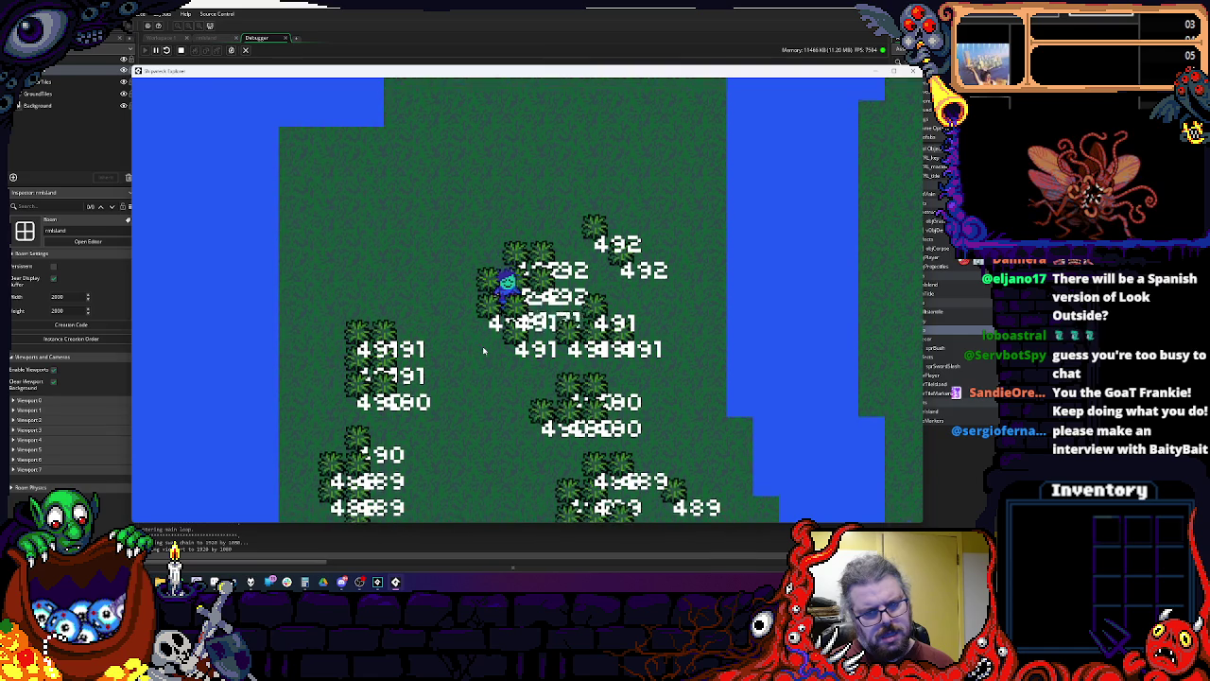
{"action": "key", "text": "Down"}
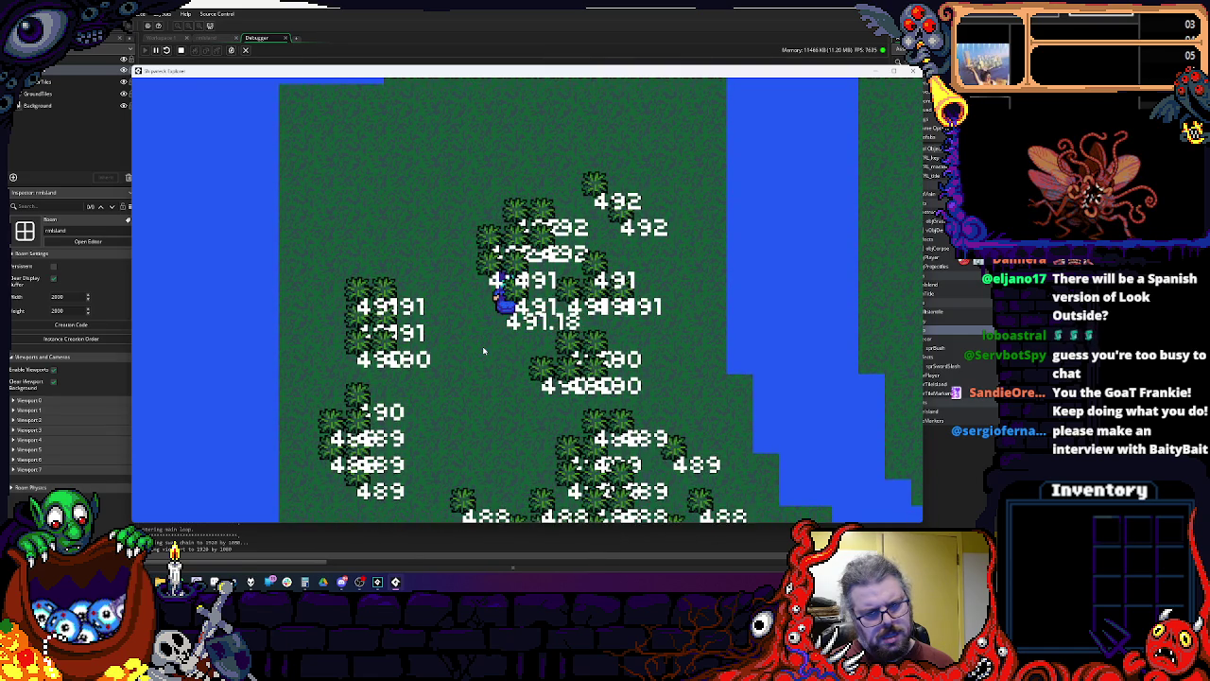
{"action": "key", "text": "Left"}
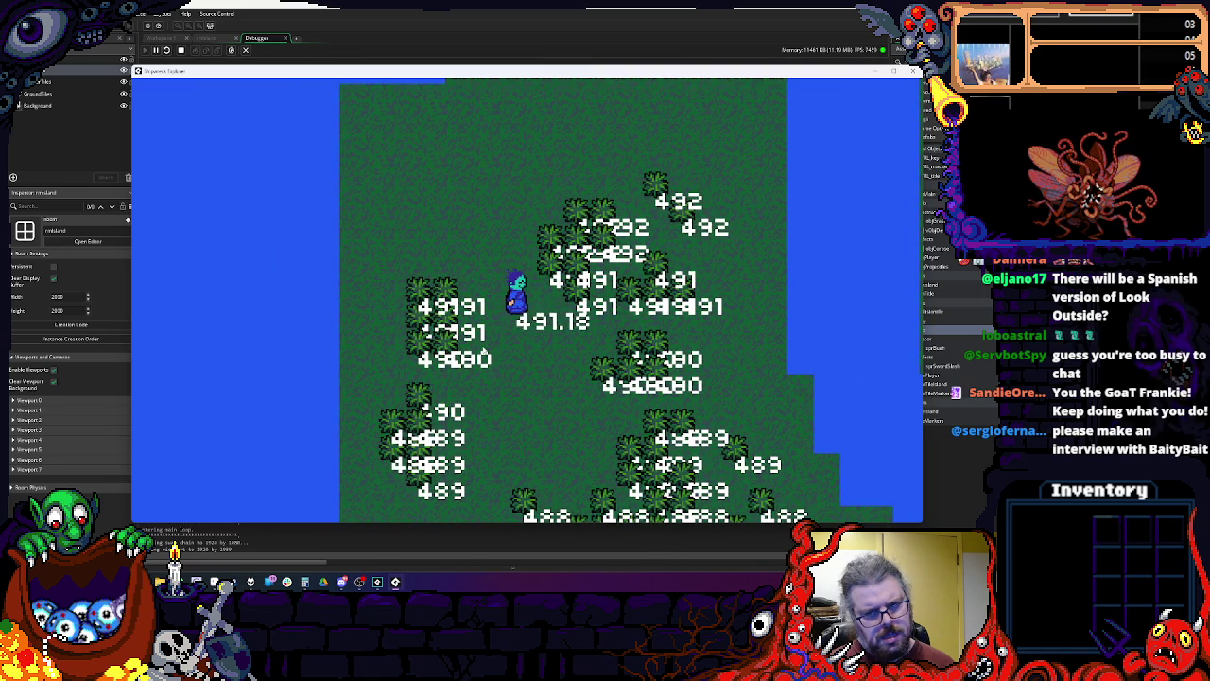
{"action": "key", "text": "Down"}
{"action": "key", "text": "Down"}
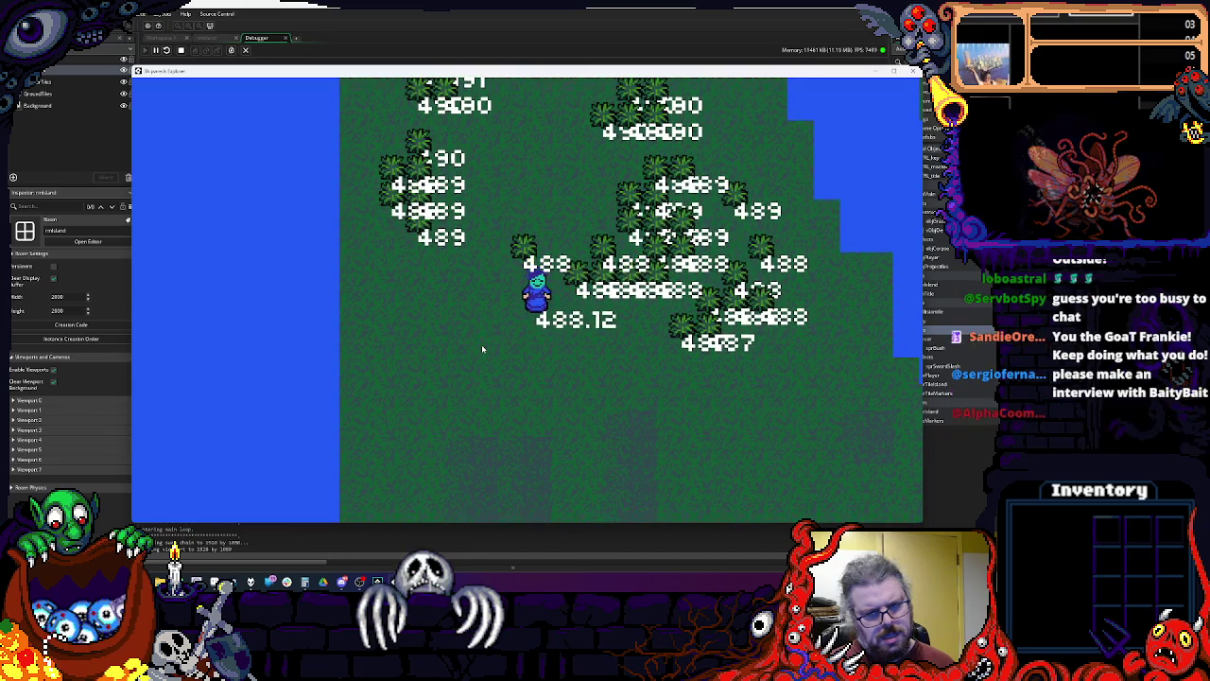
{"action": "key", "text": "Right"}
{"action": "key", "text": "Right"}
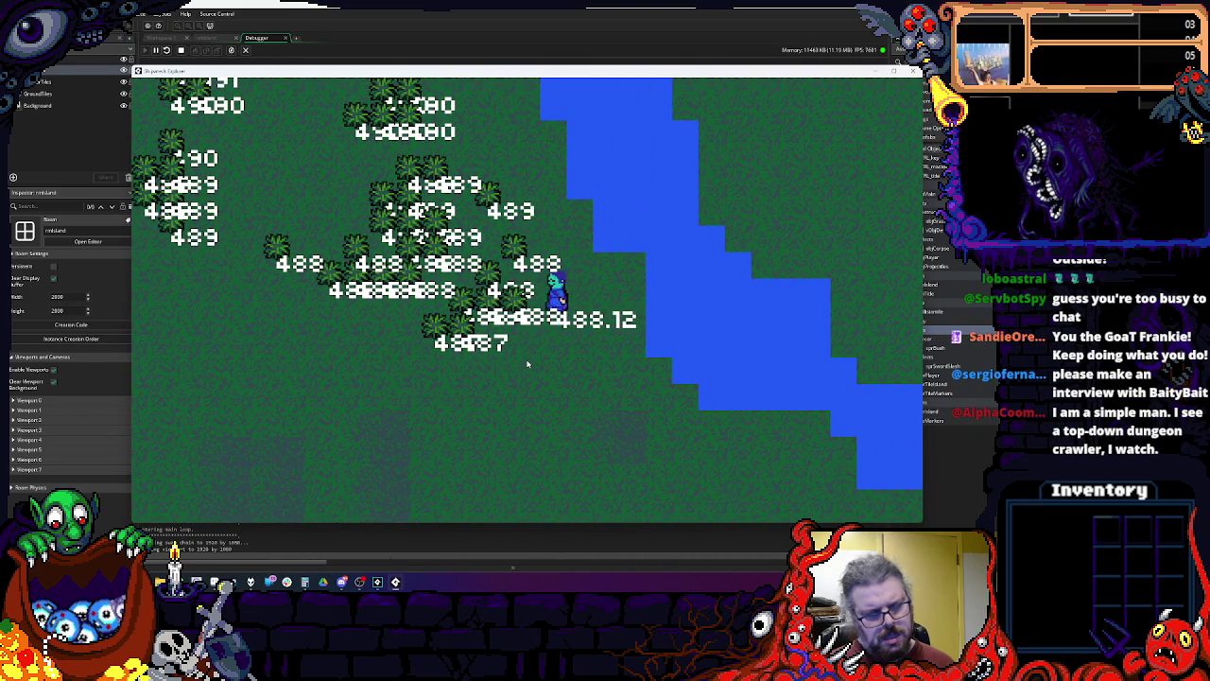
{"action": "key", "text": "Left"}
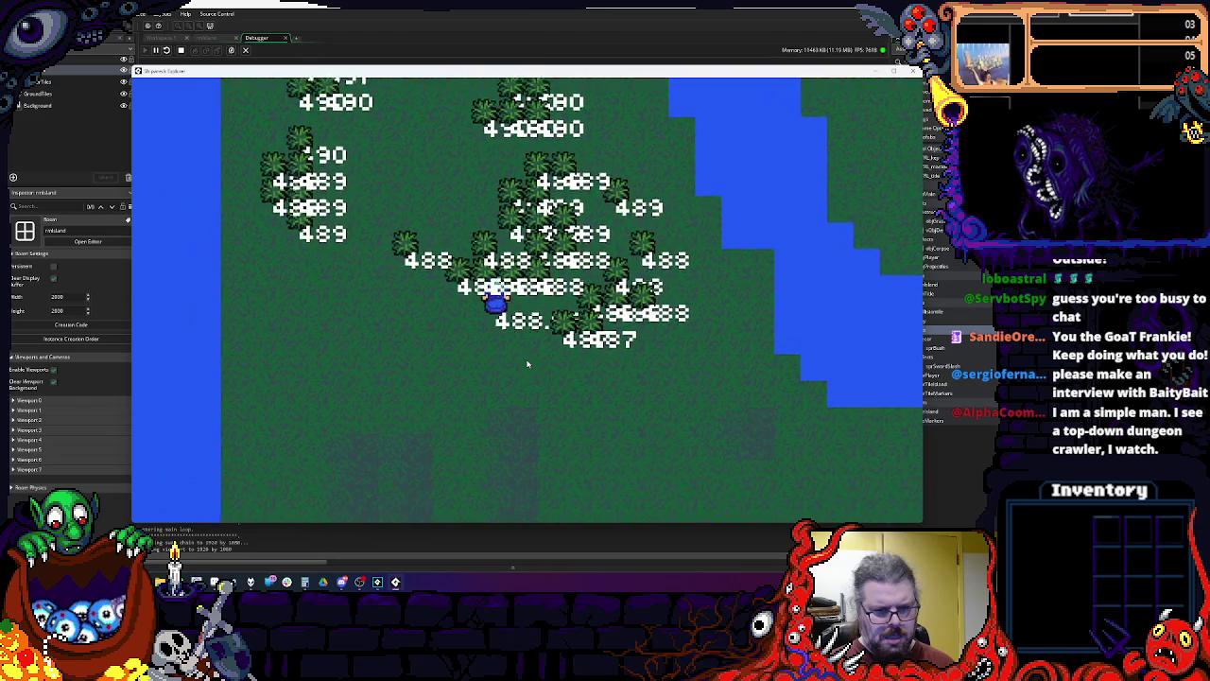
{"action": "key", "text": "Down"}
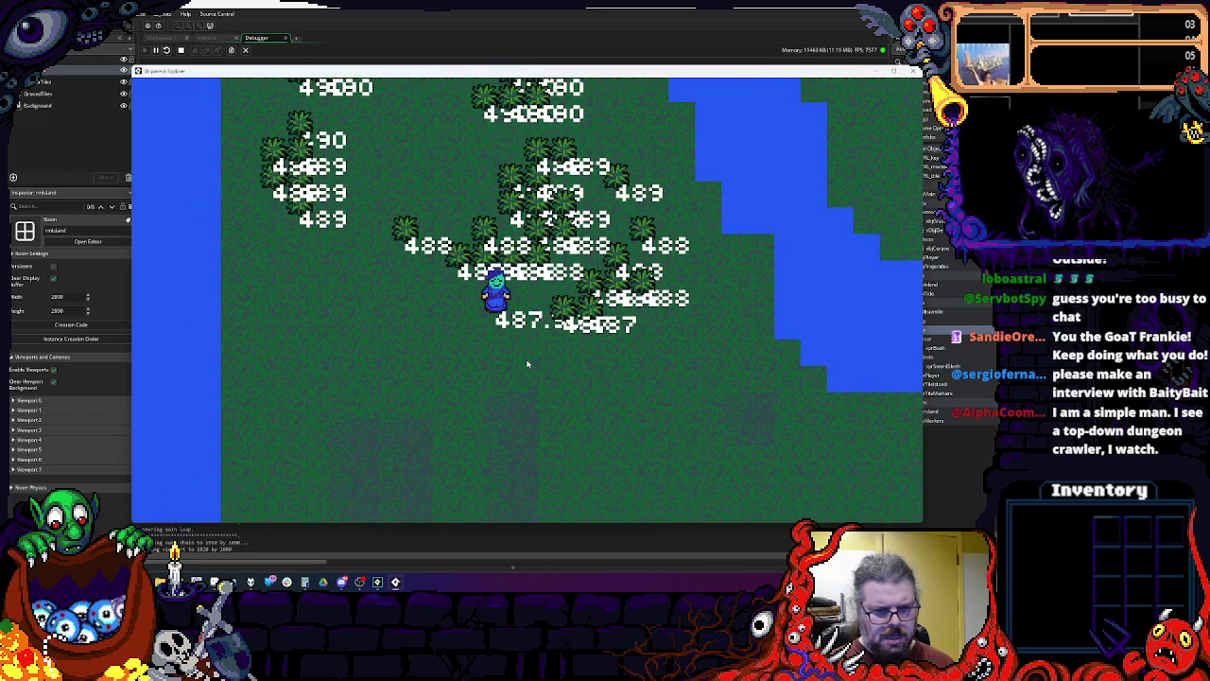
{"action": "key", "text": "Down"}
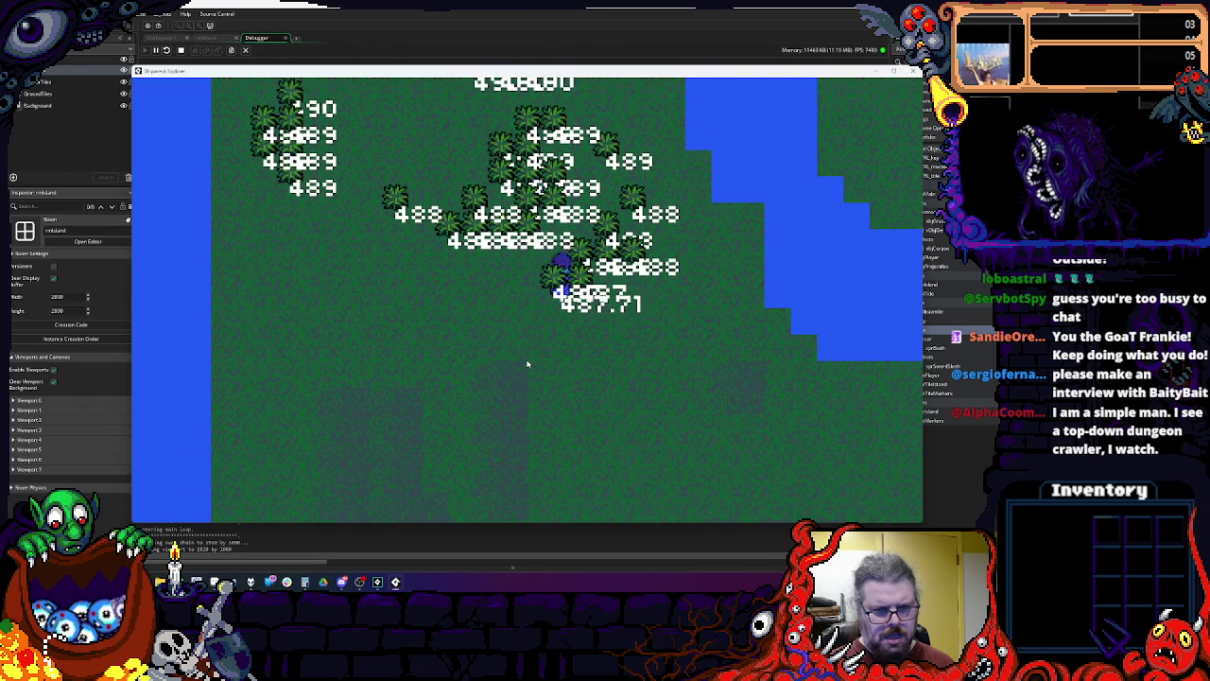
{"action": "key", "text": "Up"}
{"action": "key", "text": "Up"}
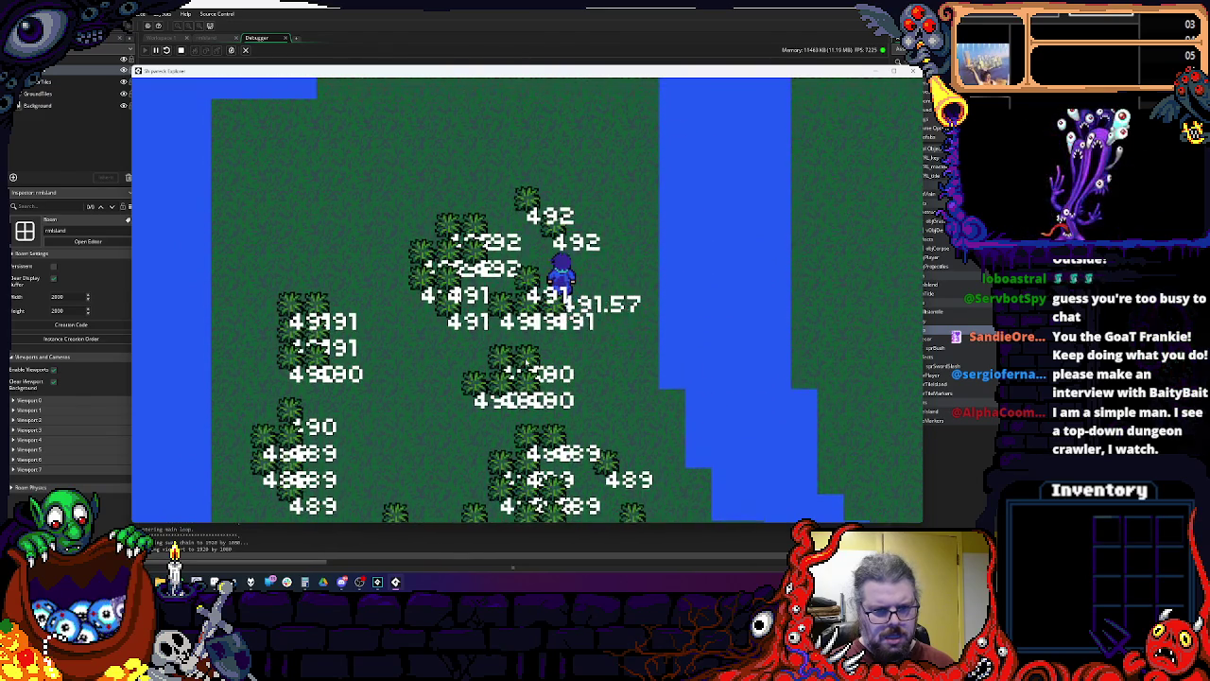
{"action": "key", "text": "Up"}
{"action": "key", "text": "Left"}
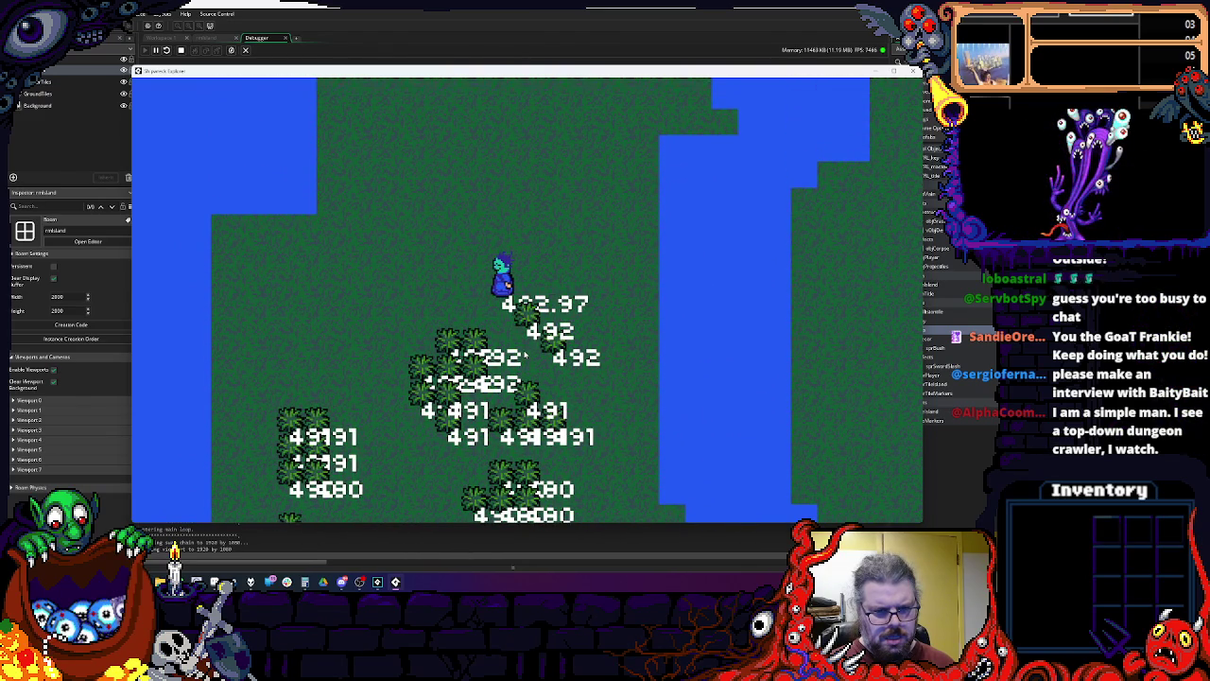
{"action": "key", "text": "Down"}
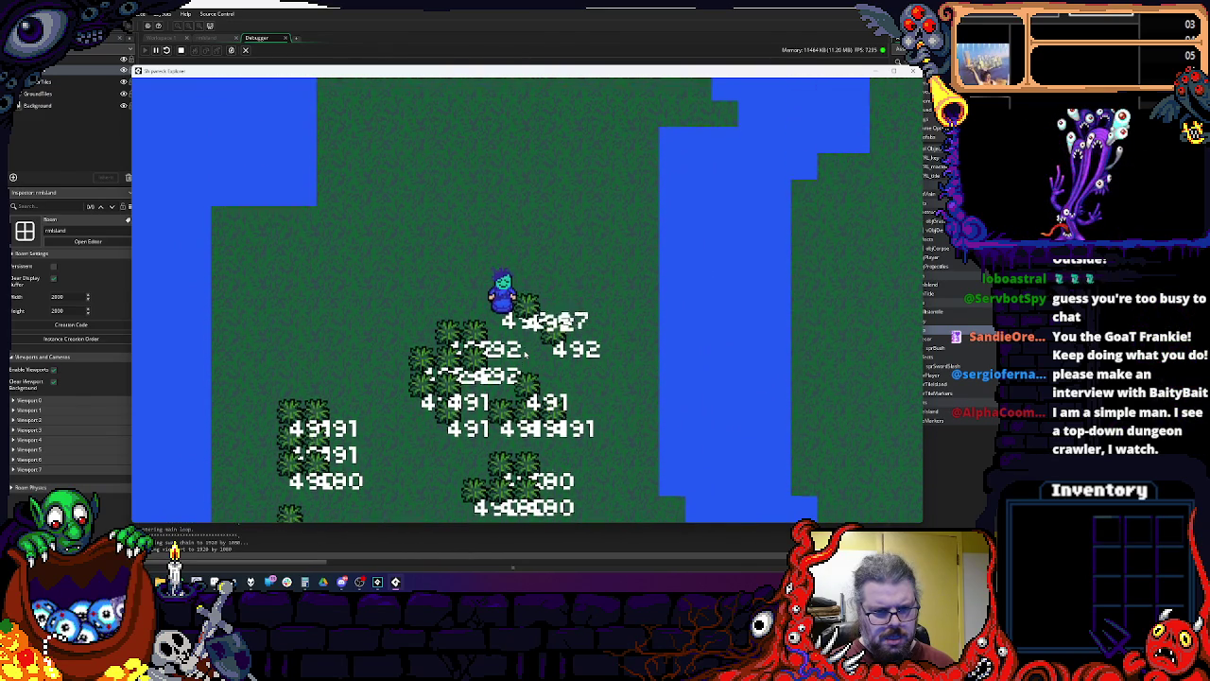
{"action": "key", "text": "Right"}
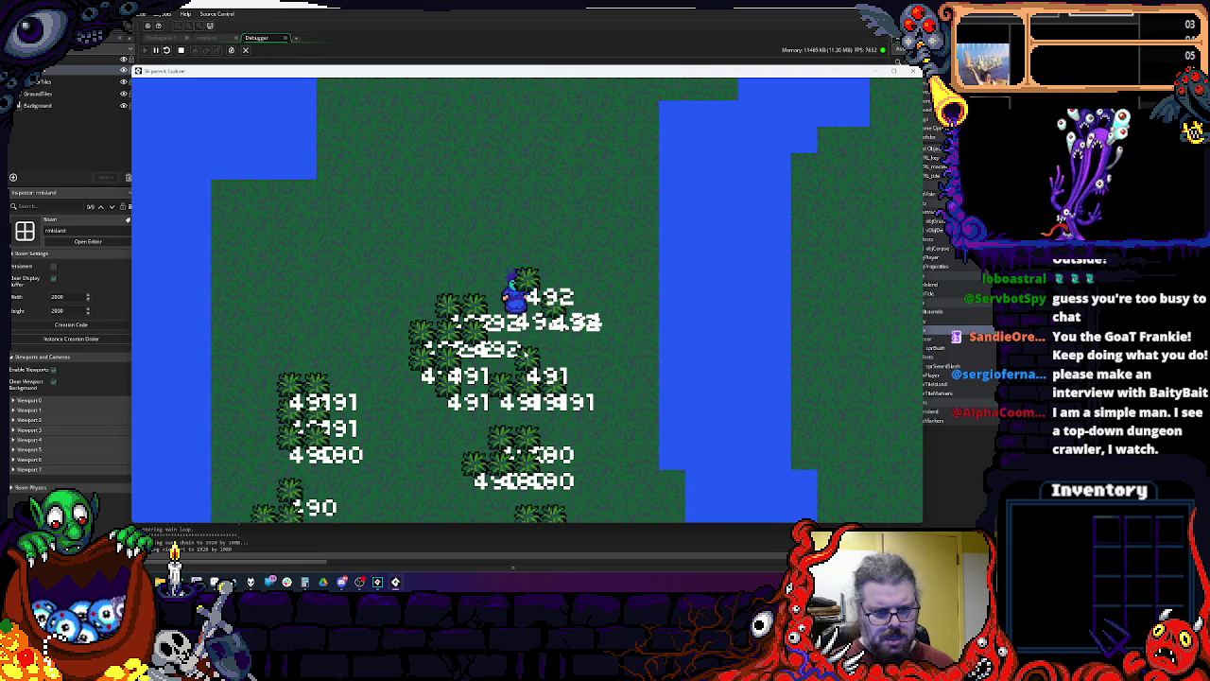
Step: Walk the player repeatedly above and below the tree cluster, watching depth order
{"action": "key", "text": "Up"}
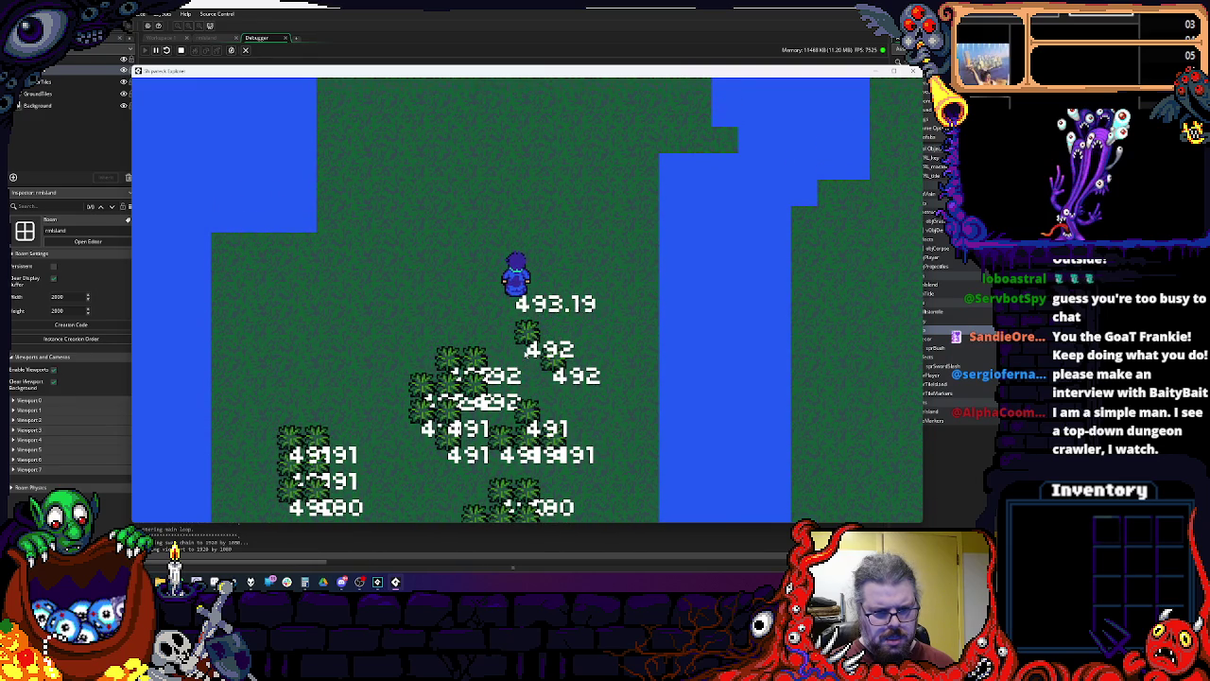
{"action": "key", "text": "Down"}
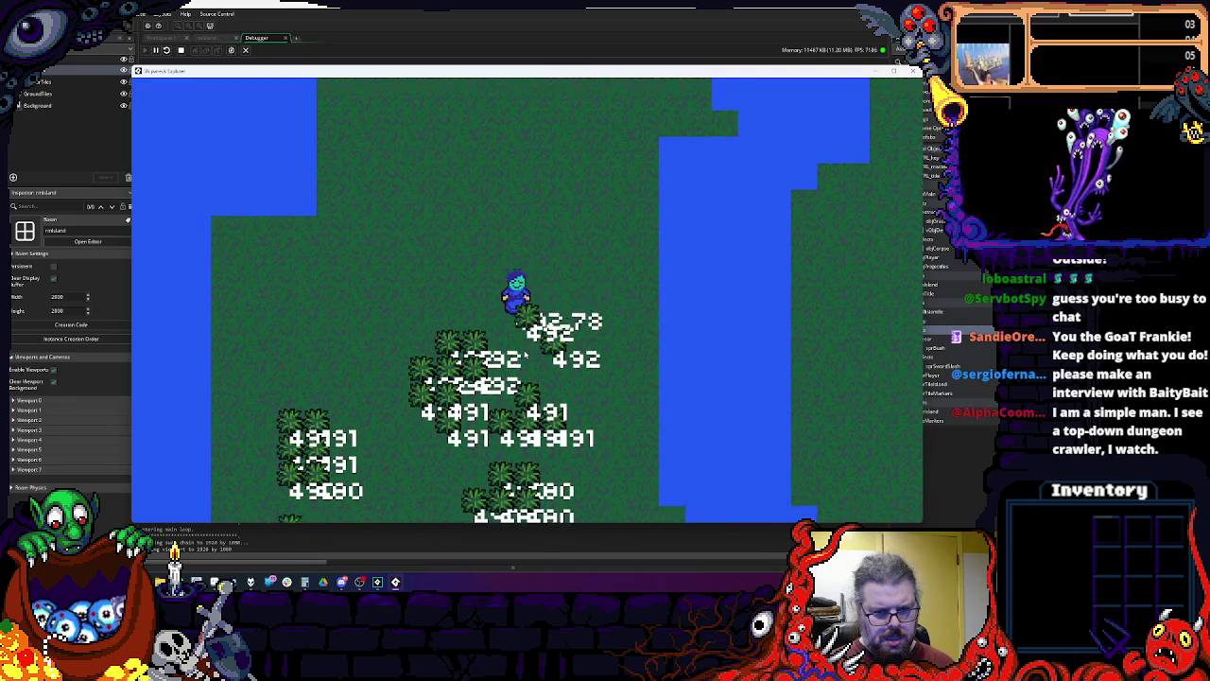
{"action": "key", "text": "Down"}
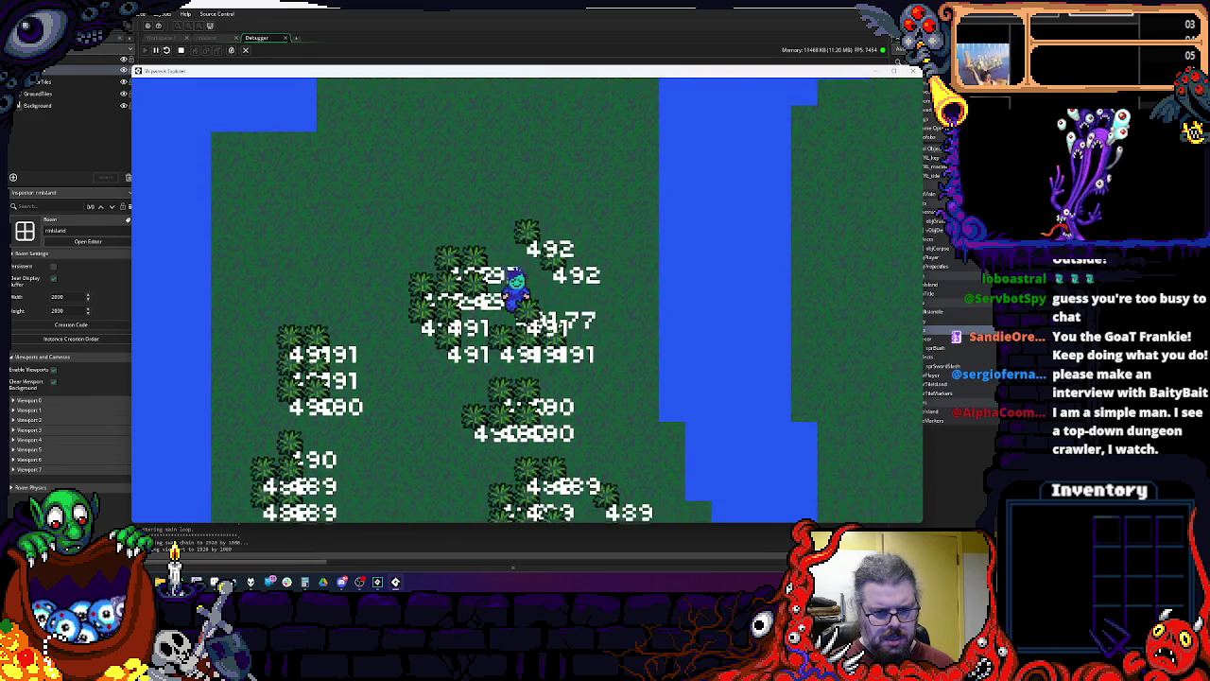
{"action": "key", "text": "Down"}
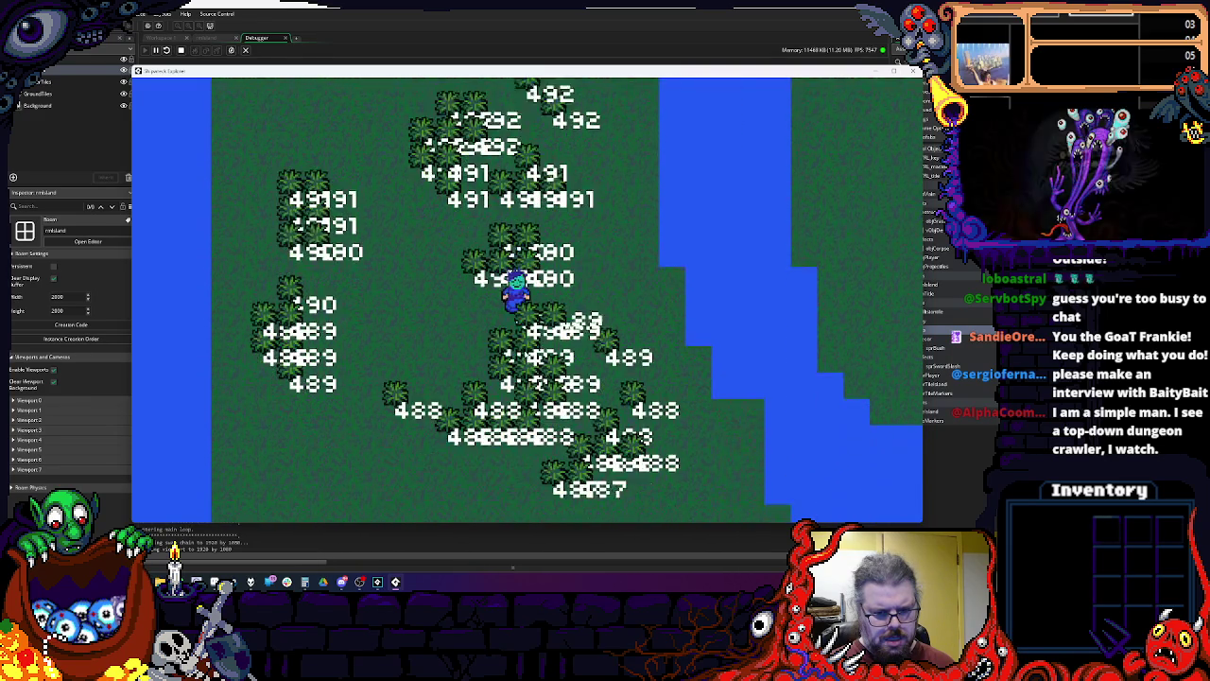
{"action": "key", "text": "Down"}
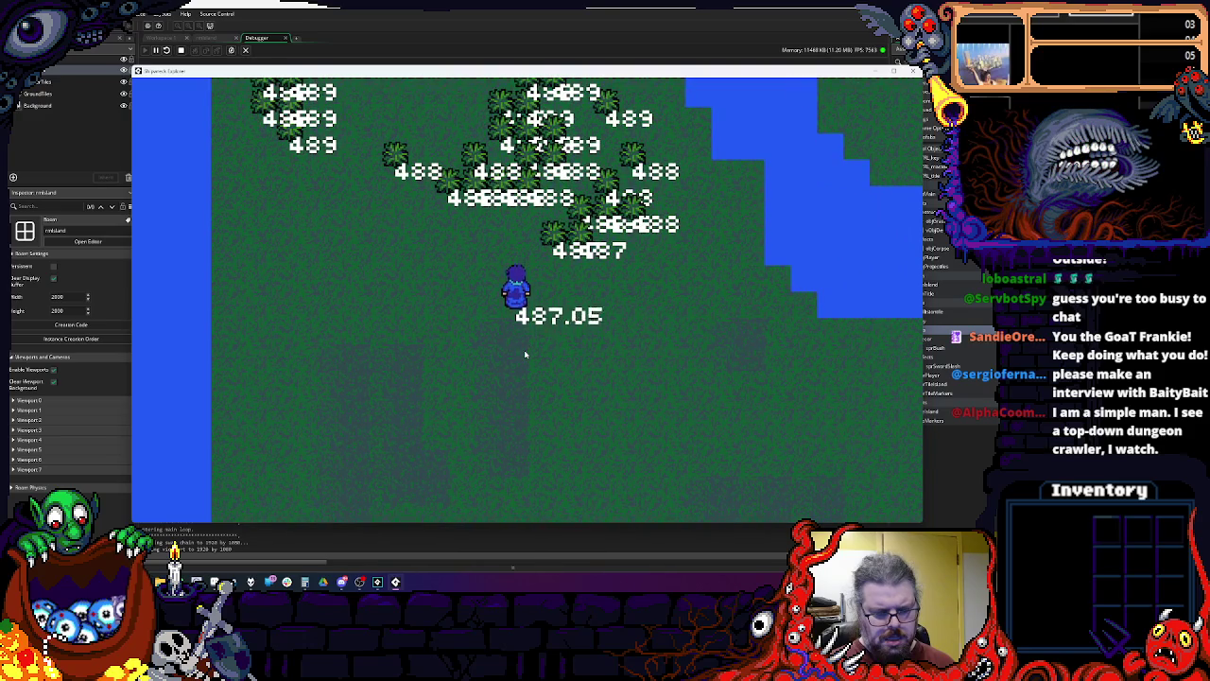
{"action": "key", "text": "Up"}
{"action": "key", "text": "Down"}
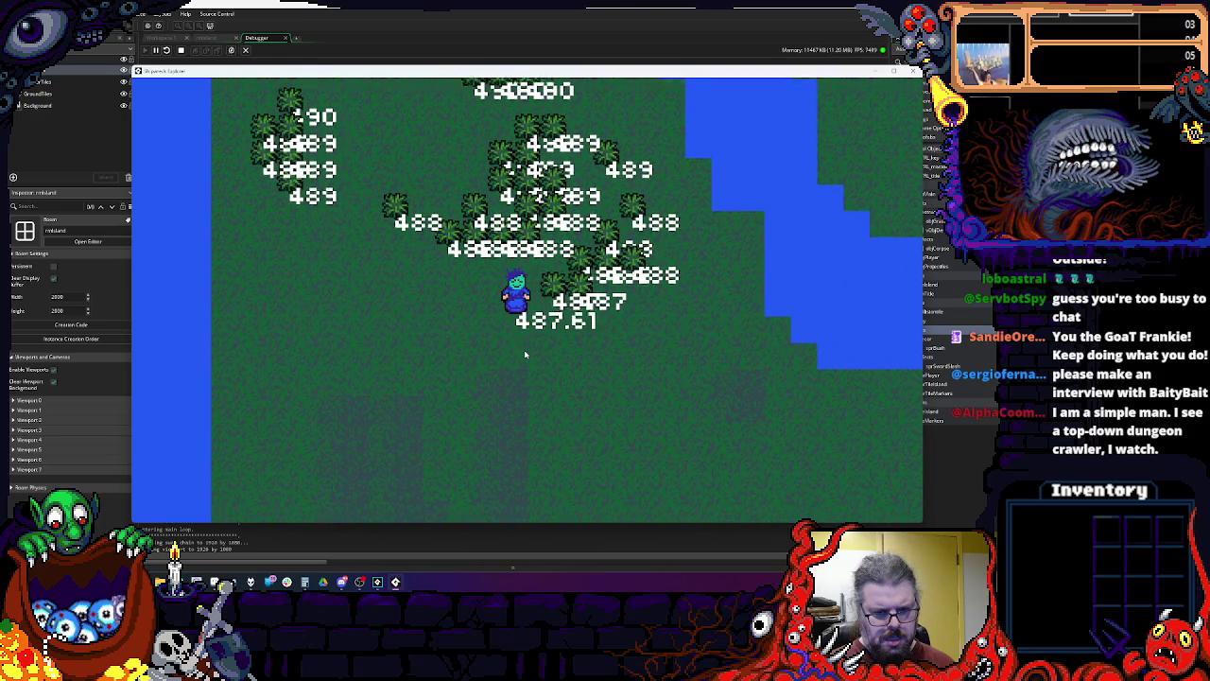
{"action": "key", "text": "Up"}
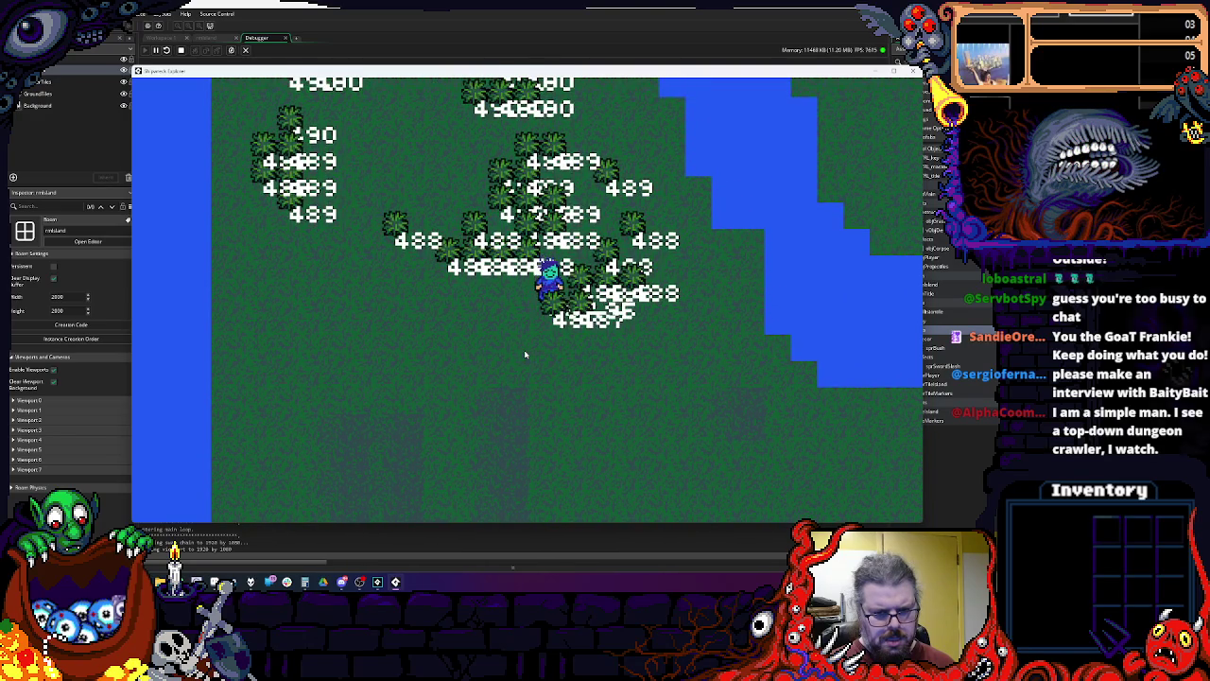
{"action": "key", "text": "Down"}
{"action": "key", "text": "Left"}
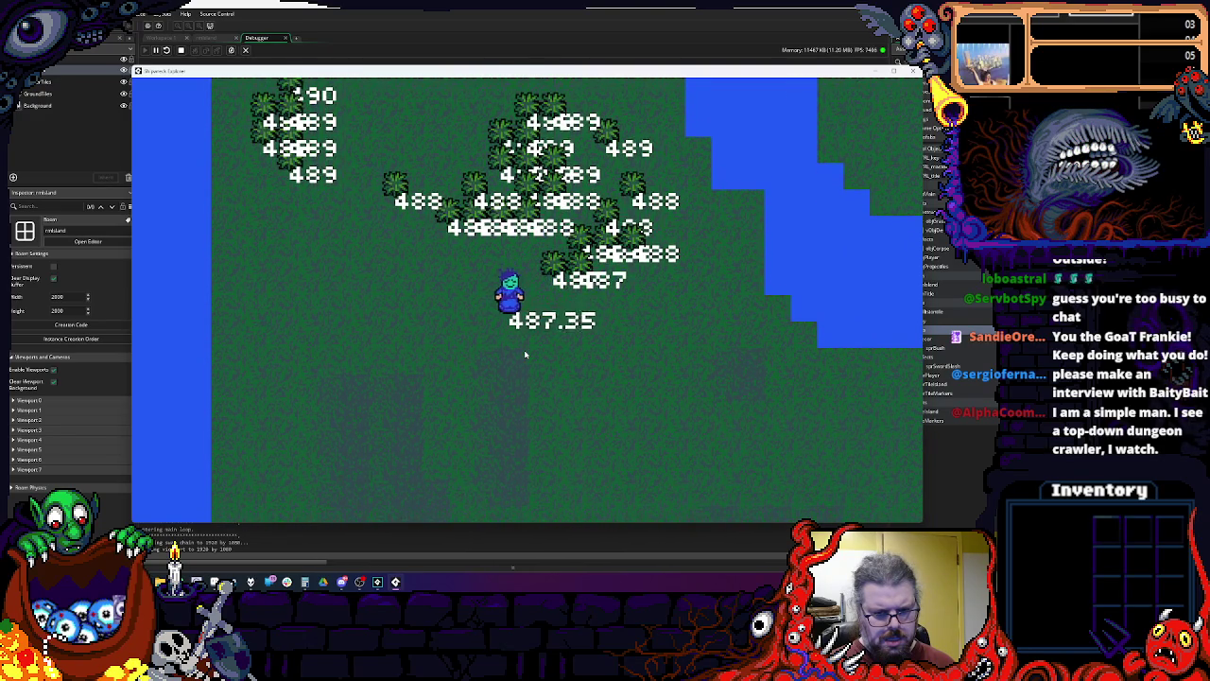
{"action": "key", "text": "Up"}
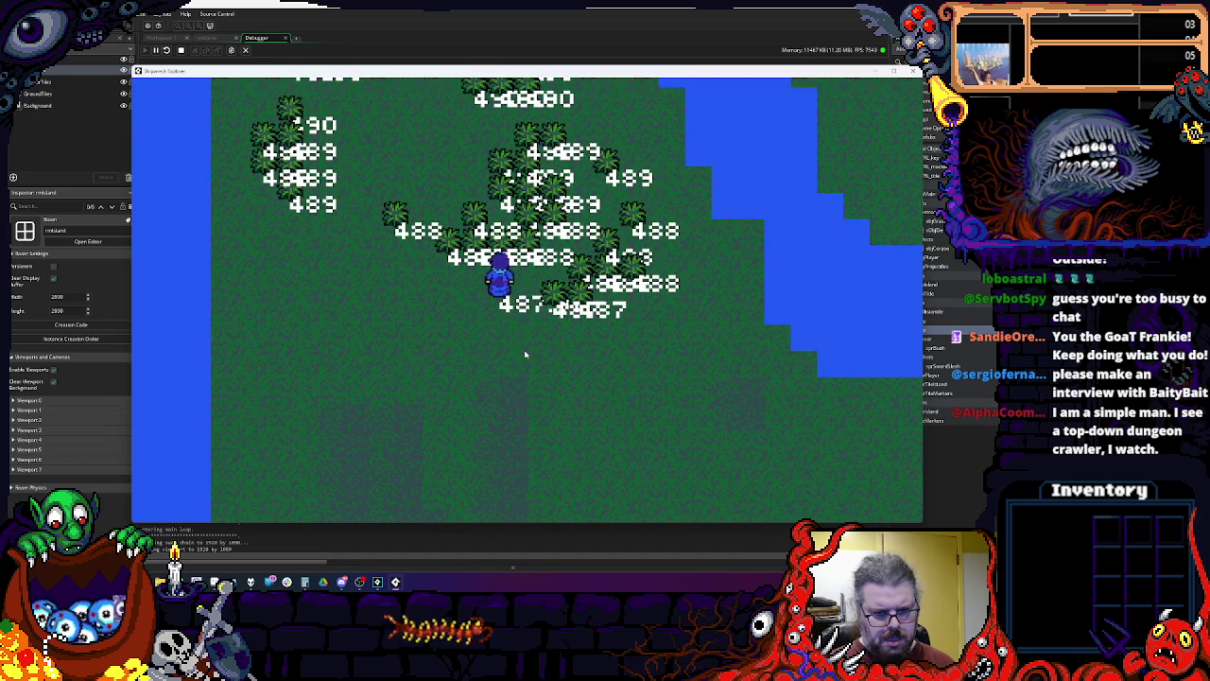
{"action": "key", "text": "Up"}
{"action": "key", "text": "Up"}
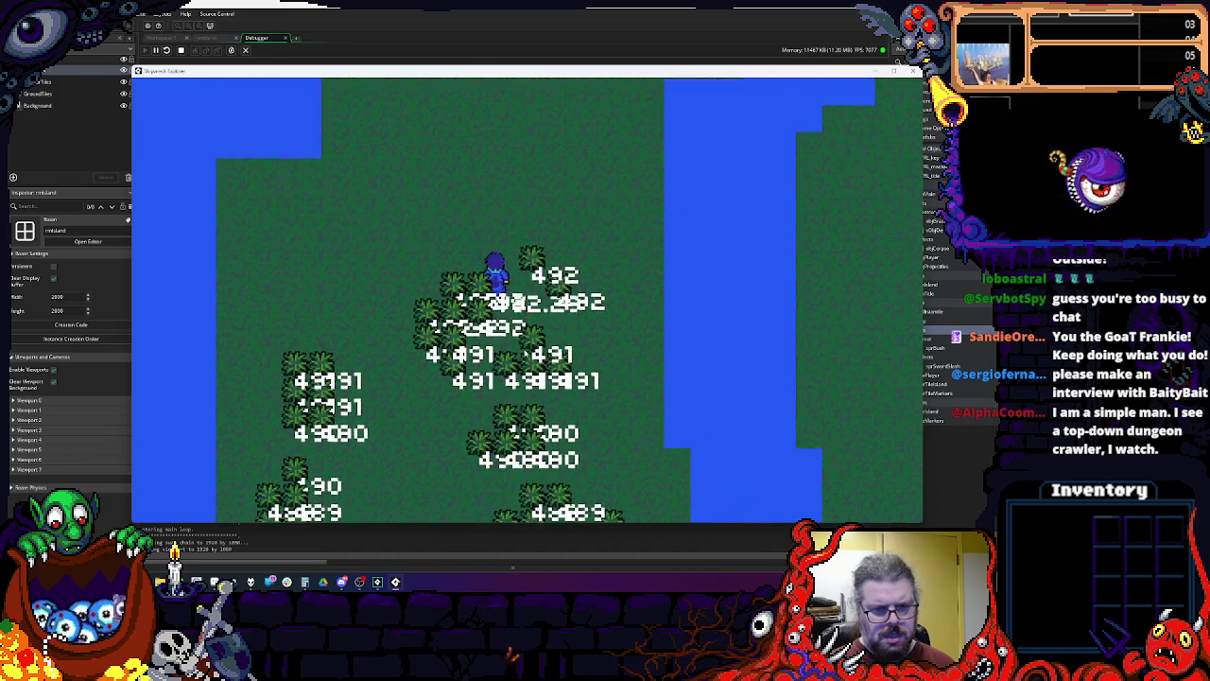
{"action": "key", "text": "Left"}
{"action": "key", "text": "Down"}
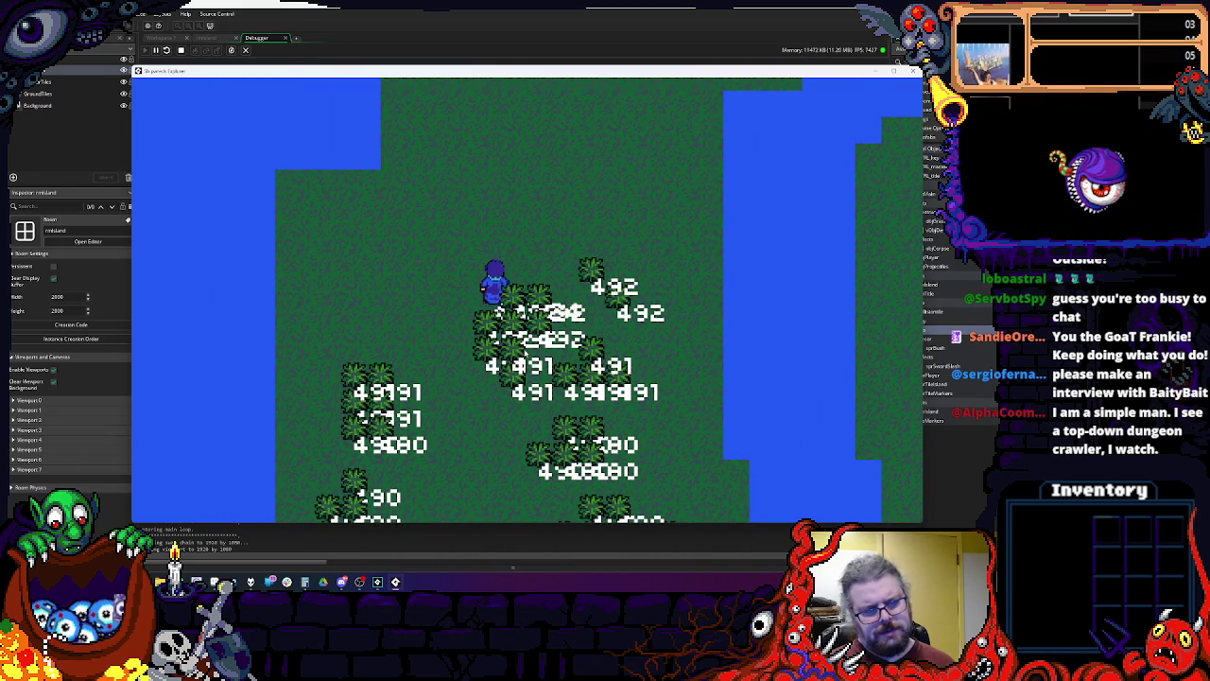
{"action": "key", "text": "Right"}
{"action": "key", "text": "Down"}
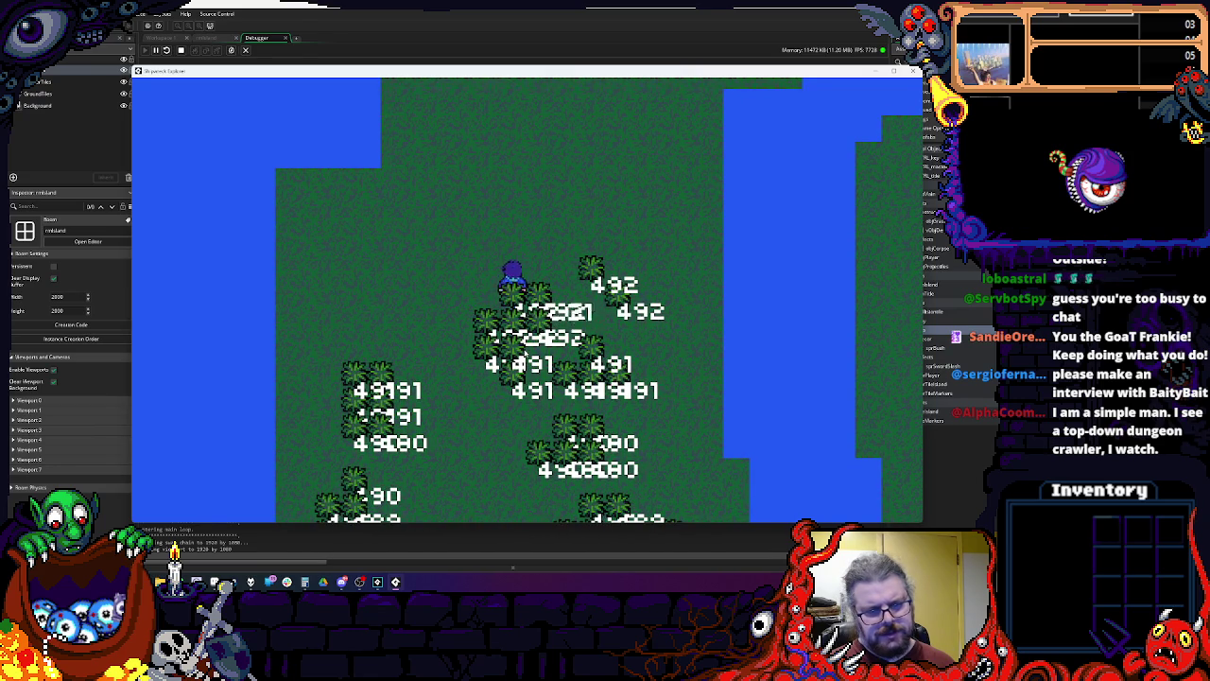
Step: Move the player among the left bush cluster until hidden behind it at depth 491.09
{"action": "key", "text": "Left"}
{"action": "key", "text": "Down"}
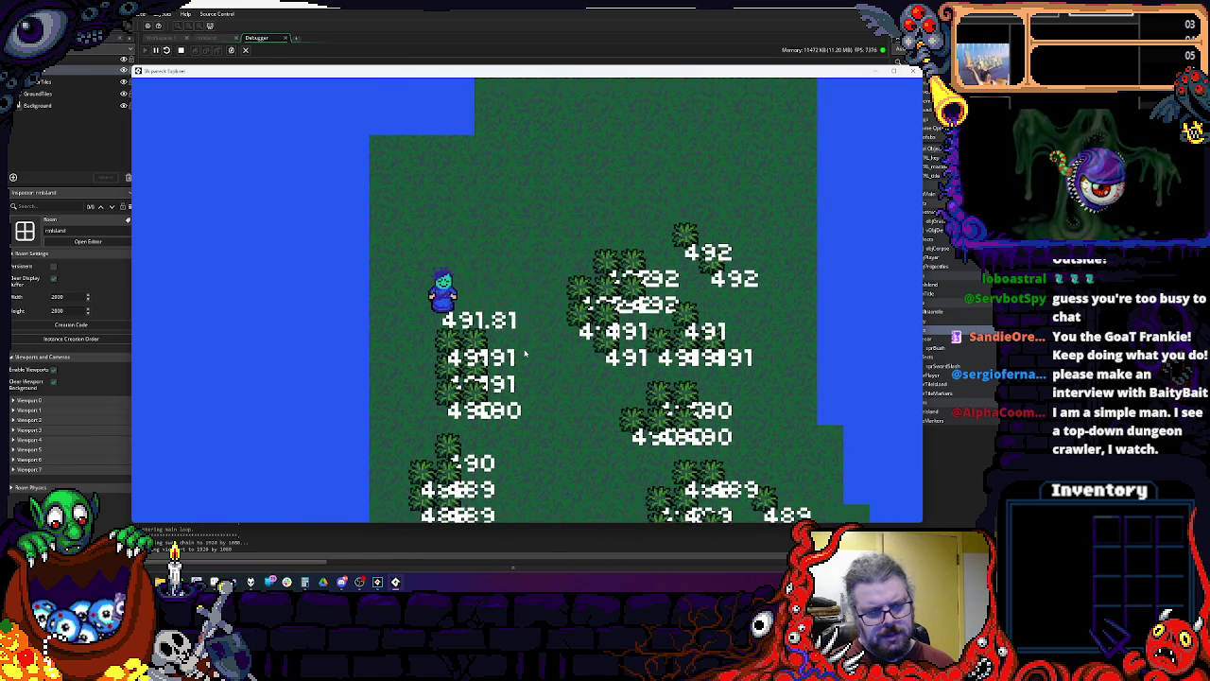
{"action": "key", "text": "Down"}
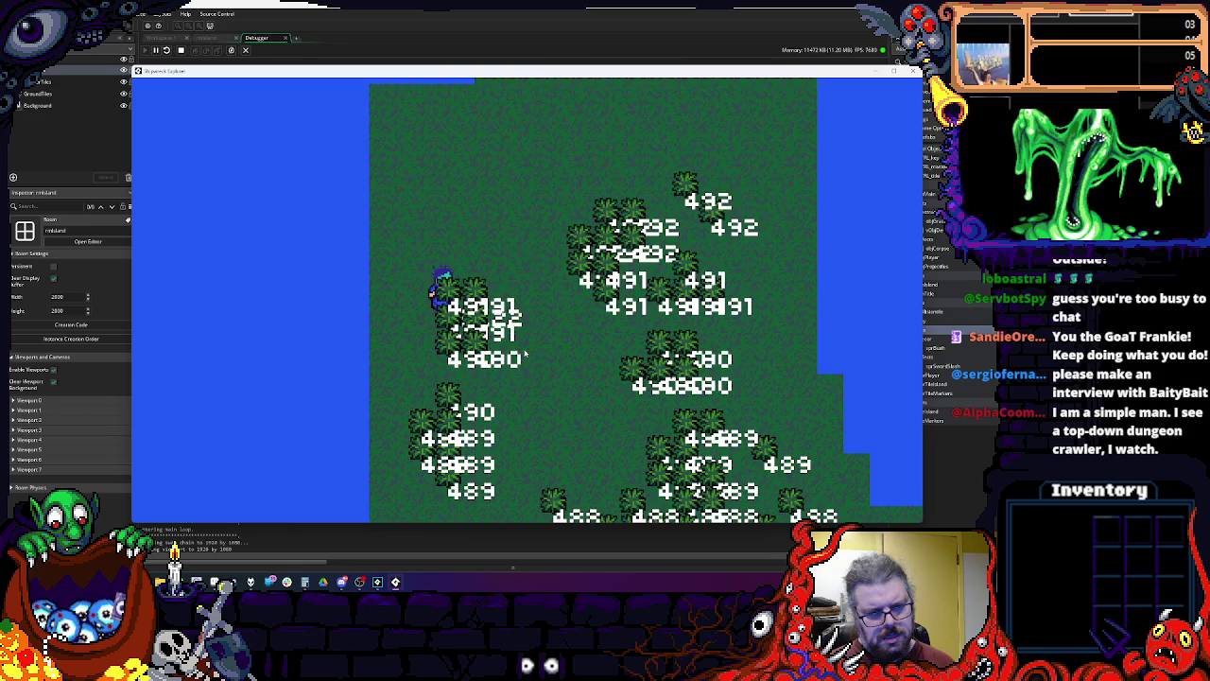
{"action": "key", "text": "Down"}
{"action": "key", "text": "Up"}
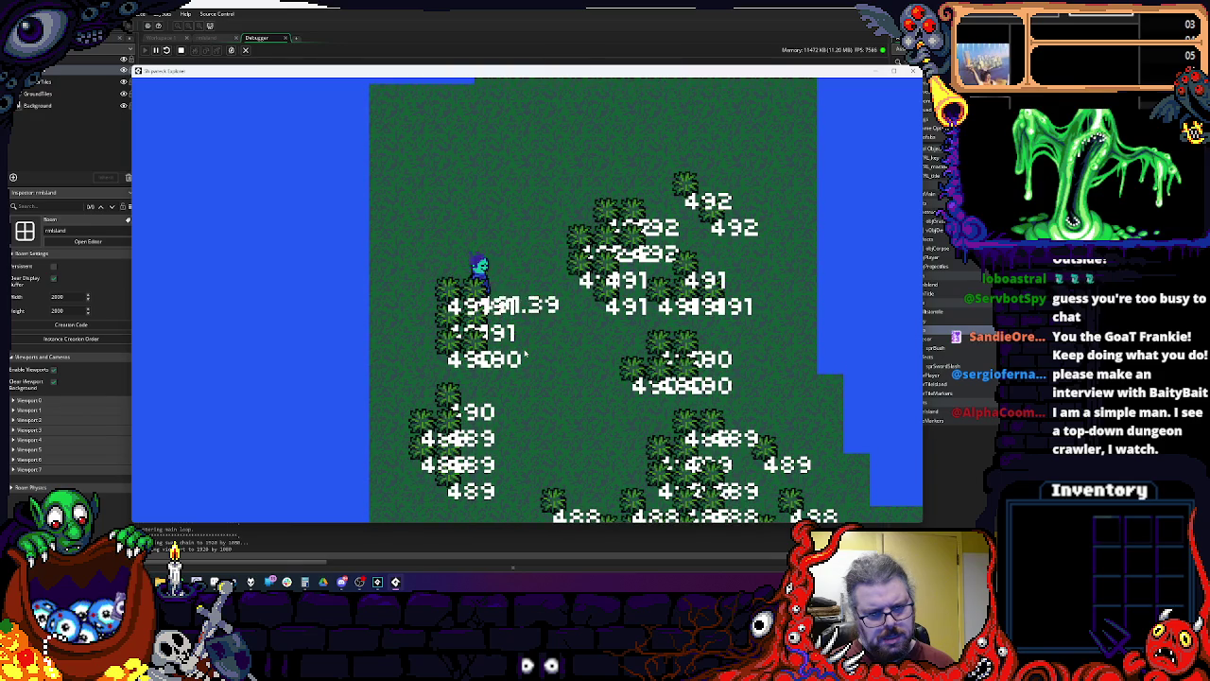
{"action": "key", "text": "Down"}
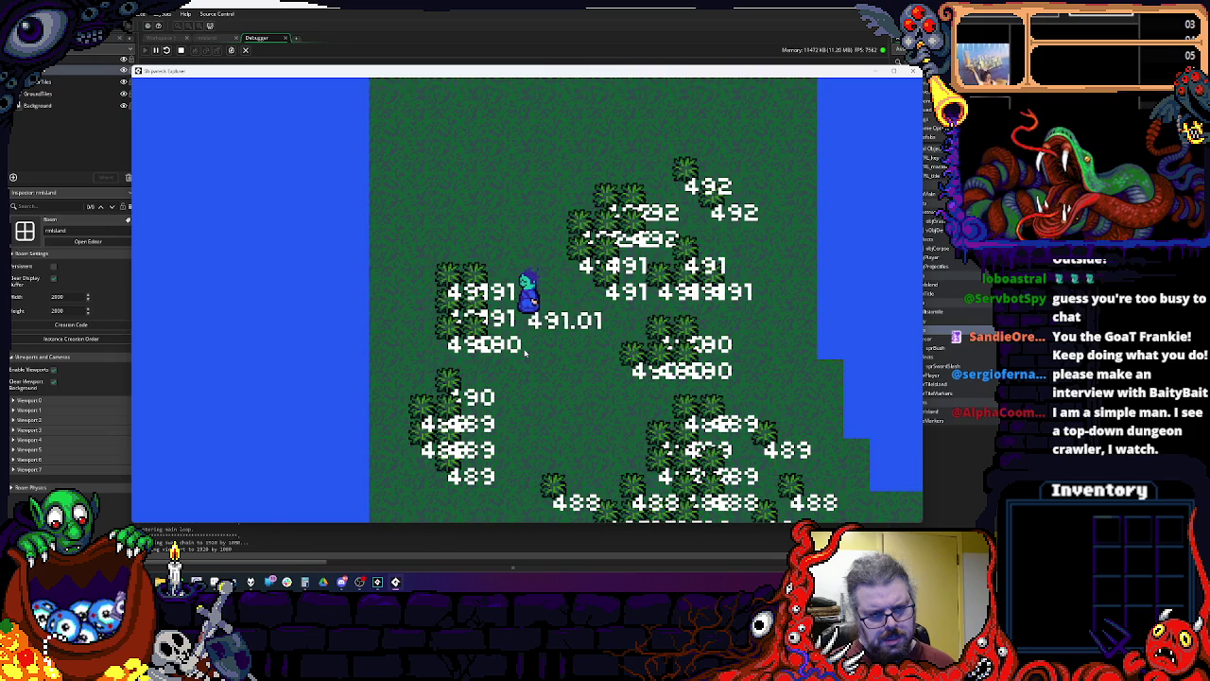
{"action": "key", "text": "Down"}
{"action": "key", "text": "Down"}
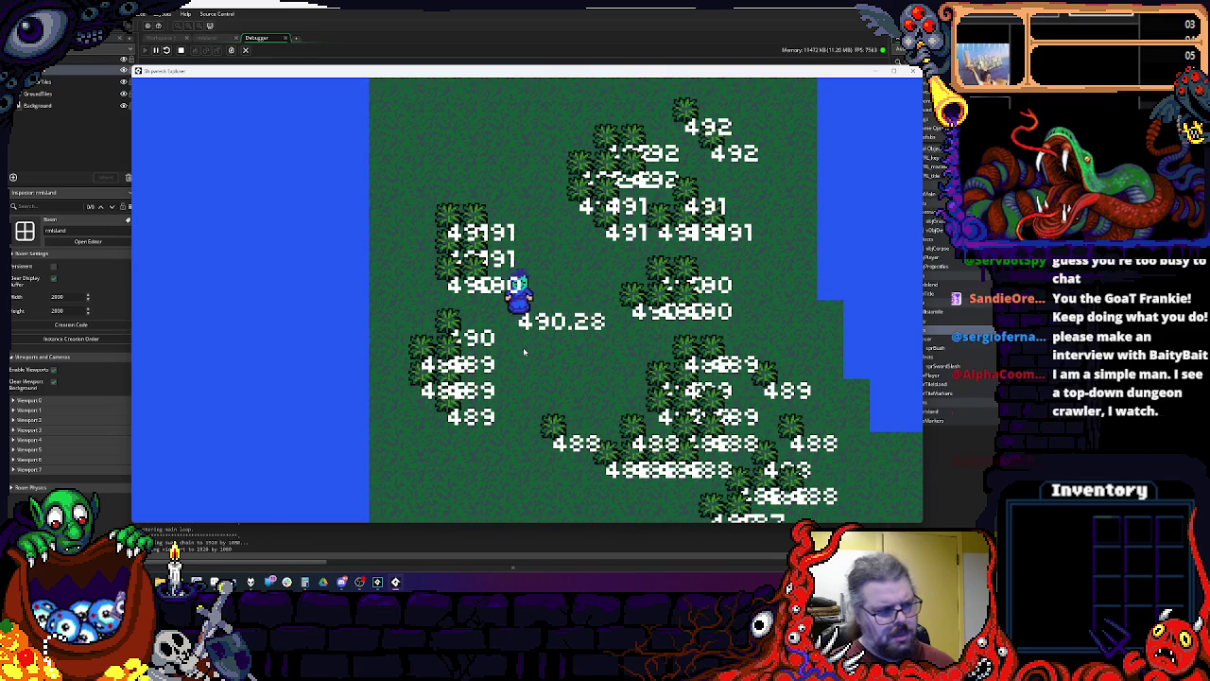
{"action": "key", "text": "Up"}
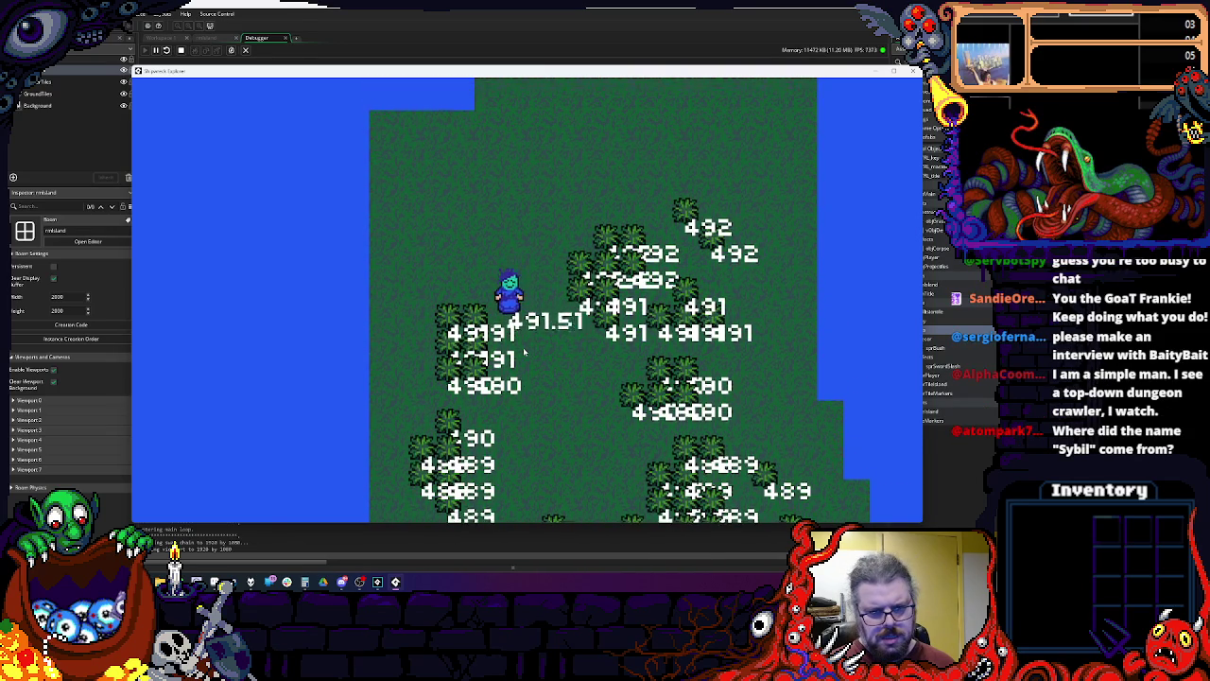
{"action": "key", "text": "Down"}
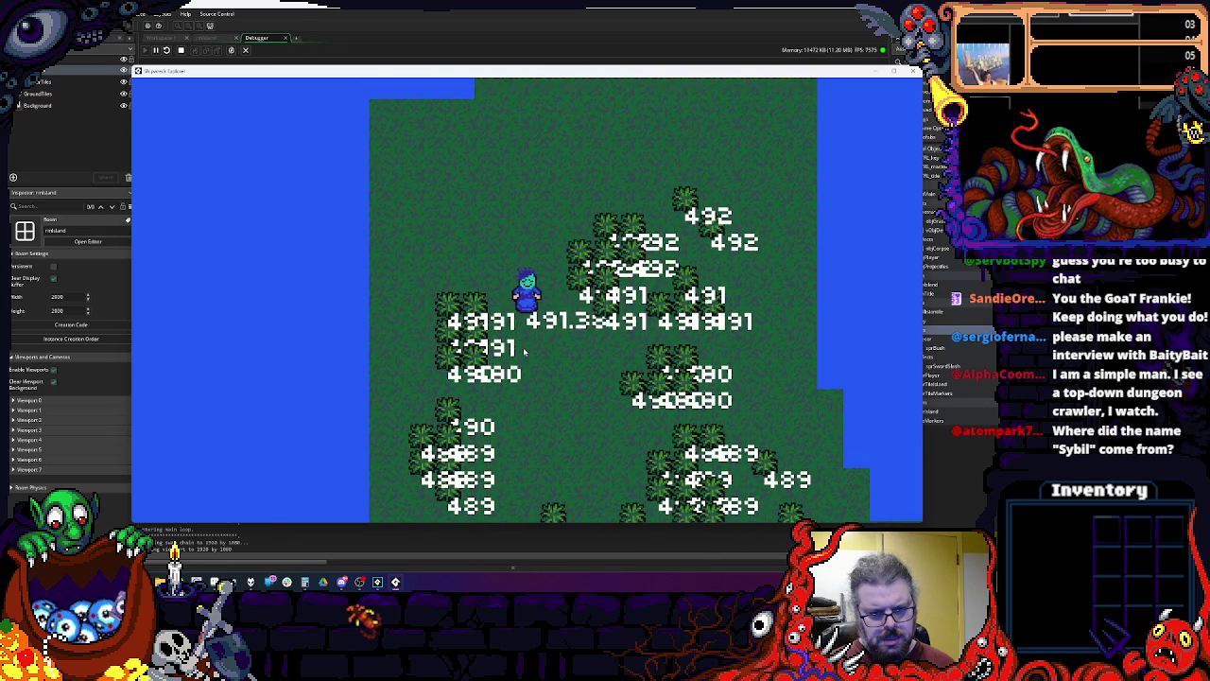
{"action": "key", "text": "Down"}
{"action": "key", "text": "Right"}
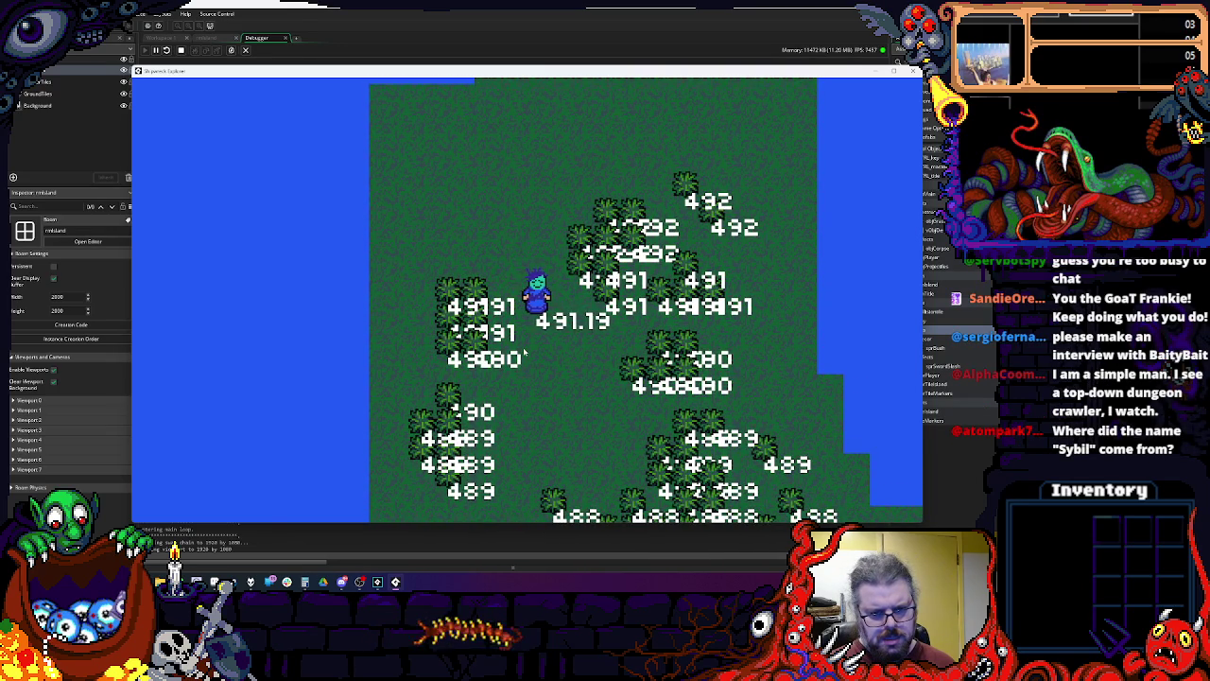
{"action": "key", "text": "Down"}
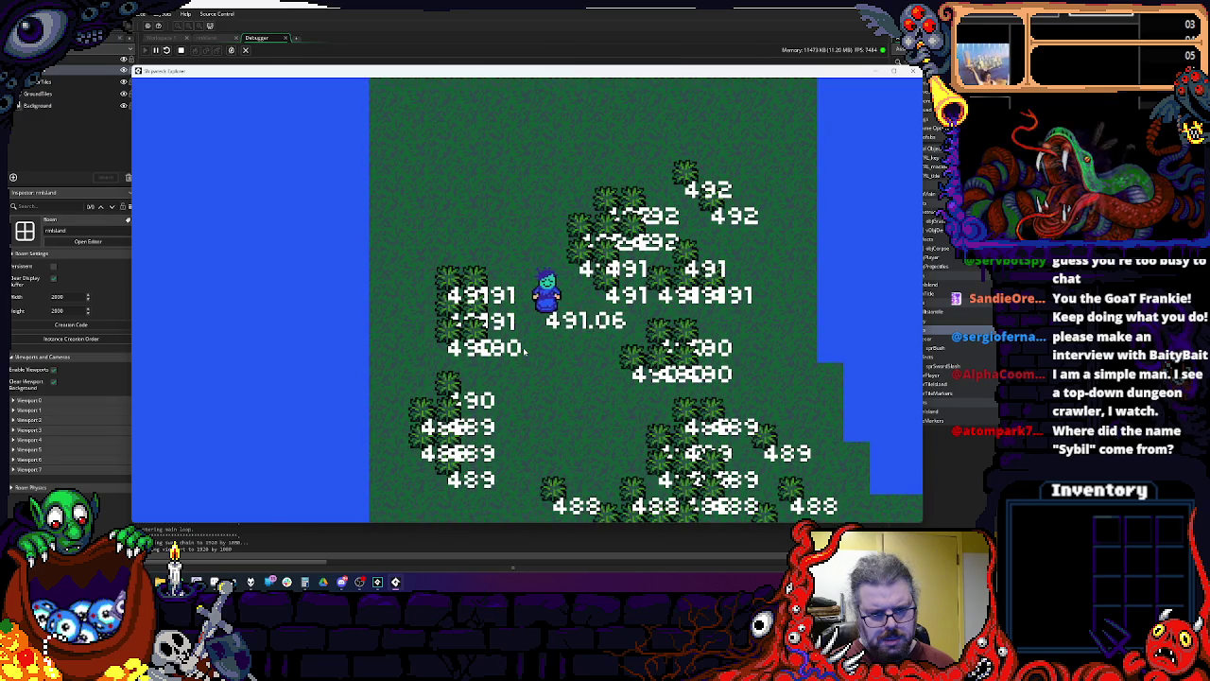
{"action": "key", "text": "Right"}
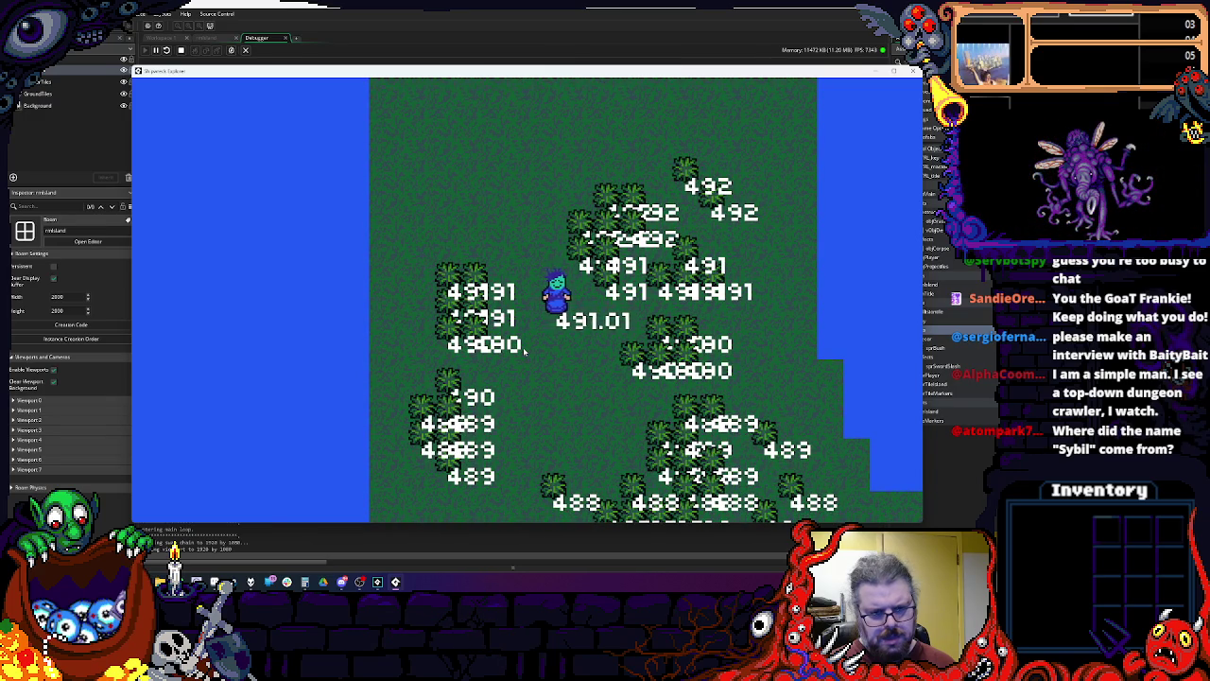
{"action": "key", "text": "Left"}
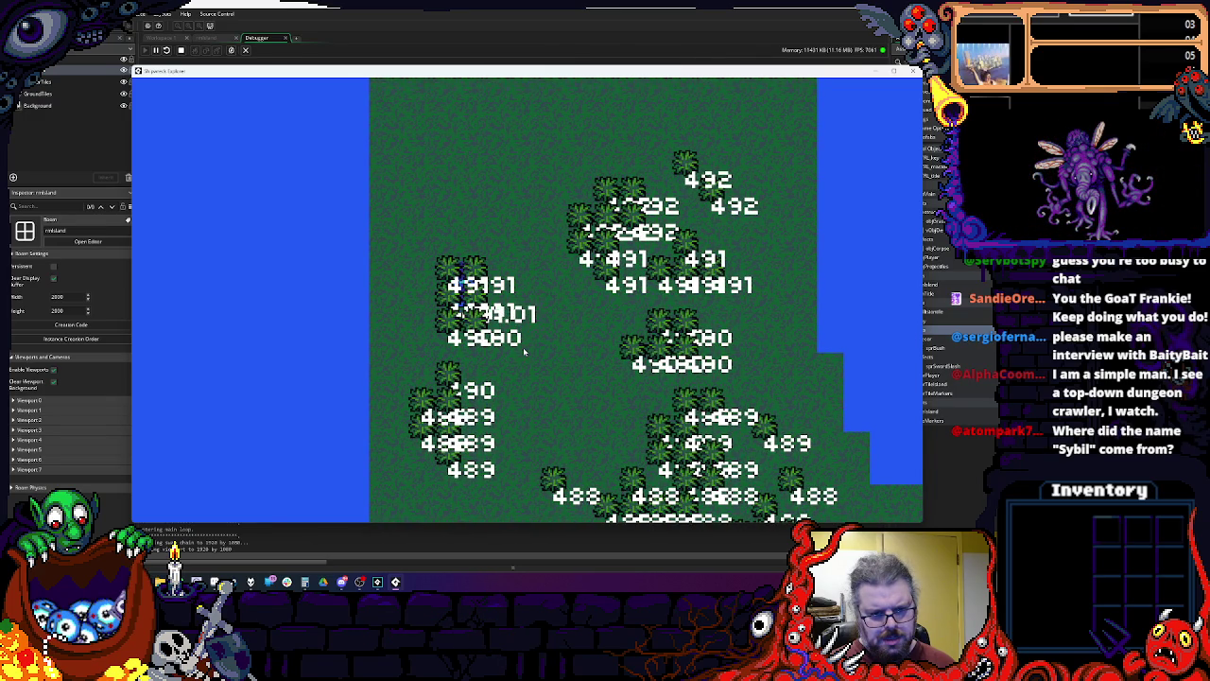
{"action": "key", "text": "Right"}
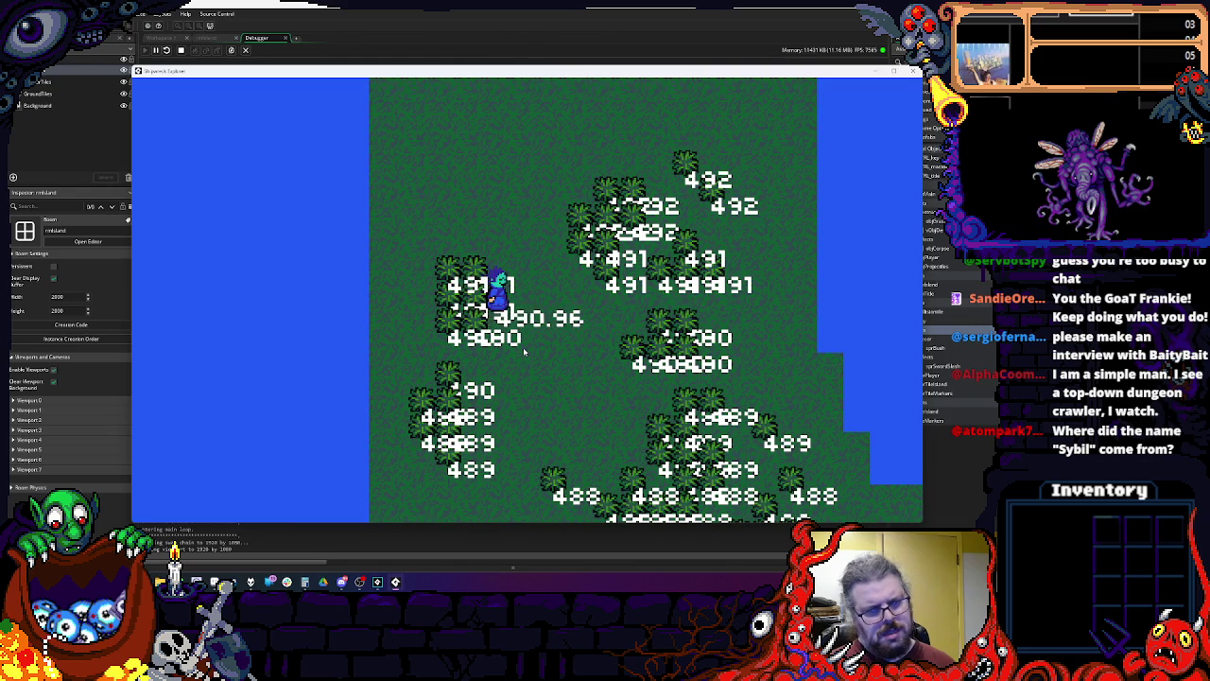
{"action": "key", "text": "Left"}
{"action": "key", "text": "Up"}
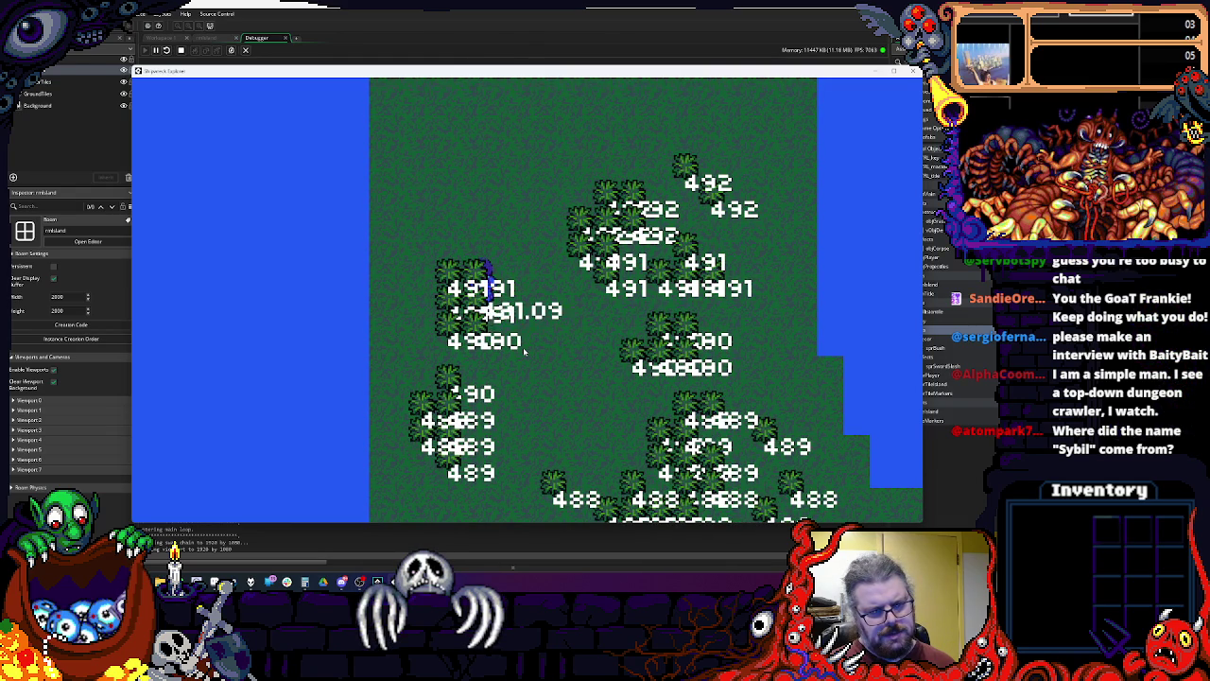
{"action": "key", "text": "Down"}
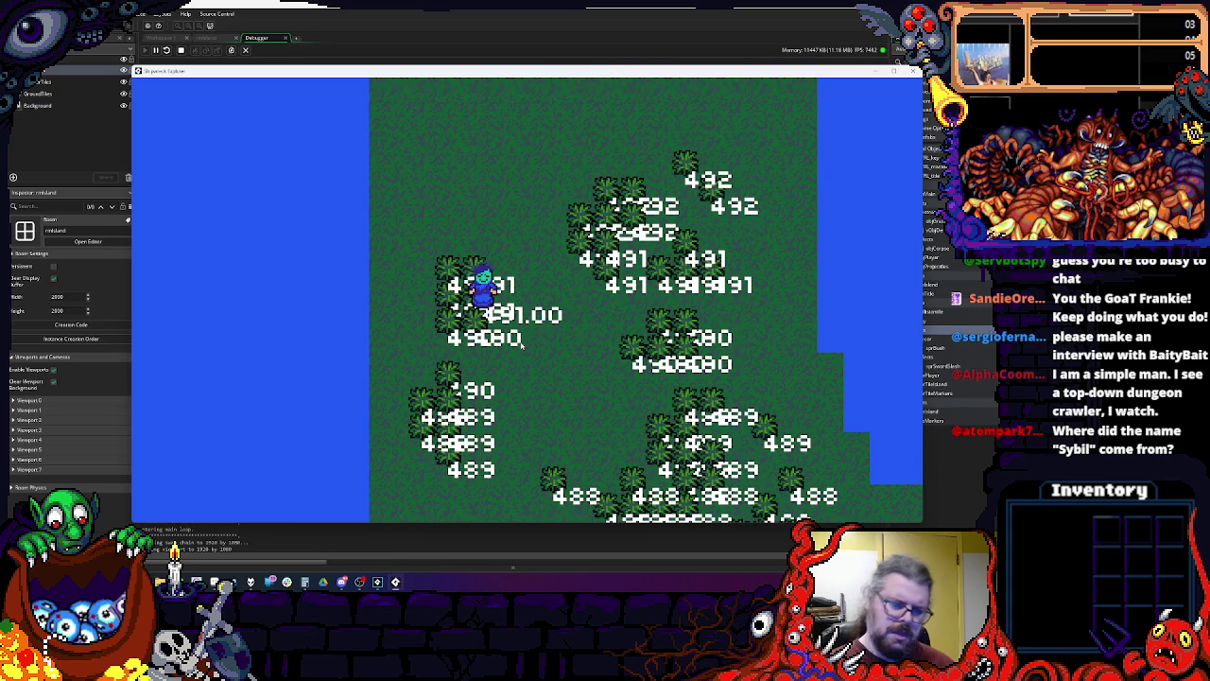
Step: Stop the game, return to the rmIsland room and close the extra tab
{"action": "left_click", "coordinate": [914, 72]}
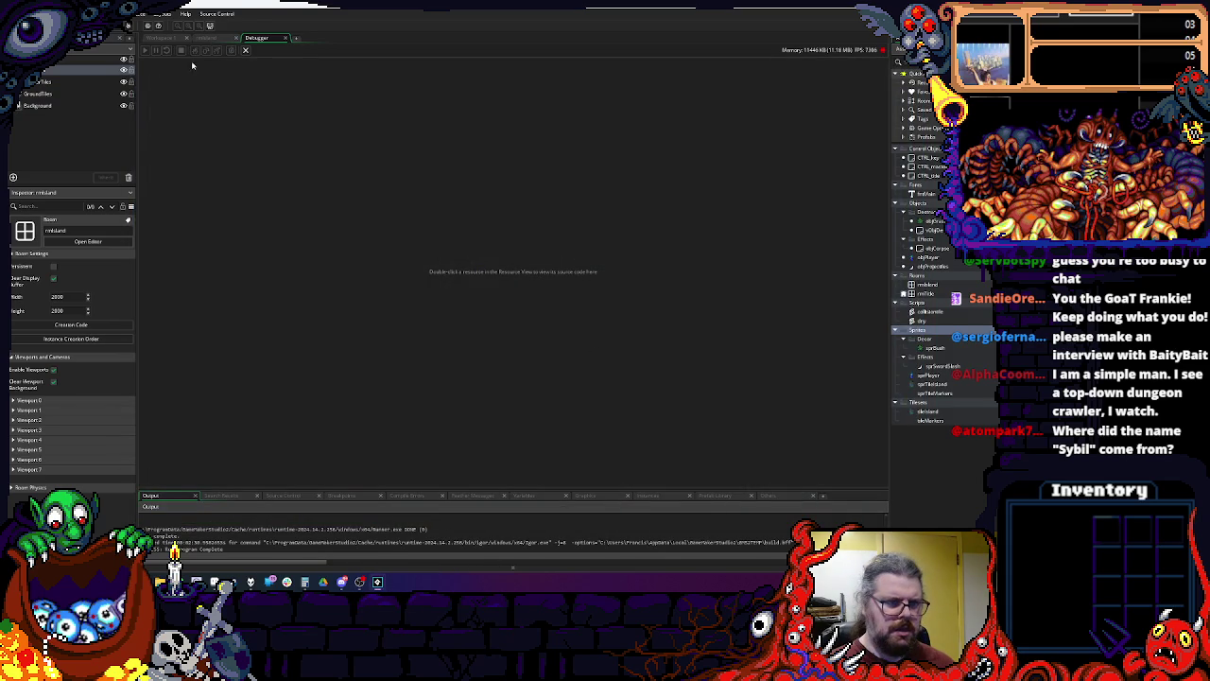
{"action": "left_click", "coordinate": [216, 38]}
{"action": "left_click", "coordinate": [281, 40]}
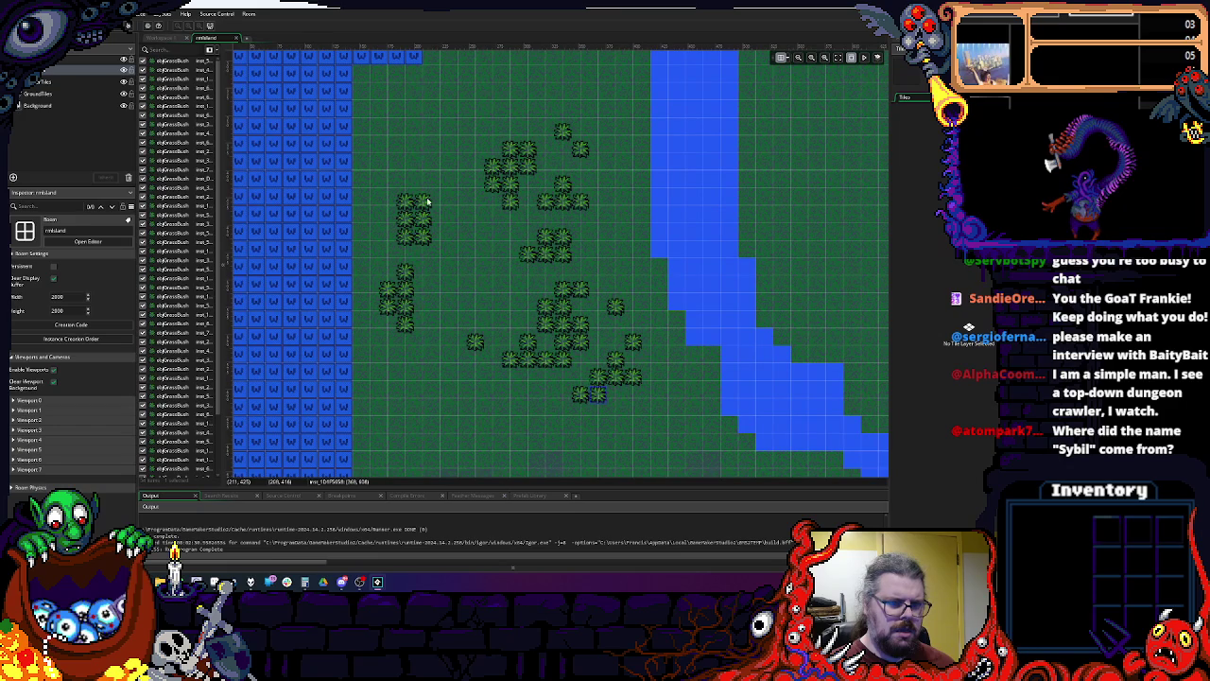
Step: Select two grass bush instances in rmIsland to inspect them
{"action": "left_click", "coordinate": [405, 203]}
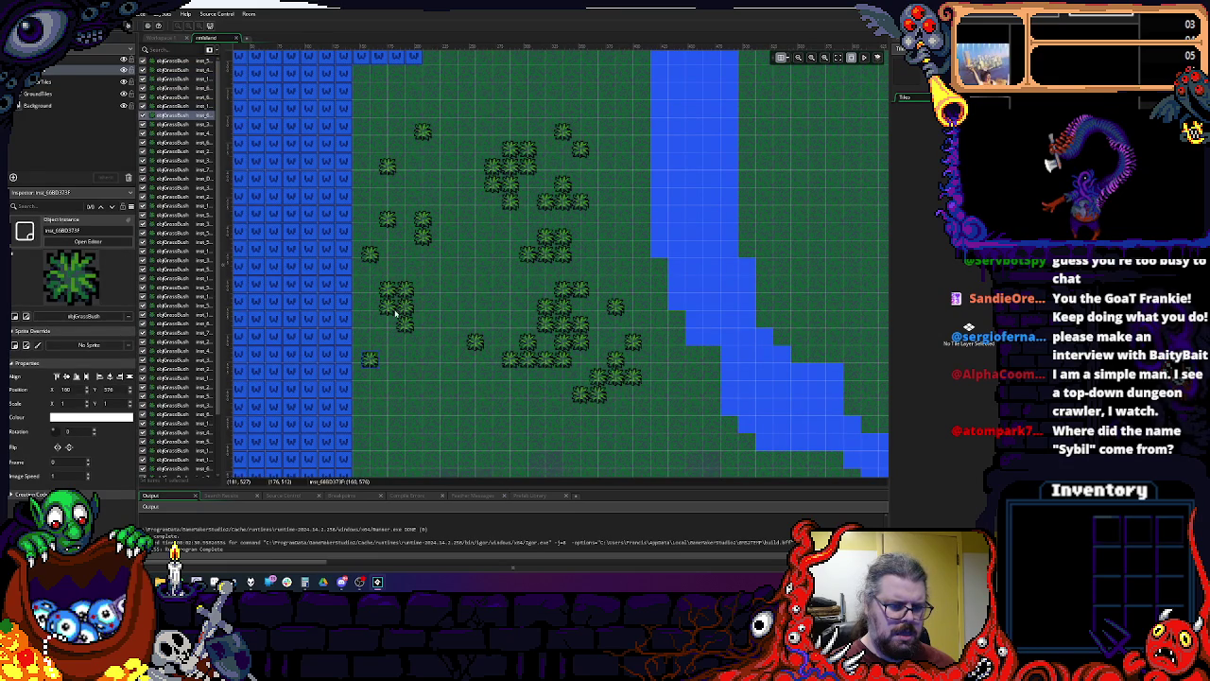
{"action": "scroll", "coordinate": [458, 111], "scroll_direction": "up", "scroll_amount": 3}
{"action": "left_click", "coordinate": [467, 149]}
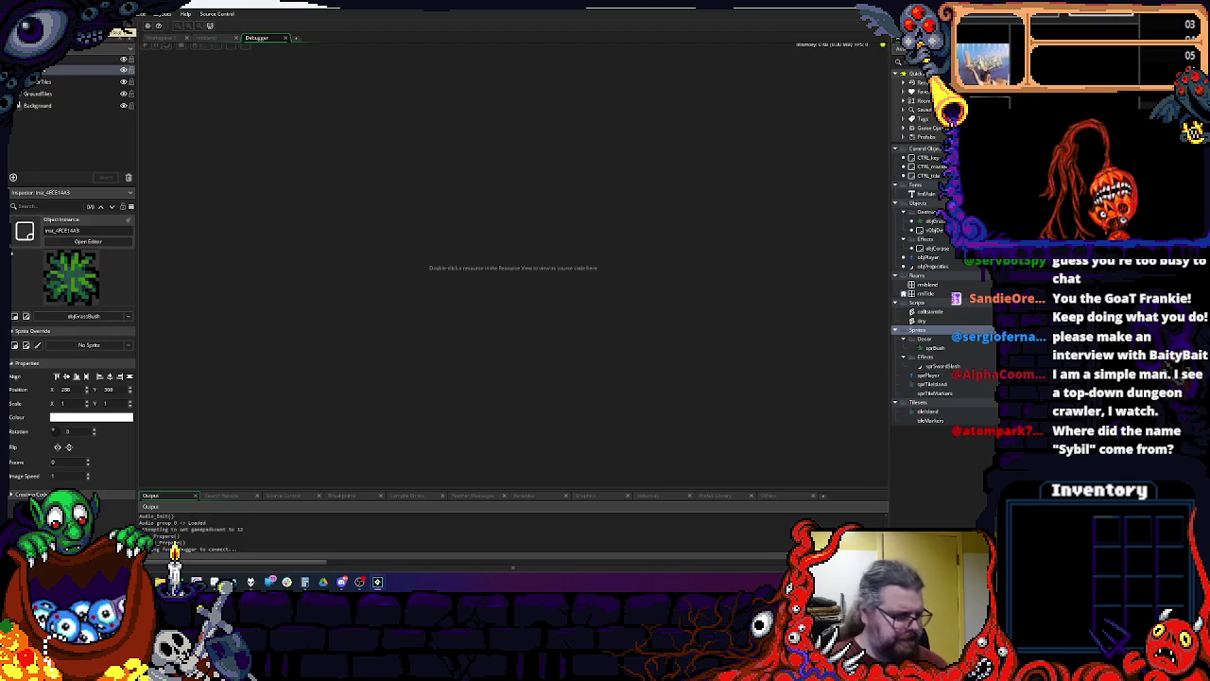
Step: Start play and walk the player right, left and down among the bushes to watch depth sorting
{"action": "key", "text": "space"}
{"action": "key", "text": "Right"}
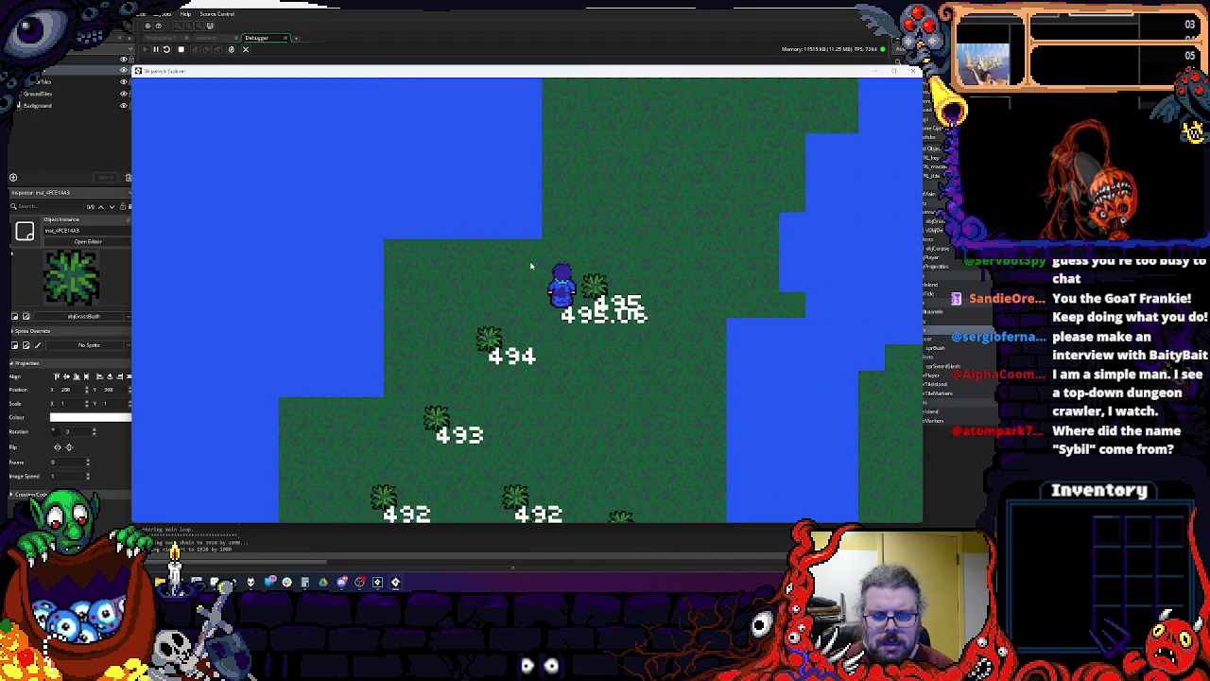
{"action": "key", "text": "Right"}
{"action": "key", "text": "Right"}
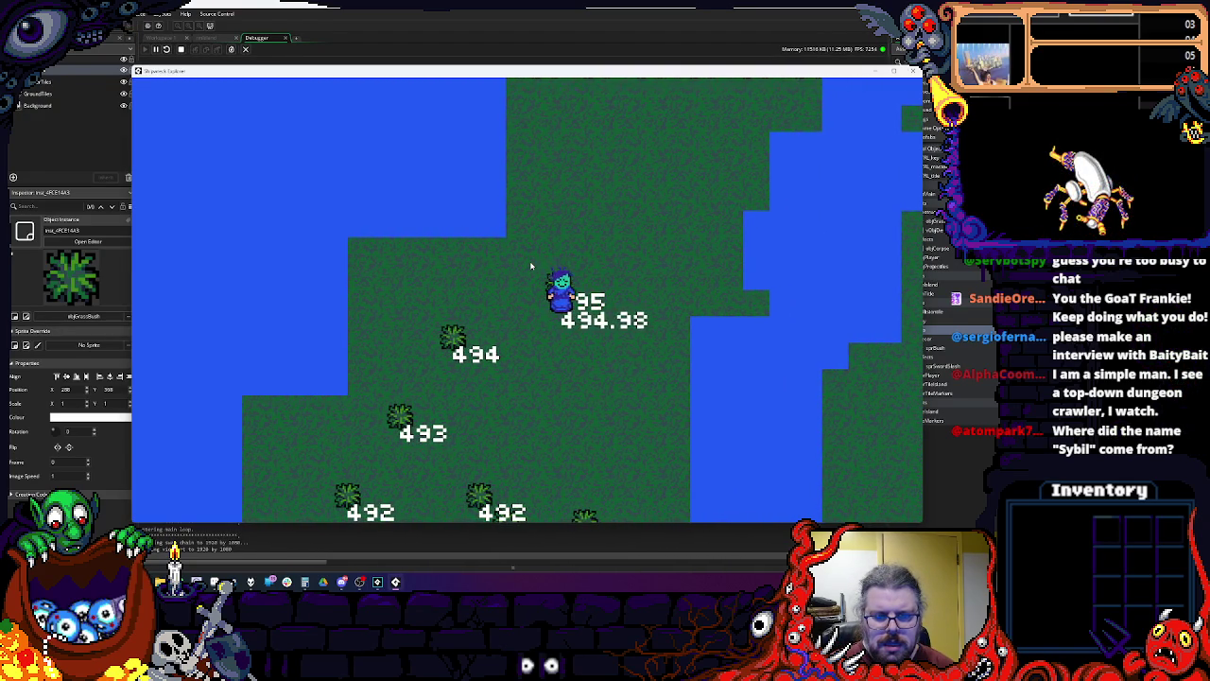
{"action": "key", "text": "Left"}
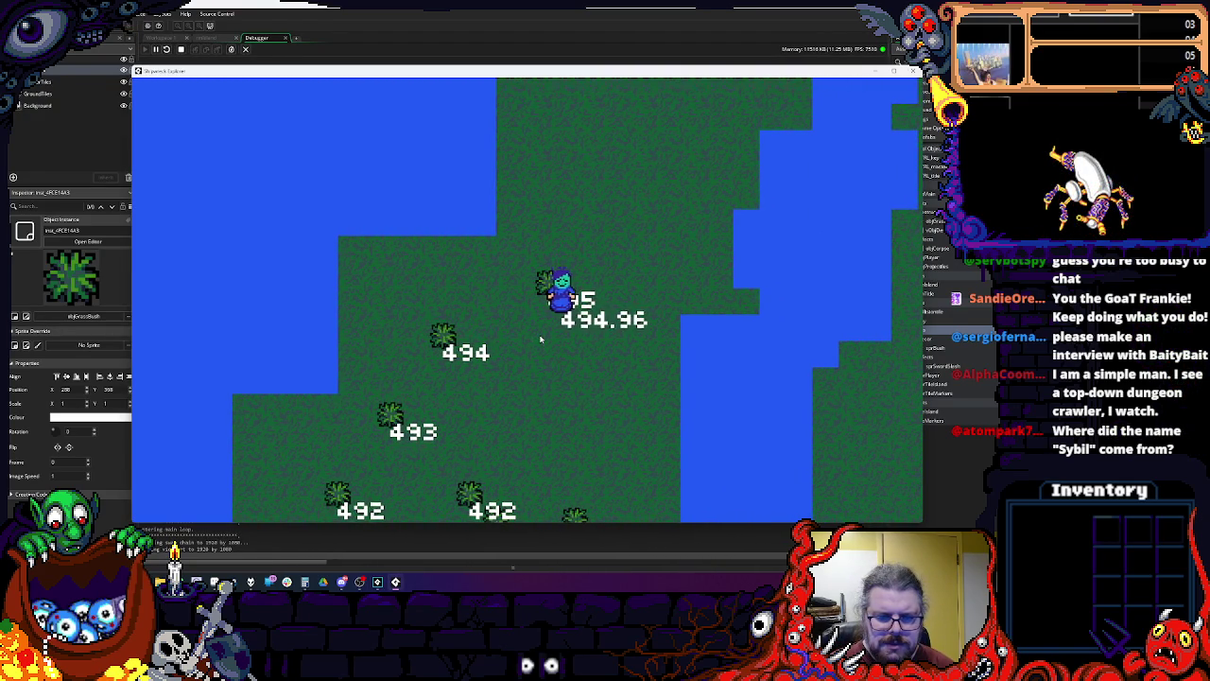
{"action": "key", "text": "Left"}
{"action": "key", "text": "Down"}
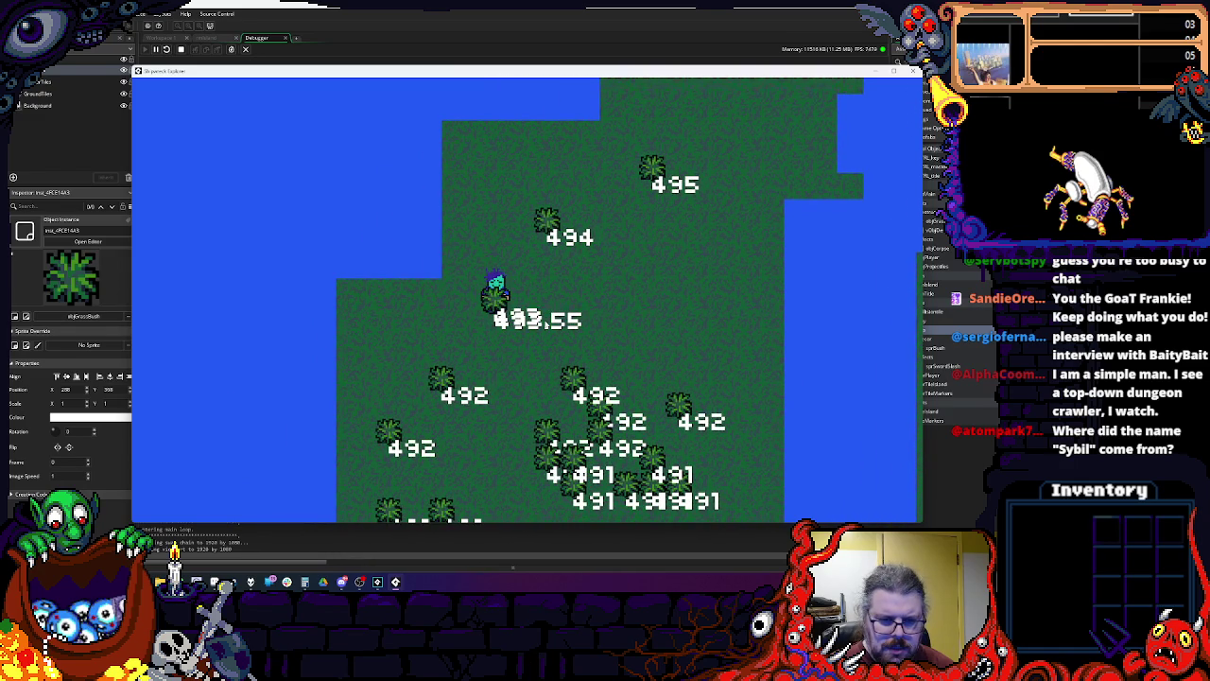
{"action": "key", "text": "Down"}
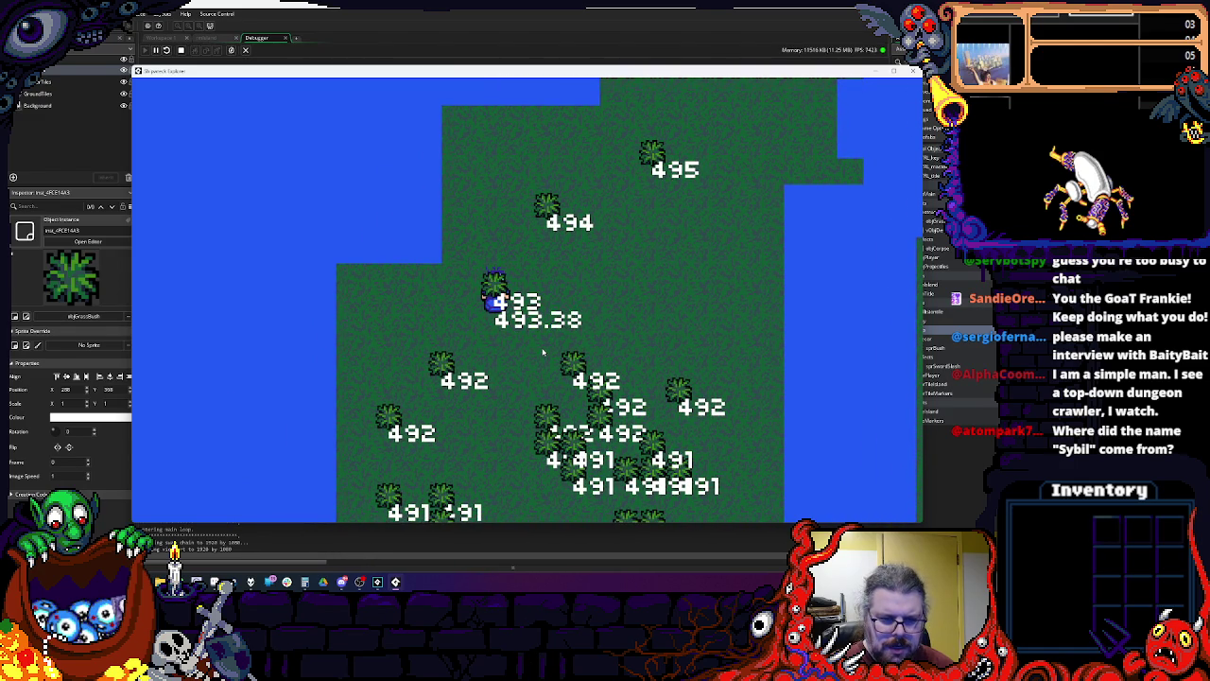
{"action": "key", "text": "Down"}
{"action": "key", "text": "Down"}
{"action": "key", "text": "Up"}
{"action": "key", "text": "Down"}
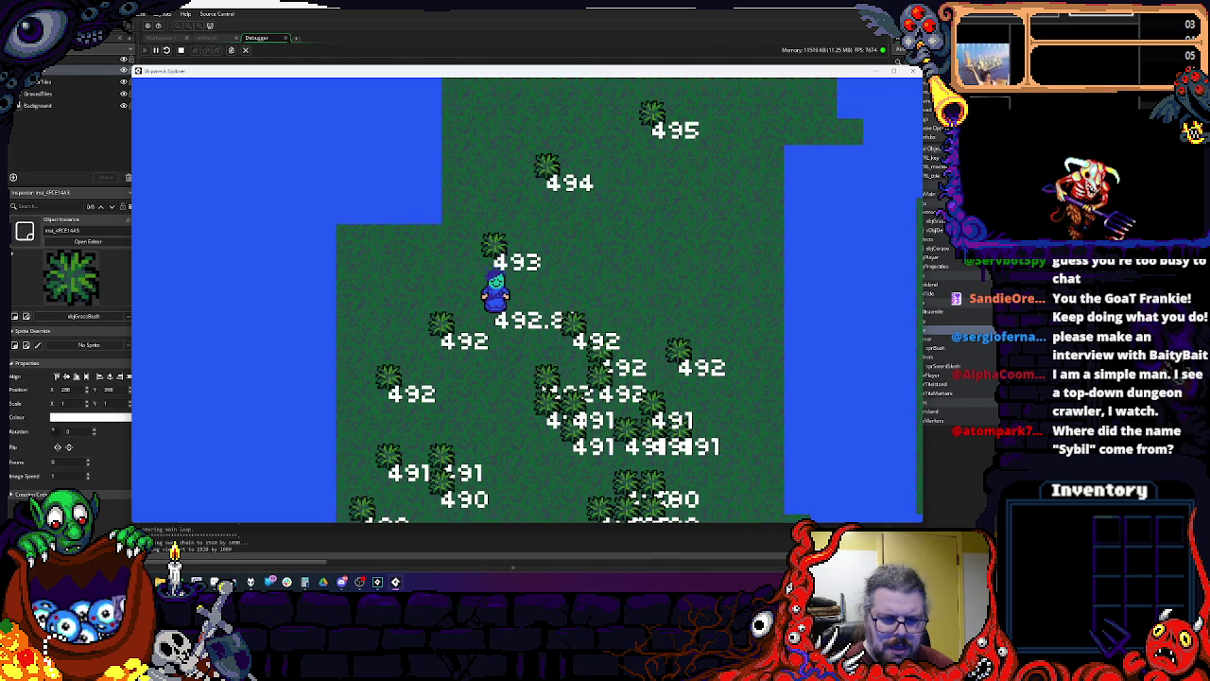
{"action": "key", "text": "Left"}
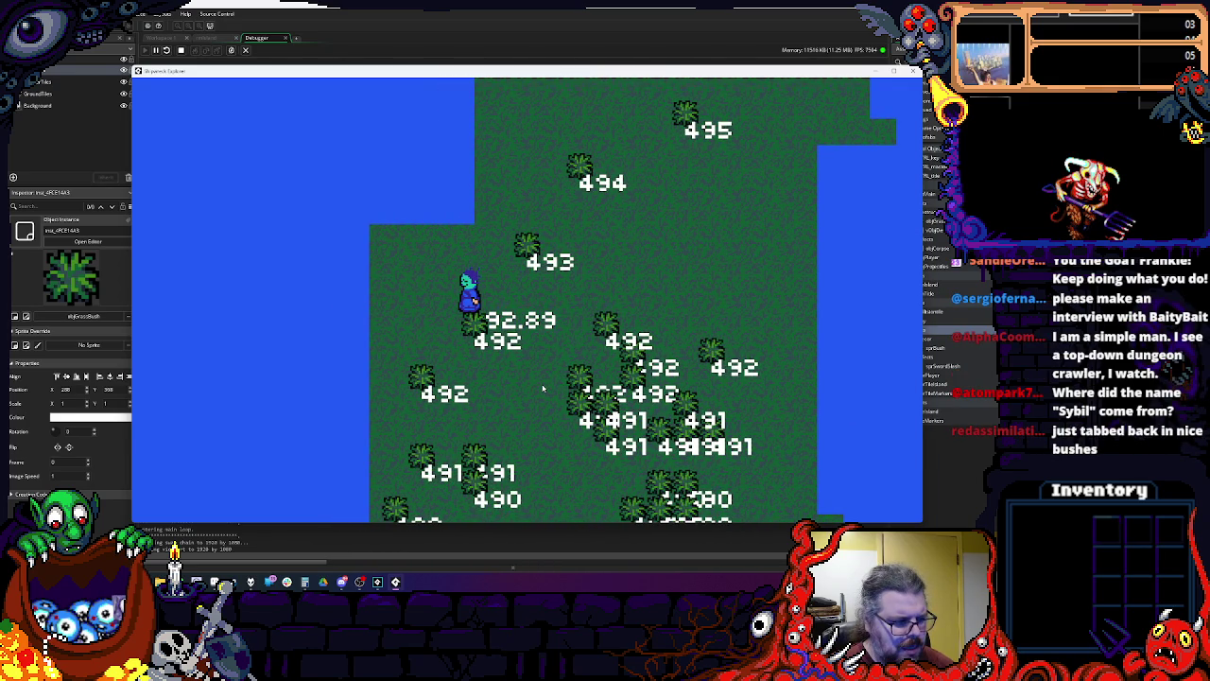
{"action": "key", "text": "Down"}
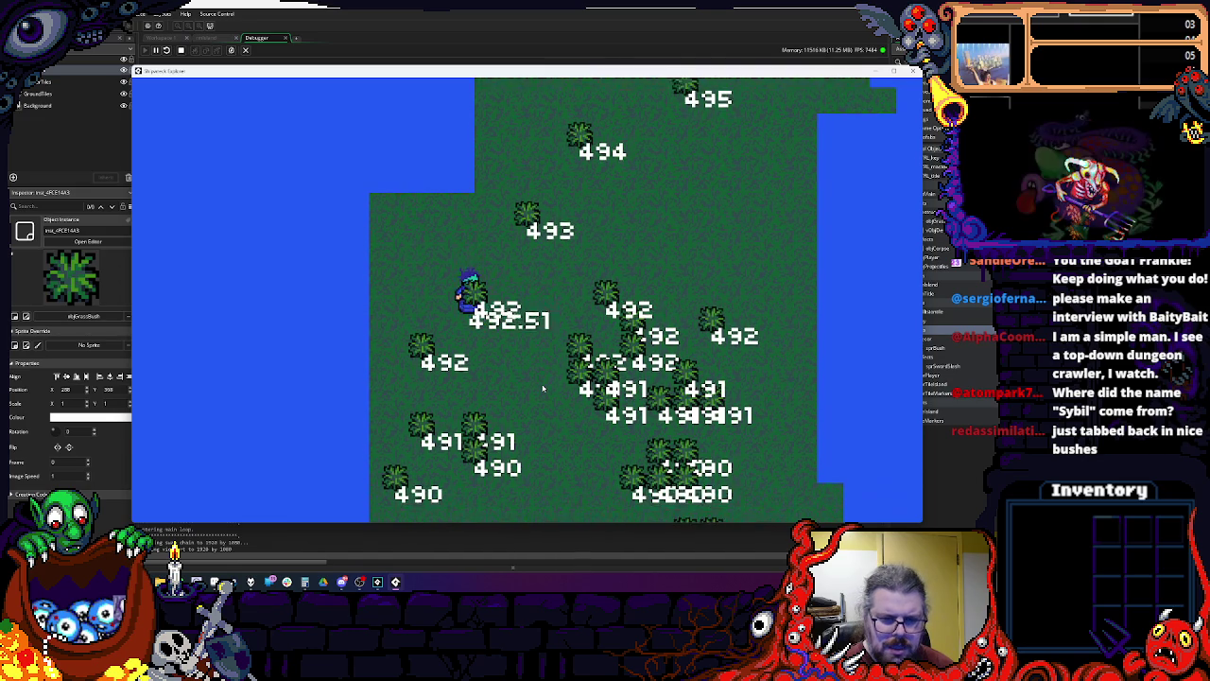
{"action": "key", "text": "Up"}
{"action": "key", "text": "Right"}
{"action": "key", "text": "Up"}
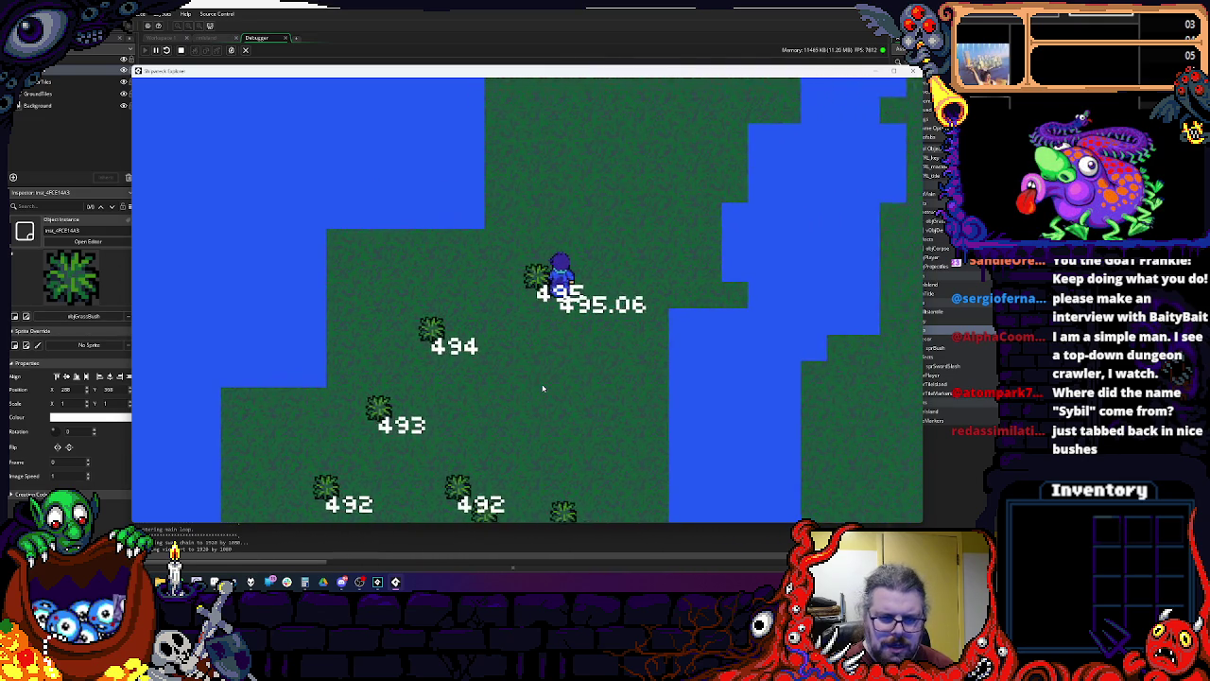
{"action": "key", "text": "Up"}
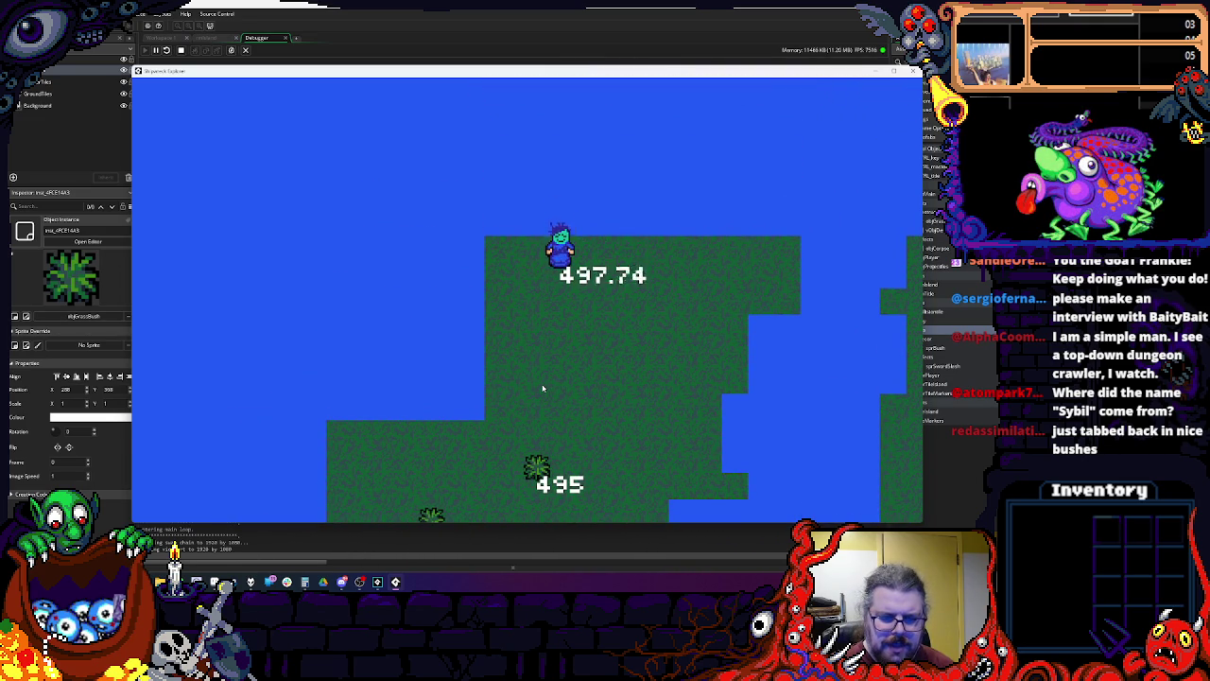
{"action": "key", "text": "Down"}
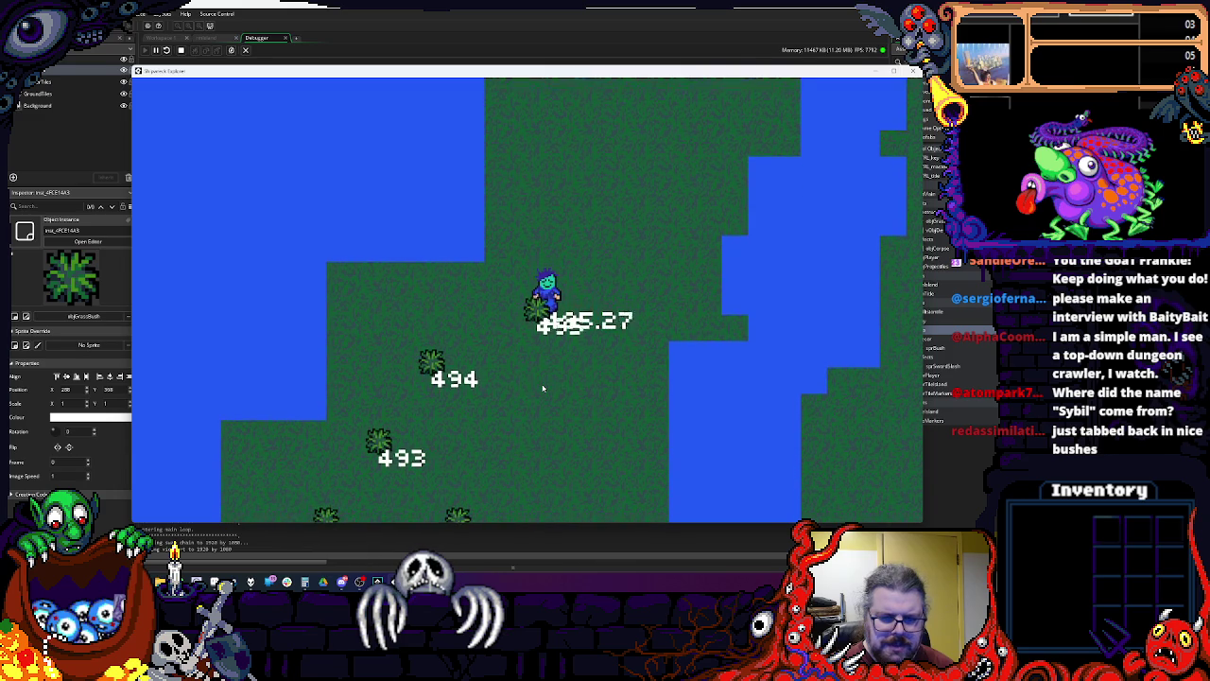
{"action": "key", "text": "Down"}
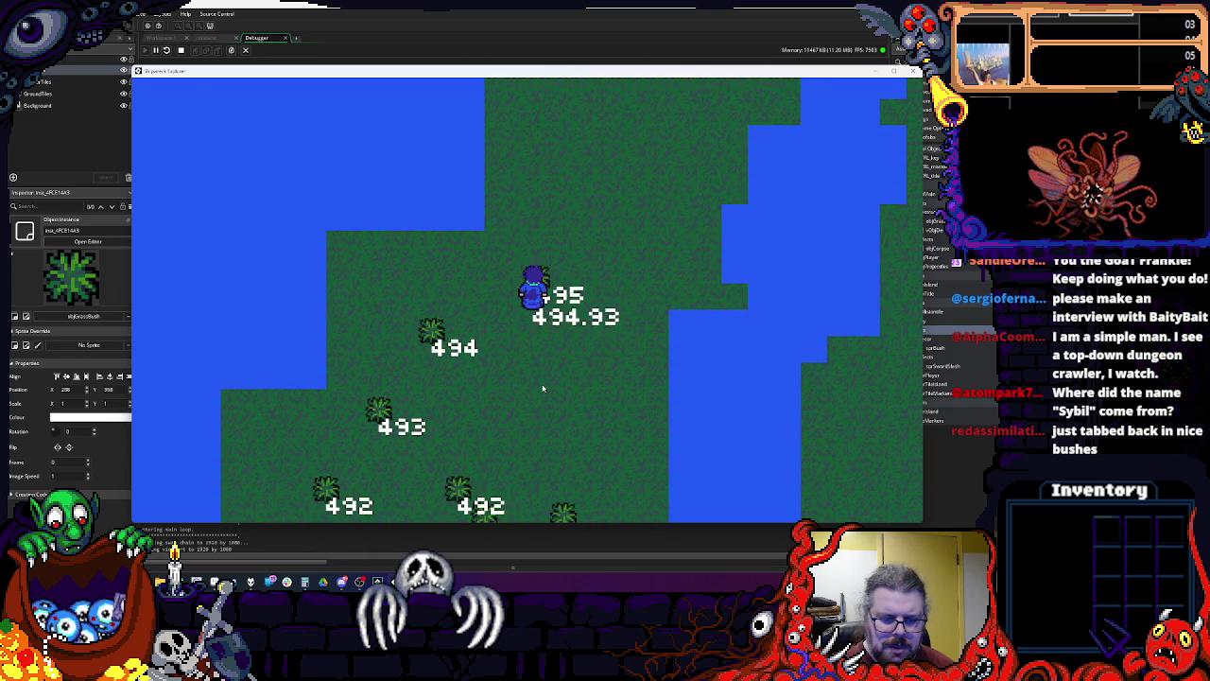
{"action": "key", "text": "Down"}
{"action": "key", "text": "Left"}
{"action": "key", "text": "Down"}
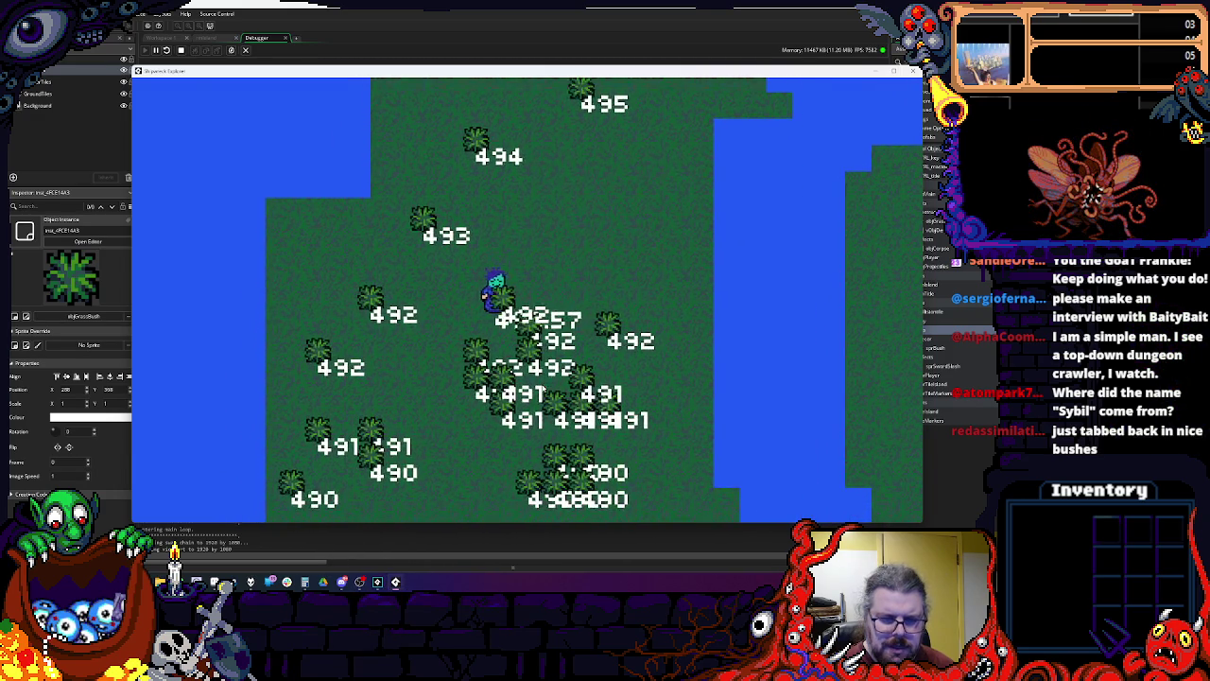
{"action": "key", "text": "Down"}
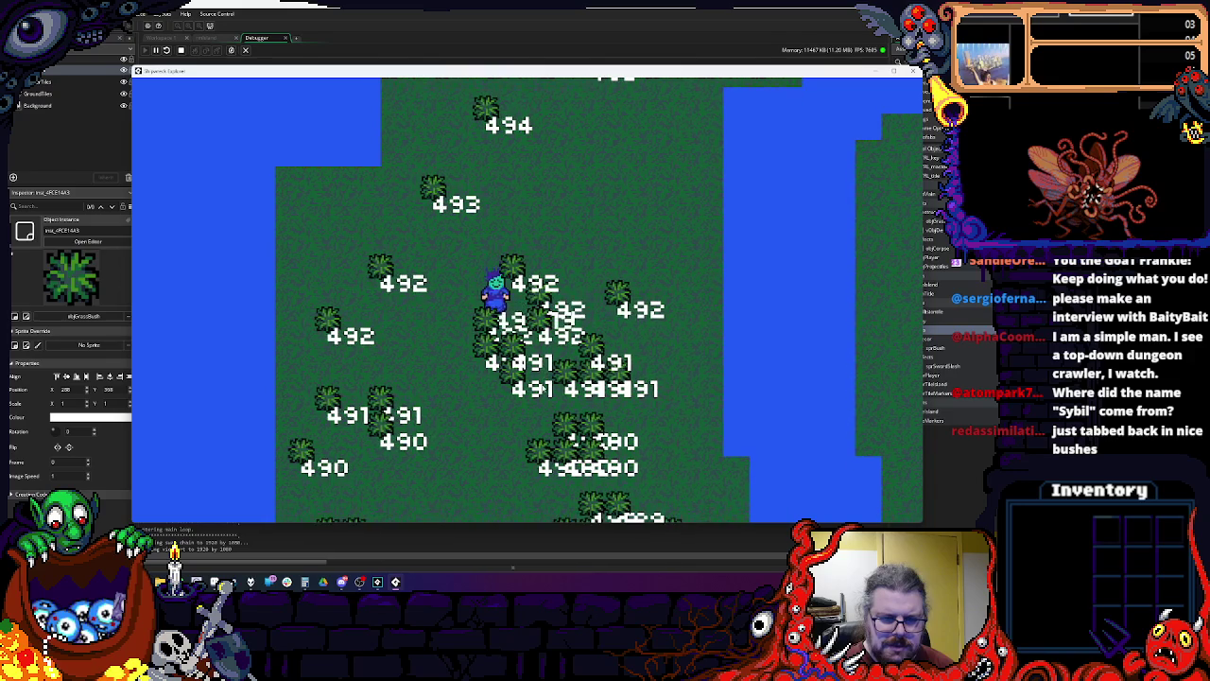
{"action": "key", "text": "Down"}
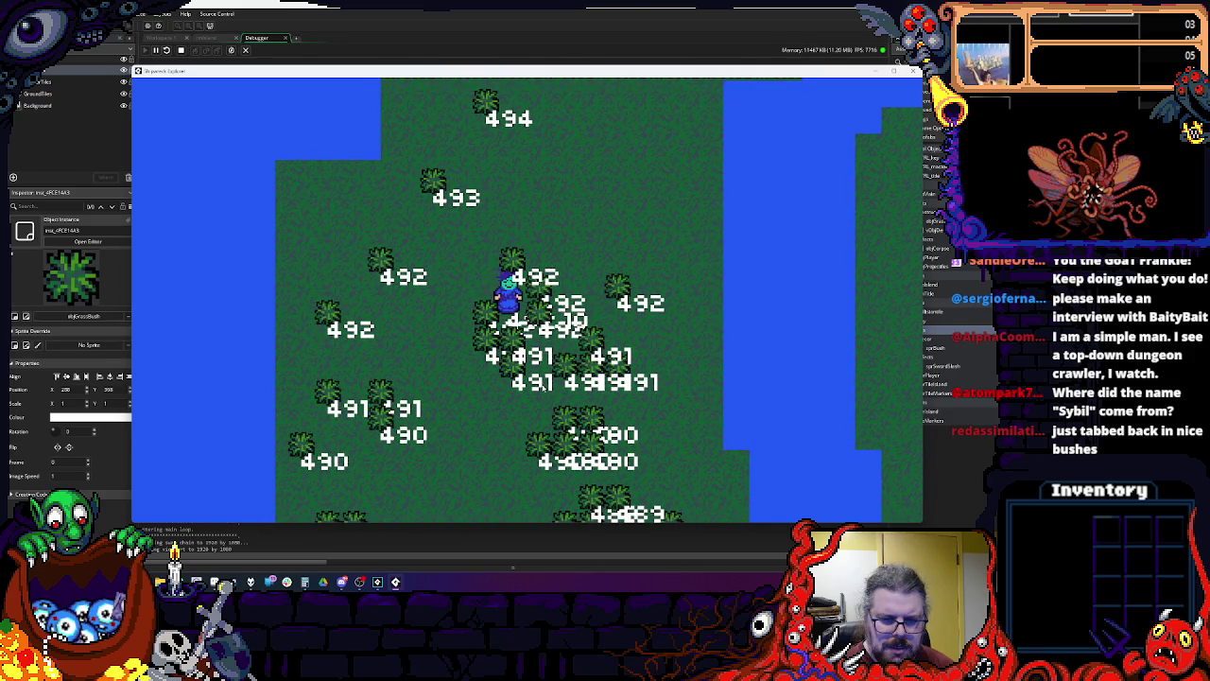
{"action": "key", "text": "Down"}
Step: Walk the player down the island, then up through the 487 bush cluster, and close the game
{"action": "key", "text": "Up"}
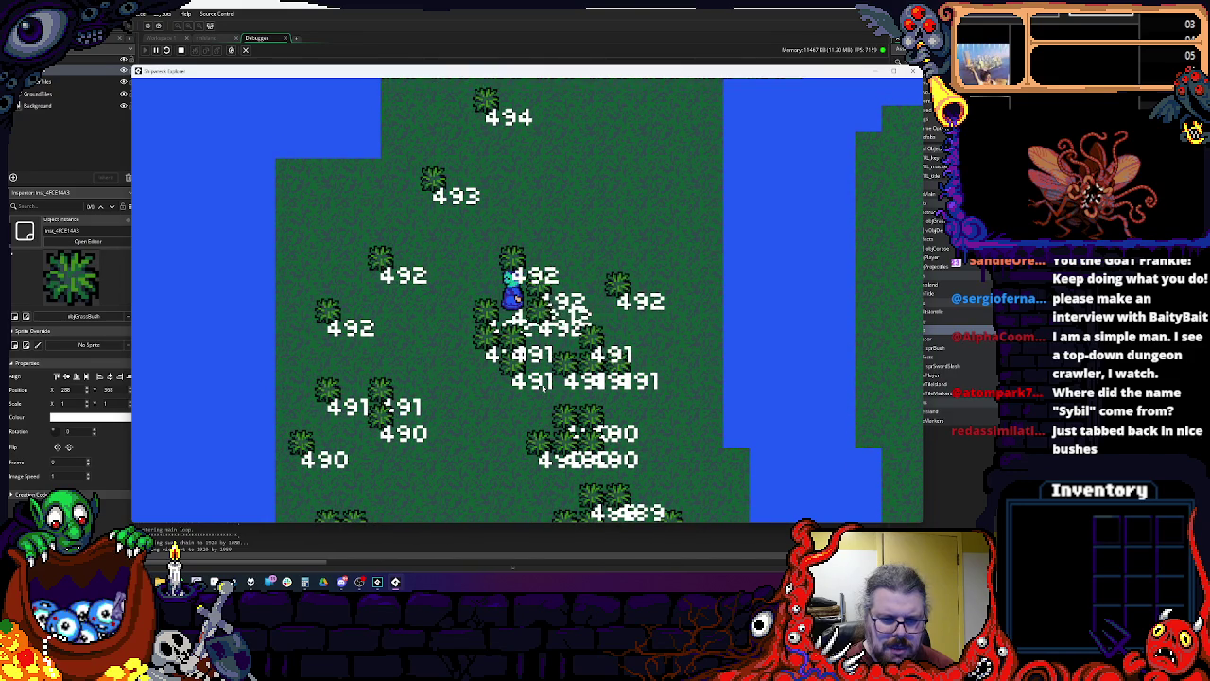
{"action": "key", "text": "Down"}
{"action": "key", "text": "Down"}
{"action": "key", "text": "Right"}
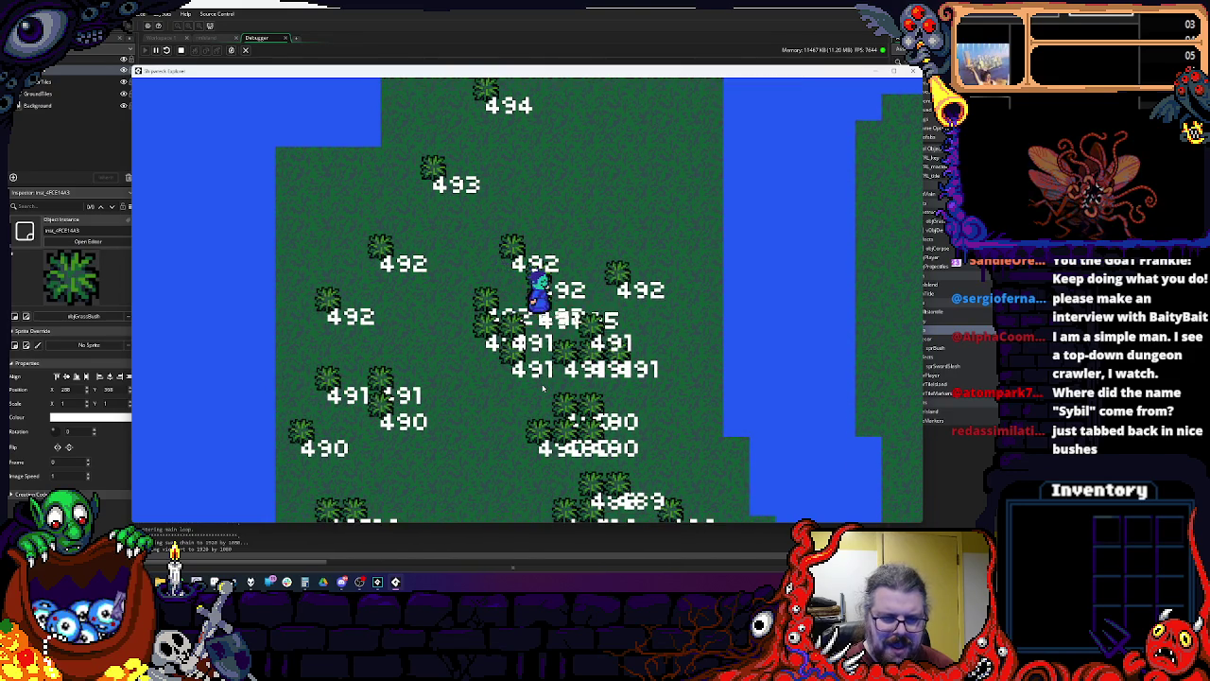
{"action": "key", "text": "Down"}
{"action": "key", "text": "Right"}
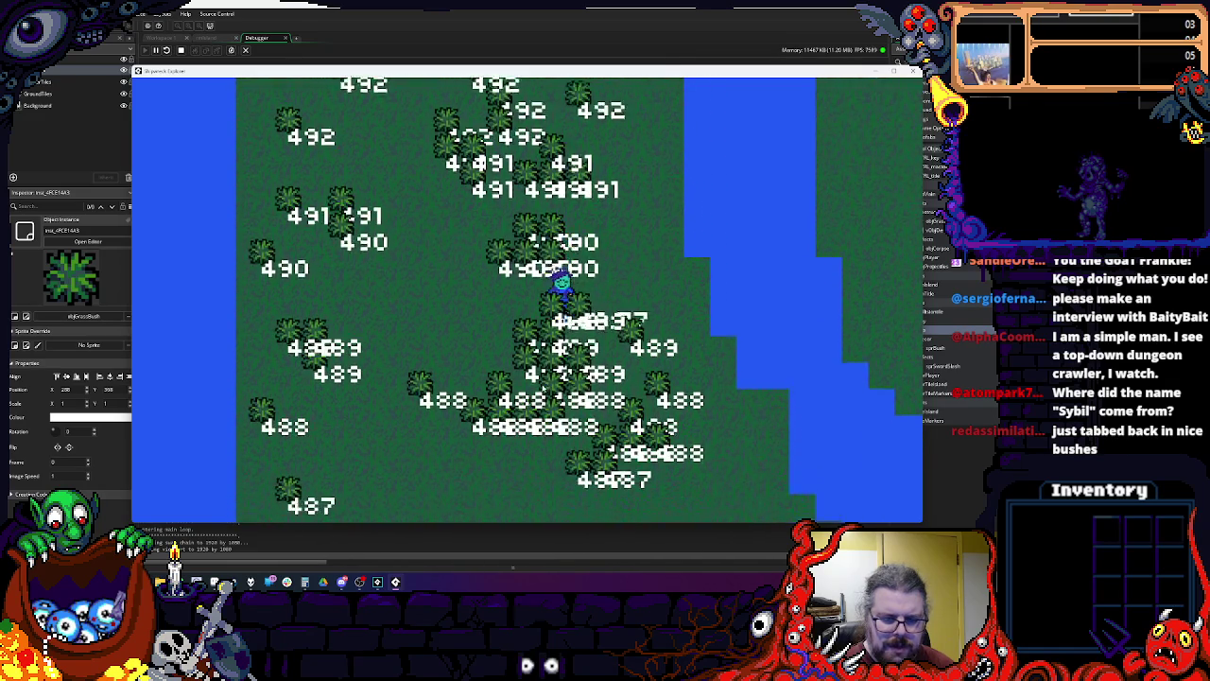
{"action": "key", "text": "Down"}
{"action": "key", "text": "Right"}
{"action": "key", "text": "Down"}
{"action": "key", "text": "Left"}
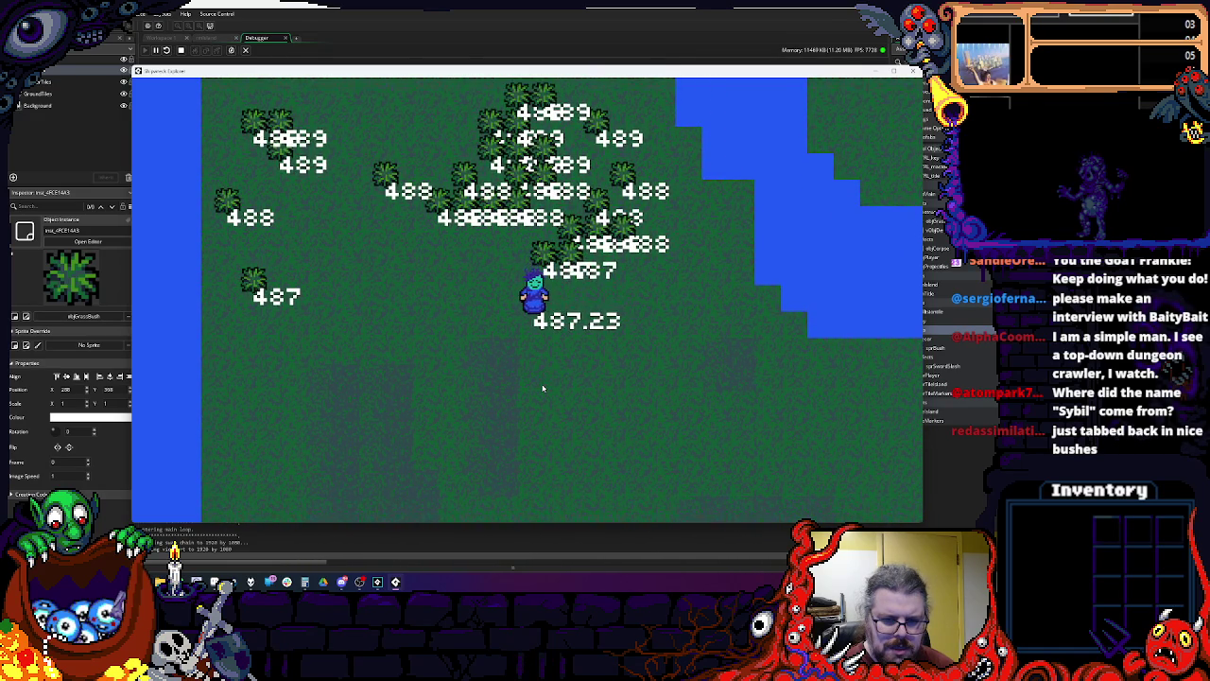
{"action": "key", "text": "Down"}
{"action": "key", "text": "Down"}
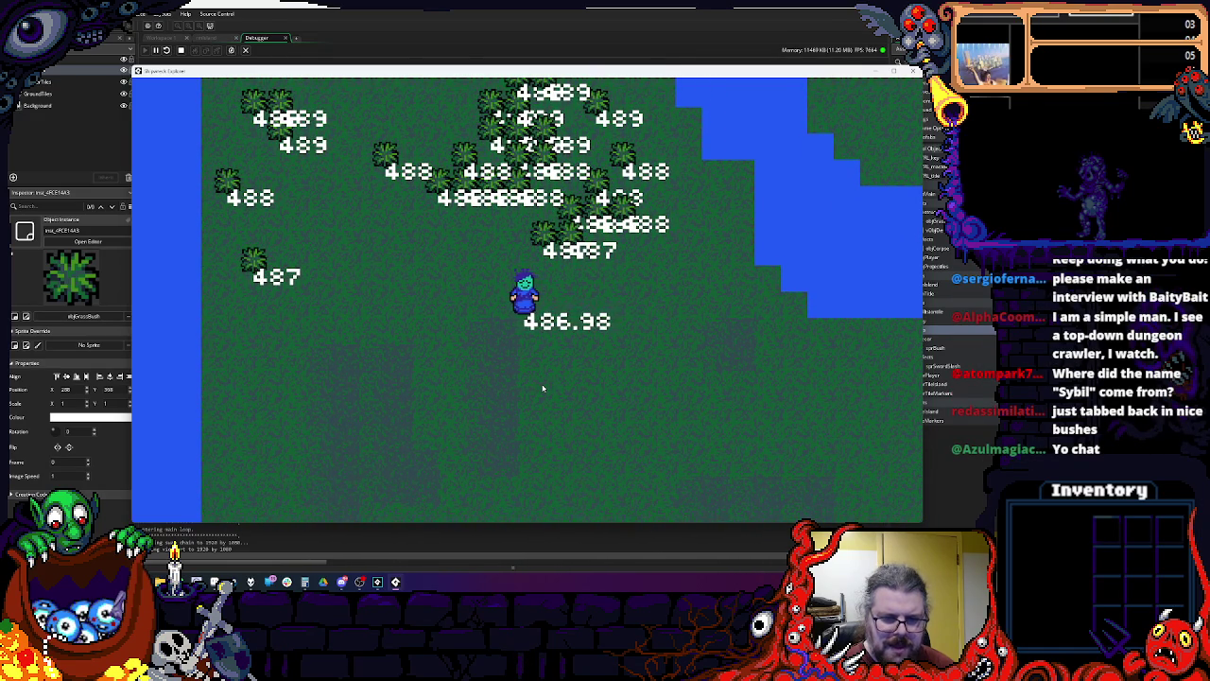
{"action": "key", "text": "Left"}
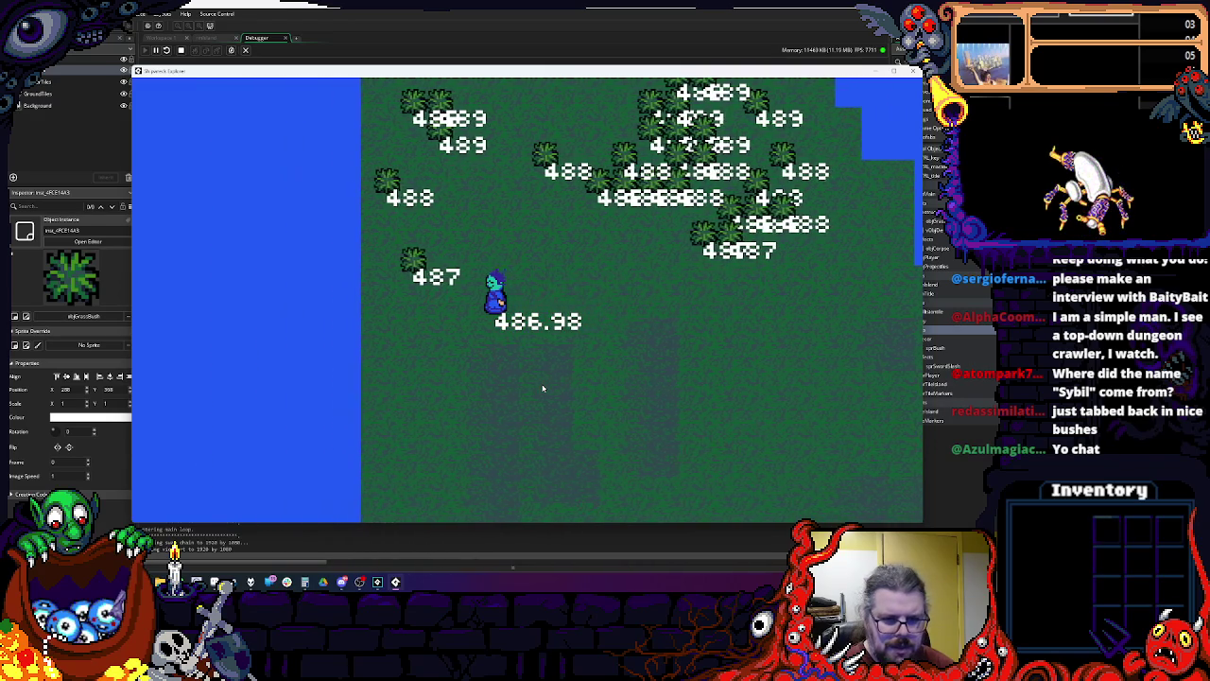
{"action": "key", "text": "Up"}
{"action": "key", "text": "Down"}
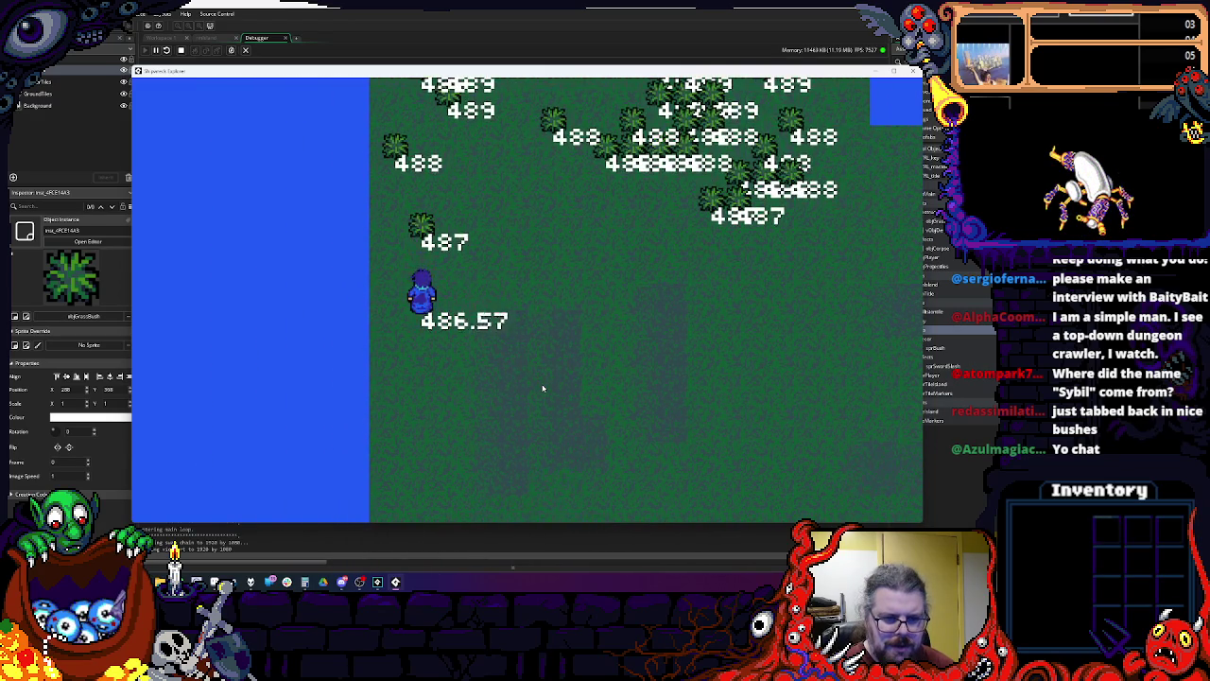
{"action": "key", "text": "Up"}
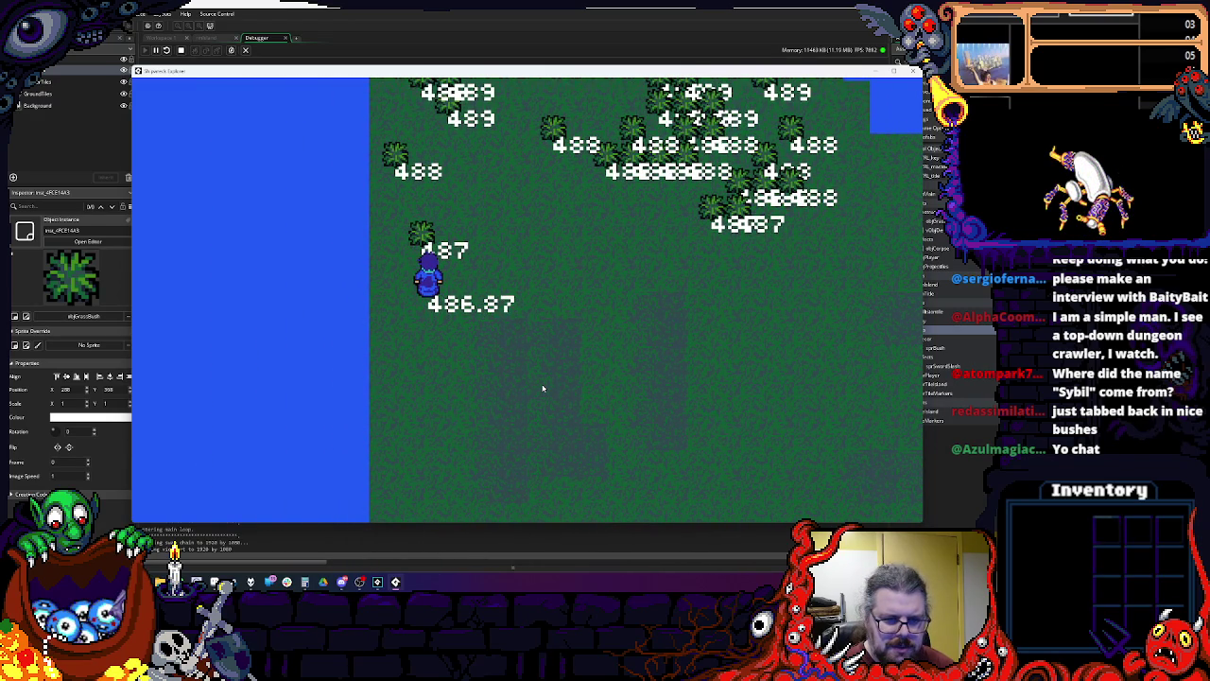
{"action": "key", "text": "Up"}
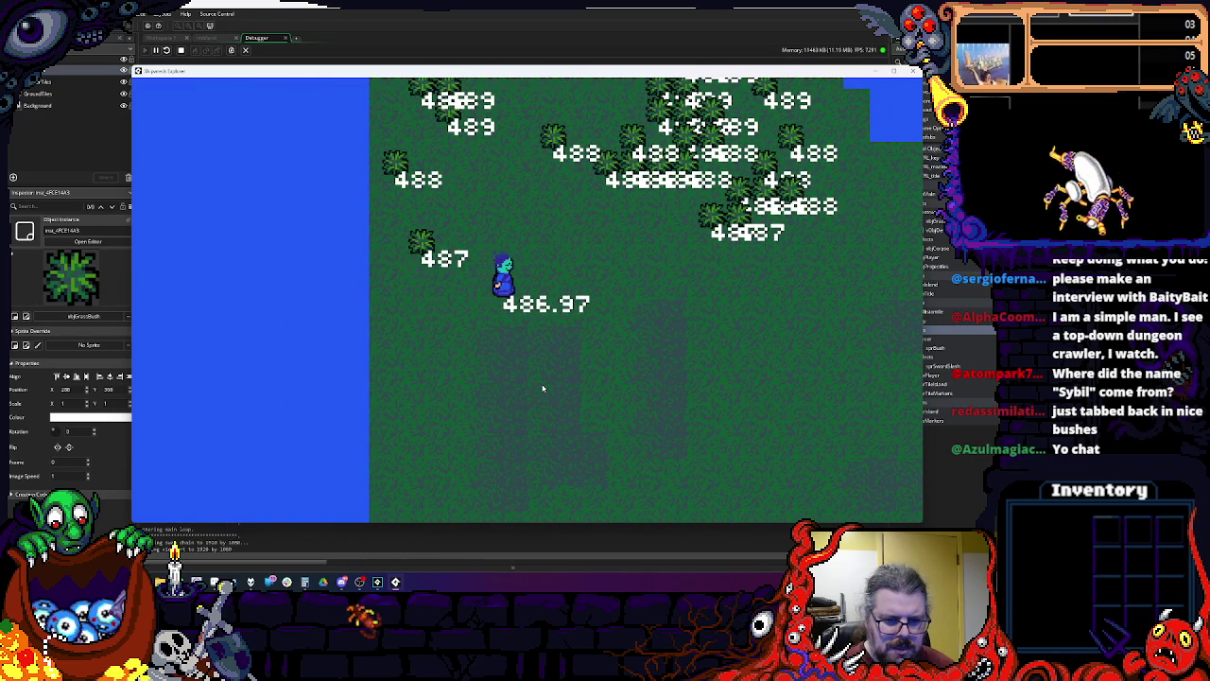
{"action": "key", "text": "Left"}
{"action": "key", "text": "Down"}
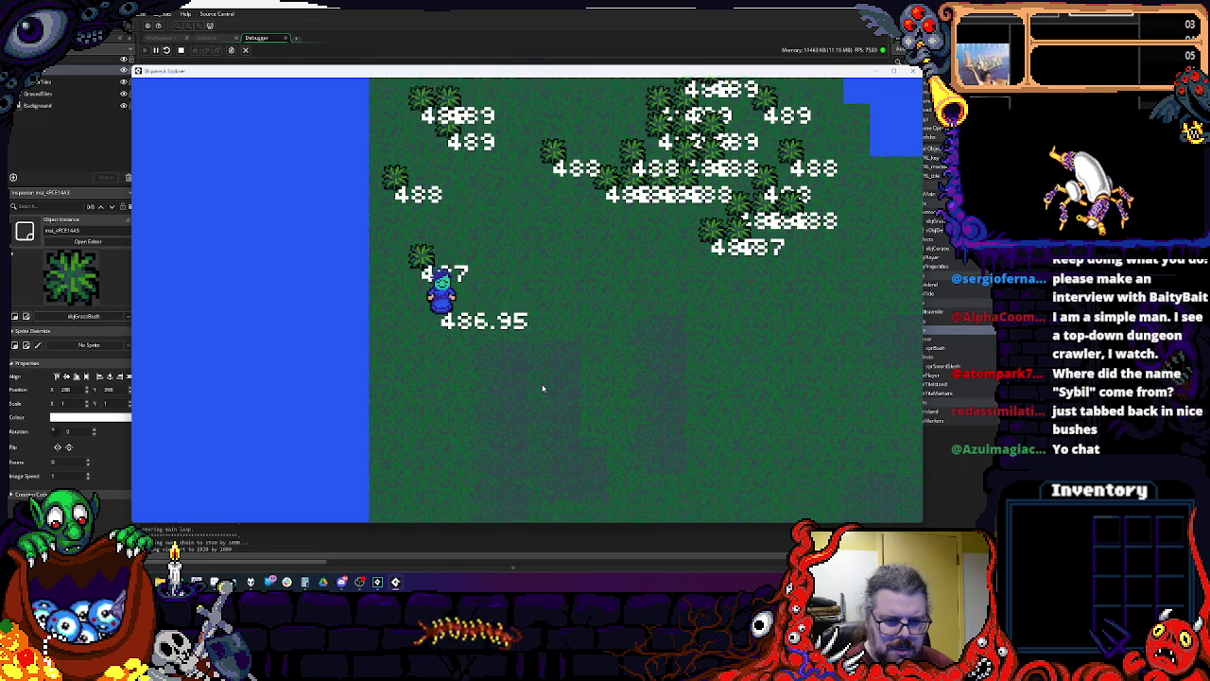
{"action": "key", "text": "Up"}
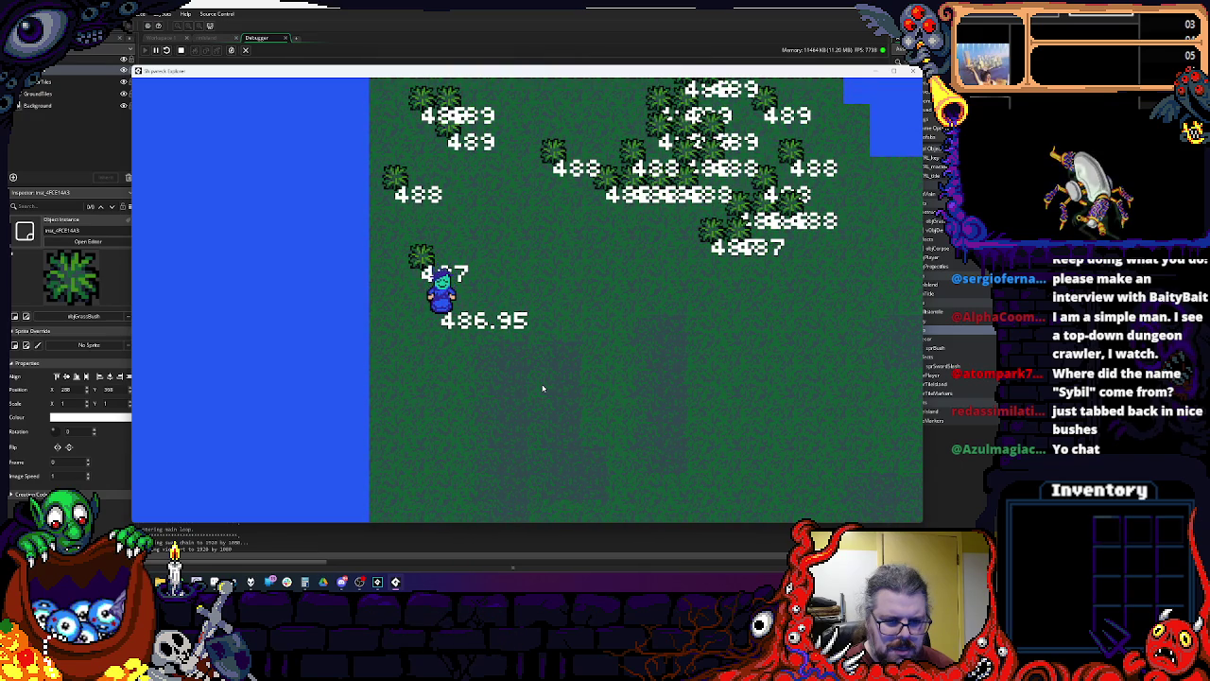
{"action": "key", "text": "Up"}
{"action": "key", "text": "Up"}
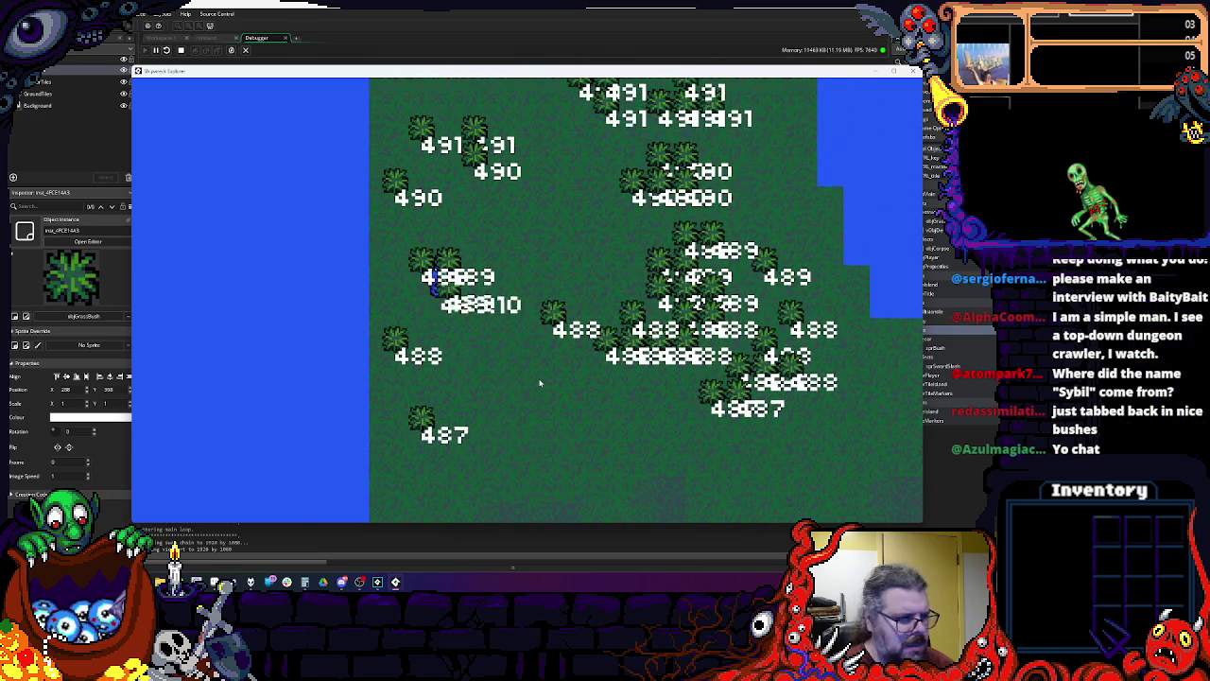
{"action": "key", "text": "Up"}
{"action": "key", "text": "Right"}
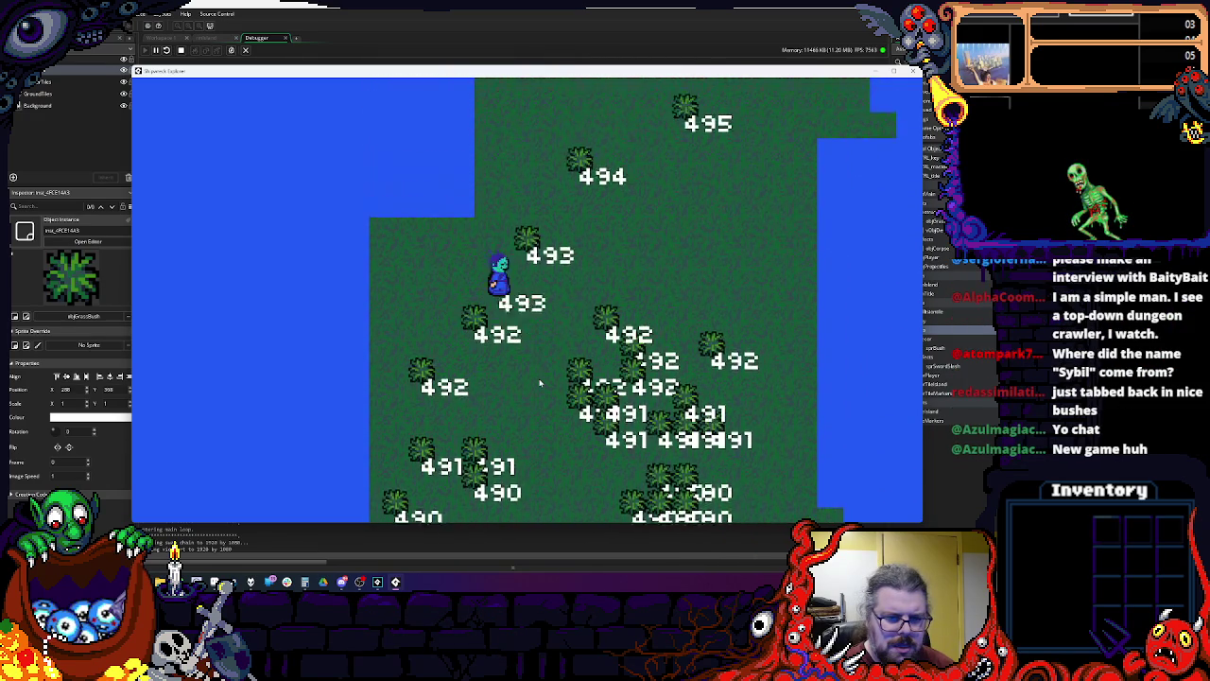
{"action": "left_click", "coordinate": [914, 71]}
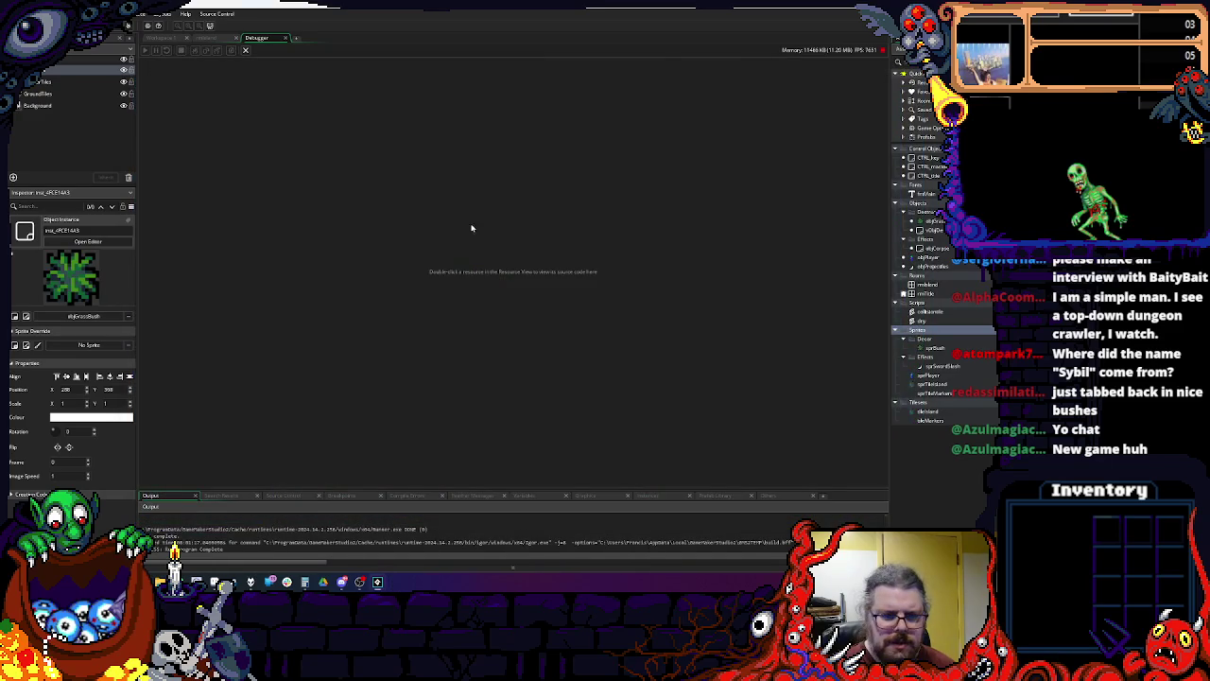
Step: In rmIsland, drag one bush upward toward the northern water, dismissing the stray Open dialog
{"action": "left_click", "coordinate": [288, 40]}
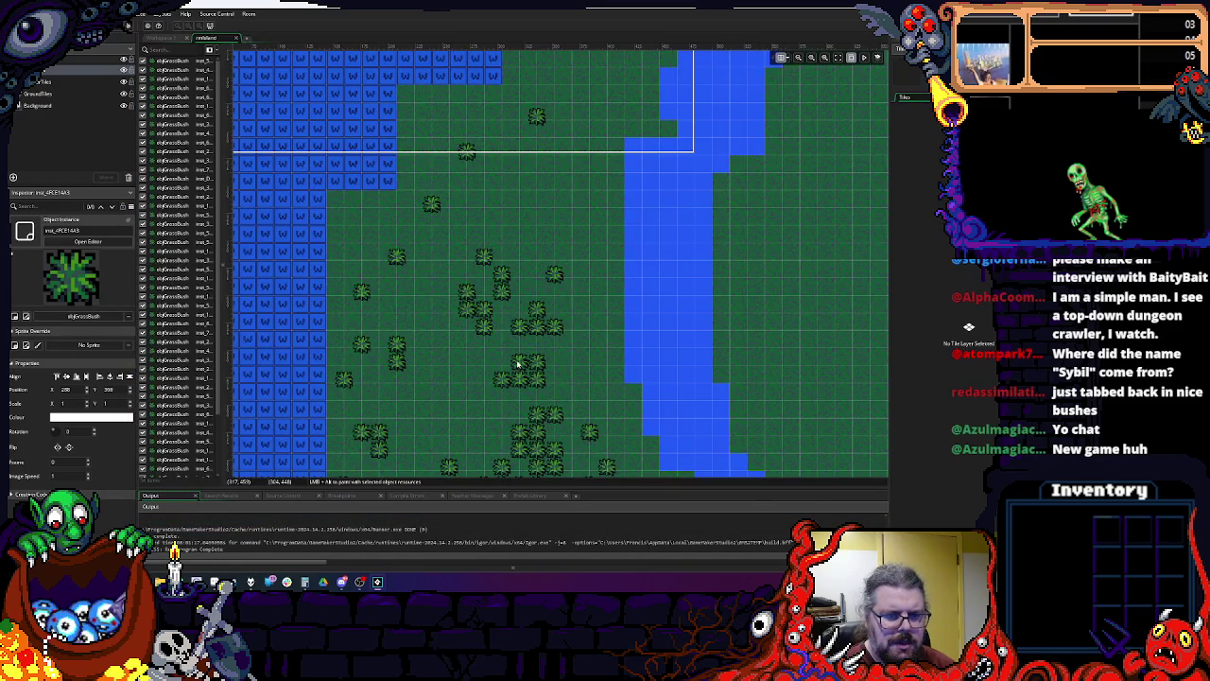
{"action": "scroll", "coordinate": [467, 292], "scroll_direction": "up", "scroll_amount": 5}
{"action": "left_click_drag", "start_coordinate": [538, 346], "coordinate": [540, 224]}
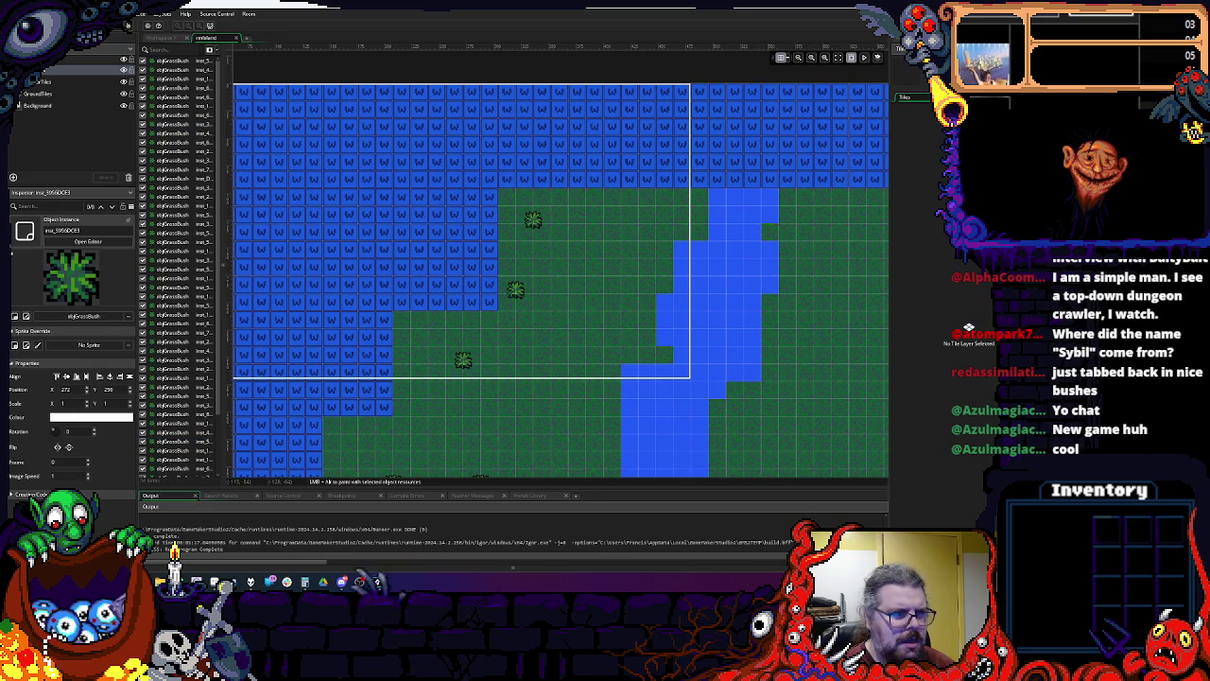
{"action": "key", "text": "ctrl+o"}
{"action": "left_click", "coordinate": [322, 331]}
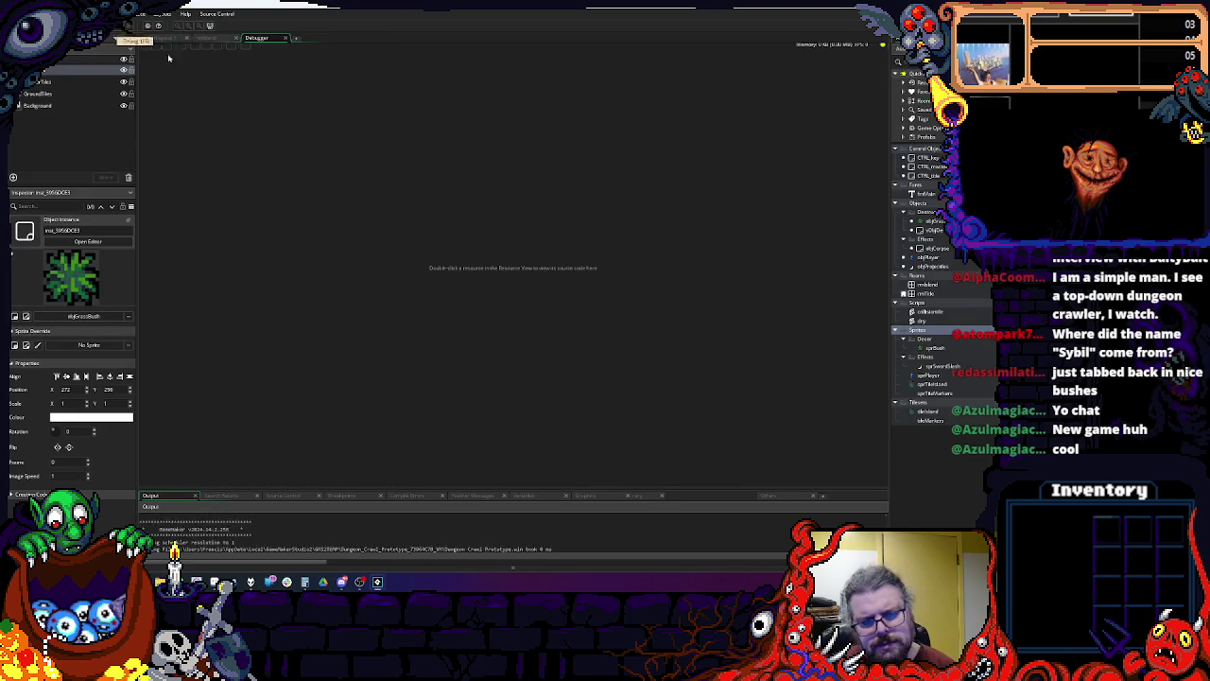
Step: Walk the player up past the 497 bush and down past the 496 bush, then close the game
{"action": "key", "text": "Up"}
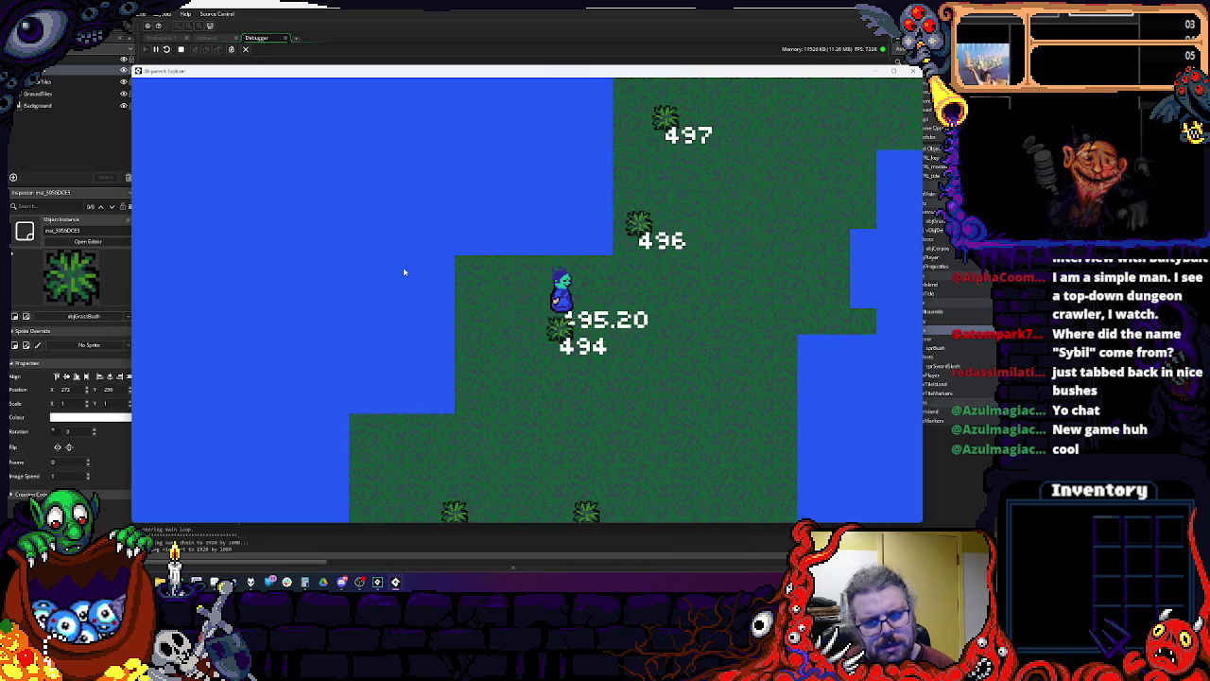
{"action": "key", "text": "Up"}
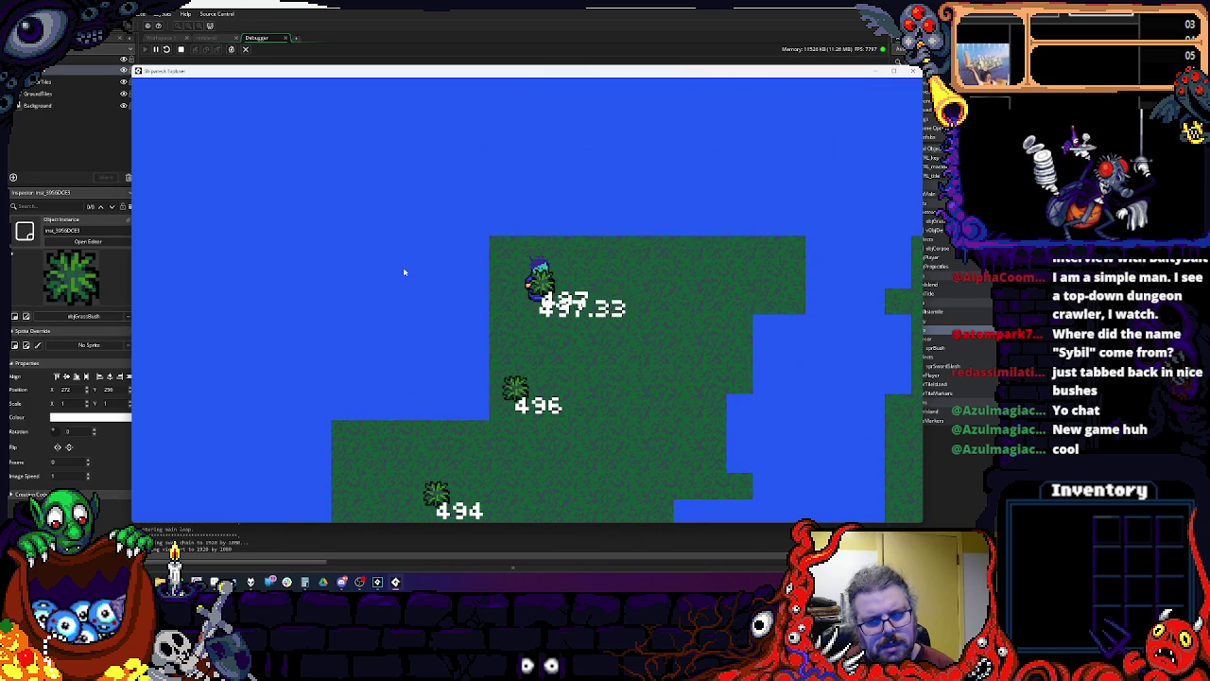
{"action": "key", "text": "Down"}
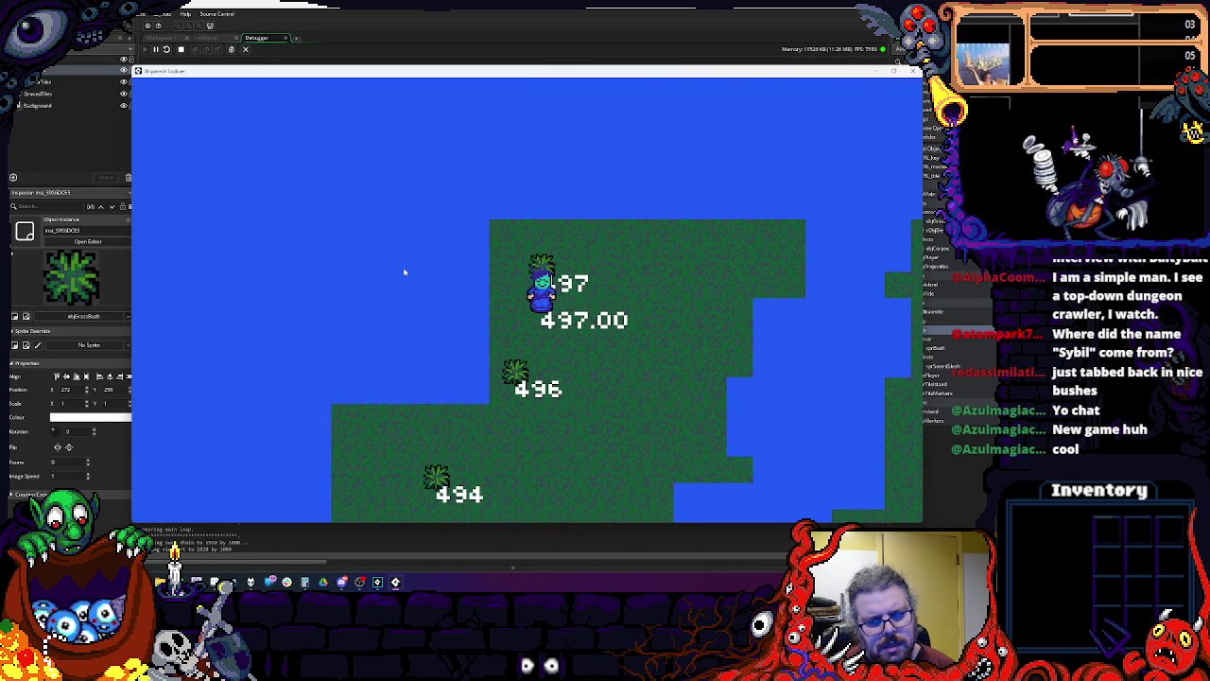
{"action": "key", "text": "Down"}
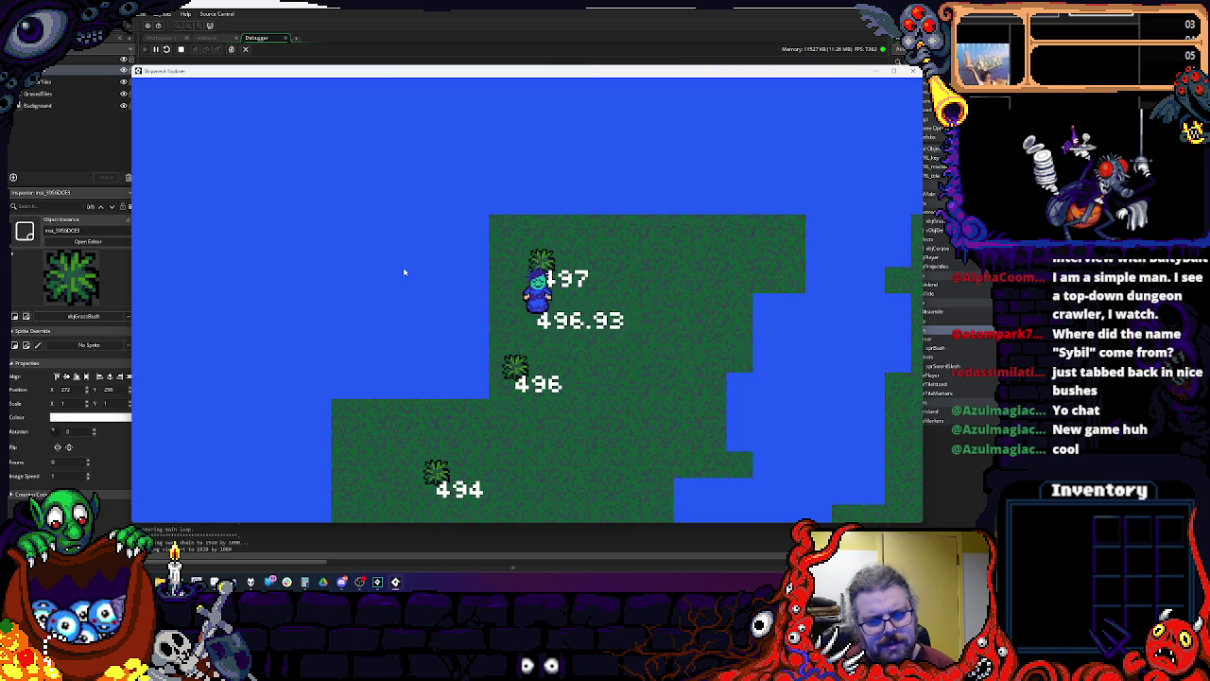
{"action": "key", "text": "Down"}
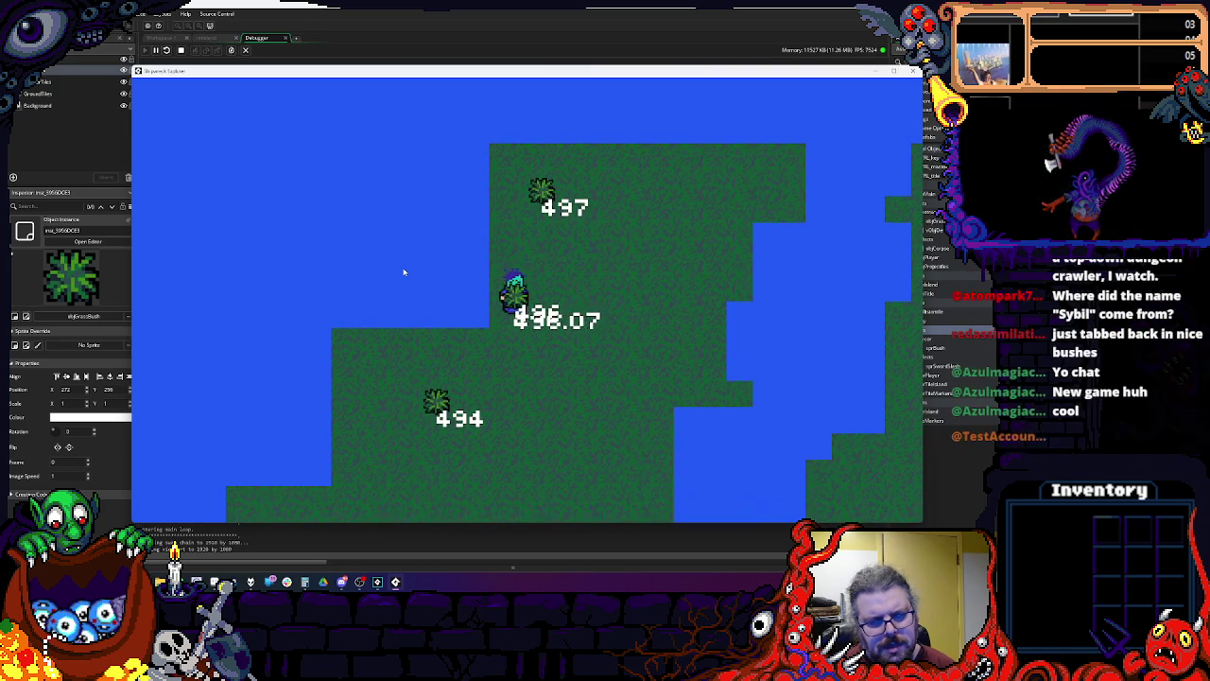
{"action": "key", "text": "Down"}
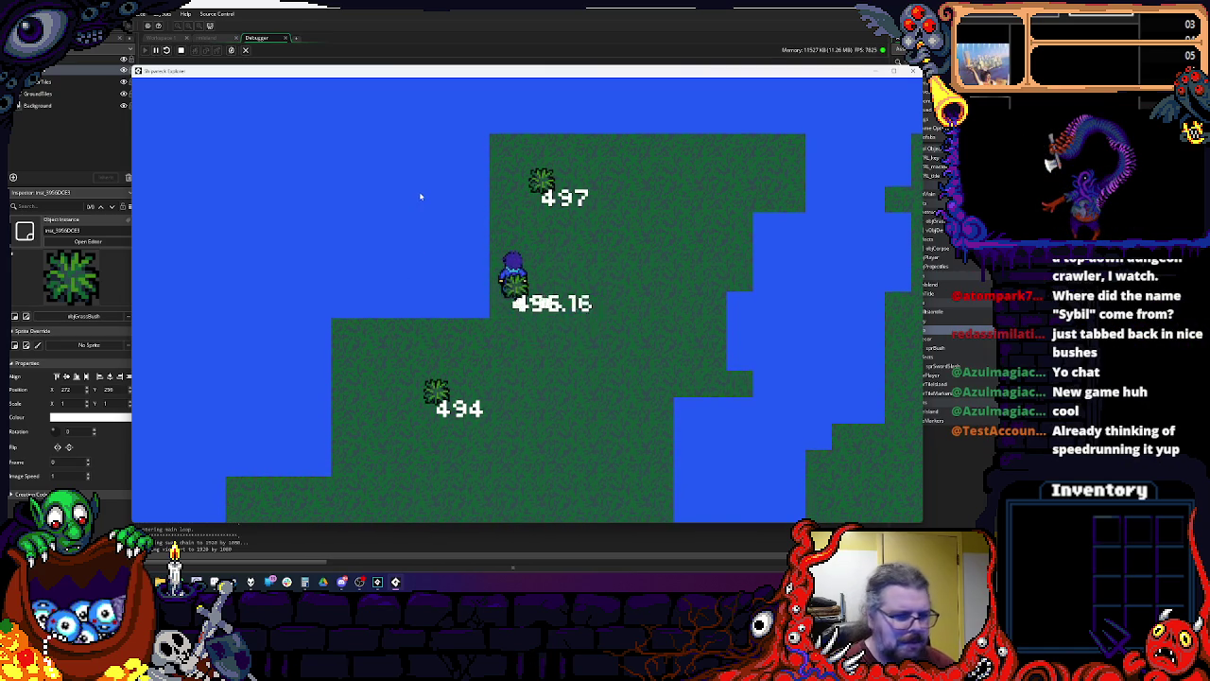
{"action": "key", "text": "Down"}
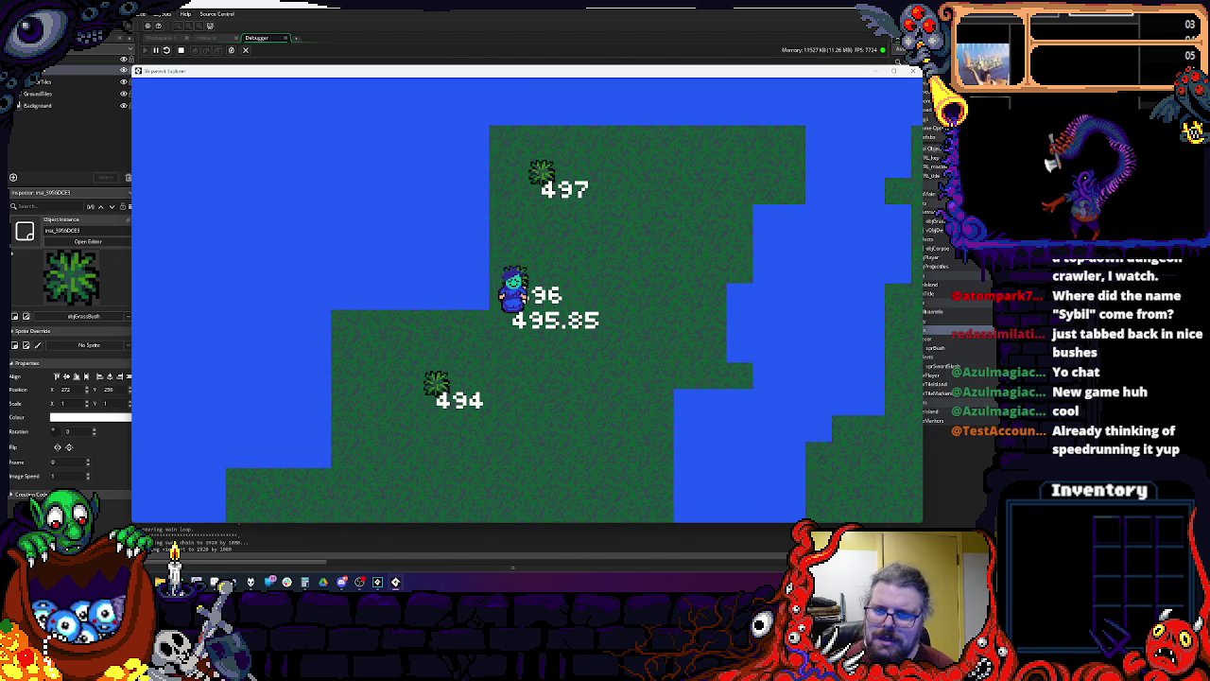
{"action": "left_click", "coordinate": [913, 71]}
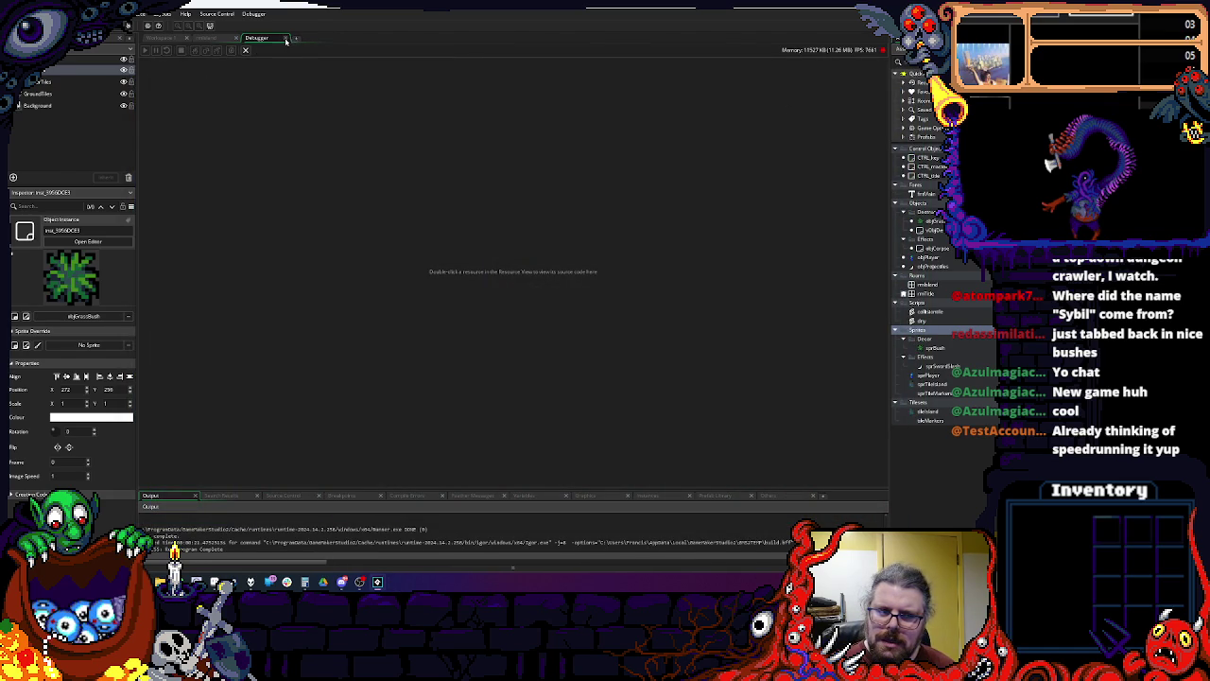
Step: Return to the room editor, select a bush, then go to the object workspace
{"action": "left_click", "coordinate": [285, 40]}
{"action": "left_click", "coordinate": [516, 295]}
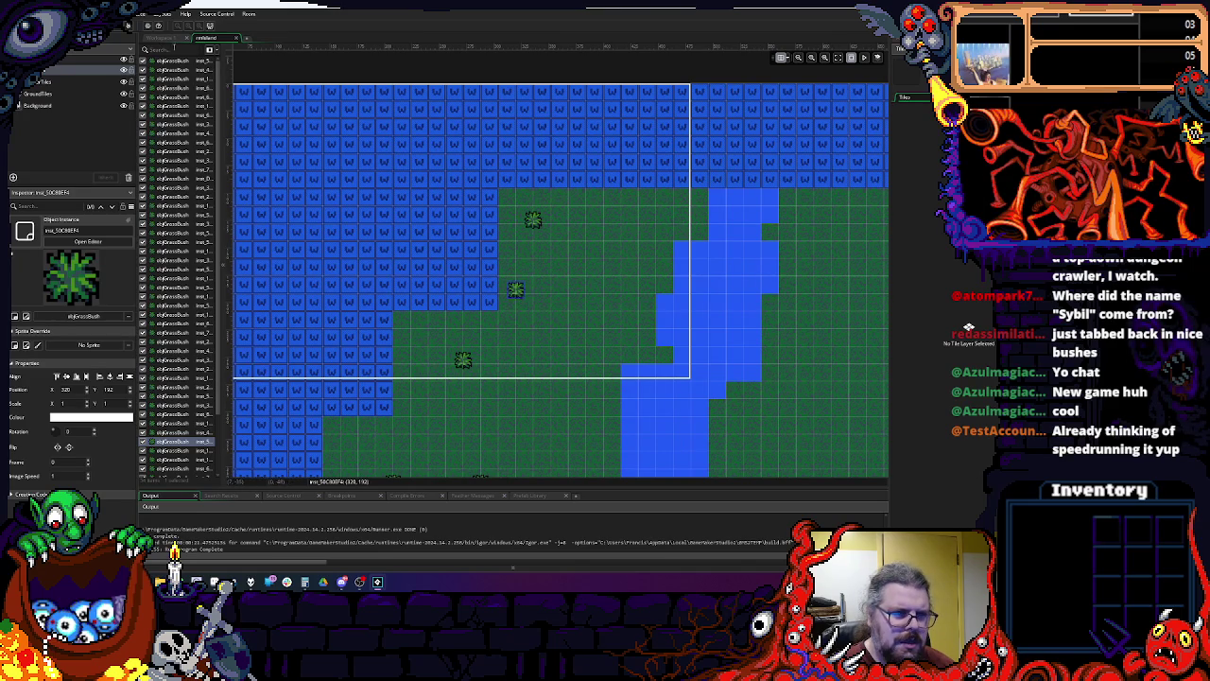
{"action": "left_click", "coordinate": [165, 39]}
{"action": "mouse_move", "coordinate": [746, 346]}
{"action": "left_mouse_down"}
{"action": "mouse_move", "coordinate": [562, 322]}
{"action": "mouse_move", "coordinate": [701, 331]}
{"action": "left_mouse_up"}
Step: Review obj_Player's Step and obj_Projectiles' Create code, then open the dny script definition
{"action": "left_click", "coordinate": [583, 120]}
{"action": "scroll", "coordinate": [661, 331], "scroll_direction": "down", "scroll_amount": 10}
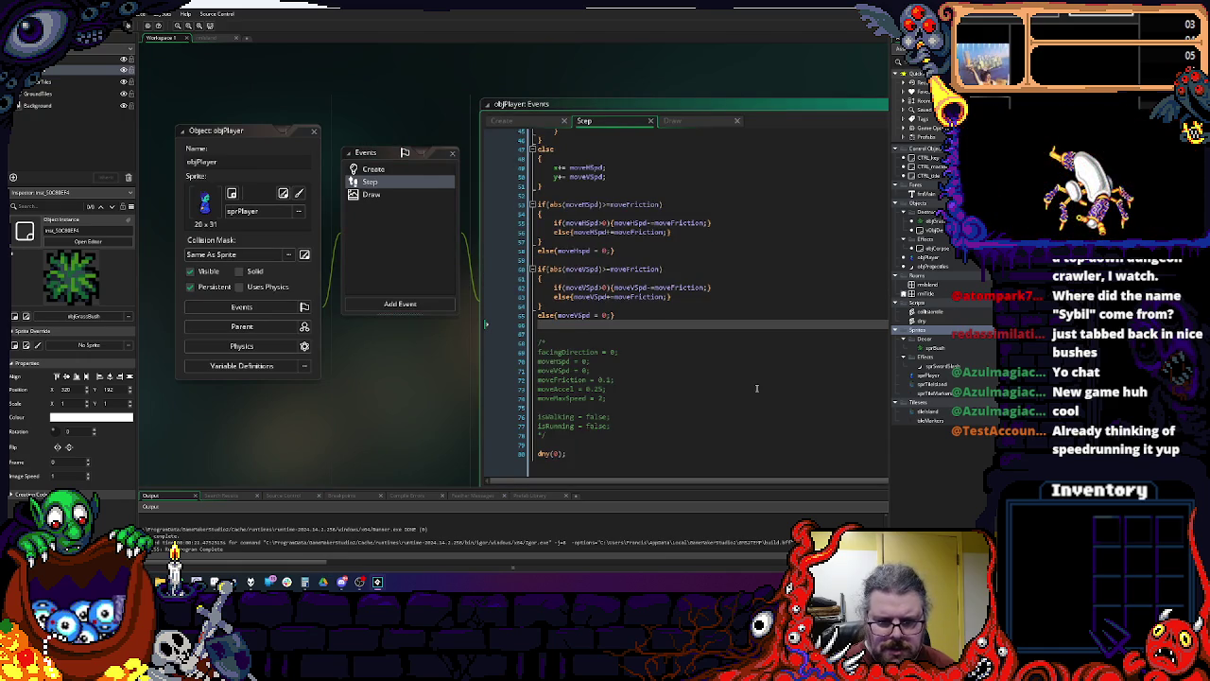
{"action": "left_click_drag", "start_coordinate": [677, 393], "coordinate": [593, 196]}
{"action": "left_click", "coordinate": [269, 364]}
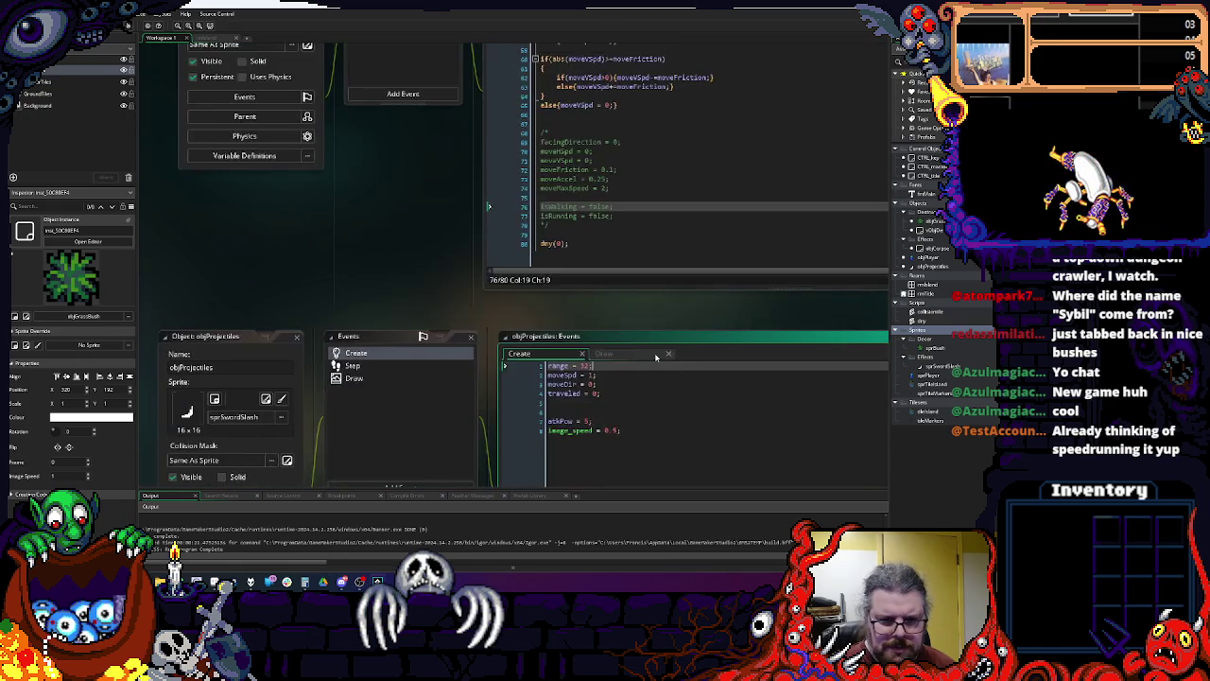
{"action": "scroll", "coordinate": [596, 254], "scroll_direction": "down", "scroll_amount": 10}
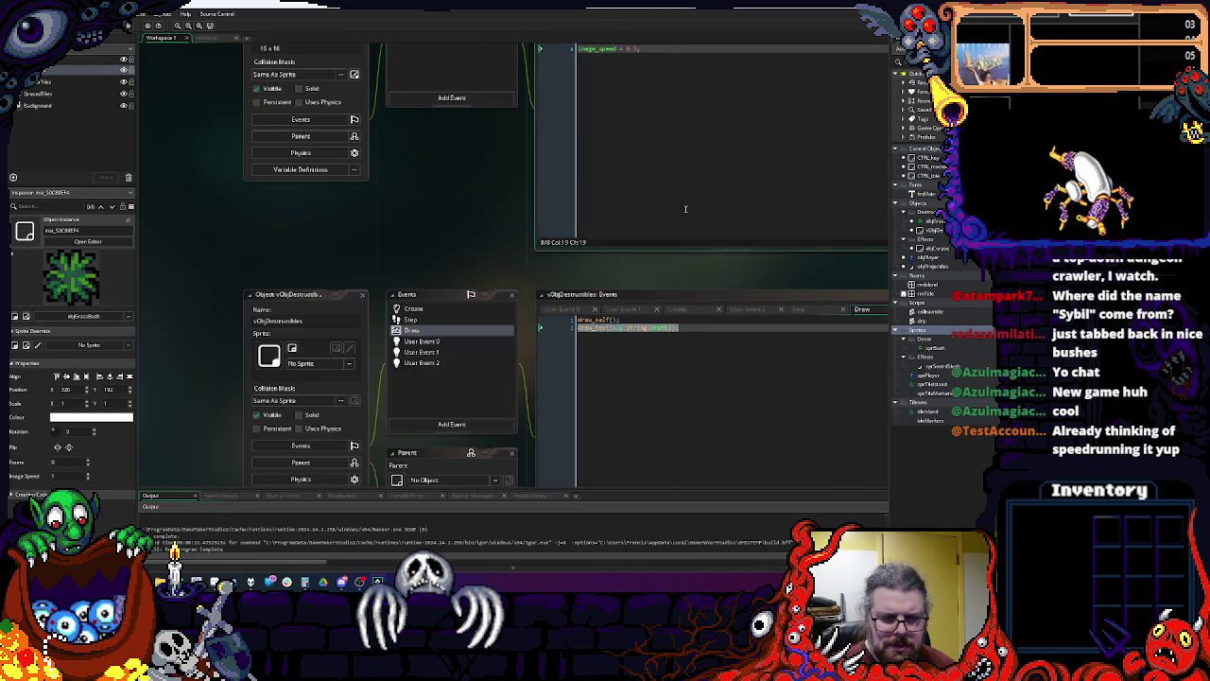
{"action": "scroll", "coordinate": [669, 75], "scroll_direction": "up", "scroll_amount": 2}
{"action": "middle_click", "coordinate": [605, 269]}
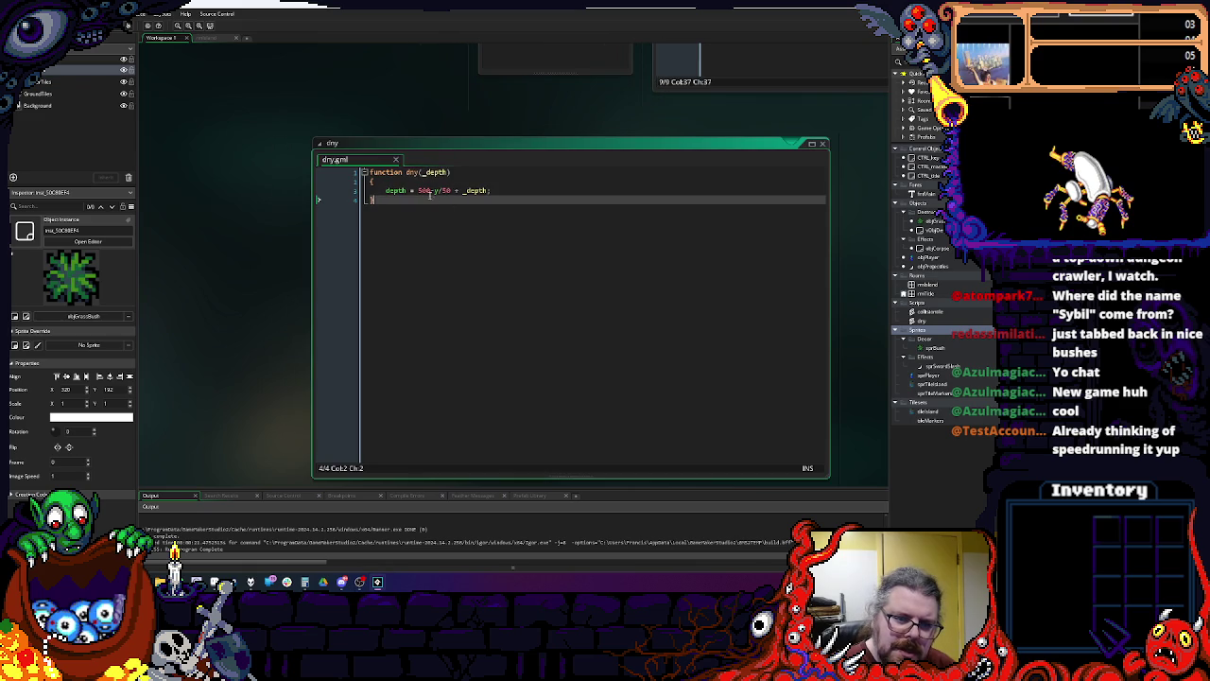
Step: Replace 500 with 0 in dny's line 3 depth formula and run the game
{"action": "left_click", "coordinate": [435, 190]}
{"action": "key", "text": "Left"}
{"action": "key", "text": "Left"}
{"action": "key", "text": "Left"}
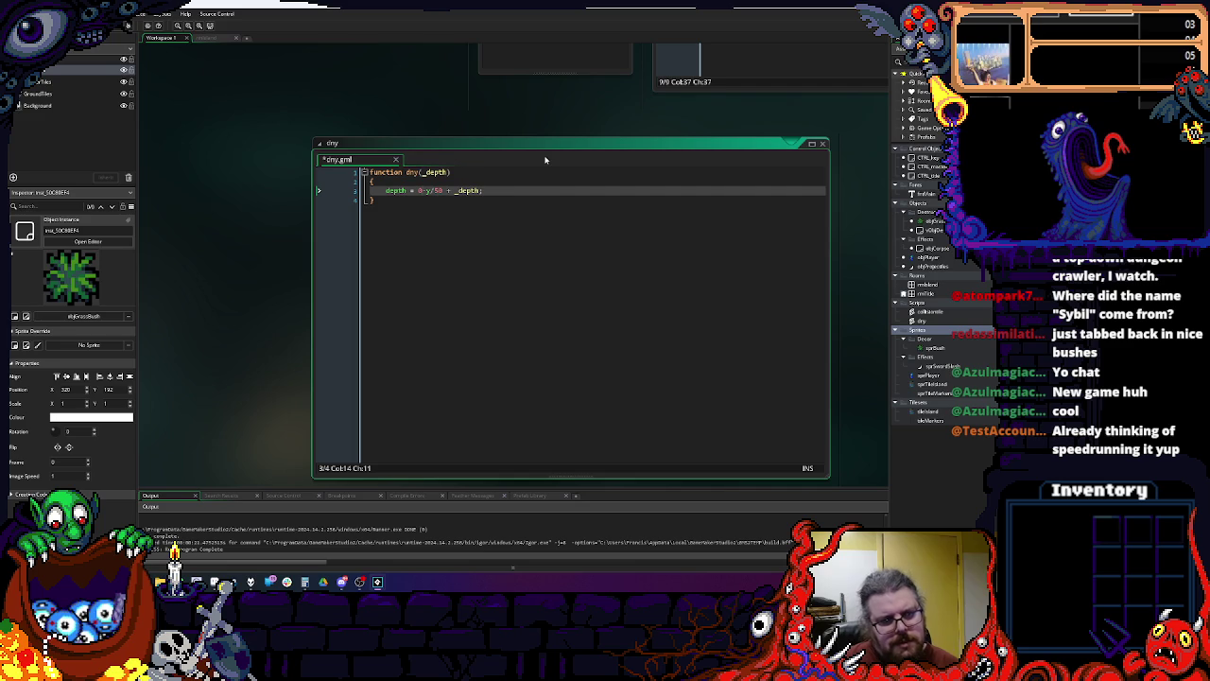
{"action": "key", "text": "F6"}
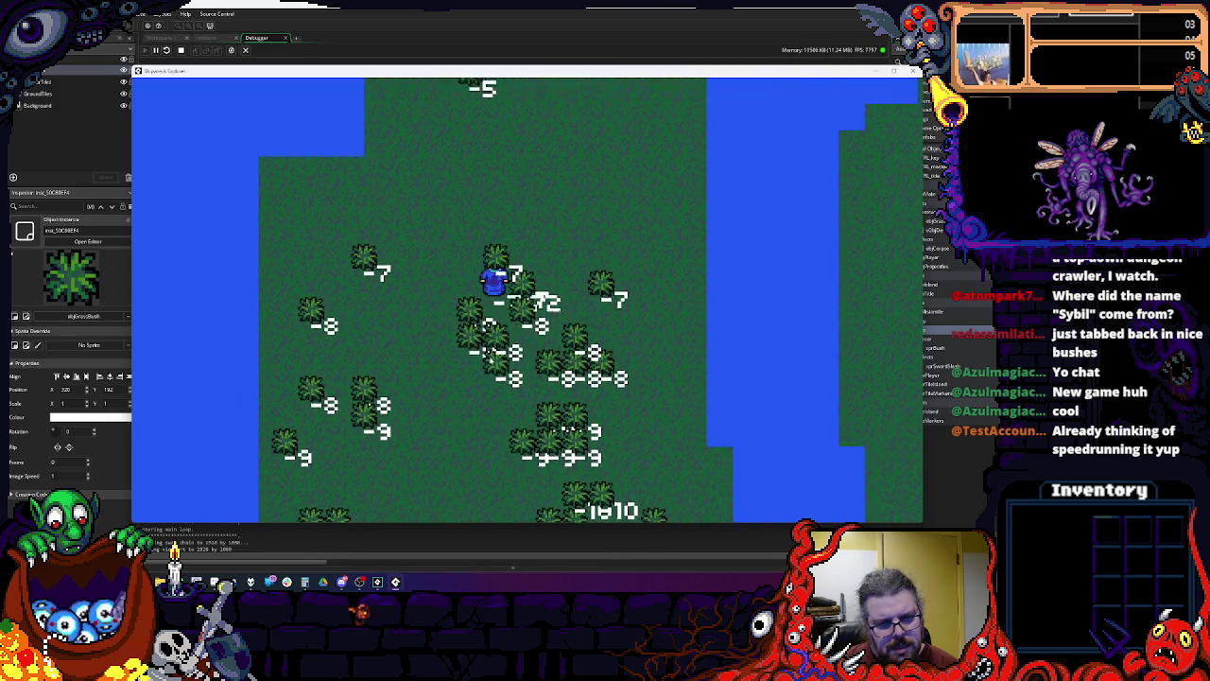
Step: Walk the player around to check the negative depth labels, then close the game and debugger
{"action": "key", "text": "Up"}
{"action": "key", "text": "Left"}
{"action": "key", "text": "Down"}
{"action": "key", "text": "Escape"}
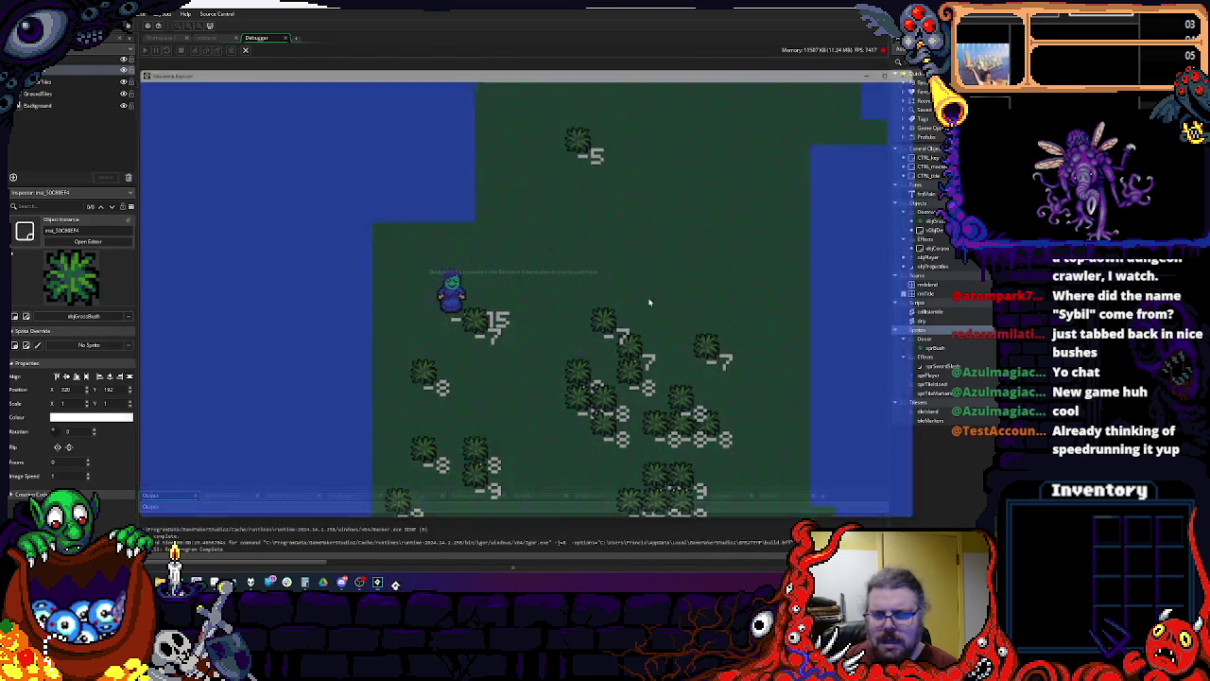
{"action": "left_click", "coordinate": [285, 39]}
Step: Delete '/50' so dny reads depth = 0-y + _depth, save, and relaunch into gameplay
{"action": "left_click", "coordinate": [440, 190]}
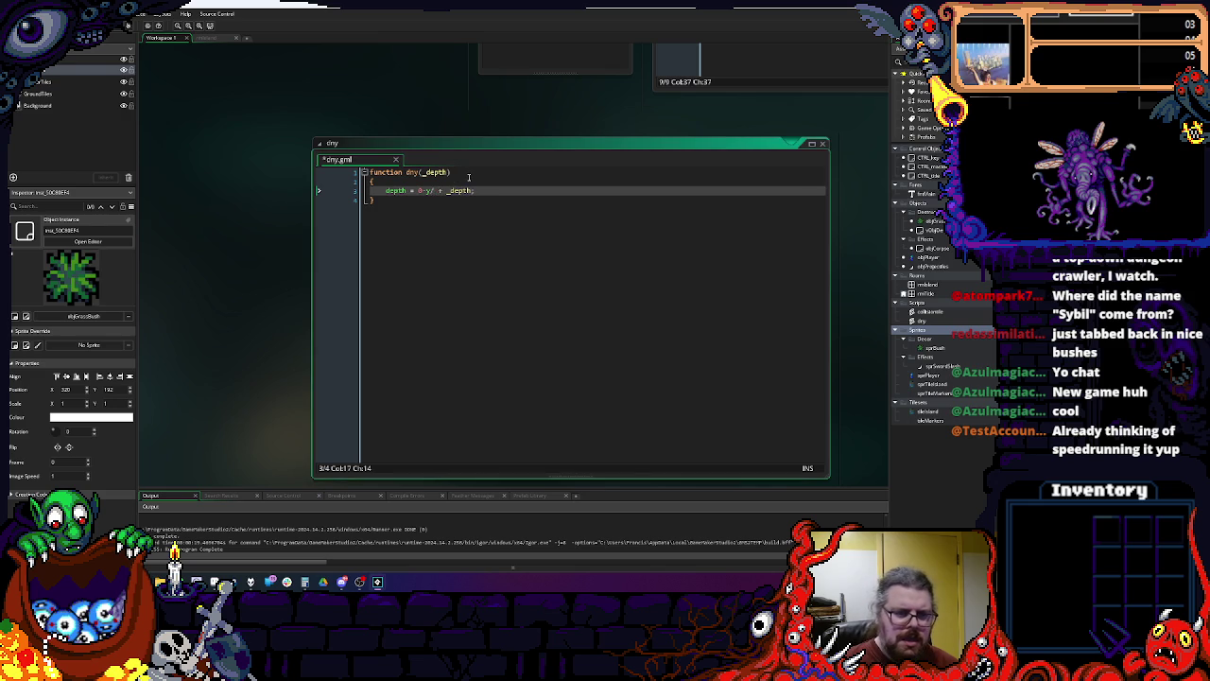
{"action": "key", "text": "BackSpace"}
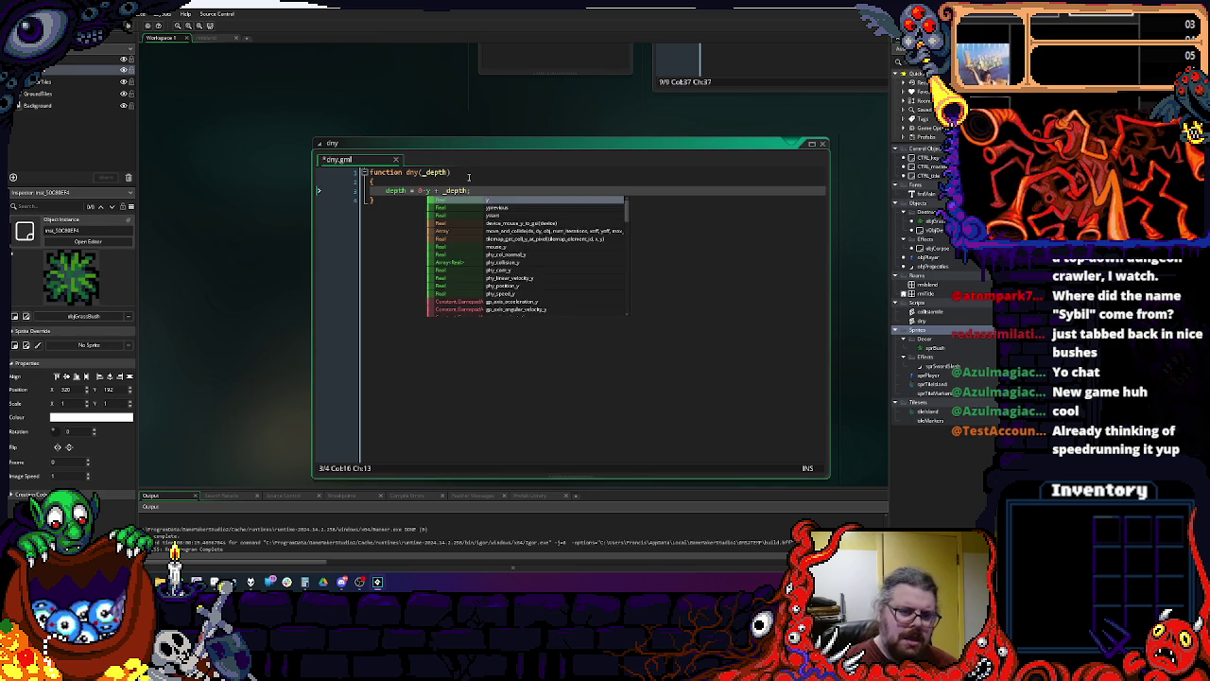
{"action": "left_click", "coordinate": [477, 183]}
{"action": "left_click", "coordinate": [479, 191]}
{"action": "key", "text": "ctrl+s"}
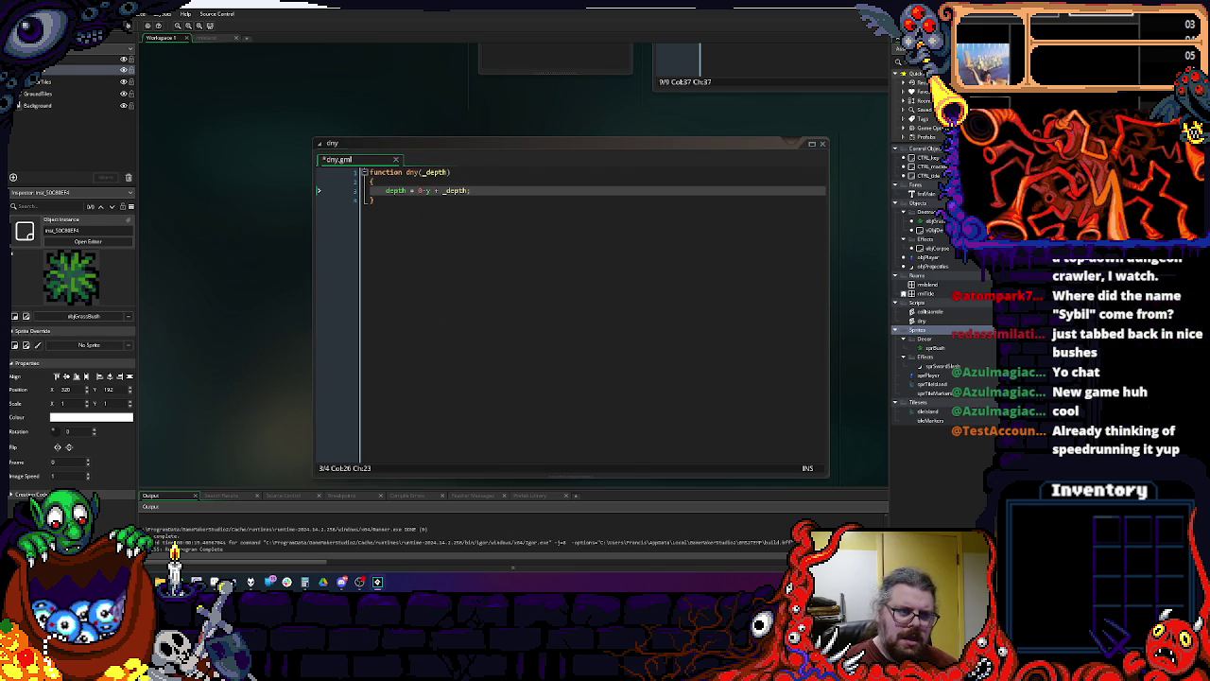
{"action": "key", "text": "F6"}
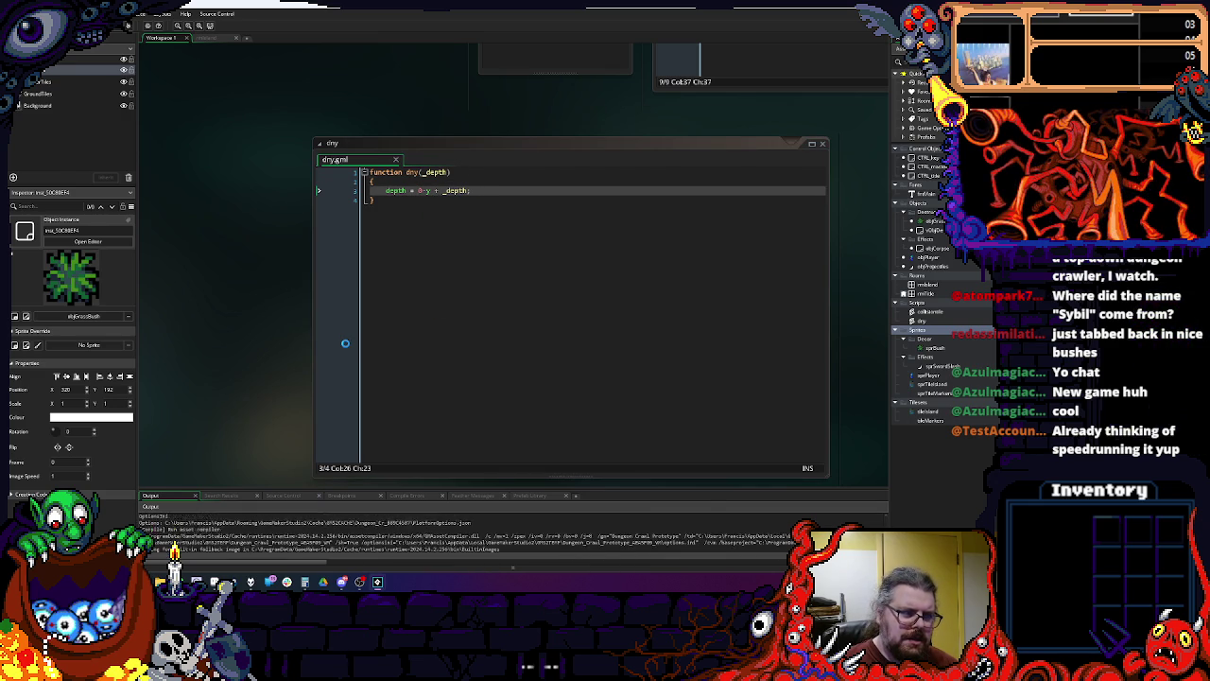
{"action": "key", "text": "space"}
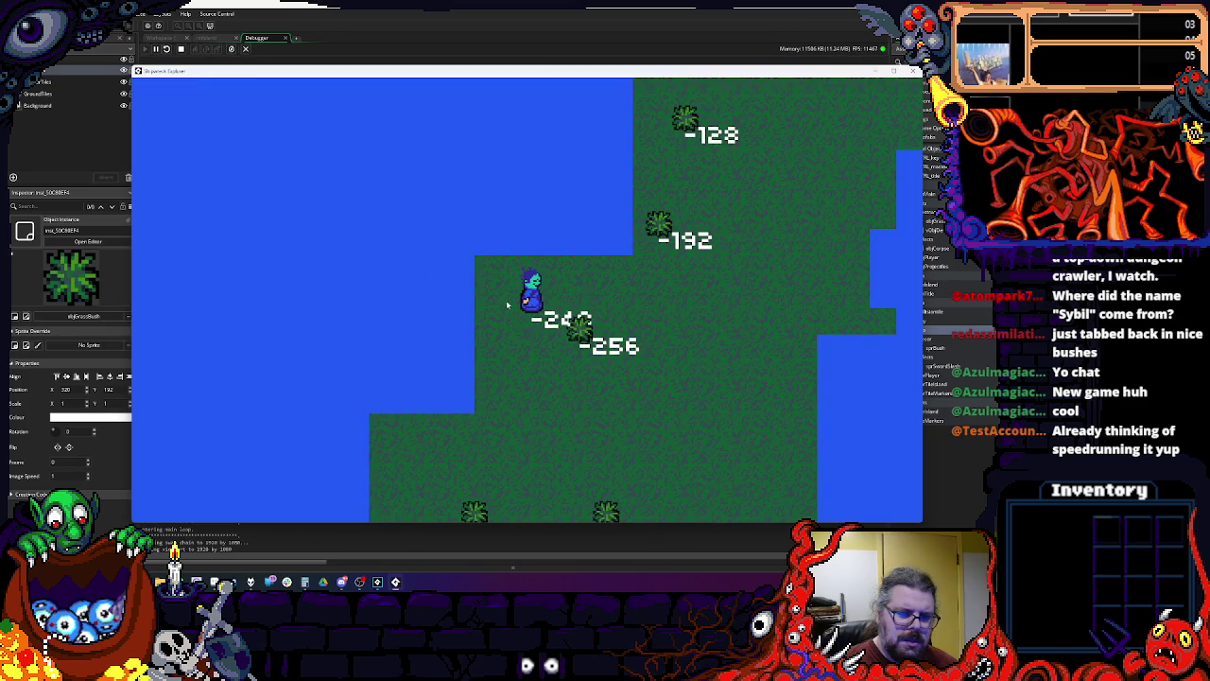
Step: Walk the player right, up to the -192 bush, then down and left across the island
{"action": "key", "text": "Right"}
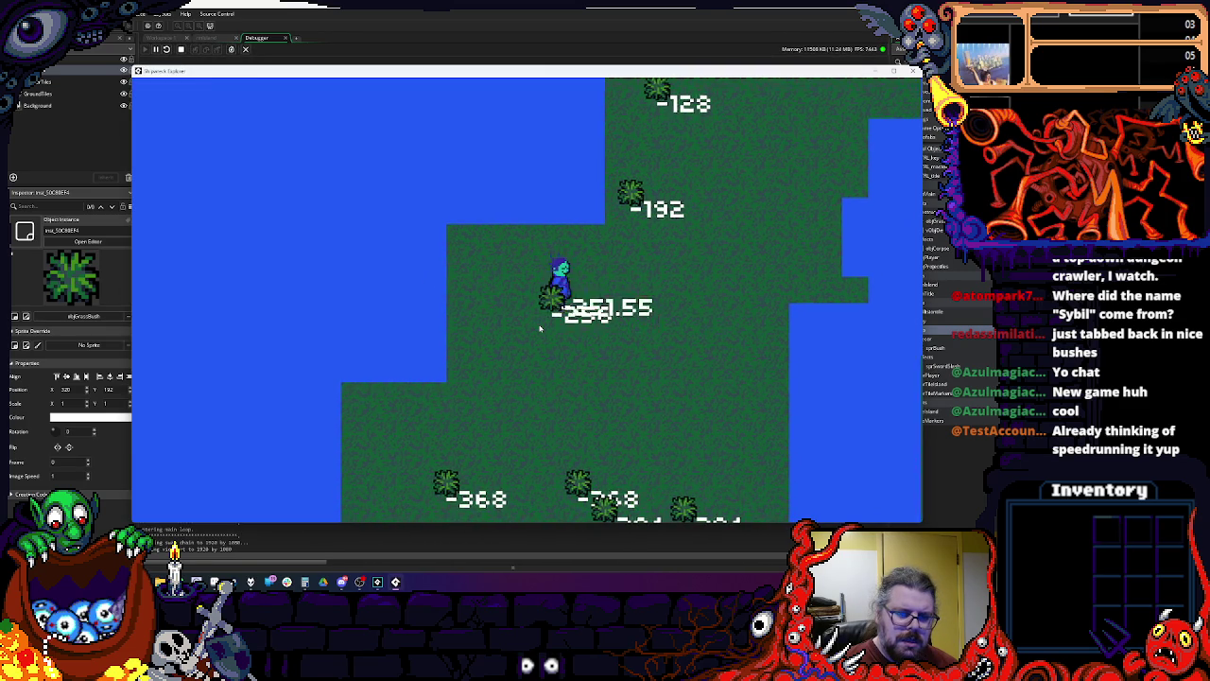
{"action": "key", "text": "Up"}
{"action": "key", "text": "Up"}
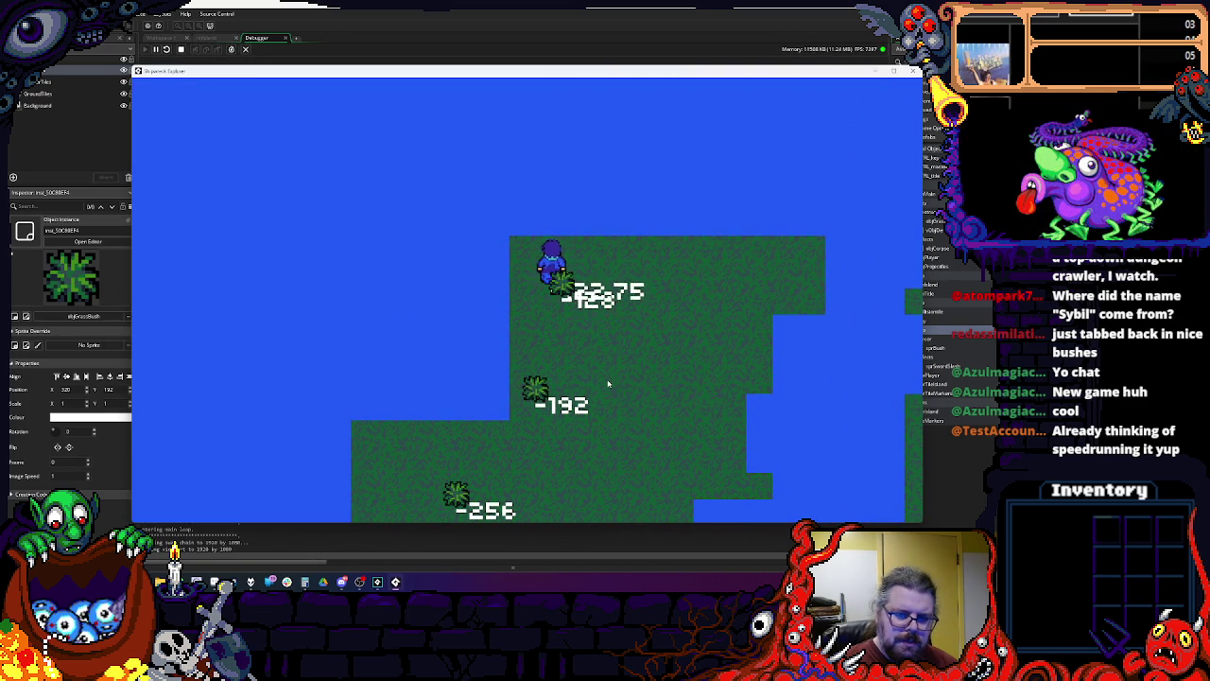
{"action": "key", "text": "Down"}
{"action": "key", "text": "Left"}
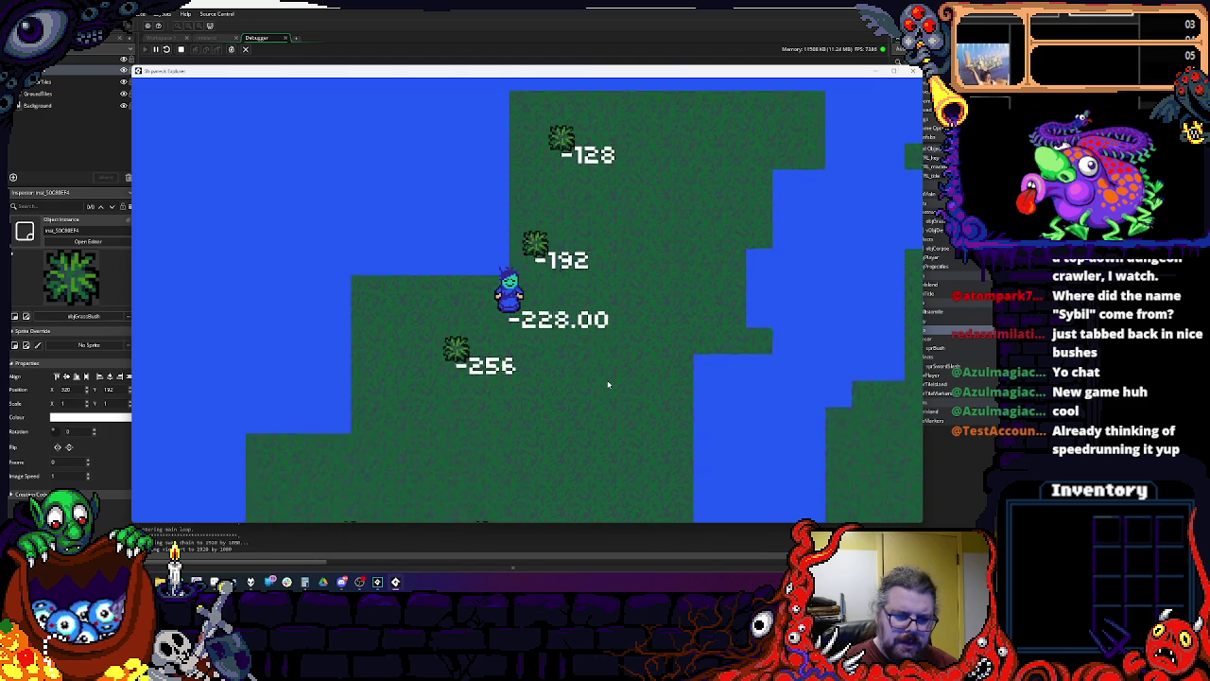
{"action": "key", "text": "Down"}
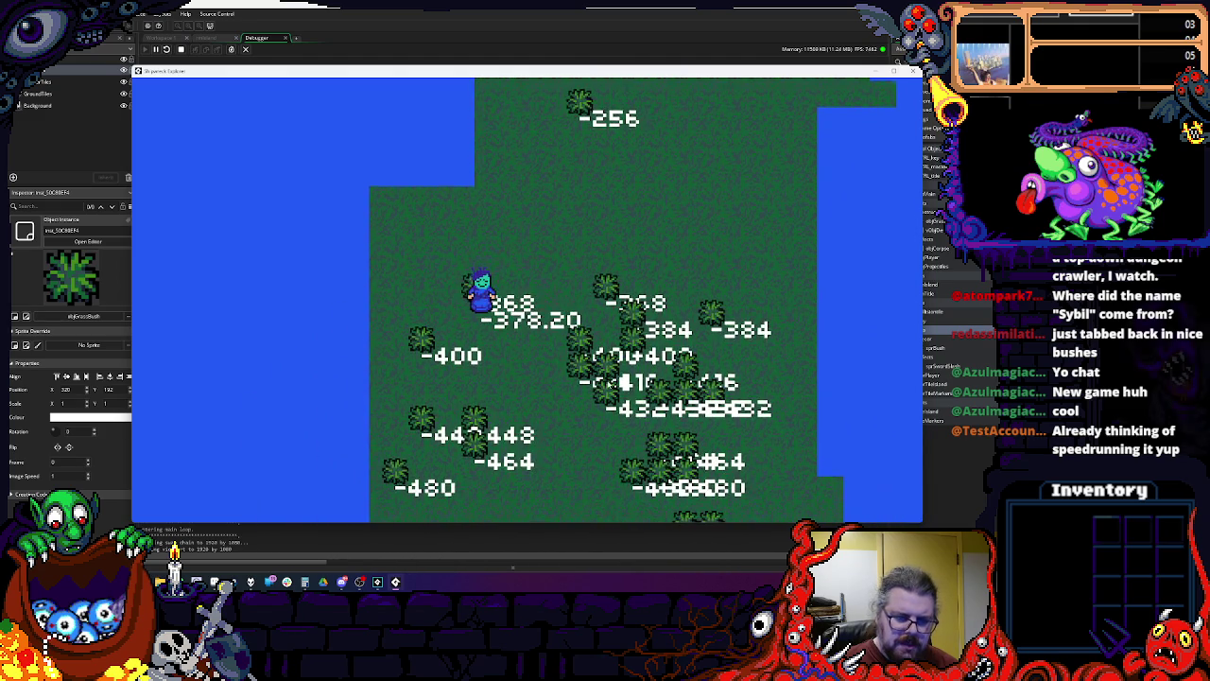
{"action": "key", "text": "Left"}
{"action": "key", "text": "Down"}
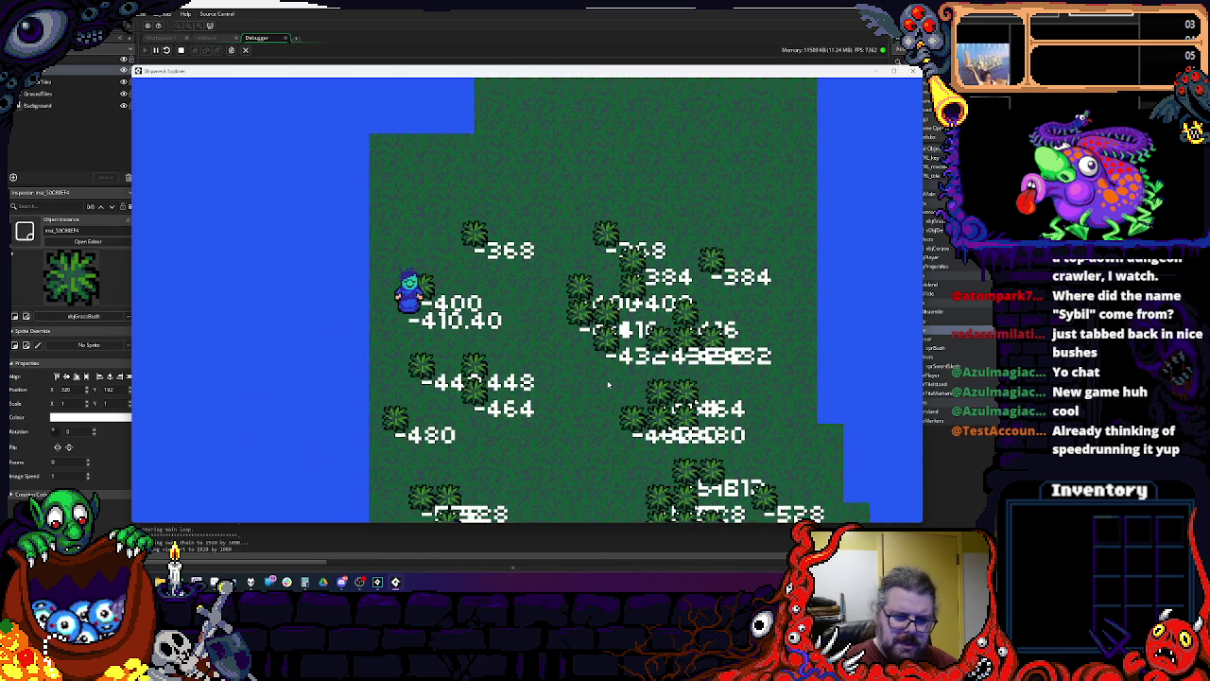
{"action": "key", "text": "Down"}
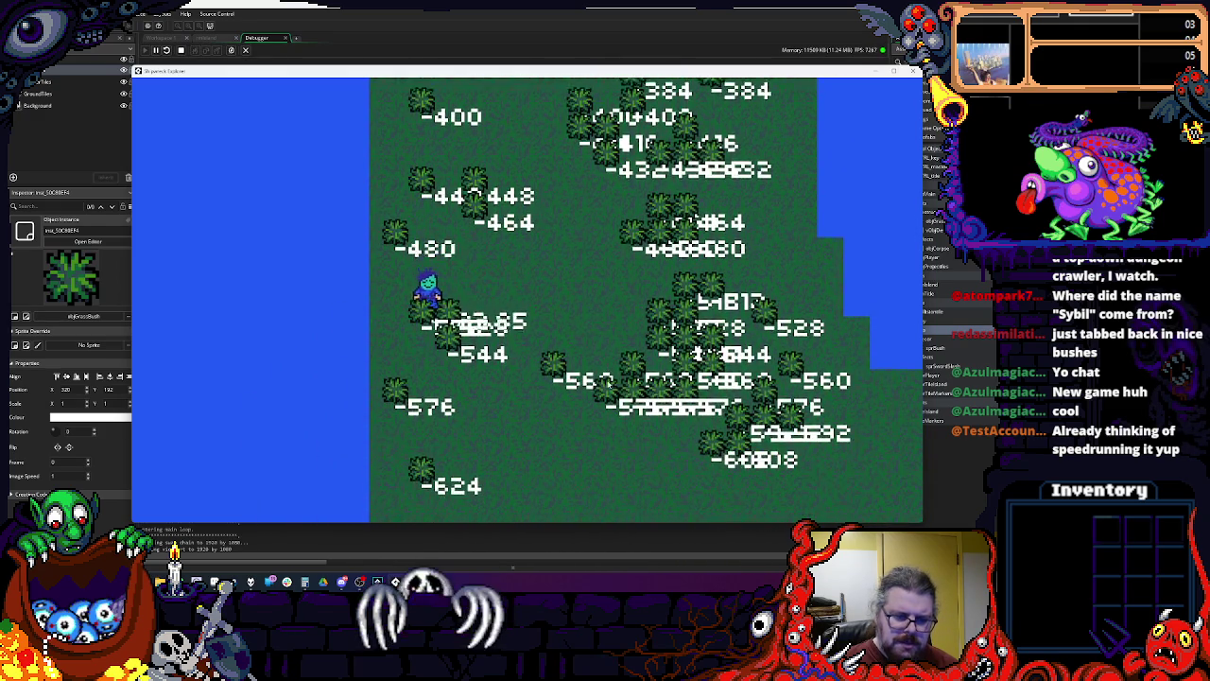
{"action": "key", "text": "Down"}
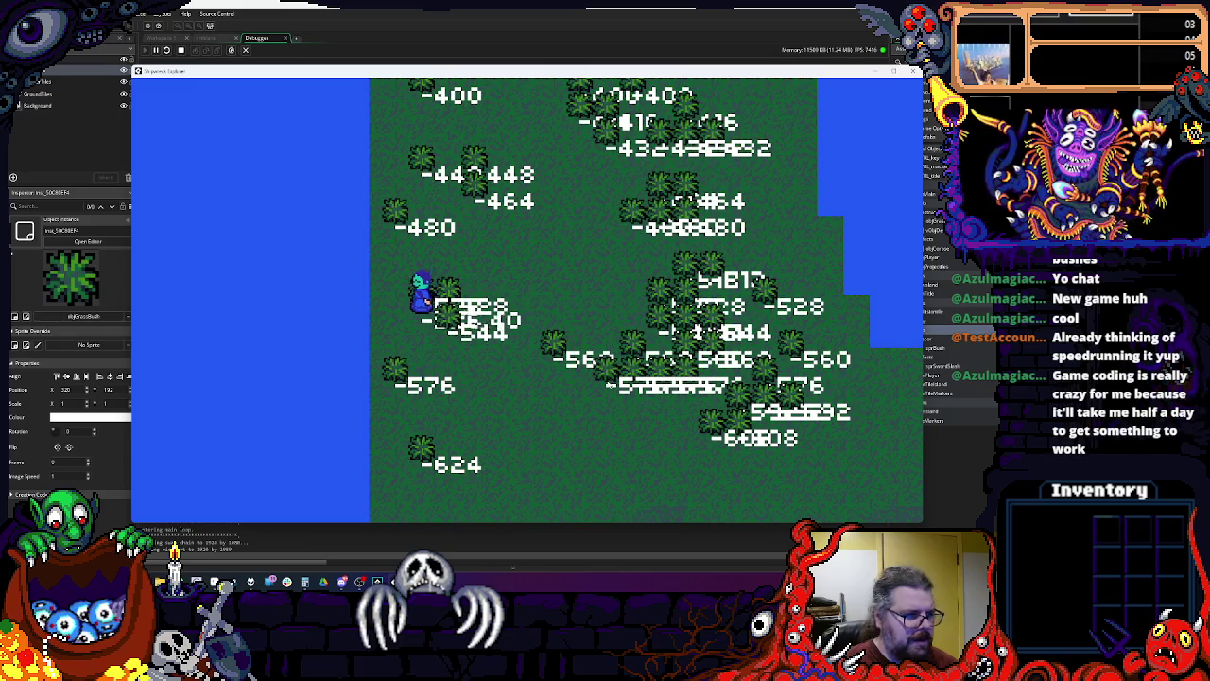
{"action": "key", "text": "Left"}
{"action": "key", "text": "Down"}
{"action": "key", "text": "Down"}
{"action": "key", "text": "Right"}
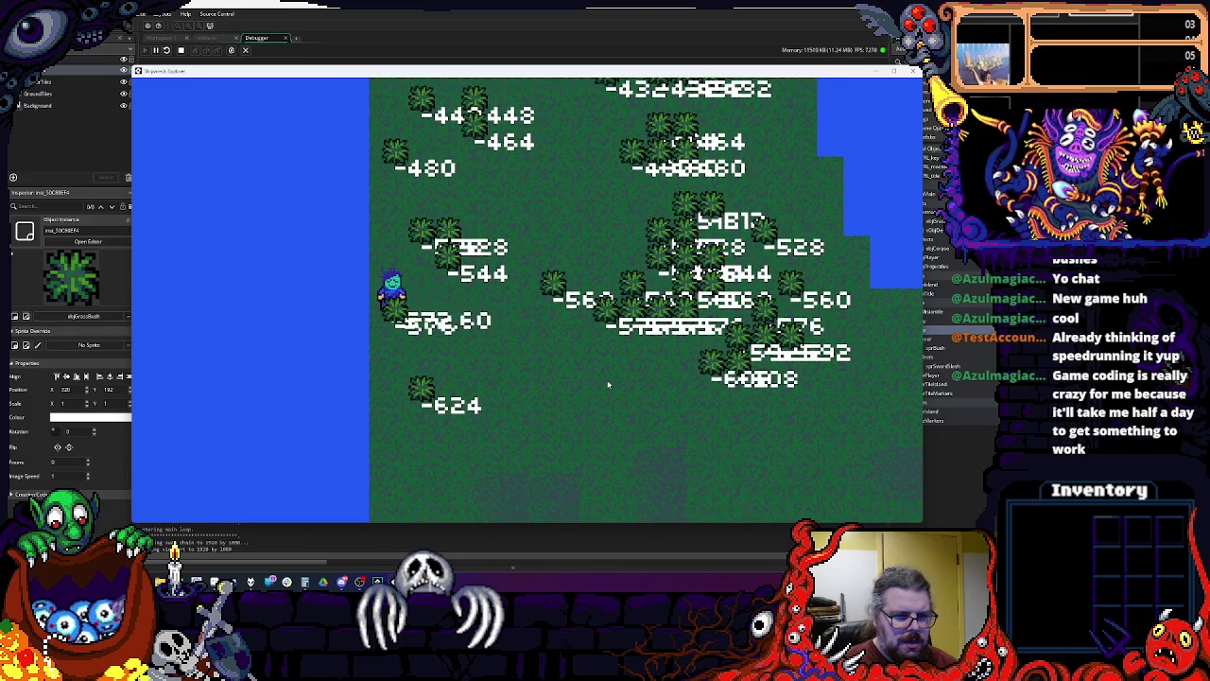
Step: Walk the player back up, down among the bushes and up again, then close the game
{"action": "key", "text": "Right"}
{"action": "key", "text": "Up"}
{"action": "key", "text": "Up"}
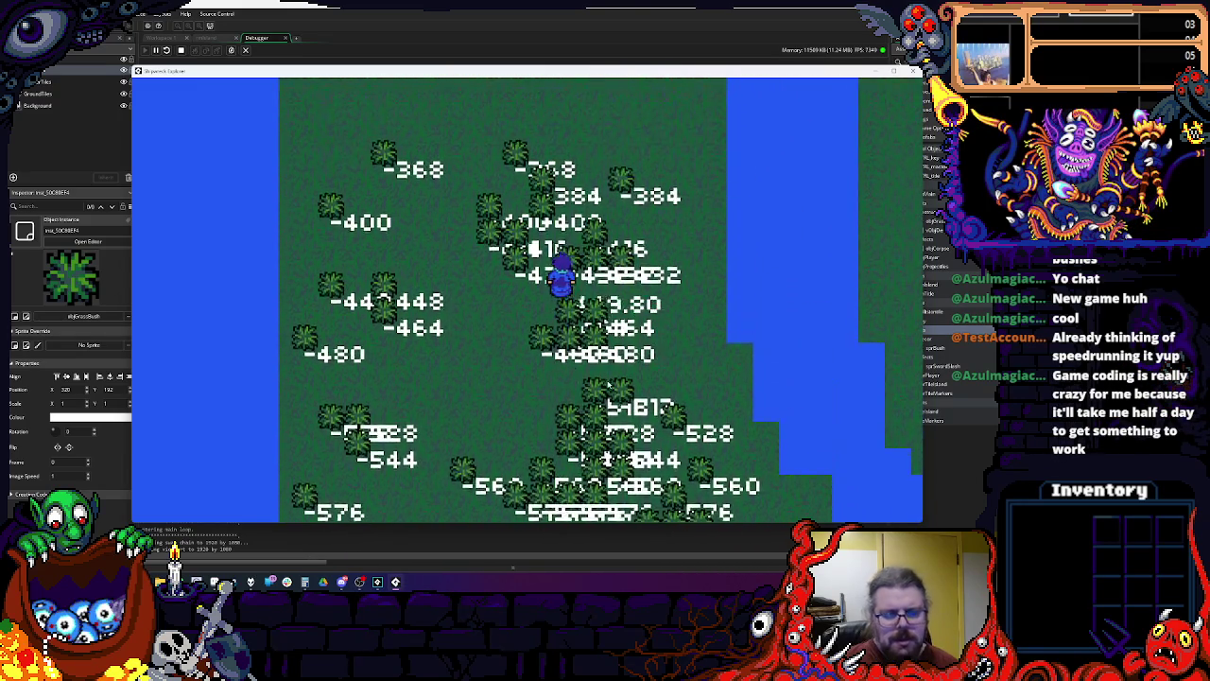
{"action": "key", "text": "Up"}
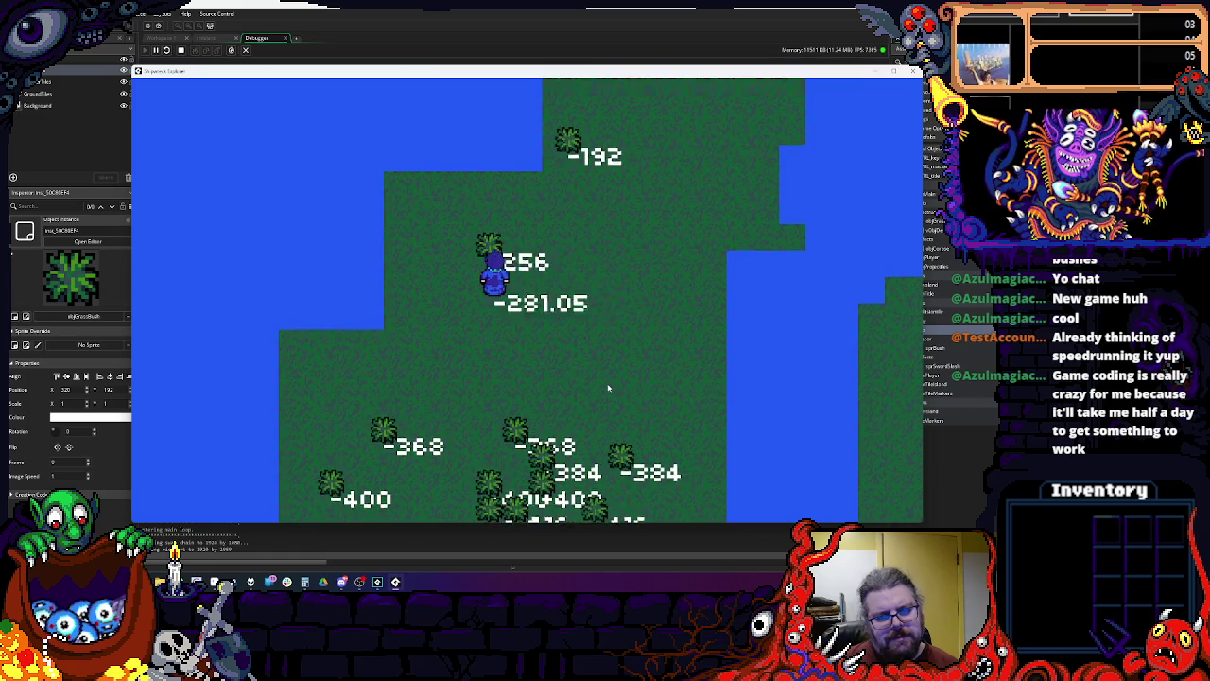
{"action": "key", "text": "Down"}
{"action": "key", "text": "Left"}
{"action": "key", "text": "Down"}
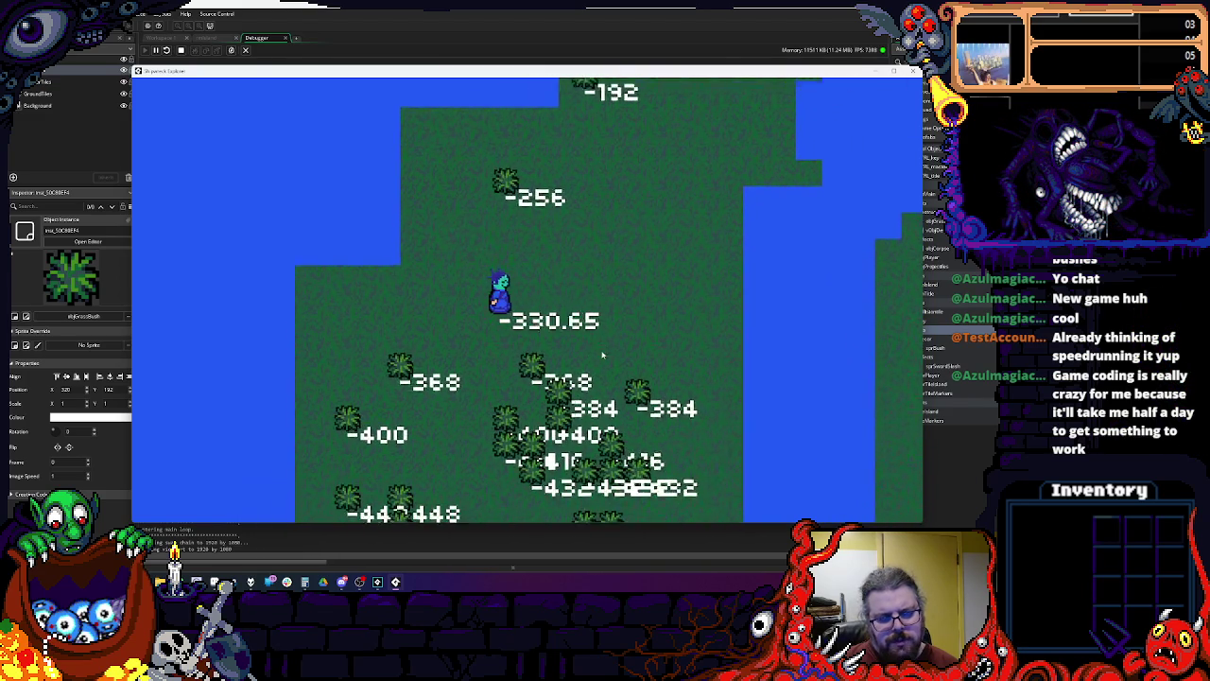
{"action": "key", "text": "Down"}
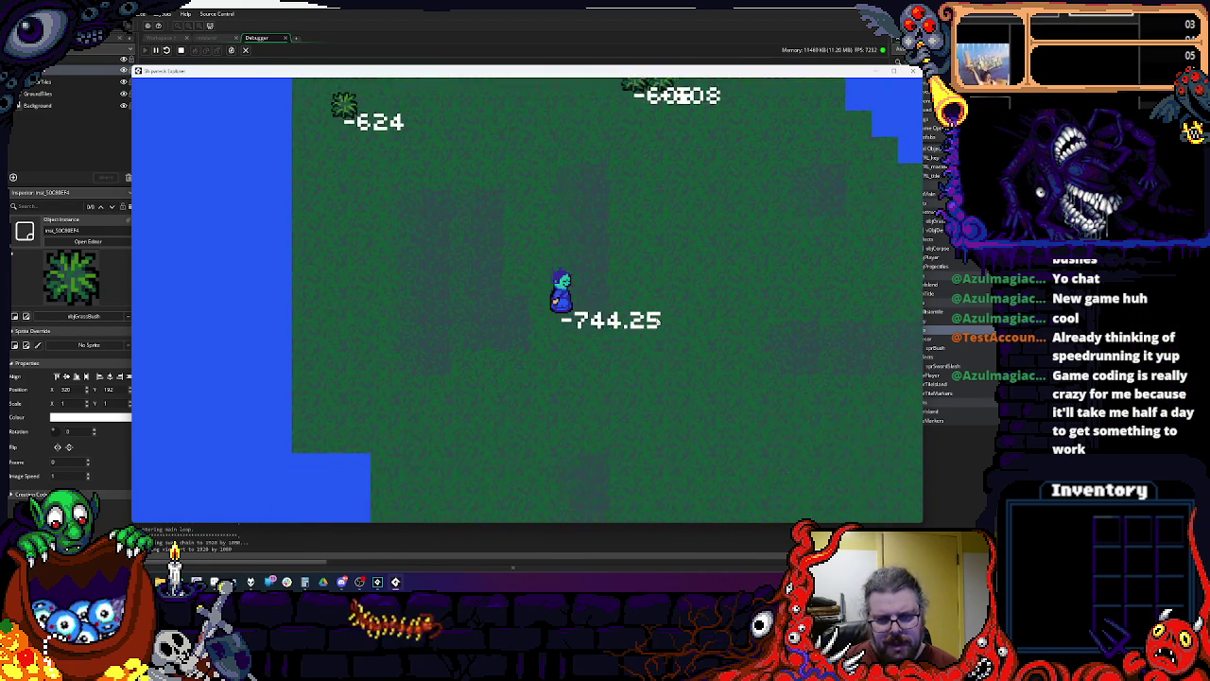
{"action": "key", "text": "Up"}
{"action": "key", "text": "Right"}
{"action": "key", "text": "Up"}
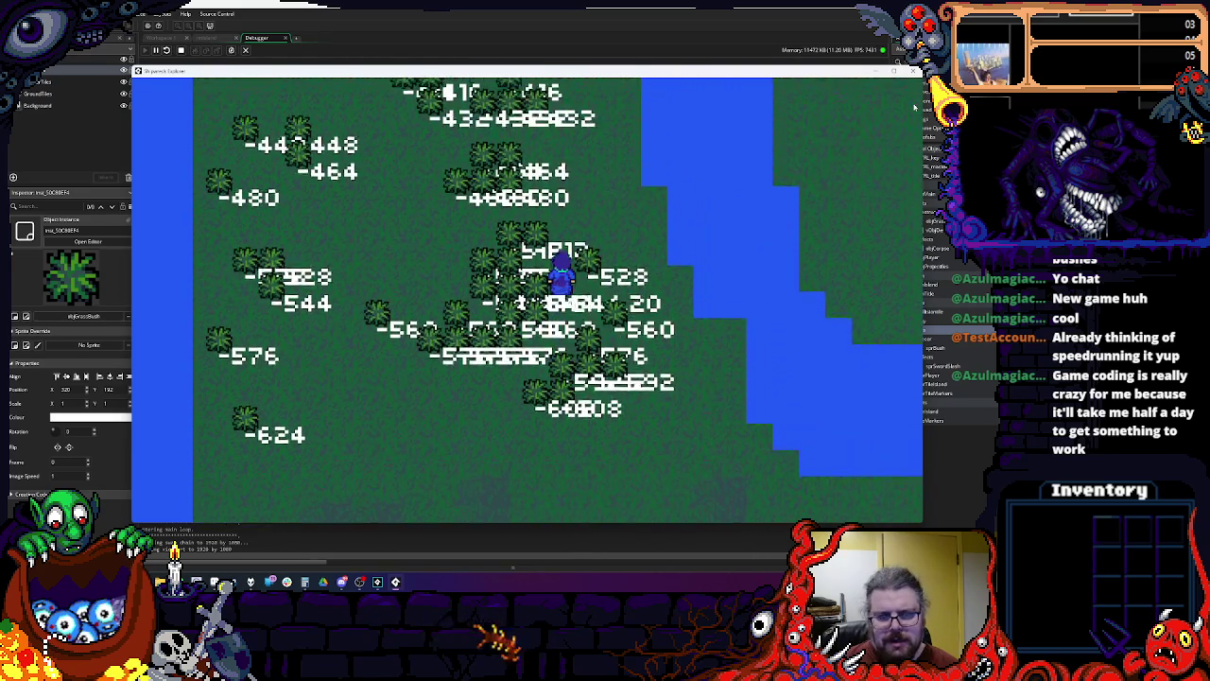
{"action": "left_click", "coordinate": [913, 71]}
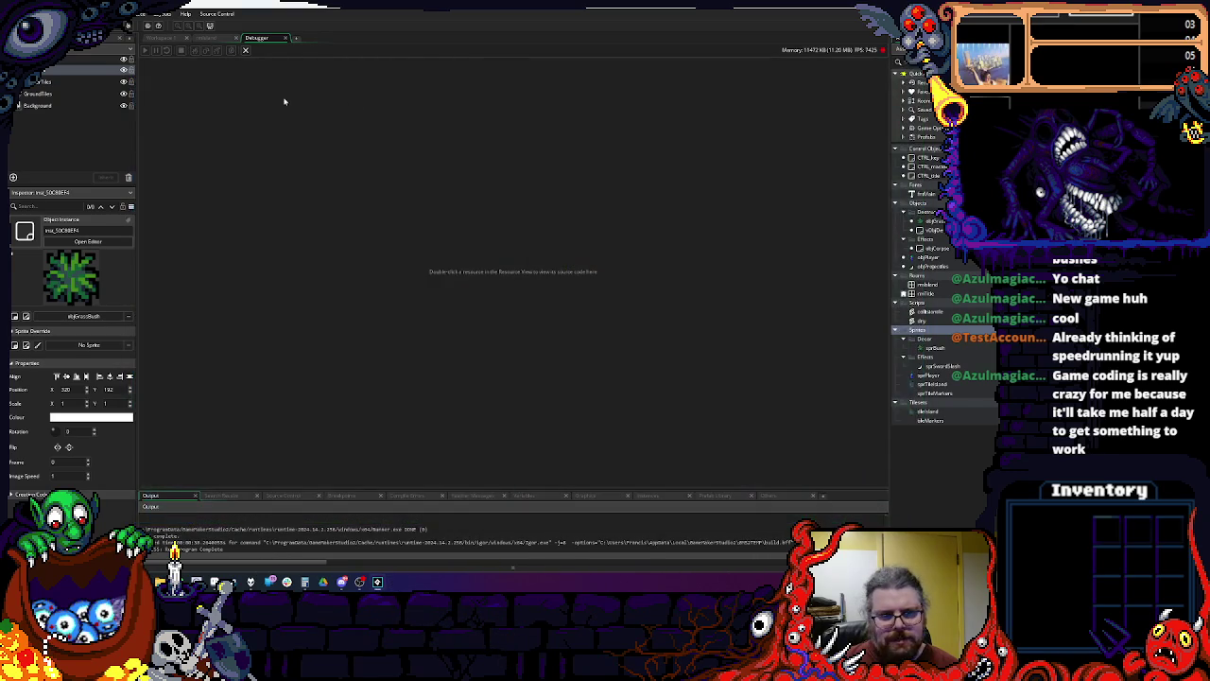
Step: Edit dny's line 3 to depth = 0-y/100 + _depth; and launch the game
{"action": "left_click", "coordinate": [285, 38]}
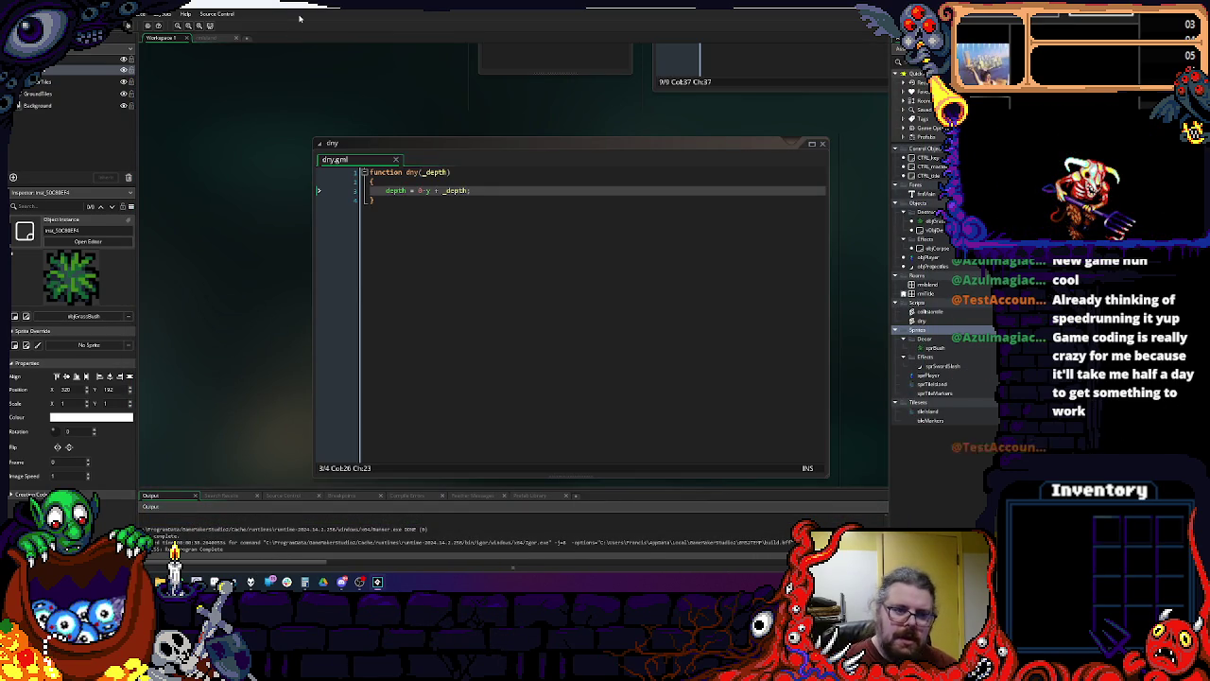
{"action": "left_click", "coordinate": [430, 189]}
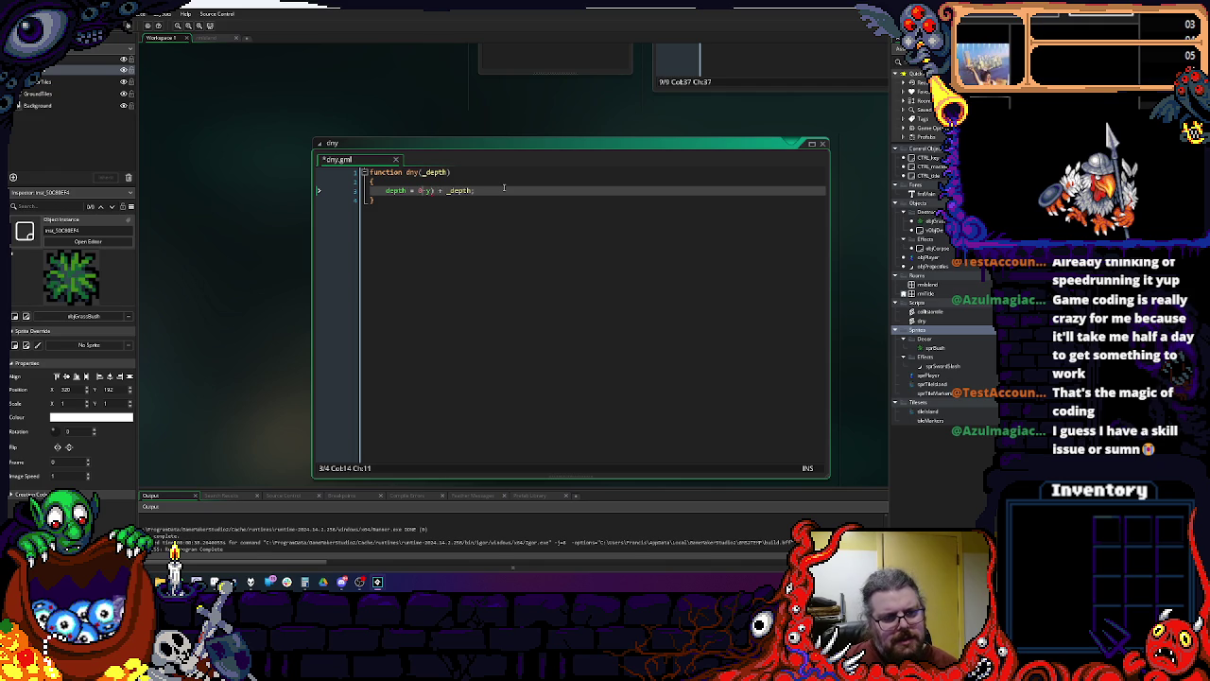
{"action": "key", "text": "BackSpace"}
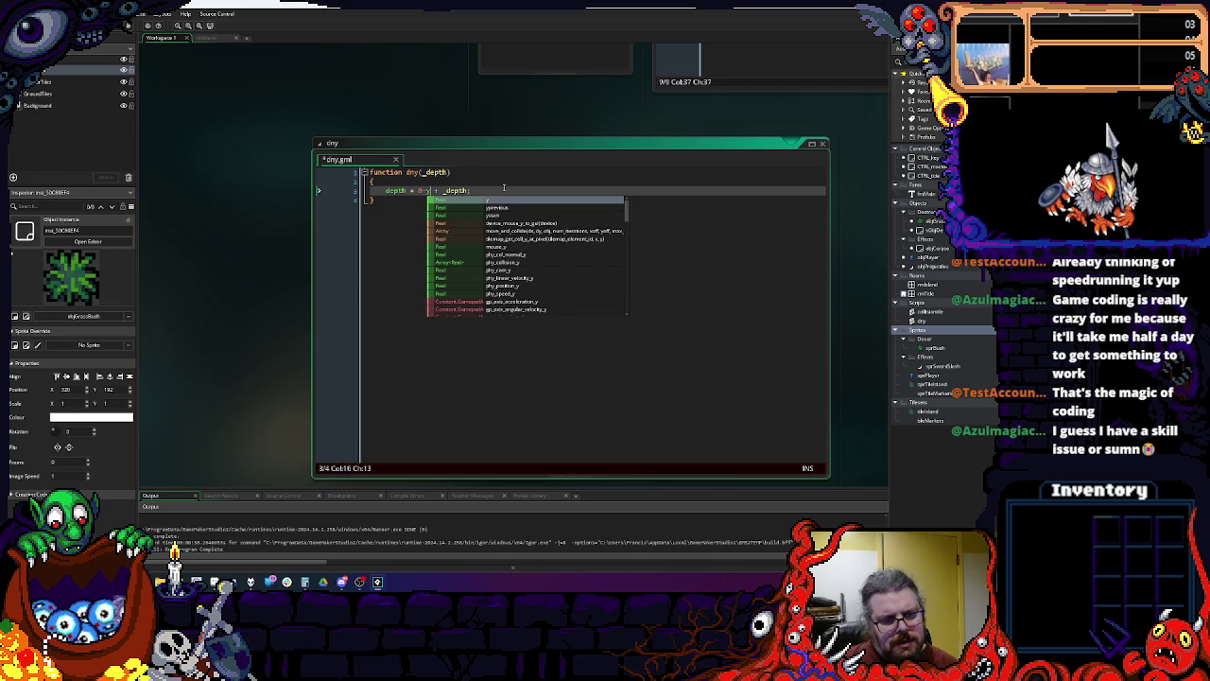
{"action": "type", "text": ")"}
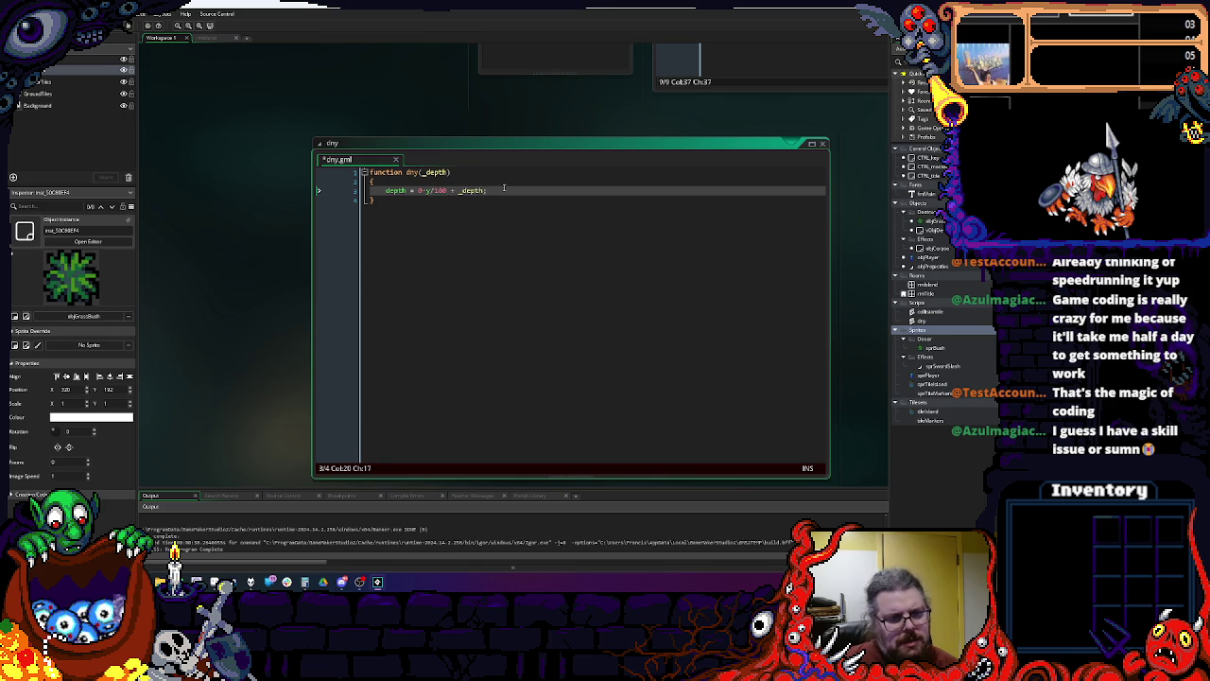
{"action": "key", "text": "F5"}
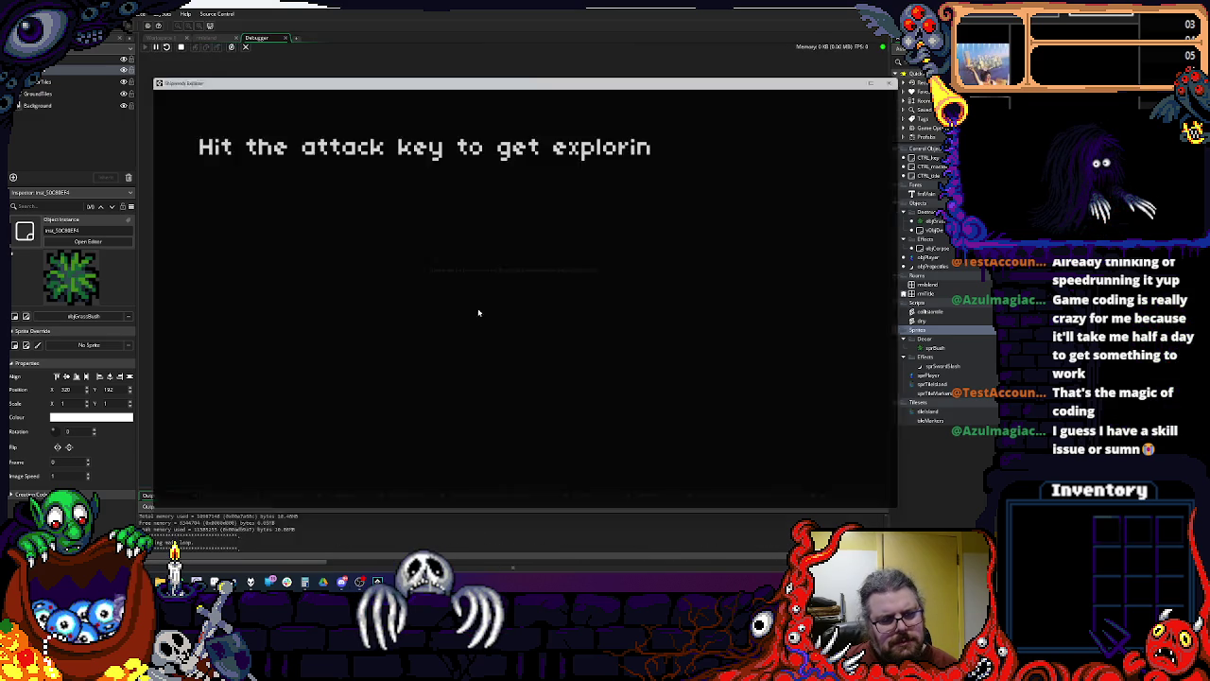
Step: Walk the player around with WASD to check the smaller depth labels, then stop the game
{"action": "key", "text": "s"}
{"action": "key", "text": "d"}
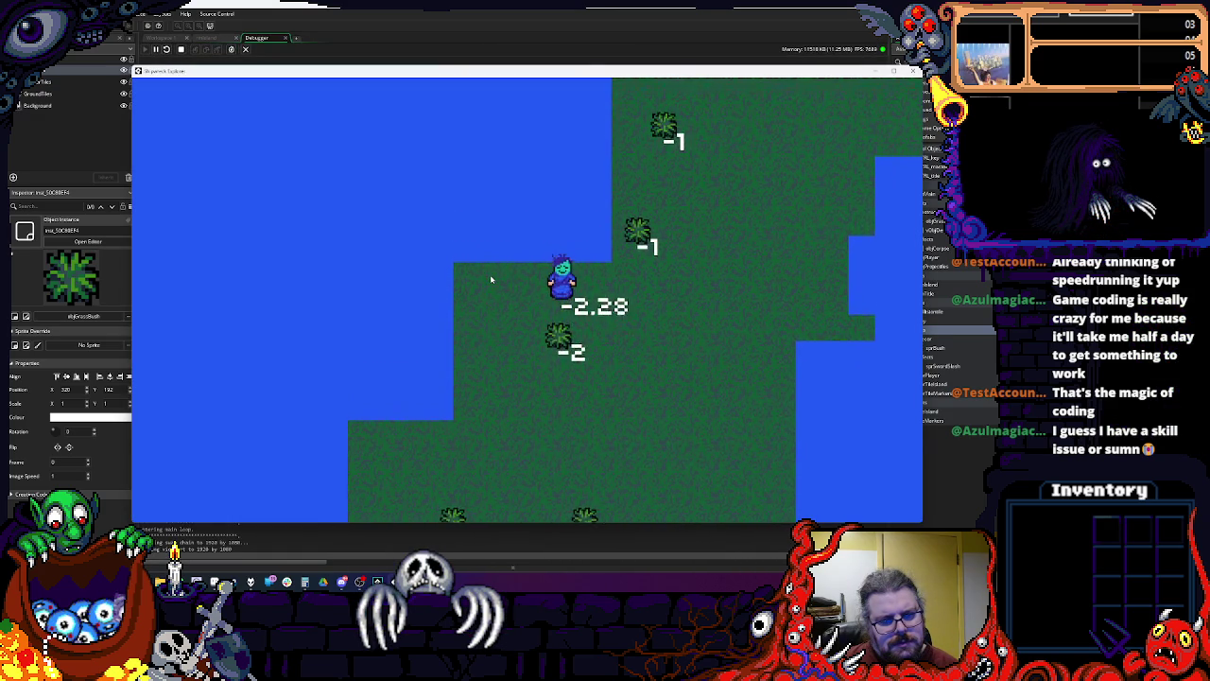
{"action": "key", "text": "s"}
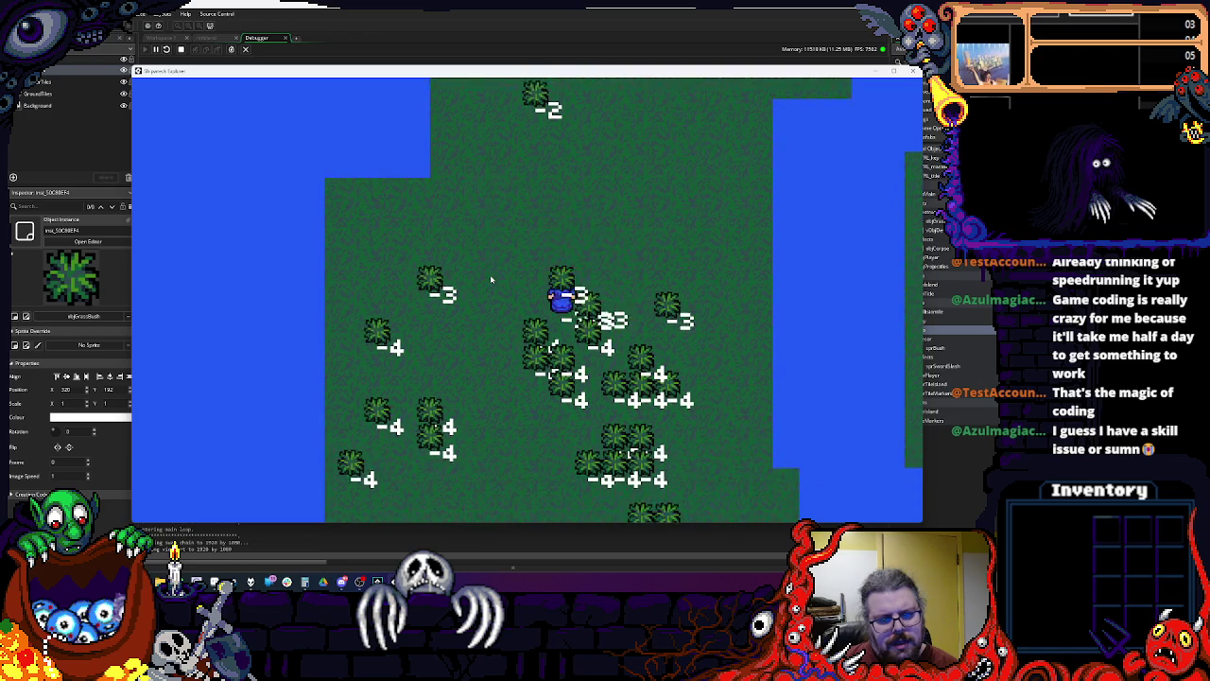
{"action": "key", "text": "w"}
{"action": "key", "text": "a"}
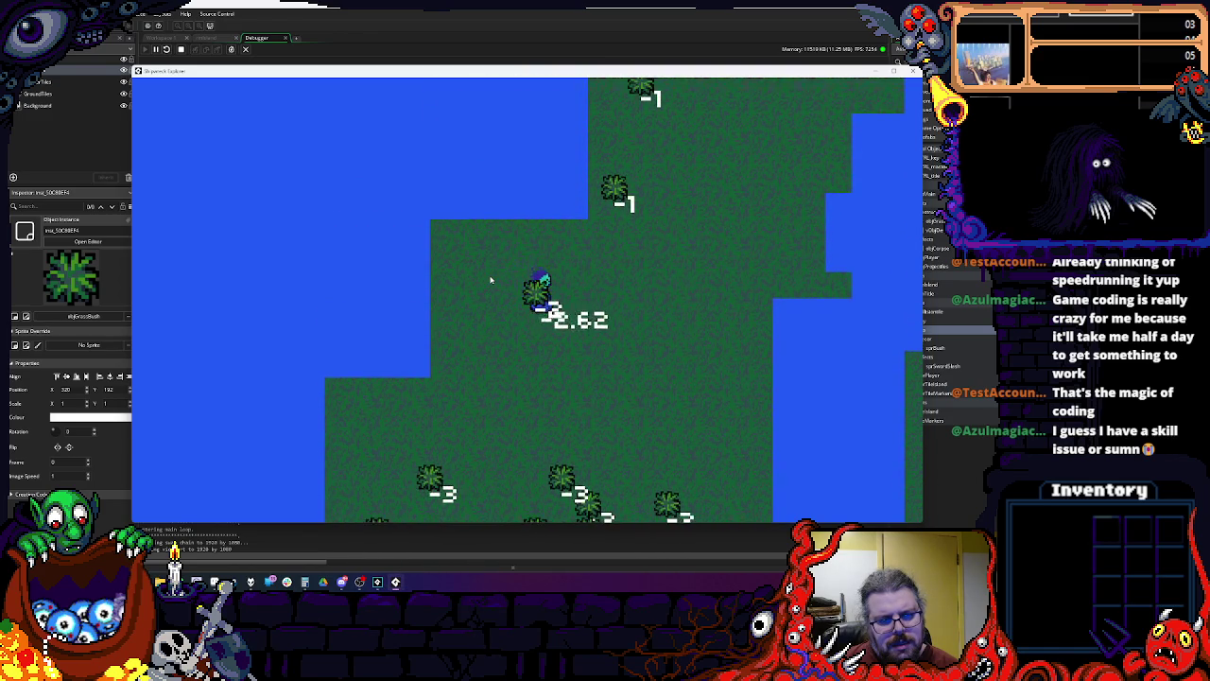
{"action": "key", "text": "w"}
{"action": "key", "text": "s"}
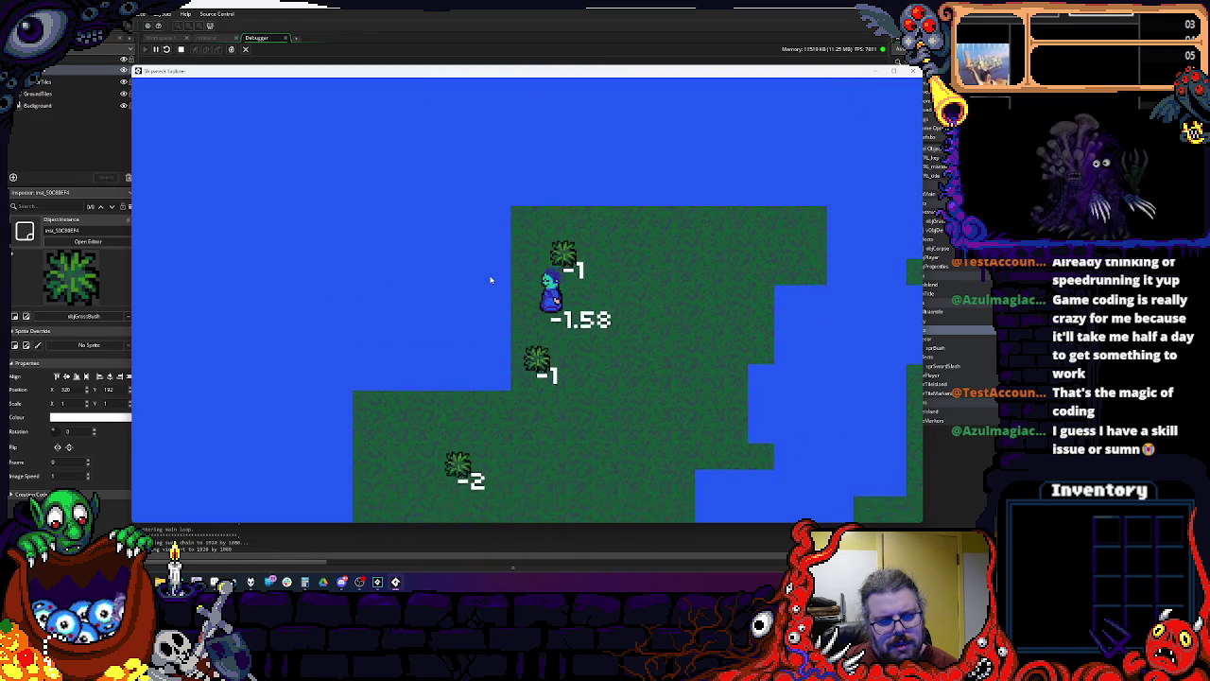
{"action": "key", "text": "a"}
{"action": "key", "text": "s"}
{"action": "key", "text": "w"}
{"action": "key", "text": "d"}
{"action": "key", "text": "s"}
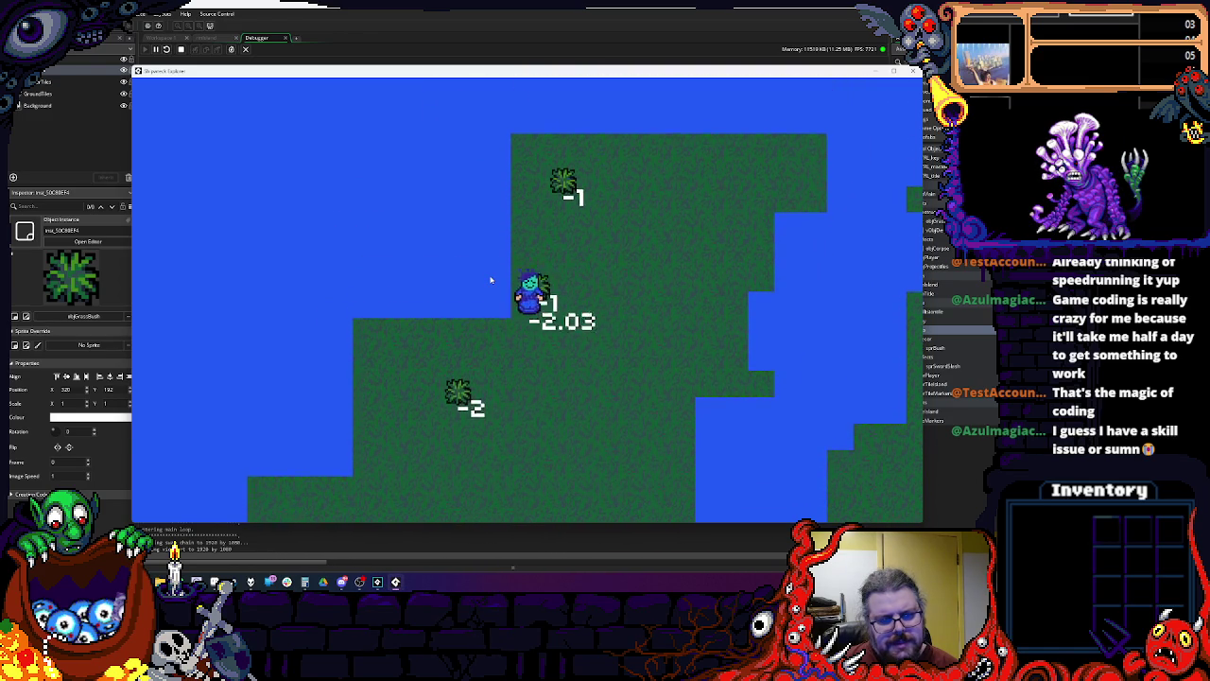
{"action": "key", "text": "w"}
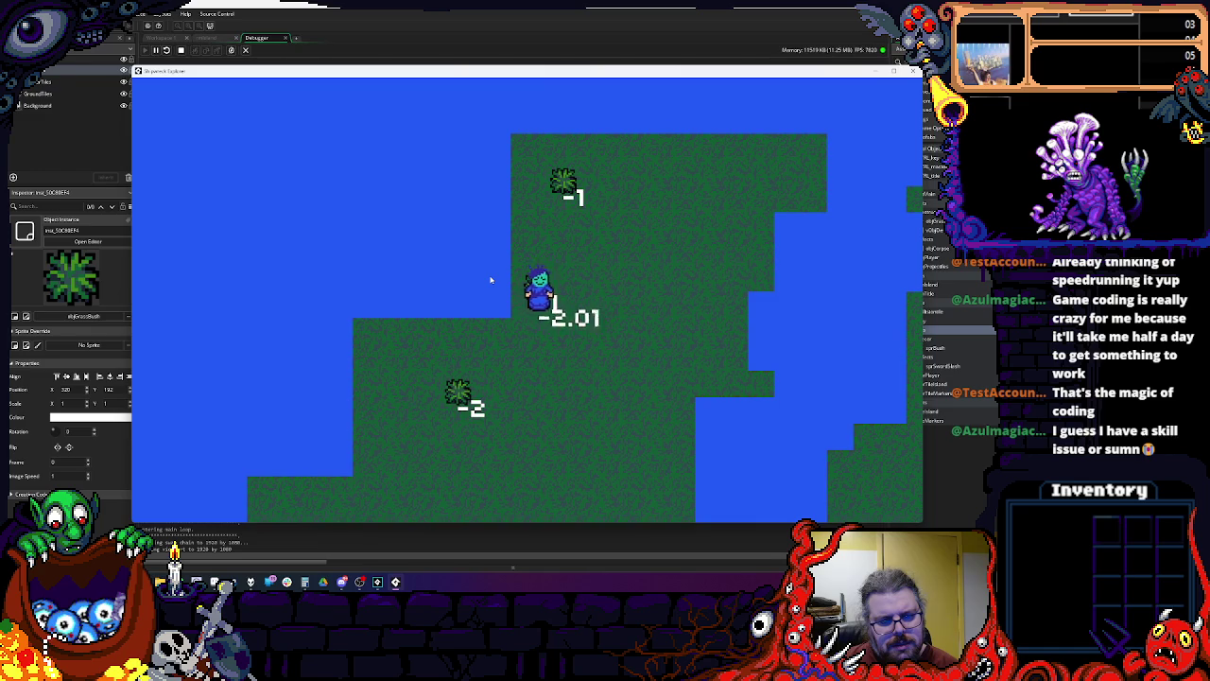
{"action": "key", "text": "s"}
{"action": "key", "text": "a"}
{"action": "key", "text": "s"}
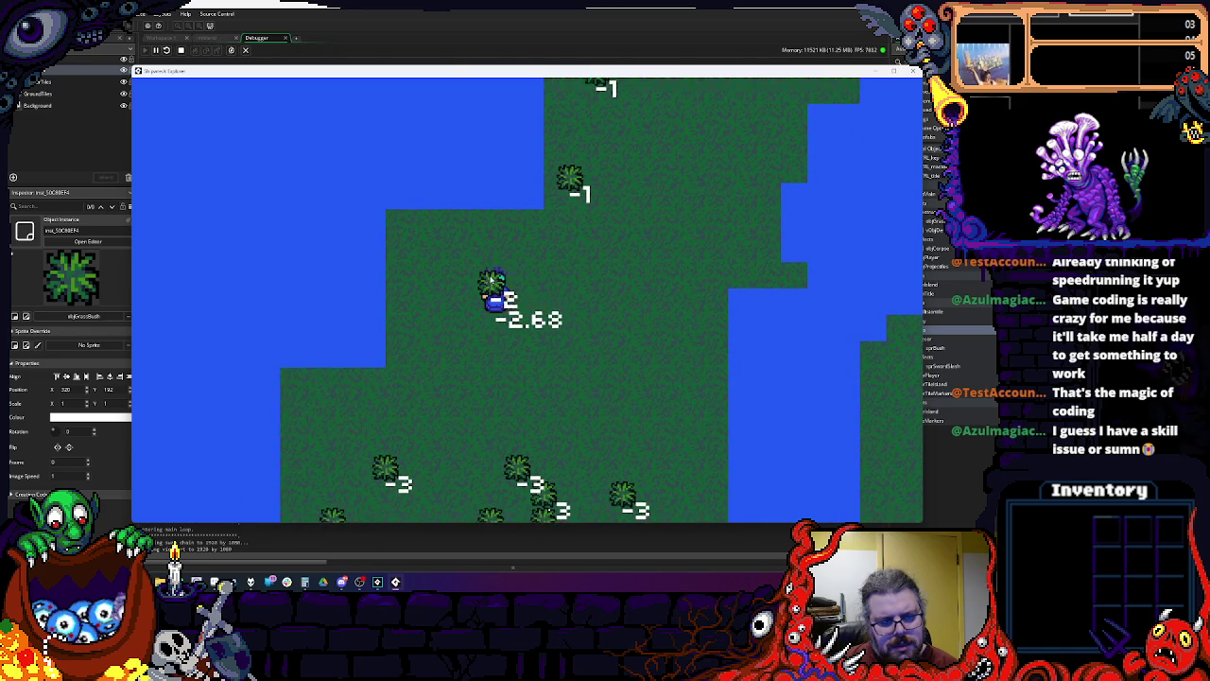
{"action": "left_click", "coordinate": [913, 72]}
{"action": "left_click", "coordinate": [285, 39]}
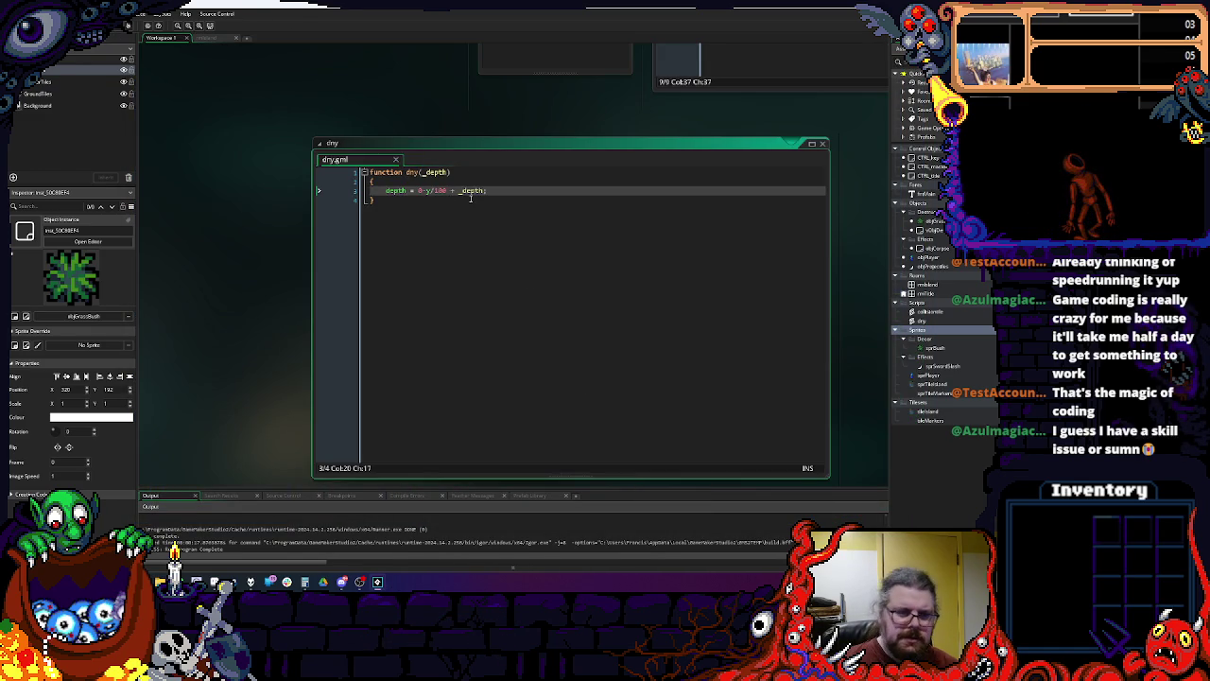
Step: Delete the /100 so dny sets depth = 0-y + _depth, and save the script
{"action": "key", "text": "BackSpace"}
{"action": "key", "text": "Escape"}
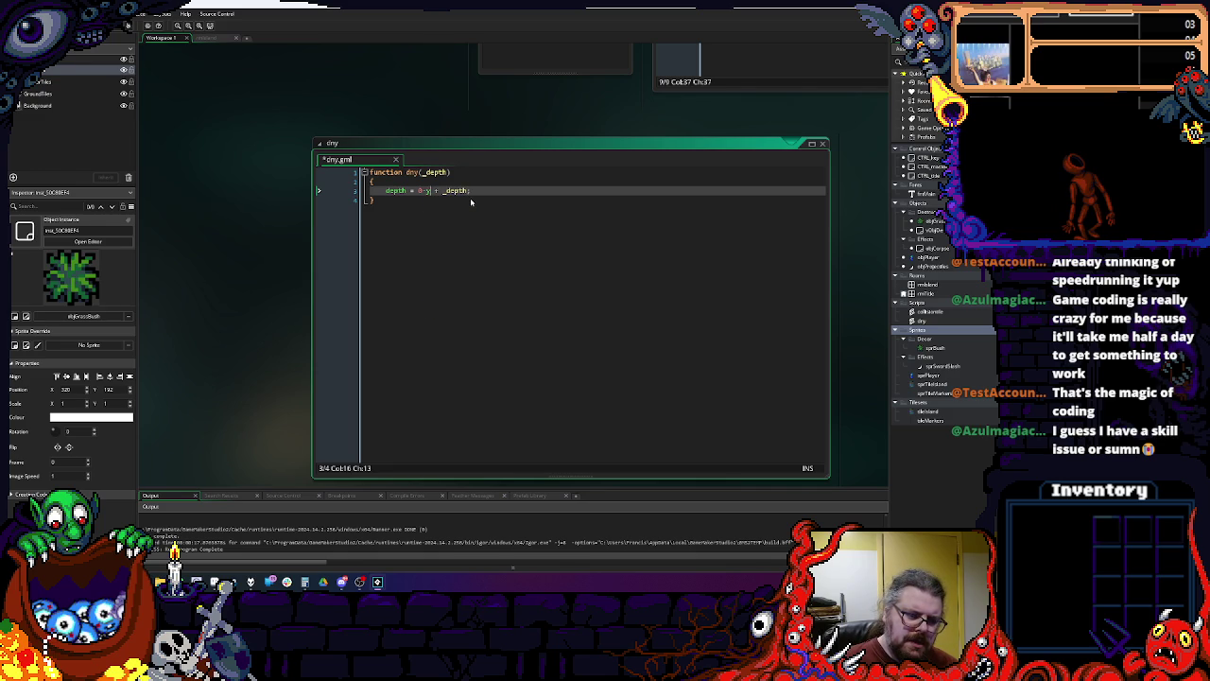
{"action": "left_click", "coordinate": [480, 190]}
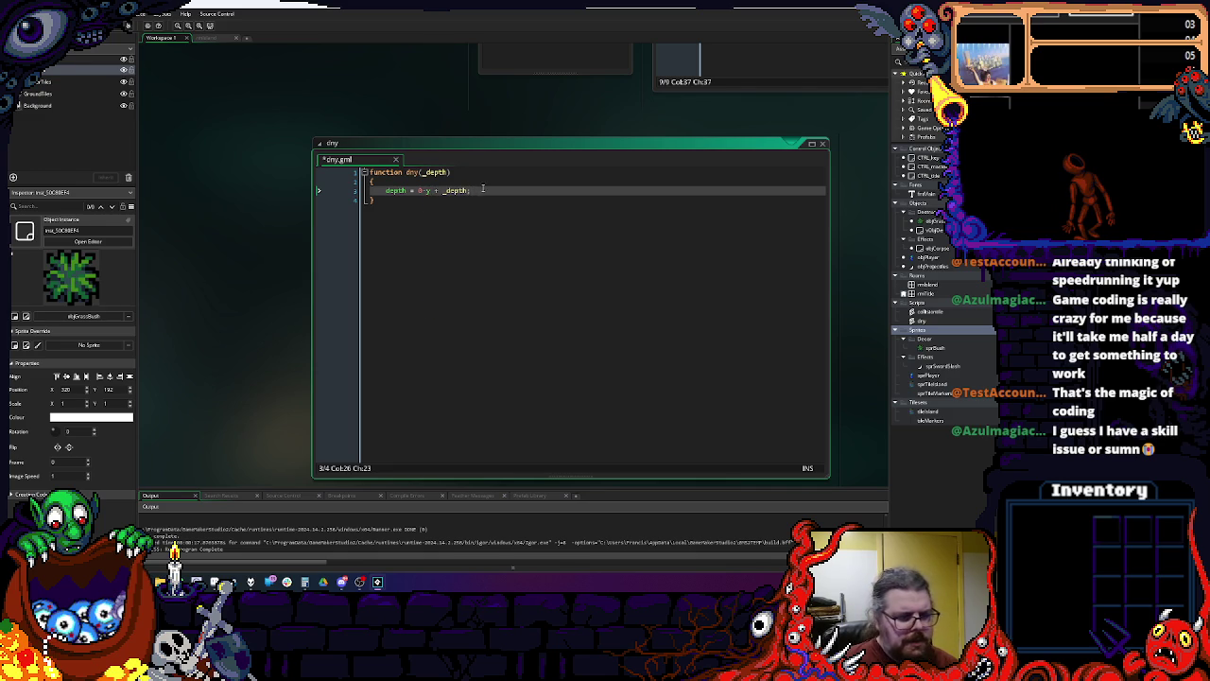
{"action": "left_click", "coordinate": [203, 149]}
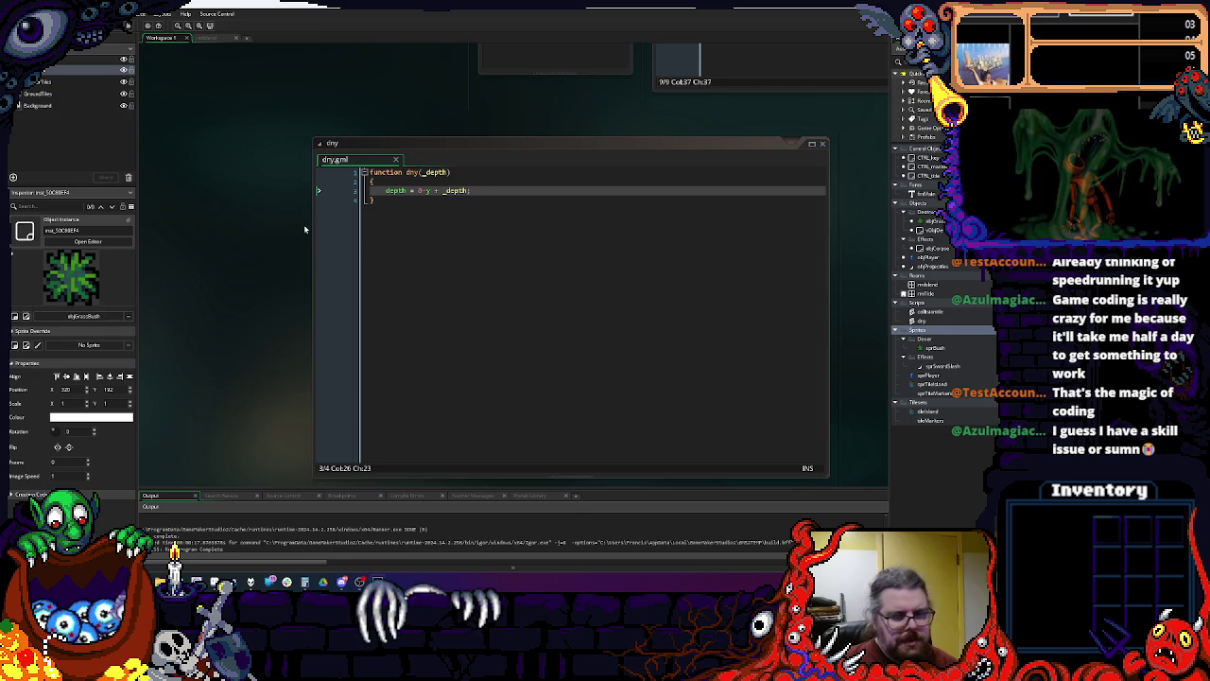
{"action": "left_click", "coordinate": [468, 279]}
{"action": "scroll", "coordinate": [468, 279], "scroll_direction": "down", "scroll_amount": 1}
{"action": "scroll", "coordinate": [469, 278], "scroll_direction": "down", "scroll_amount": 3}
{"action": "scroll", "coordinate": [469, 279], "scroll_direction": "up", "scroll_amount": 3}
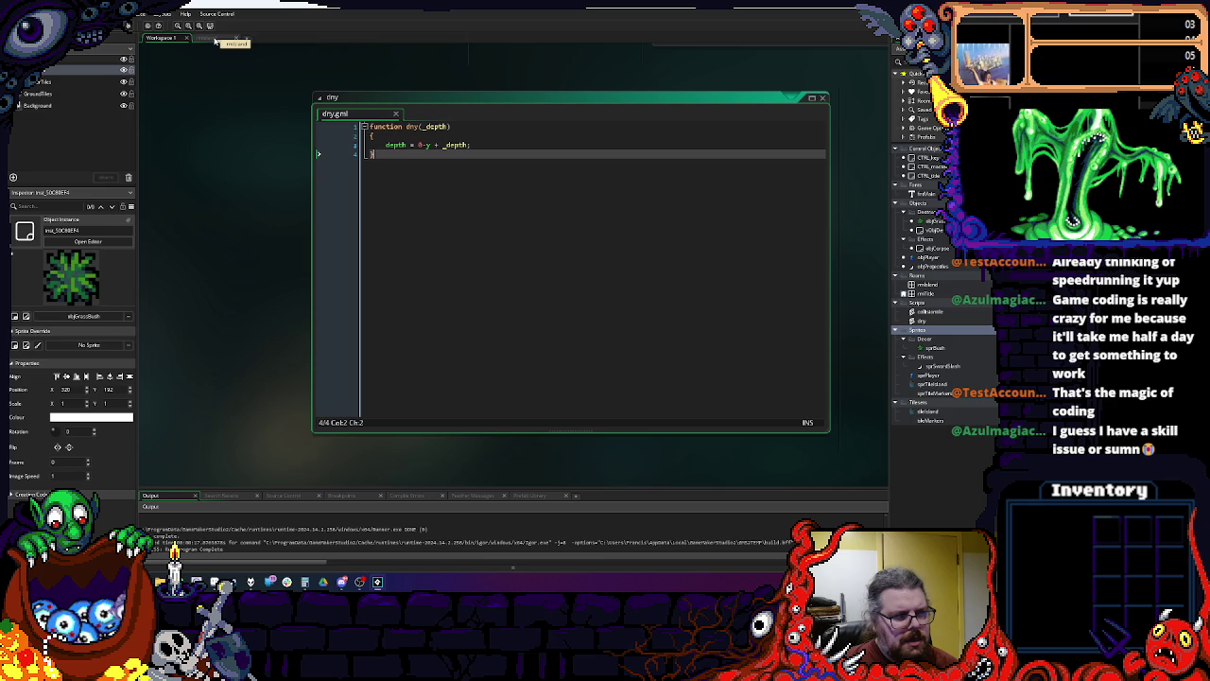
Step: Build and run the game with F6 to test the restored depth formula
{"action": "left_click", "coordinate": [217, 42]}
{"action": "left_click", "coordinate": [157, 40]}
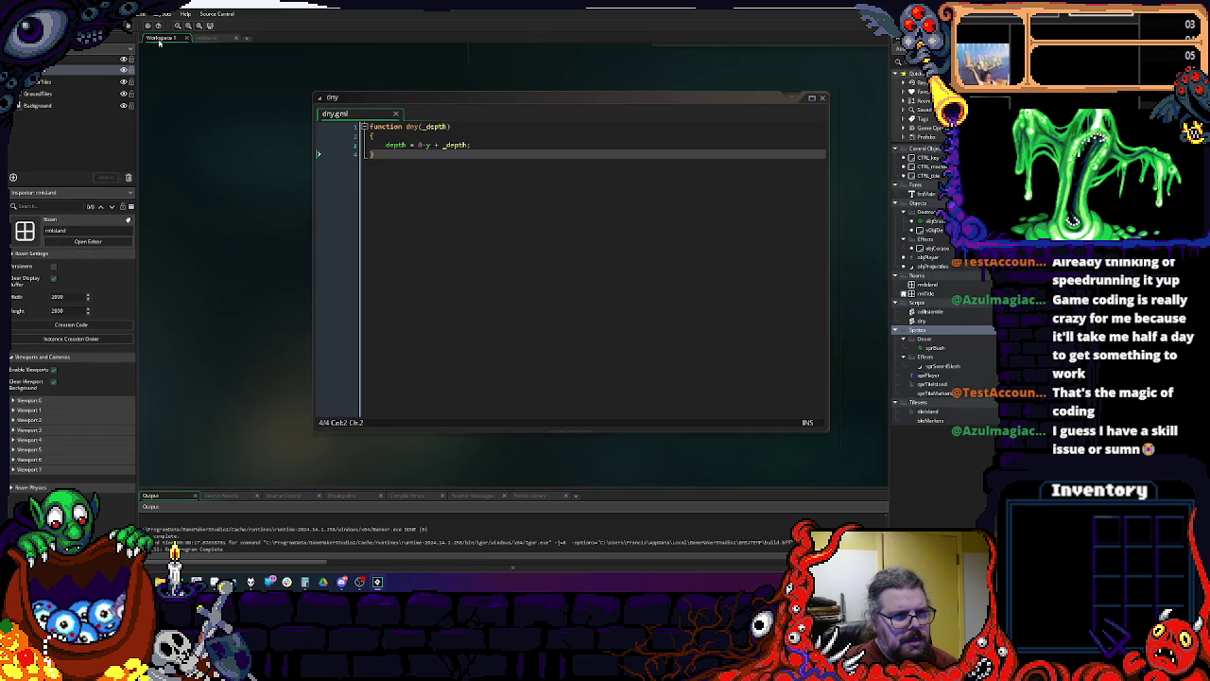
{"action": "key", "text": "F6"}
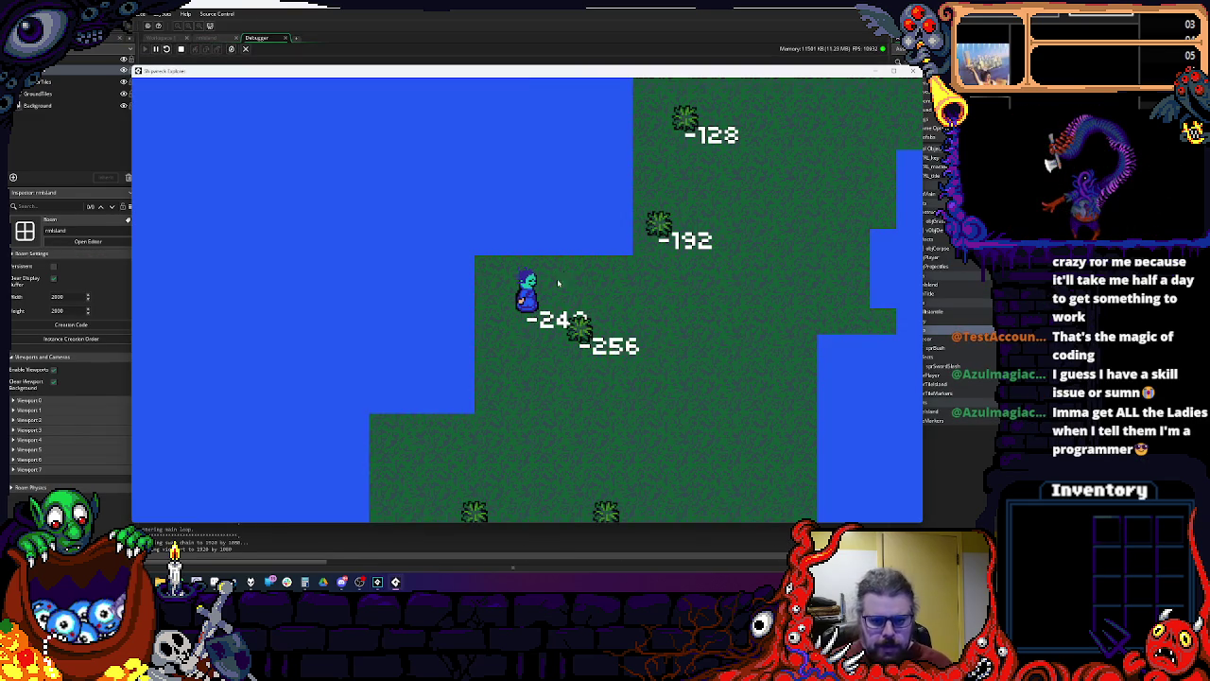
Step: Walk the player up and down, then down past the bushes, and stop the game
{"action": "key", "text": "Down"}
{"action": "key", "text": "Up"}
{"action": "key", "text": "Down"}
{"action": "key", "text": "Up"}
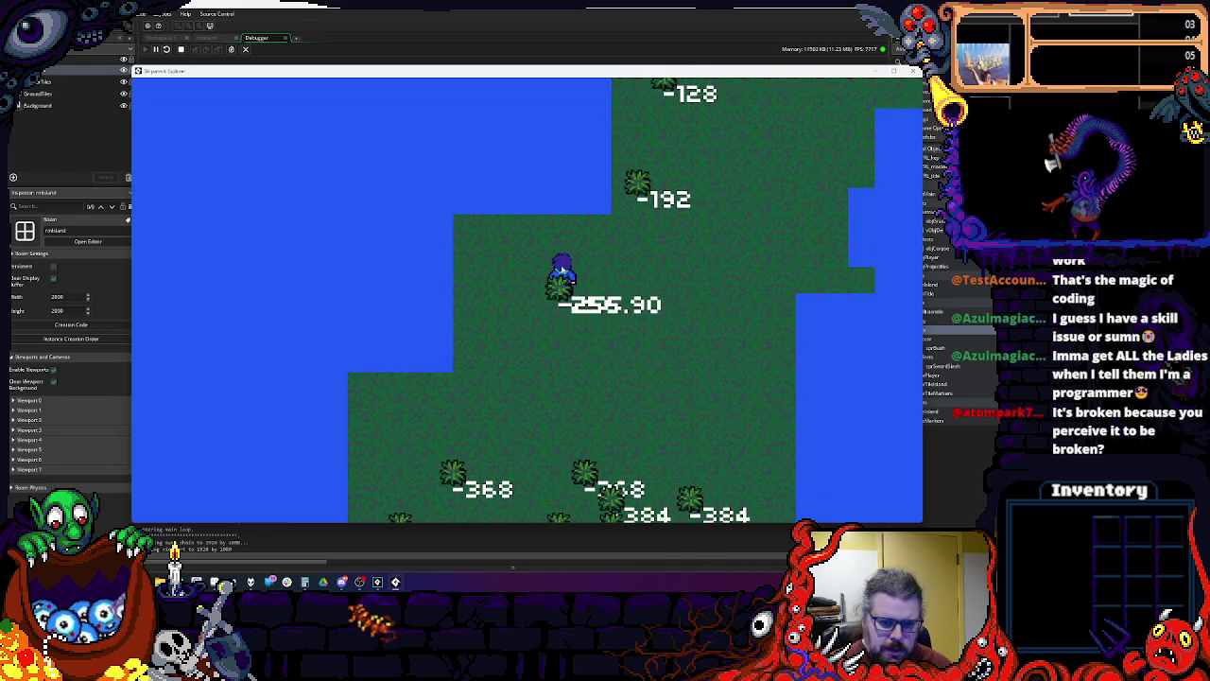
{"action": "key", "text": "Down"}
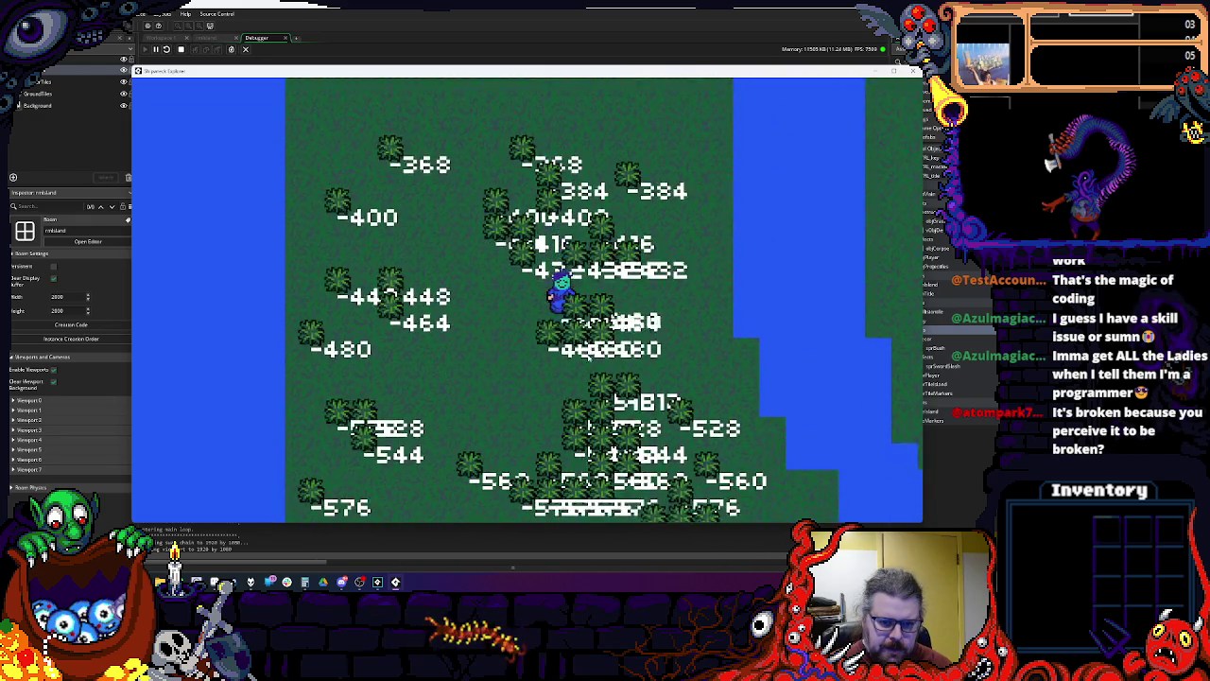
{"action": "key", "text": "Down"}
{"action": "key", "text": "Down"}
{"action": "key", "text": "Escape"}
{"action": "left_click", "coordinate": [245, 49]}
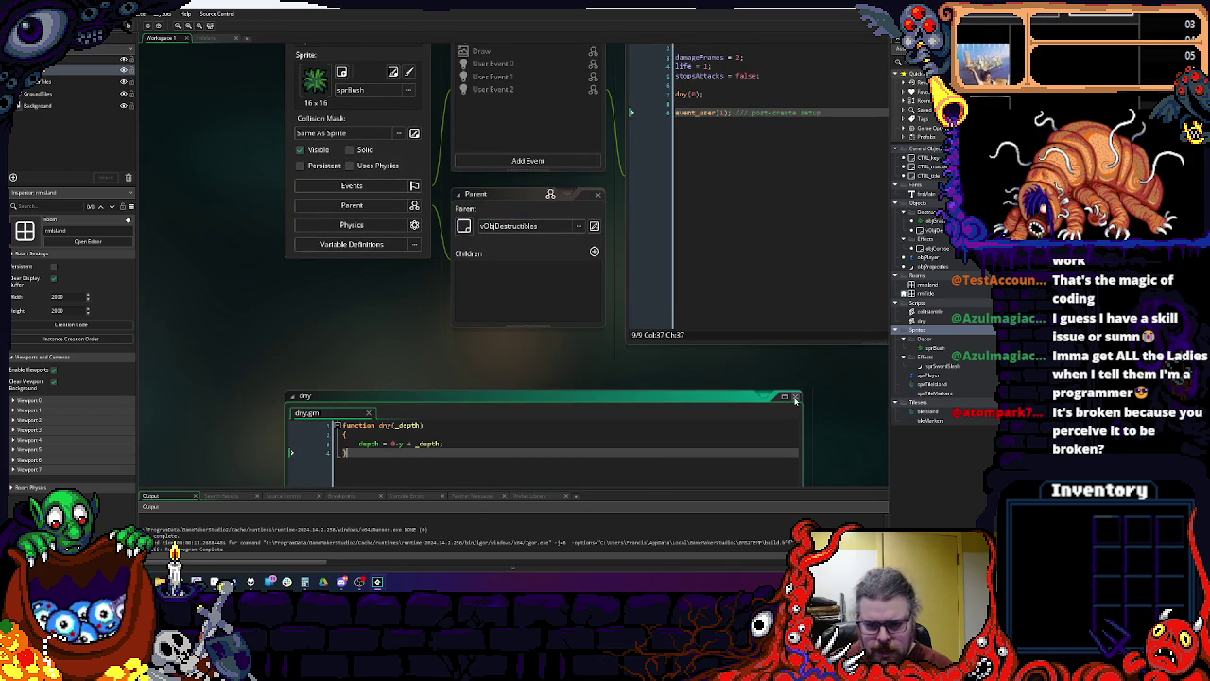
Step: Close dny.gml and delete vObjDestructibles' Draw event
{"action": "left_click", "coordinate": [794, 396]}
{"action": "left_click", "coordinate": [679, 228]}
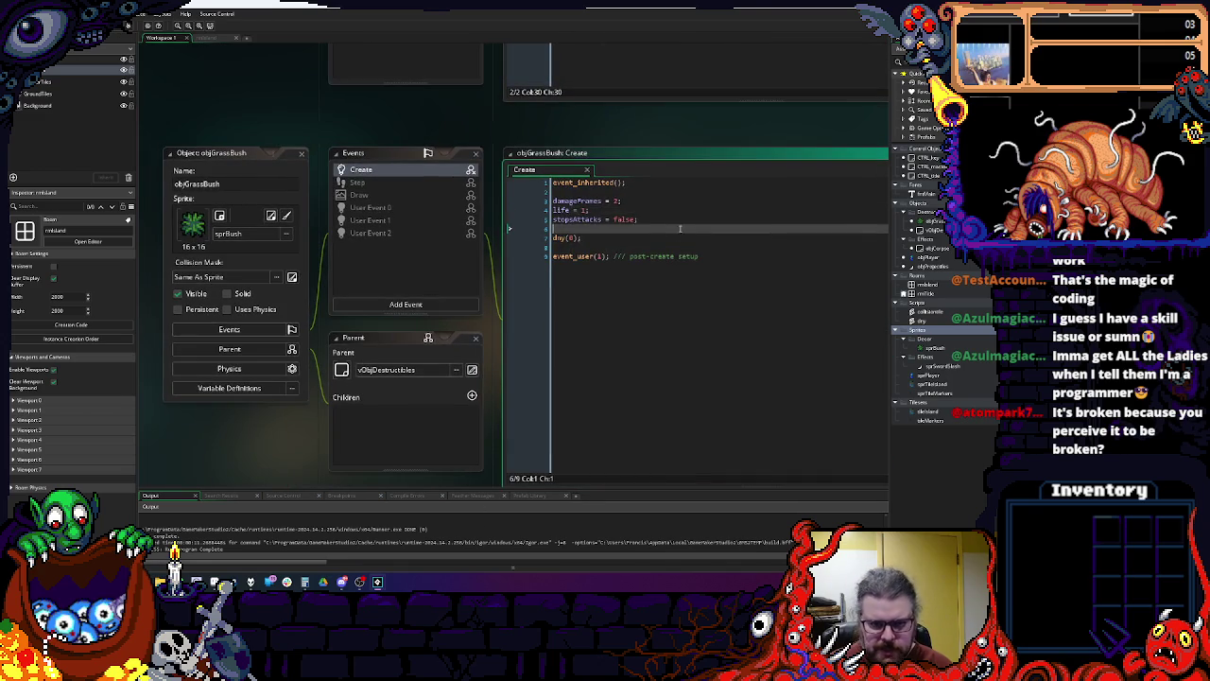
{"action": "scroll", "coordinate": [602, 222], "scroll_direction": "down", "scroll_amount": 2}
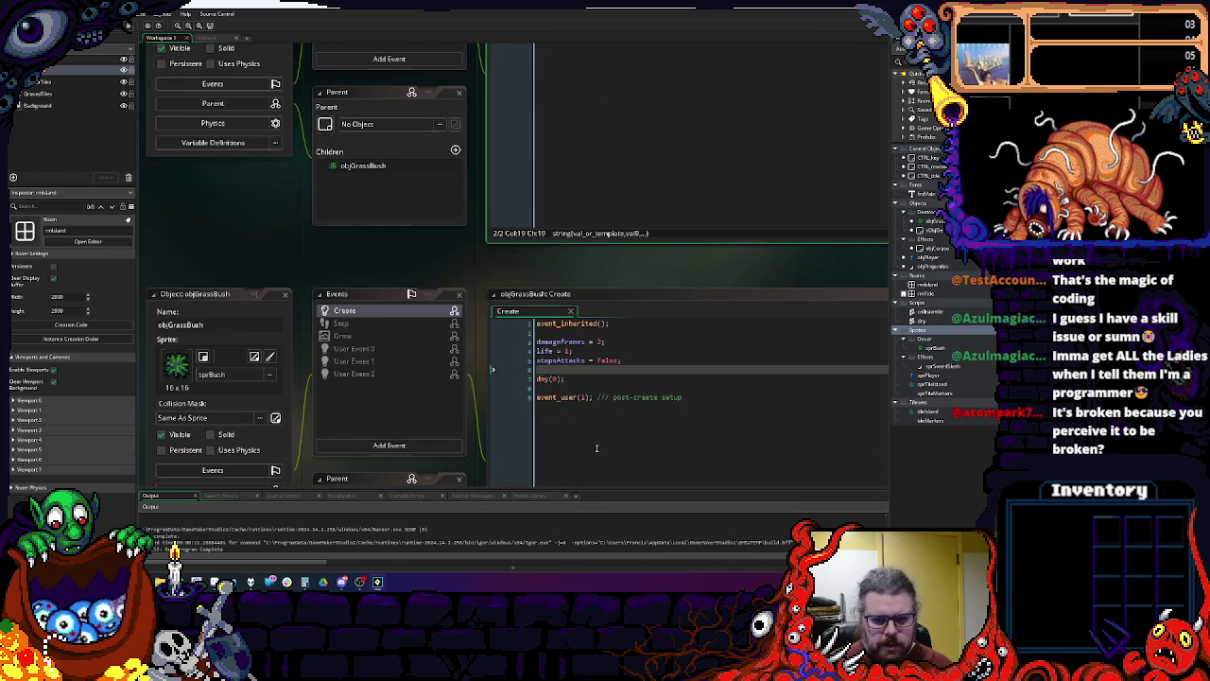
{"action": "scroll", "coordinate": [651, 332], "scroll_direction": "up", "scroll_amount": 3}
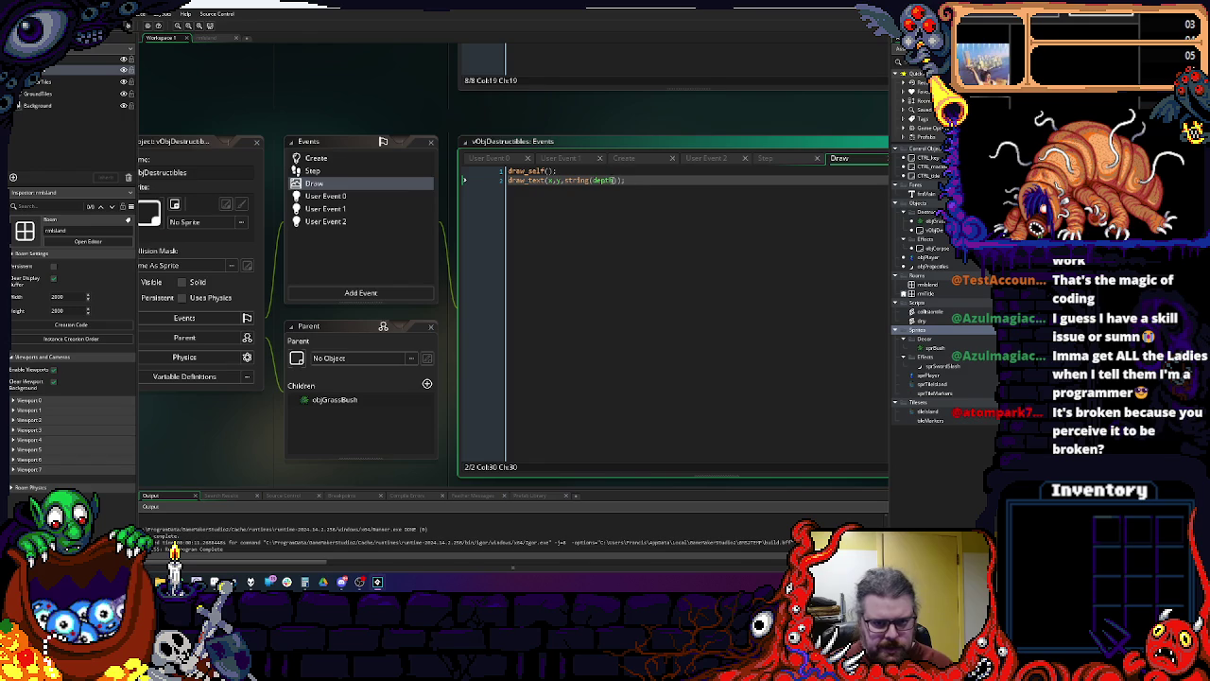
{"action": "right_click", "coordinate": [351, 185]}
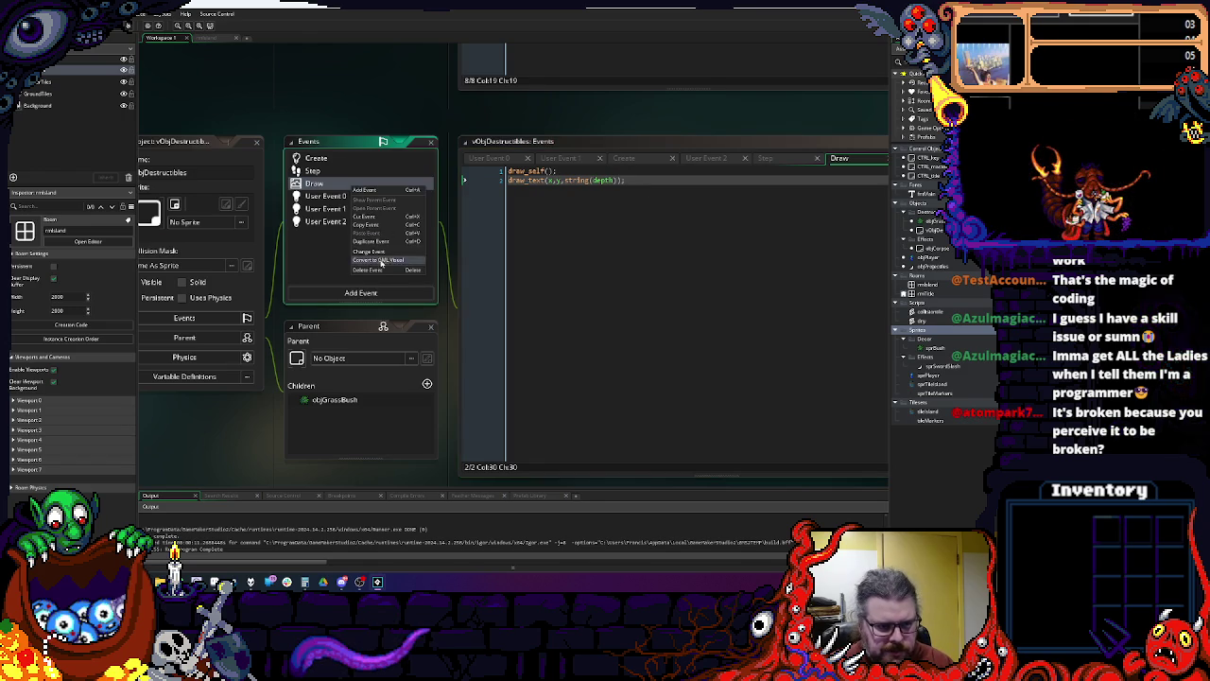
{"action": "left_click", "coordinate": [374, 269]}
{"action": "left_click", "coordinate": [561, 307]}
Step: Delete the draw_text depth line from objPlayer's Draw code
{"action": "scroll", "coordinate": [548, 425], "scroll_direction": "up", "scroll_amount": 3}
{"action": "scroll", "coordinate": [572, 299], "scroll_direction": "up", "scroll_amount": 8}
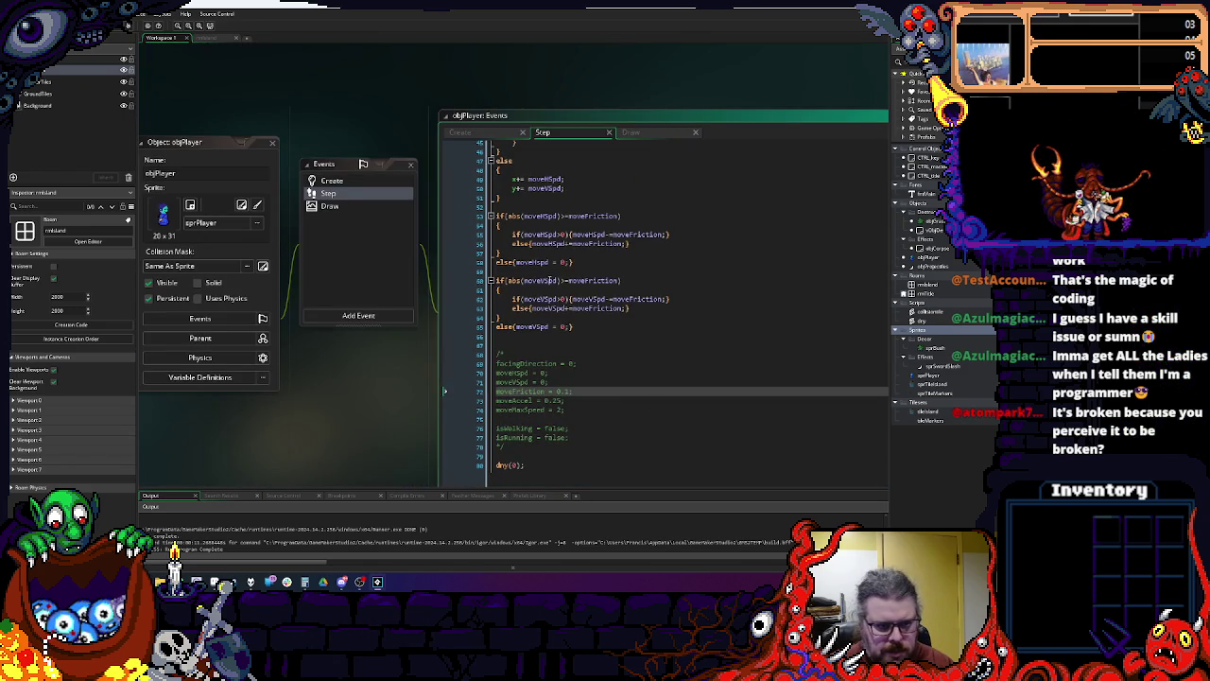
{"action": "left_click", "coordinate": [327, 205]}
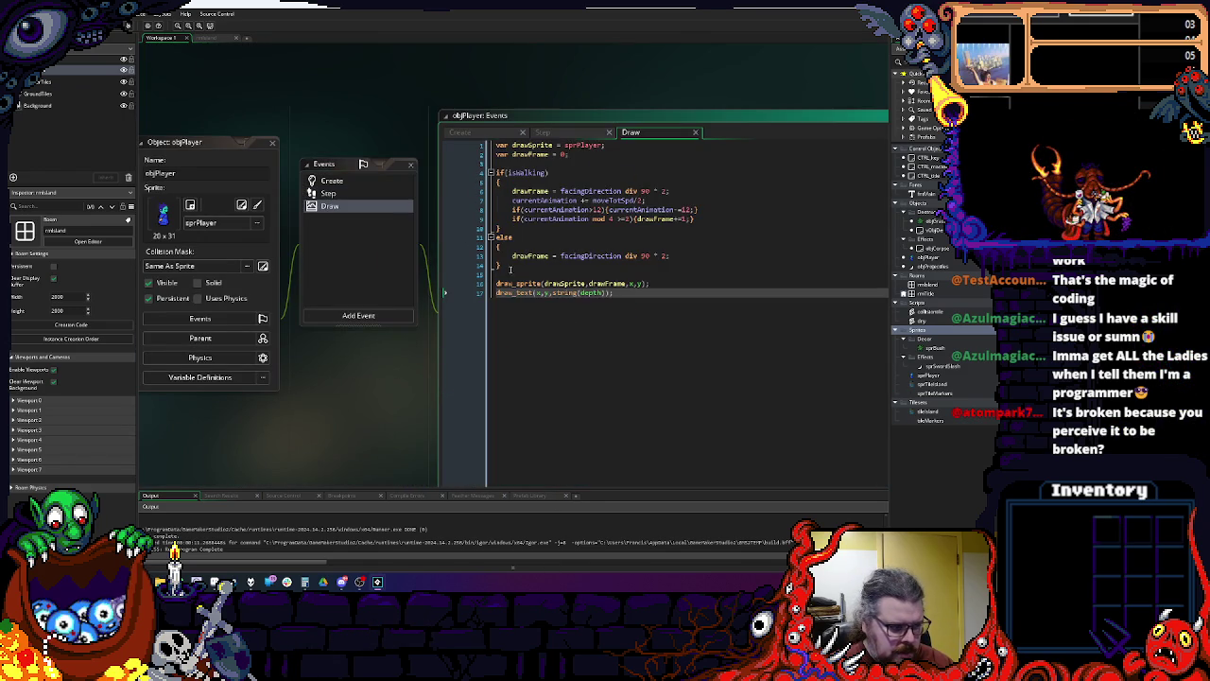
{"action": "left_click_drag", "start_coordinate": [614, 293], "coordinate": [495, 293]}
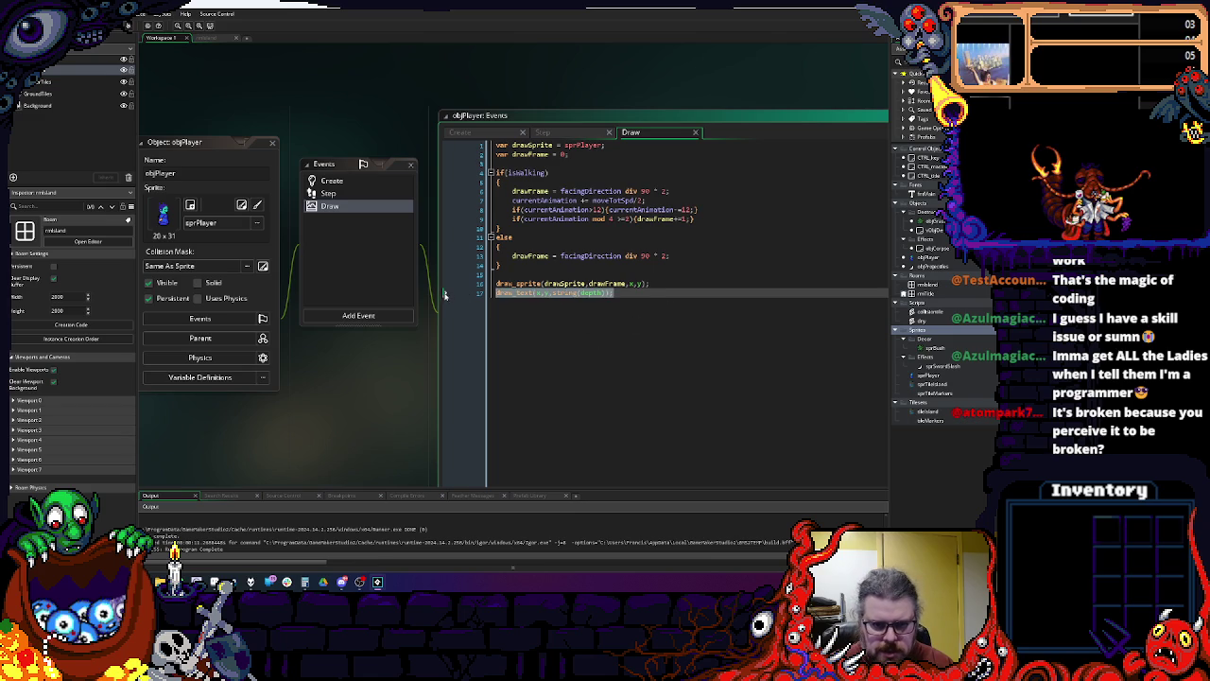
{"action": "key", "text": "BackSpace"}
{"action": "key", "text": "BackSpace"}
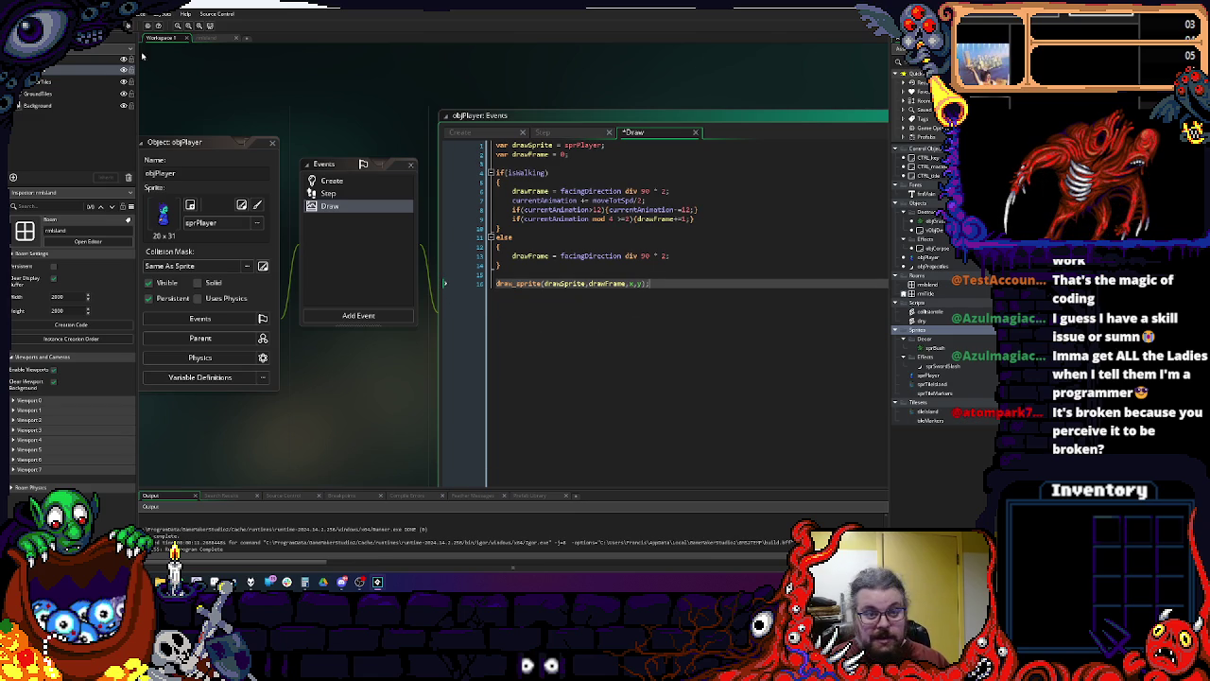
{"action": "left_click", "coordinate": [220, 38]}
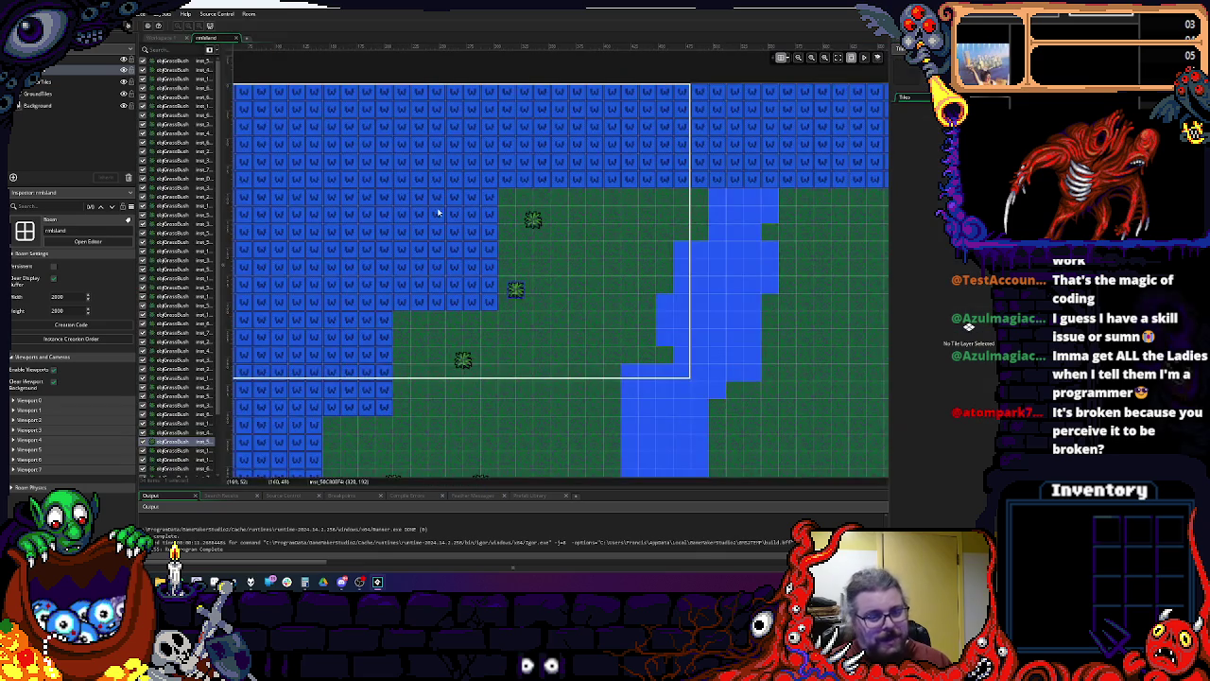
Step: Drag one grass bush instance lower on the rmIsland map
{"action": "left_click", "coordinate": [471, 203]}
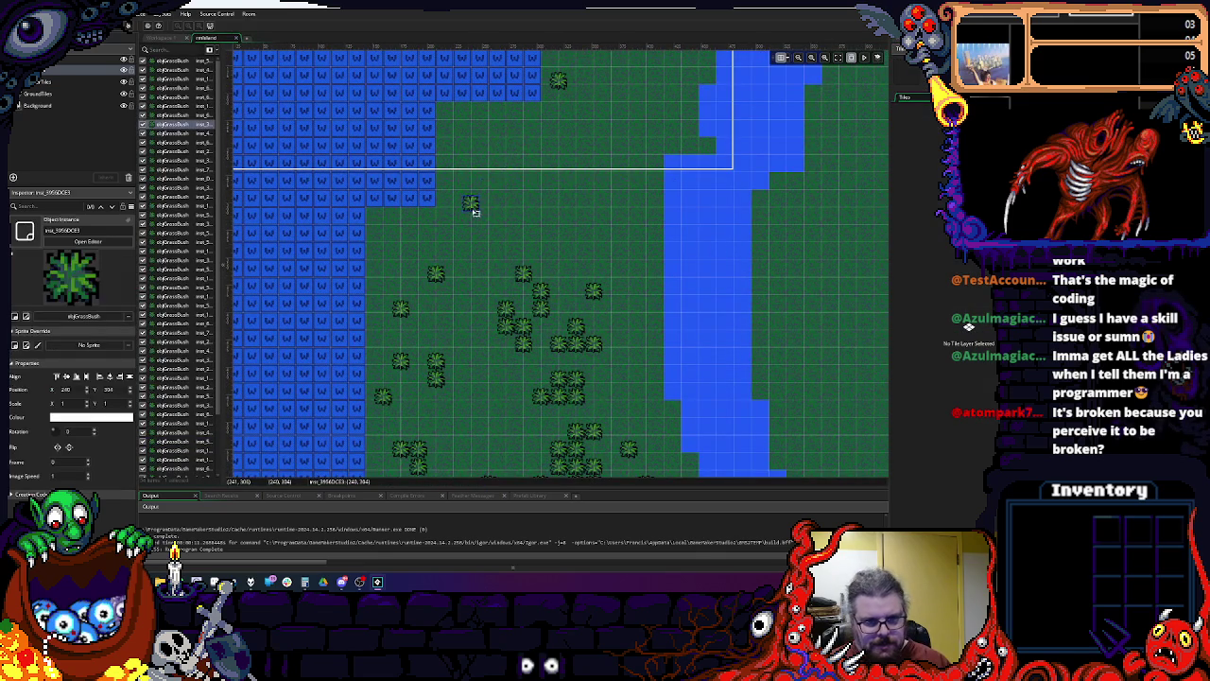
{"action": "left_click_drag", "start_coordinate": [545, 92], "coordinate": [594, 221]}
{"action": "scroll", "coordinate": [600, 181], "scroll_direction": "up", "scroll_amount": 3}
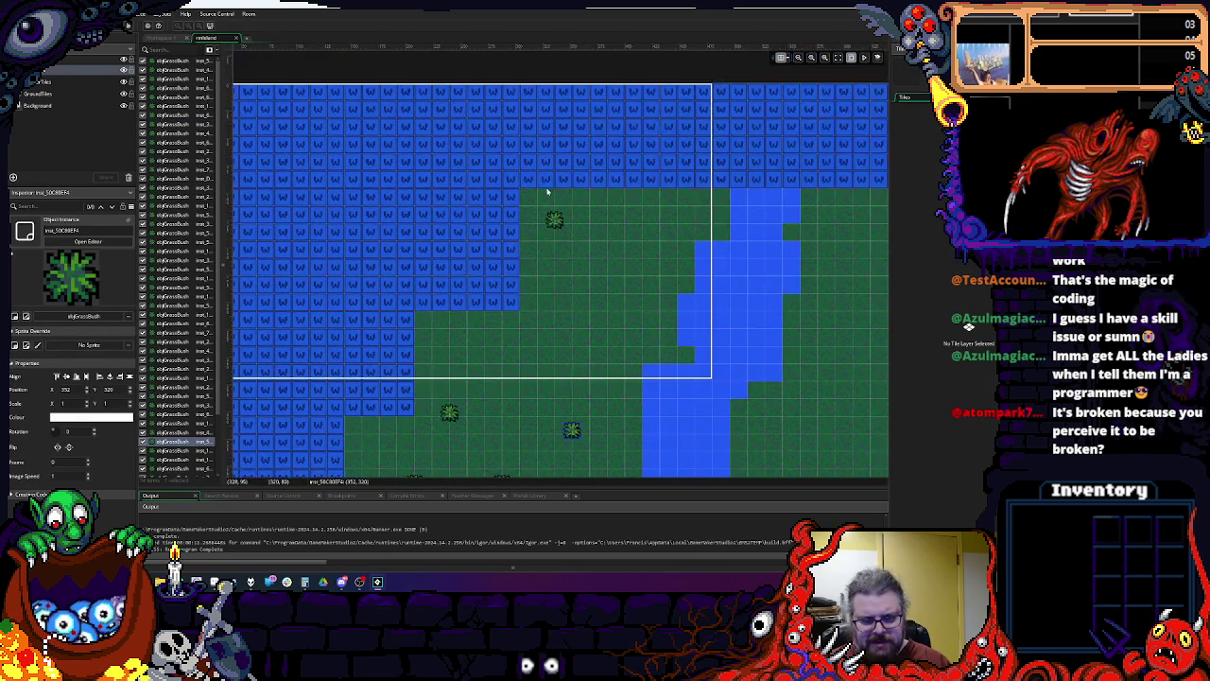
{"action": "scroll", "coordinate": [567, 189], "scroll_direction": "down", "scroll_amount": 5}
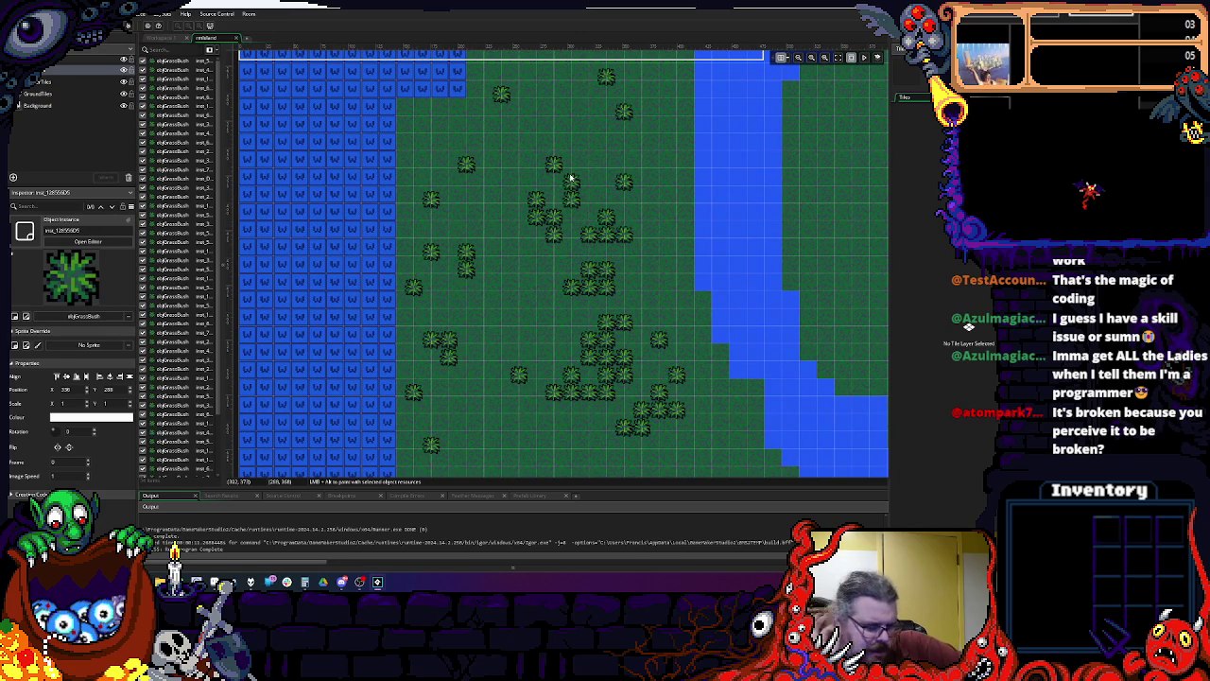
Step: Back in Workspace 1, open the objProjectiles object editor from the Asset Browser
{"action": "left_click", "coordinate": [151, 39]}
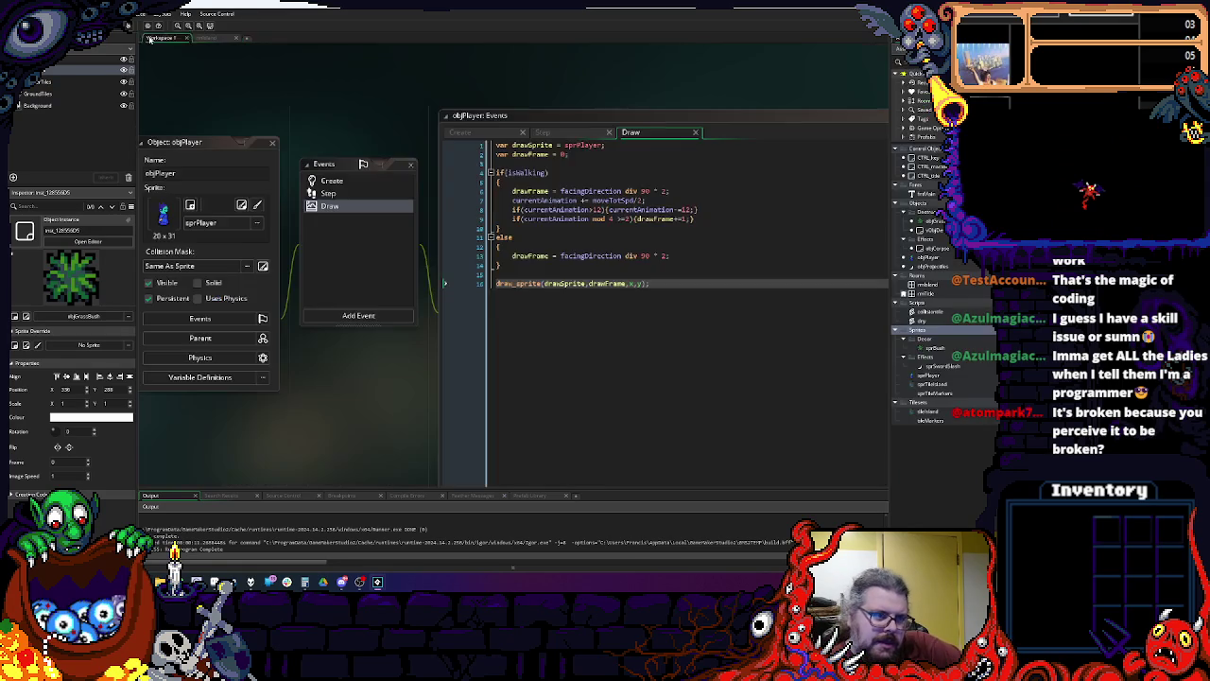
{"action": "left_click", "coordinate": [588, 282]}
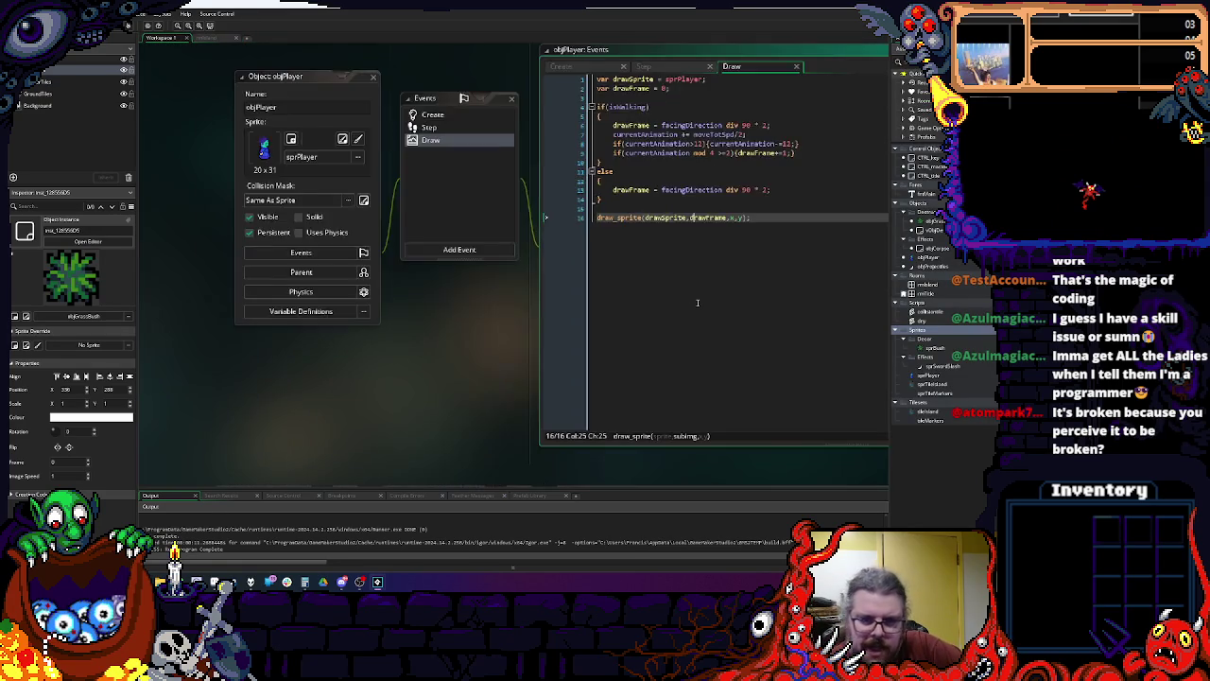
{"action": "double_click", "coordinate": [931, 265]}
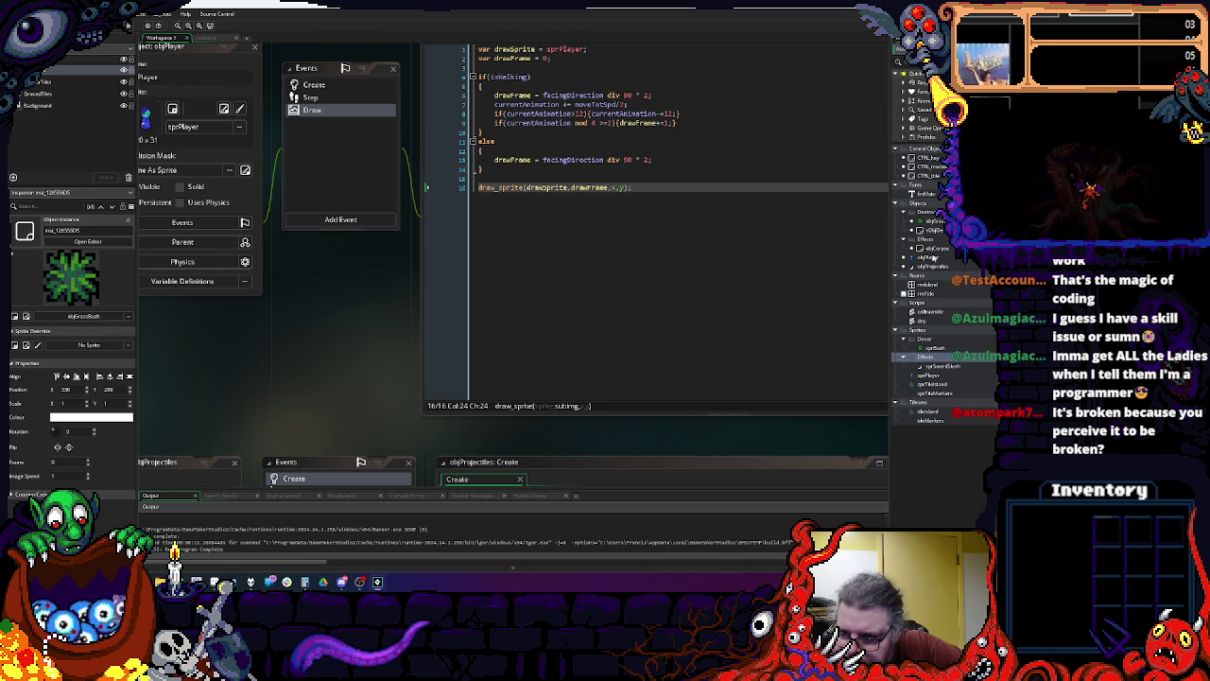
{"action": "left_click", "coordinate": [936, 248]}
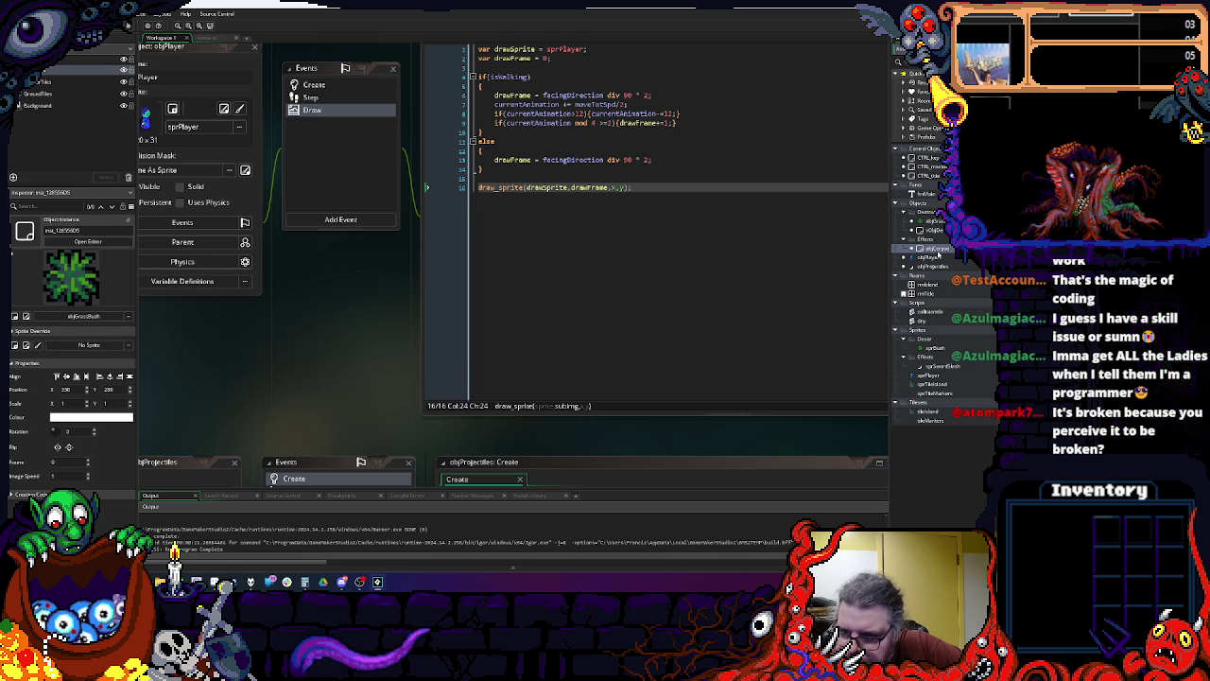
{"action": "left_click", "coordinate": [955, 367]}
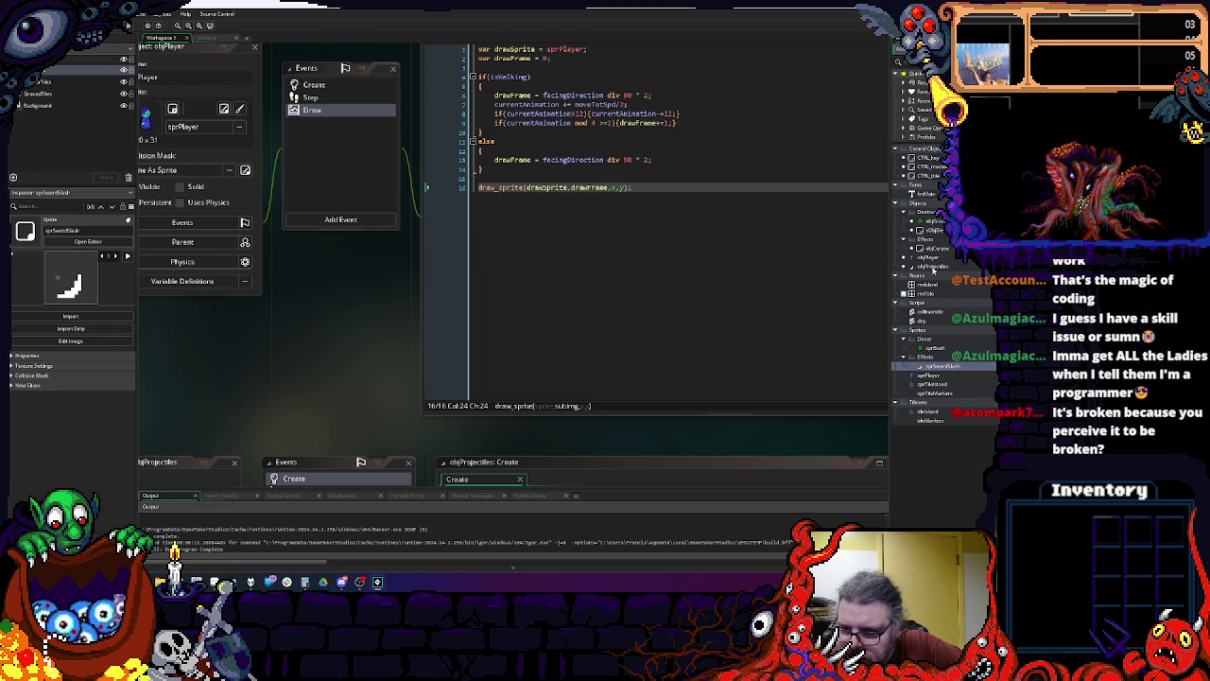
{"action": "double_click", "coordinate": [933, 267]}
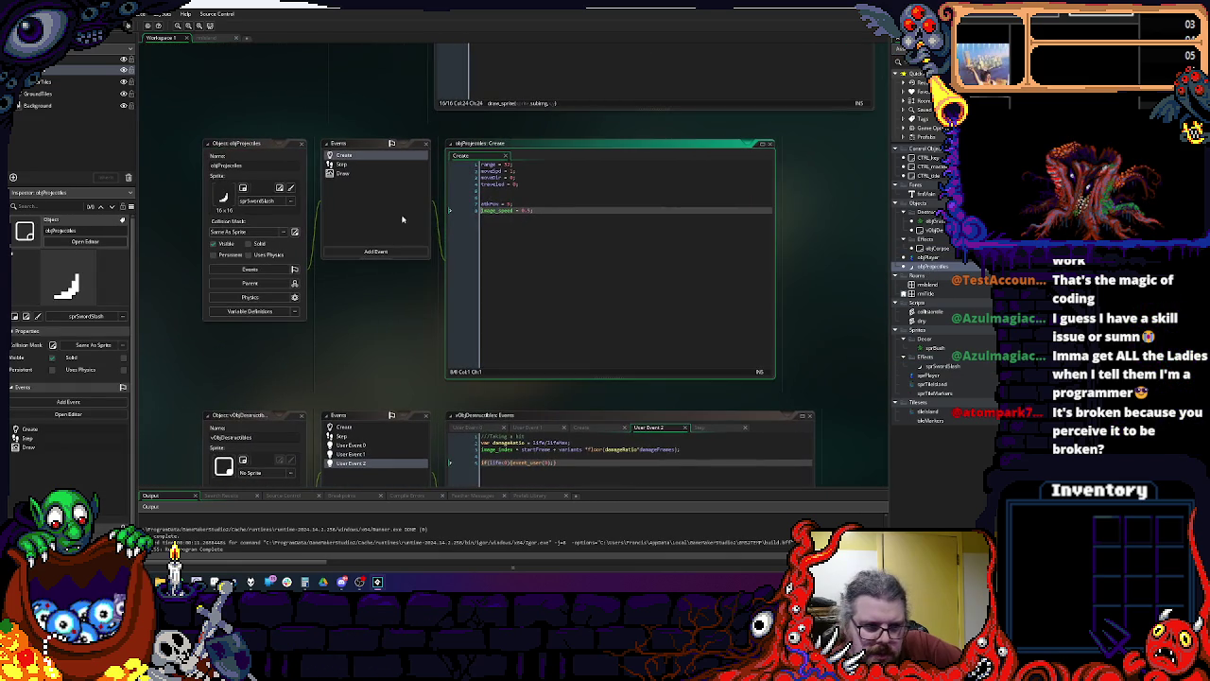
Step: Add an if(place_meeting()) line at the end of objProjectiles' Step code
{"action": "left_click", "coordinate": [373, 166]}
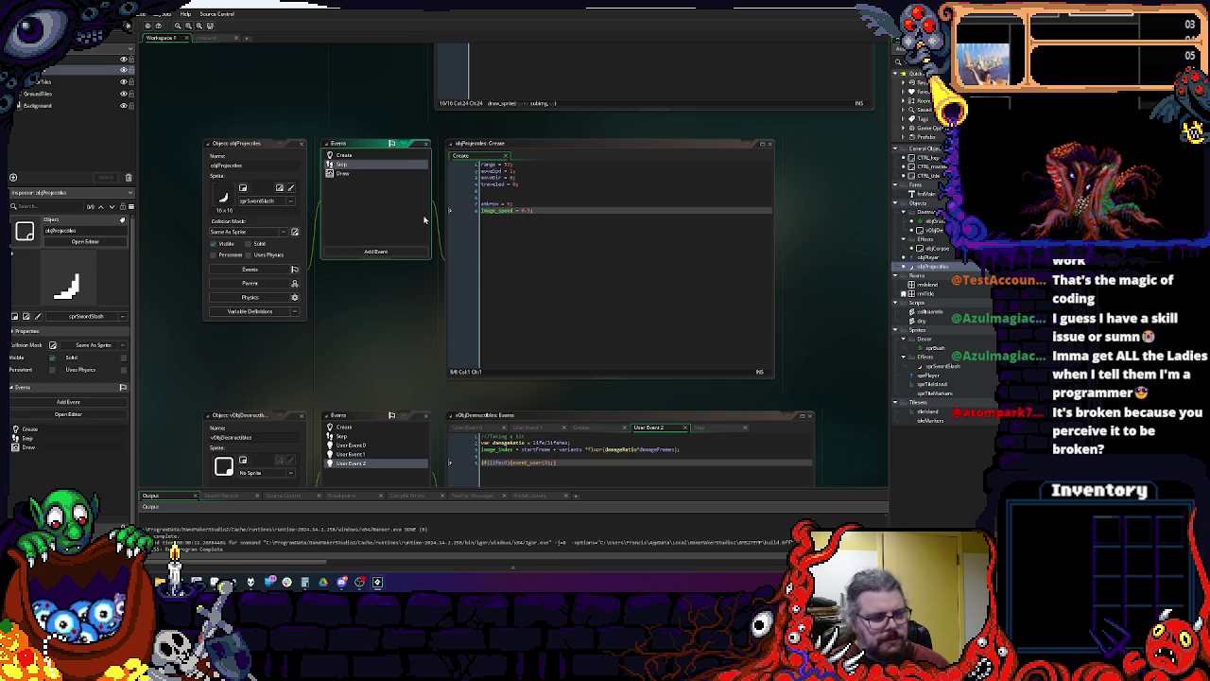
{"action": "scroll", "coordinate": [425, 220], "scroll_direction": "up", "scroll_amount": 1}
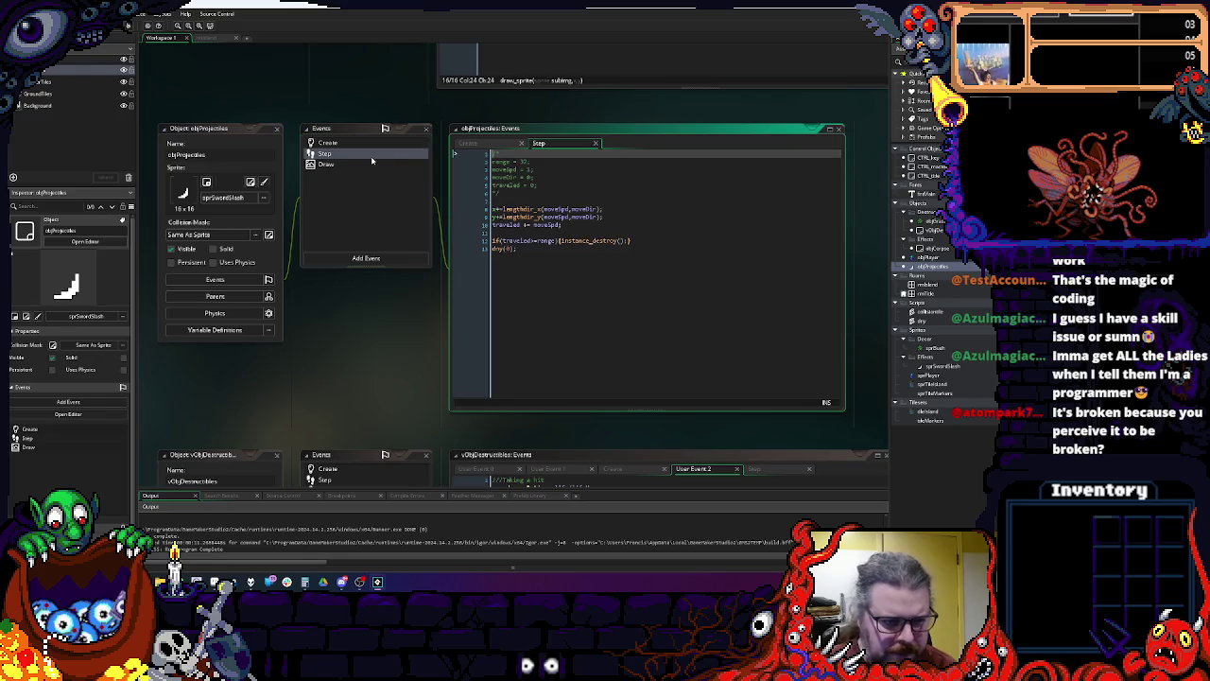
{"action": "type", "text": "dmg(0);"}
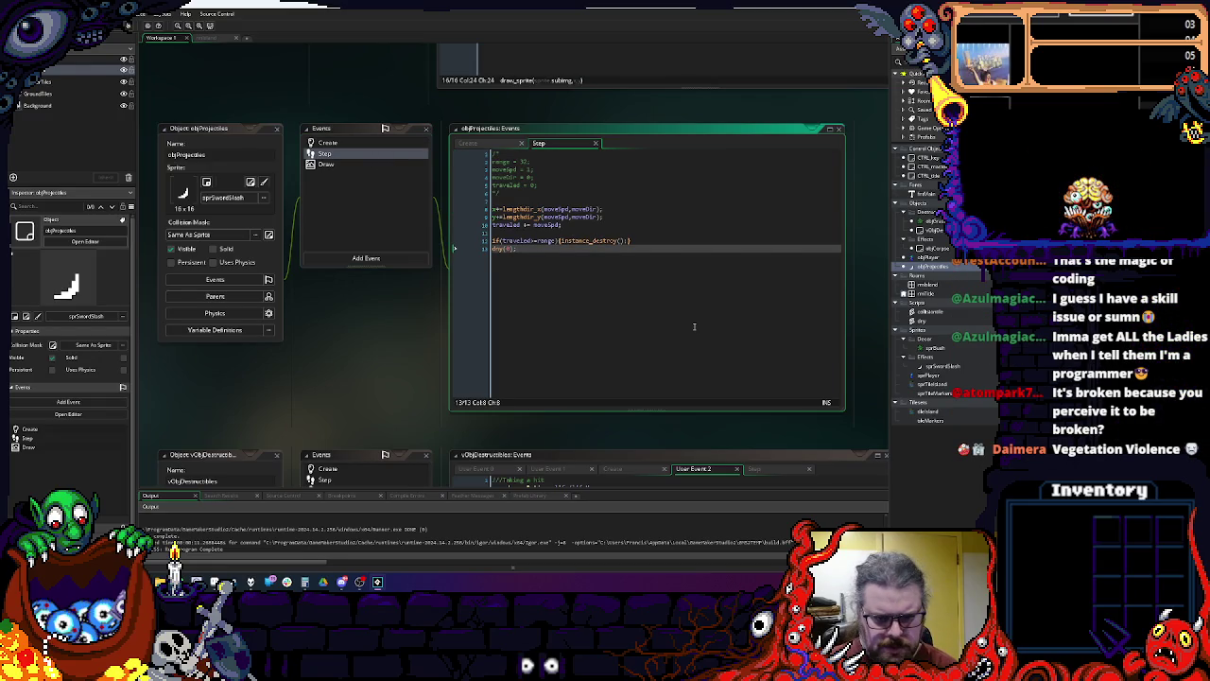
{"action": "key", "text": "Return"}
{"action": "key", "text": "Return"}
{"action": "key", "text": "Return"}
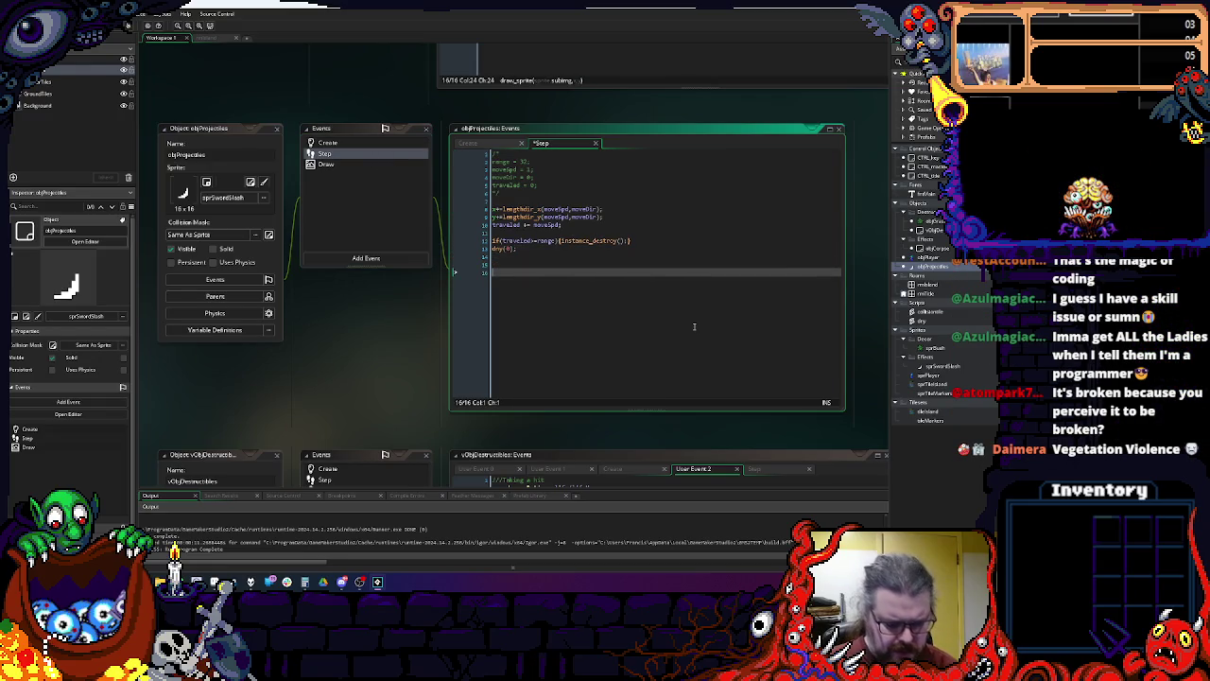
{"action": "type", "text": "if("}
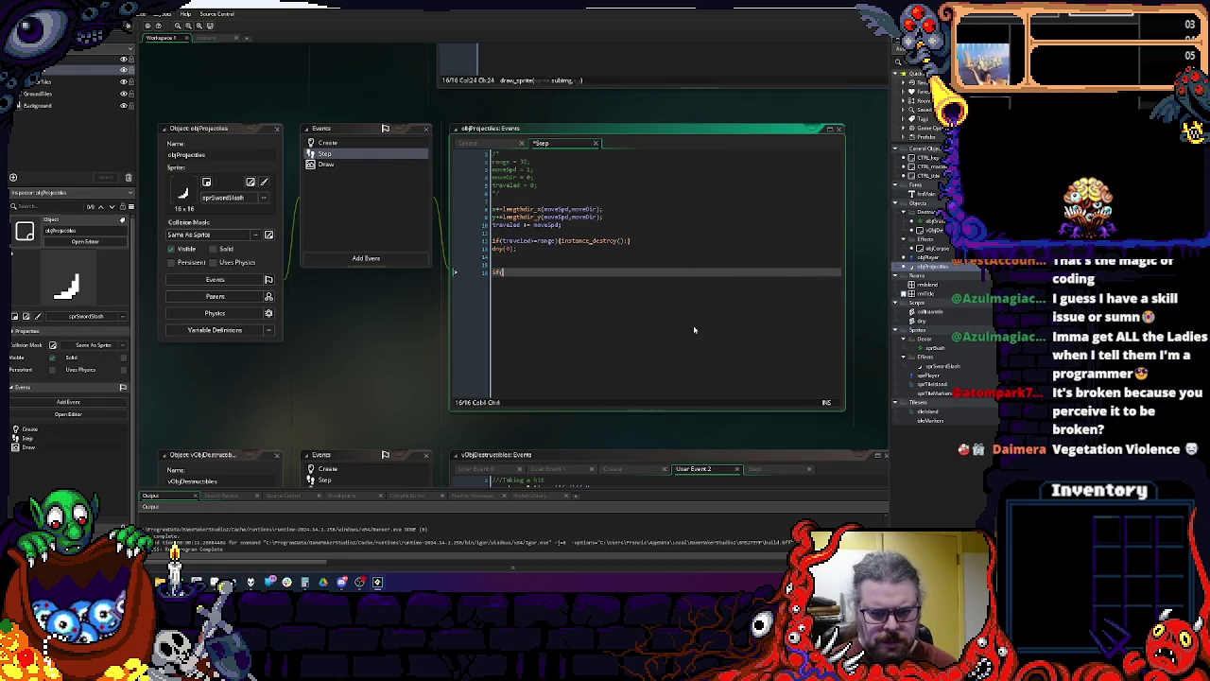
{"action": "type", "text": "place_"}
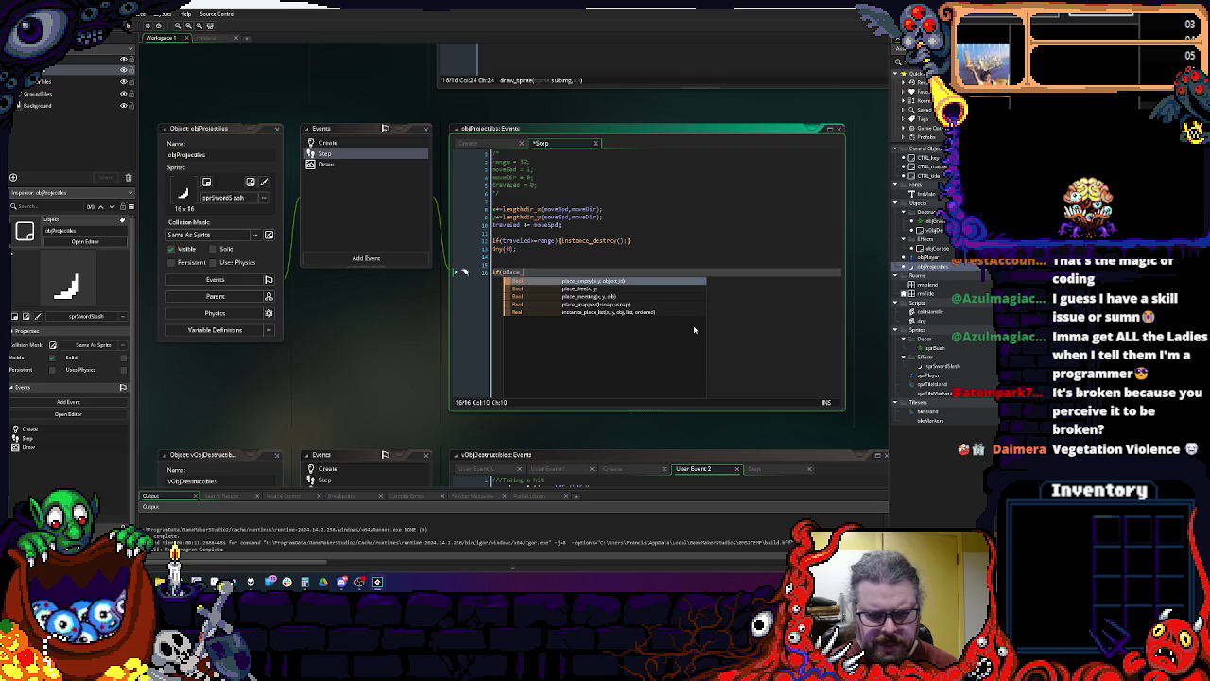
{"action": "key", "text": "Down"}
{"action": "key", "text": "Down"}
{"action": "key", "text": "Down"}
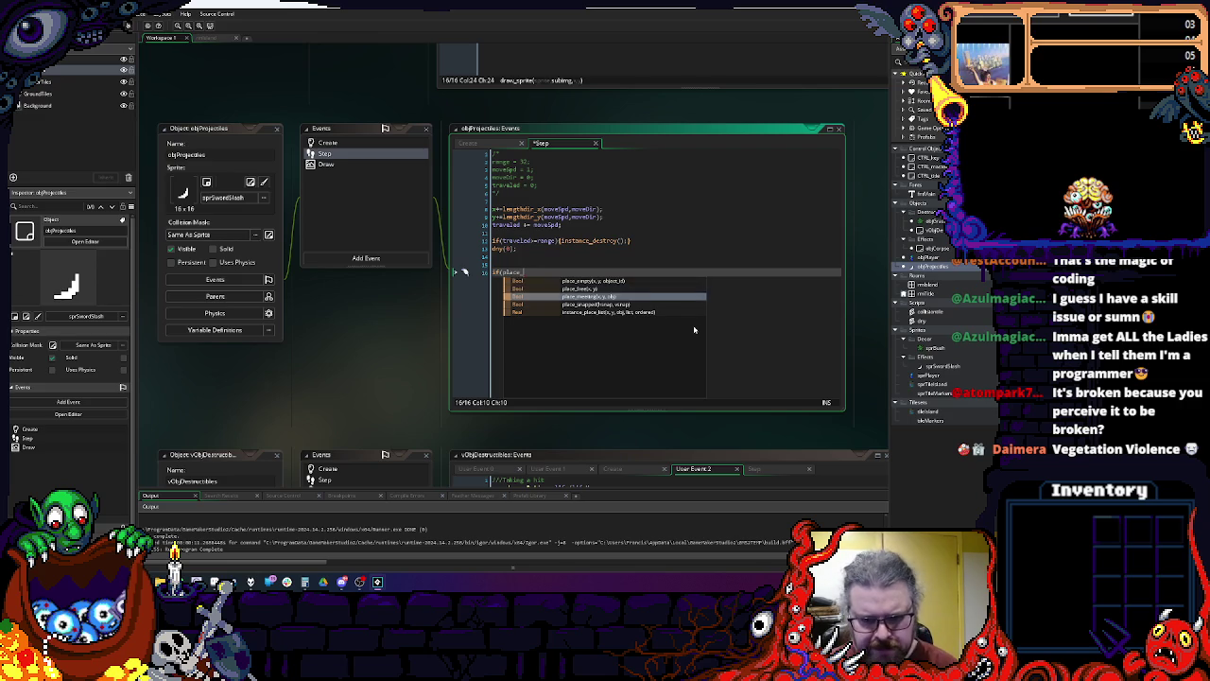
{"action": "key", "text": "Up"}
{"action": "key", "text": "Up"}
{"action": "key", "text": "Up"}
{"action": "type", "text": "meeti"}
{"action": "key", "text": "Return"}
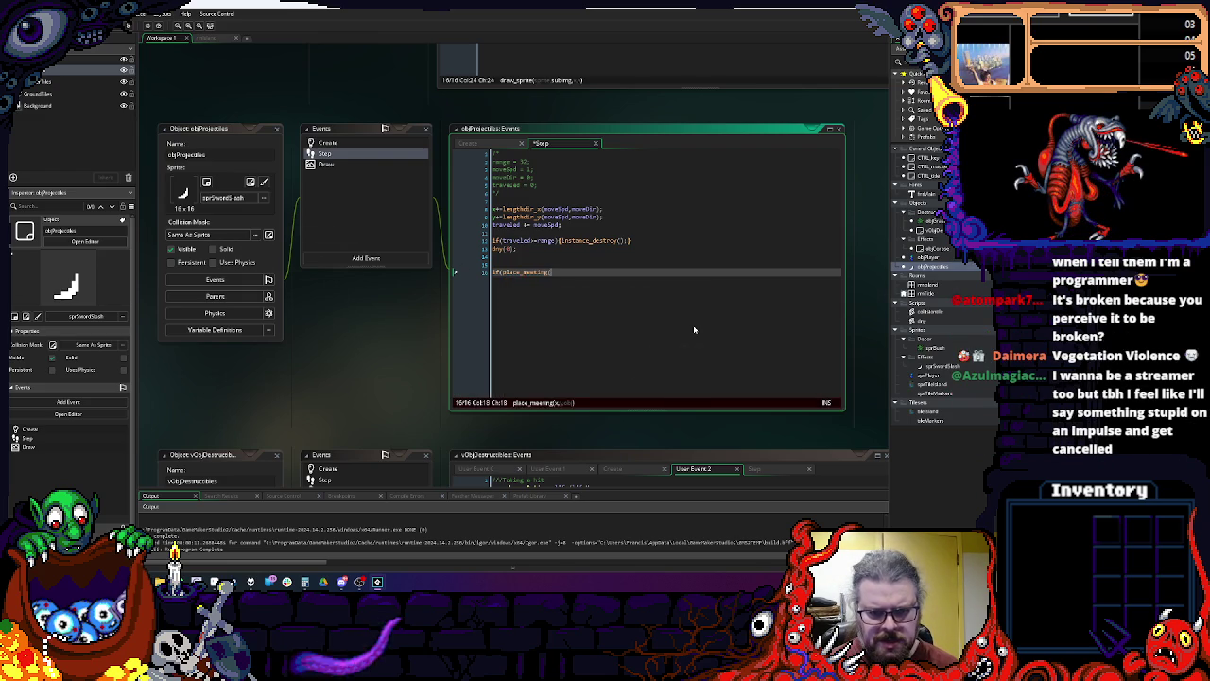
Step: Add an empty brace block below and place the caret inside place_meeting's parentheses
{"action": "key", "text": "Return"}
{"action": "type", "text": "{"}
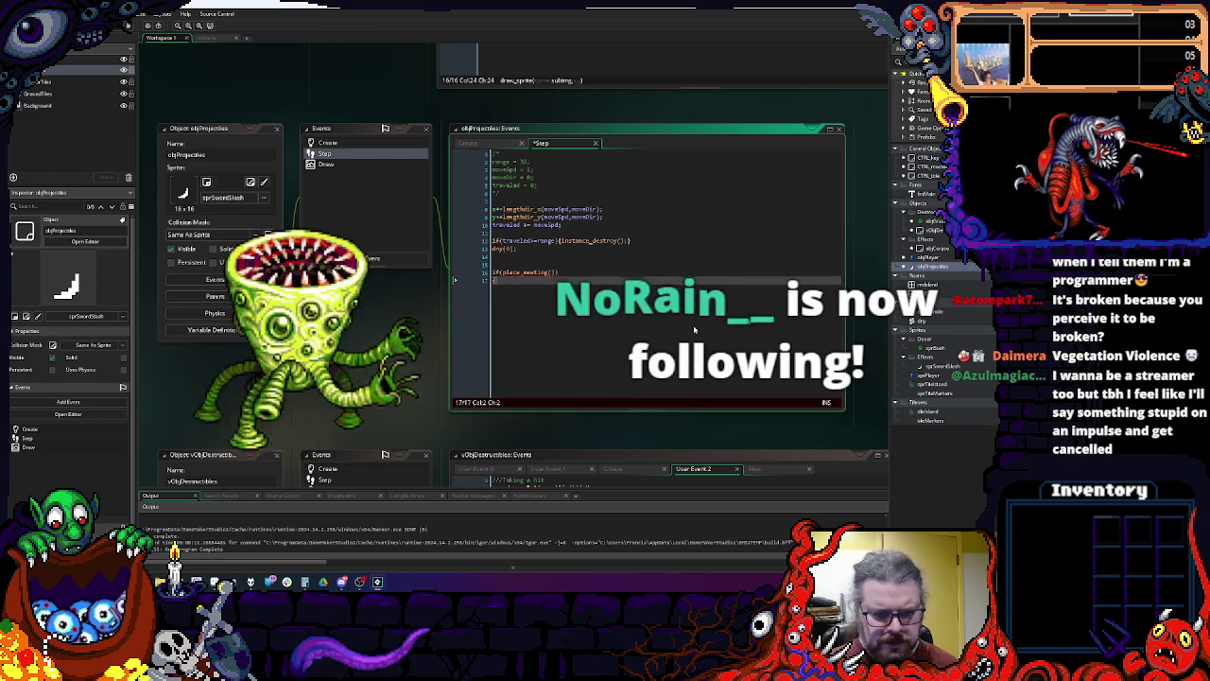
{"action": "key", "text": "Return"}
{"action": "key", "text": "Up"}
{"action": "key", "text": "Up"}
{"action": "key", "text": "End"}
{"action": "key", "text": "Left"}
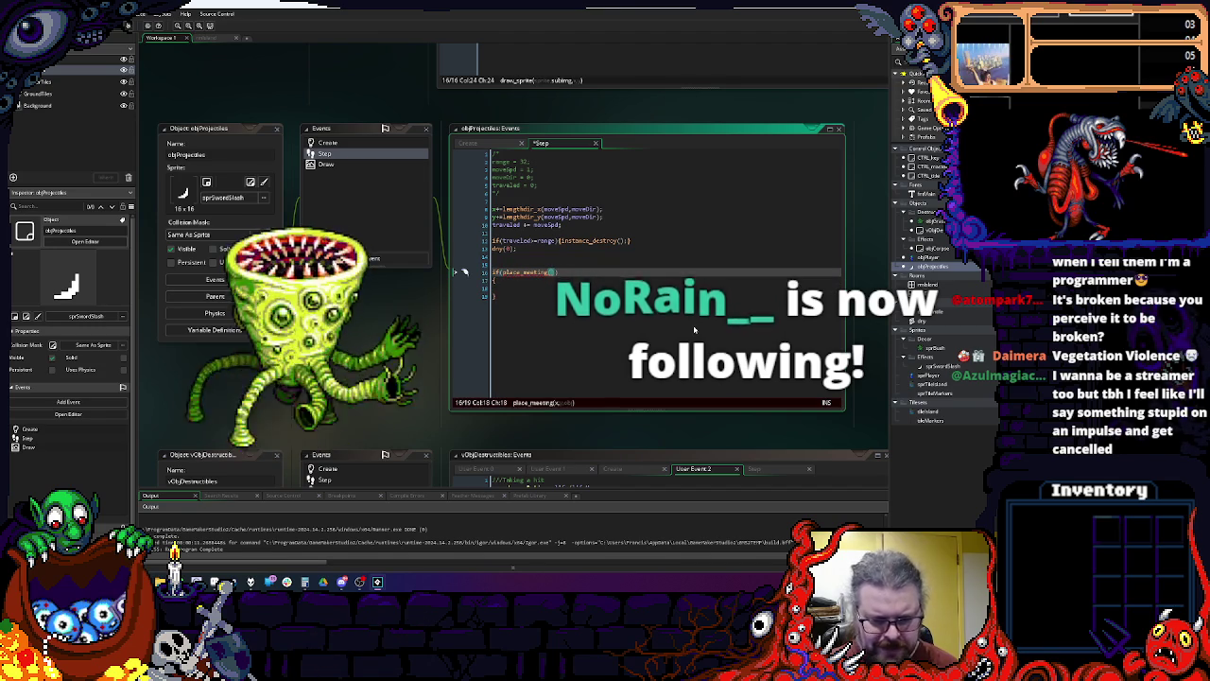
{"action": "key", "text": "Left"}
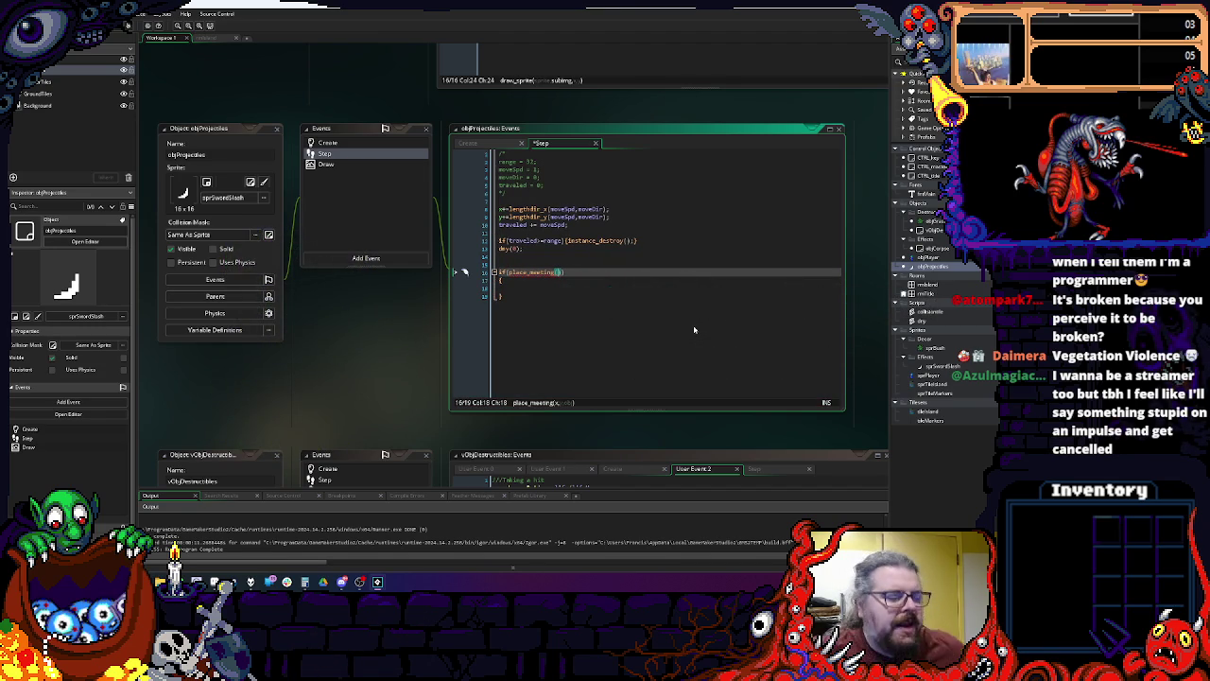
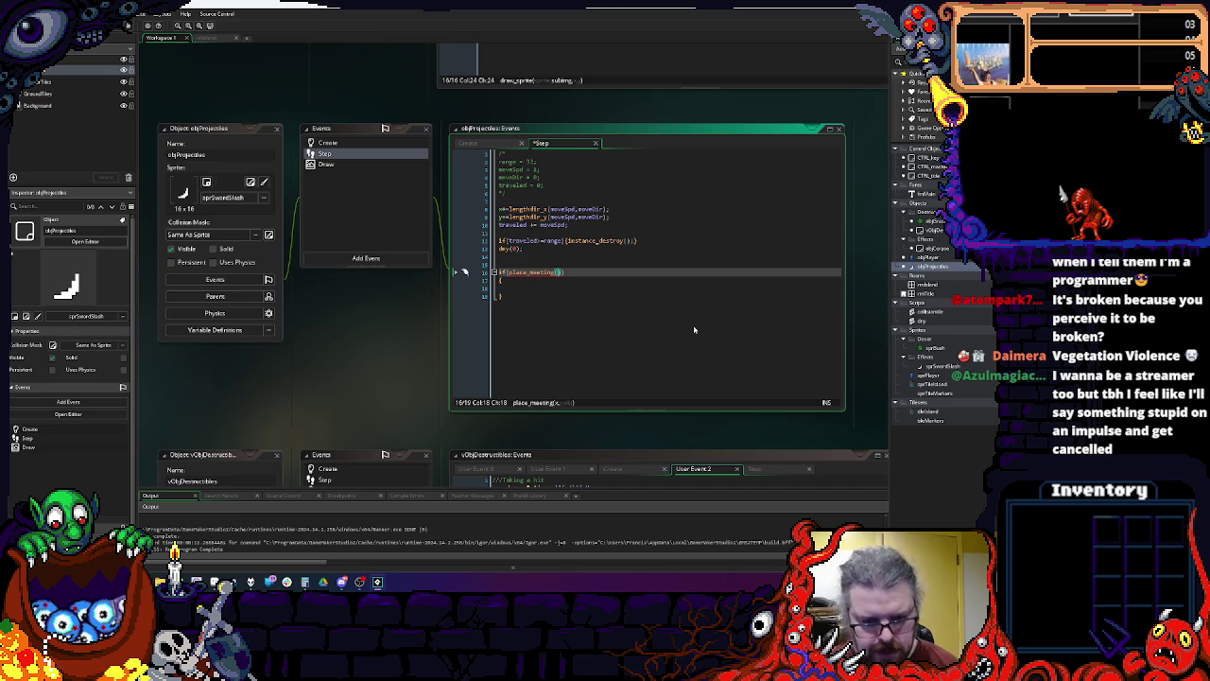
Step: Add x,y as the position arguments of place_meeting
{"action": "type", "text": "x,y"}
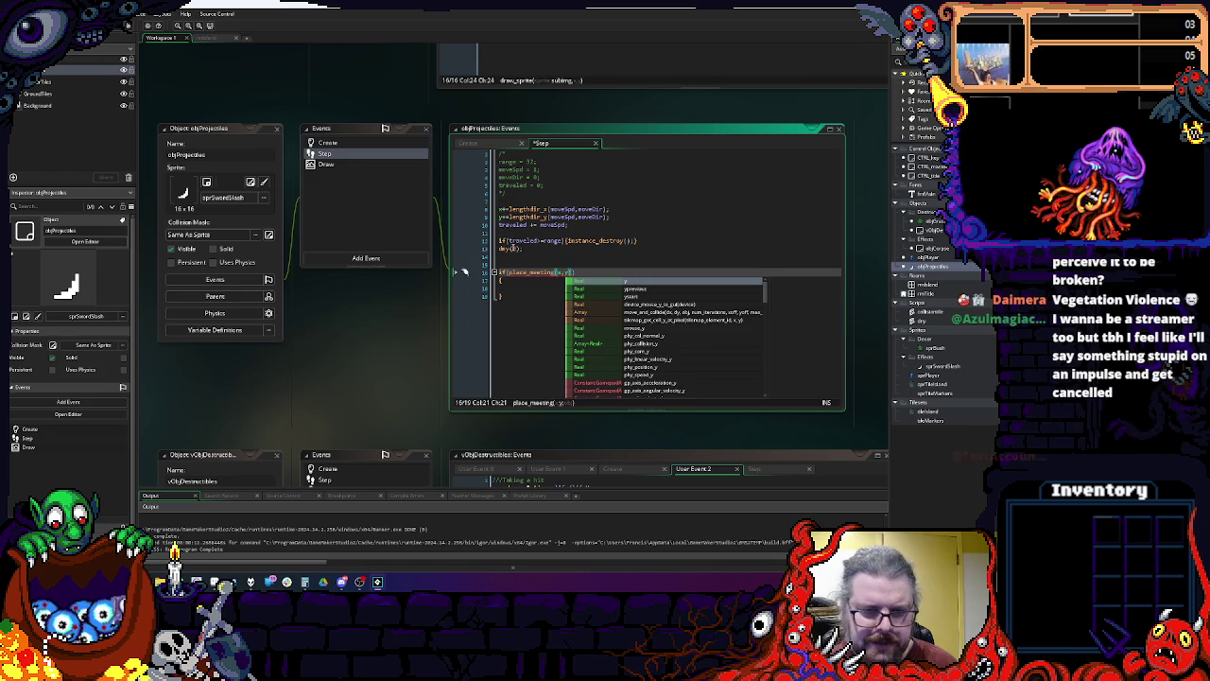
{"action": "key", "text": "Escape"}
{"action": "key", "text": "Up"}
Step: Above the if, write var collList = instance_place_list(x,y,vObjDestructibles) using autocomplete
{"action": "type", "text": "var co"}
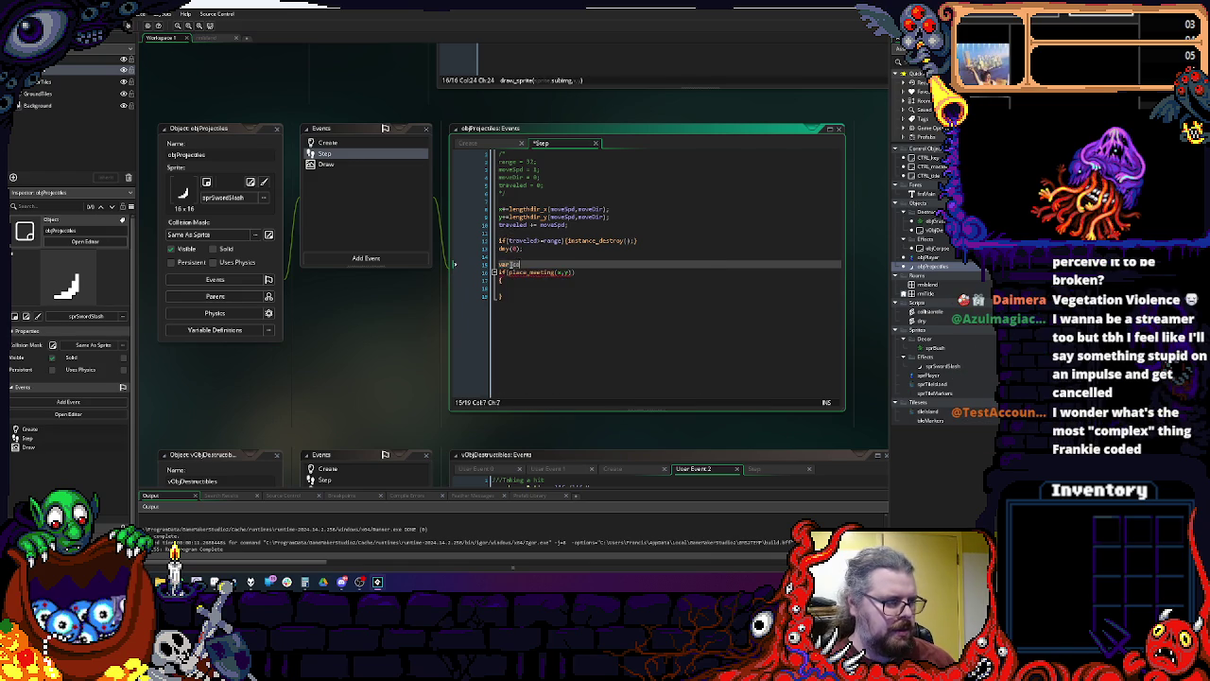
{"action": "type", "text": "llision"}
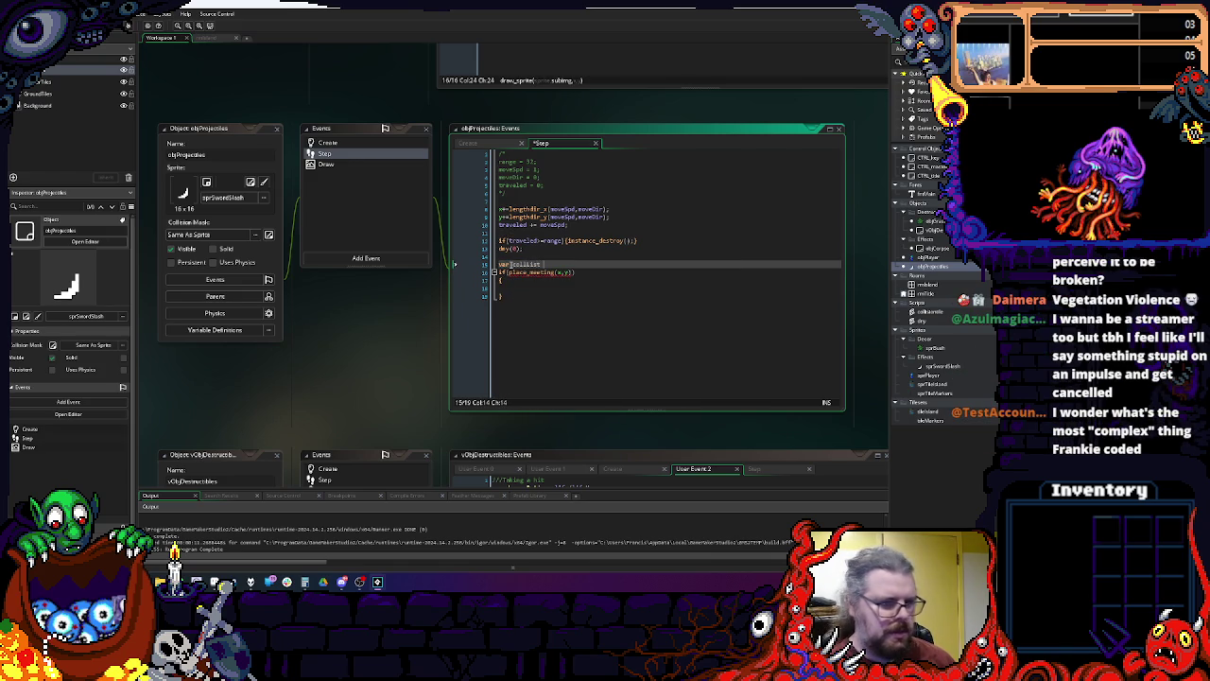
{"action": "type", "text": " = pl"}
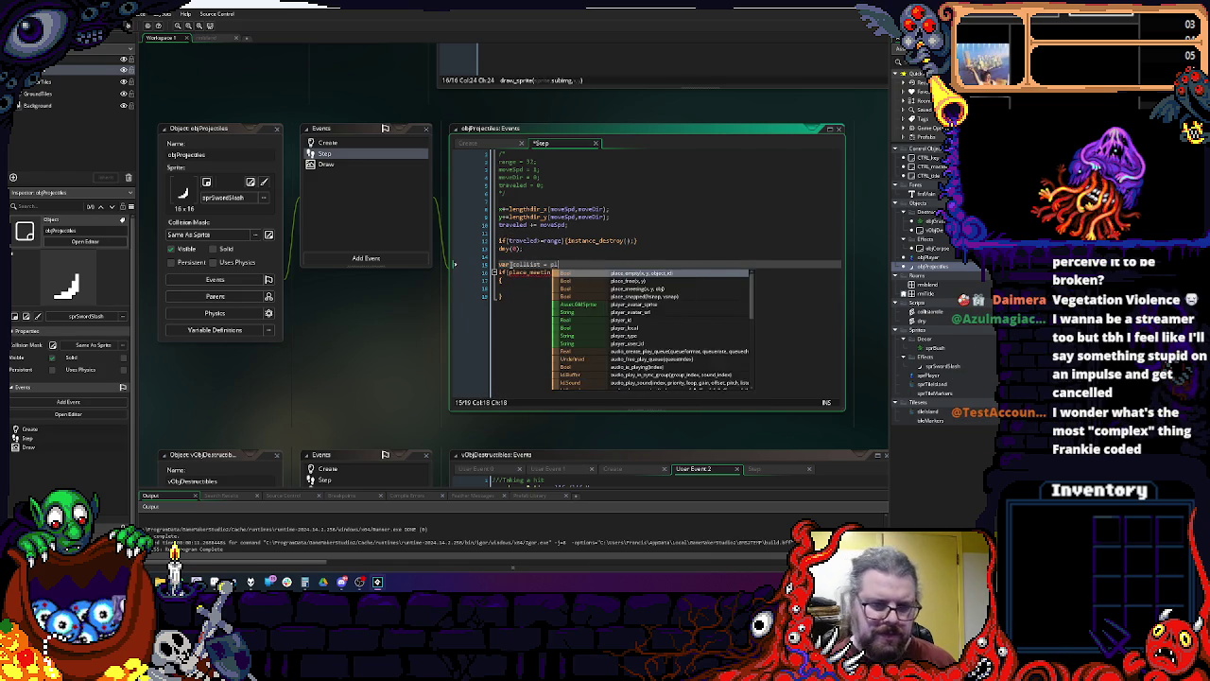
{"action": "type", "text": "ace_m"}
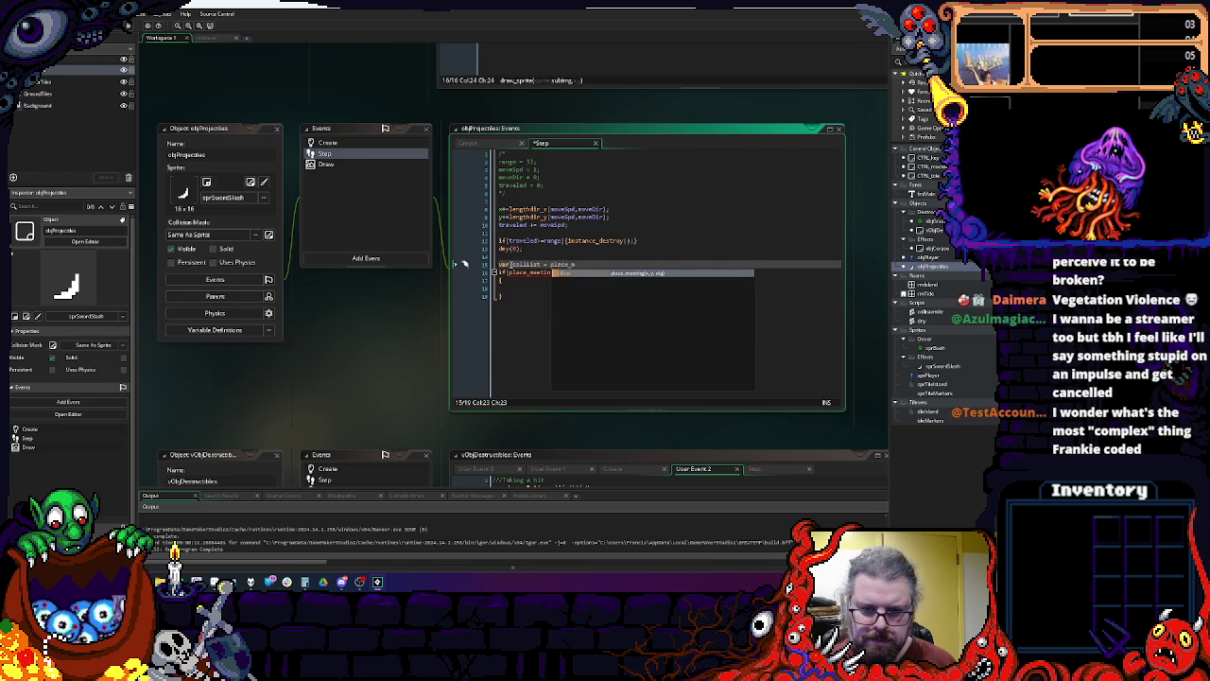
{"action": "key", "text": "Down"}
{"action": "key", "text": "Down"}
{"action": "key", "text": "Down"}
{"action": "key", "text": "Return"}
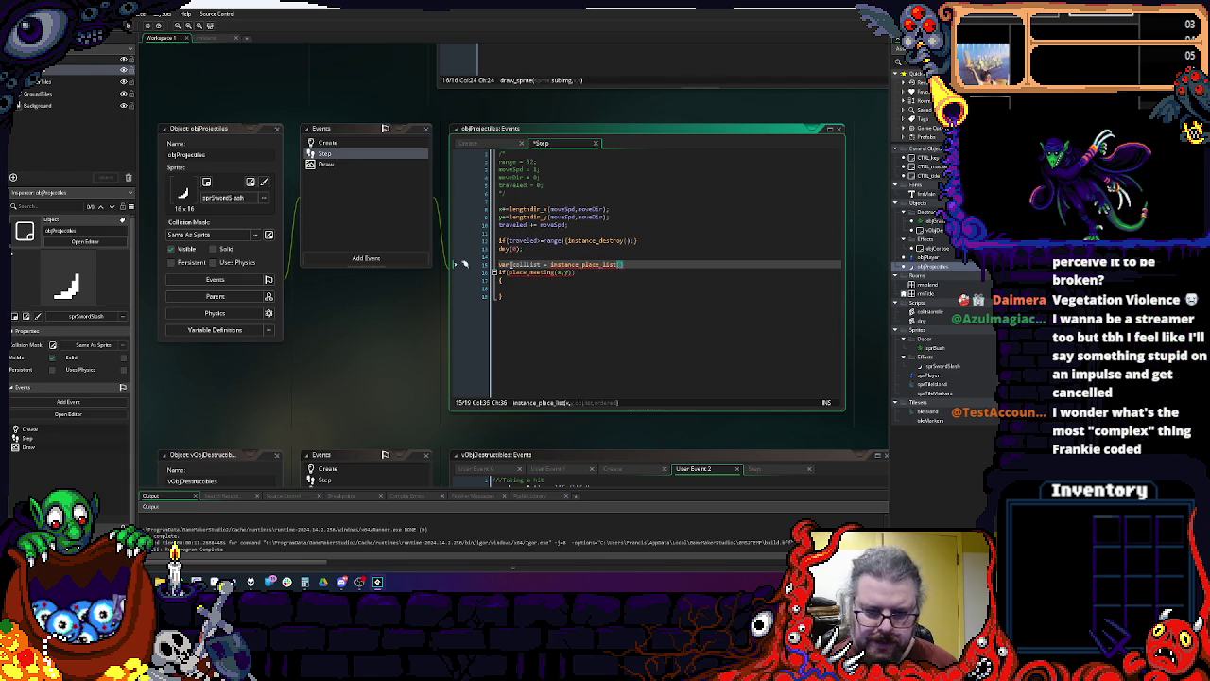
{"action": "type", "text": "x,y,"}
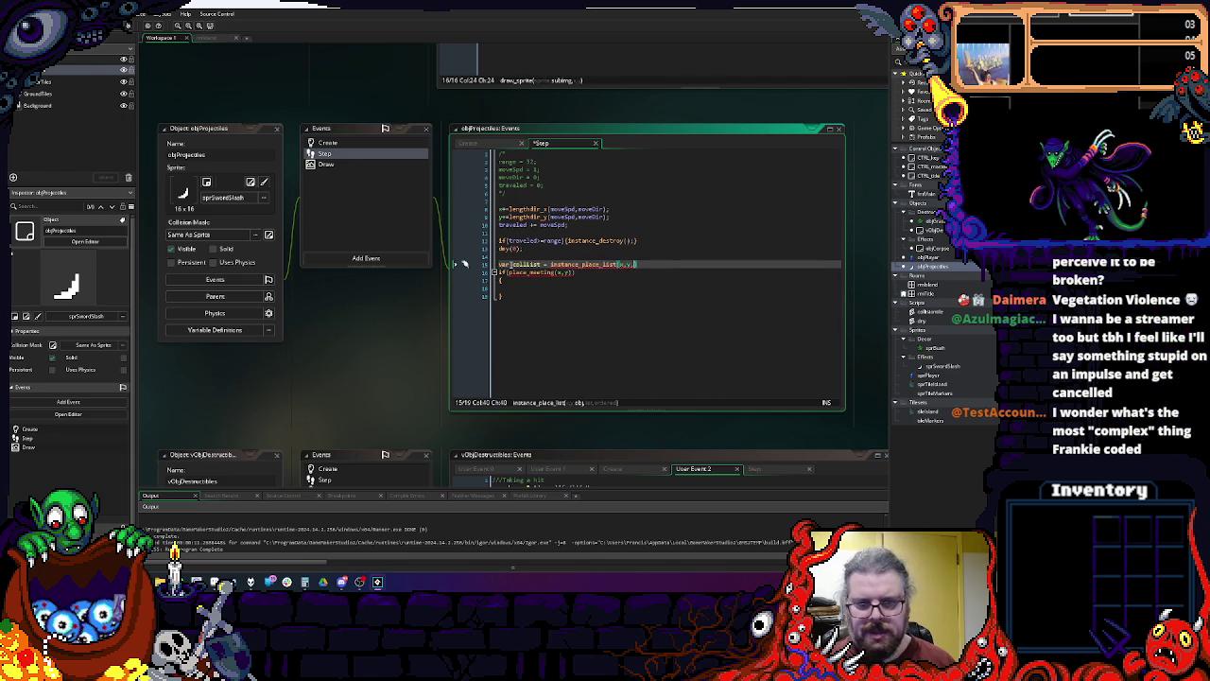
{"action": "type", "text": "objD"}
{"action": "key", "text": "Return"}
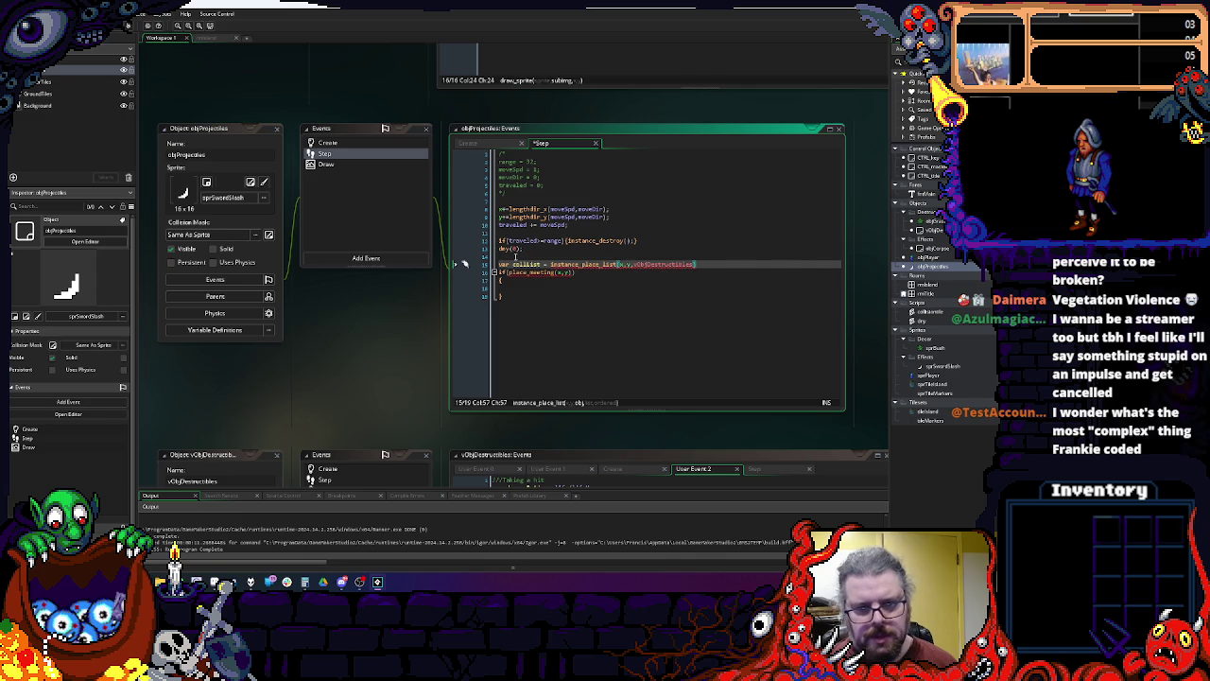
{"action": "mouse_move", "coordinate": [553, 272]}
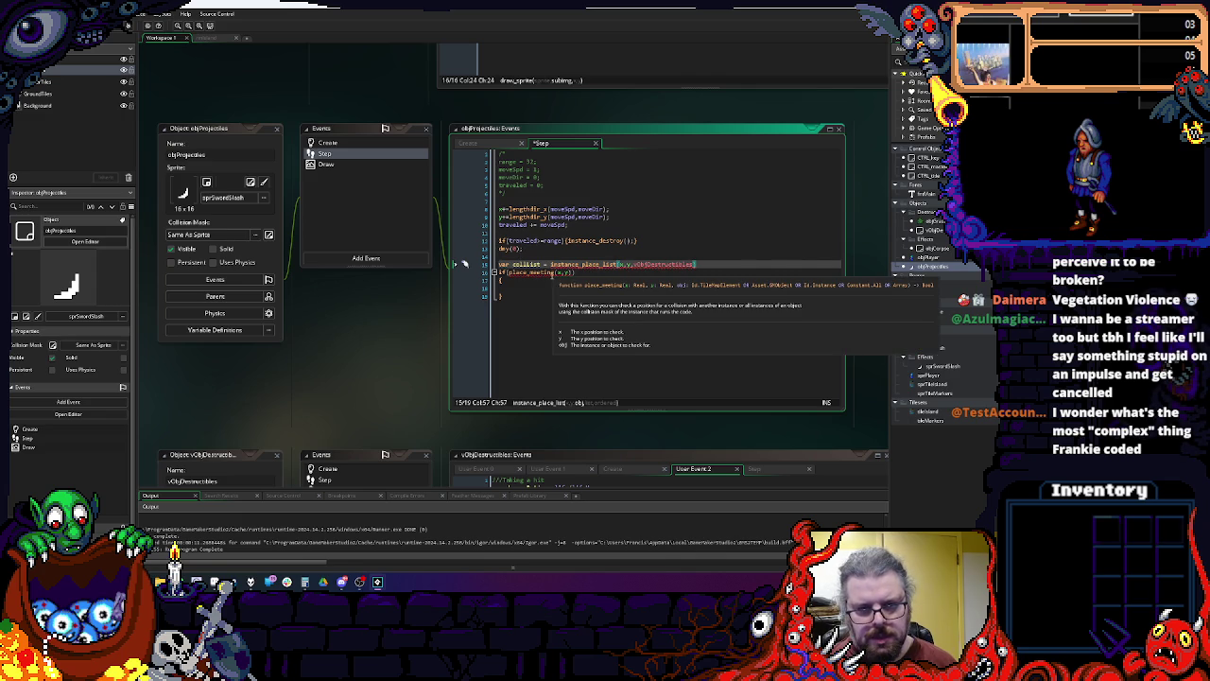
{"action": "middle_click", "coordinate": [573, 264]}
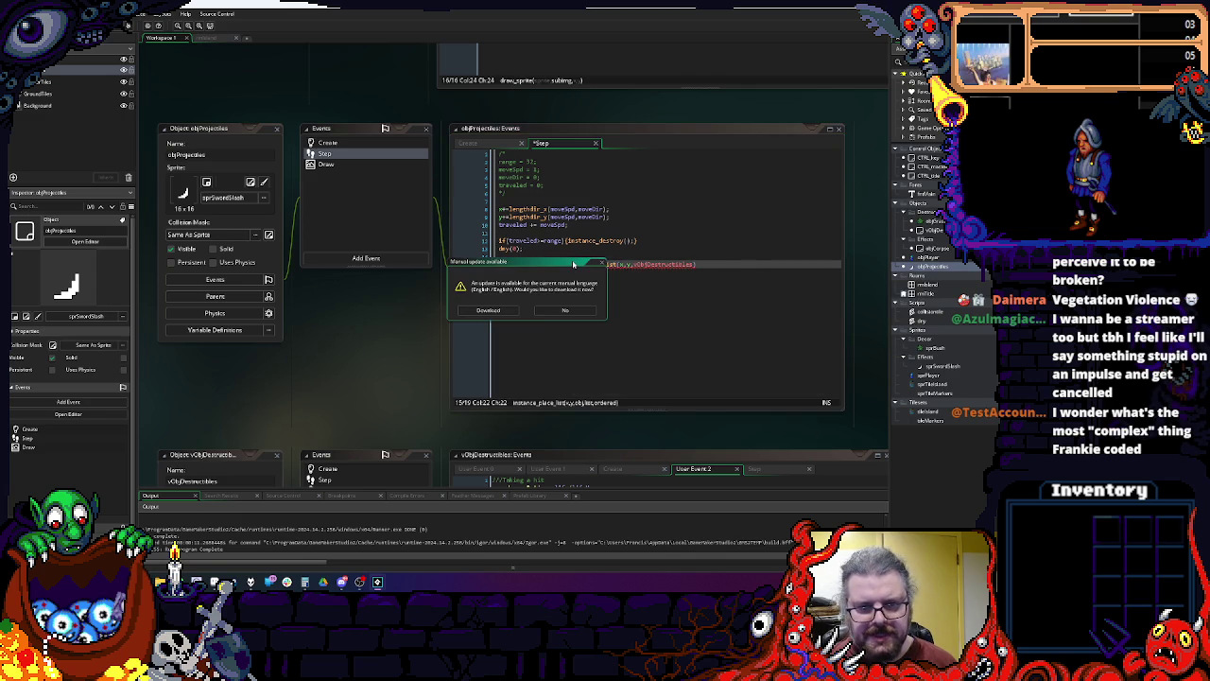
Step: Dismiss the manual update prompt and the function help popup
{"action": "left_click", "coordinate": [488, 310]}
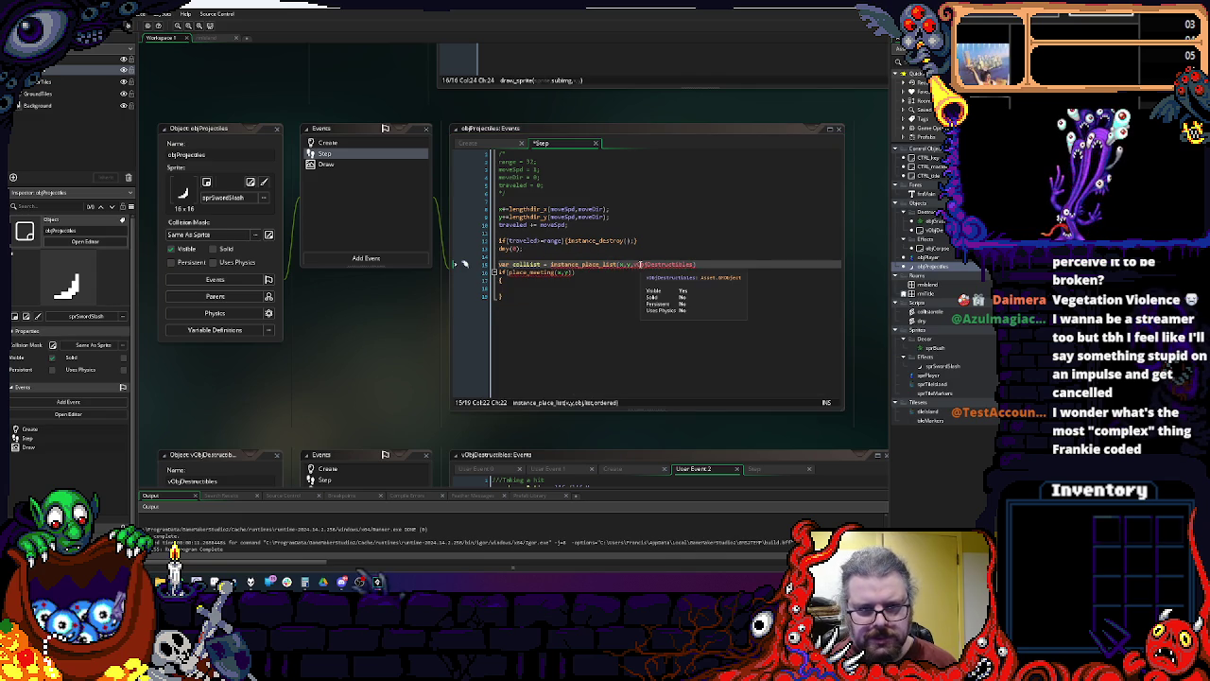
{"action": "mouse_move", "coordinate": [640, 264]}
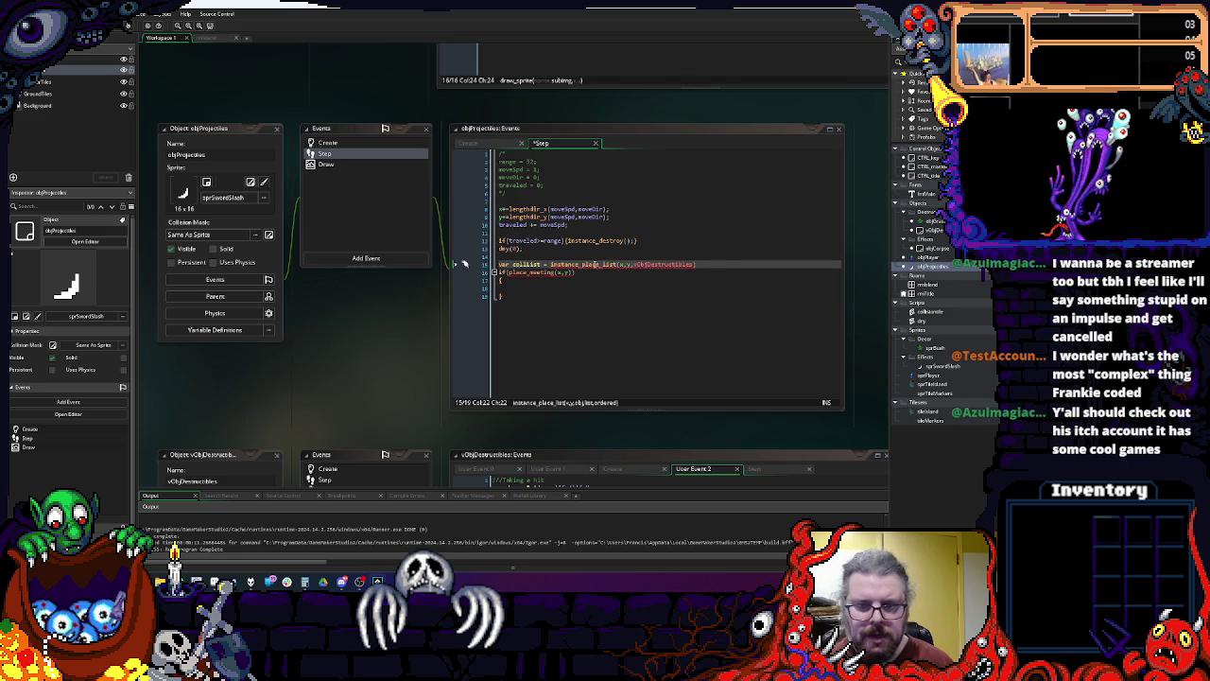
{"action": "mouse_move", "coordinate": [596, 264]}
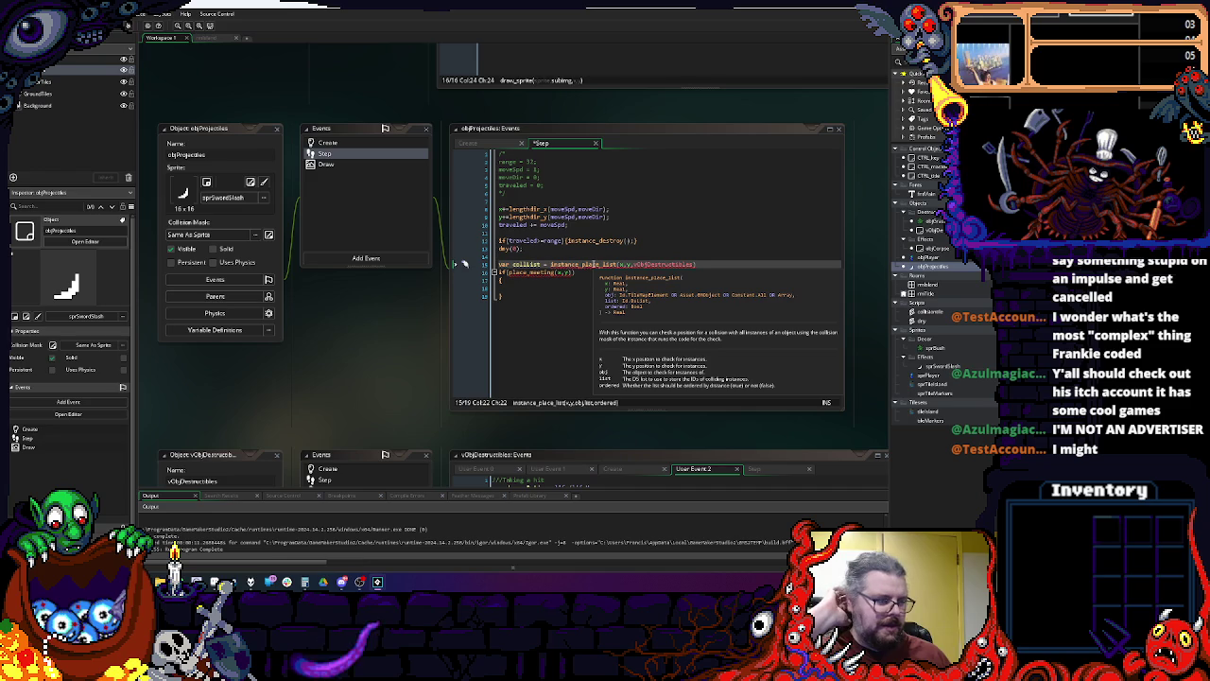
{"action": "left_click", "coordinate": [662, 225]}
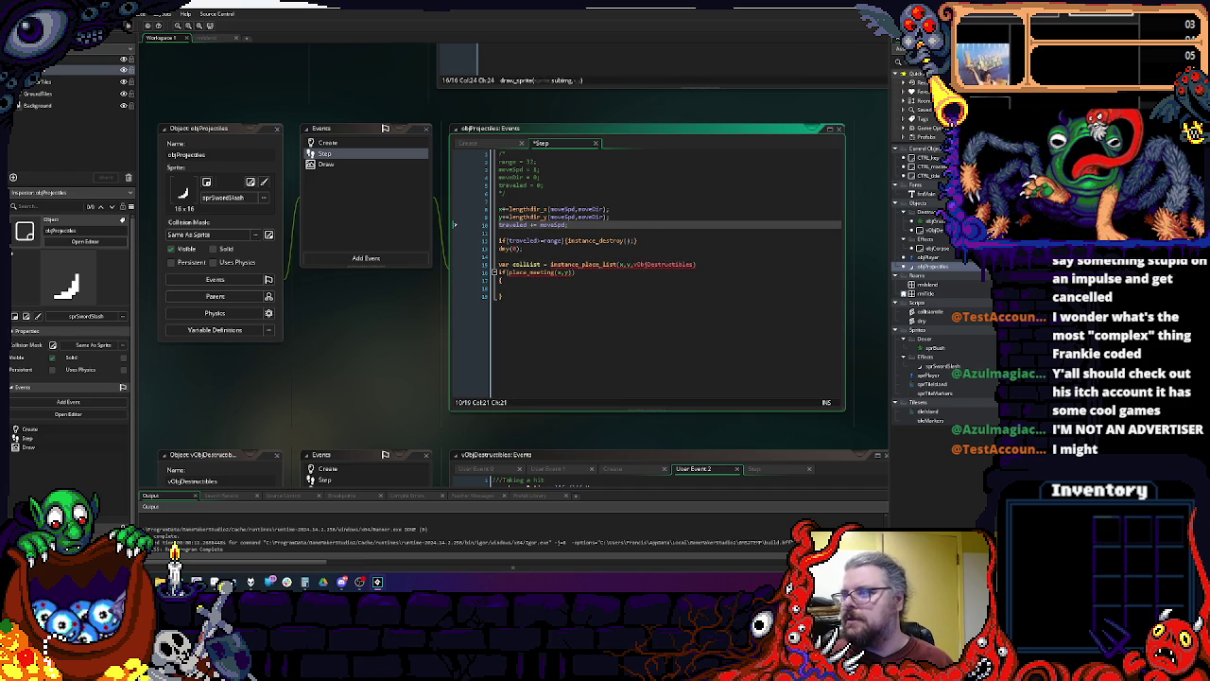
Step: End the collList line on line 15 with a semicolon
{"action": "left_click", "coordinate": [714, 265]}
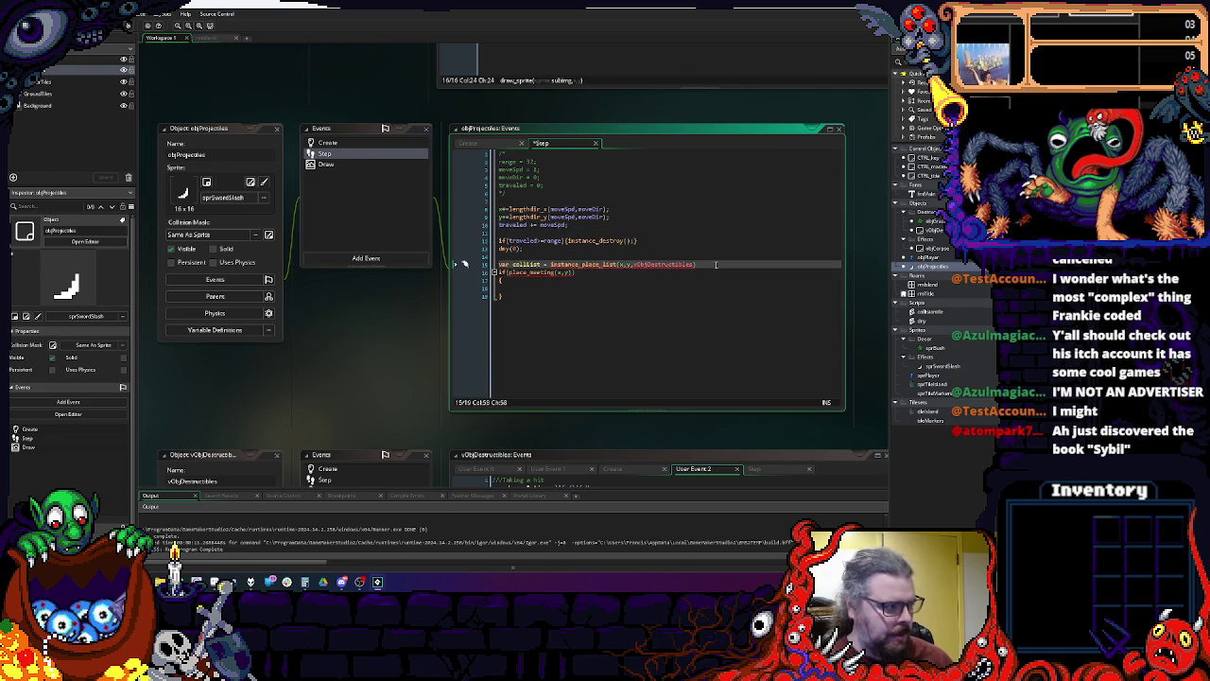
{"action": "key", "text": "Left"}
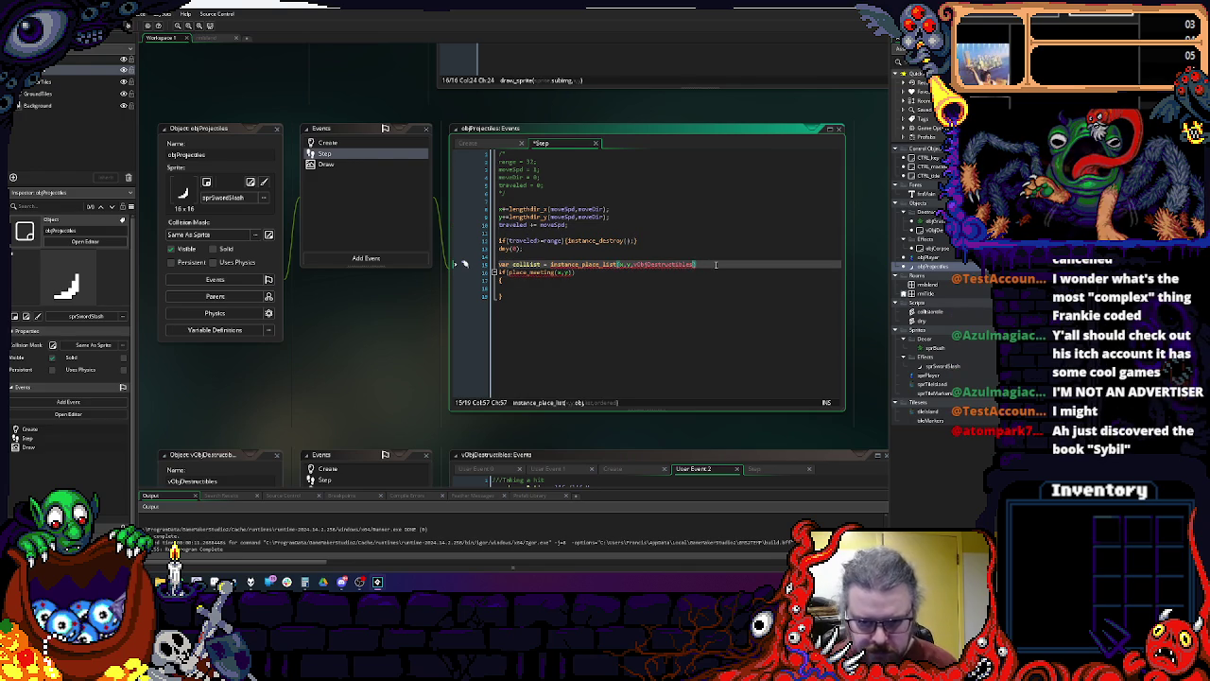
{"action": "key", "text": "Right"}
{"action": "type", "text": ";"}
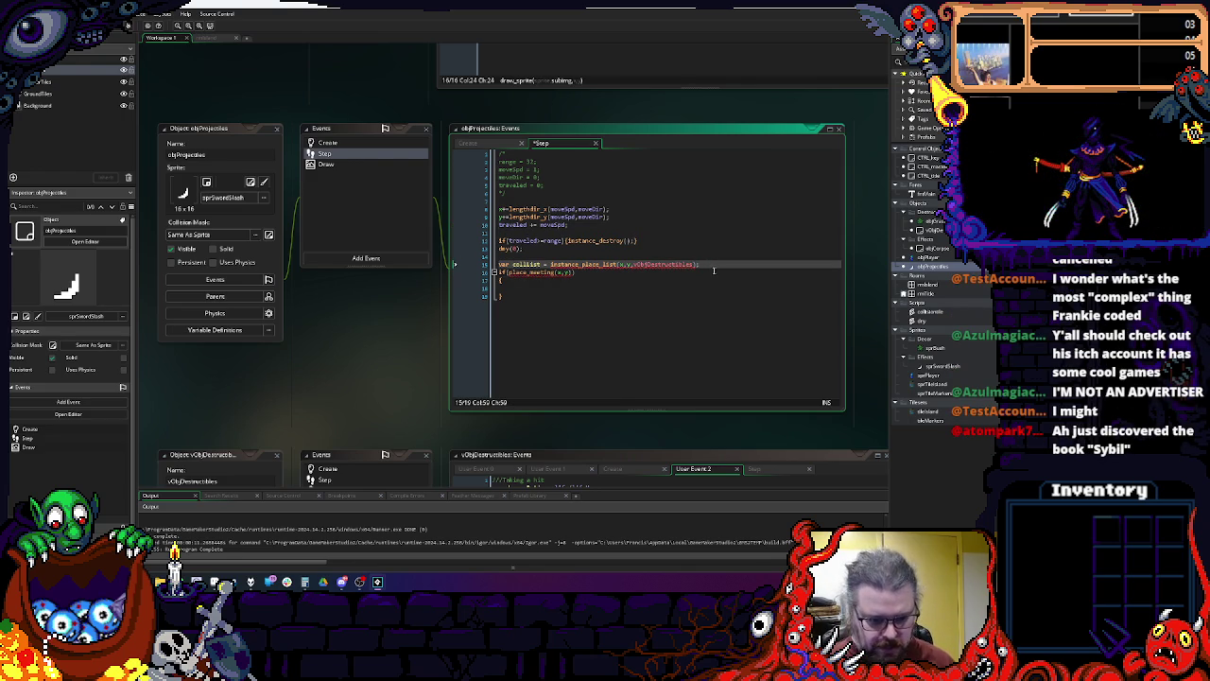
Step: Move the instance_place_list call onto its own line below var collList =
{"action": "left_click", "coordinate": [599, 265]}
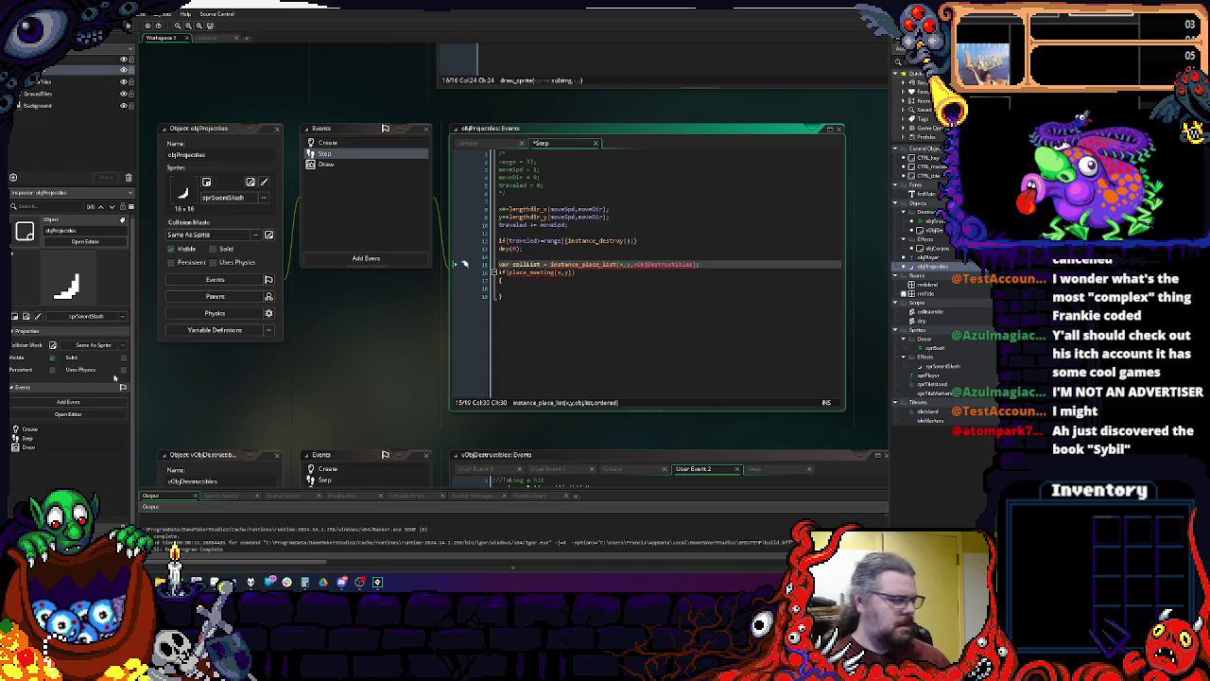
{"action": "left_click", "coordinate": [530, 288]}
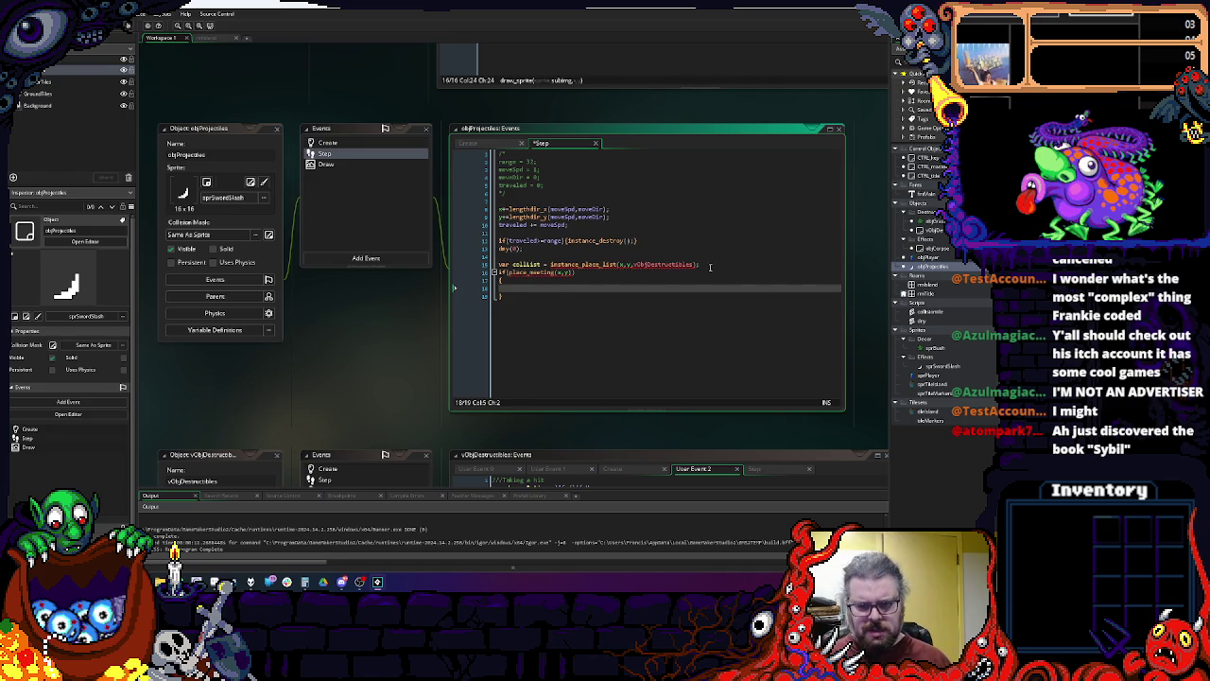
{"action": "left_click_drag", "start_coordinate": [708, 267], "coordinate": [552, 266]}
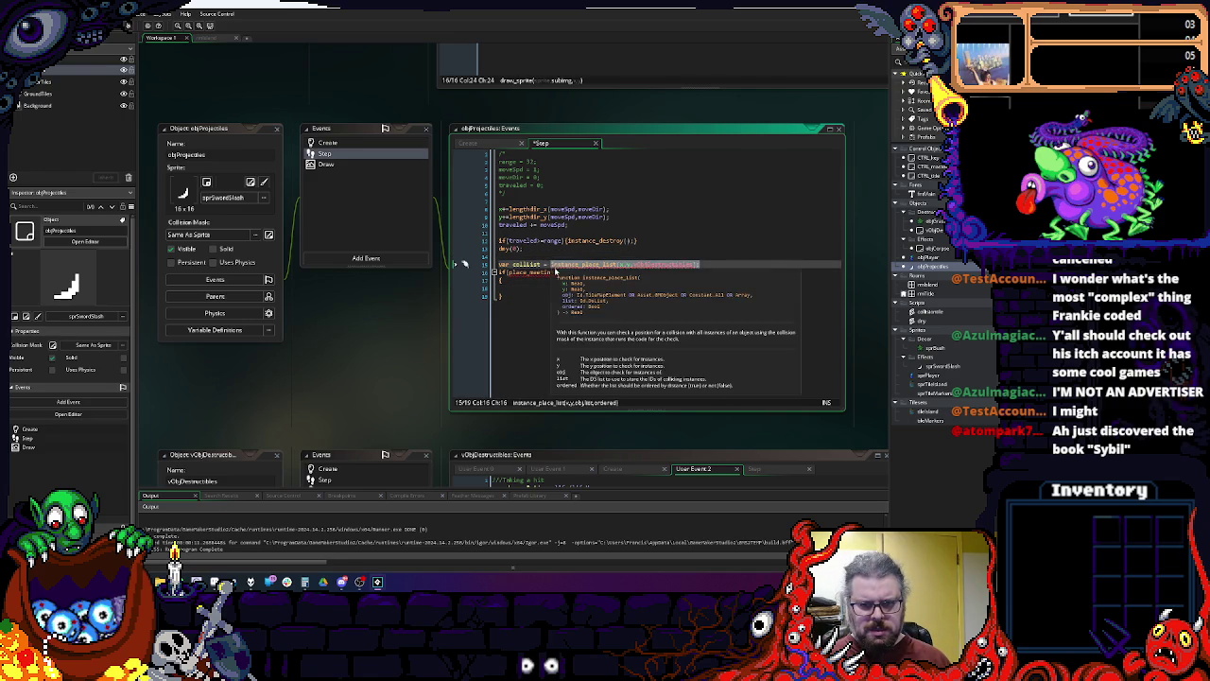
{"action": "left_click", "coordinate": [551, 265]}
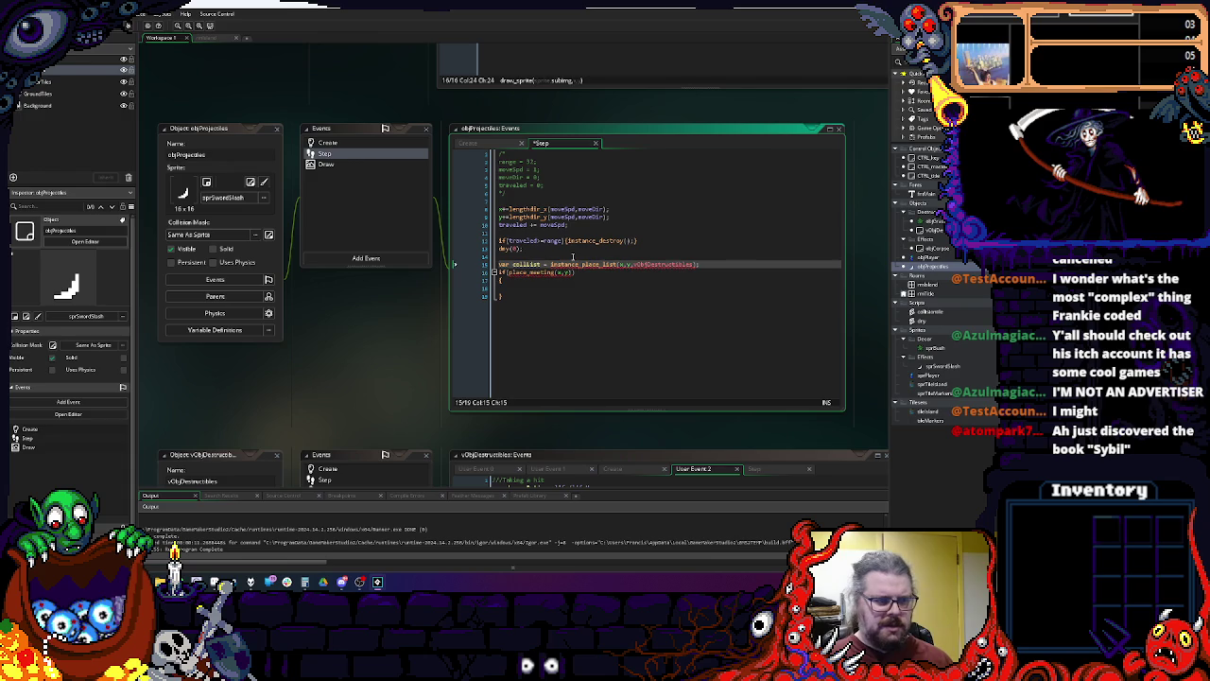
{"action": "key", "text": "Return"}
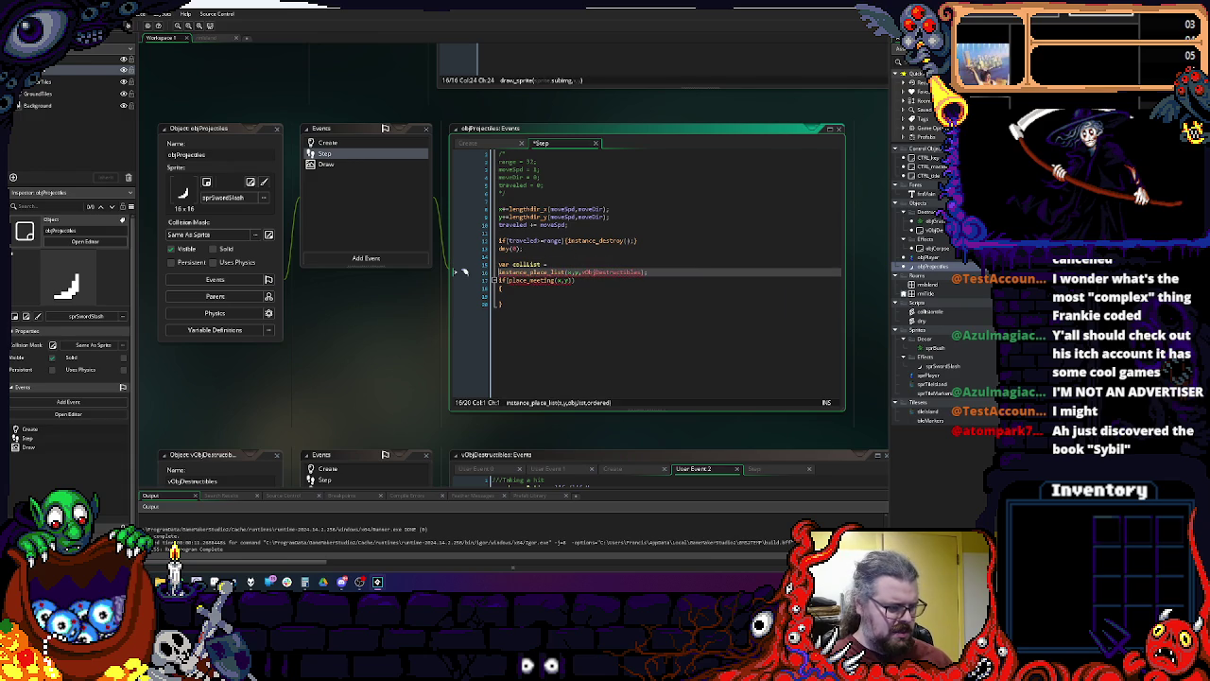
Step: Complete the assignment as var collList = ds_list_create();
{"action": "left_click", "coordinate": [574, 263]}
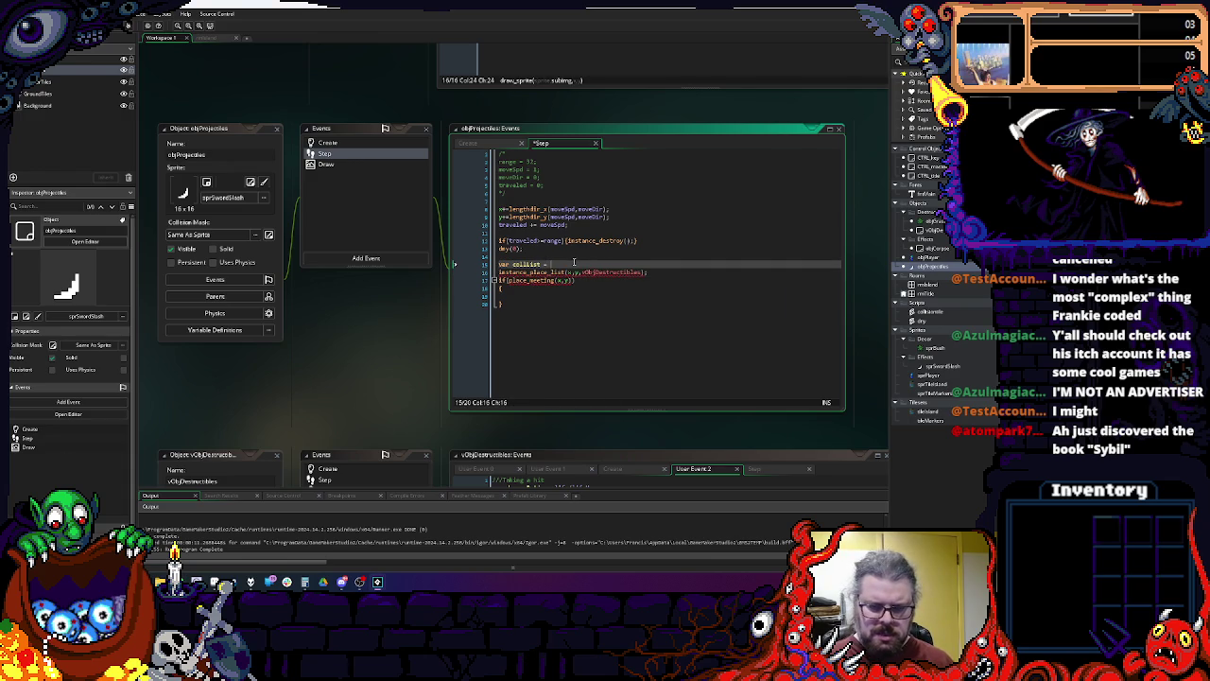
{"action": "type", "text": "ds_list"}
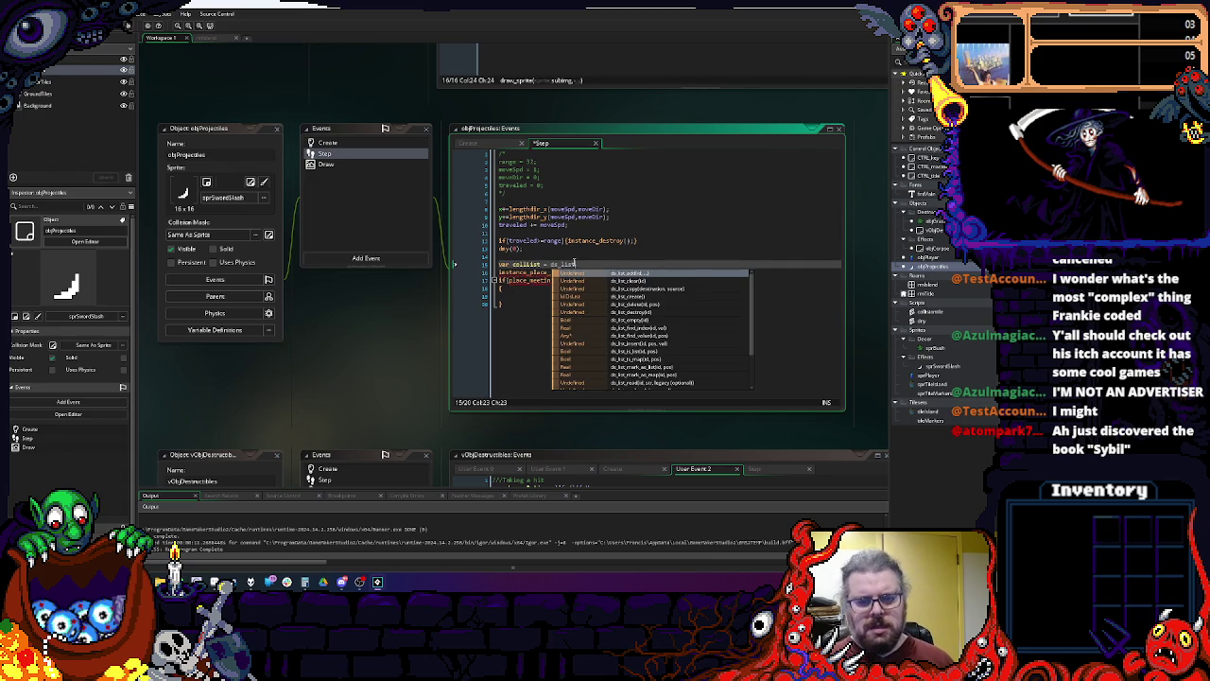
{"action": "type", "text": "_create();"}
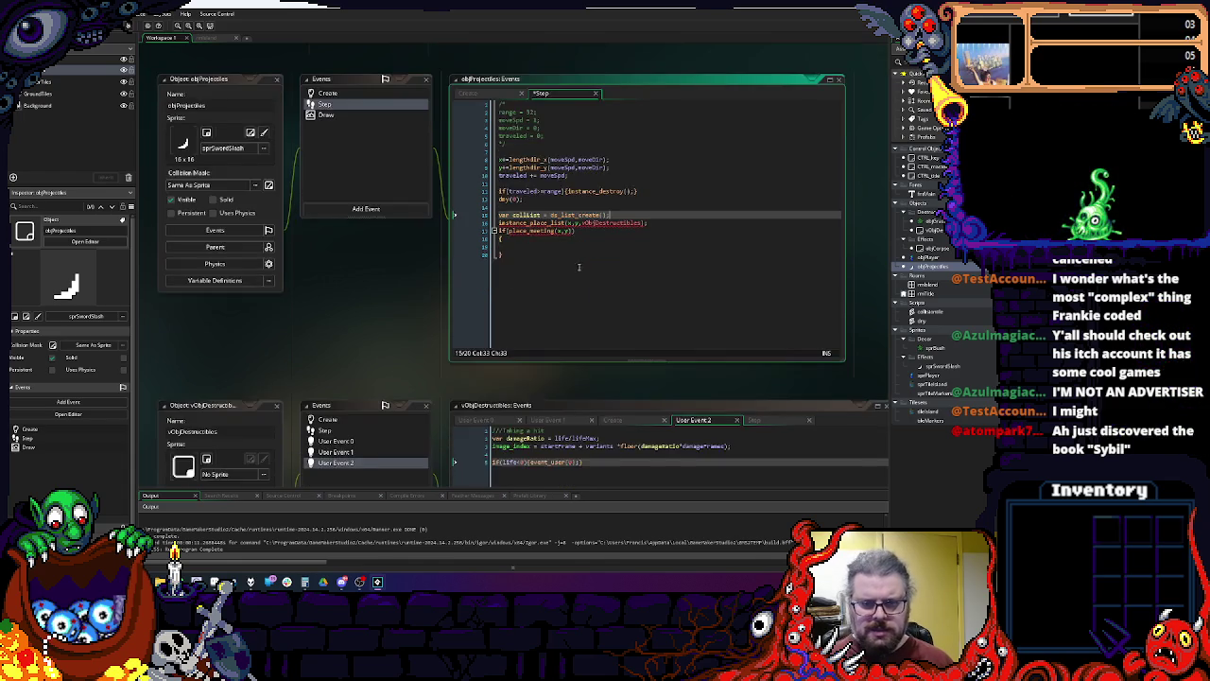
{"action": "left_click", "coordinate": [582, 277]}
{"action": "left_click", "coordinate": [572, 273]}
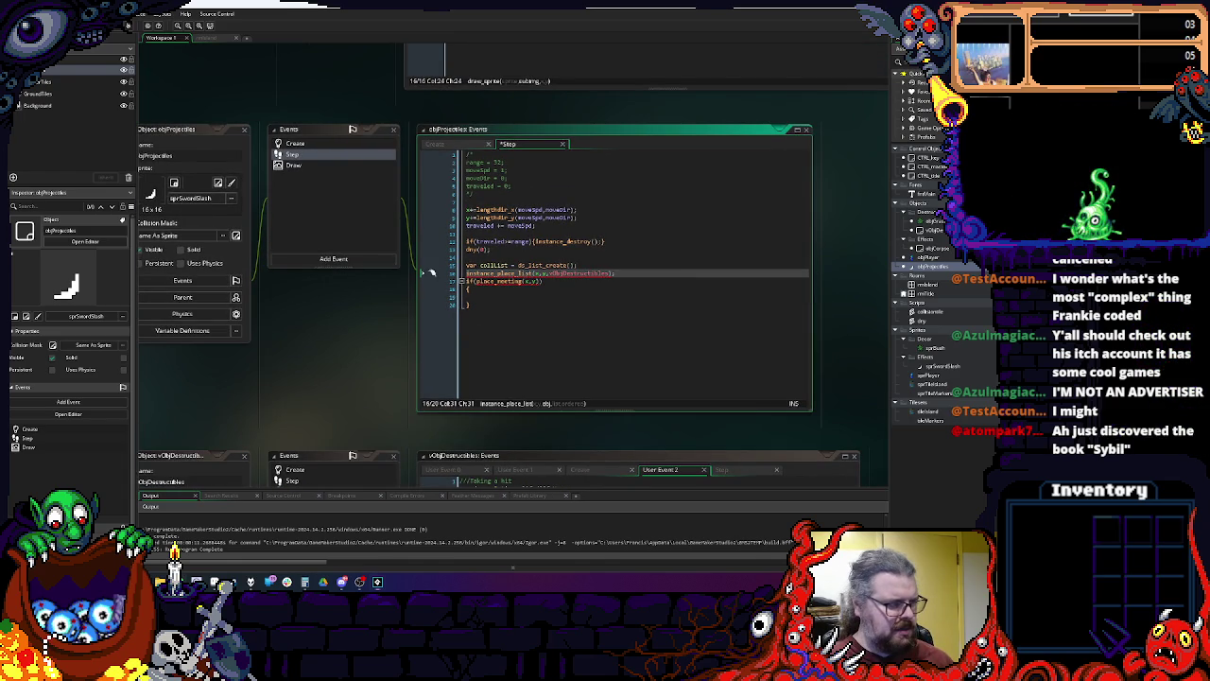
{"action": "left_click", "coordinate": [614, 287]}
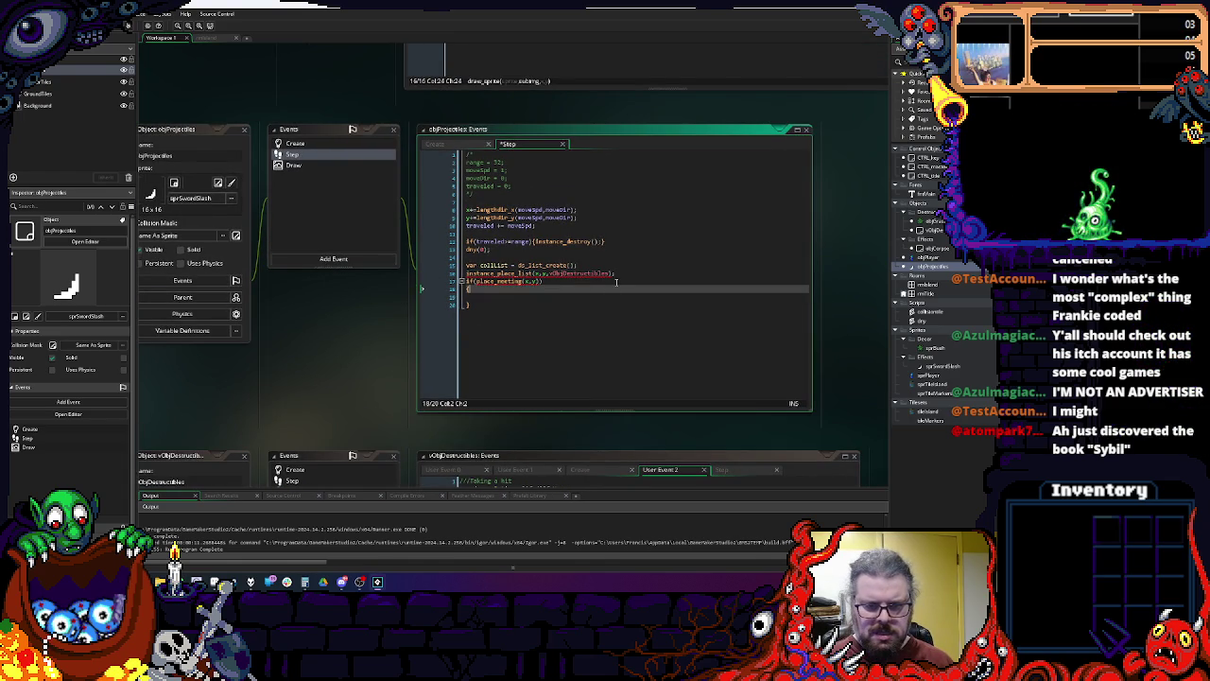
Step: Put instance_place_list(x,y,vObjDestructibles) into the if condition and select the collList creation line
{"action": "left_click_drag", "start_coordinate": [616, 273], "coordinate": [465, 273]}
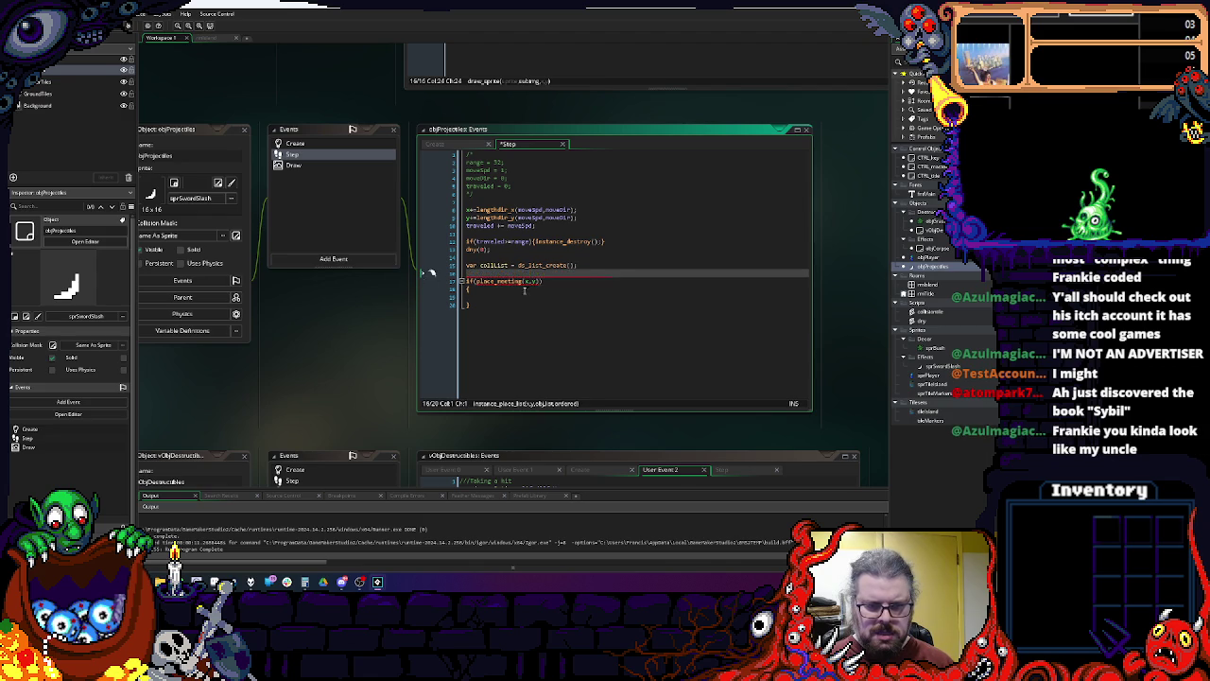
{"action": "key", "text": "ctrl+z"}
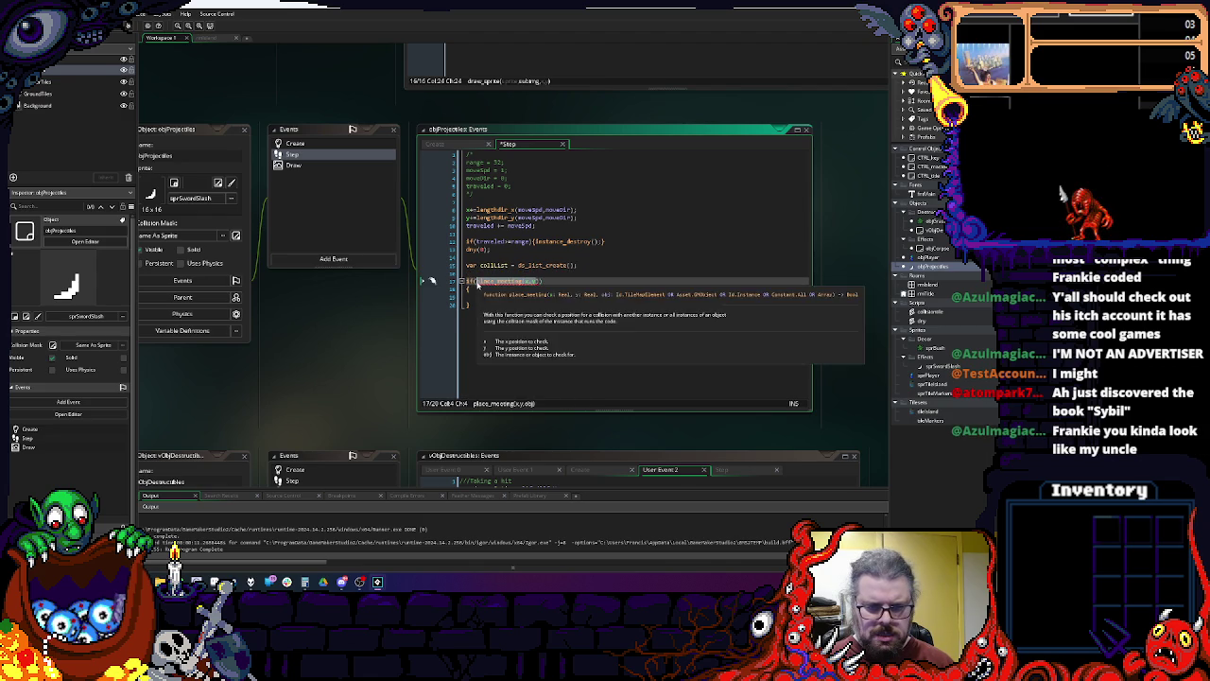
{"action": "mouse_move", "coordinate": [621, 281]}
{"action": "key", "text": "BackSpace"}
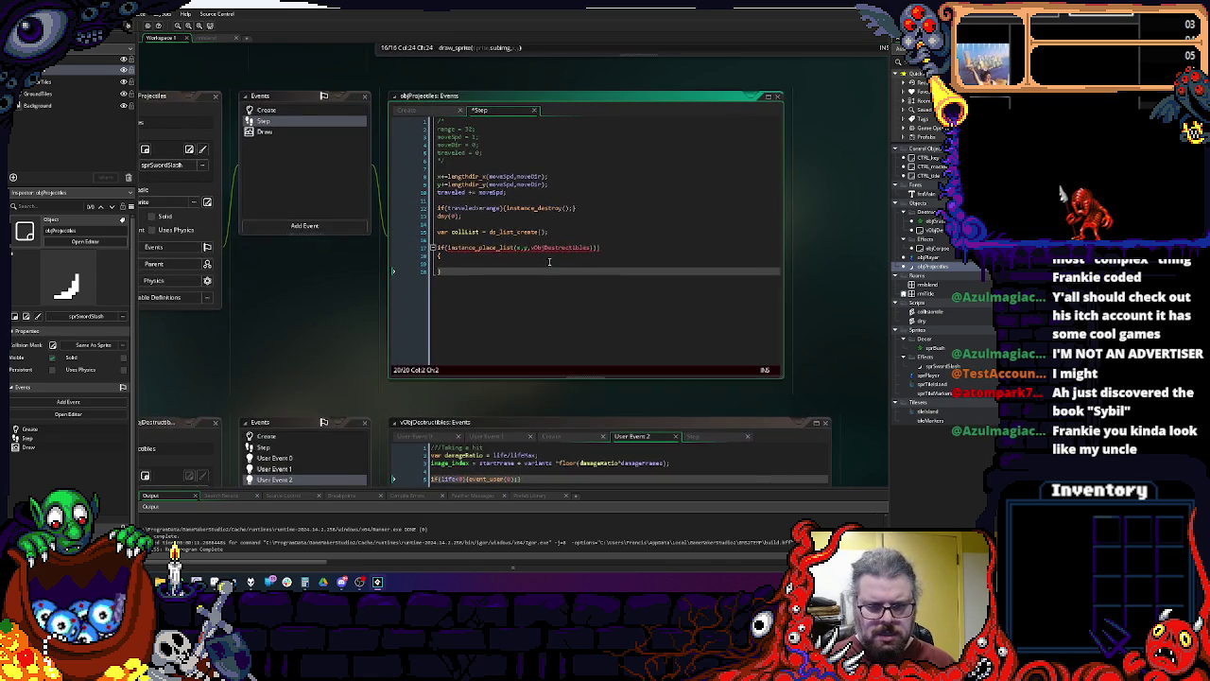
{"action": "key", "text": "Down"}
{"action": "left_click", "coordinate": [574, 247]}
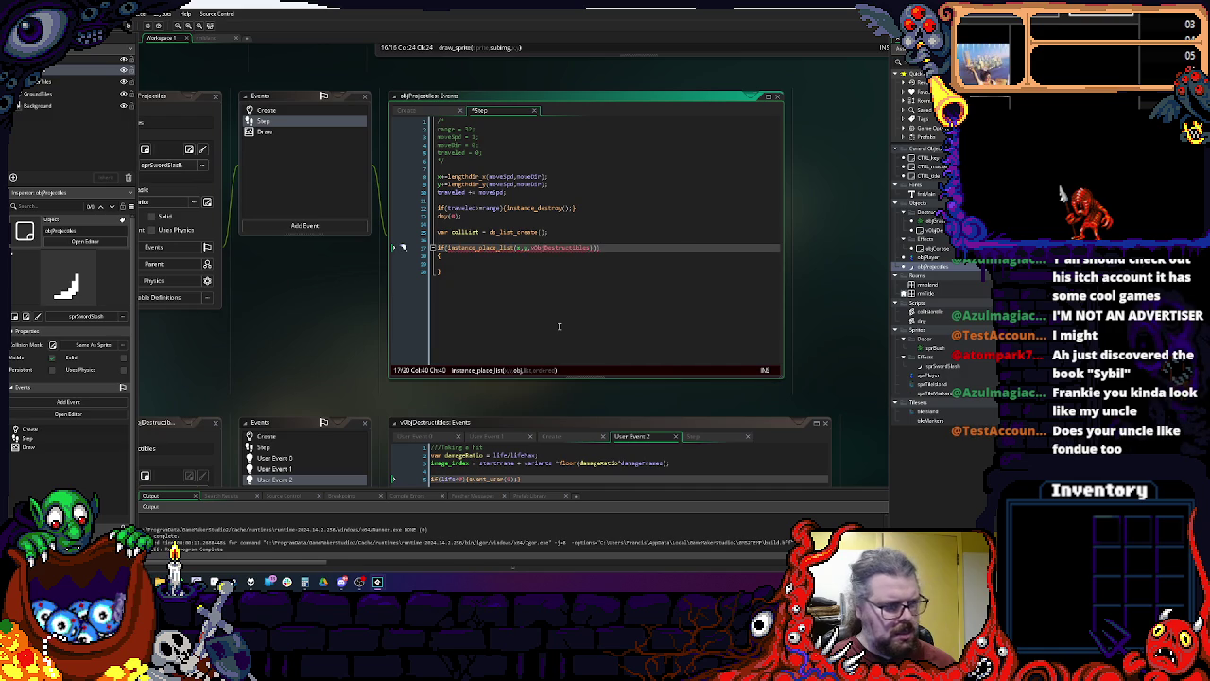
{"action": "key", "text": "End"}
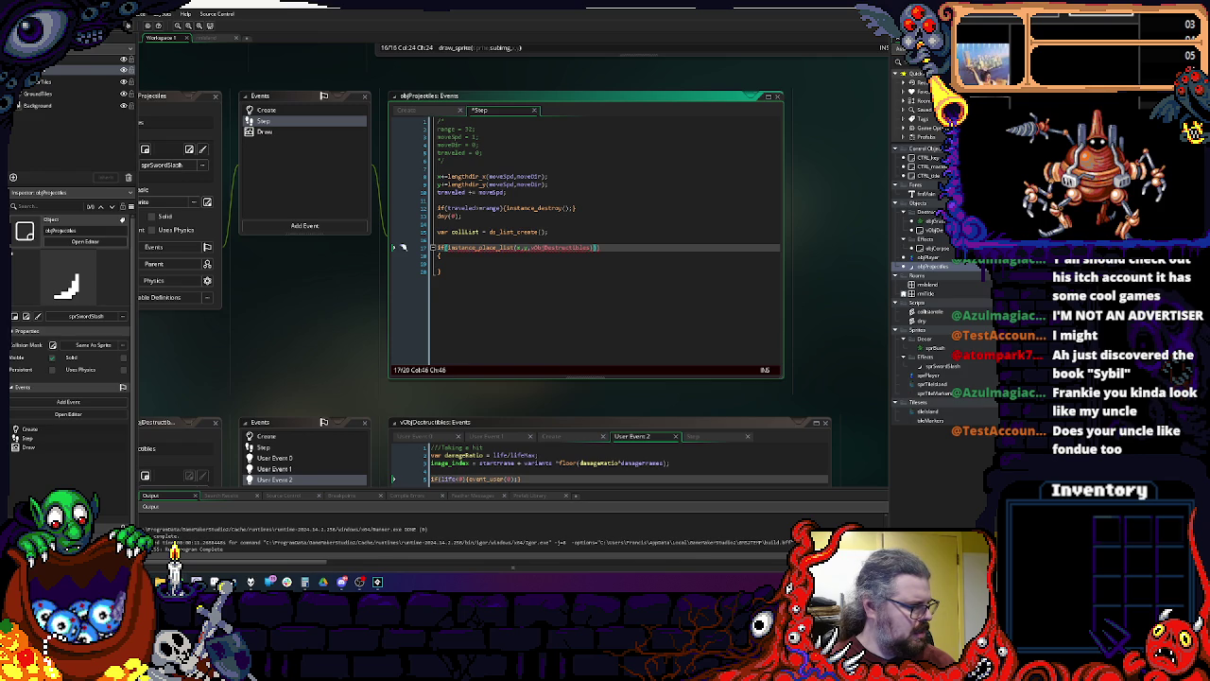
{"action": "left_click", "coordinate": [564, 234]}
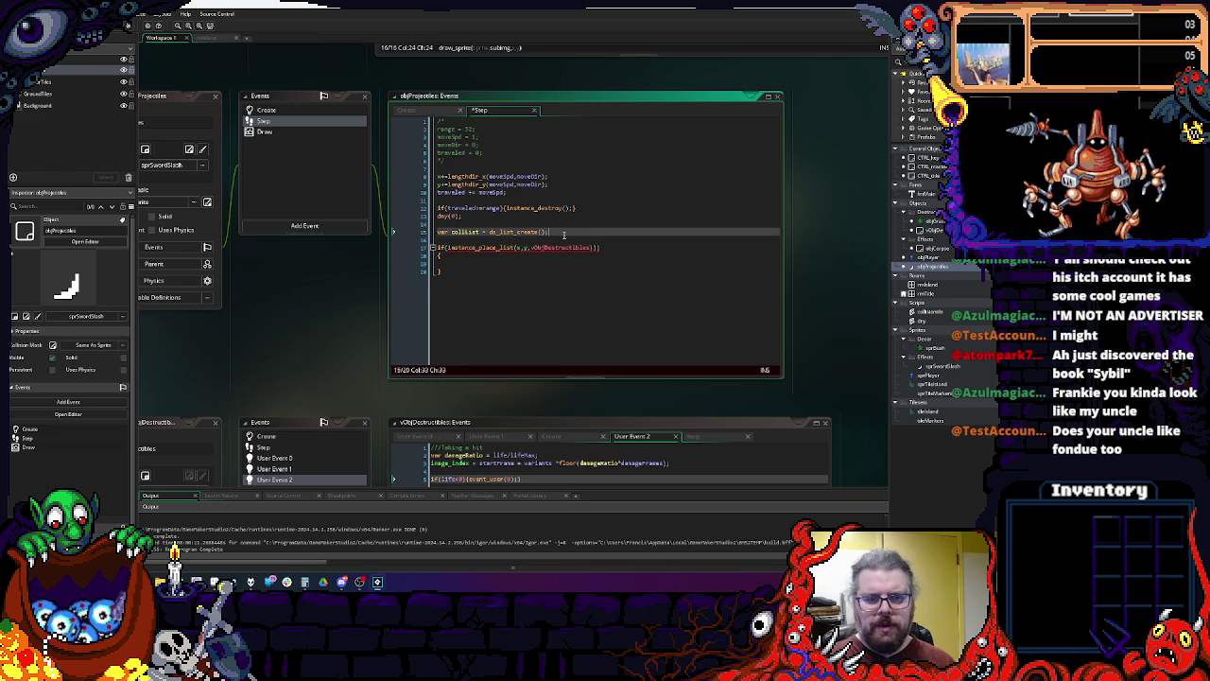
{"action": "key", "text": "shift+Home"}
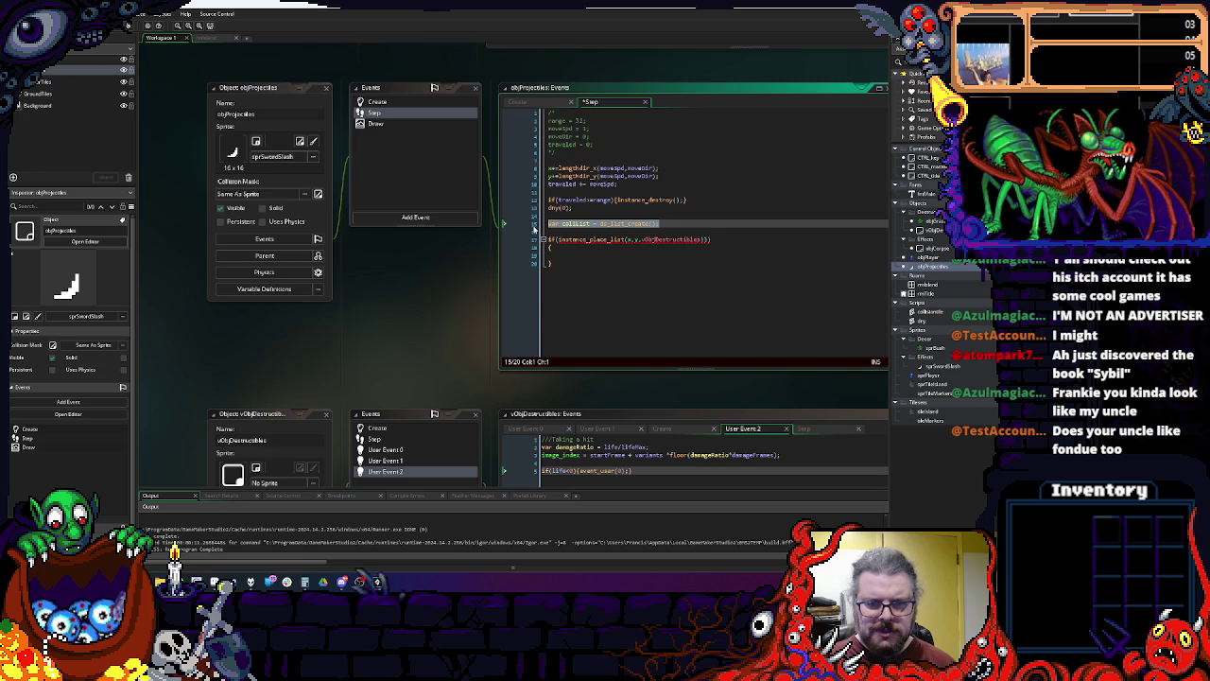
Step: In CTRL_master's Create event, add collList = ds_list_create(); as an instance variable
{"action": "left_click", "coordinate": [616, 288]}
{"action": "scroll", "coordinate": [629, 144], "scroll_direction": "down", "scroll_amount": 3}
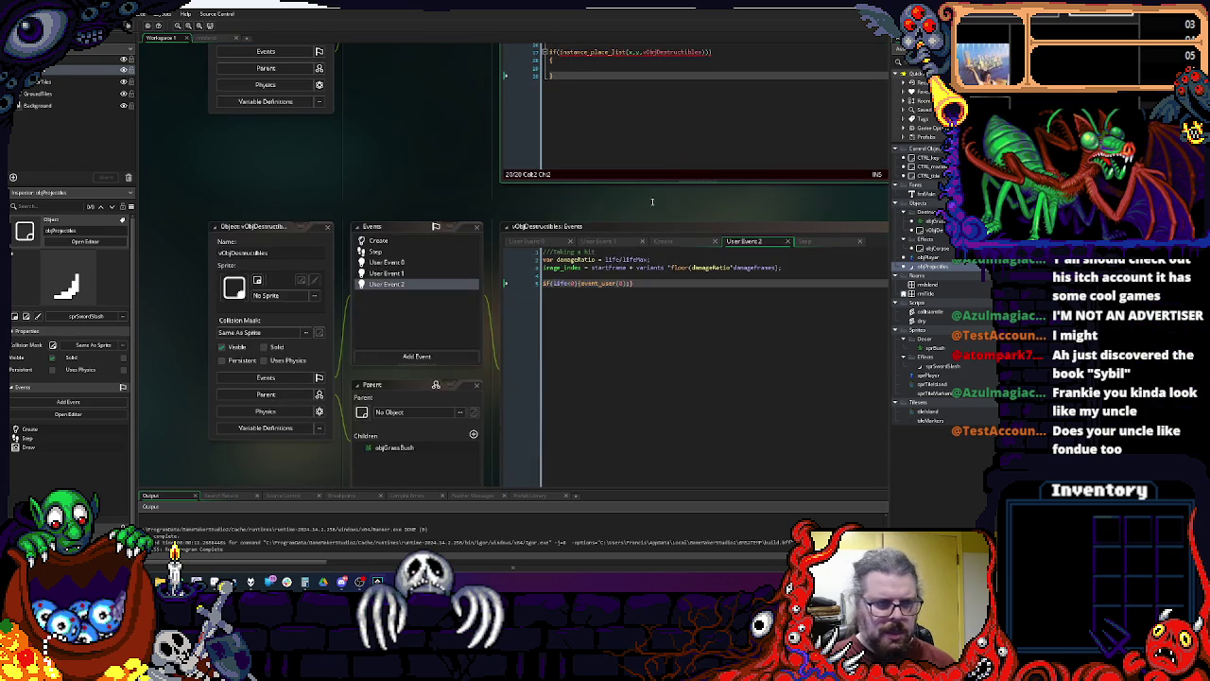
{"action": "double_click", "coordinate": [933, 165]}
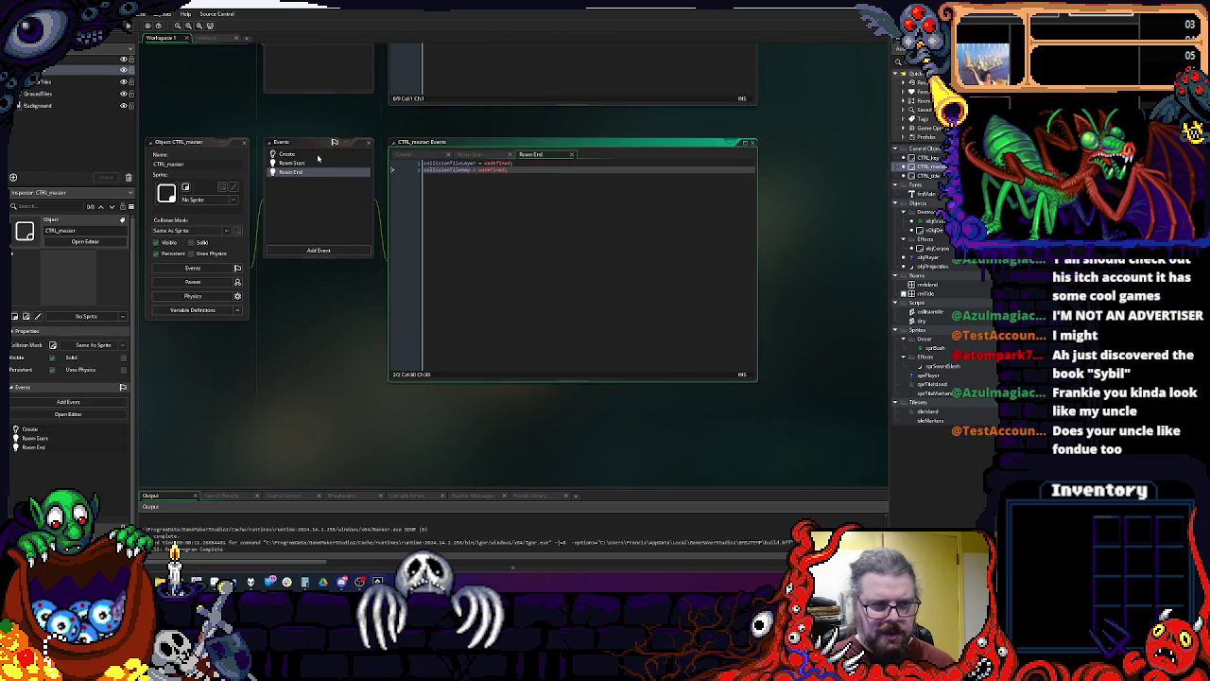
{"action": "left_click", "coordinate": [286, 153]}
{"action": "left_click", "coordinate": [594, 259]}
{"action": "key", "text": "Return"}
{"action": "key", "text": "Return"}
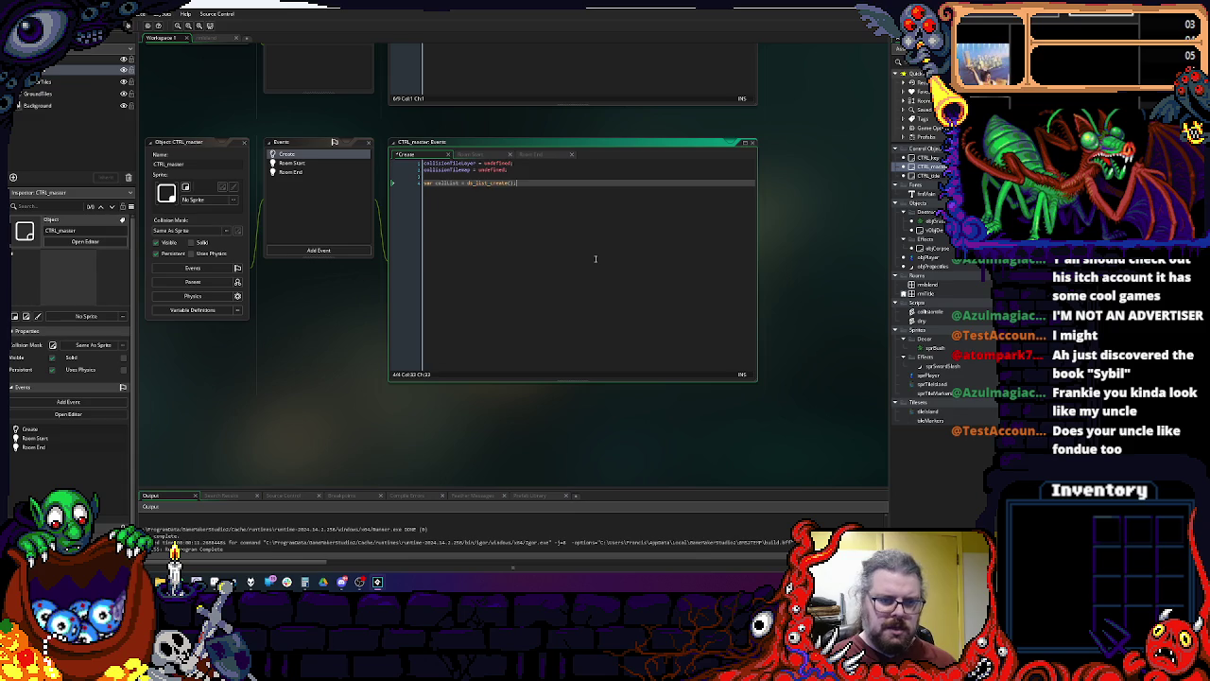
{"action": "type", "text": "var collList = ds_list_create();"}
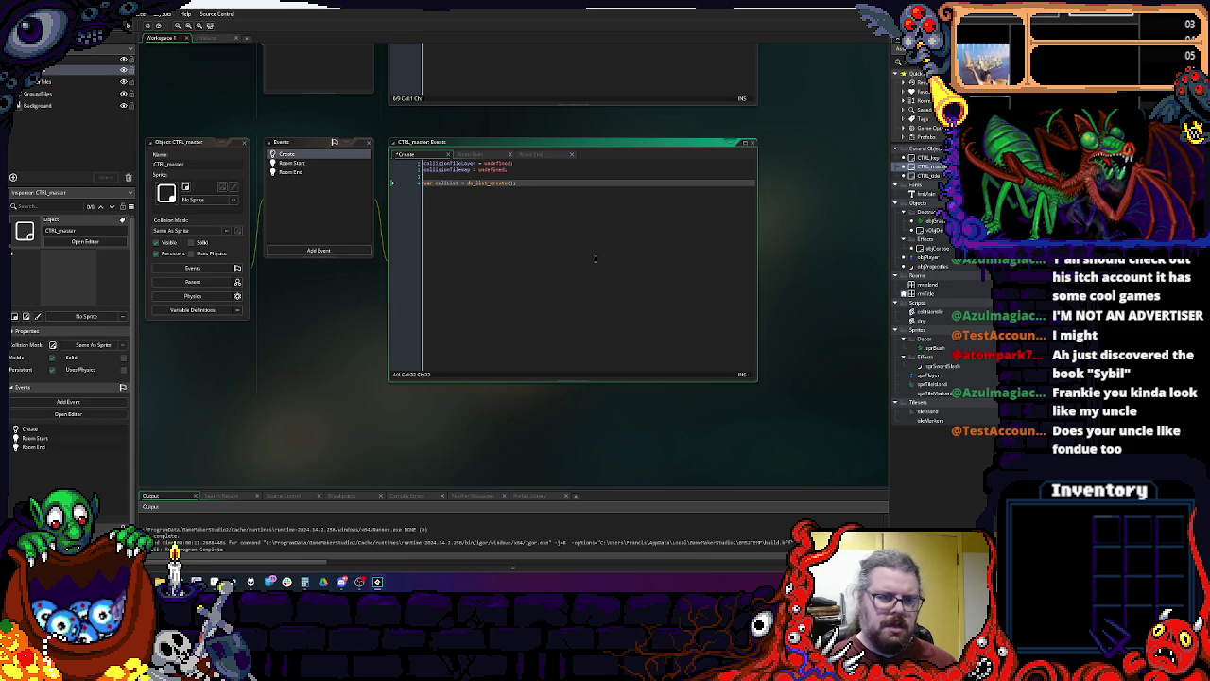
{"action": "key", "text": "Home"}
{"action": "key", "text": "ctrl+Right"}
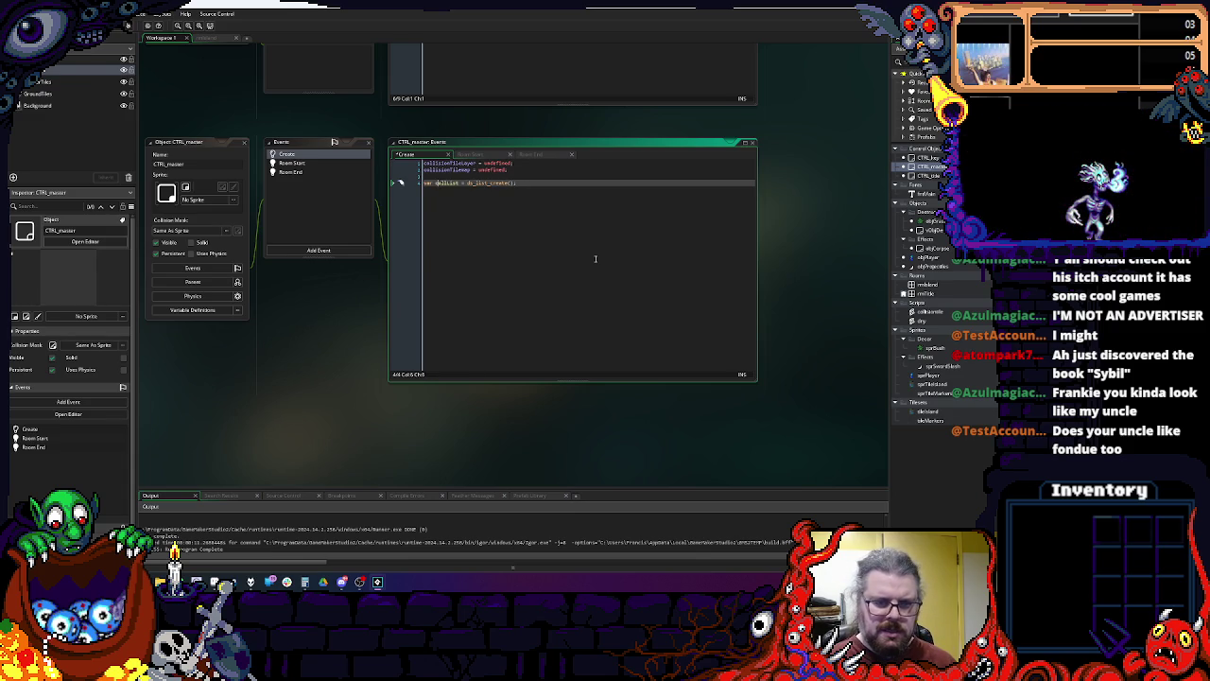
{"action": "key", "text": "BackSpace"}
{"action": "key", "text": "BackSpace"}
{"action": "key", "text": "BackSpace"}
{"action": "key", "text": "End"}
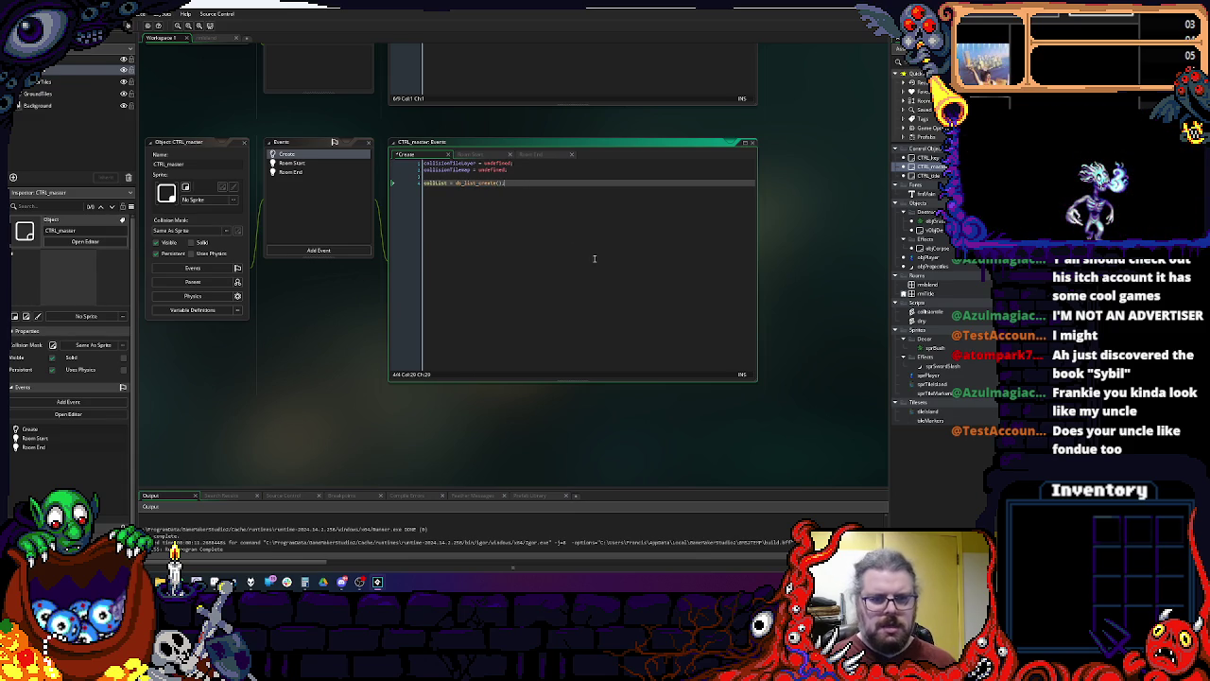
{"action": "key", "text": "End"}
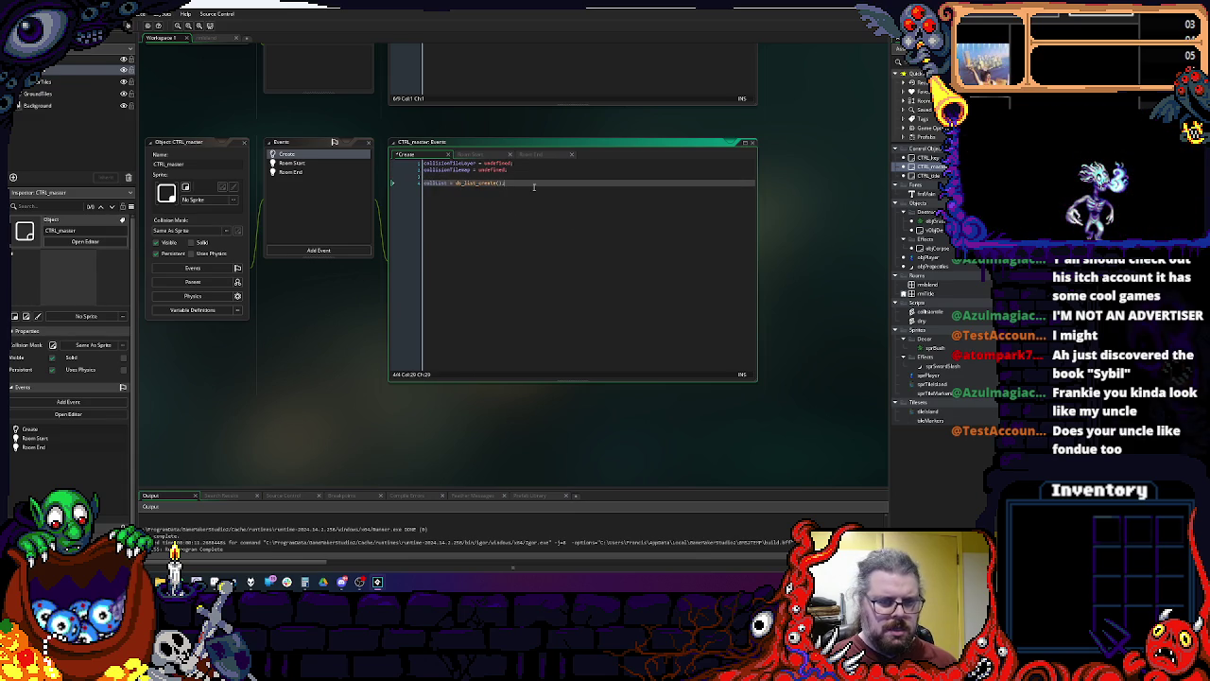
Step: Start a ds_list_clear call on blank line 16 of the projectile Step code
{"action": "scroll", "coordinate": [528, 225], "scroll_direction": "up", "scroll_amount": 1}
{"action": "scroll", "coordinate": [527, 225], "scroll_direction": "up", "scroll_amount": 5}
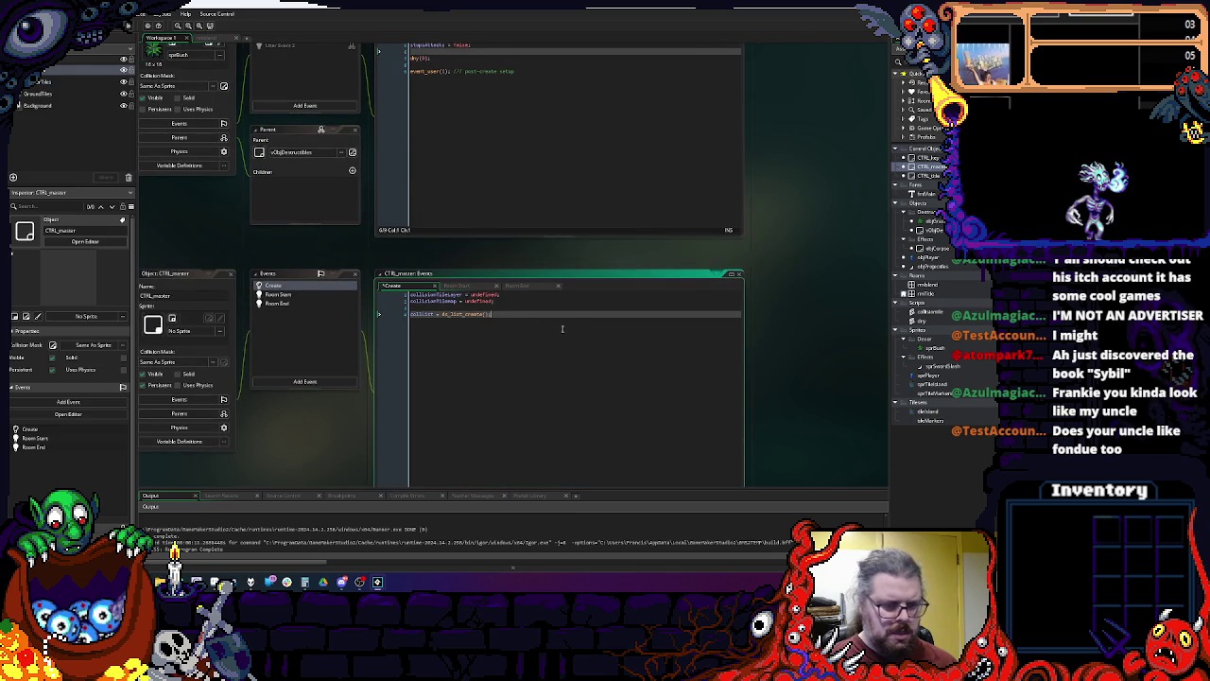
{"action": "left_click", "coordinate": [534, 158]}
{"action": "scroll", "coordinate": [547, 135], "scroll_direction": "down", "scroll_amount": 8}
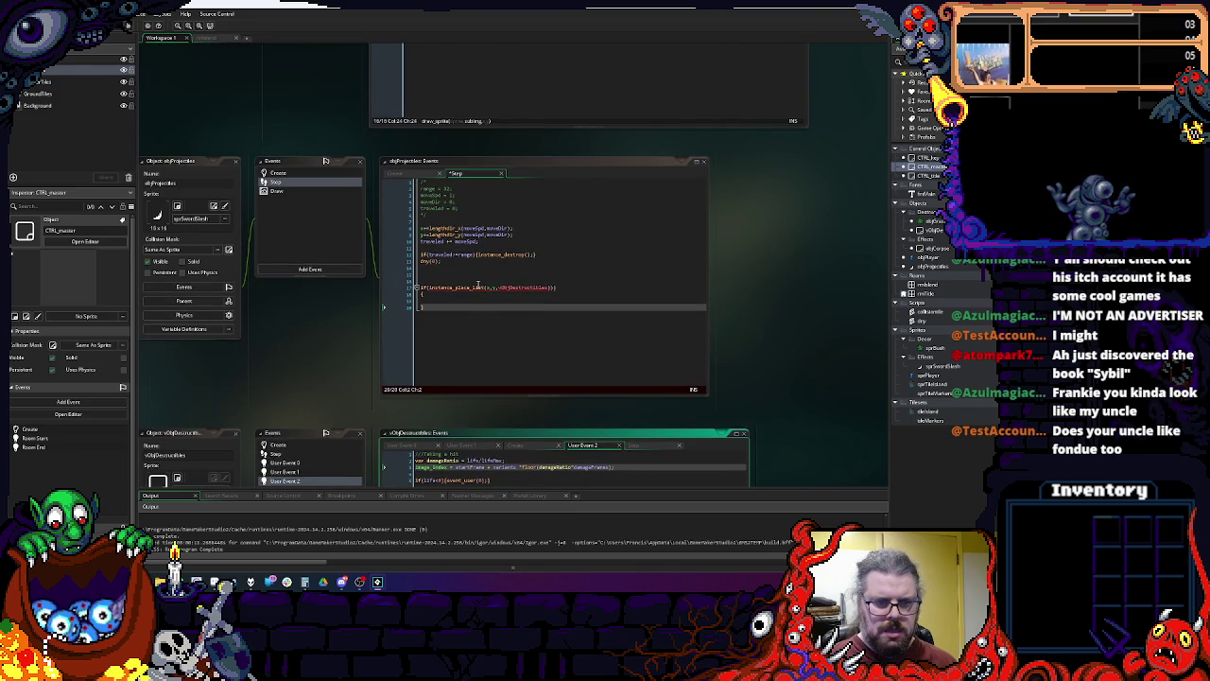
{"action": "left_click", "coordinate": [464, 281]}
{"action": "type", "text": "ds"}
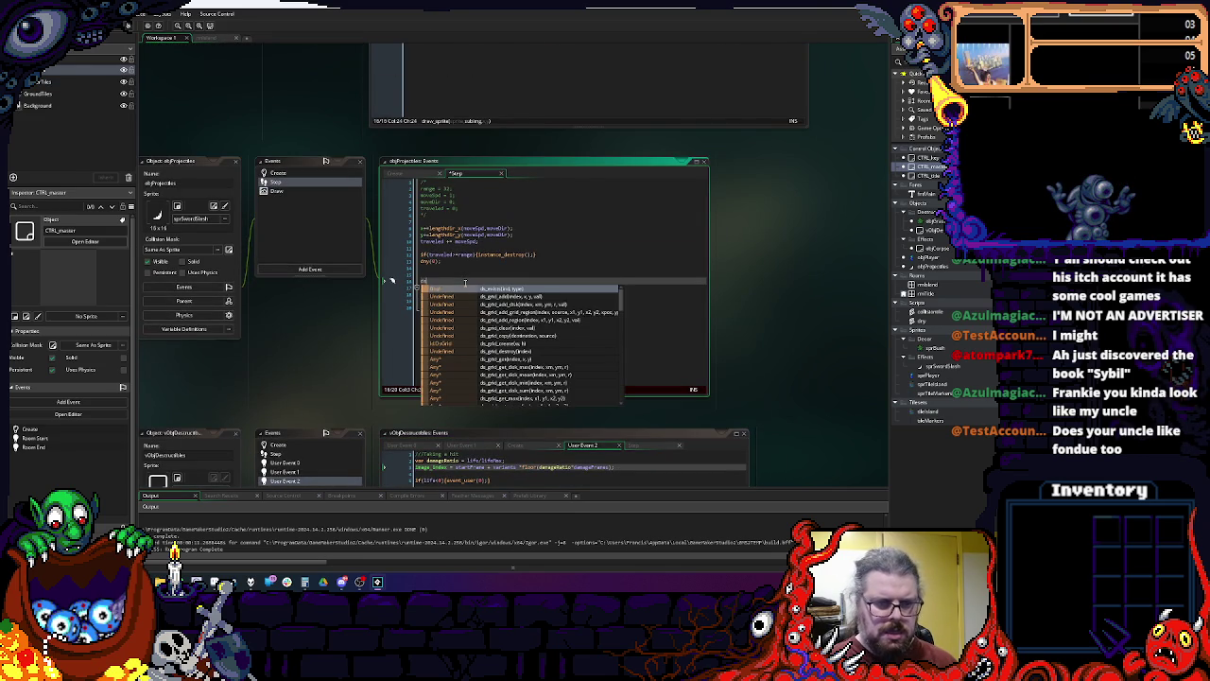
{"action": "type", "text": "_list_cl"}
{"action": "key", "text": "Return"}
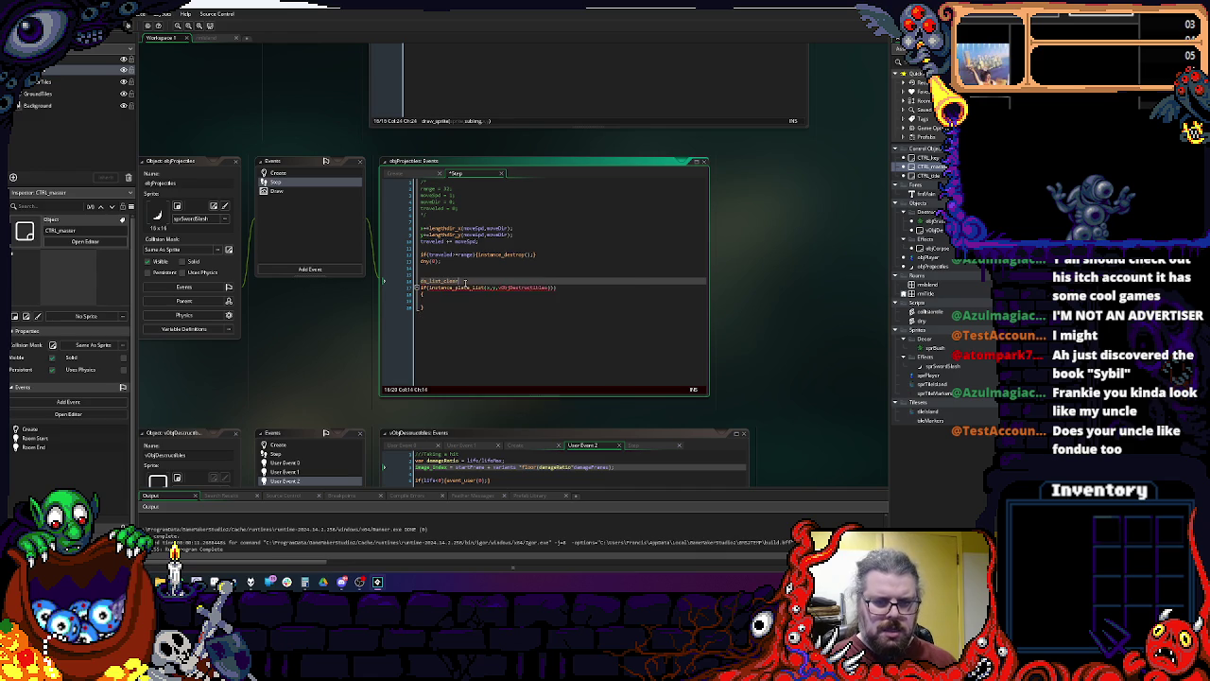
{"action": "type", "text": "sprList"}
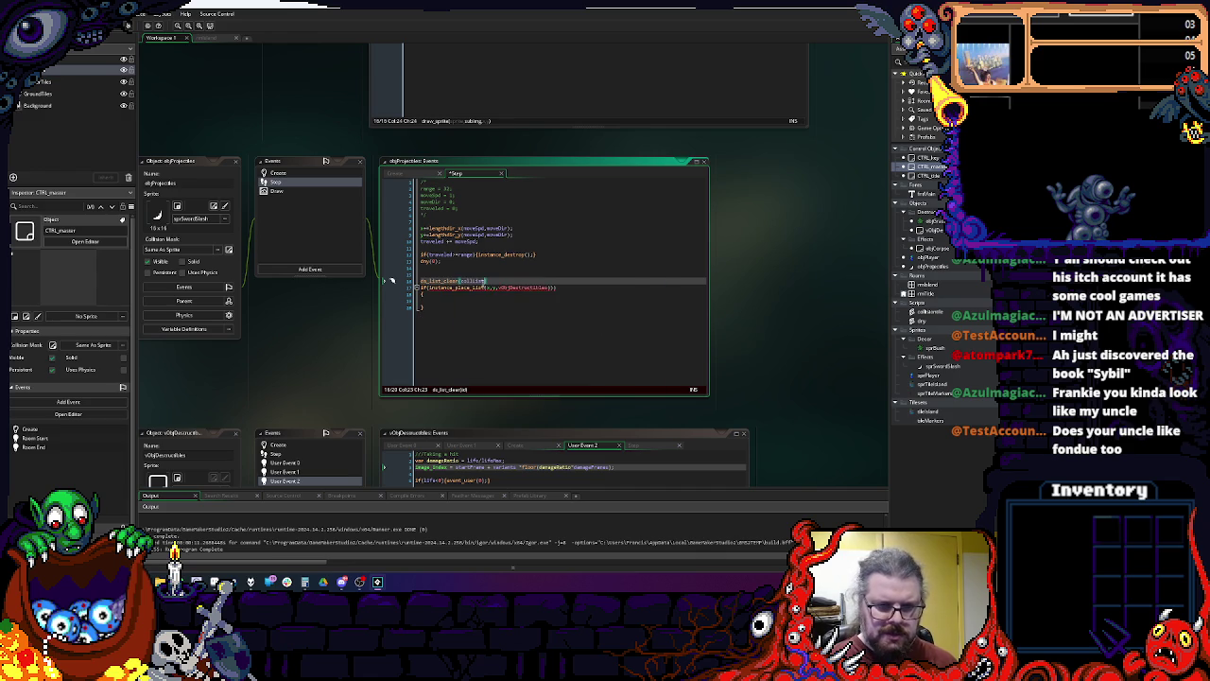
Step: Make the call ds_list_clear(CTRL_master.collList)
{"action": "left_click", "coordinate": [327, 457]}
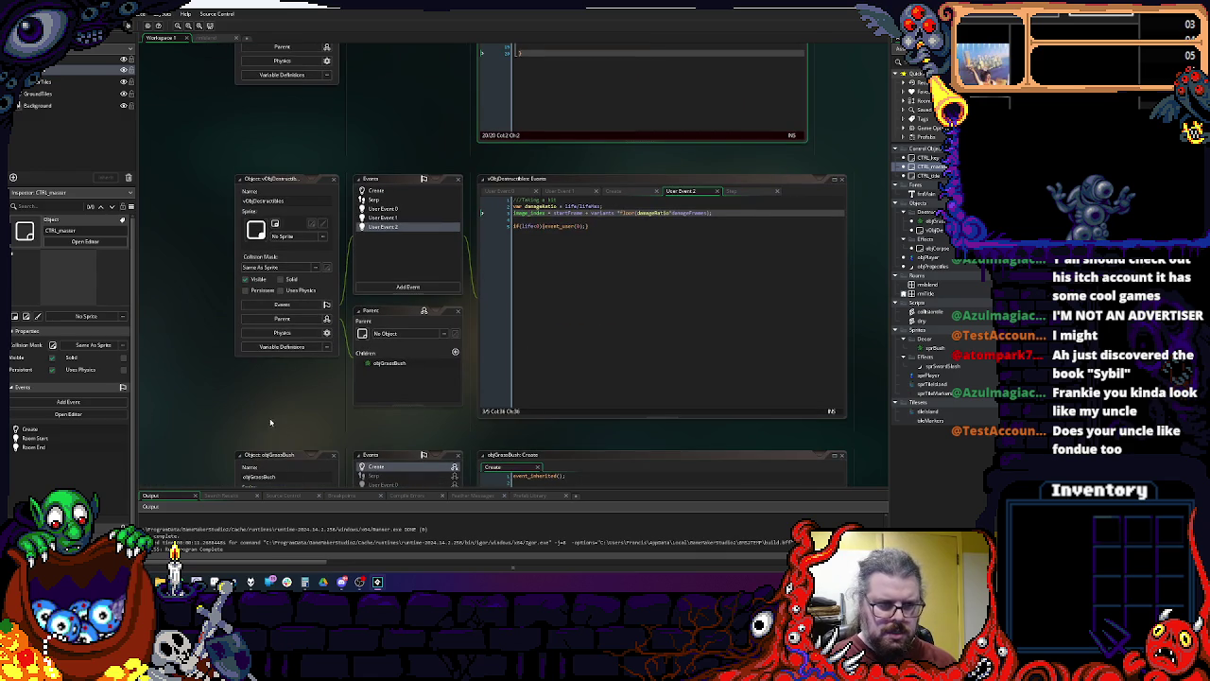
{"action": "left_click_drag", "start_coordinate": [270, 419], "coordinate": [253, 63]}
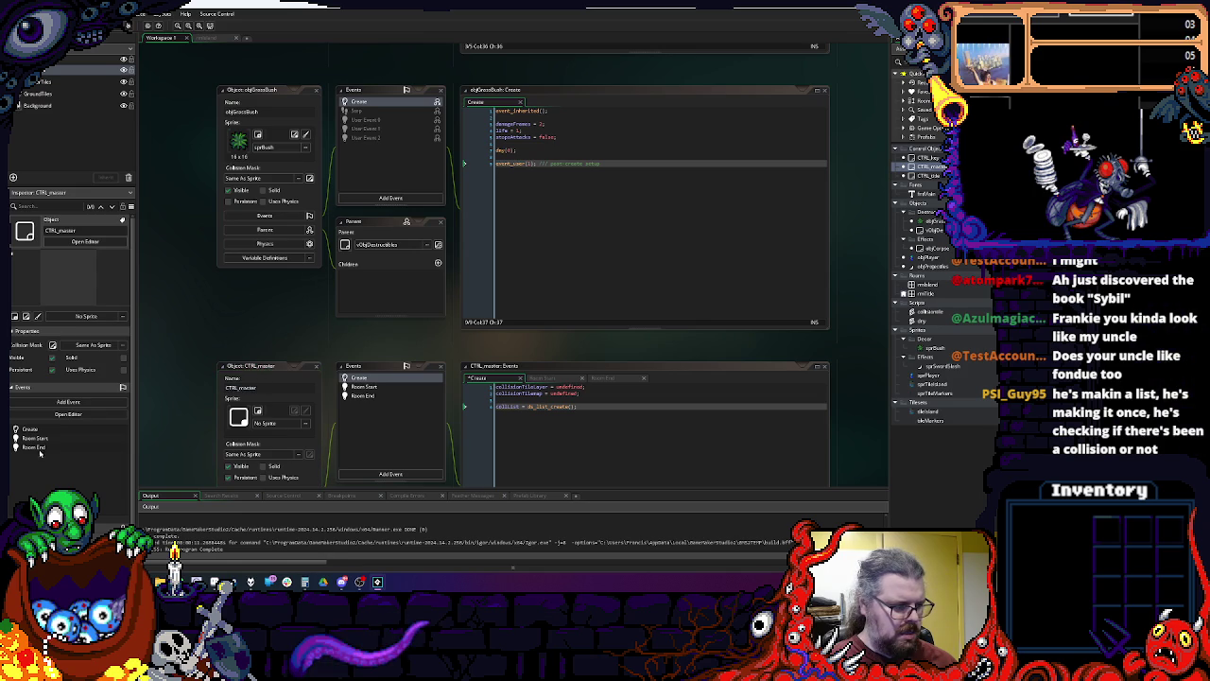
{"action": "scroll", "coordinate": [212, 454], "scroll_direction": "up", "scroll_amount": 5}
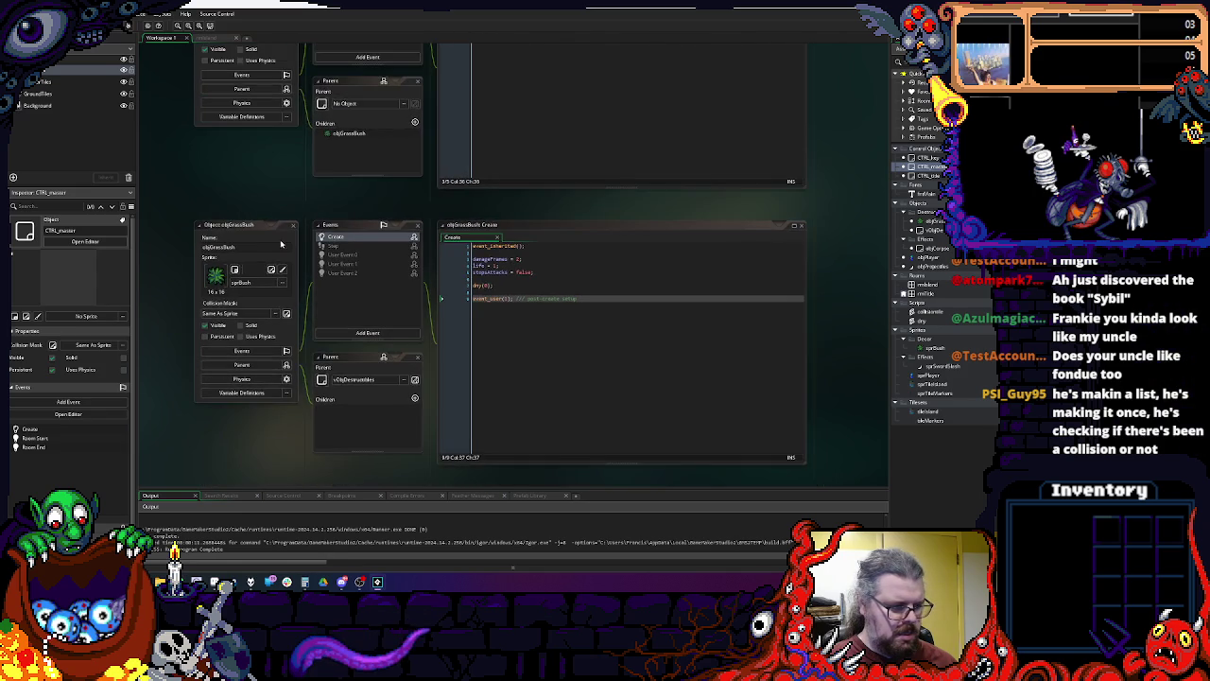
{"action": "left_click", "coordinate": [513, 294]}
{"action": "scroll", "coordinate": [512, 294], "scroll_direction": "up", "scroll_amount": 10}
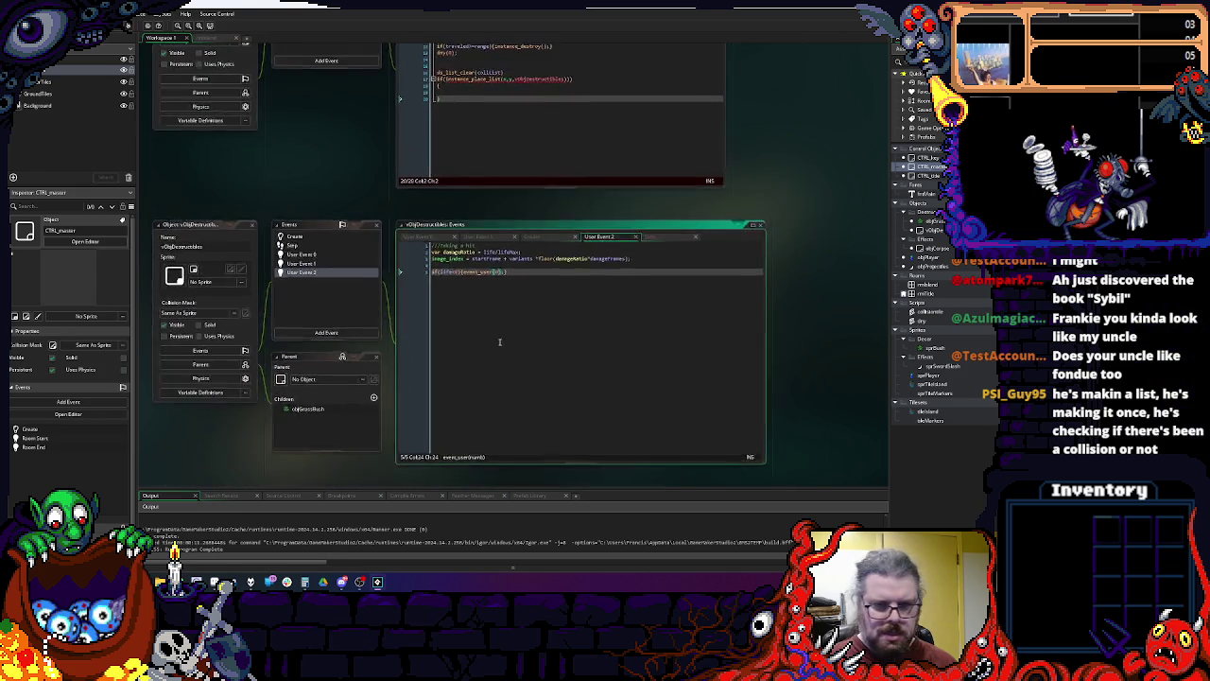
{"action": "left_click", "coordinate": [579, 416]}
{"action": "scroll", "coordinate": [579, 416], "scroll_direction": "up", "scroll_amount": 2}
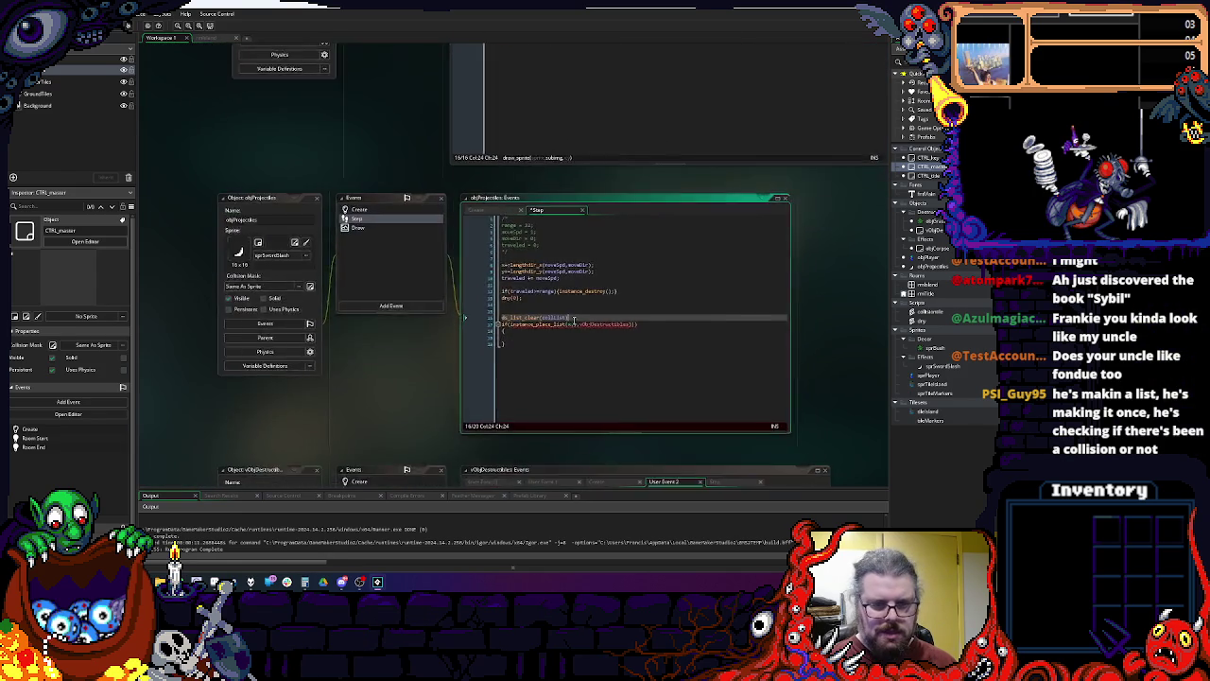
{"action": "double_click", "coordinate": [553, 317]}
{"action": "type", "text": "CTRL_master"}
{"action": "type", "text": ".colList"}
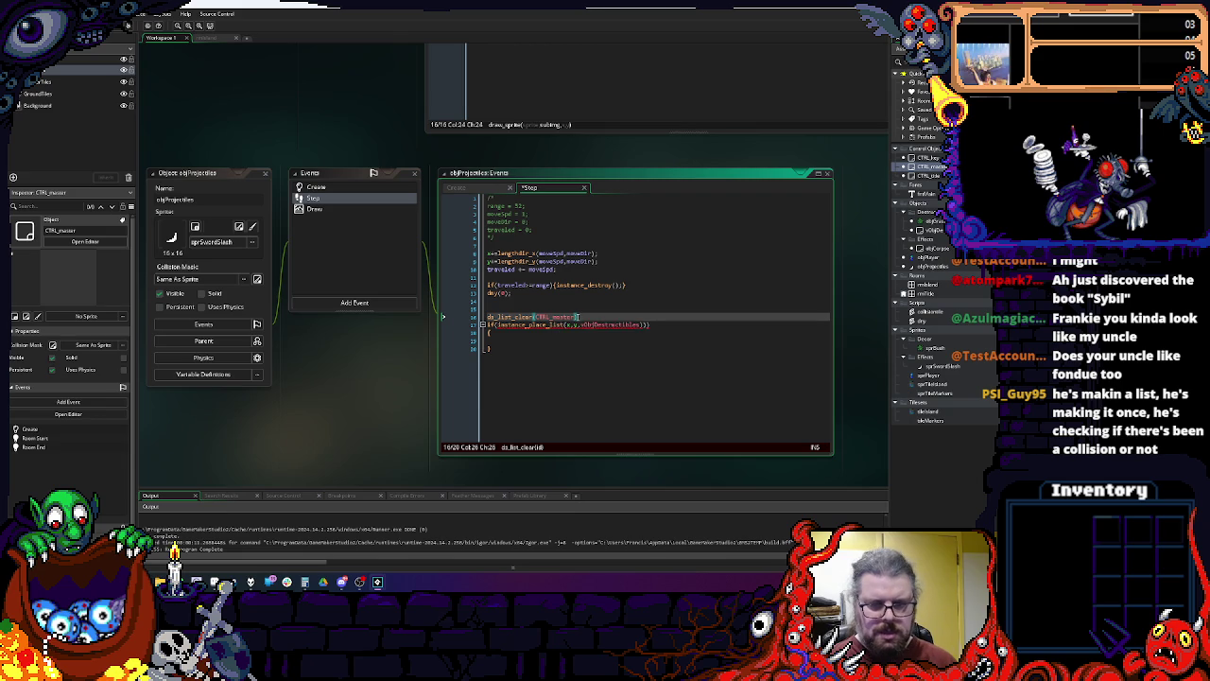
{"action": "type", "text": ")"}
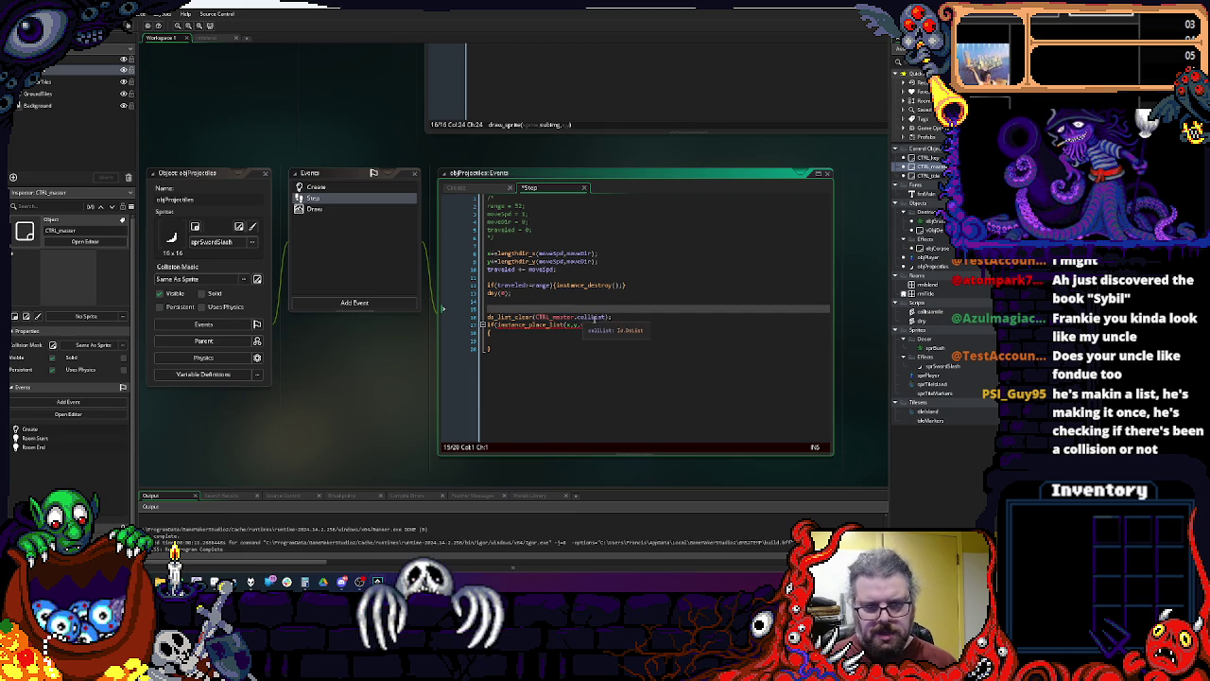
Step: Change the if to instance_place_list(x,y,vObjDestructibles,CTRL_master.collList,true)>0, leaving its body empty
{"action": "left_click_drag", "start_coordinate": [605, 318], "coordinate": [552, 319]}
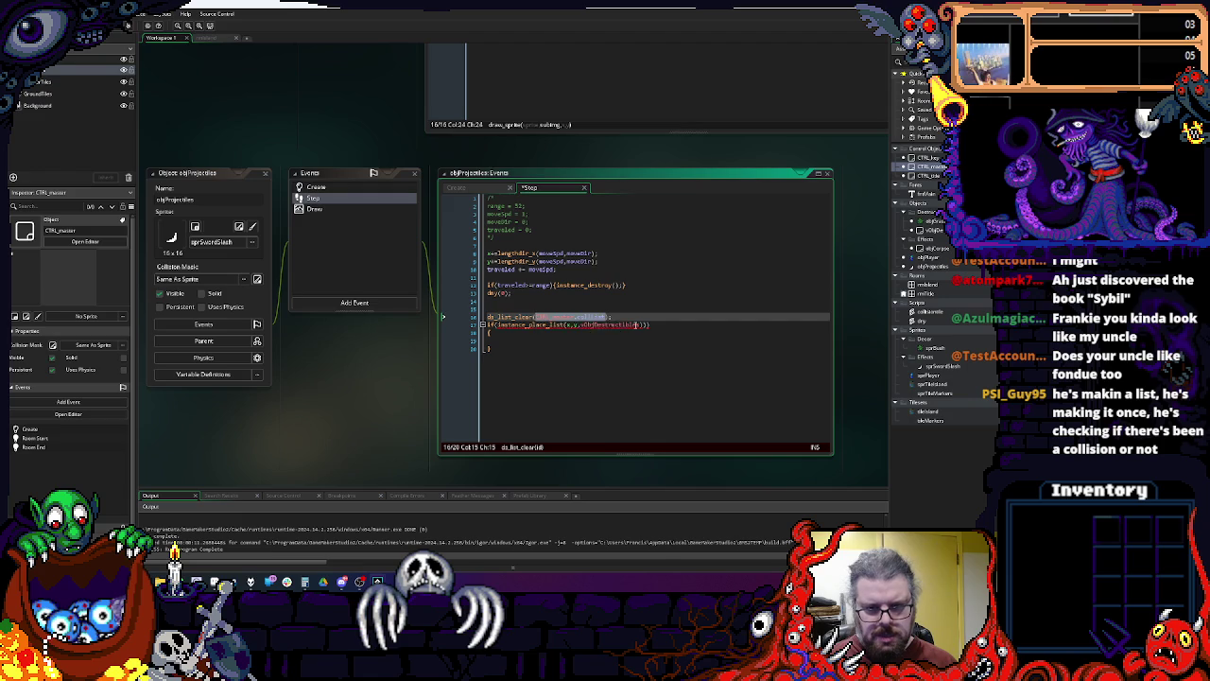
{"action": "left_click", "coordinate": [640, 324]}
{"action": "type", "text": ","}
{"action": "type", "text": "CTRL_master.collList"}
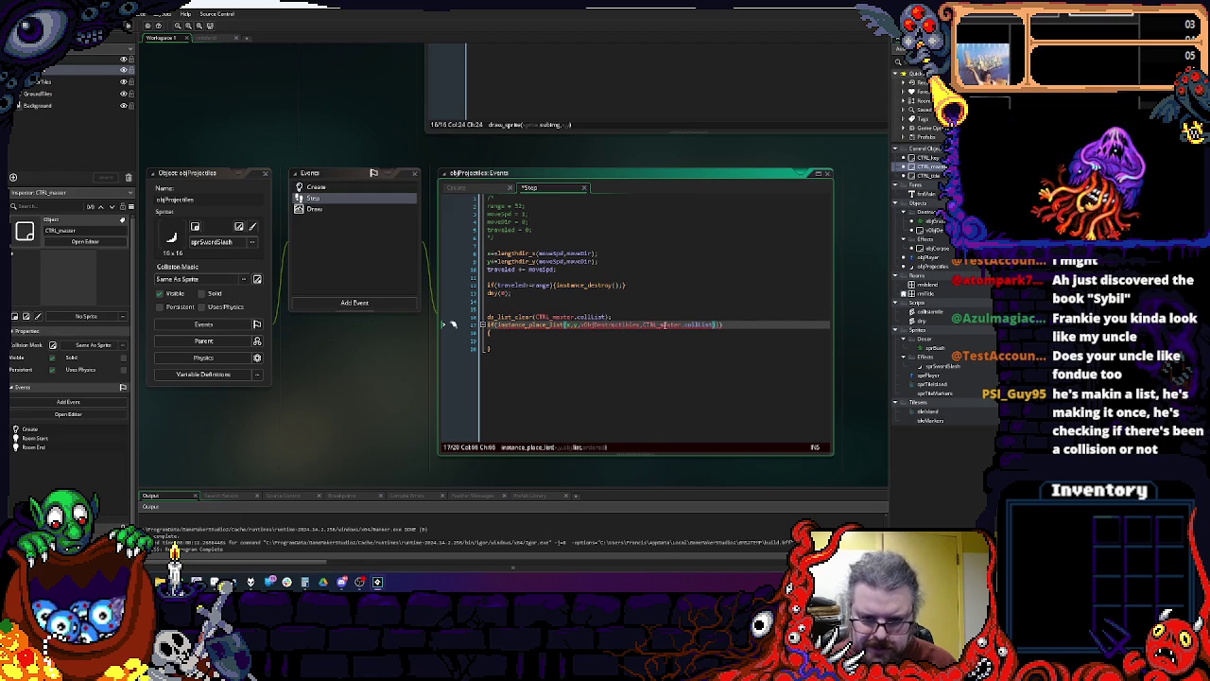
{"action": "type", "text": ","}
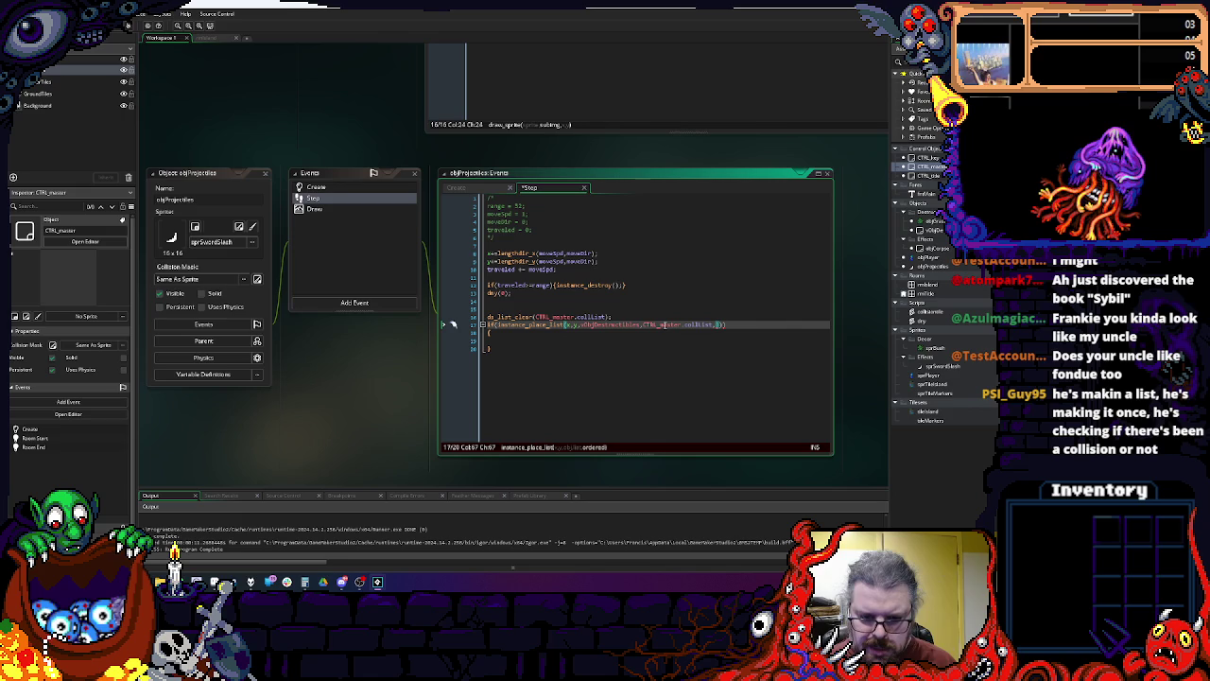
{"action": "type", "text": " true"}
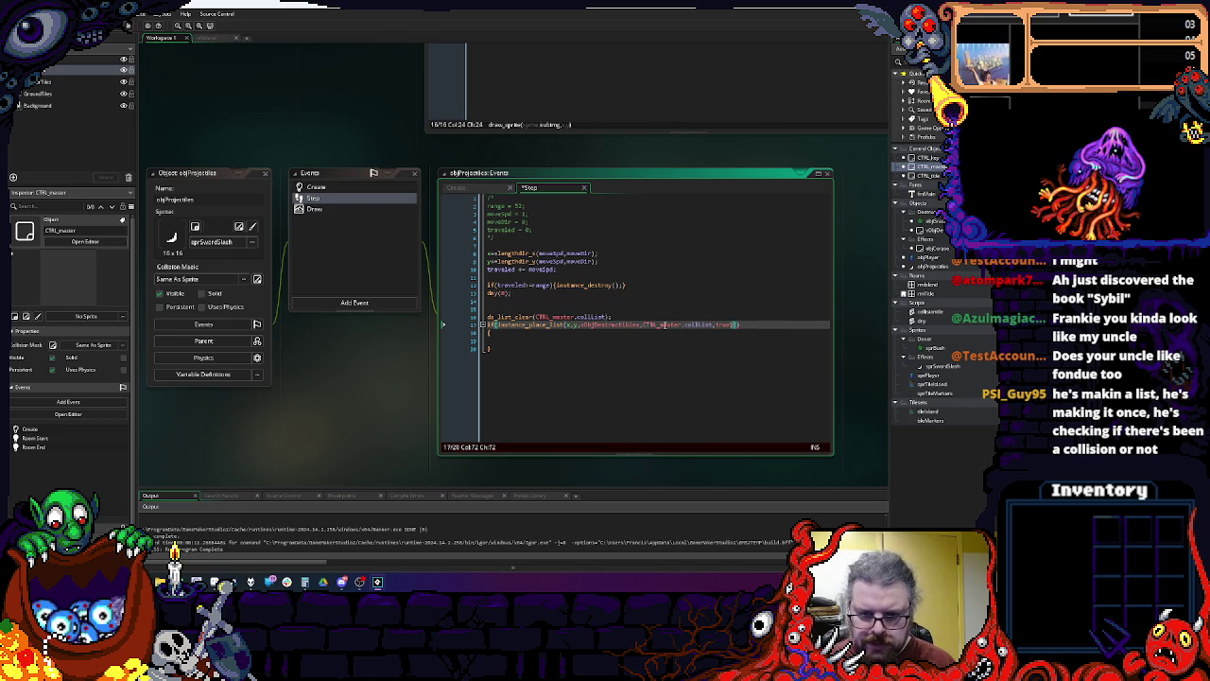
{"action": "key", "text": "Left"}
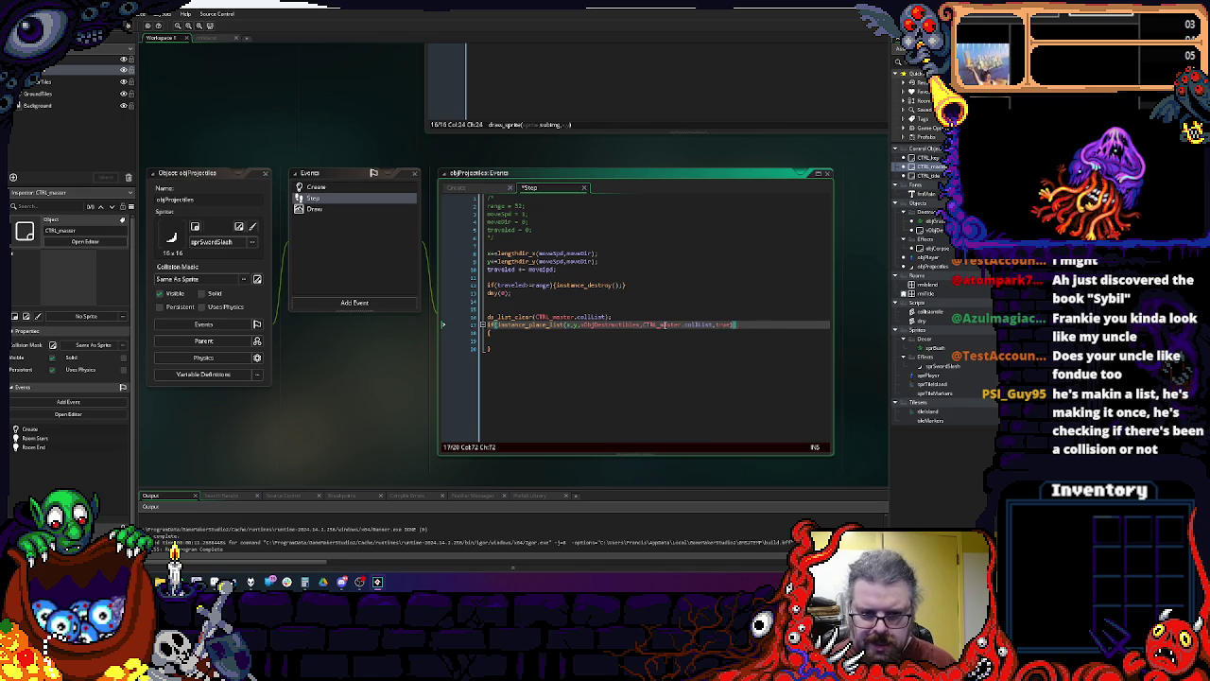
{"action": "key", "text": "Right"}
{"action": "key", "text": "Left"}
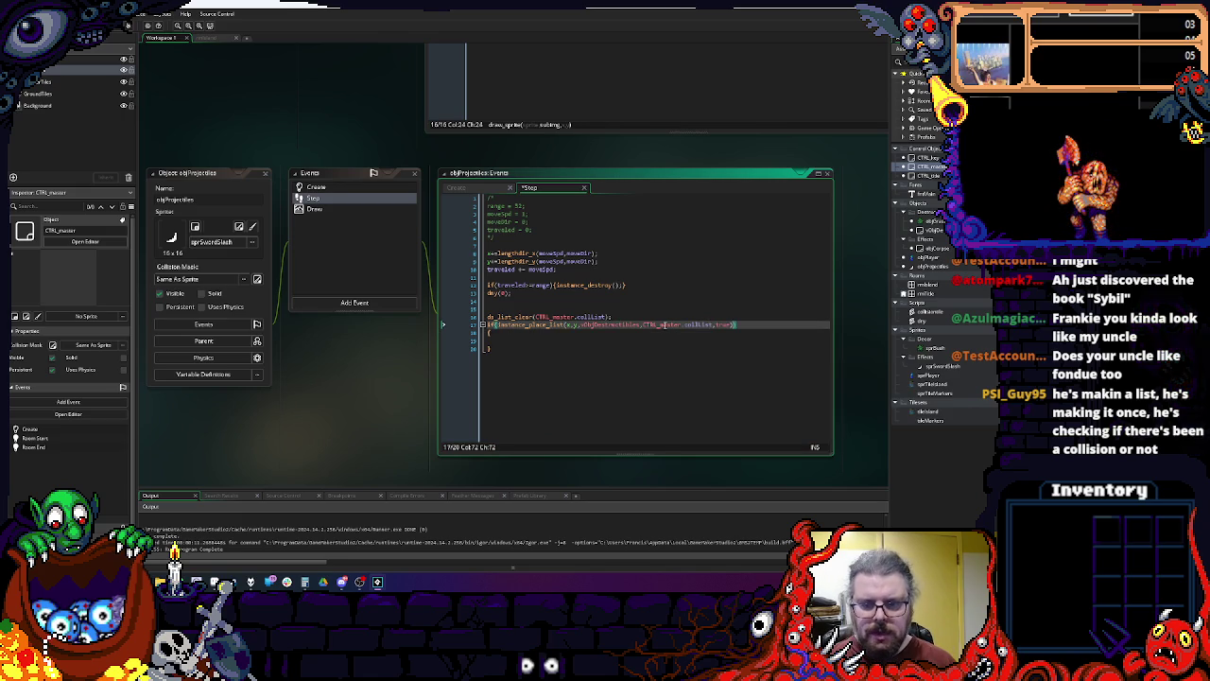
{"action": "type", "text": ">0"}
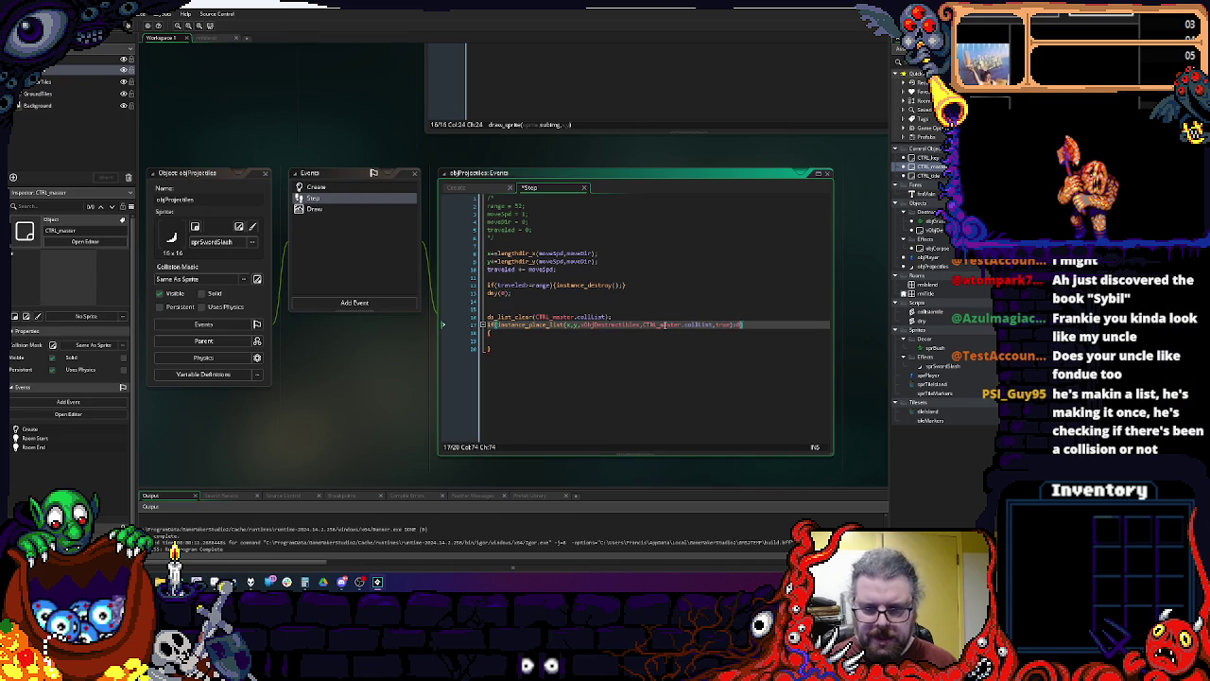
{"action": "key", "text": "Down"}
{"action": "key", "text": "Down"}
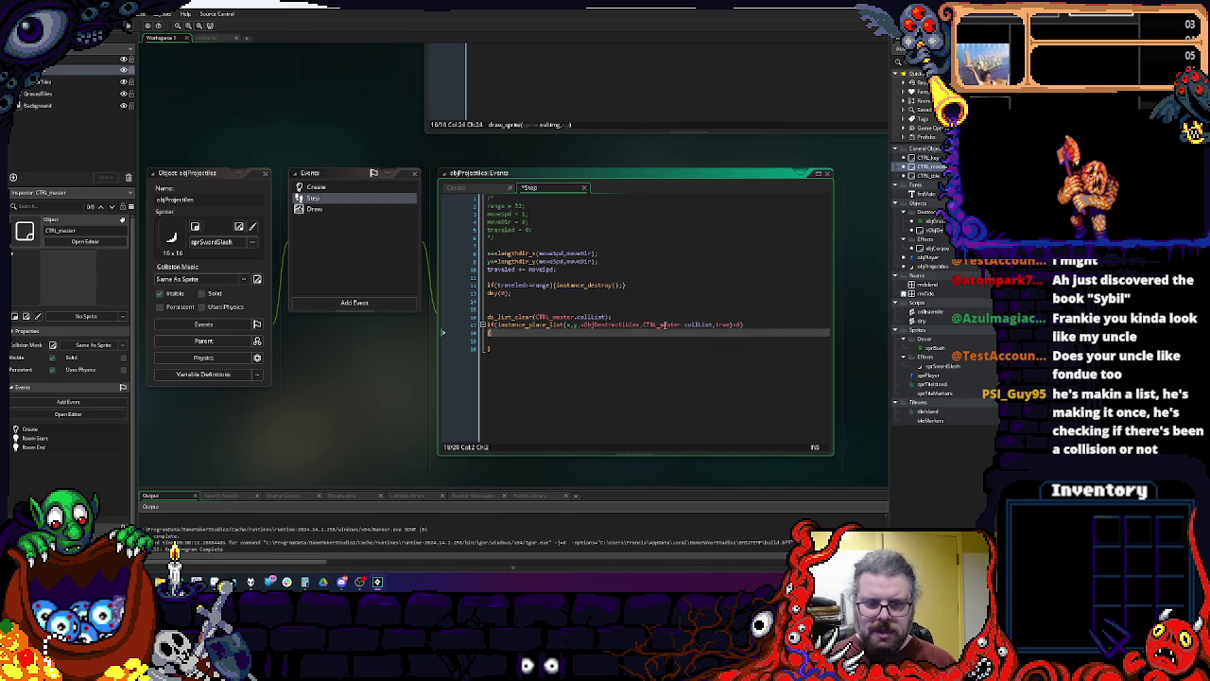
{"action": "scroll", "coordinate": [575, 354], "scroll_direction": "down", "scroll_amount": 1}
{"action": "type", "text": "CTRL_master.collList"}
{"action": "key", "text": "ctrl+z"}
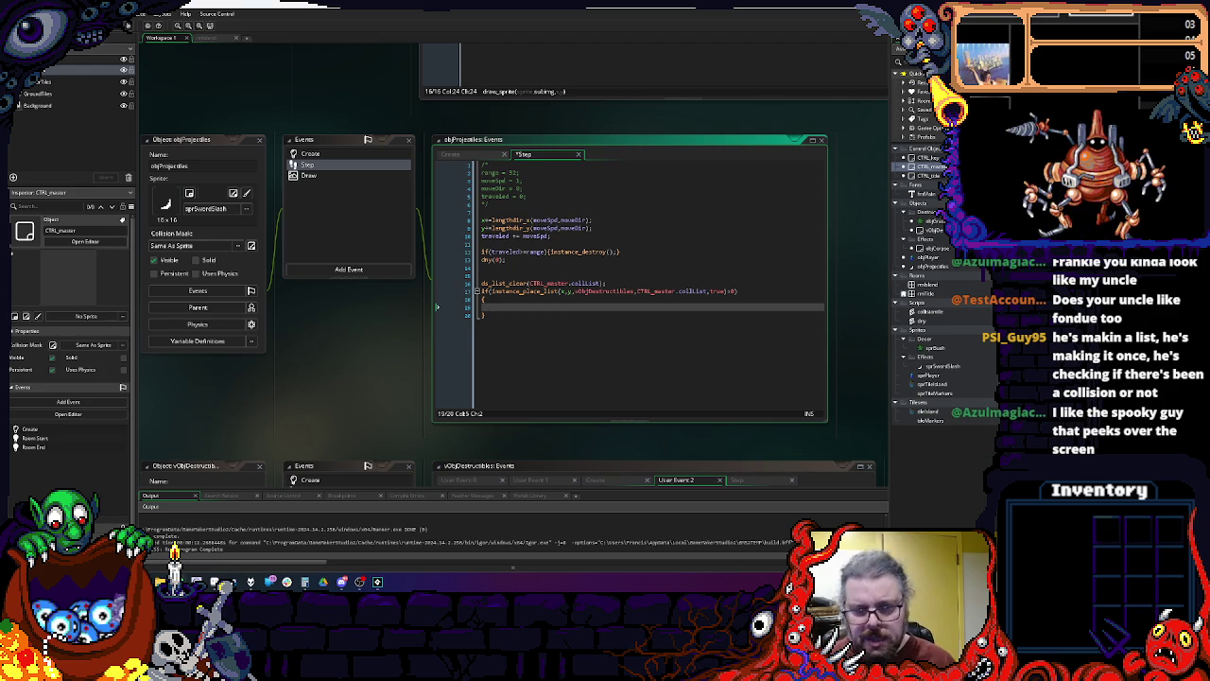
Step: Inside the if, add a for loop over ds_list_size(CTRL_master.collList) with an empty brace body
{"action": "left_click", "coordinate": [544, 273]}
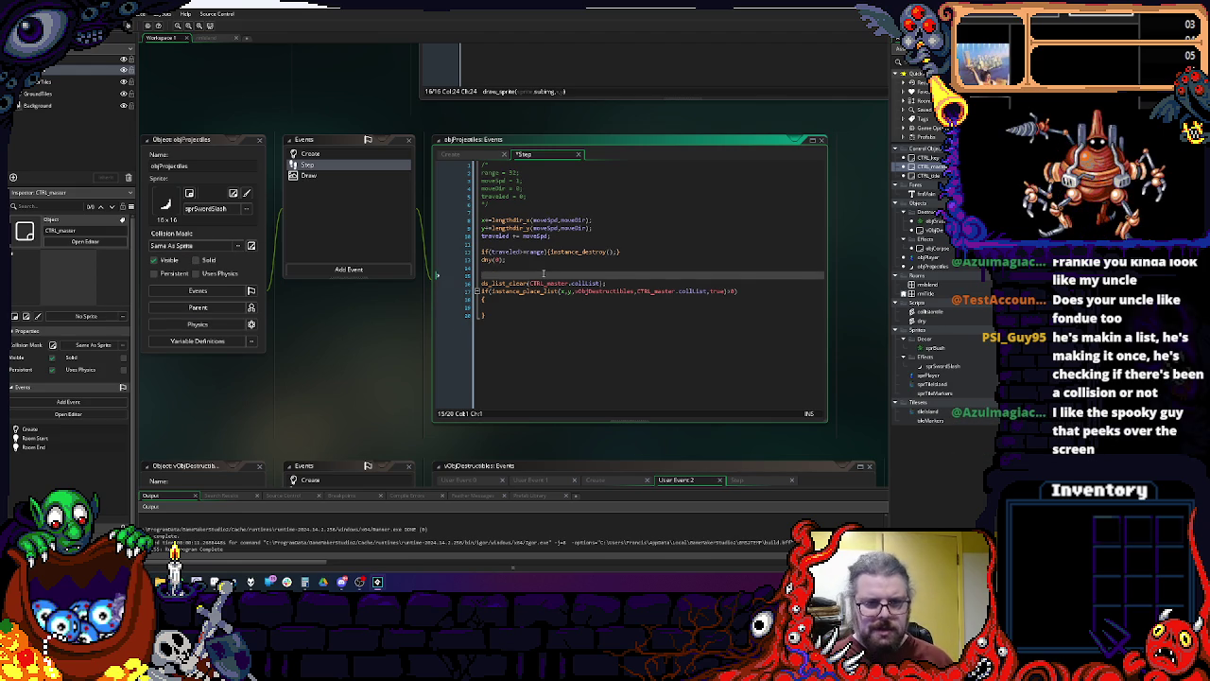
{"action": "key", "text": "BackSpace"}
{"action": "left_click", "coordinate": [535, 301]}
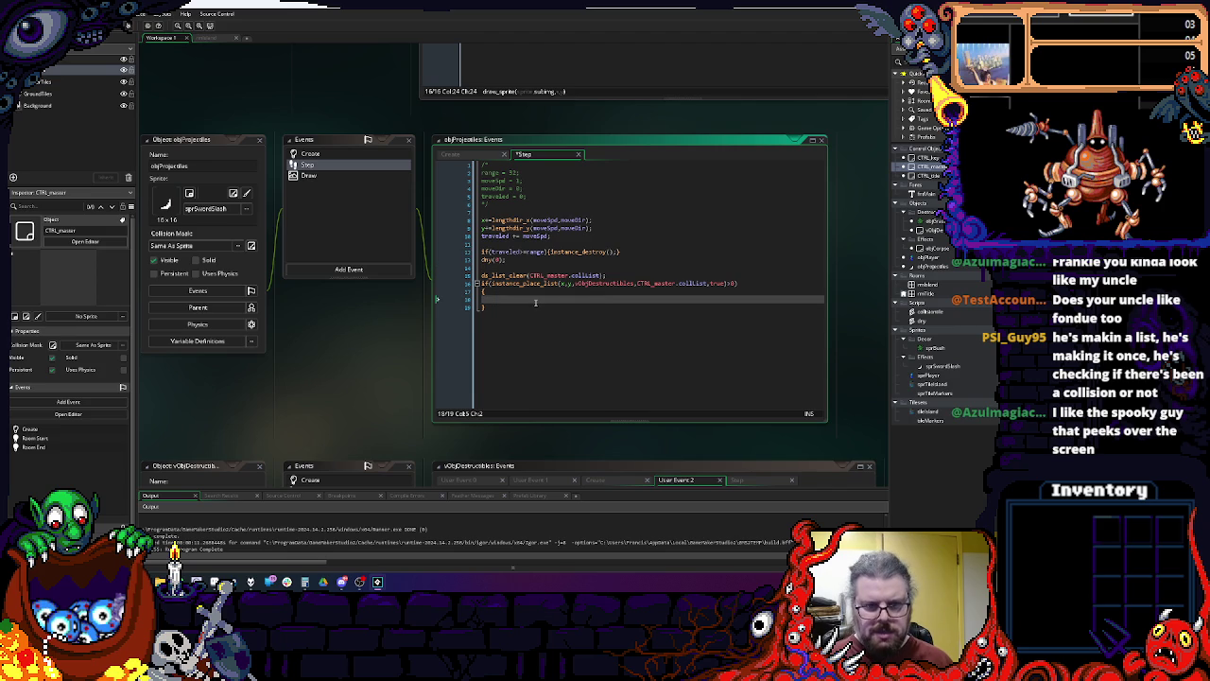
{"action": "type", "text": "if"}
{"action": "key", "text": "BackSpace"}
{"action": "type", "text": "for(v"}
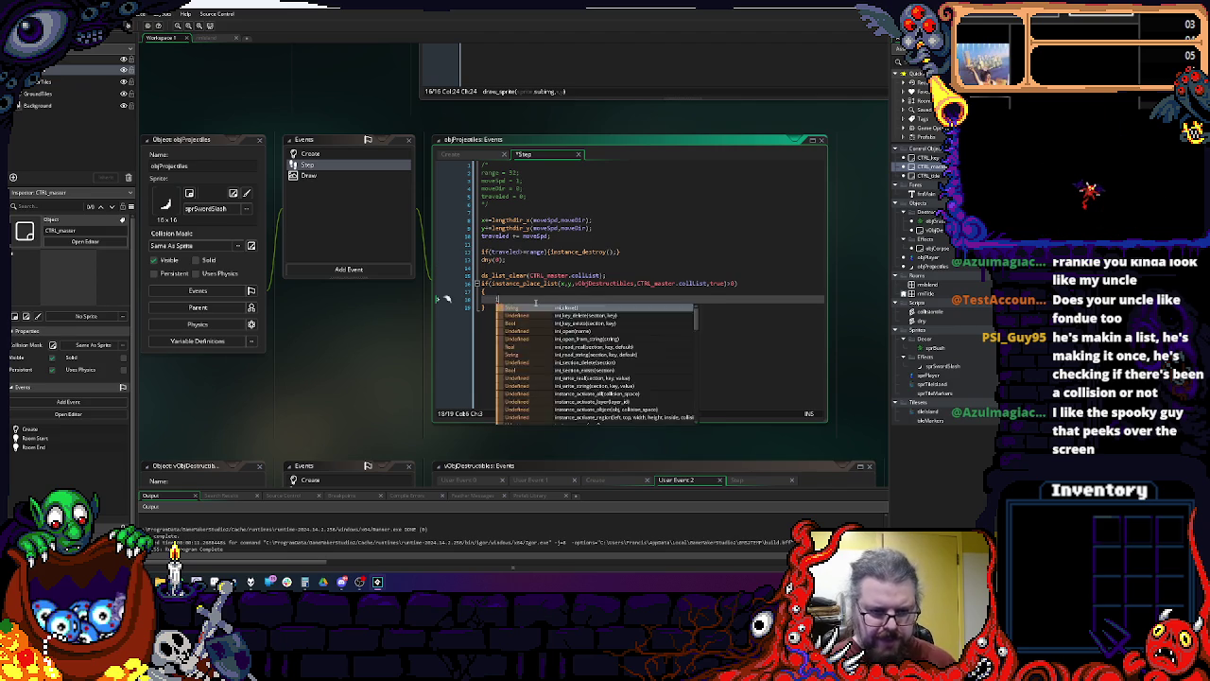
{"action": "type", "text": "ar "}
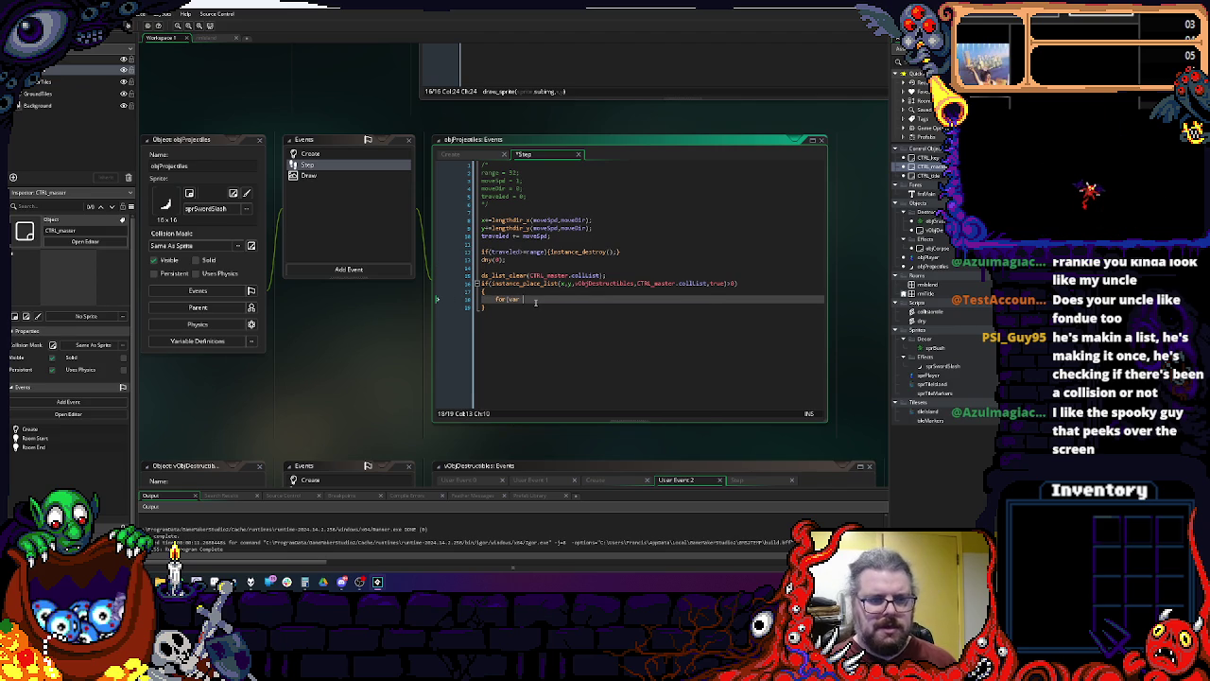
{"action": "type", "text": "i=0"}
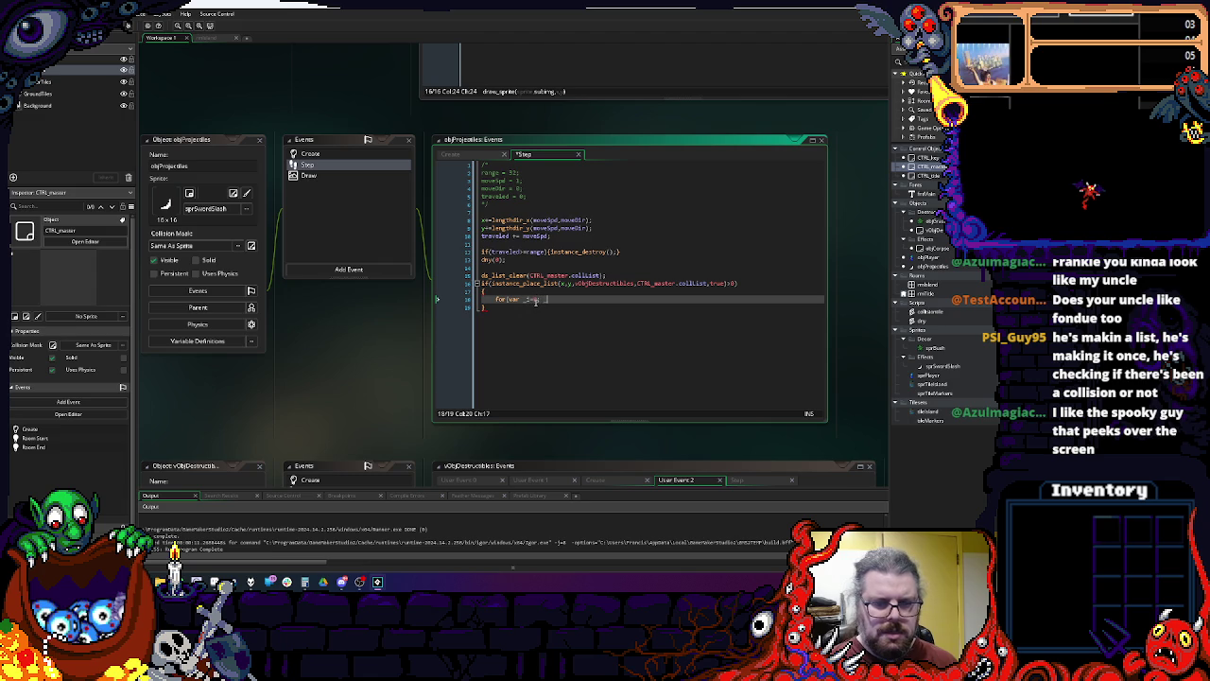
{"action": "type", "text": "ds_list_"}
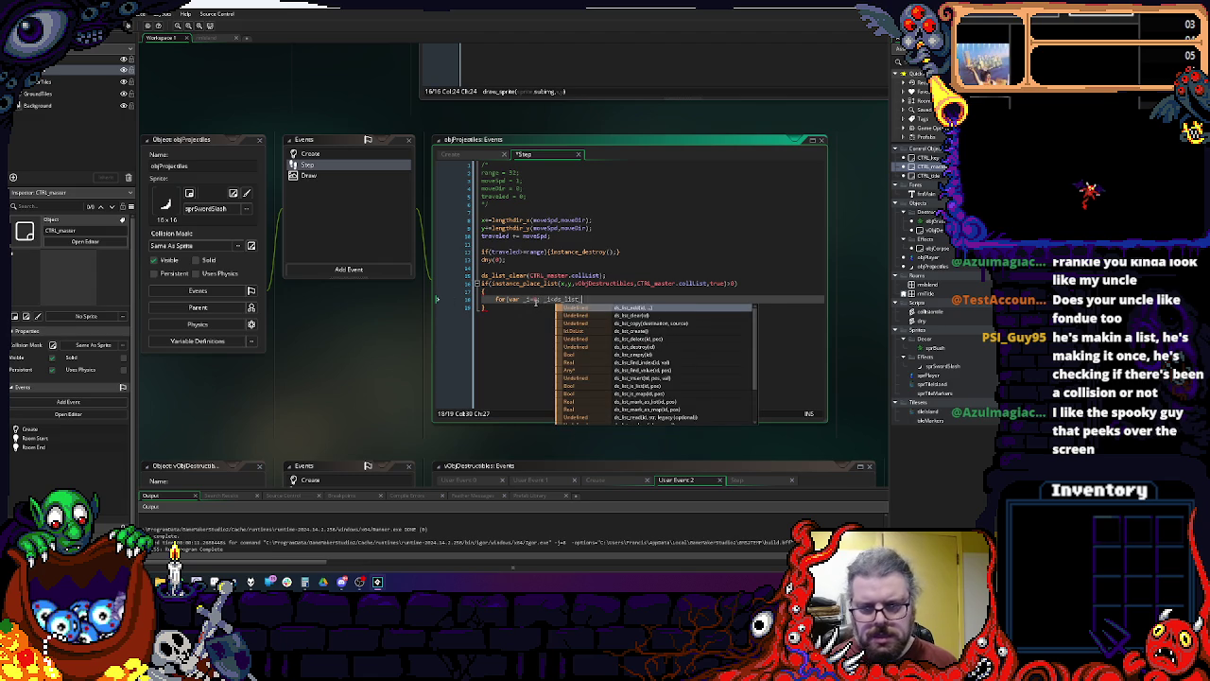
{"action": "type", "text": "size(CTRL_master.collList"}
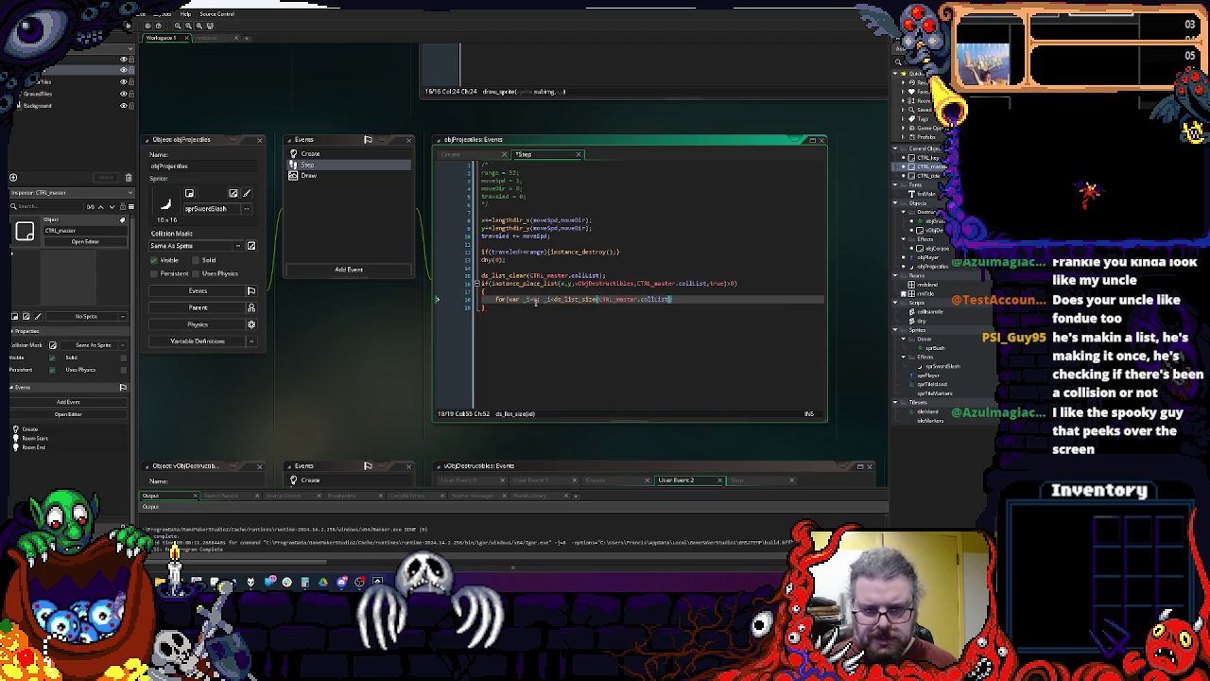
{"action": "type", "text": ");"}
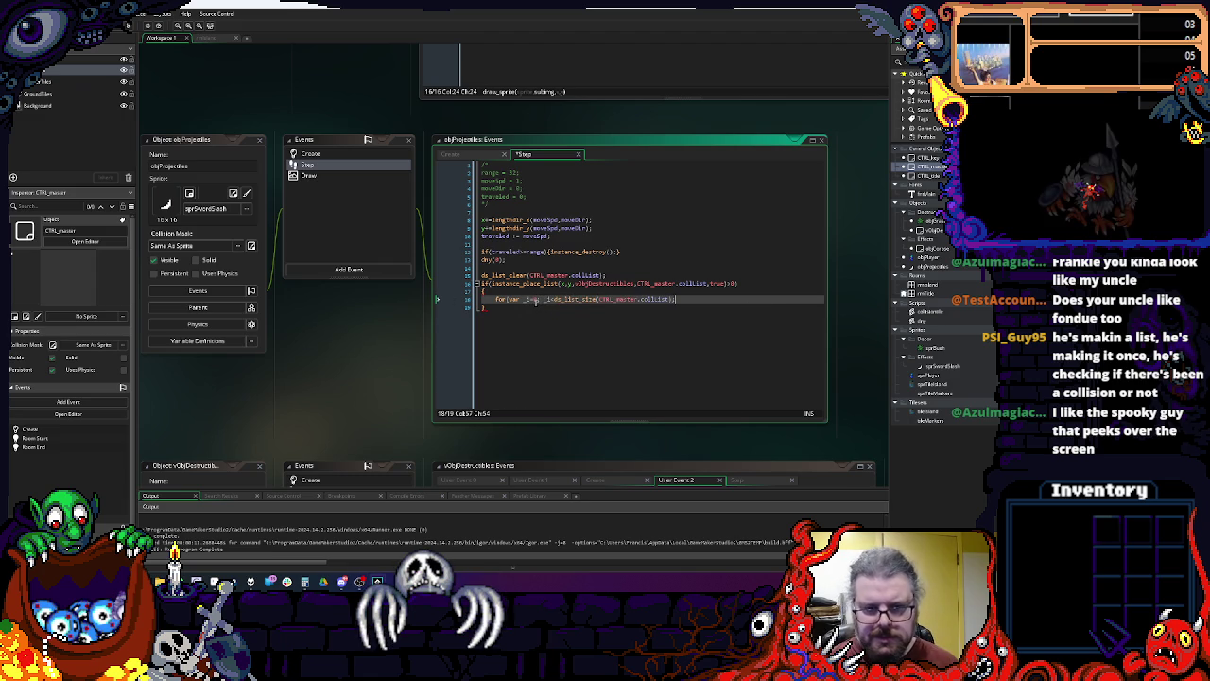
{"action": "type", "text": ")"}
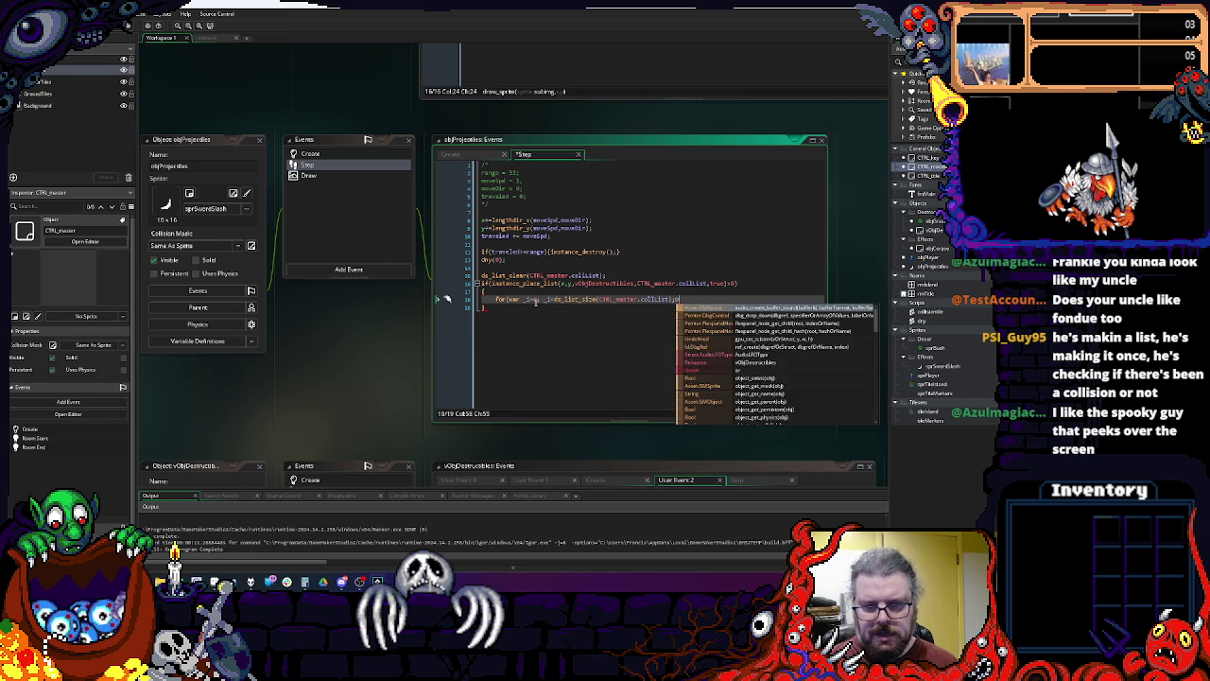
{"action": "type", "text": "i++"}
{"action": "key", "text": "Return"}
{"action": "type", "text": "{"}
{"action": "key", "text": "Return"}
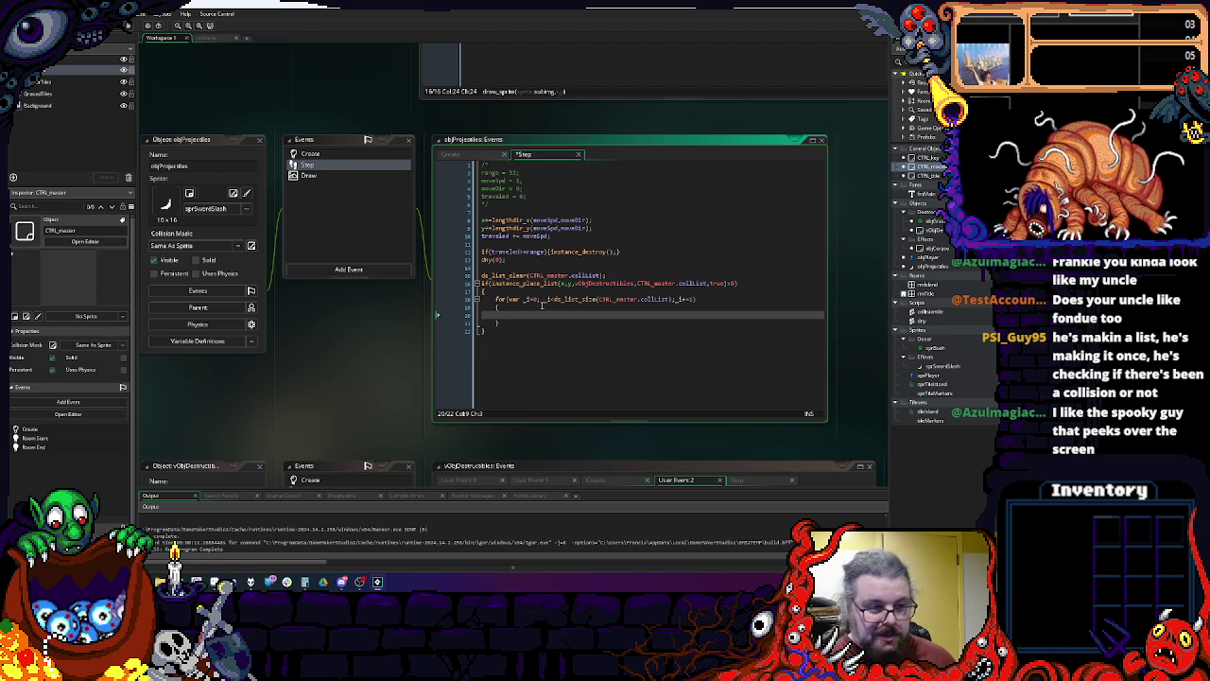
{"action": "mouse_move", "coordinate": [601, 414]}
{"action": "left_mouse_down"}
{"action": "mouse_move", "coordinate": [620, 195]}
{"action": "mouse_move", "coordinate": [604, 294]}
{"action": "left_mouse_up"}
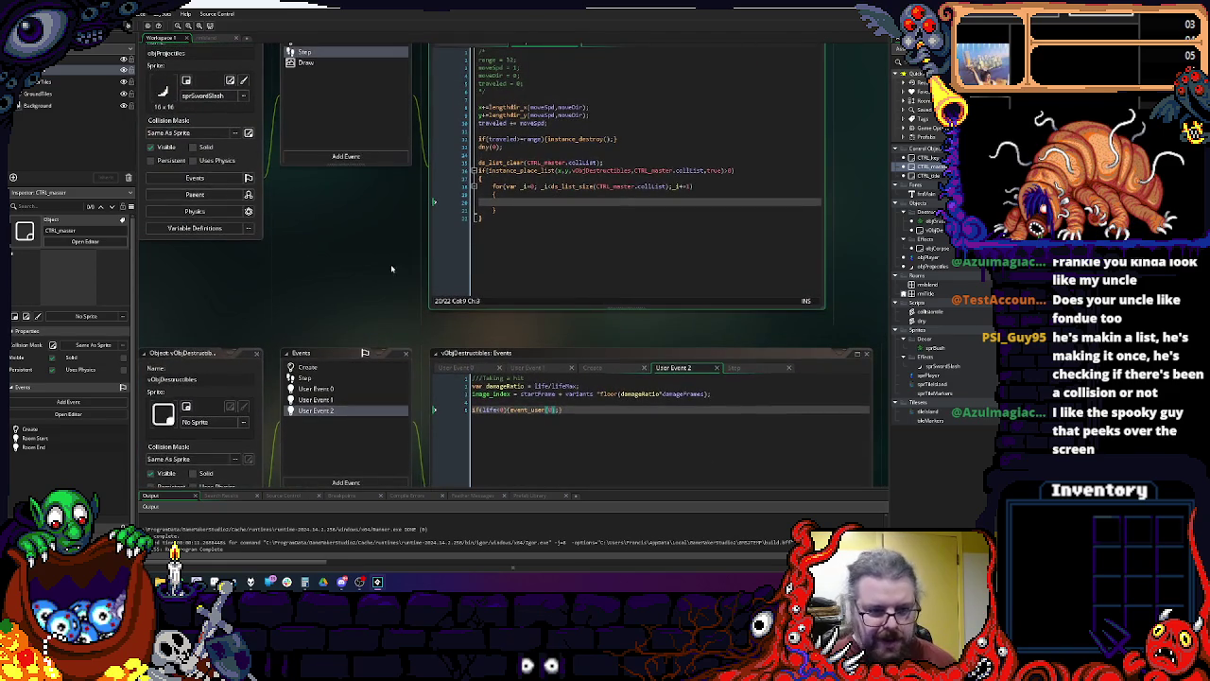
Step: In the loop body, write var ob = ds_list_find_value(CTRL_master.collList, _i); and start ob.damage
{"action": "left_click", "coordinate": [302, 368]}
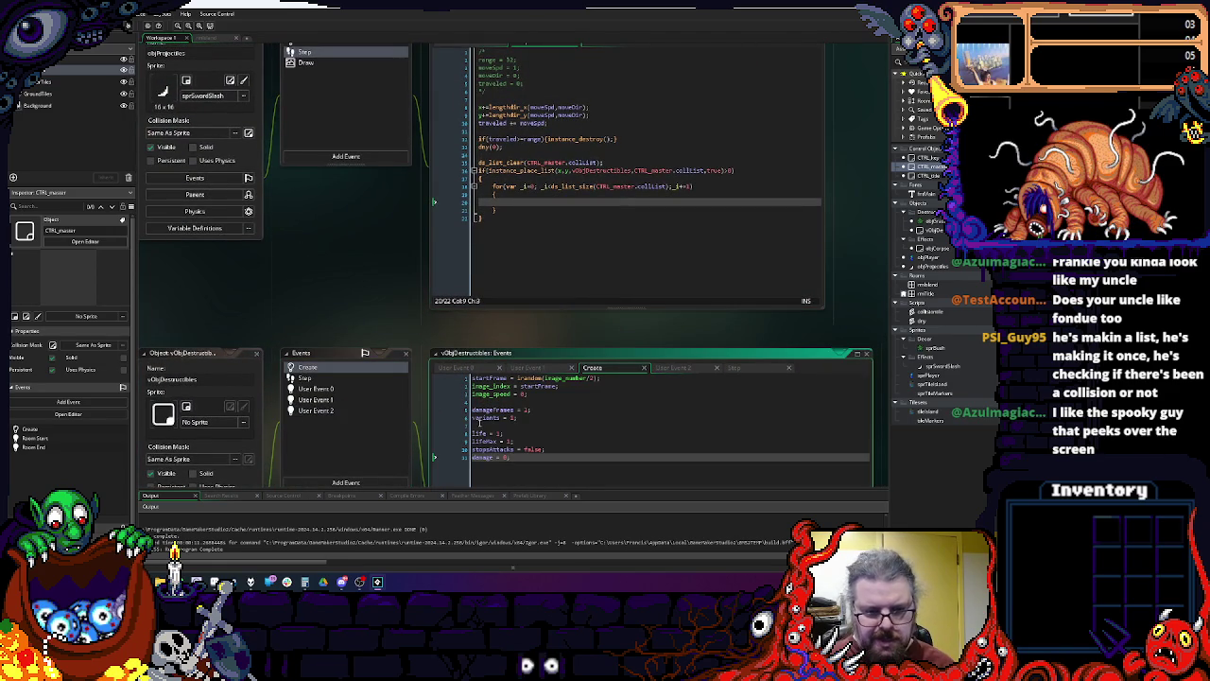
{"action": "left_click", "coordinate": [539, 202]}
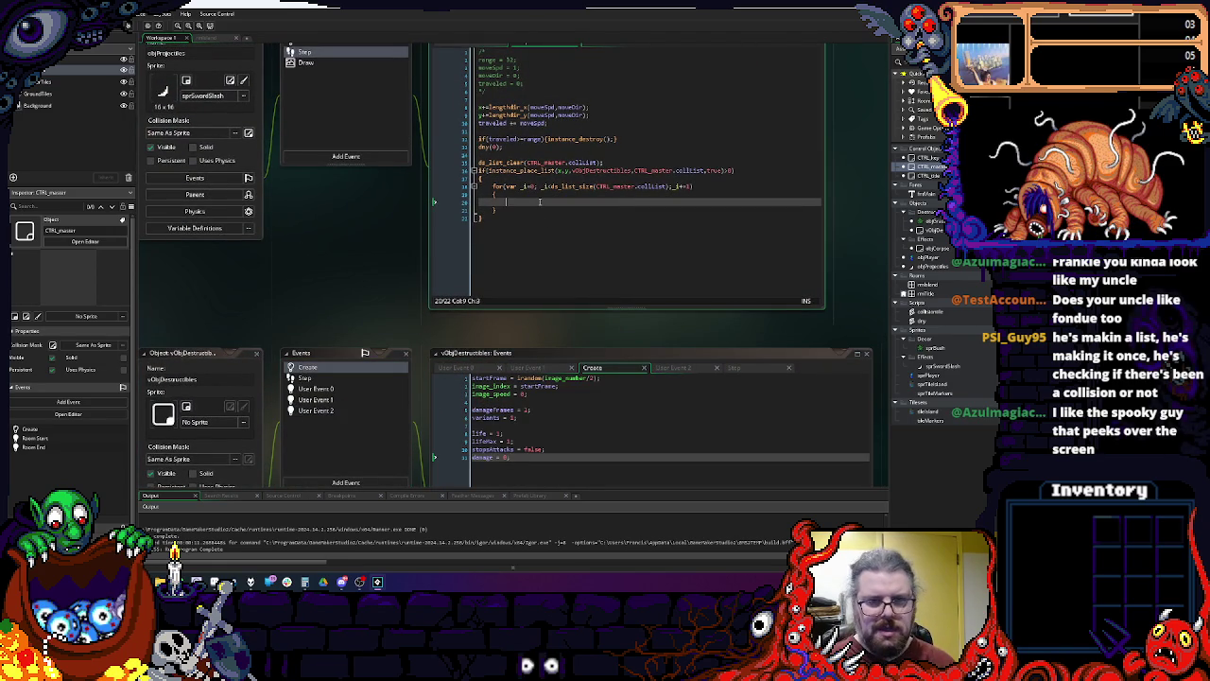
{"action": "type", "text": "var"}
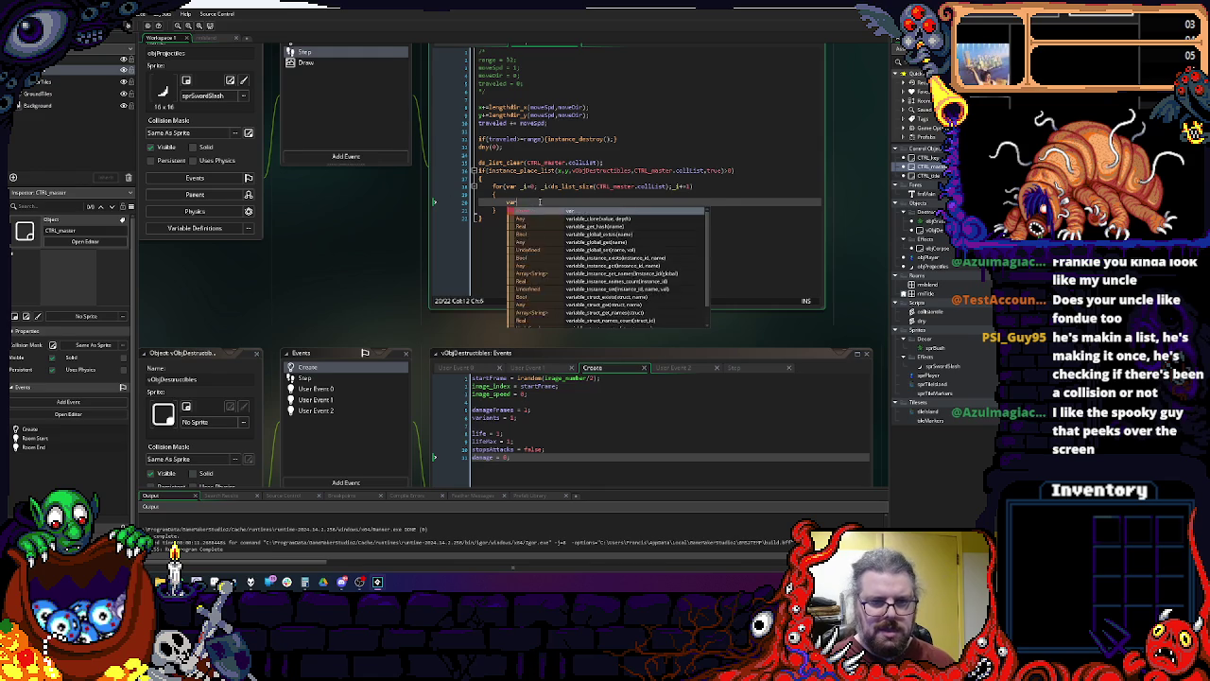
{"action": "type", "text": " ob = in"}
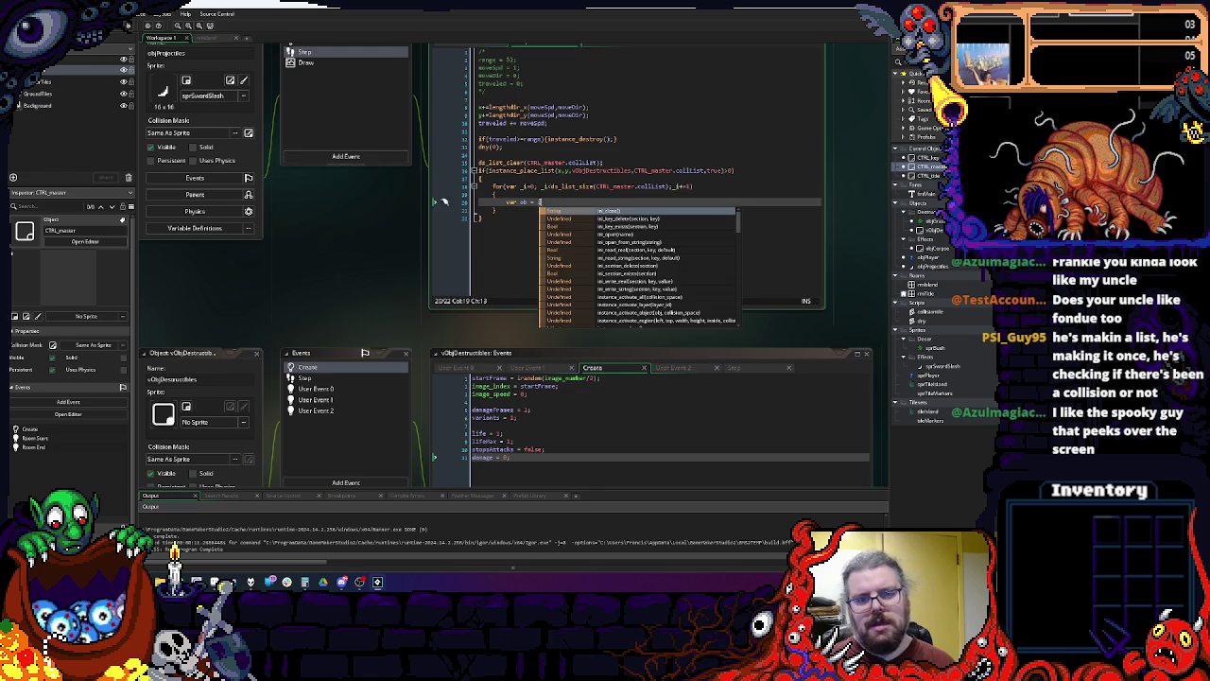
{"action": "key", "text": "BackSpace"}
{"action": "key", "text": "BackSpace"}
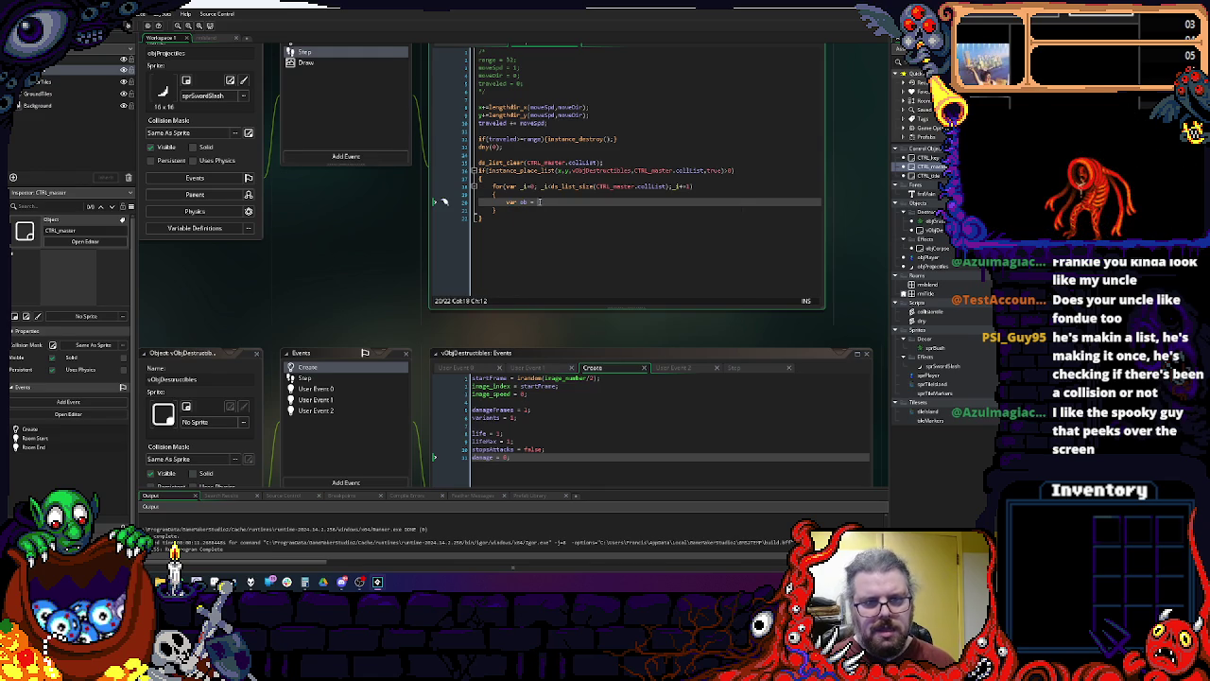
{"action": "type", "text": "ds_list"}
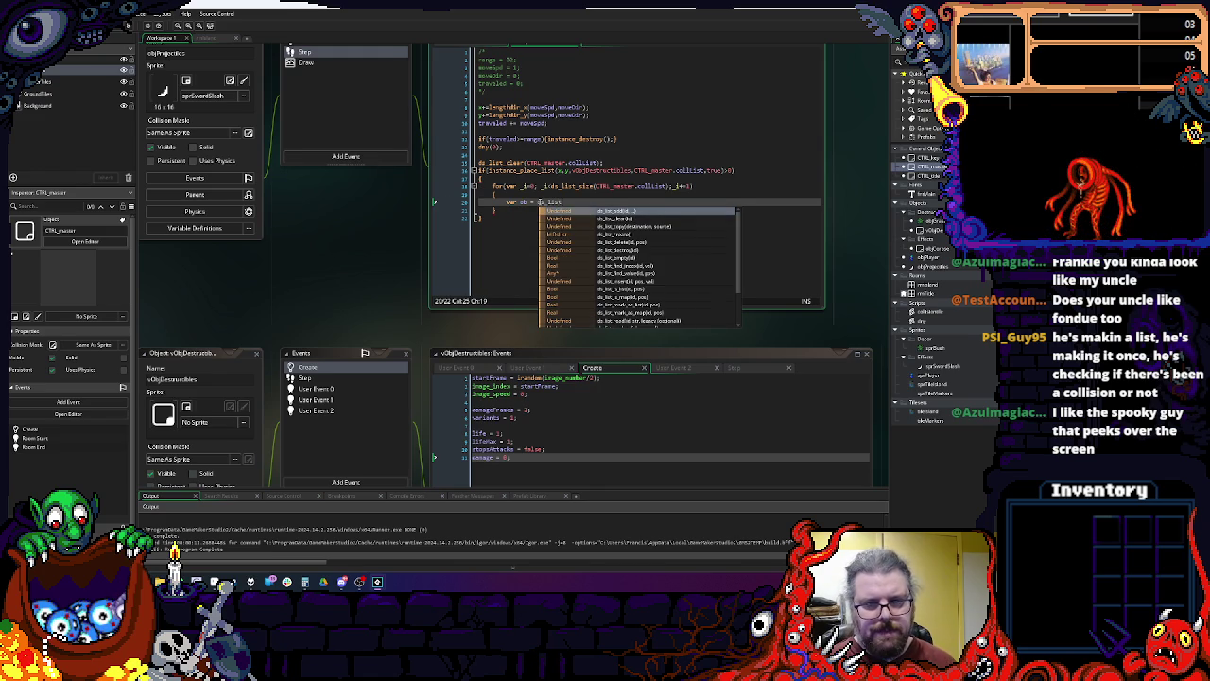
{"action": "type", "text": "_find_"}
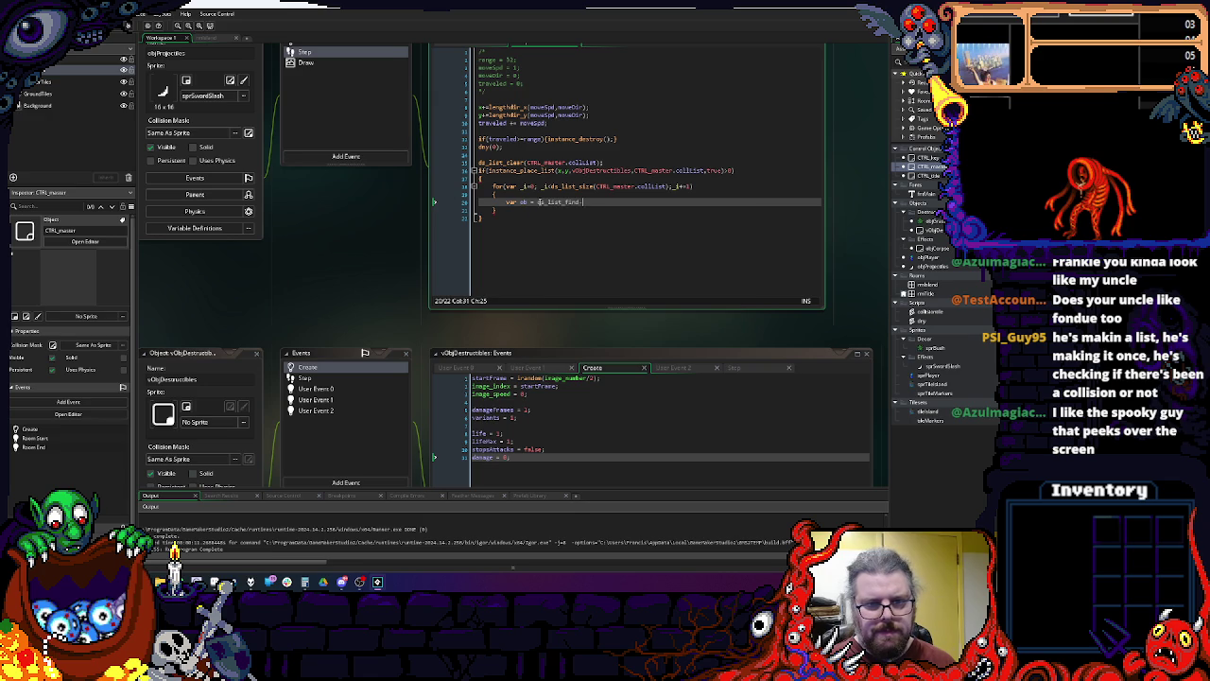
{"action": "type", "text": "value(CTRL_master.collList)"}
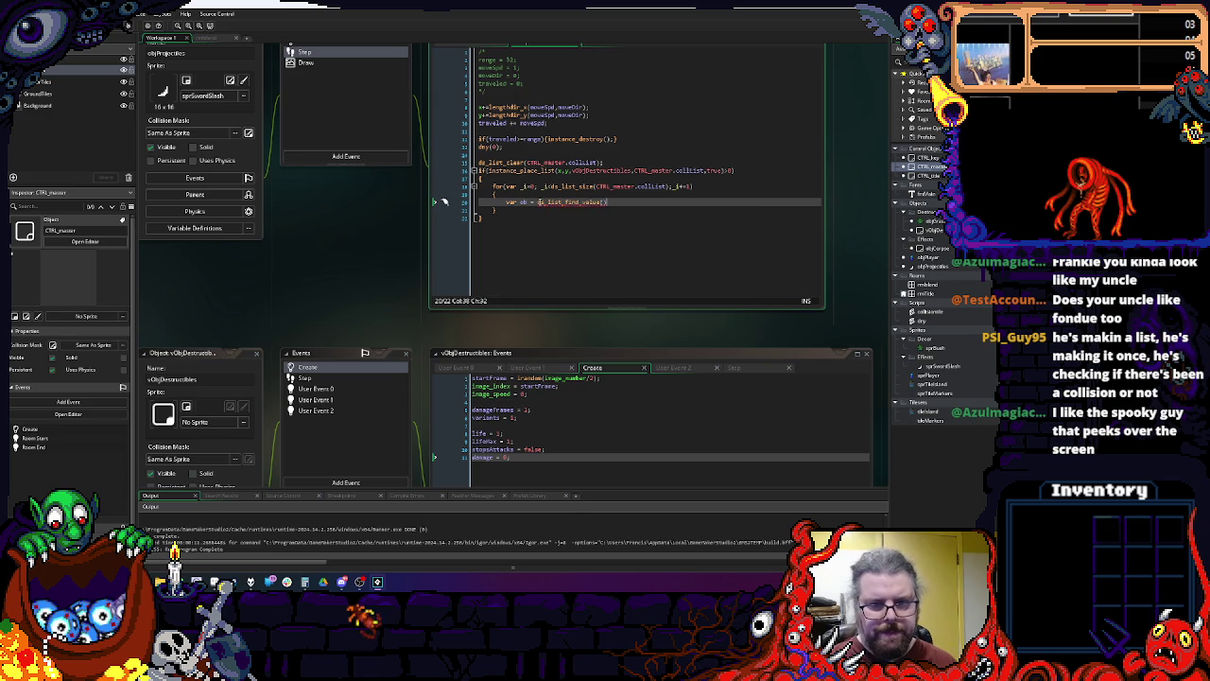
{"action": "type", "text": ", _i"}
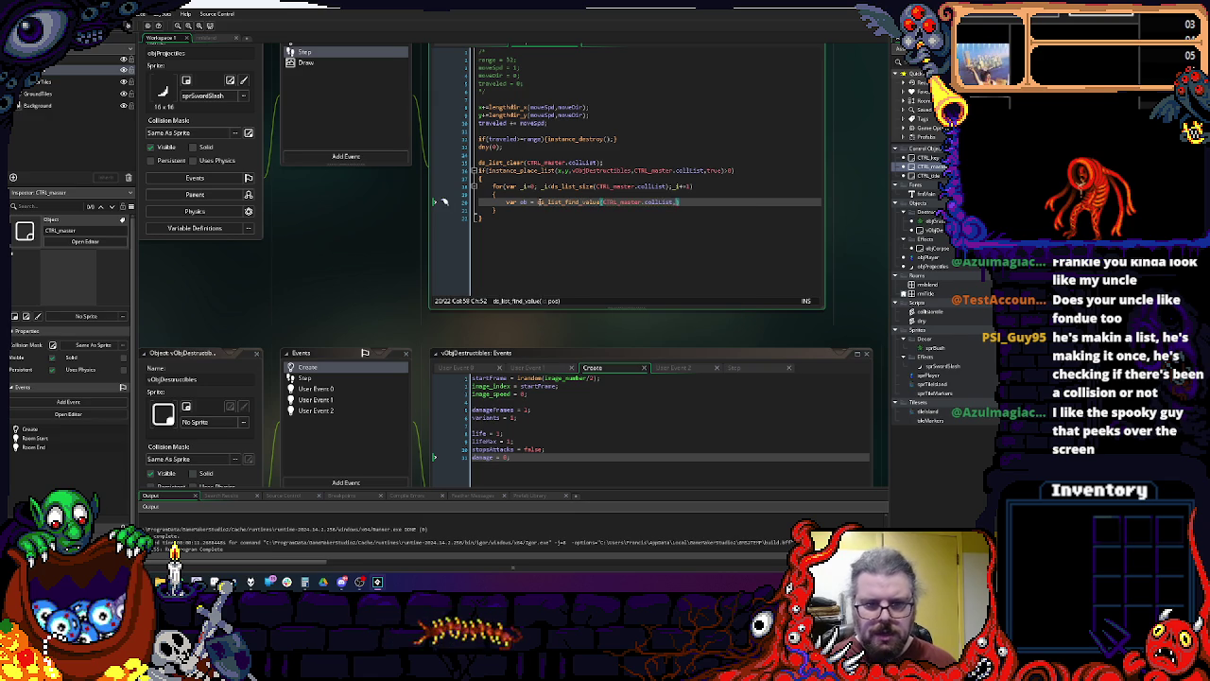
{"action": "type", "text": ");"}
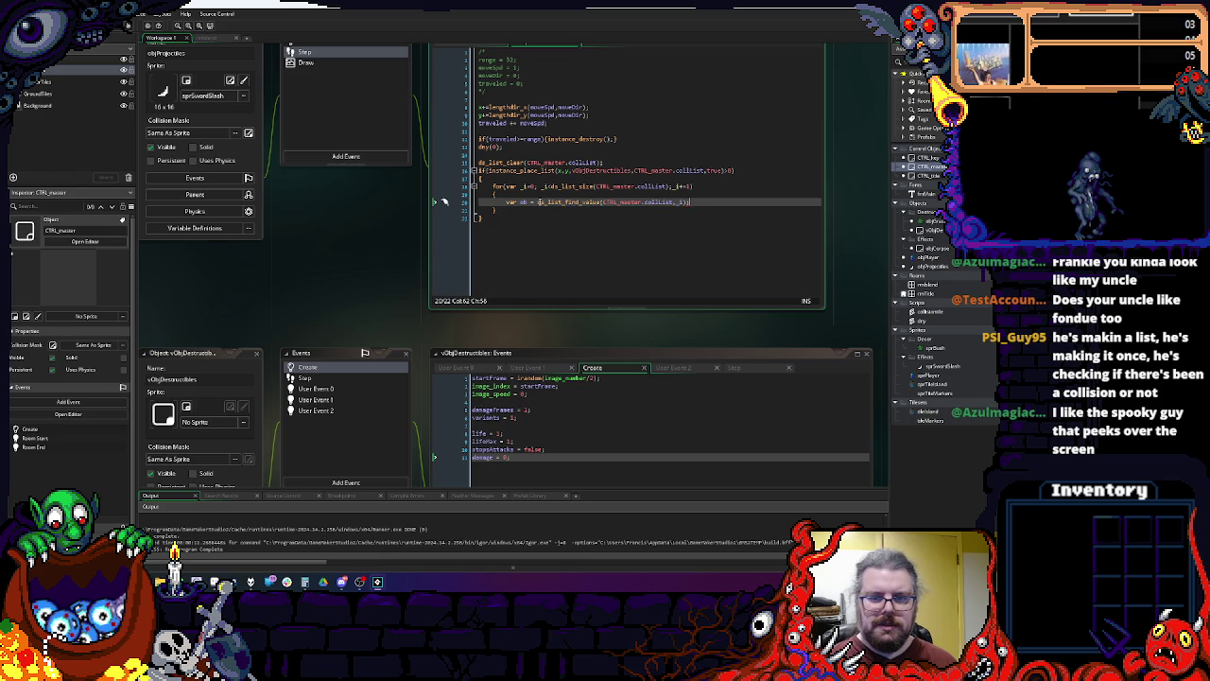
{"action": "key", "text": "Return"}
{"action": "type", "text": "ob."}
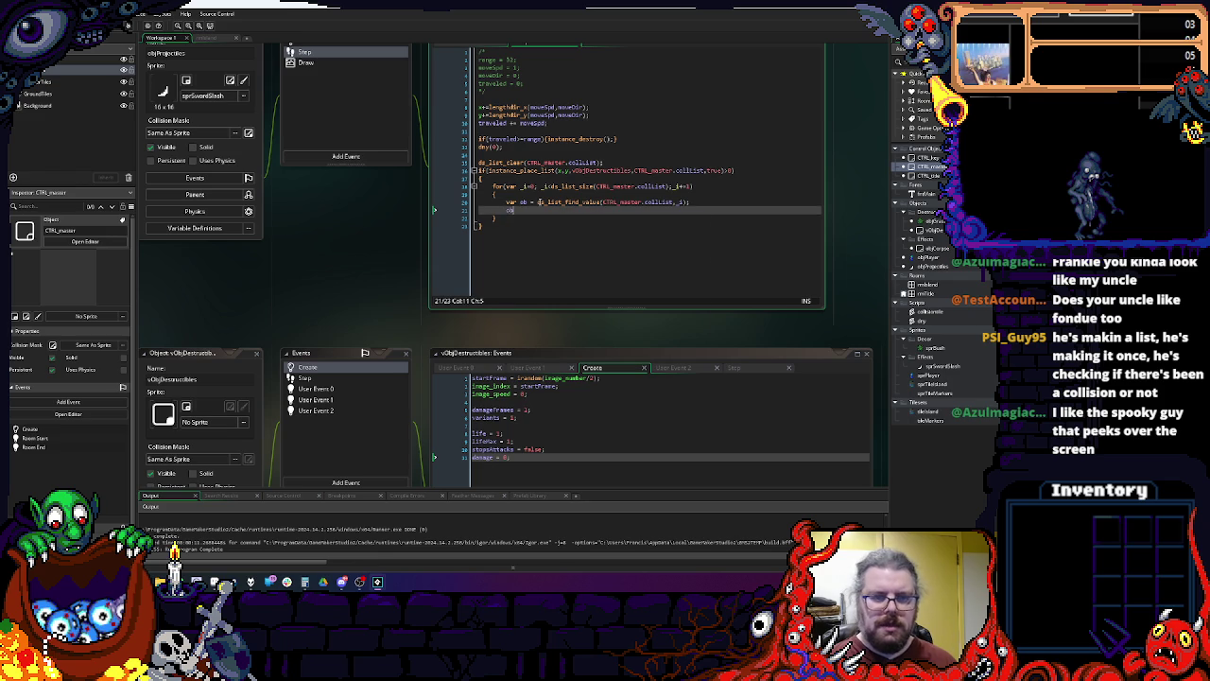
{"action": "type", "text": "damage -="}
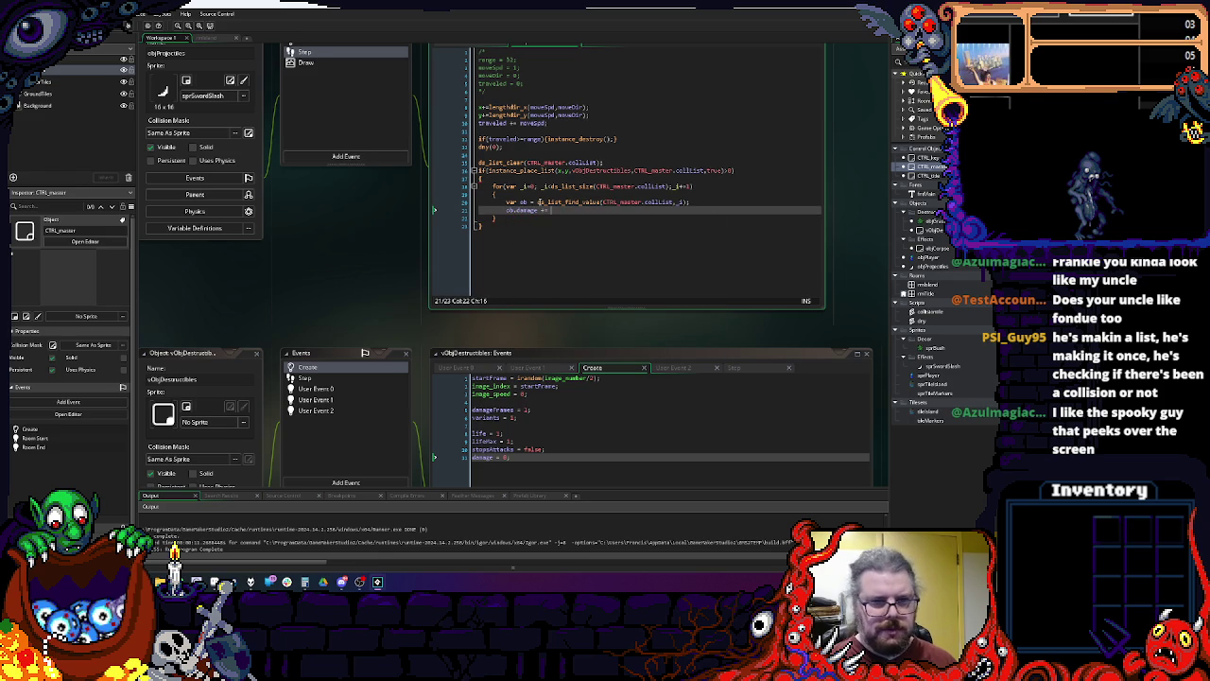
{"action": "scroll", "coordinate": [320, 60], "scroll_direction": "up", "scroll_amount": 1}
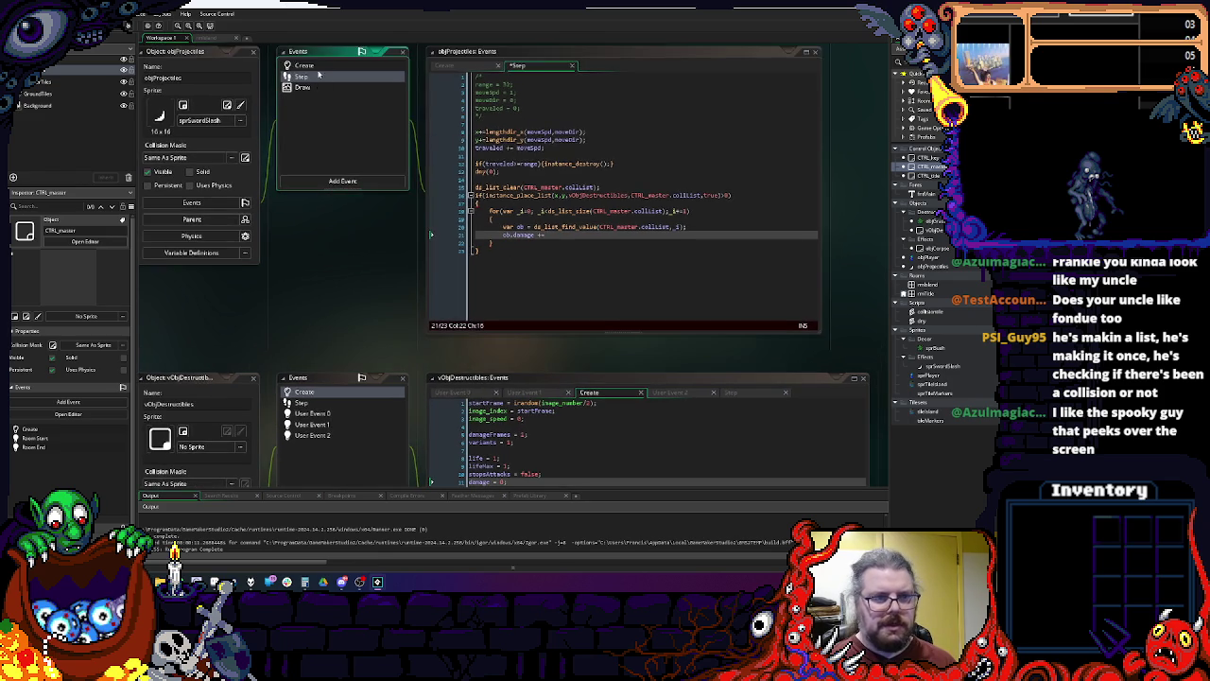
Step: Complete the damage line as ob.damage += atkPow; and remove the extra blank line
{"action": "left_click", "coordinate": [329, 66]}
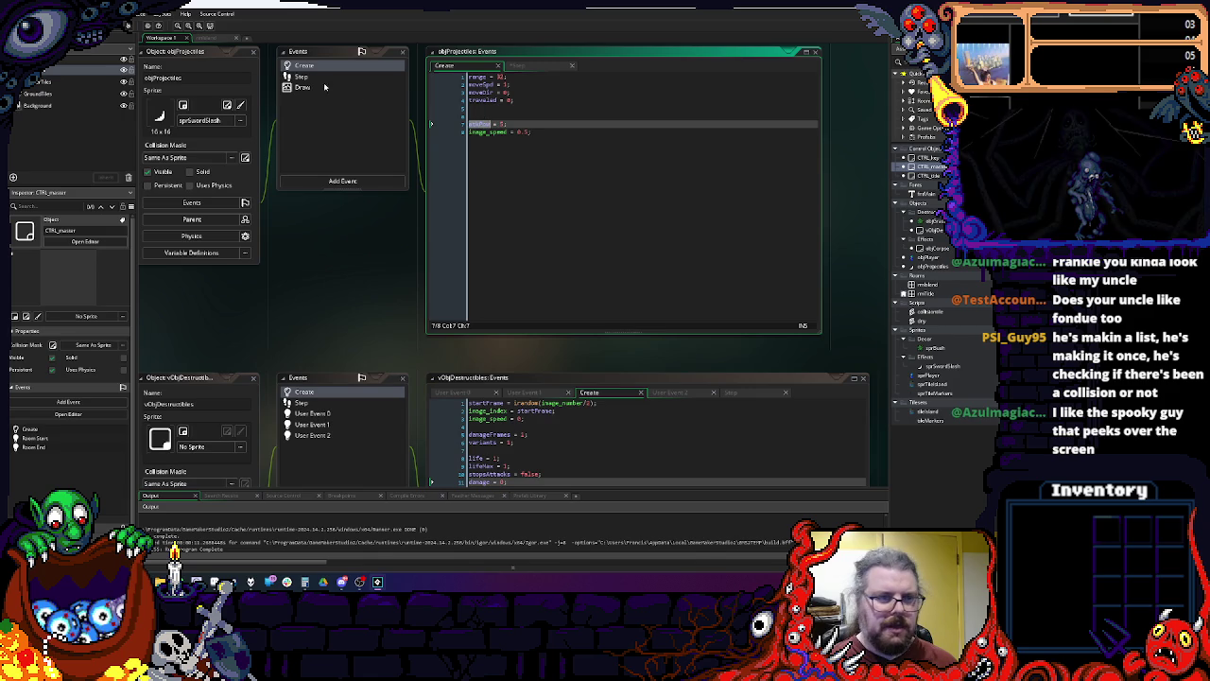
{"action": "left_click", "coordinate": [323, 85]}
{"action": "left_click", "coordinate": [303, 75]}
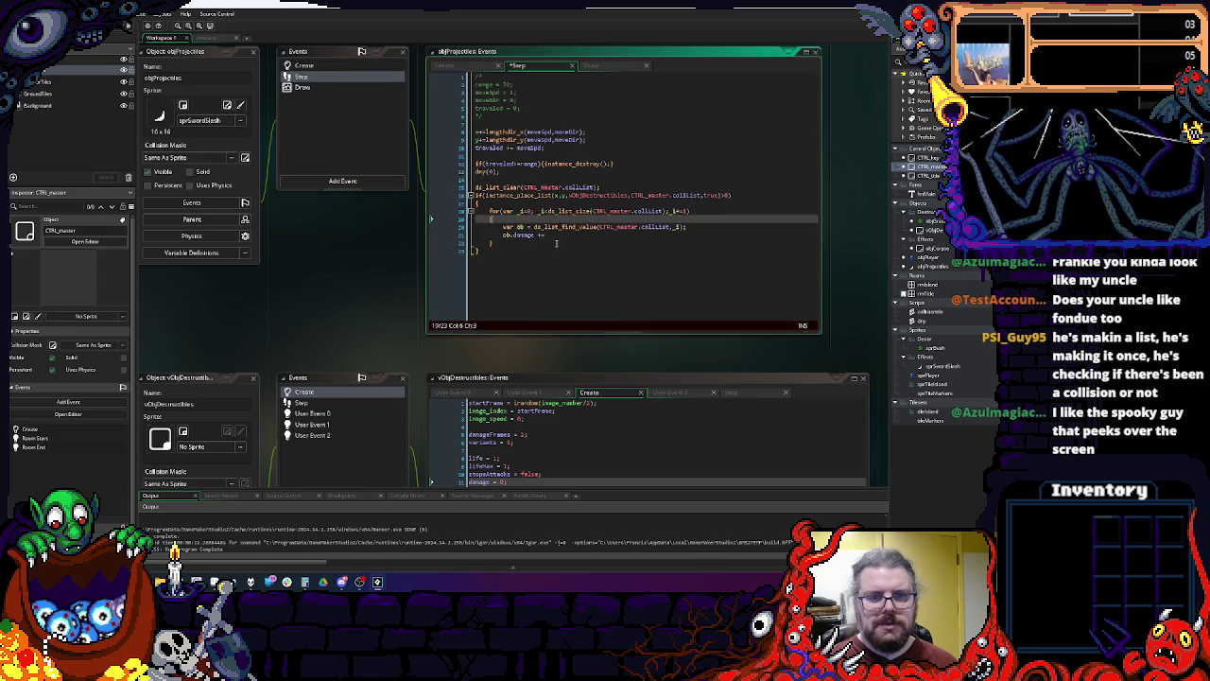
{"action": "type", "text": "atkPow;"}
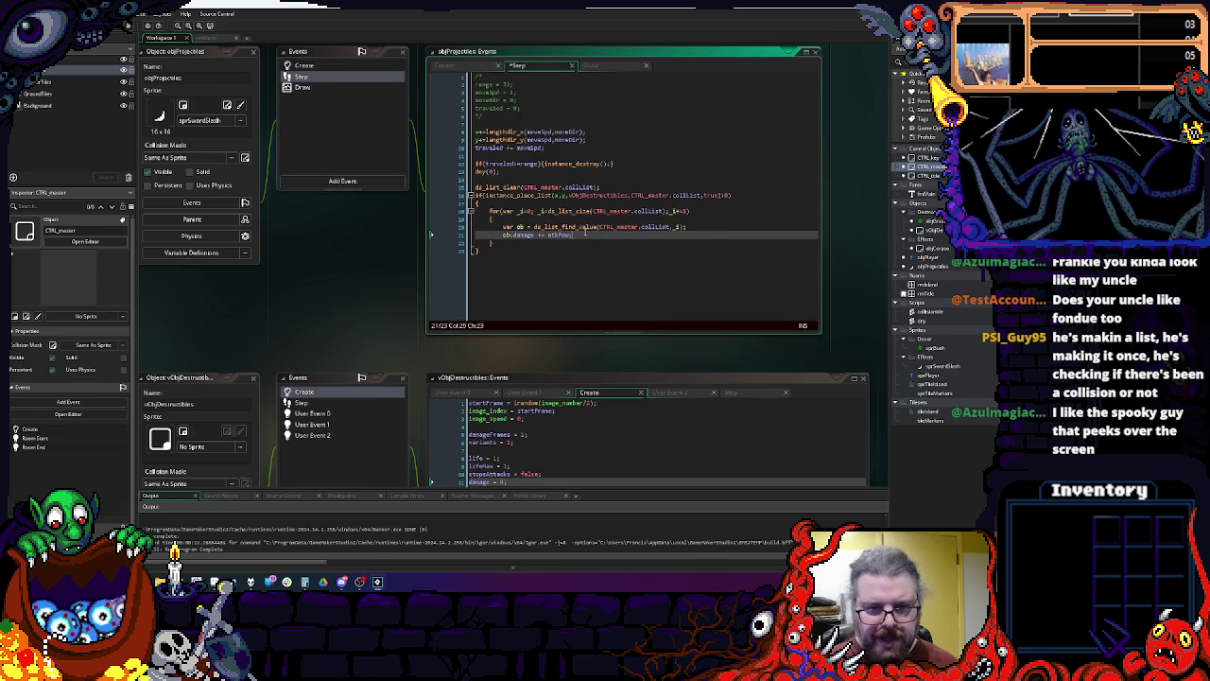
{"action": "key", "text": "Return"}
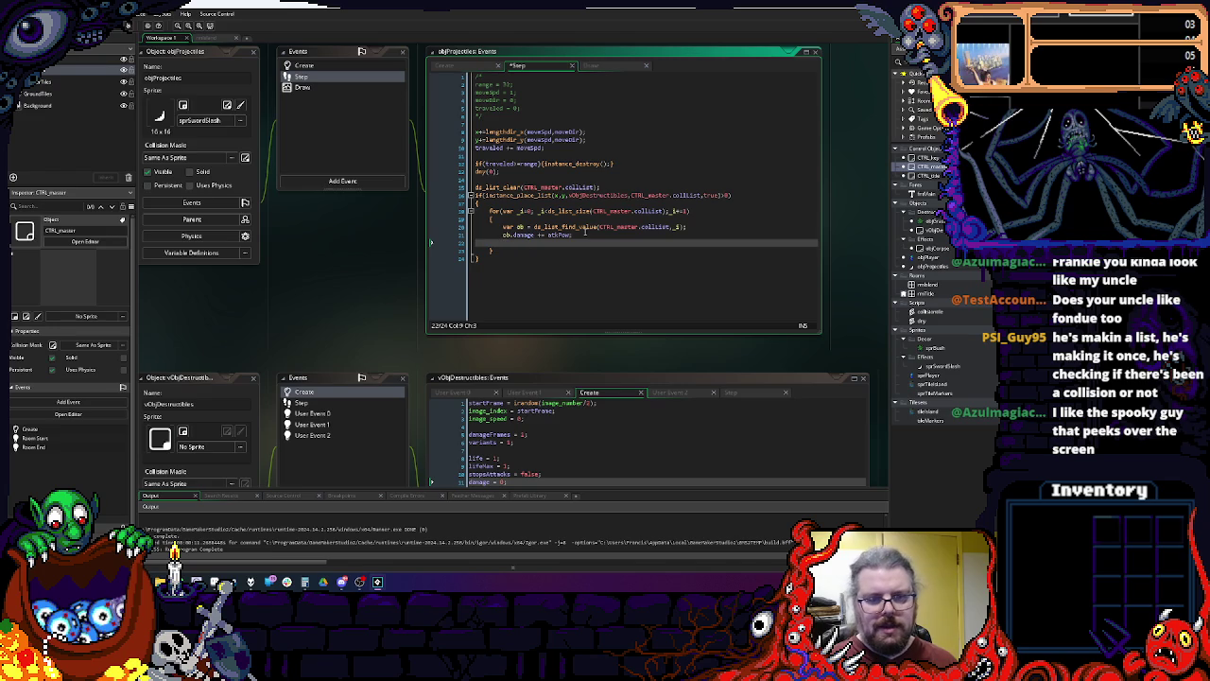
{"action": "key", "text": "BackSpace"}
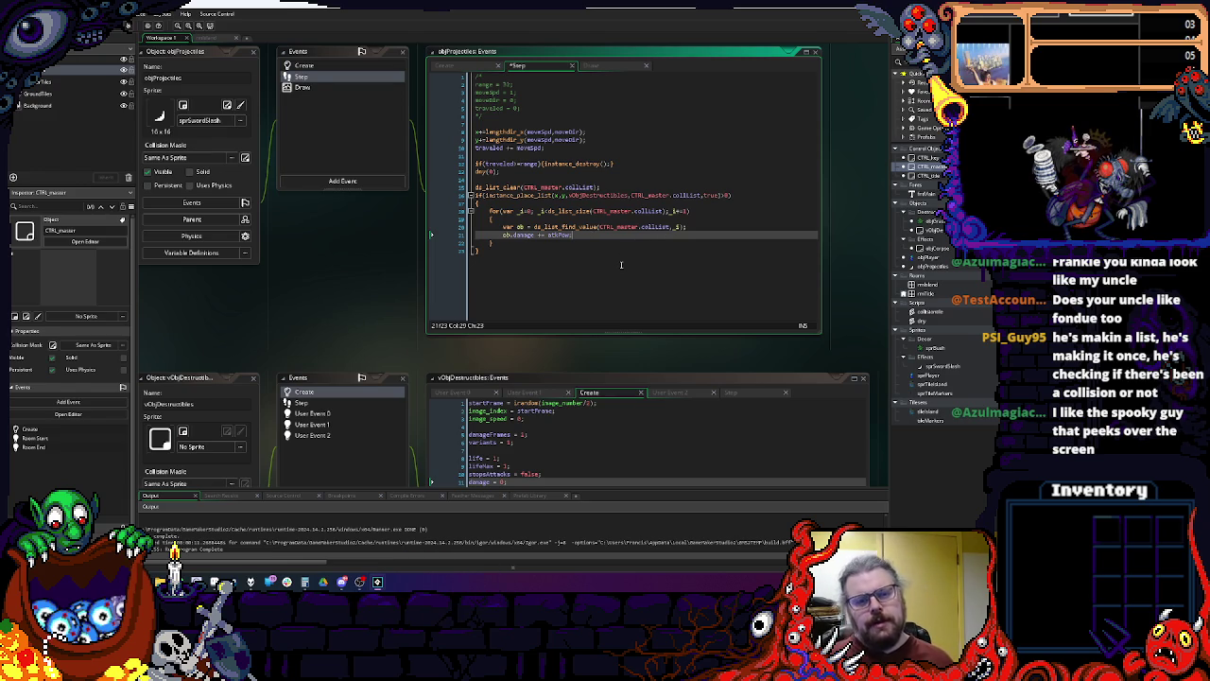
{"action": "left_click", "coordinate": [654, 268]}
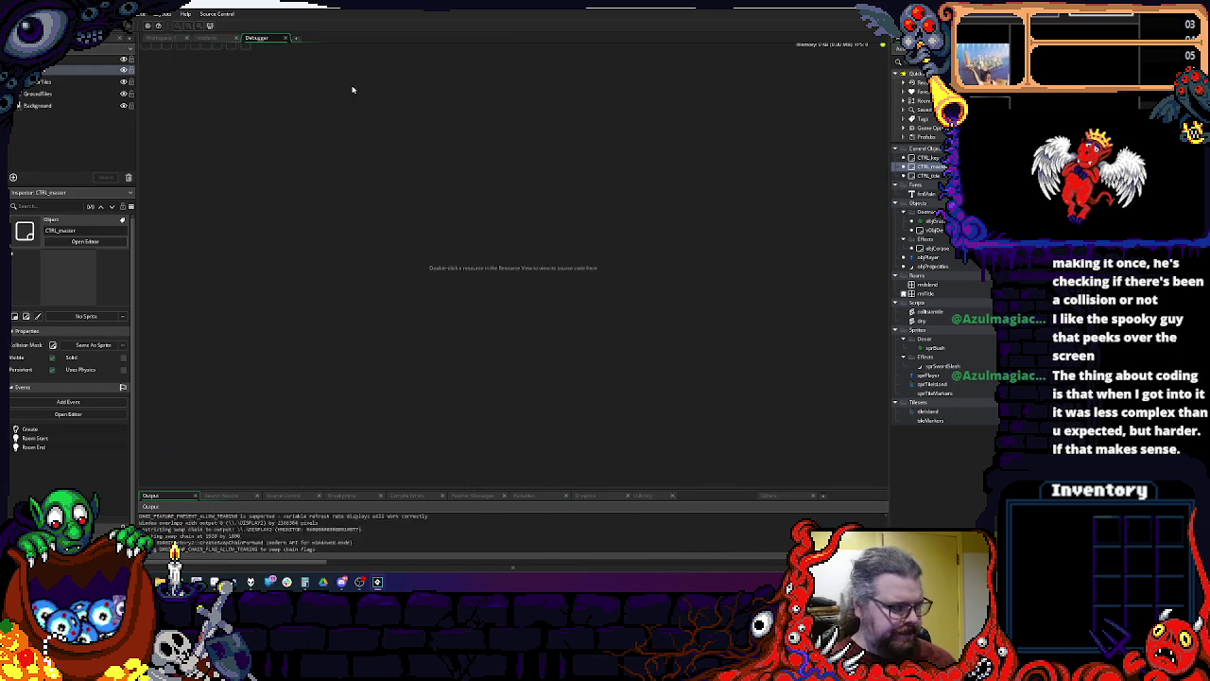
Step: Walk the character to a bush and attack it, then quit the game and return to Workspace 1
{"action": "key", "text": "space"}
{"action": "key", "text": "Down"}
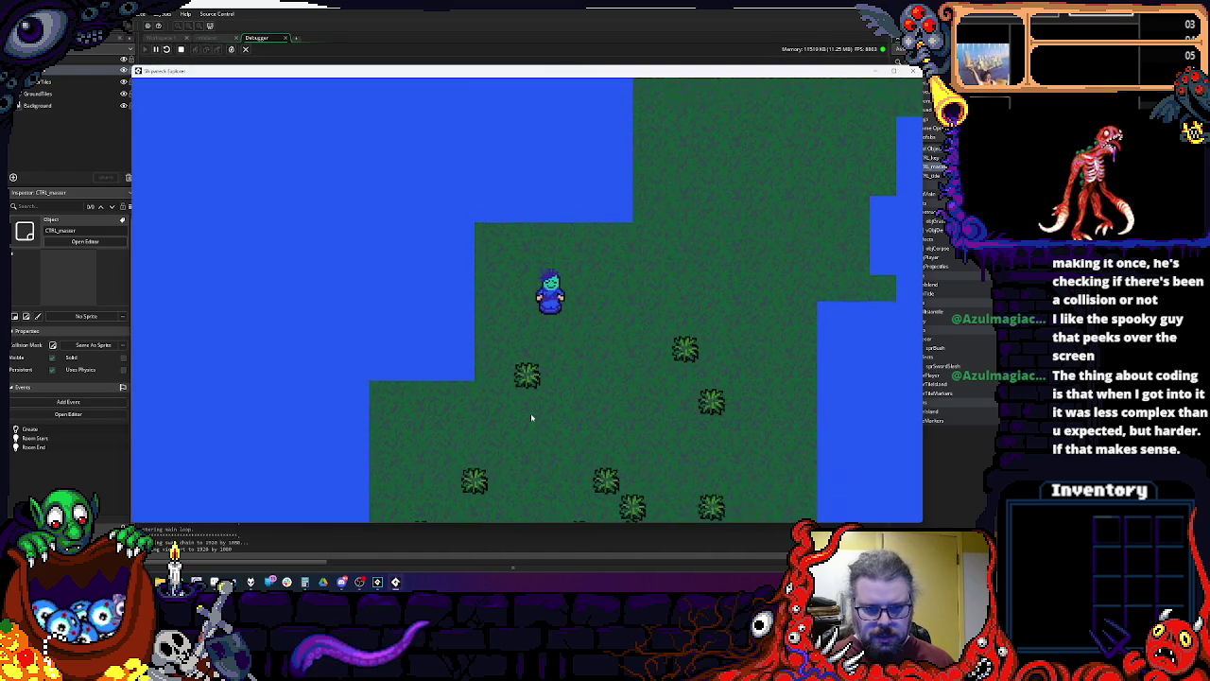
{"action": "key", "text": "Left"}
{"action": "key", "text": "Up"}
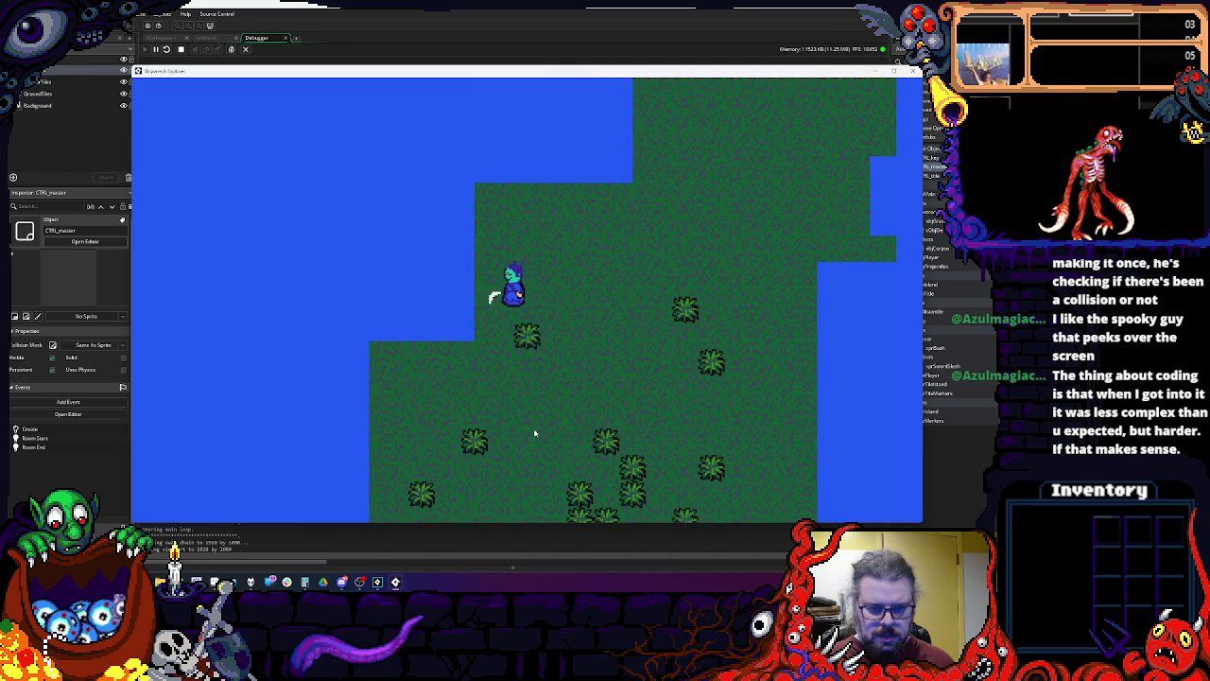
{"action": "key", "text": "Down"}
{"action": "key", "text": "space"}
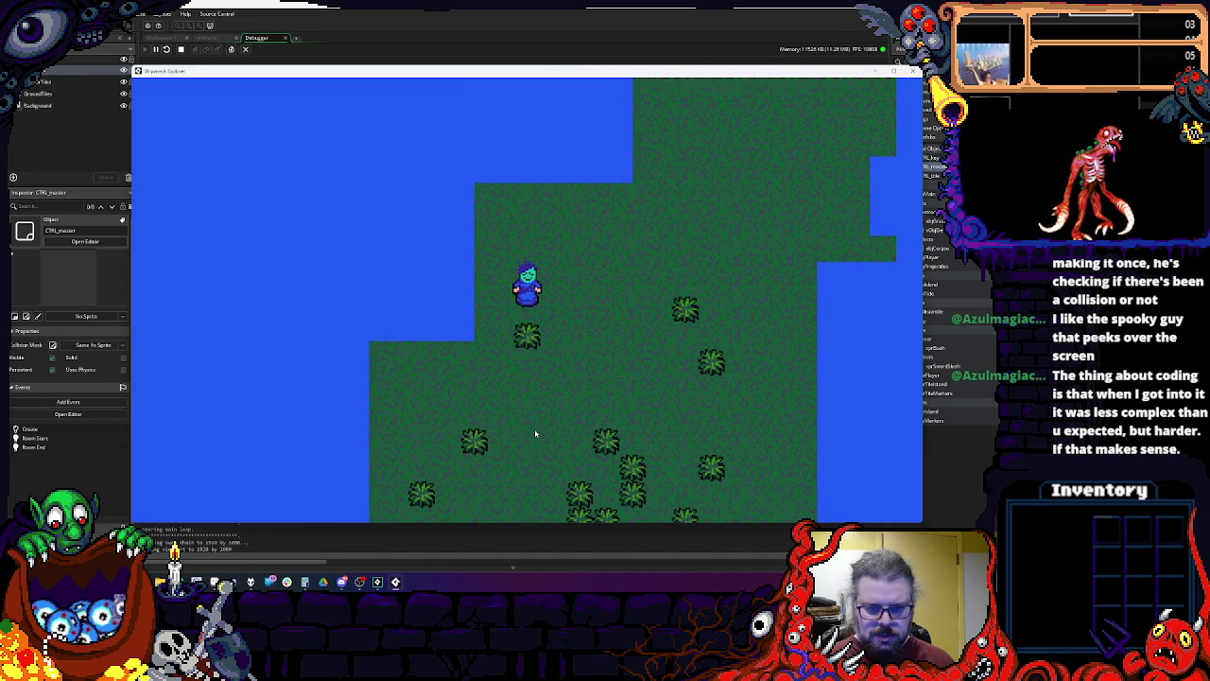
{"action": "key", "text": "Down"}
{"action": "key", "text": "Right"}
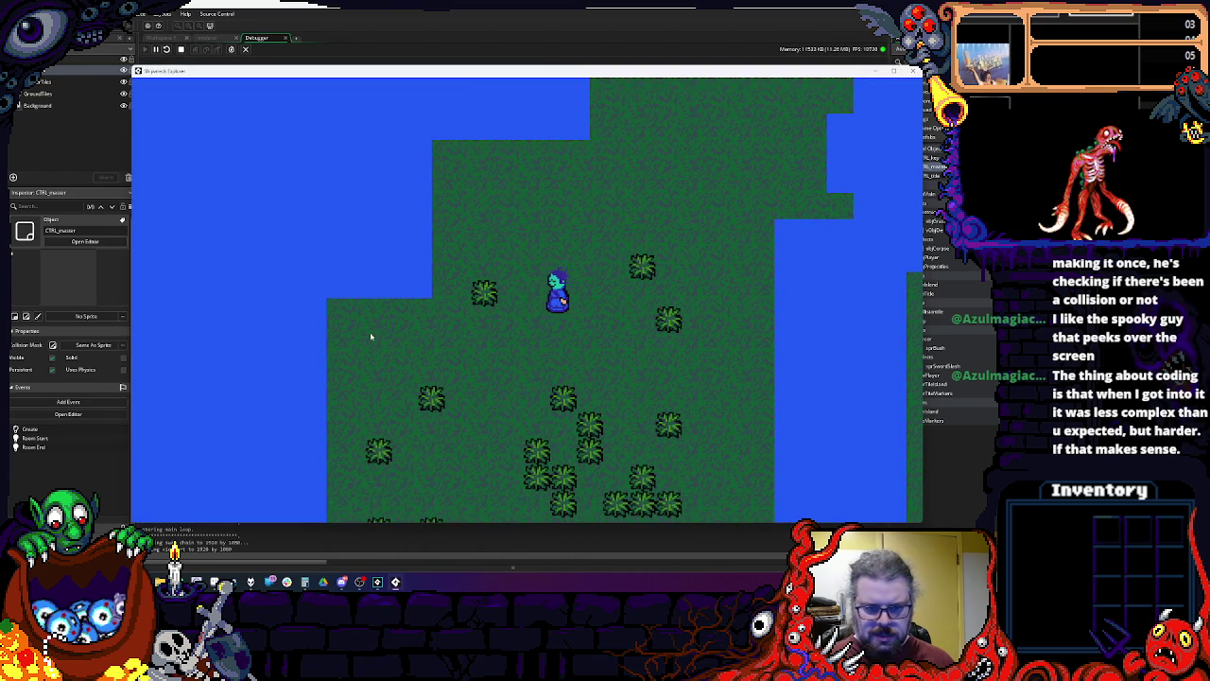
{"action": "key", "text": "Escape"}
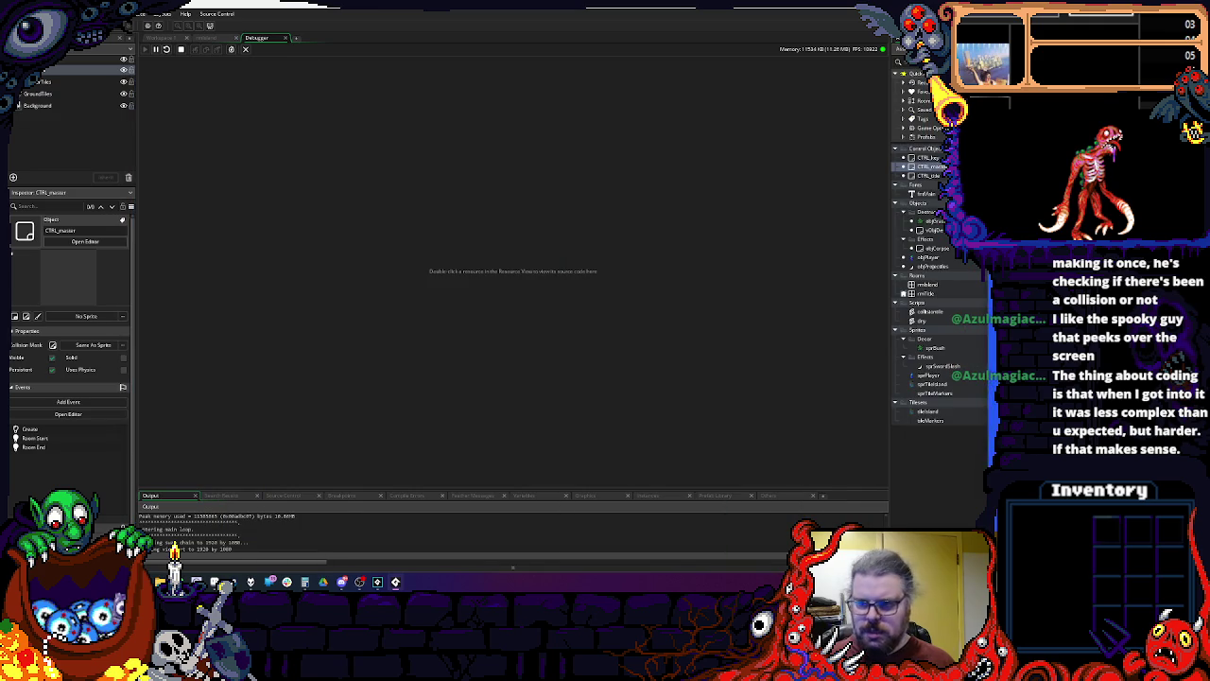
{"action": "left_click", "coordinate": [172, 36]}
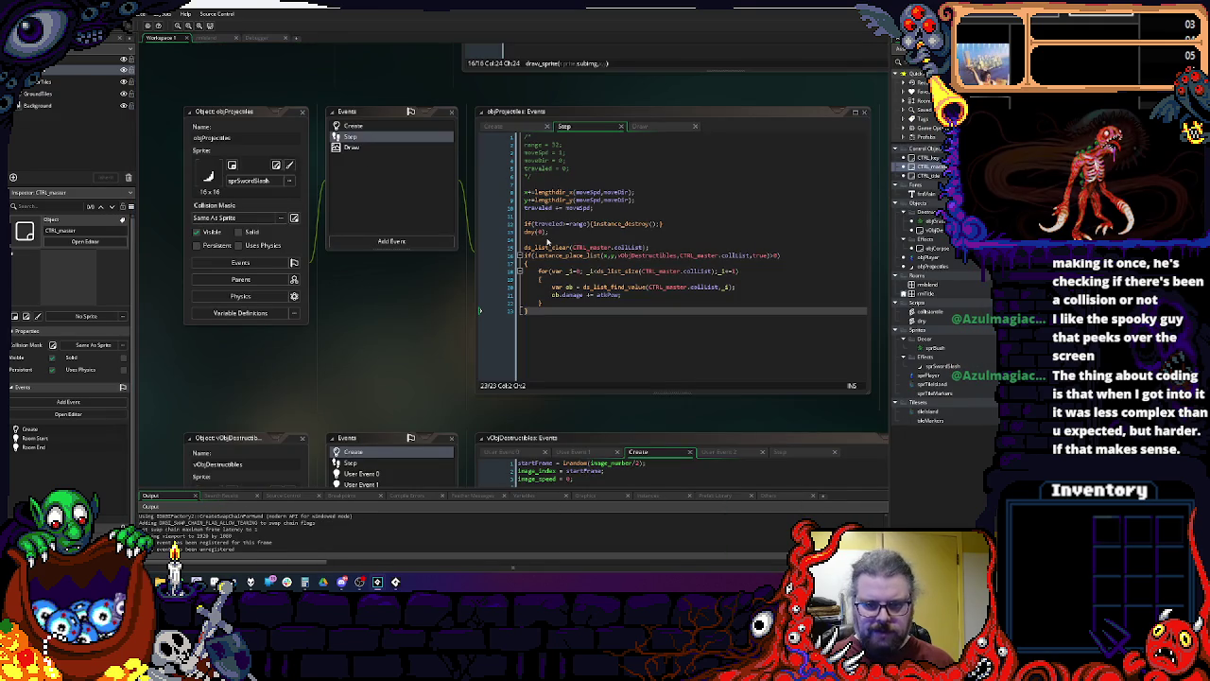
Step: Step with F10 to the ob.damage line to confirm the bush takes damage 5, then return to the workspace
{"action": "left_click", "coordinate": [507, 297]}
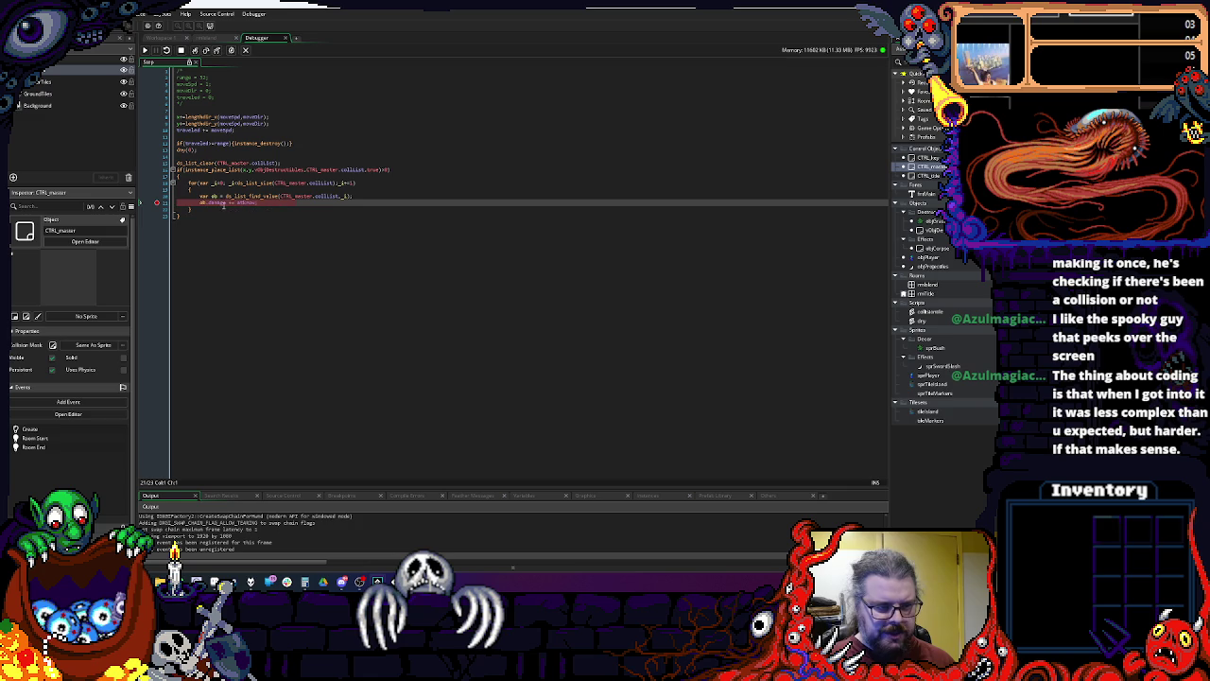
{"action": "key", "text": "F10"}
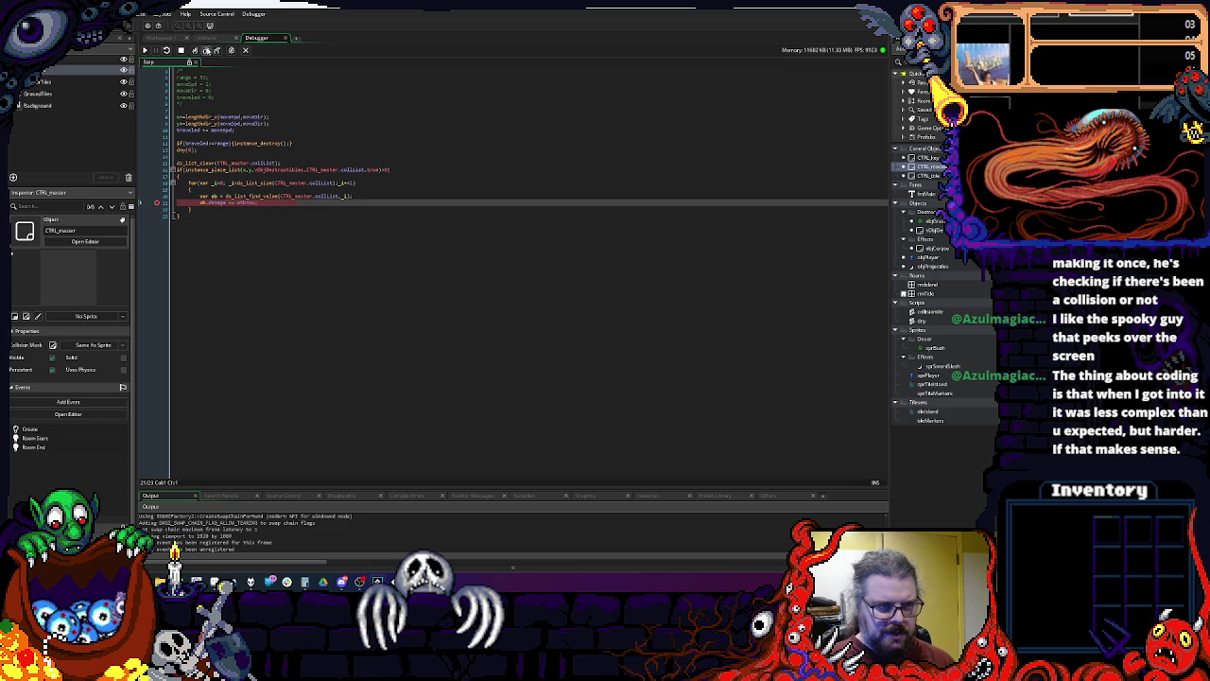
{"action": "mouse_move", "coordinate": [211, 202]}
{"action": "key", "text": "F10"}
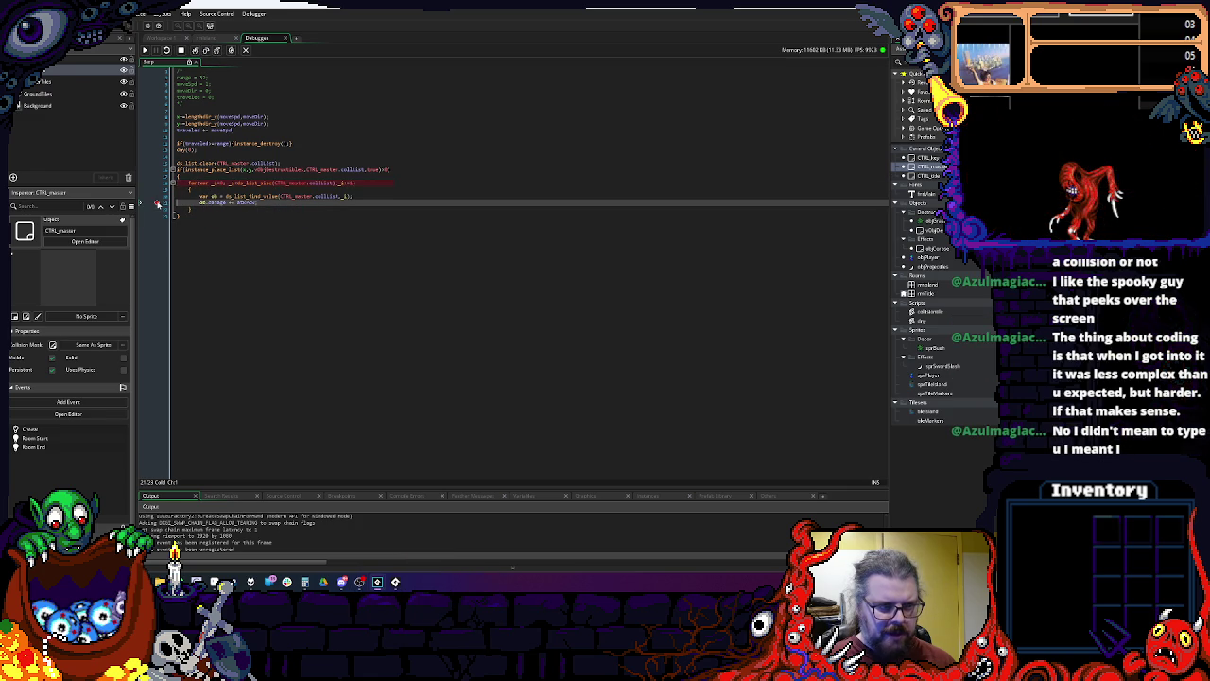
{"action": "left_click", "coordinate": [151, 39]}
{"action": "scroll", "coordinate": [385, 353], "scroll_direction": "down", "scroll_amount": 5}
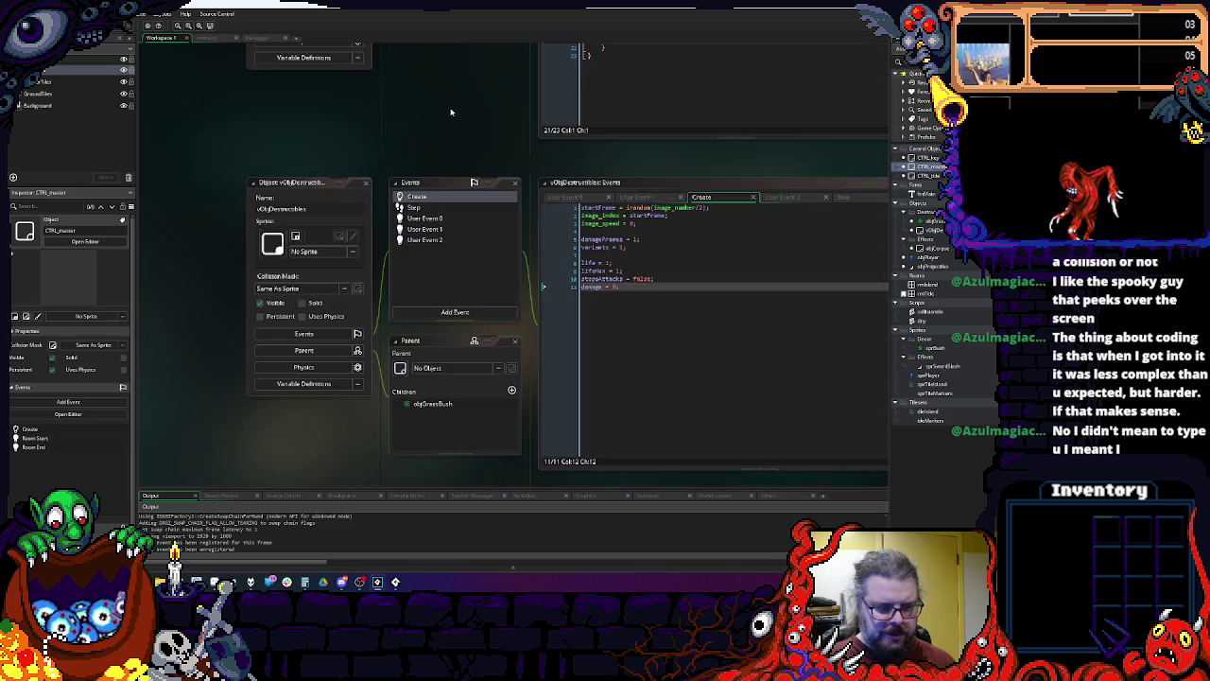
Step: Set a breakpoint on the event_user(2) line in vObjDestructibles' Step code and run in debug mode
{"action": "left_click", "coordinate": [301, 170]}
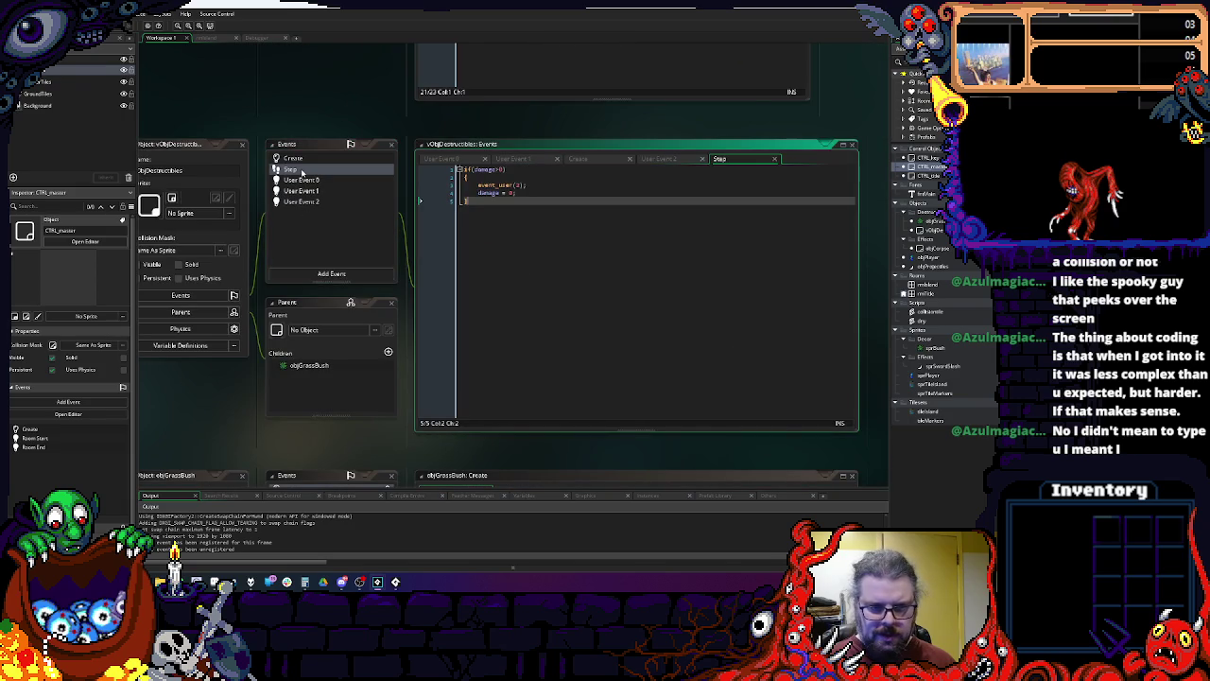
{"action": "scroll", "coordinate": [772, 208], "scroll_direction": "up", "scroll_amount": 5}
{"action": "scroll", "coordinate": [772, 208], "scroll_direction": "down", "scroll_amount": 4}
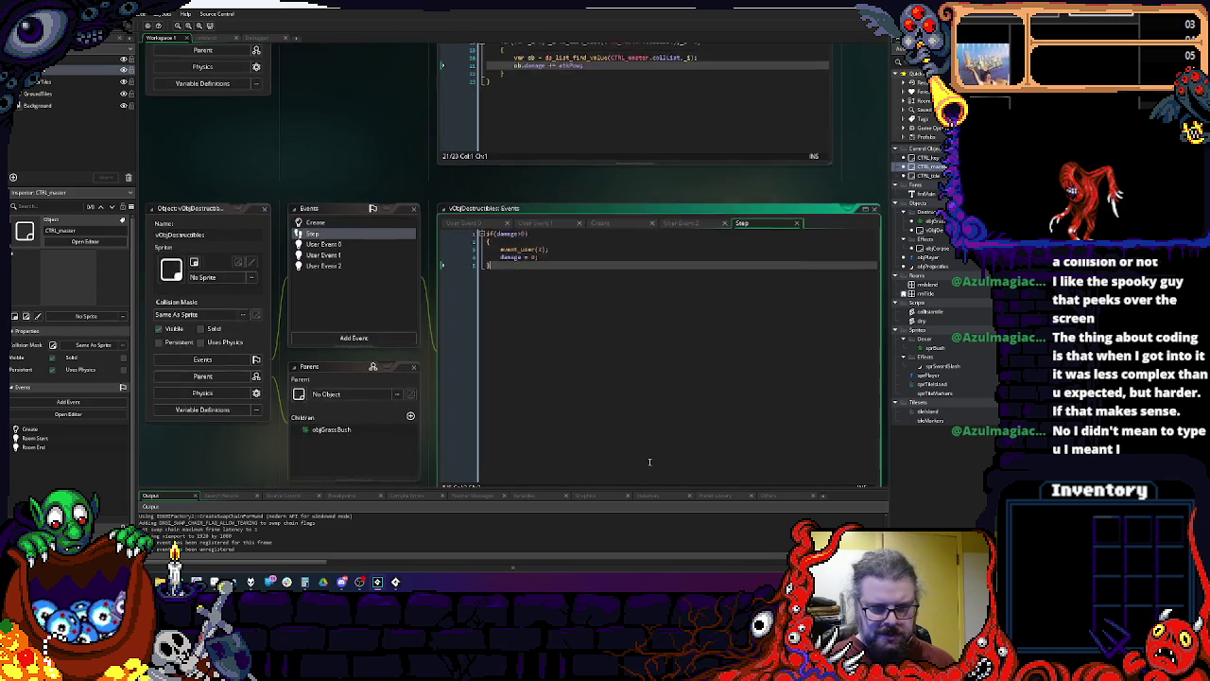
{"action": "left_click", "coordinate": [481, 229]}
{"action": "left_click", "coordinate": [462, 247]}
{"action": "left_click", "coordinate": [157, 26]}
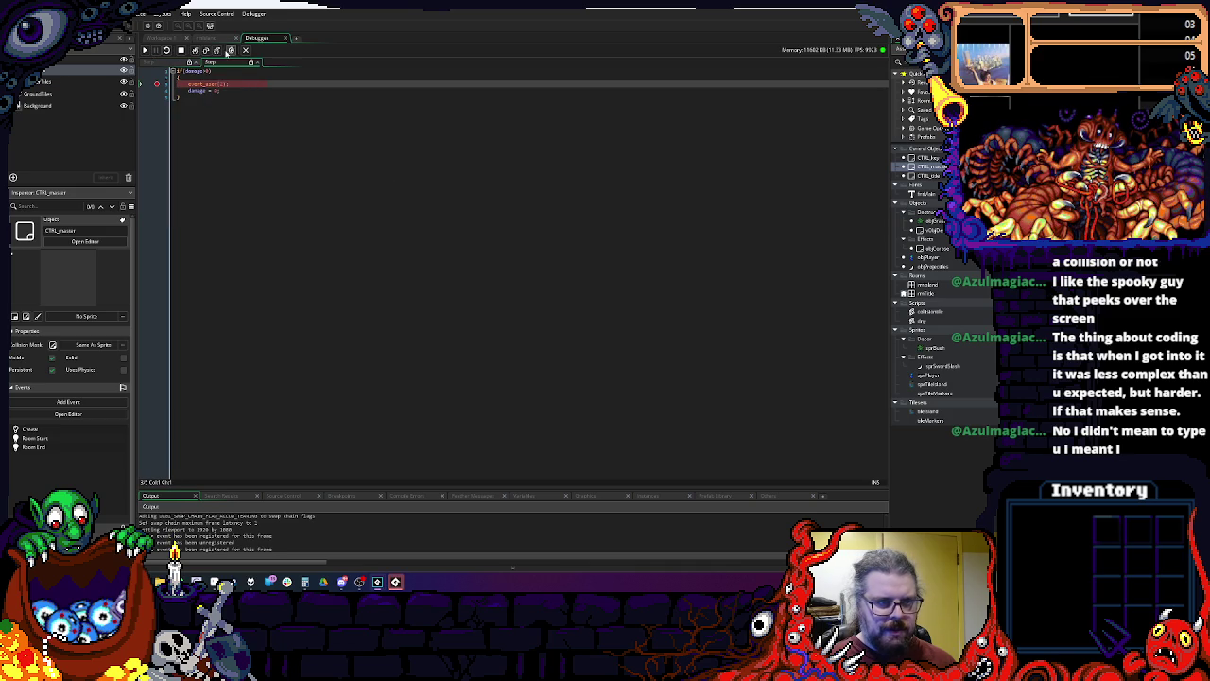
Step: Step into User Event 2, inspect life, startFrame and damageFrames, then stop debugging
{"action": "left_click", "coordinate": [194, 51]}
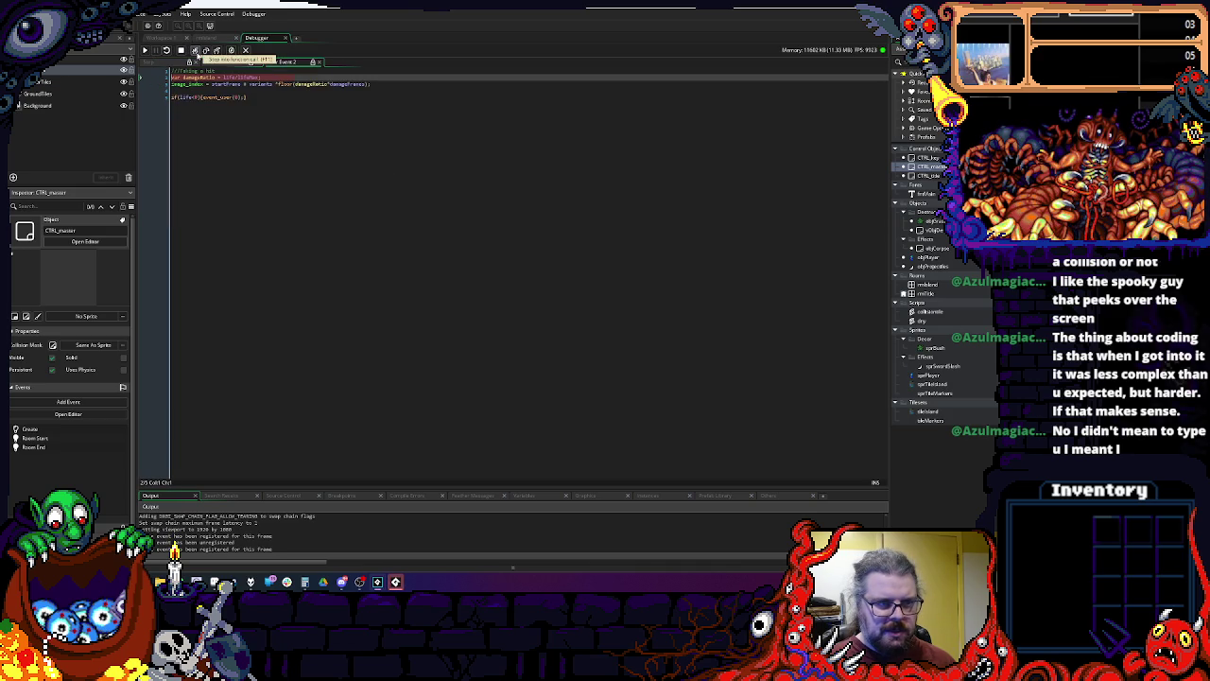
{"action": "mouse_move", "coordinate": [226, 83]}
{"action": "mouse_move", "coordinate": [352, 85]}
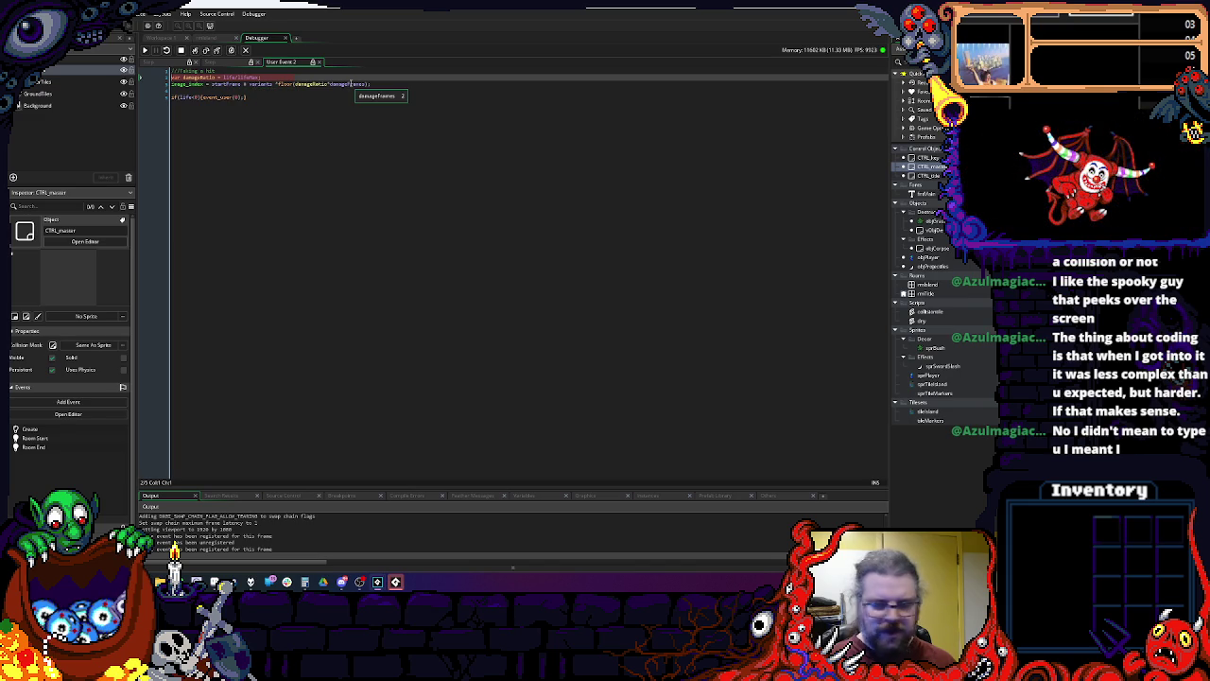
{"action": "mouse_move", "coordinate": [185, 98]}
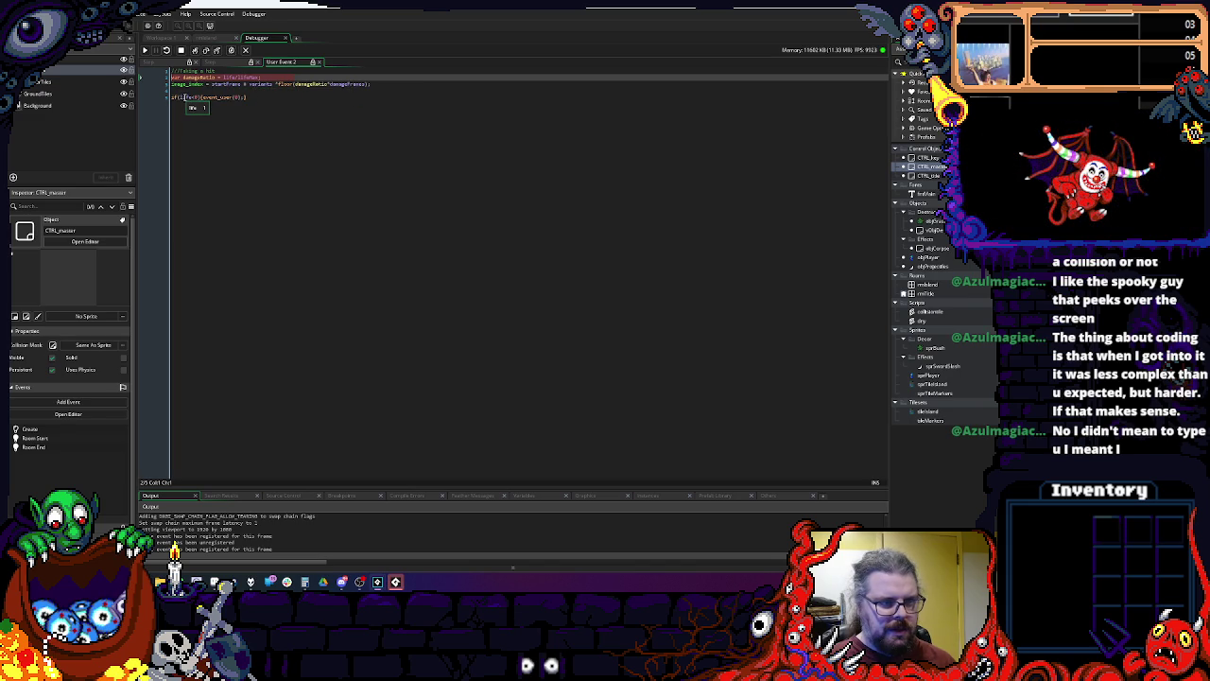
{"action": "left_click", "coordinate": [245, 50]}
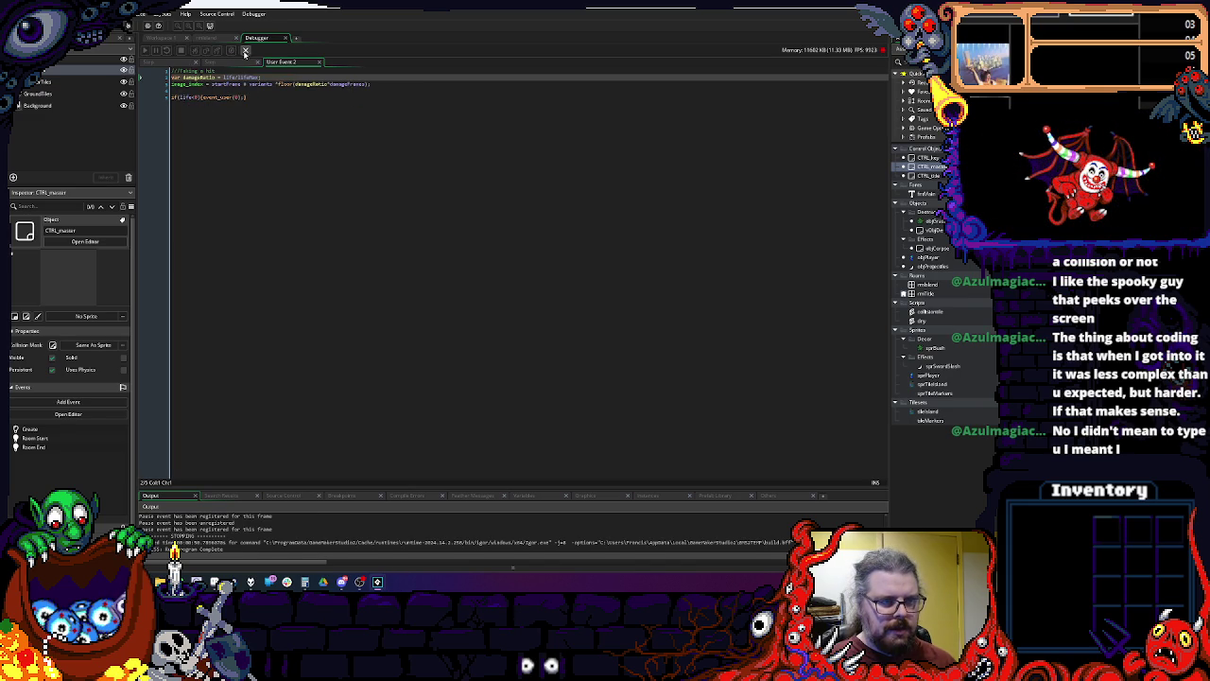
{"action": "left_click", "coordinate": [412, 233]}
{"action": "left_click", "coordinate": [463, 248]}
{"action": "left_click", "coordinate": [510, 261]}
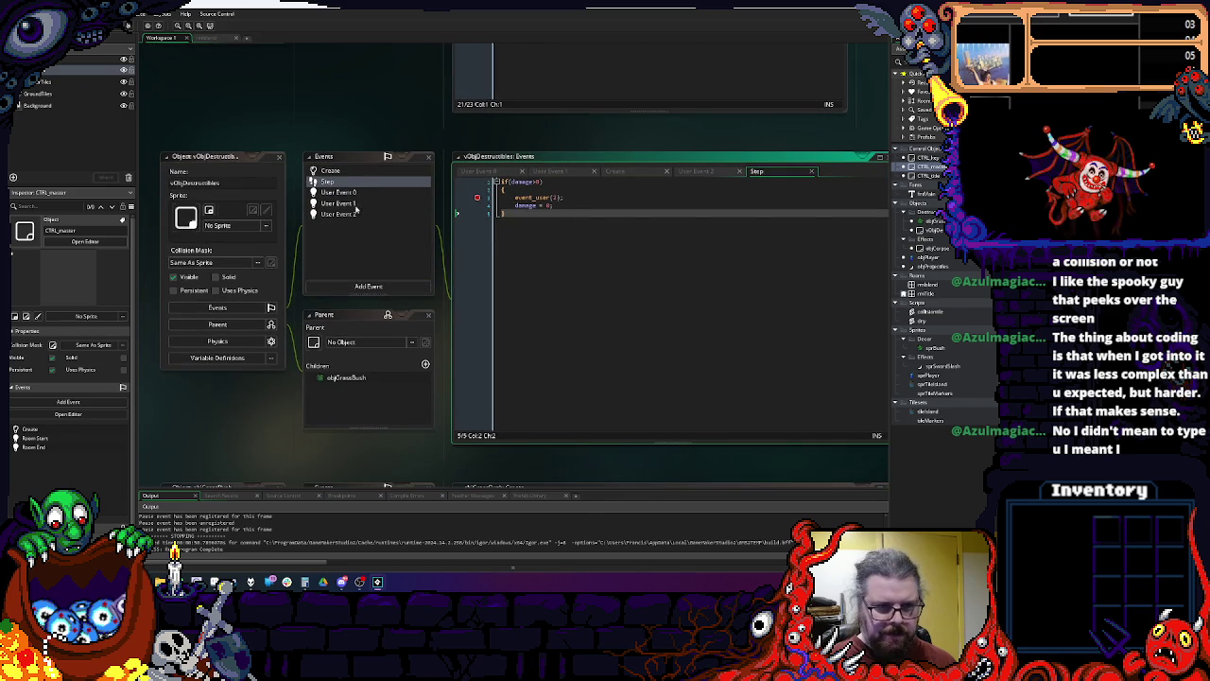
Step: Look over the destructible's User Event 2 code, then open its Step event code
{"action": "left_click", "coordinate": [351, 216]}
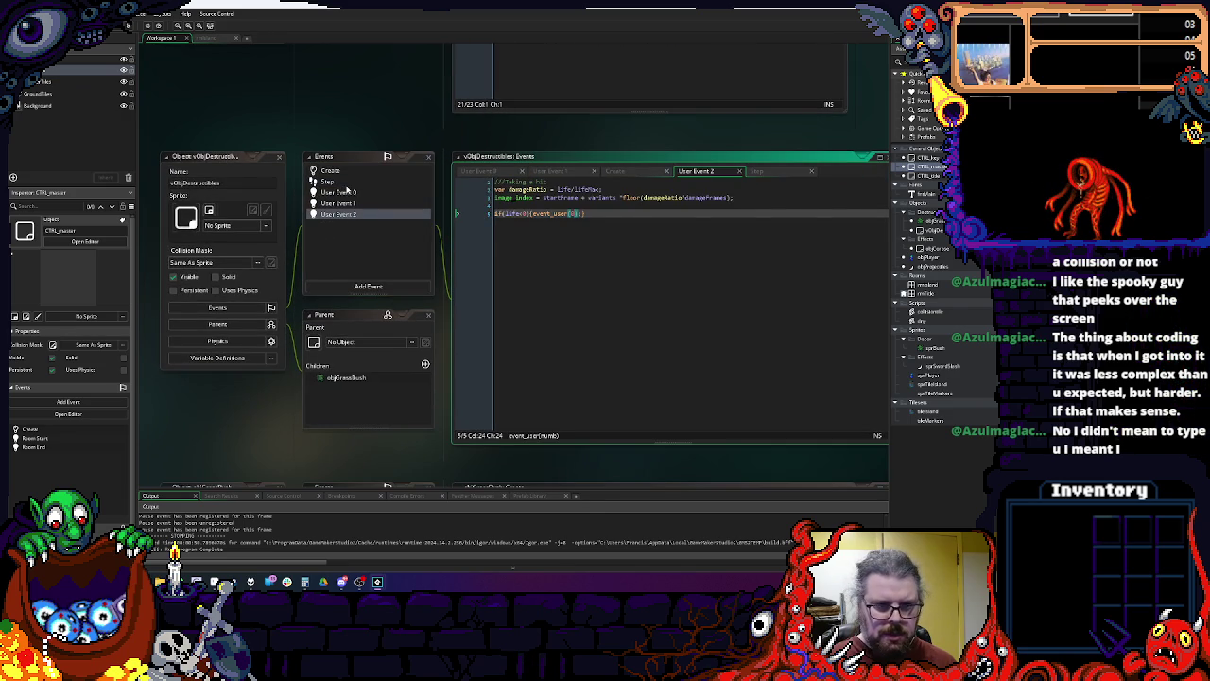
{"action": "left_click", "coordinate": [379, 181]}
{"action": "left_click", "coordinate": [566, 184]}
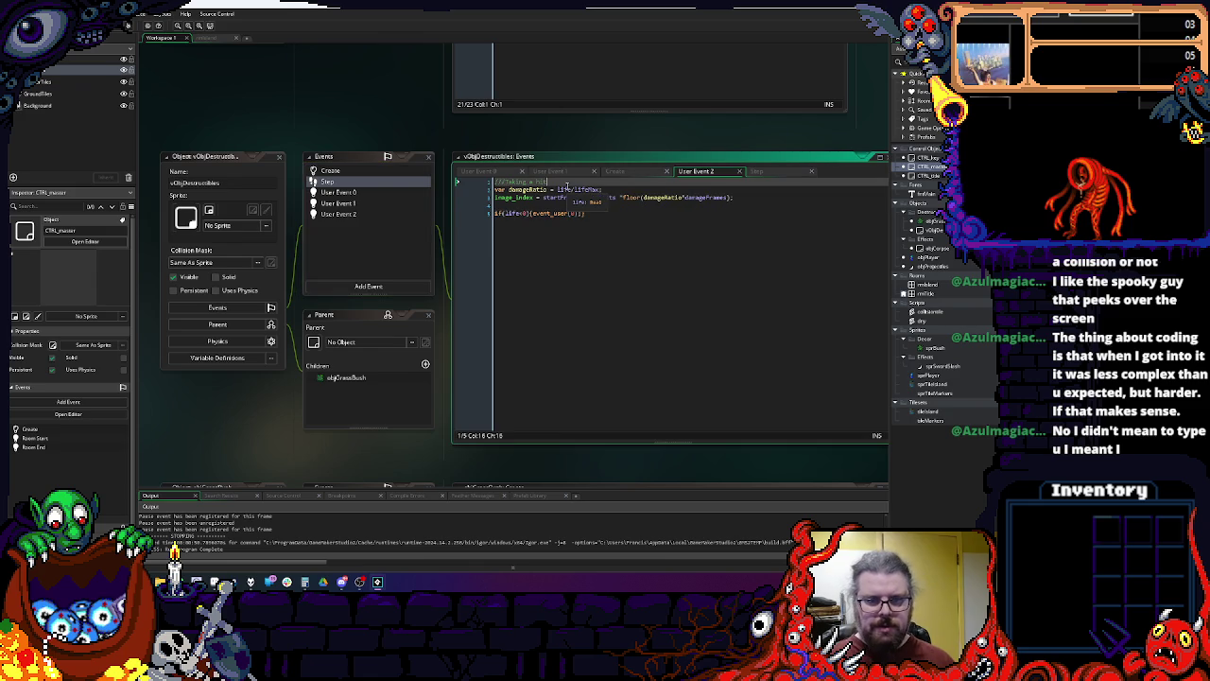
{"action": "key", "text": "Return"}
{"action": "key", "text": "Return"}
{"action": "left_click", "coordinate": [363, 194]}
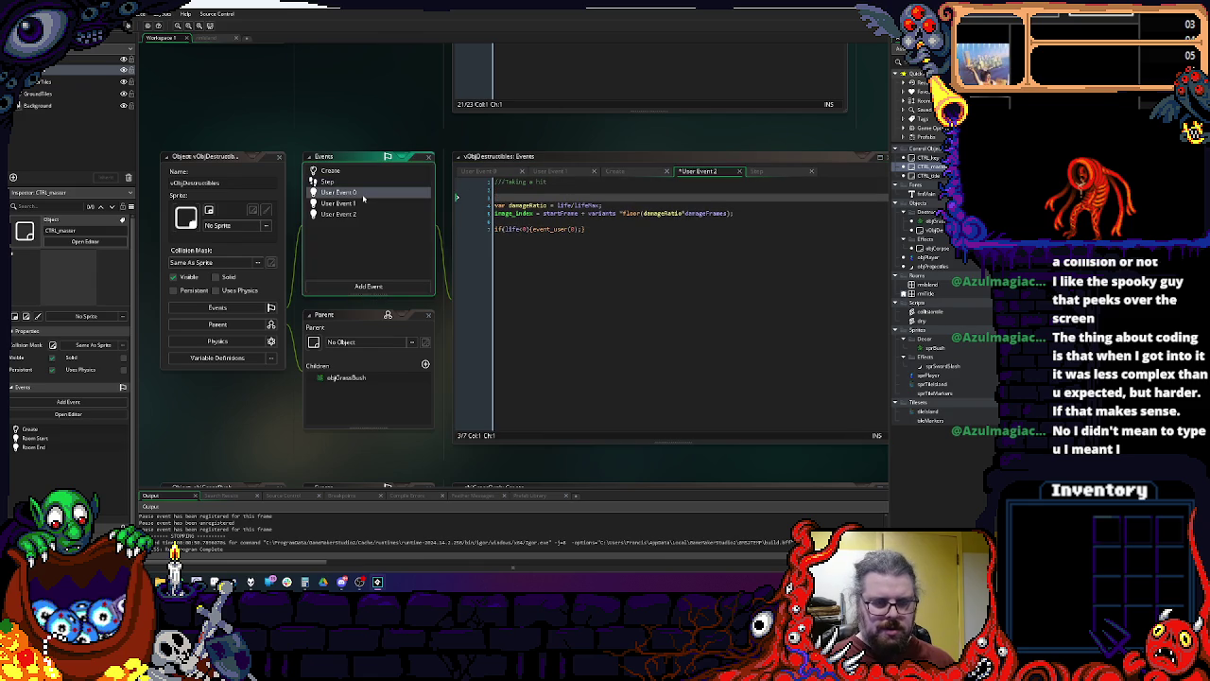
{"action": "double_click", "coordinate": [360, 182]}
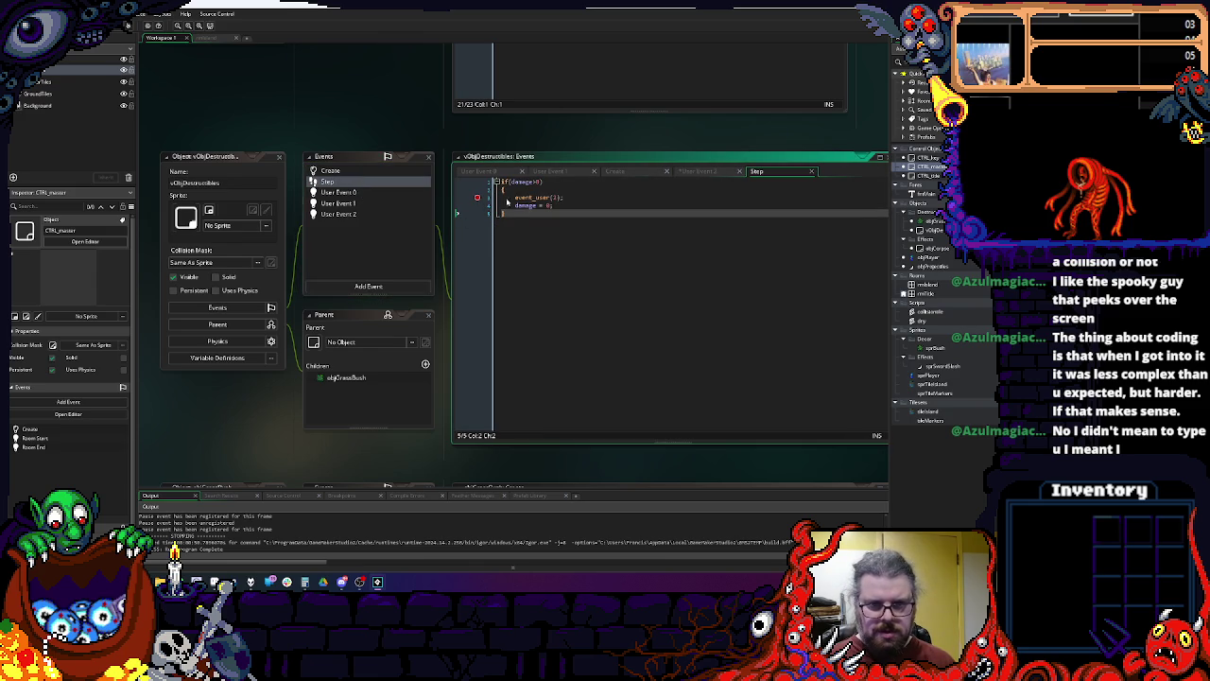
Step: Add a life-=damage; line inside the damage check before event_user(2), then run in debug mode
{"action": "left_click", "coordinate": [473, 200]}
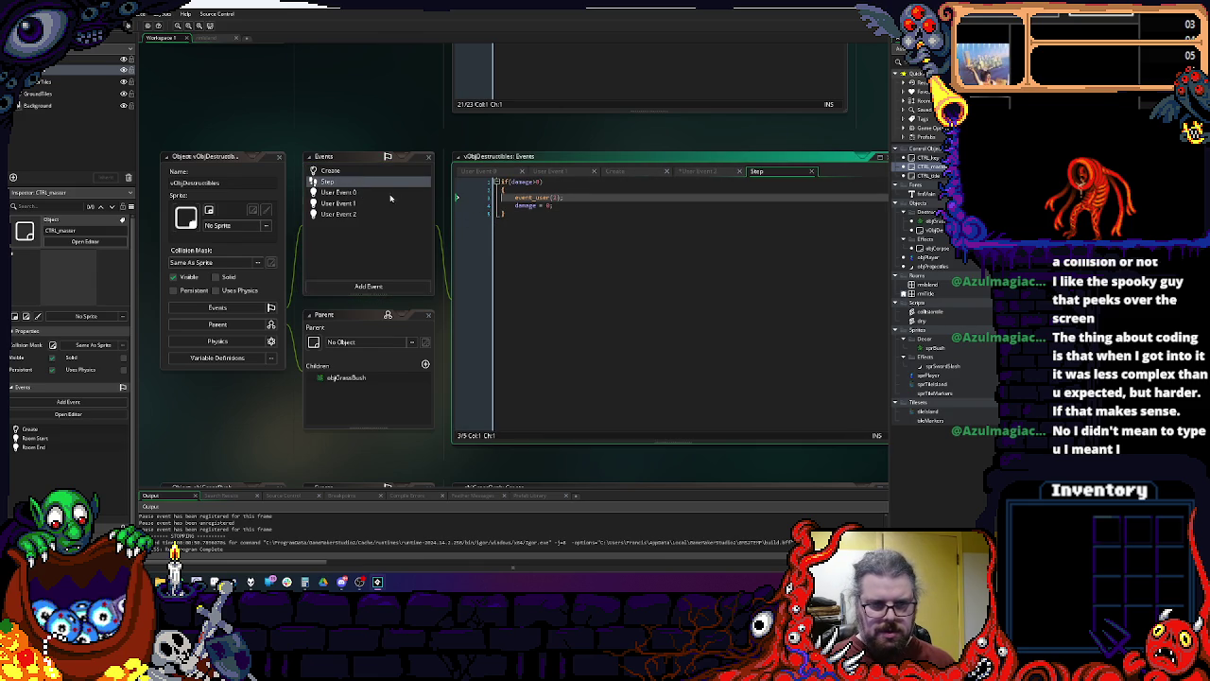
{"action": "left_click", "coordinate": [553, 192]}
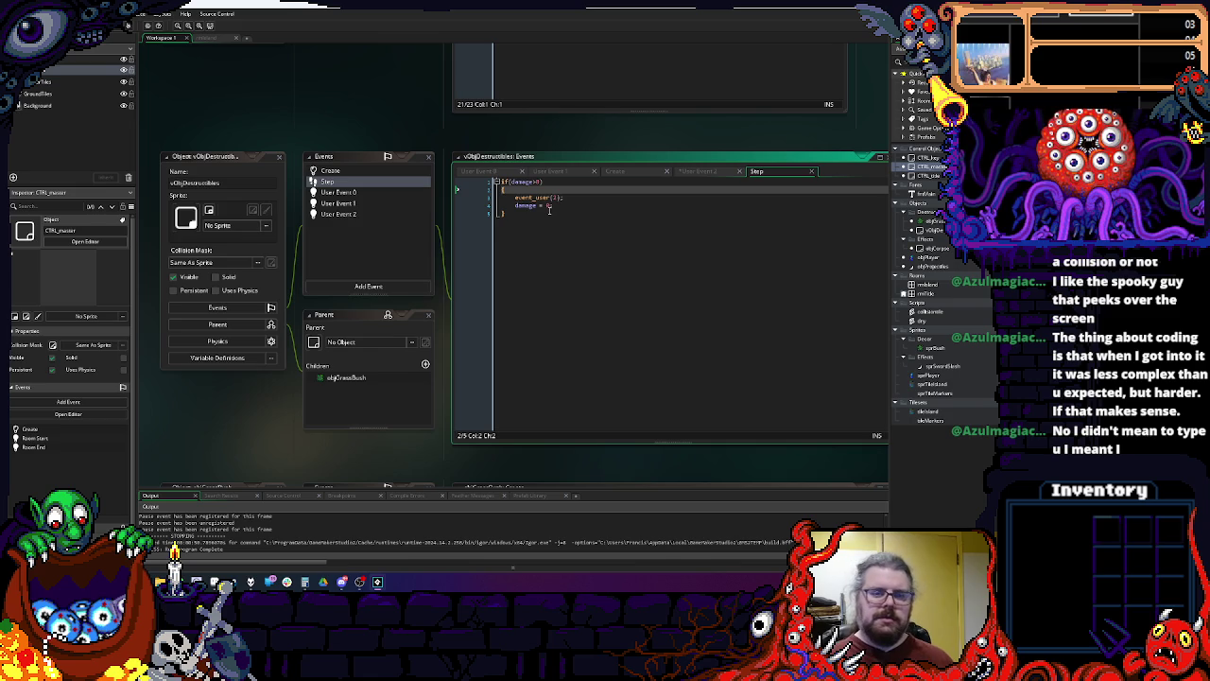
{"action": "key", "text": "Return"}
{"action": "type", "text": "life-"}
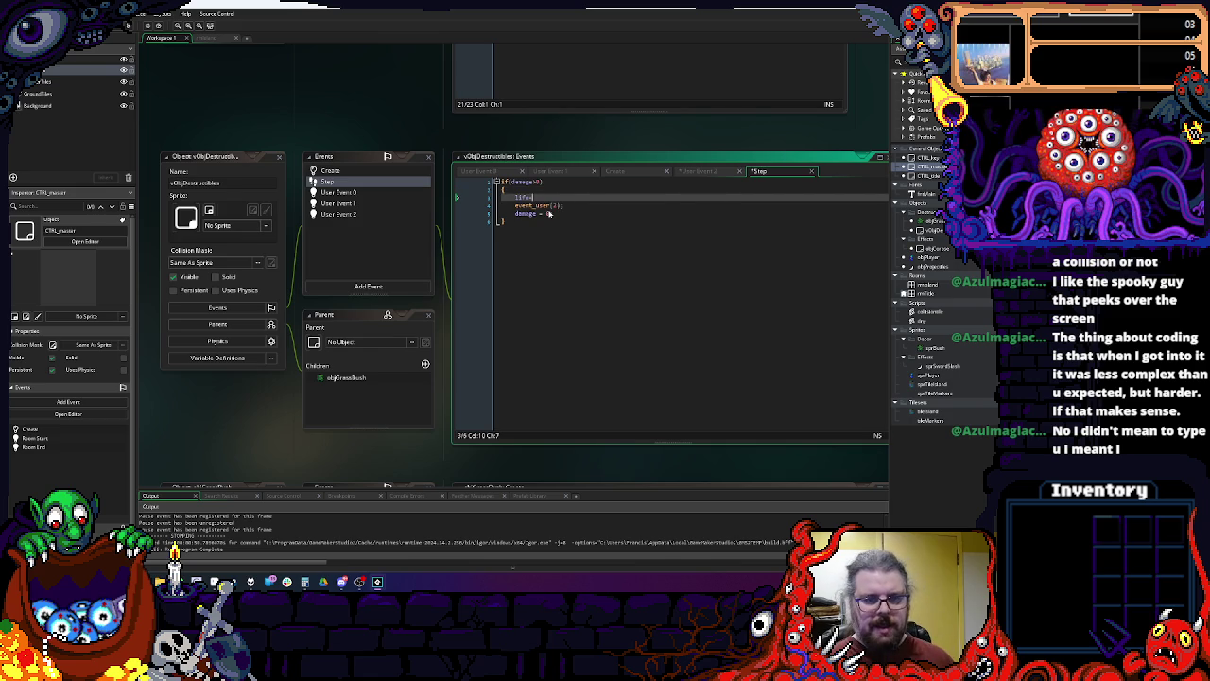
{"action": "type", "text": "-;damage;"}
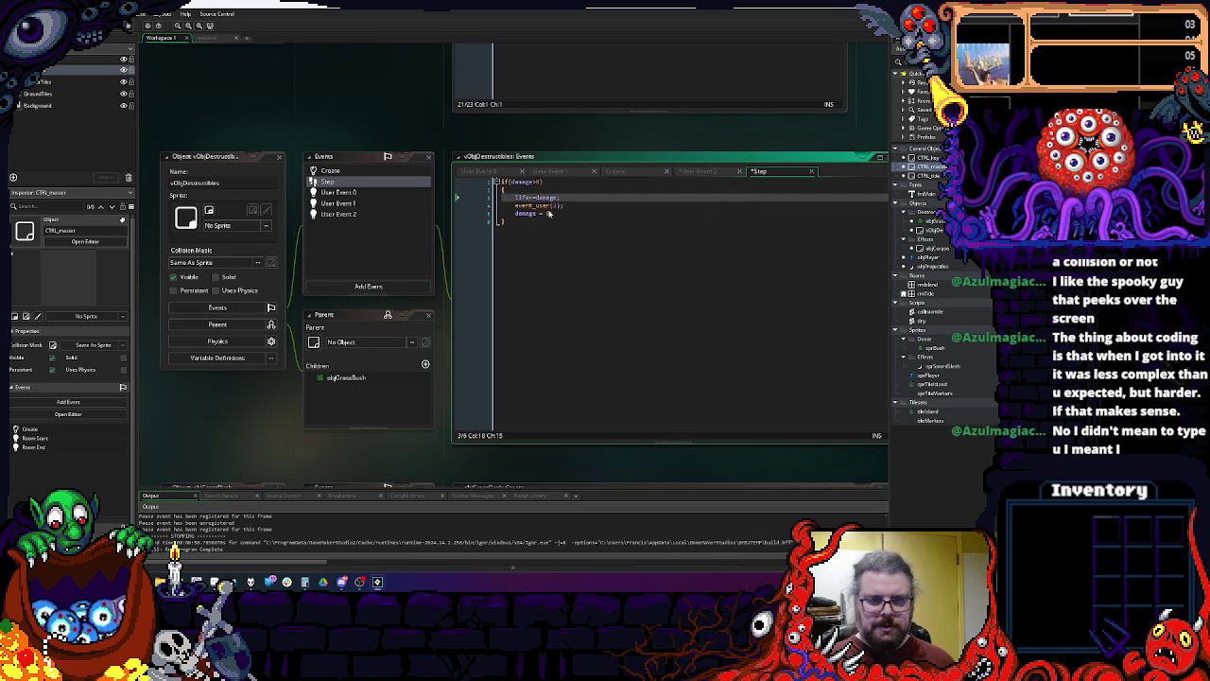
{"action": "left_click", "coordinate": [551, 214]}
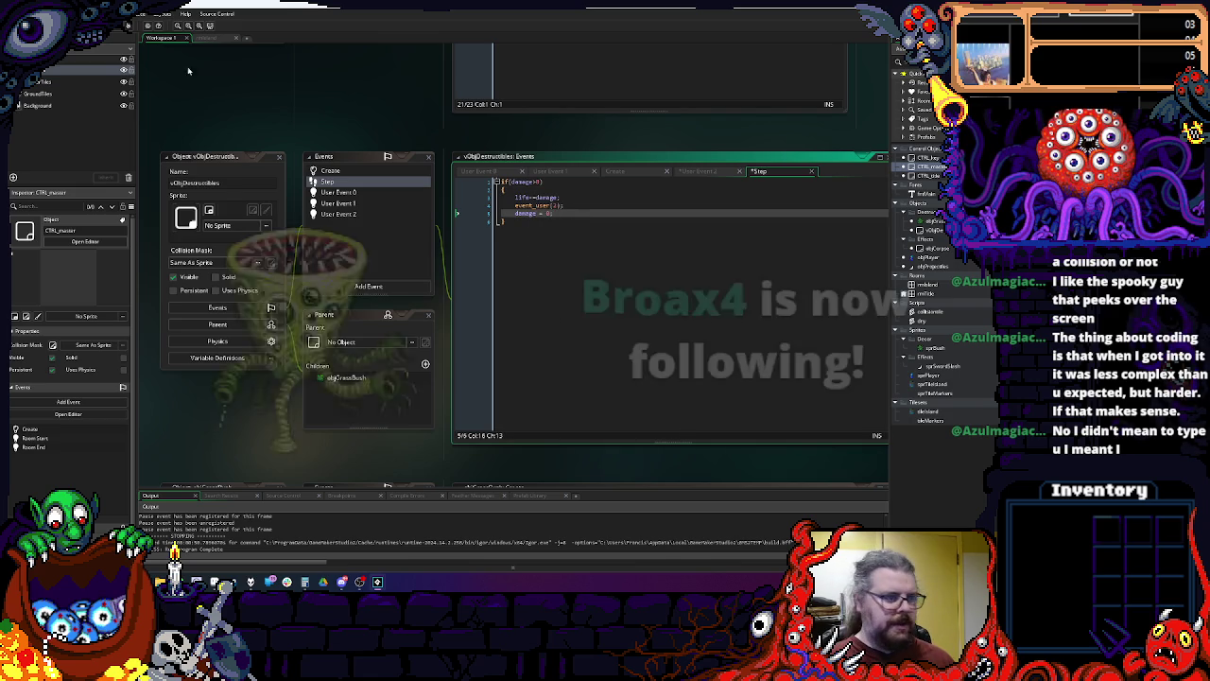
{"action": "key", "text": "F6"}
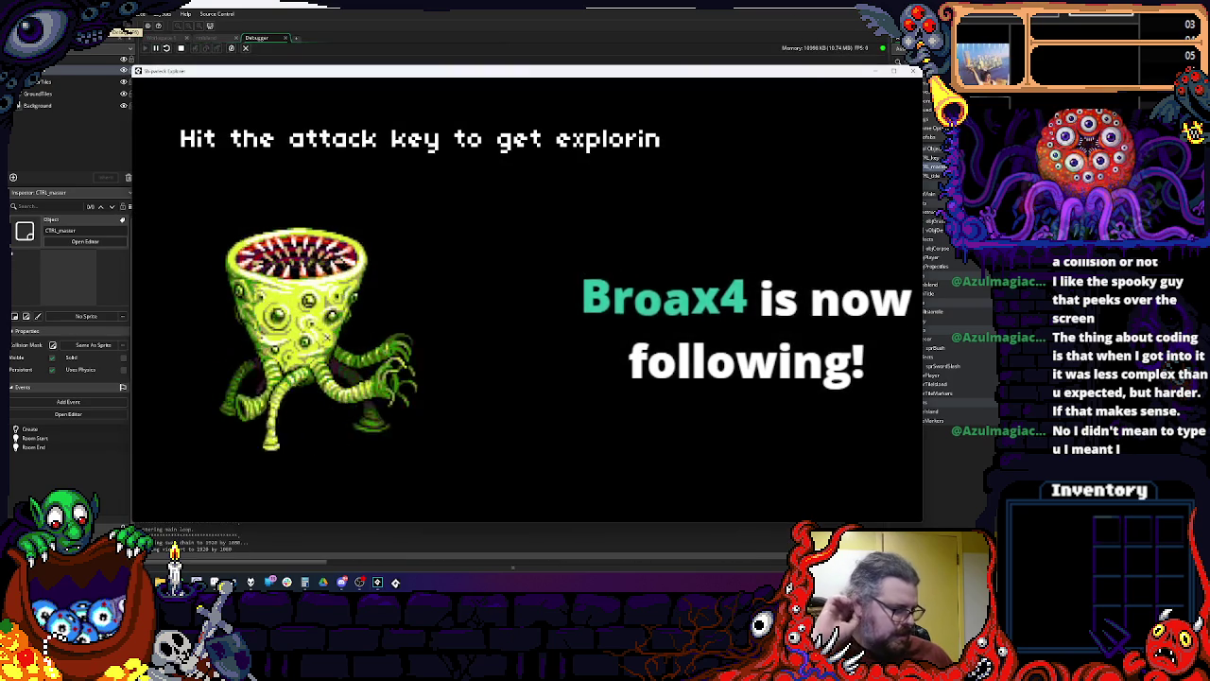
Step: Start play from the title screen, walk the character among the bushes, then close the game
{"action": "key", "text": "space"}
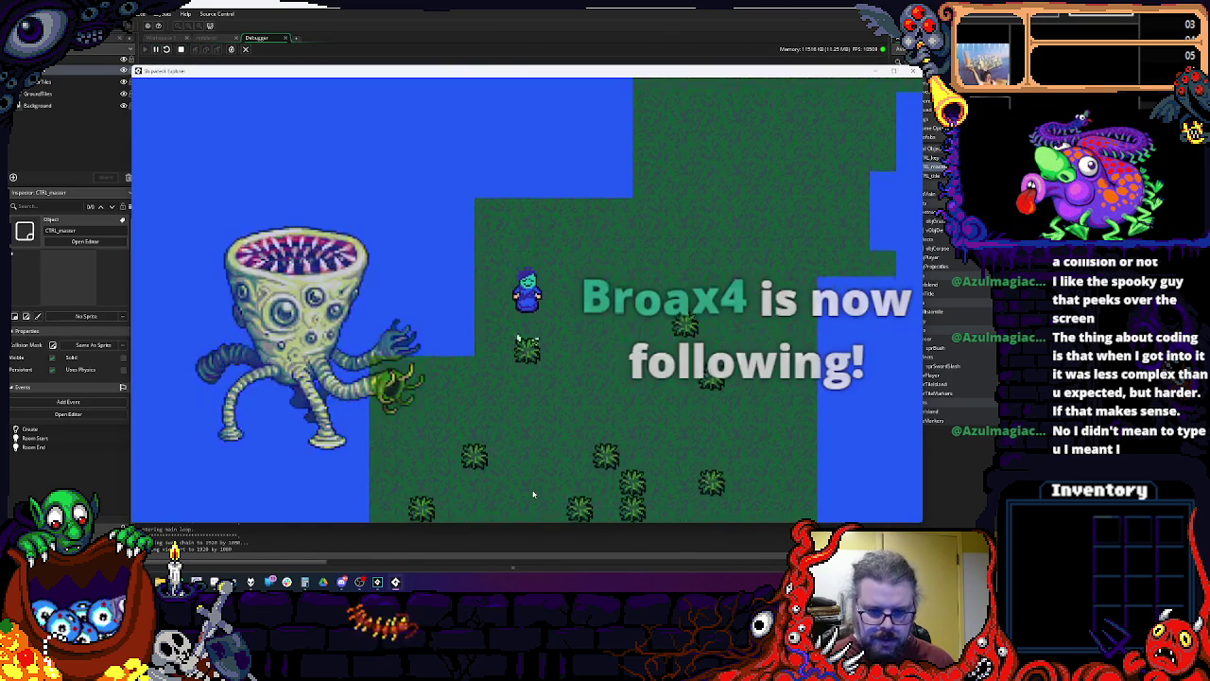
{"action": "key", "text": "Down"}
{"action": "key", "text": "Right"}
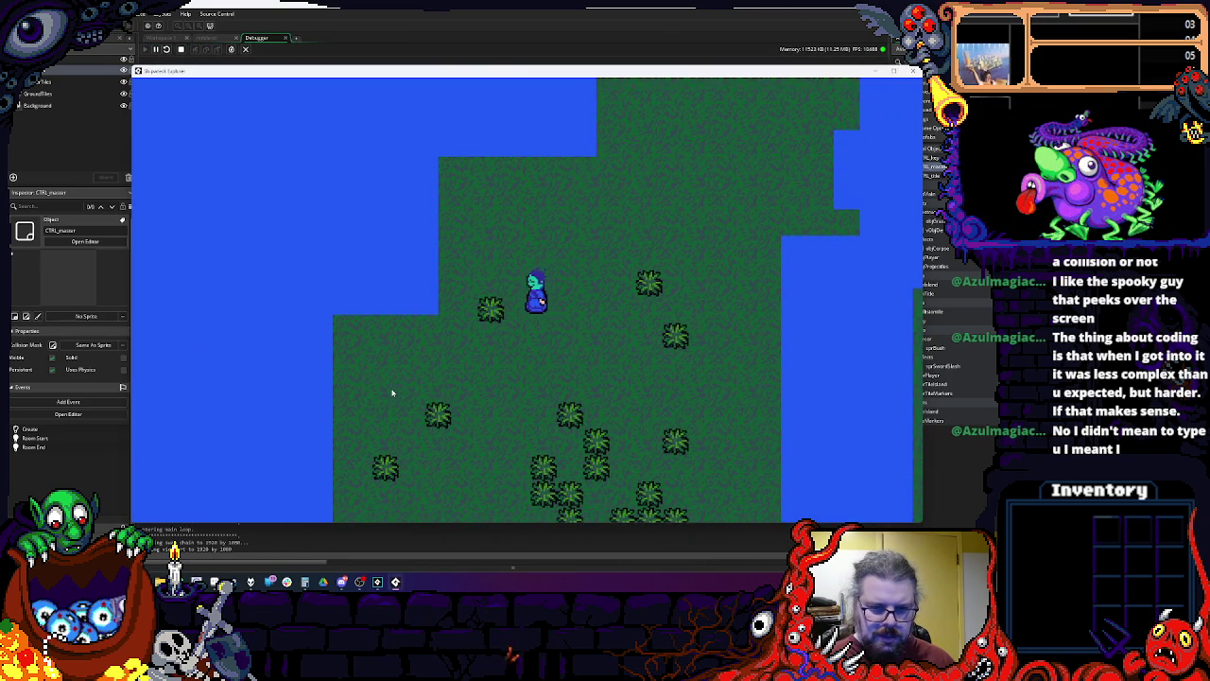
{"action": "key", "text": "Left"}
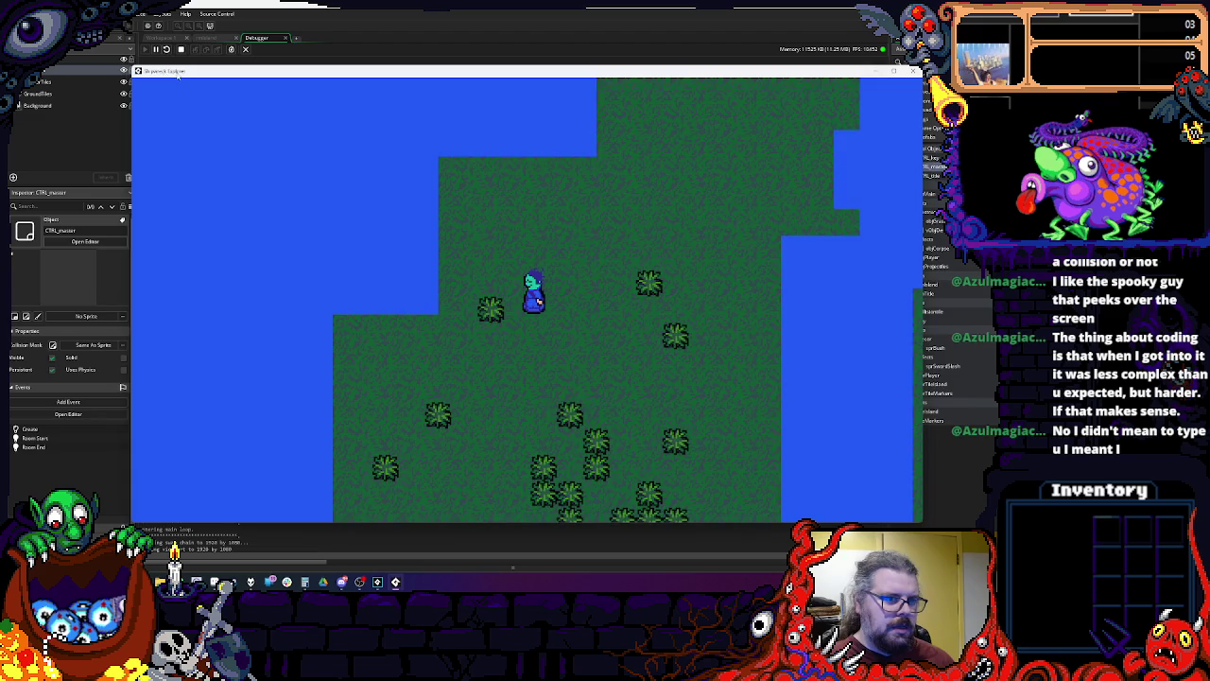
{"action": "key", "text": "Escape"}
Step: Add breakpoints on the life-=damage and event_user(2) lines in the Step event
{"action": "left_click", "coordinate": [160, 38]}
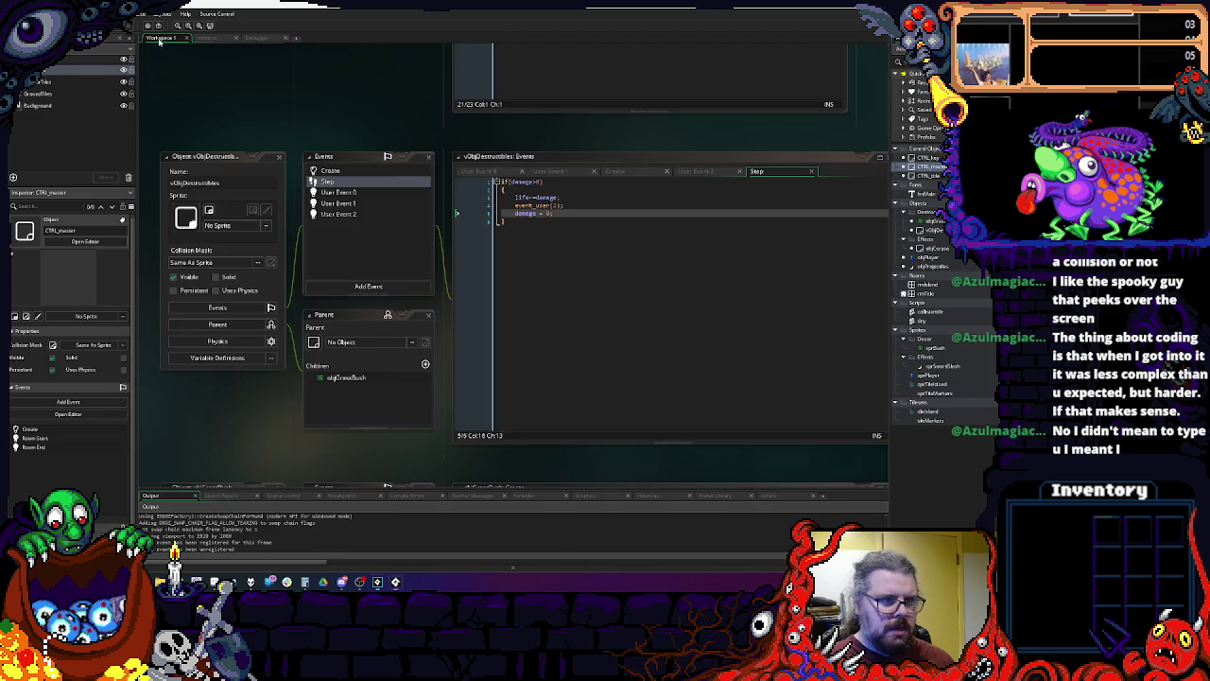
{"action": "left_click", "coordinate": [482, 197]}
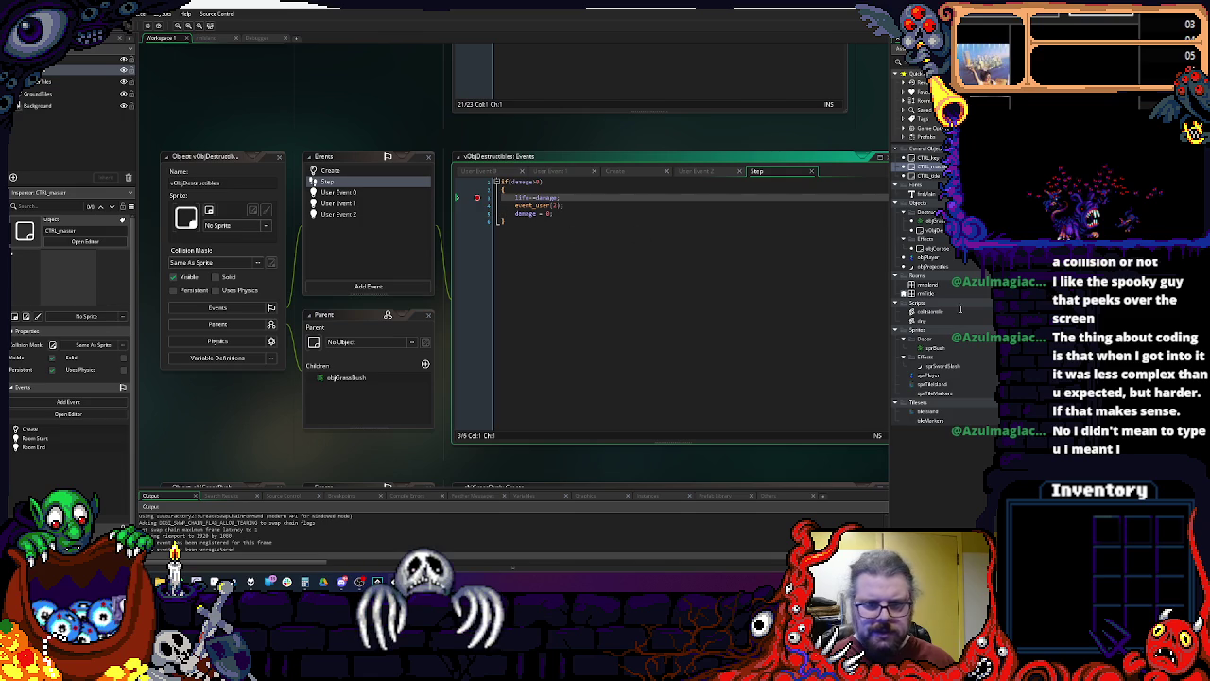
{"action": "left_click", "coordinate": [477, 205]}
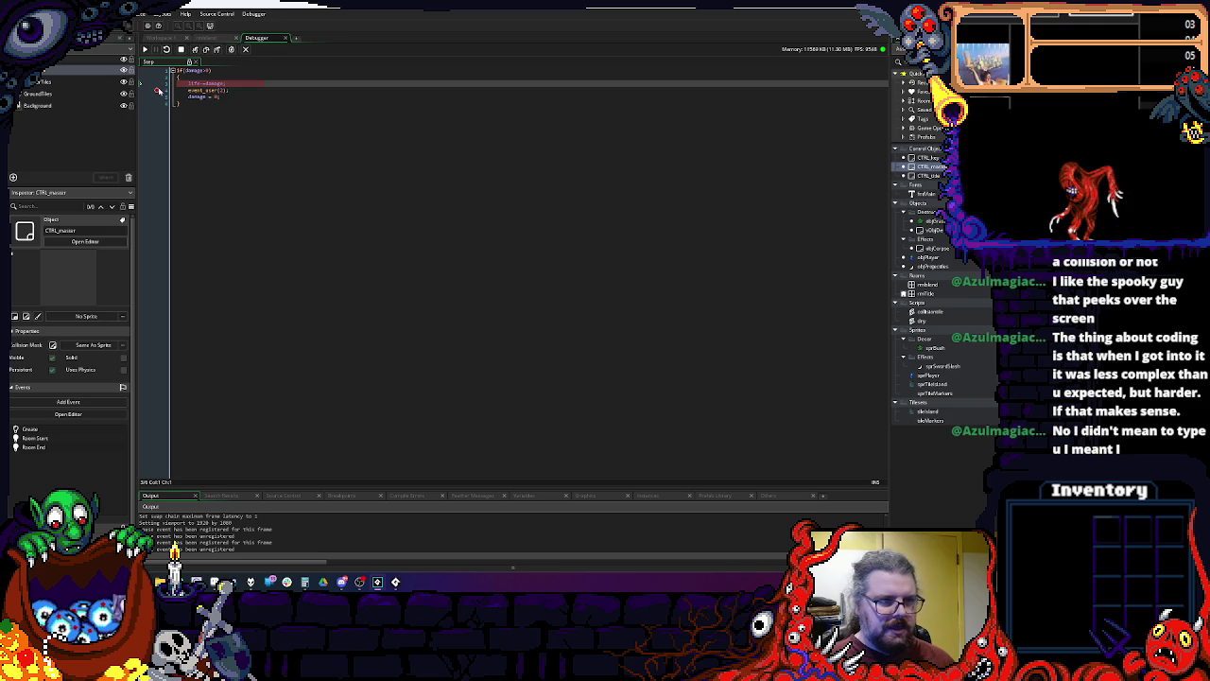
Step: Step into User Event 2's damage code and User Event 0's destroy code, then finish the run
{"action": "key", "text": "F10"}
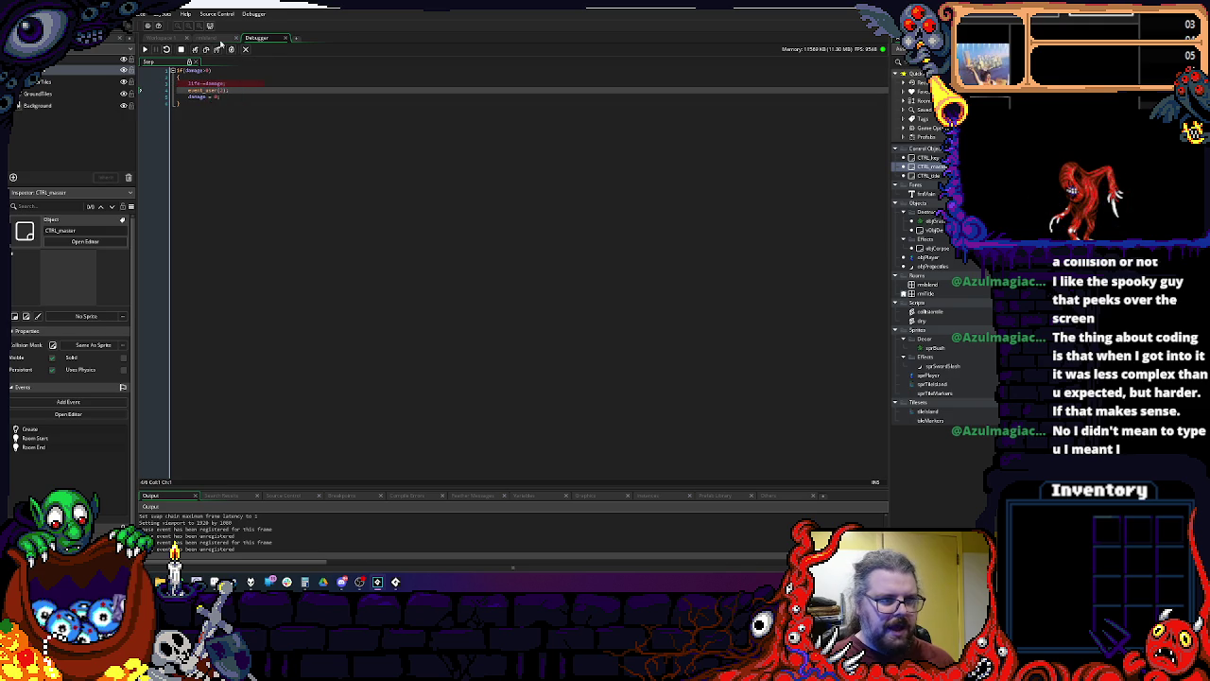
{"action": "left_click", "coordinate": [195, 50]}
{"action": "mouse_move", "coordinate": [224, 97]}
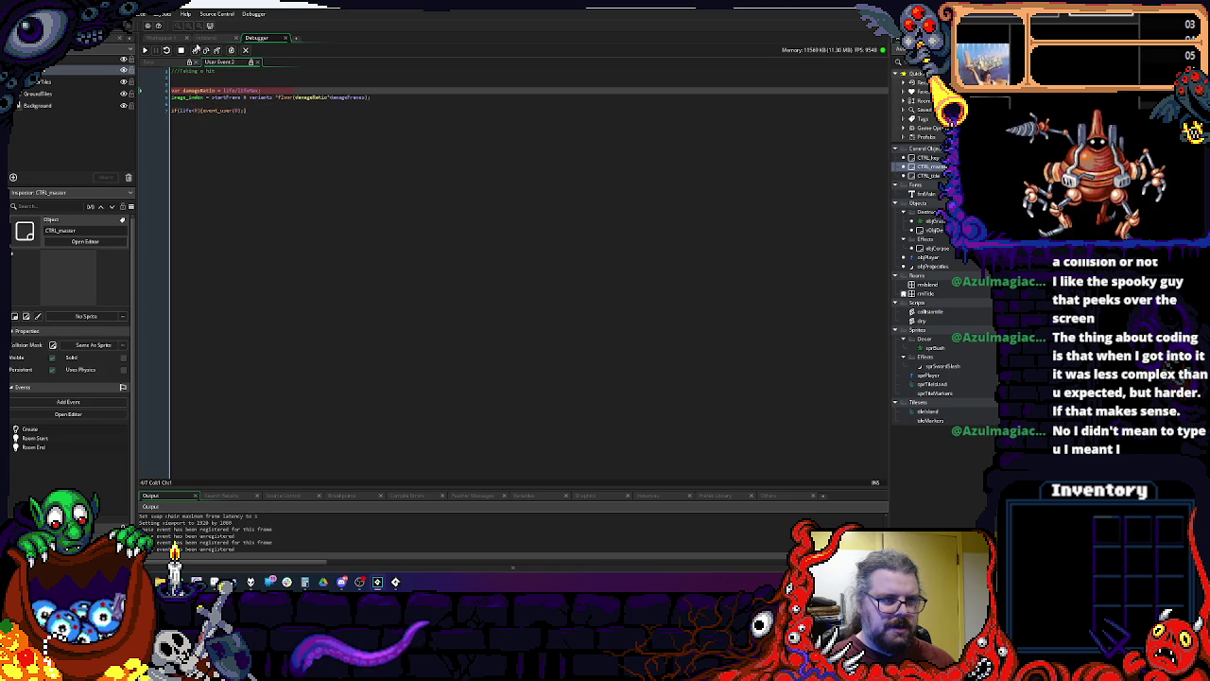
{"action": "left_click", "coordinate": [195, 50]}
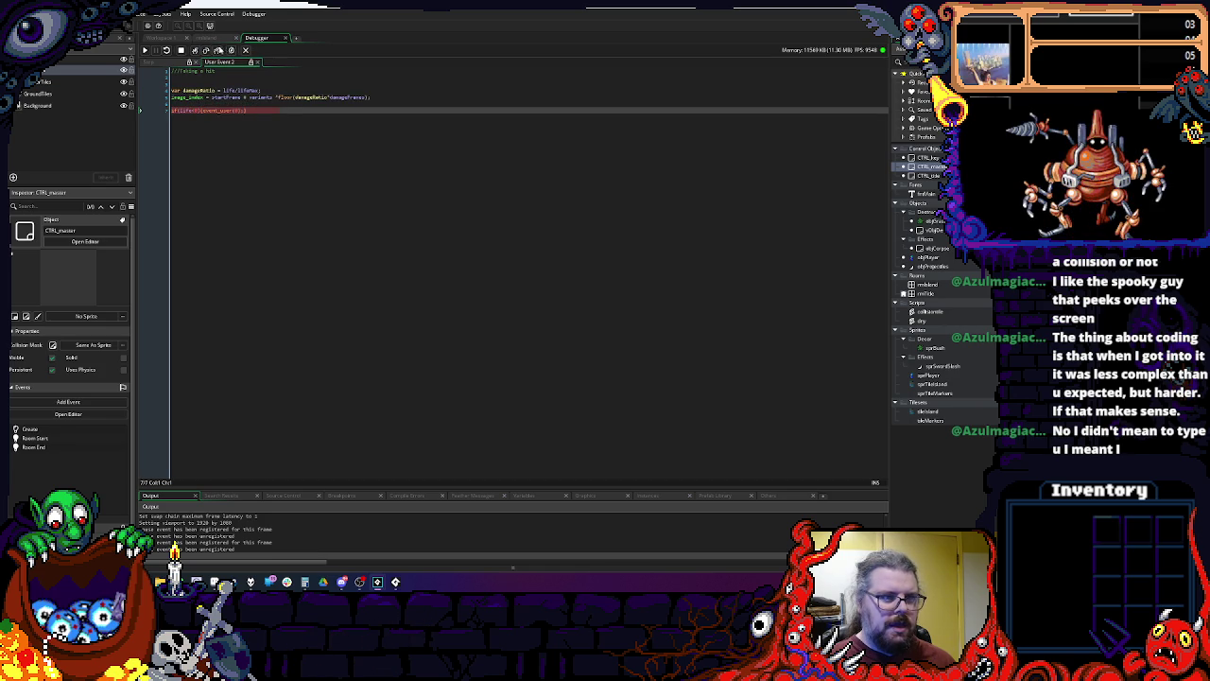
{"action": "left_click", "coordinate": [194, 50]}
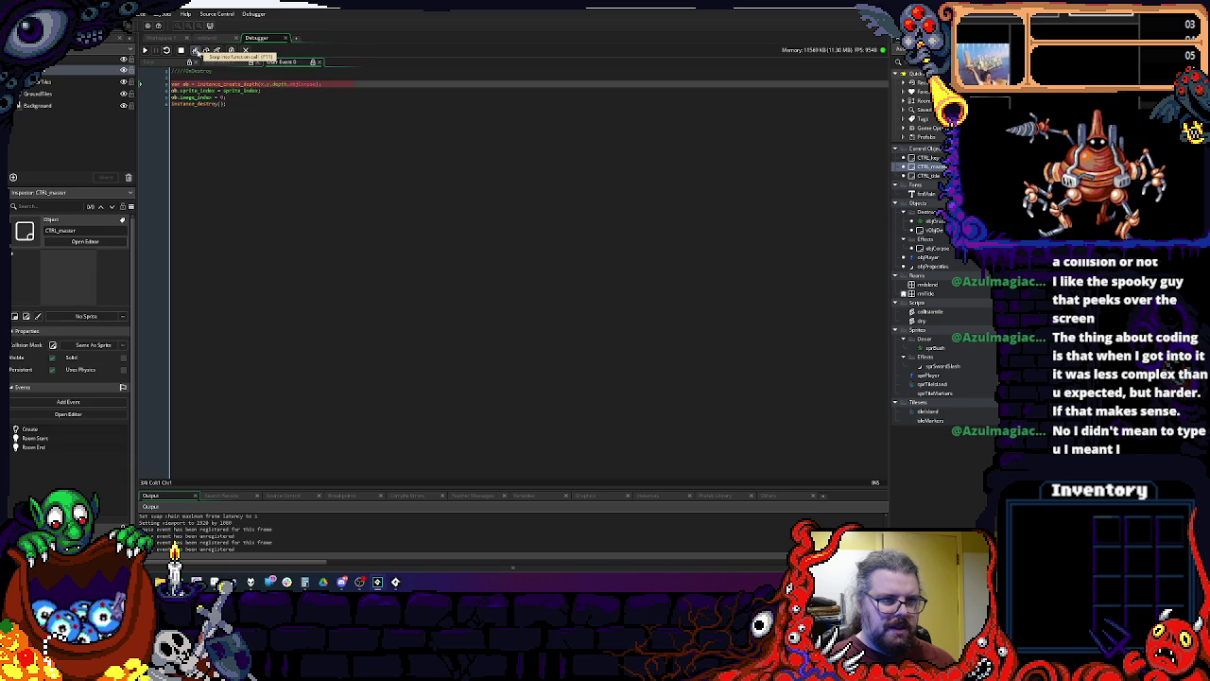
{"action": "mouse_move", "coordinate": [296, 84]}
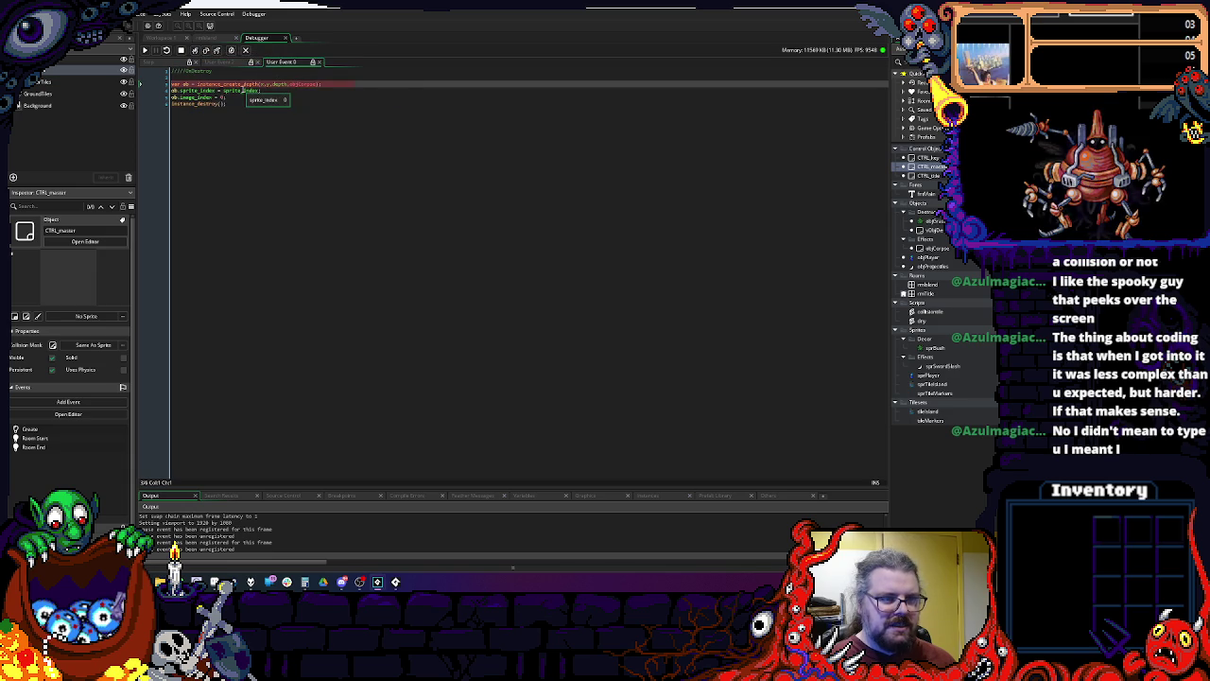
{"action": "key", "text": "shift+F5"}
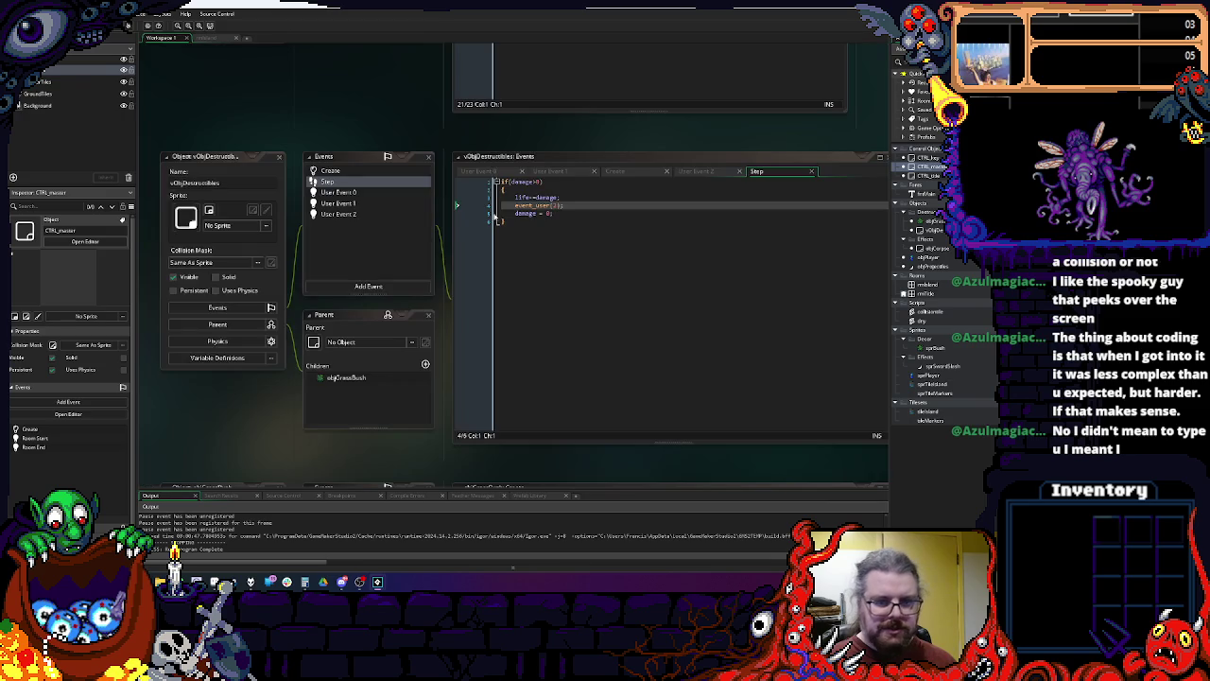
Step: Close the debugger and view User Events 0, 1 and 2, ending on the image_index calculation
{"action": "left_click", "coordinate": [505, 239]}
{"action": "left_click", "coordinate": [350, 194]}
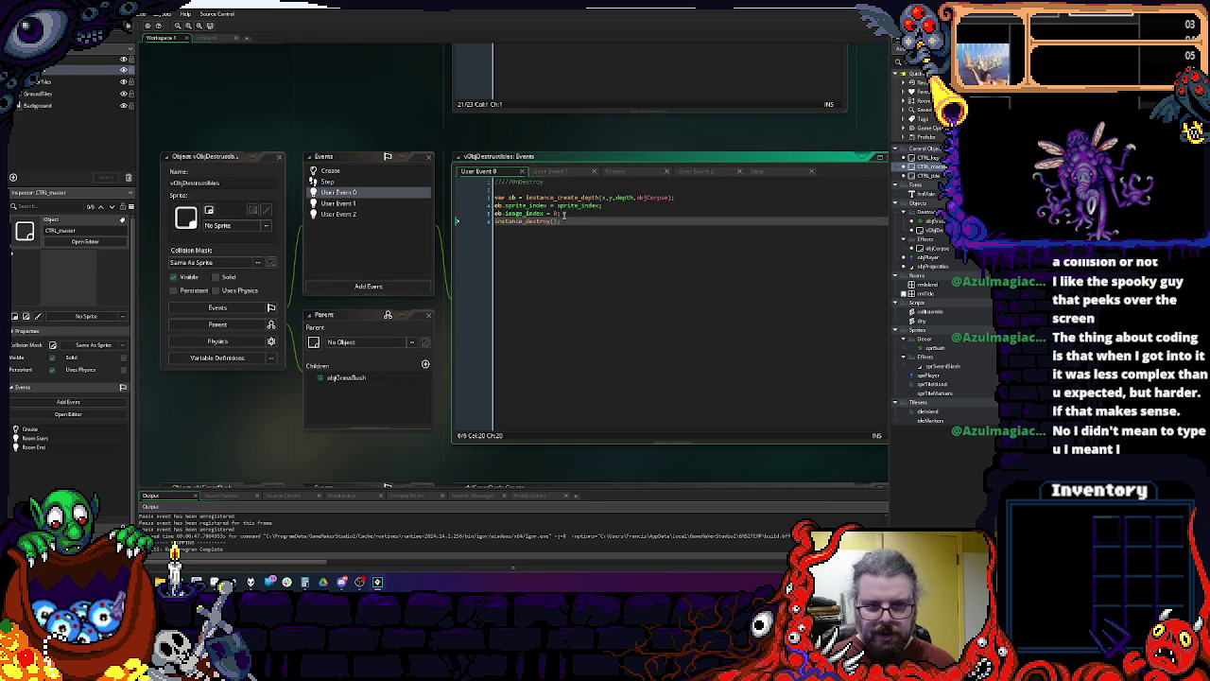
{"action": "key", "text": "Up"}
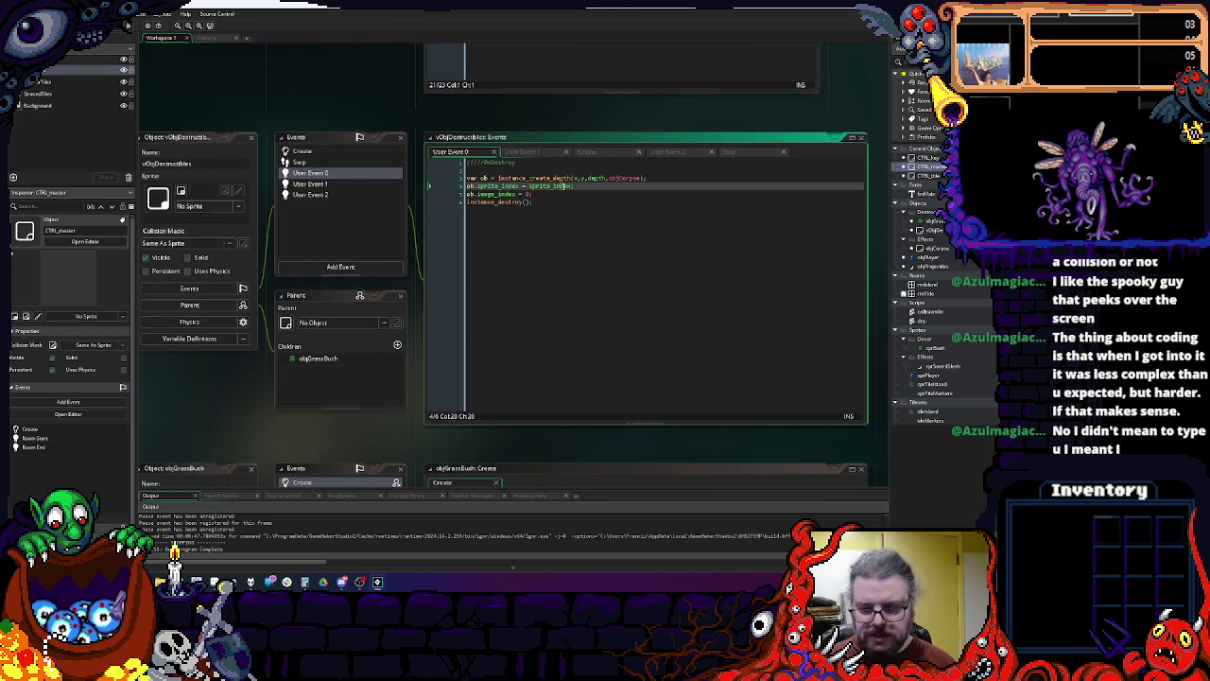
{"action": "key", "text": "Down"}
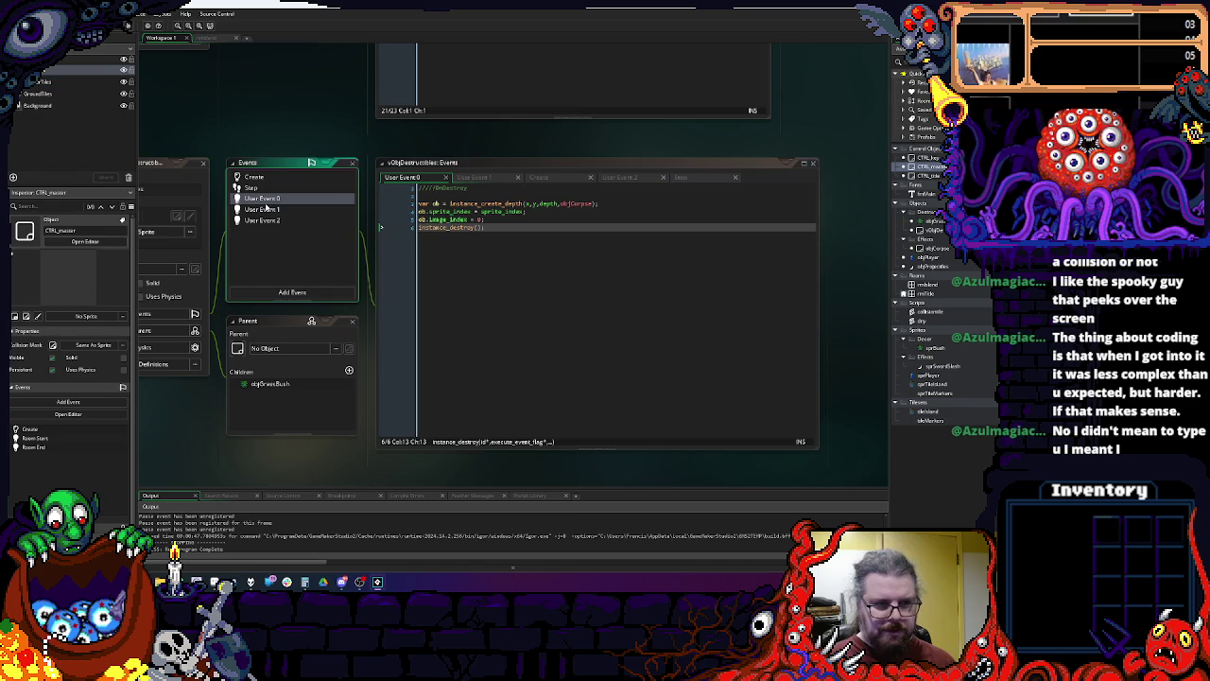
{"action": "left_click", "coordinate": [266, 210]}
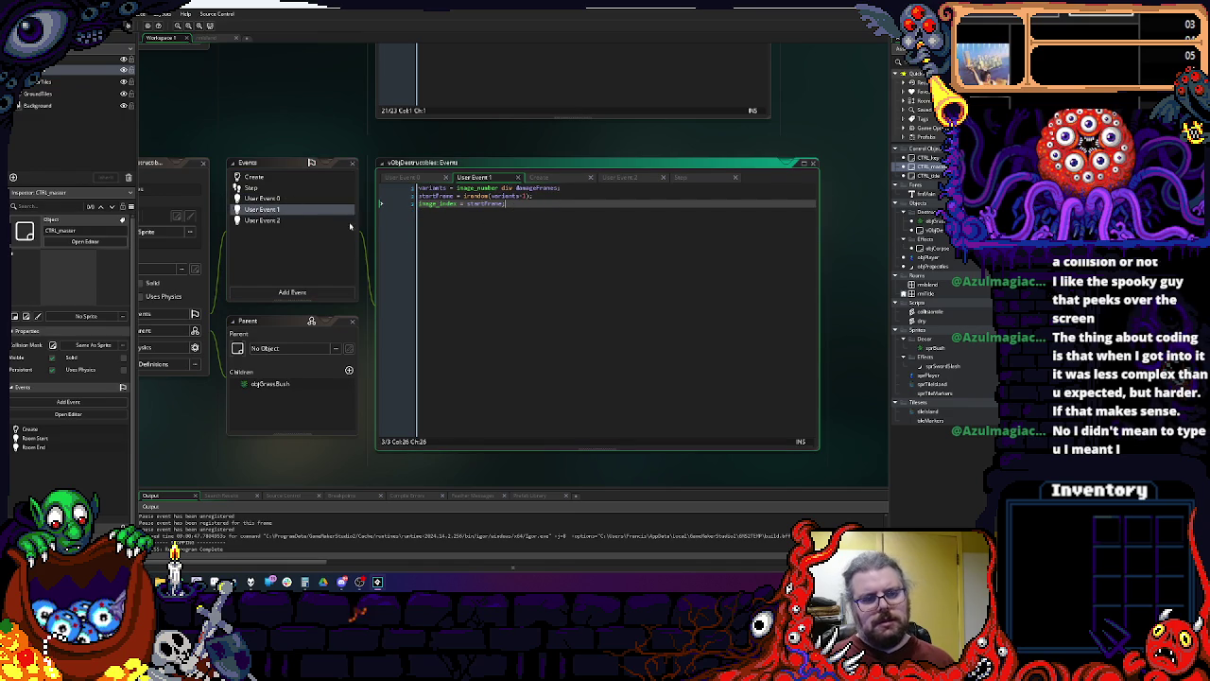
{"action": "left_click", "coordinate": [289, 220]}
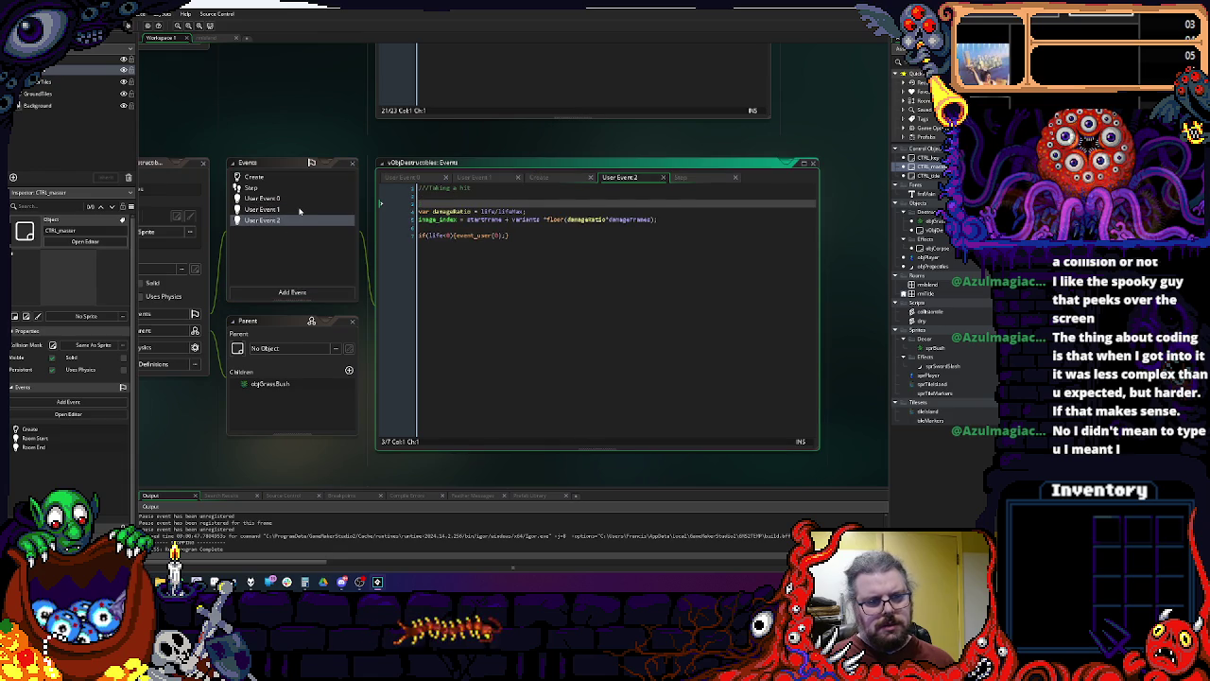
{"action": "left_click", "coordinate": [481, 219]}
Step: Copy User Event 2's image_index formula and paste it into User Event 0's corpse image_index line
{"action": "double_click", "coordinate": [481, 220]}
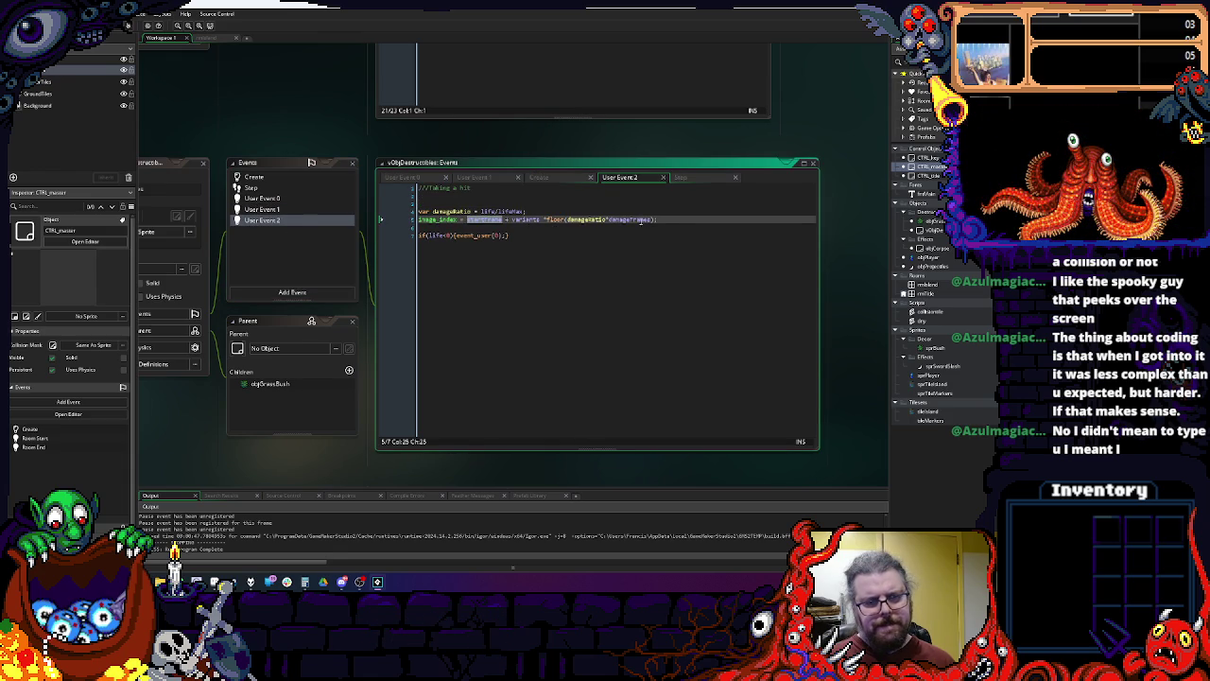
{"action": "left_click_drag", "start_coordinate": [684, 218], "coordinate": [359, 226]}
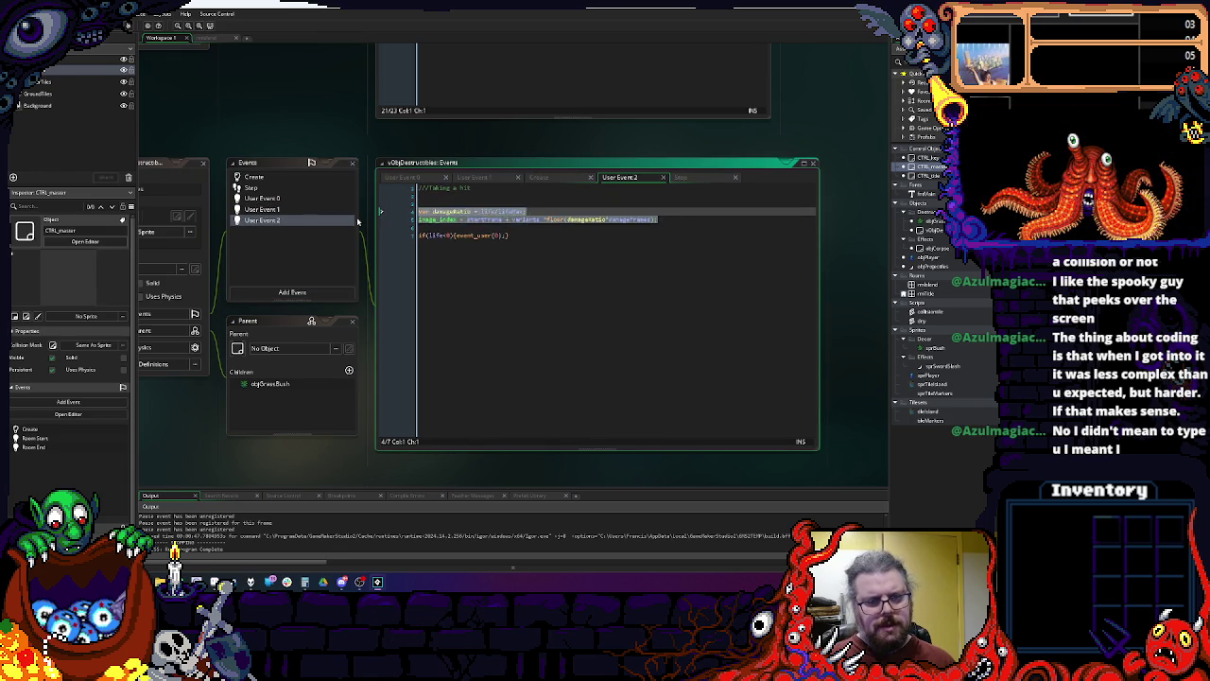
{"action": "left_click", "coordinate": [280, 209]}
{"action": "left_click", "coordinate": [269, 198]}
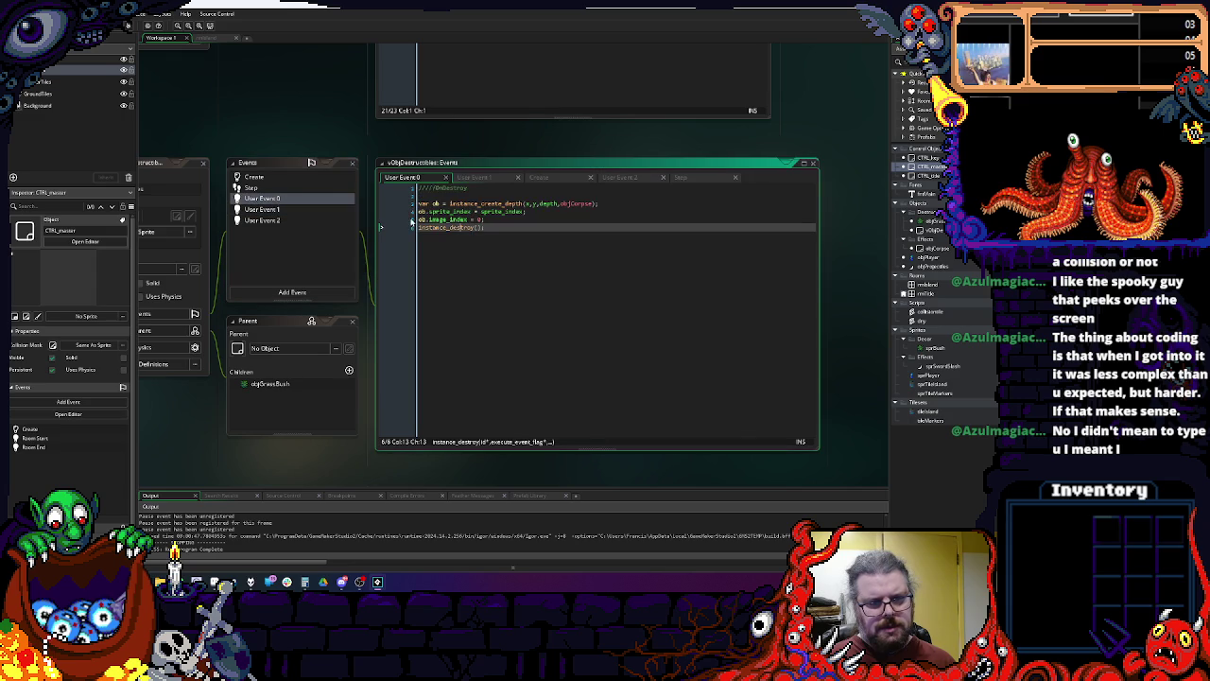
{"action": "left_click", "coordinate": [510, 219]}
{"action": "key", "text": "BackSpace"}
{"action": "key", "text": "BackSpace"}
{"action": "key", "text": "ctrl+v"}
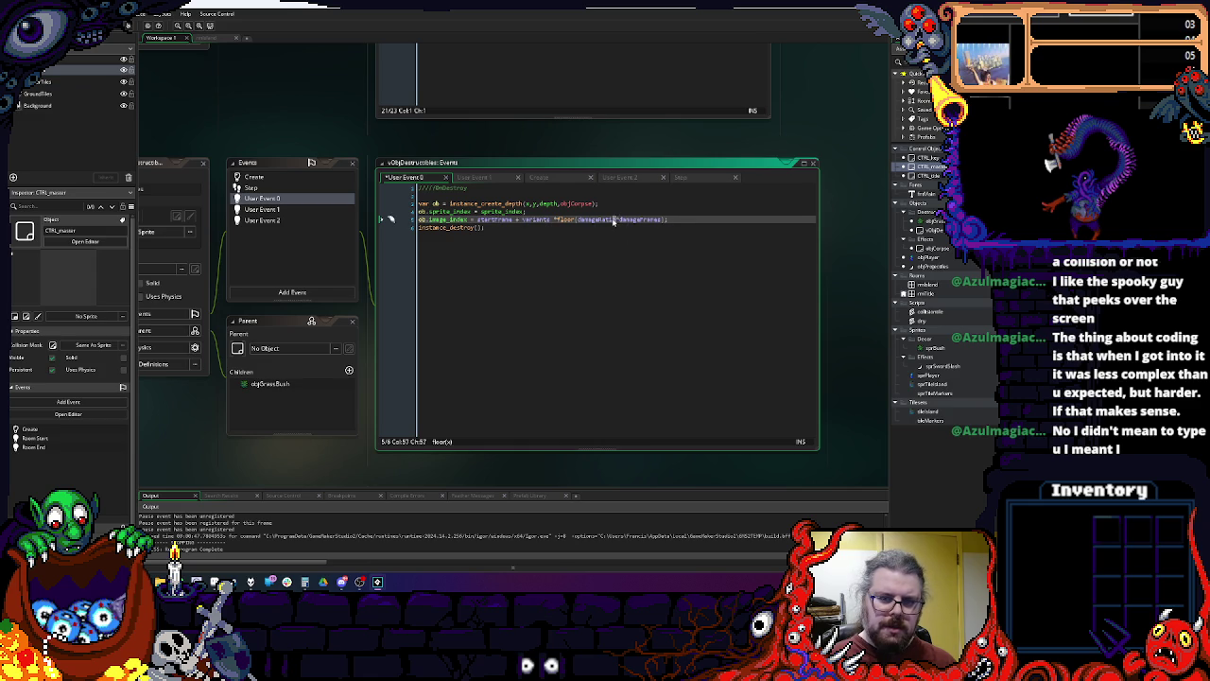
Step: Rework the corpse line to startFrame+variants*(damageFrames-1);, fix the compile error, and launch the game with F5
{"action": "mouse_move", "coordinate": [561, 224]}
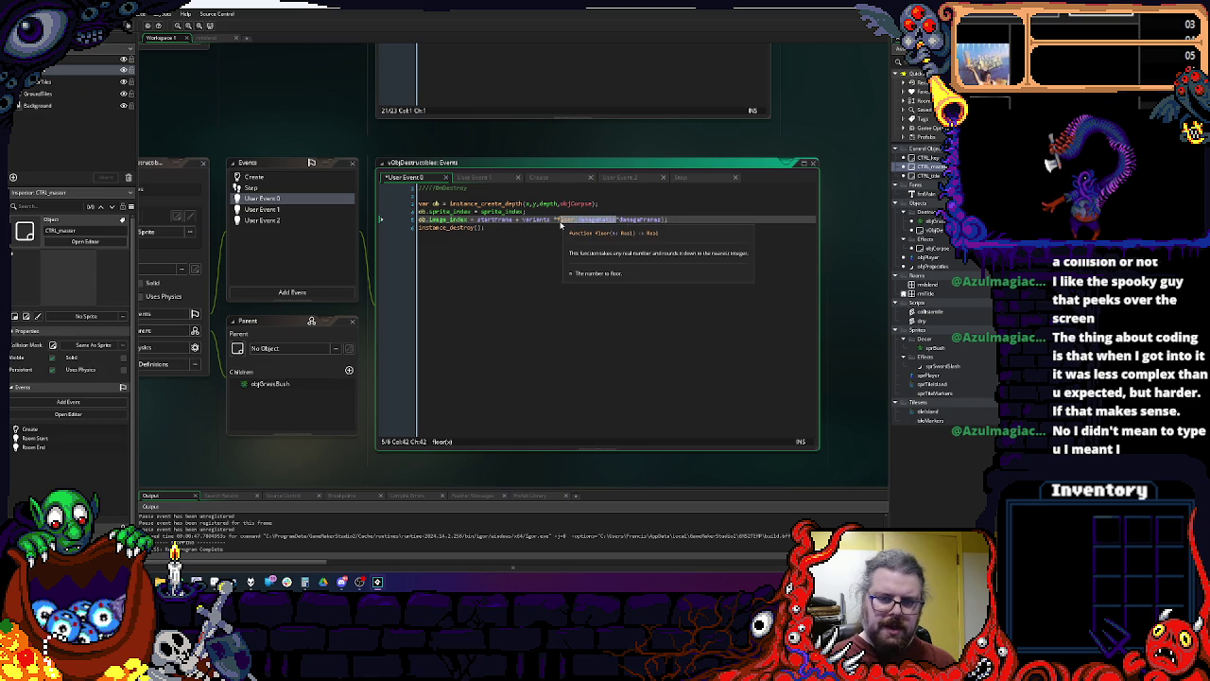
{"action": "key", "text": "BackSpace"}
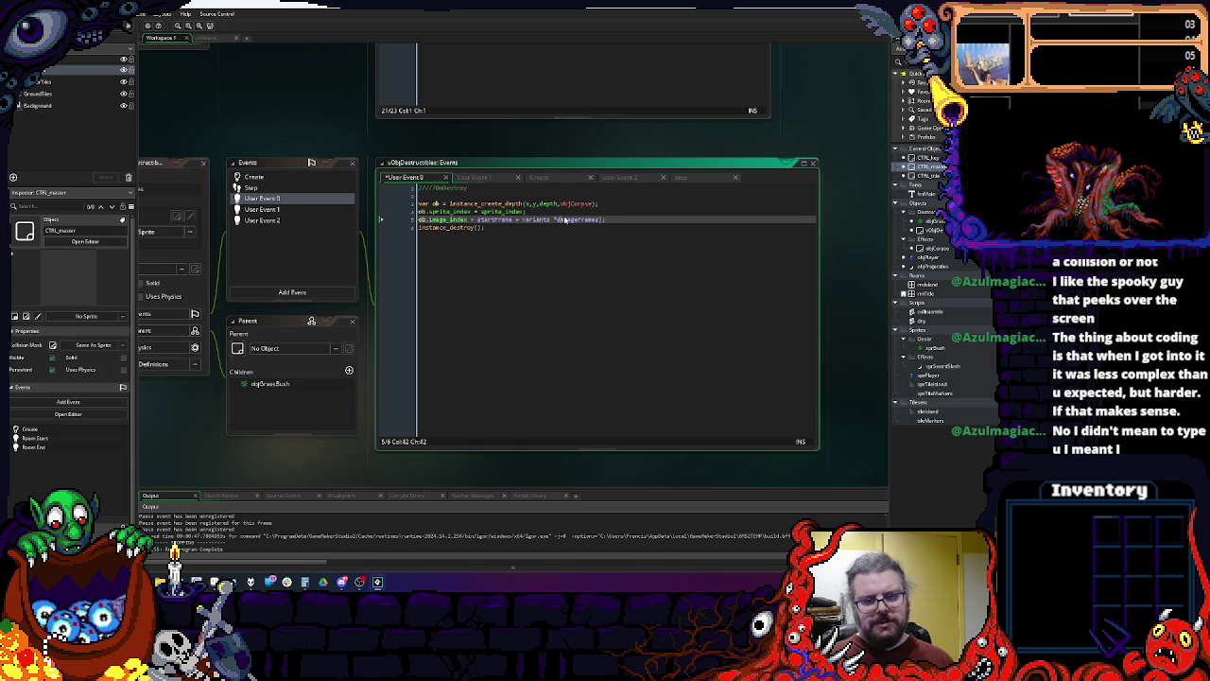
{"action": "key", "text": "Right"}
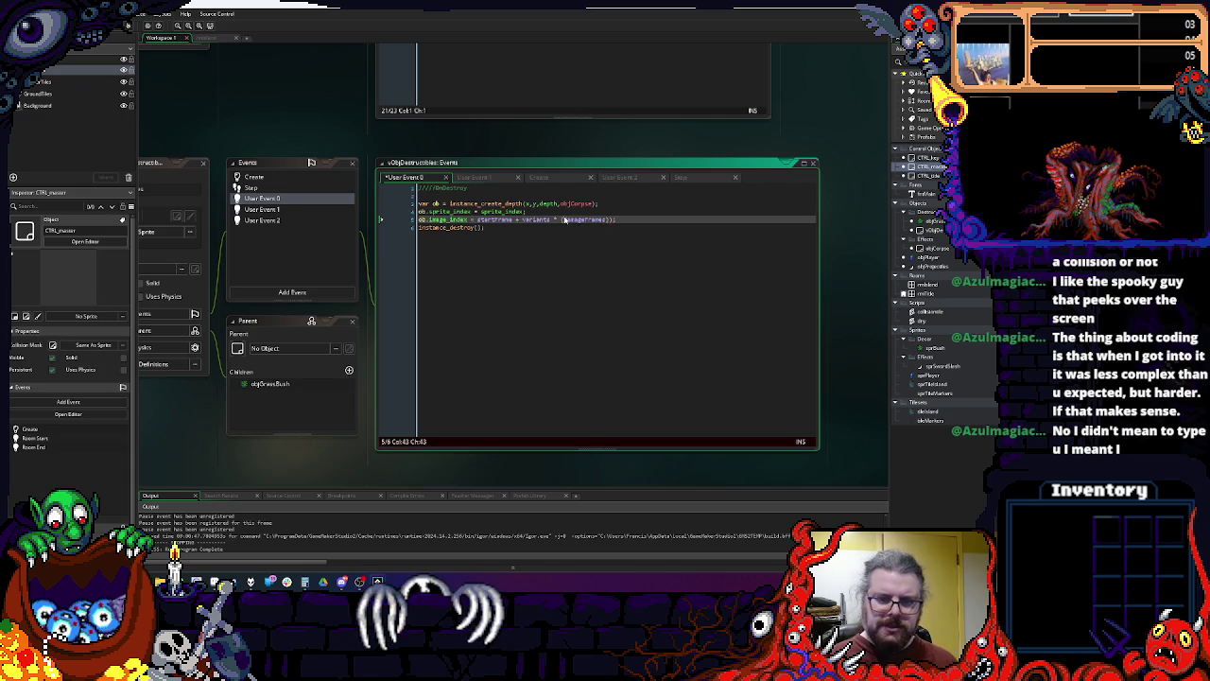
{"action": "type", "text": "("}
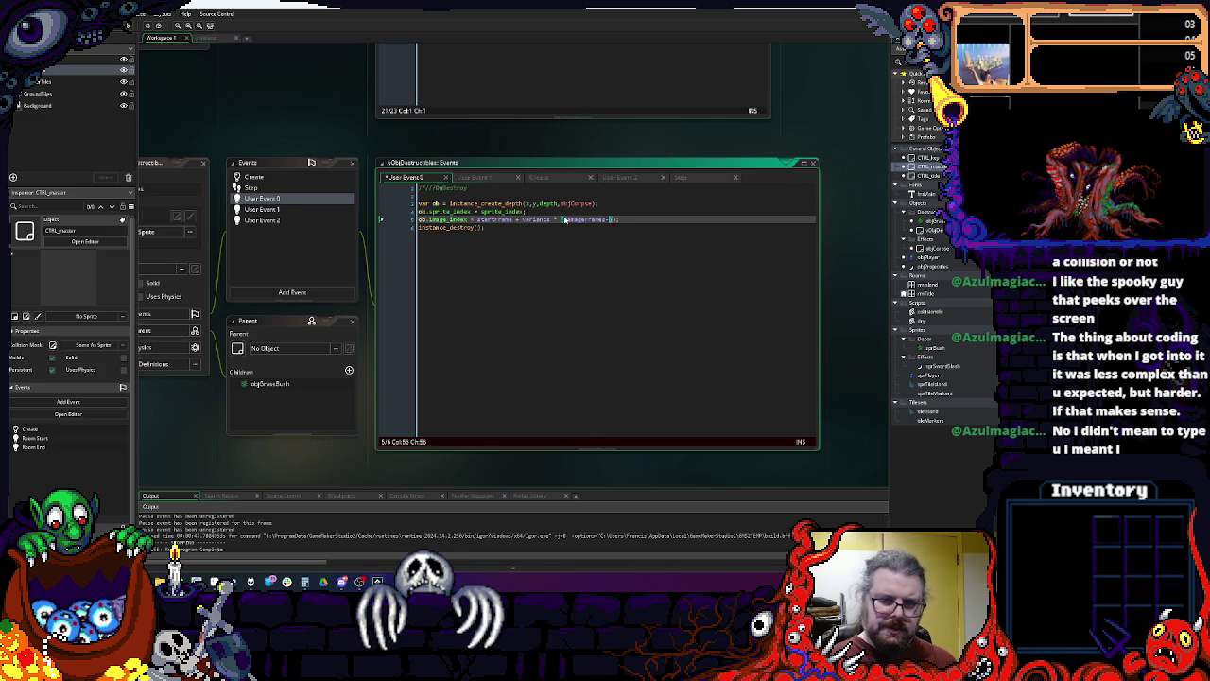
{"action": "type", "text": ")"}
{"action": "left_click", "coordinate": [648, 220]}
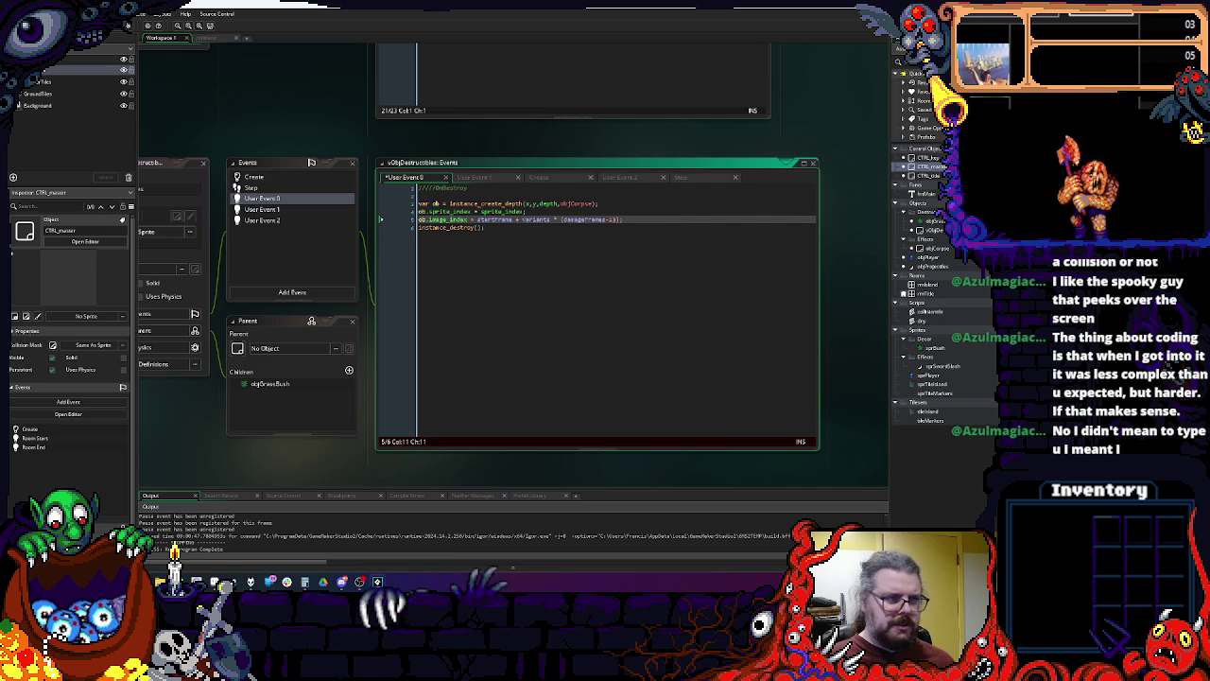
{"action": "type", "text": ";"}
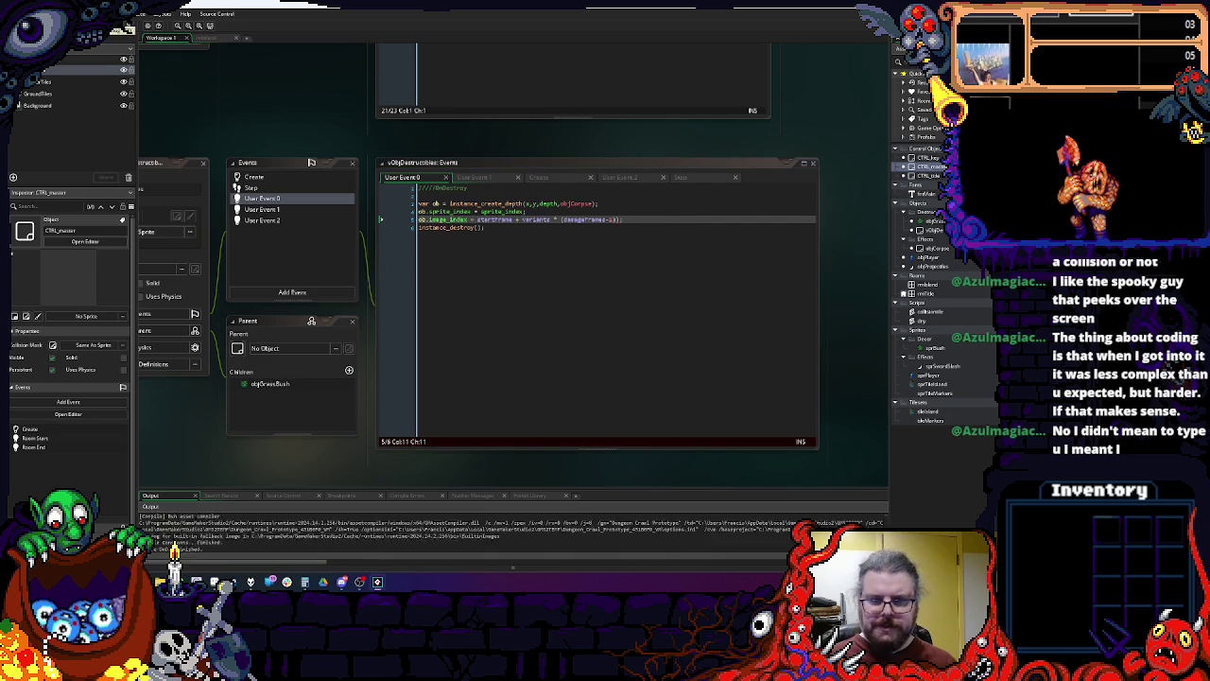
{"action": "double_click", "coordinate": [265, 517]}
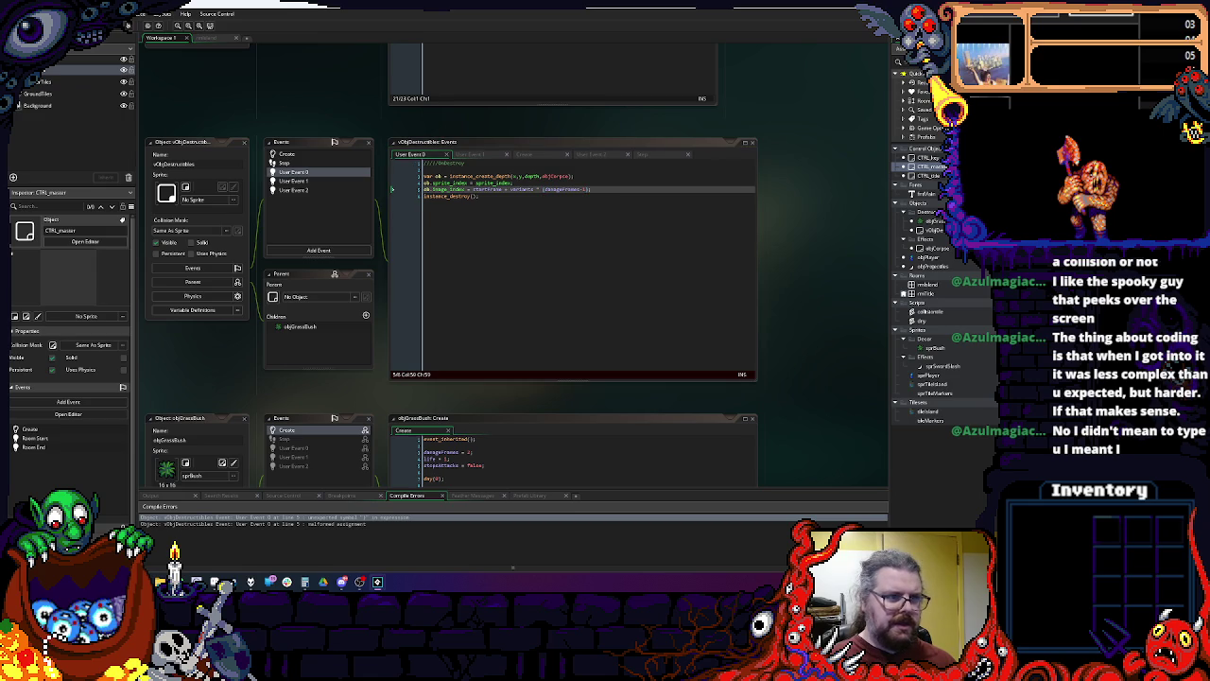
{"action": "key", "text": "F5"}
{"action": "key", "text": "space"}
{"action": "key", "text": "space"}
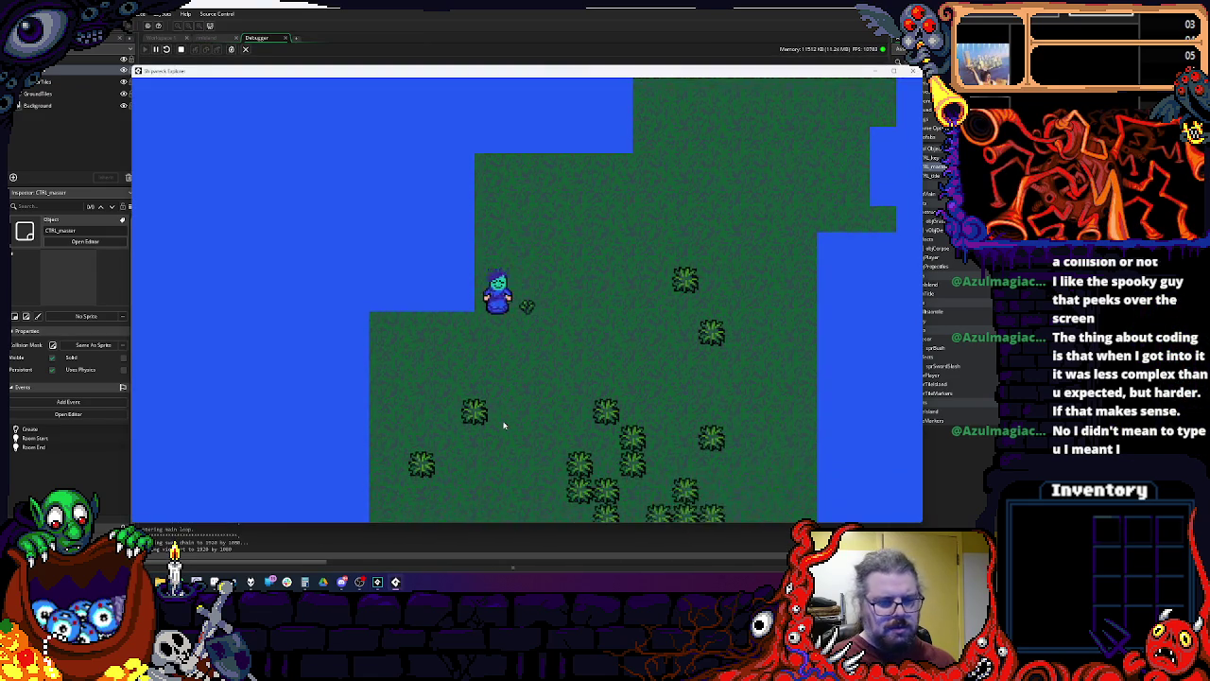
Step: Walk the player through the grass and past the bushes, then close the game window
{"action": "key", "text": "Down"}
{"action": "key", "text": "Left"}
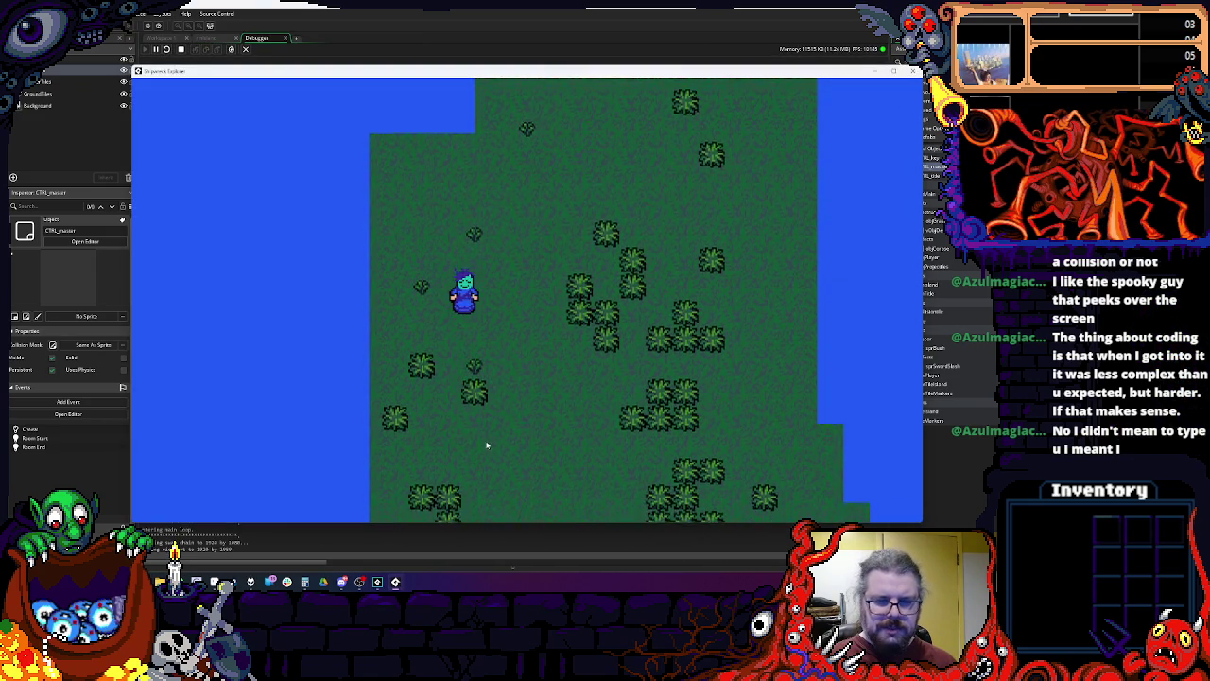
{"action": "key", "text": "Down"}
{"action": "key", "text": "Left"}
{"action": "key", "text": "Up"}
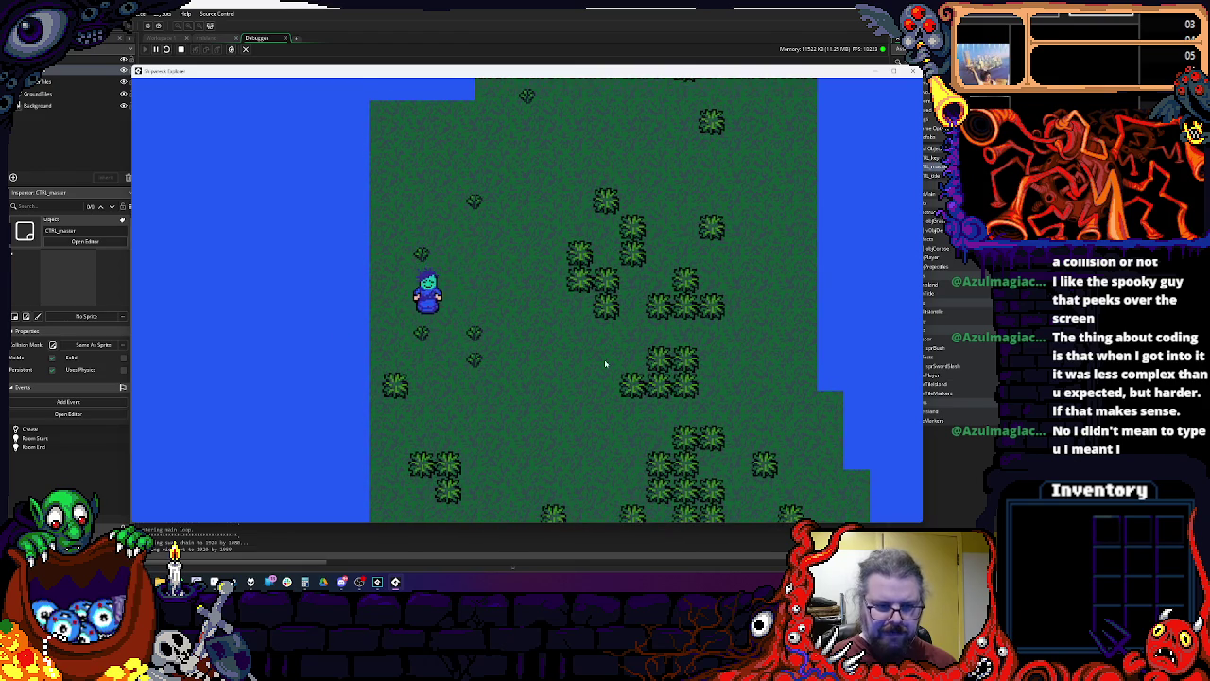
{"action": "key", "text": "Left"}
{"action": "key", "text": "Up"}
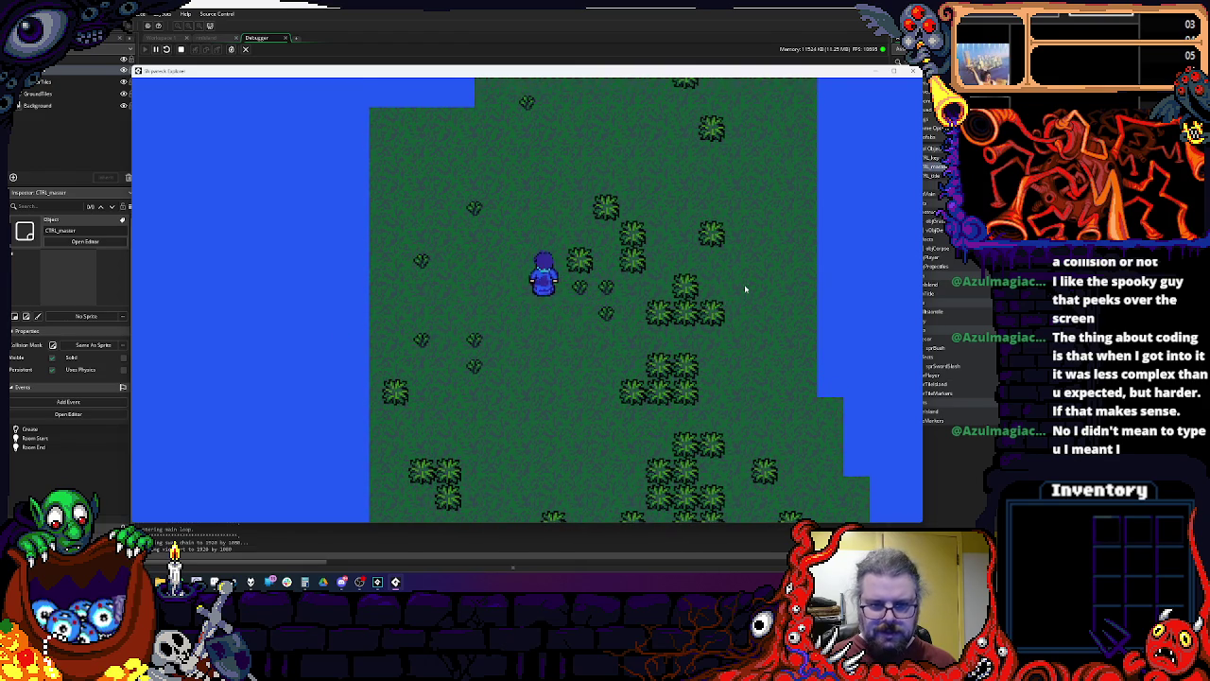
{"action": "key", "text": "Up"}
{"action": "key", "text": "Right"}
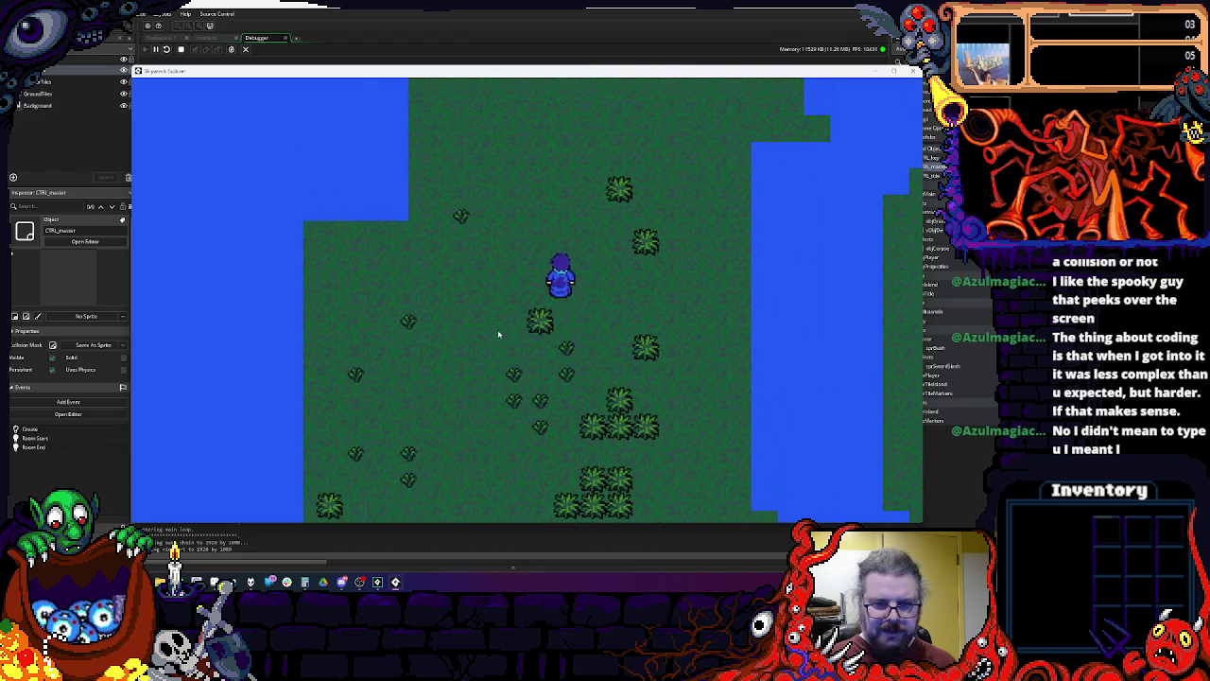
{"action": "key", "text": "Right"}
{"action": "key", "text": "Up"}
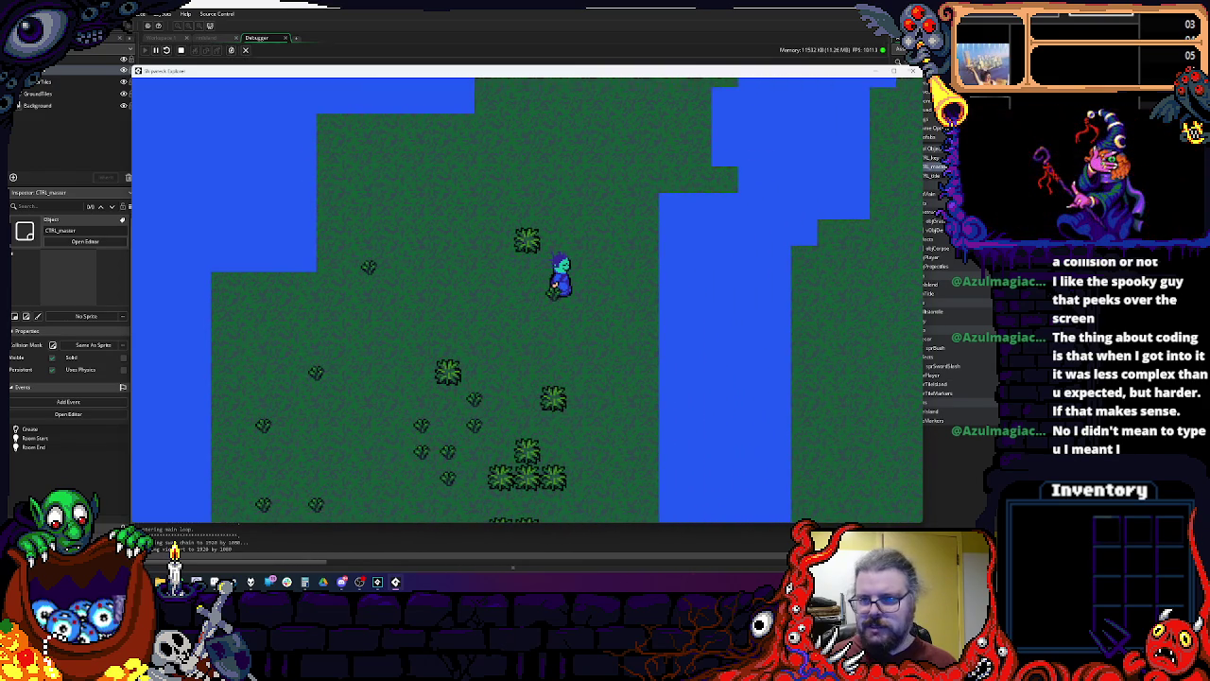
{"action": "left_click", "coordinate": [913, 71]}
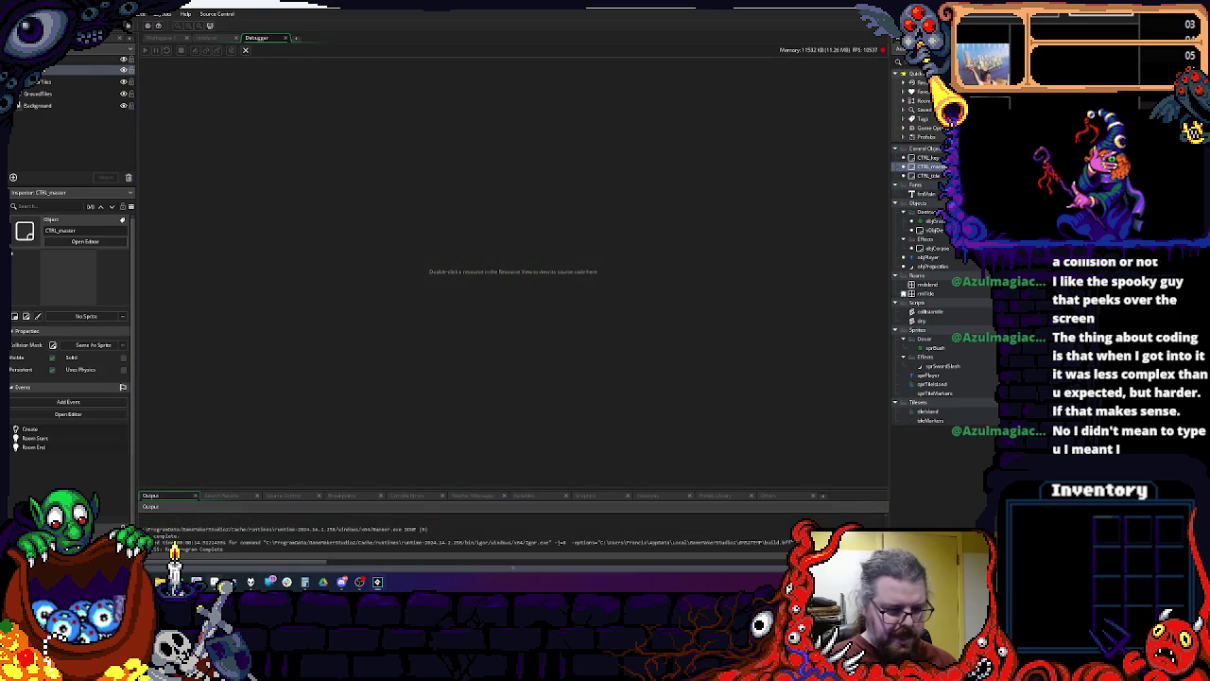
Step: Add a new frame in BushGrass.gif with the bush flipped horizontally
{"action": "left_click", "coordinate": [377, 581]}
{"action": "left_click", "coordinate": [274, 61]}
{"action": "left_click", "coordinate": [304, 106]}
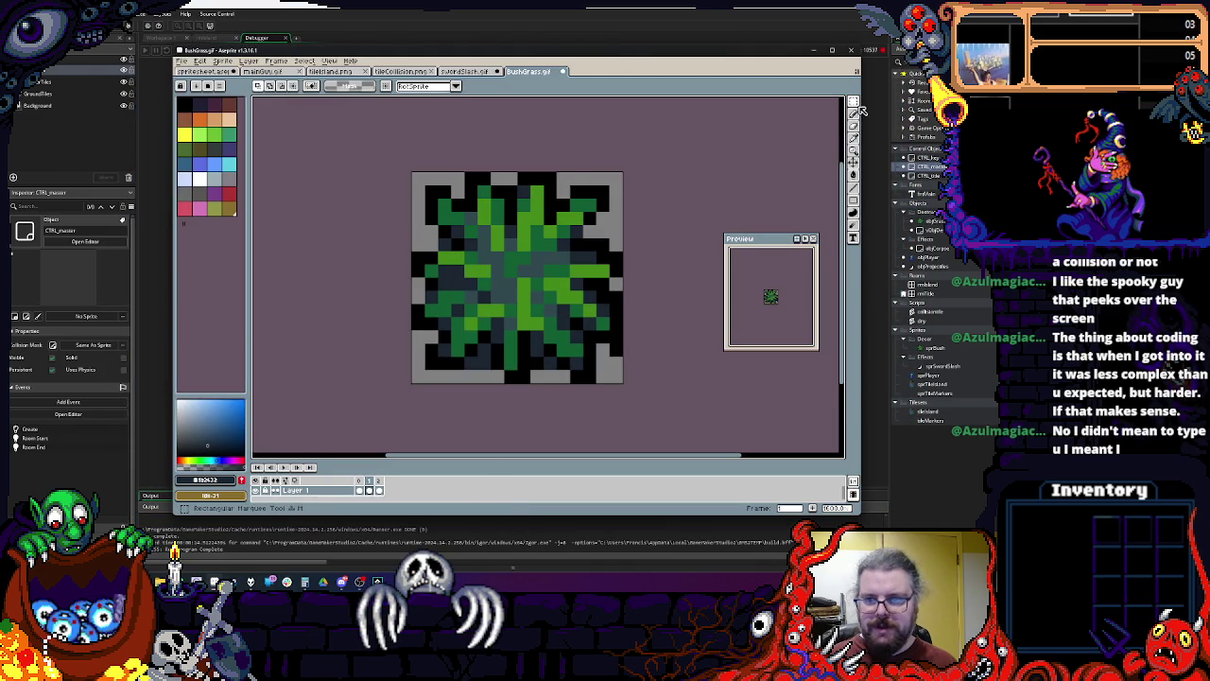
{"action": "mouse_move", "coordinate": [854, 102]}
{"action": "key", "text": "ctrl+a"}
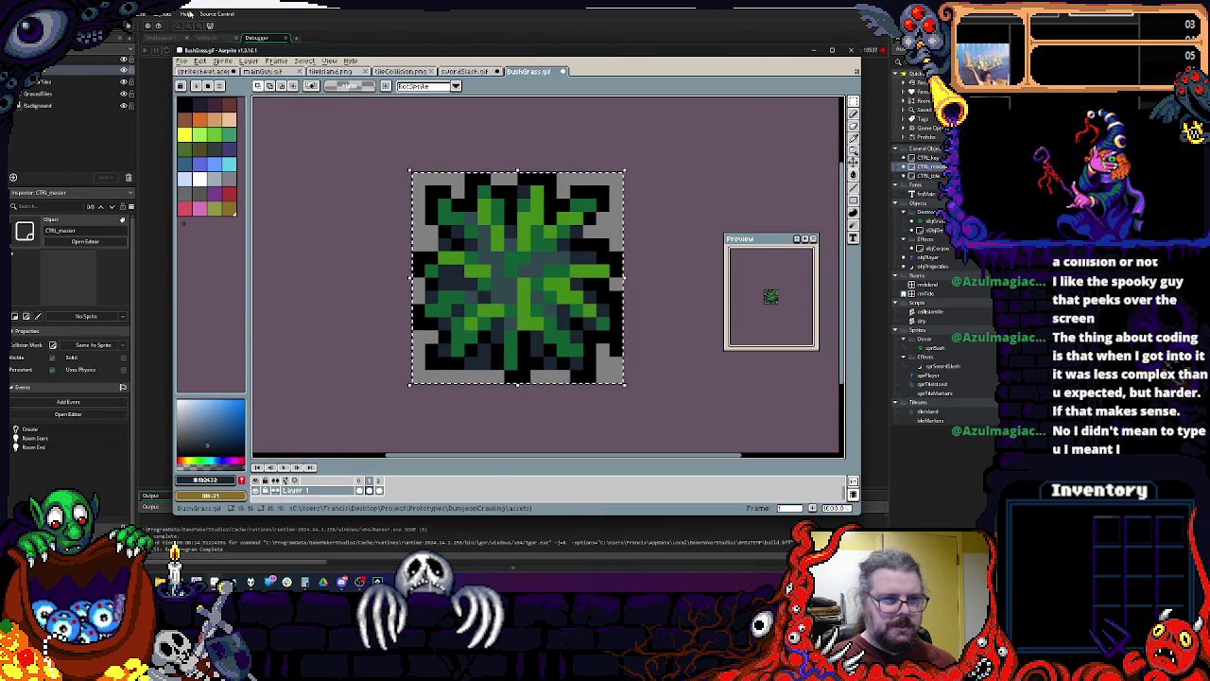
{"action": "left_click", "coordinate": [200, 61]}
{"action": "left_click", "coordinate": [218, 193]}
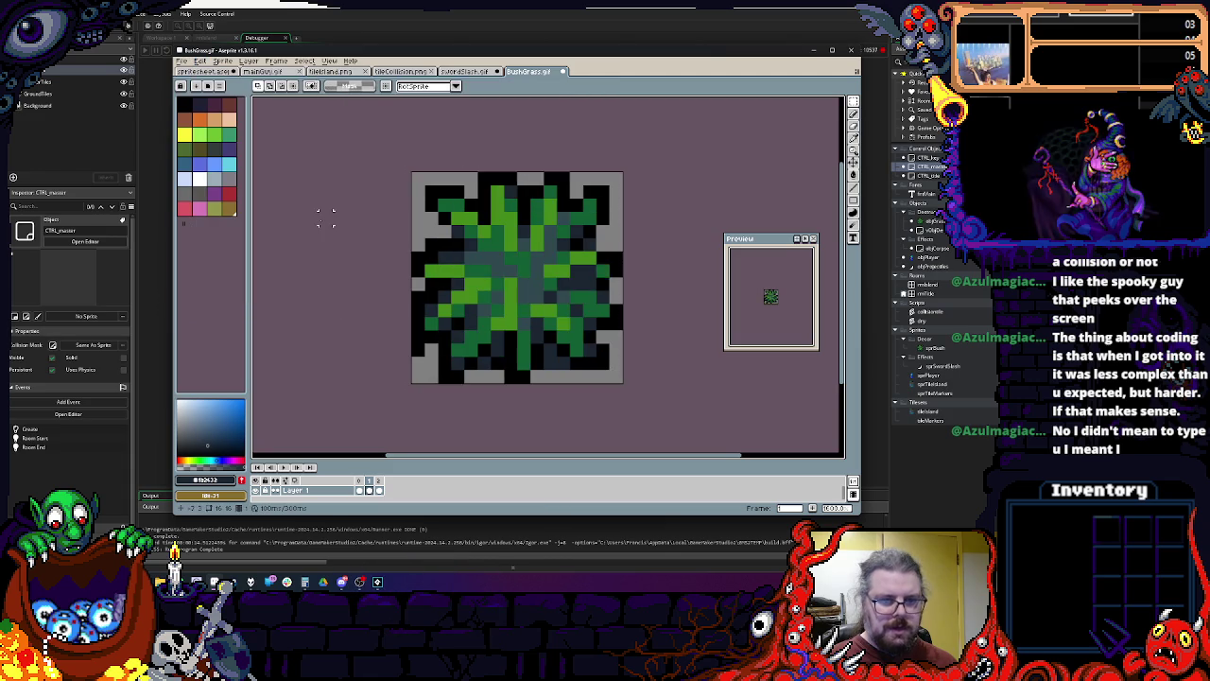
Step: Add a horizontally flipped frame of the broken bush, save BushGrass.gif, and return to GameMaker
{"action": "key", "text": "Left"}
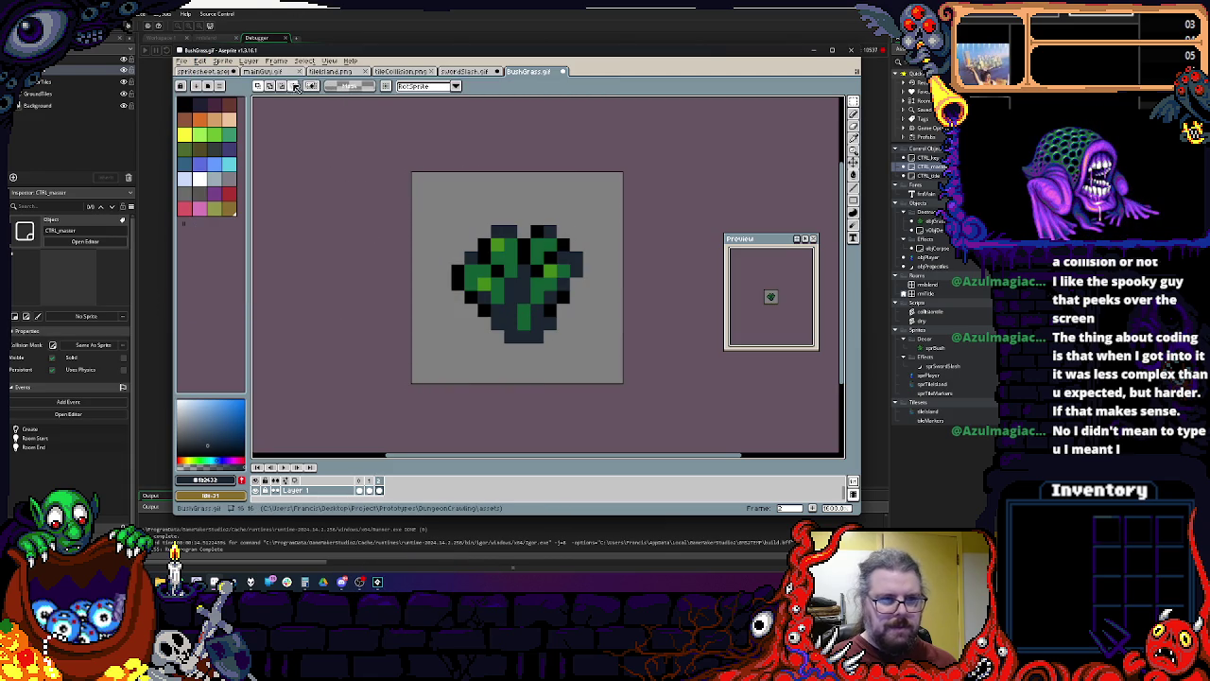
{"action": "left_click", "coordinate": [276, 61]}
{"action": "left_click", "coordinate": [293, 100]}
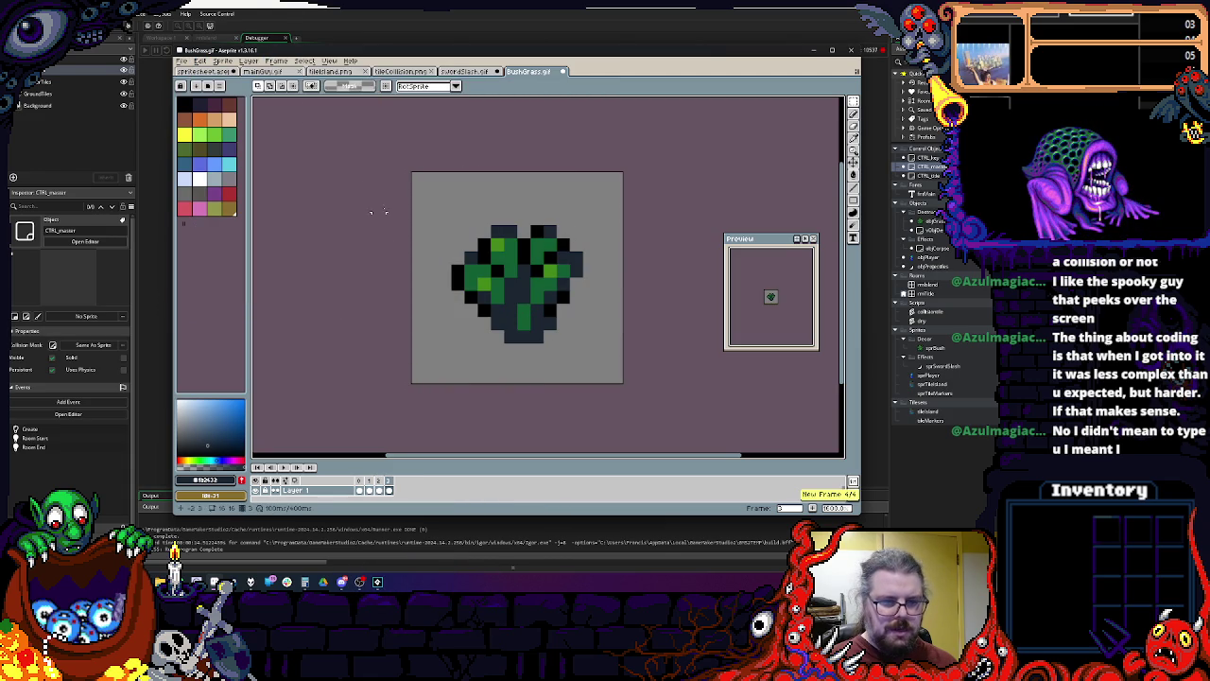
{"action": "key", "text": "ctrl+a"}
{"action": "left_click", "coordinate": [199, 61]}
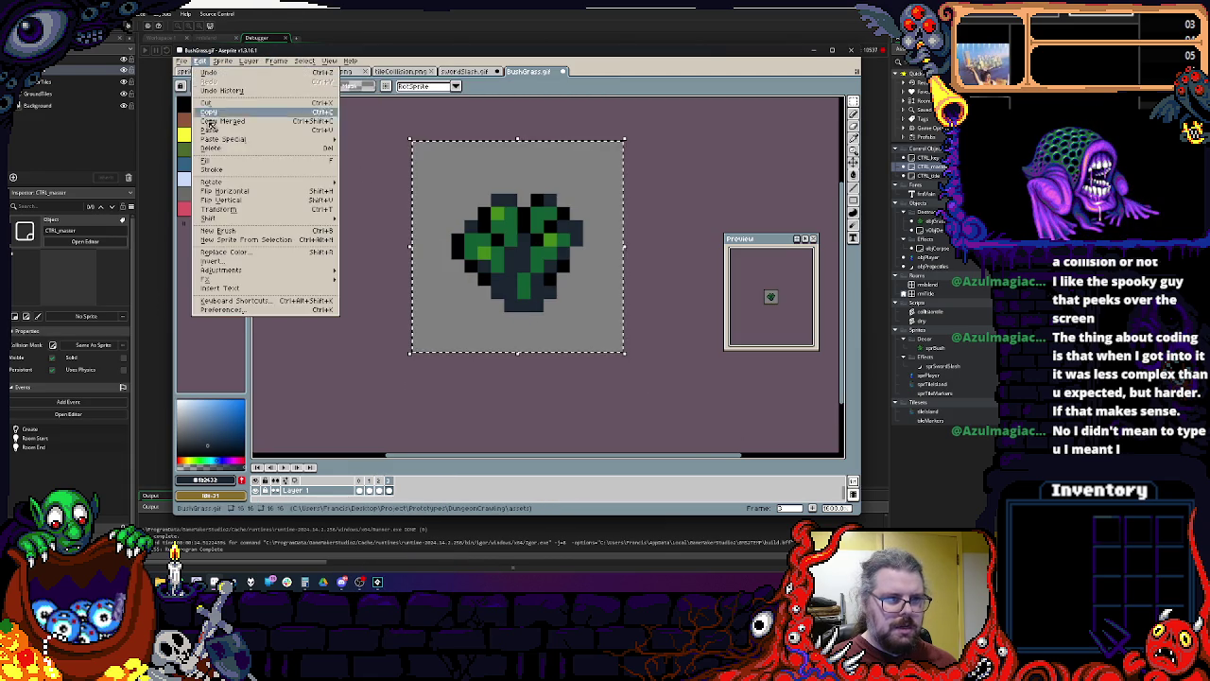
{"action": "left_click", "coordinate": [223, 191]}
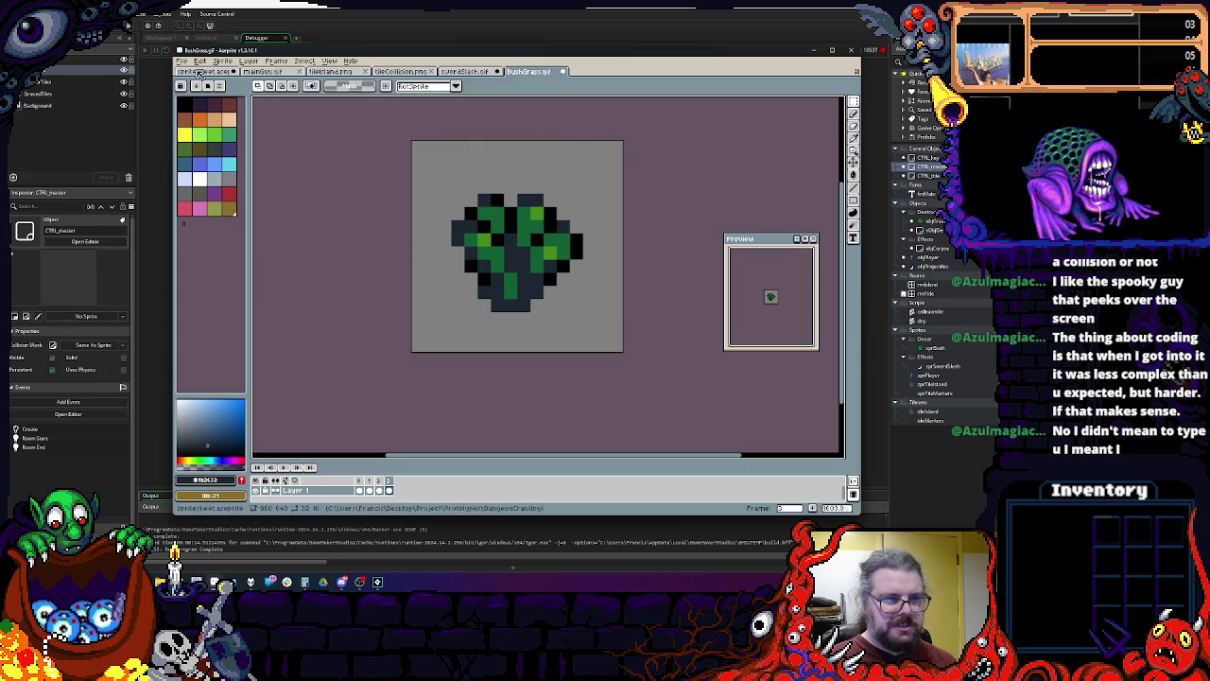
{"action": "left_click", "coordinate": [183, 60]}
{"action": "left_click", "coordinate": [205, 104]}
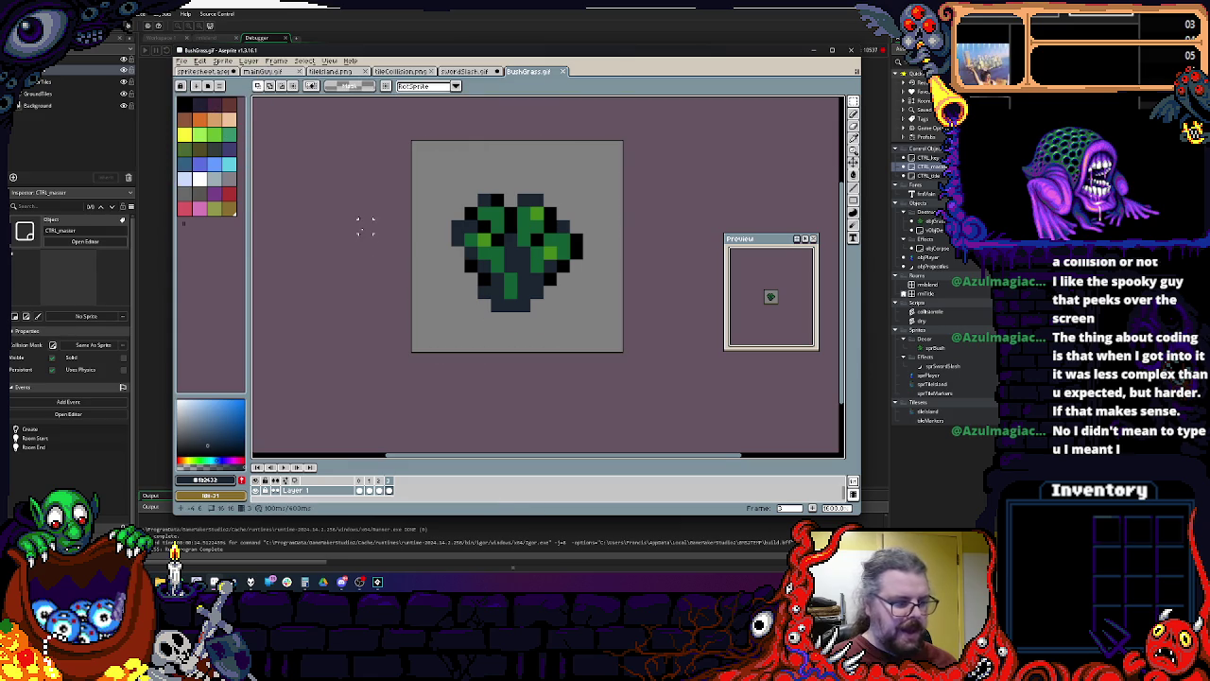
{"action": "key", "text": "ctrl+q"}
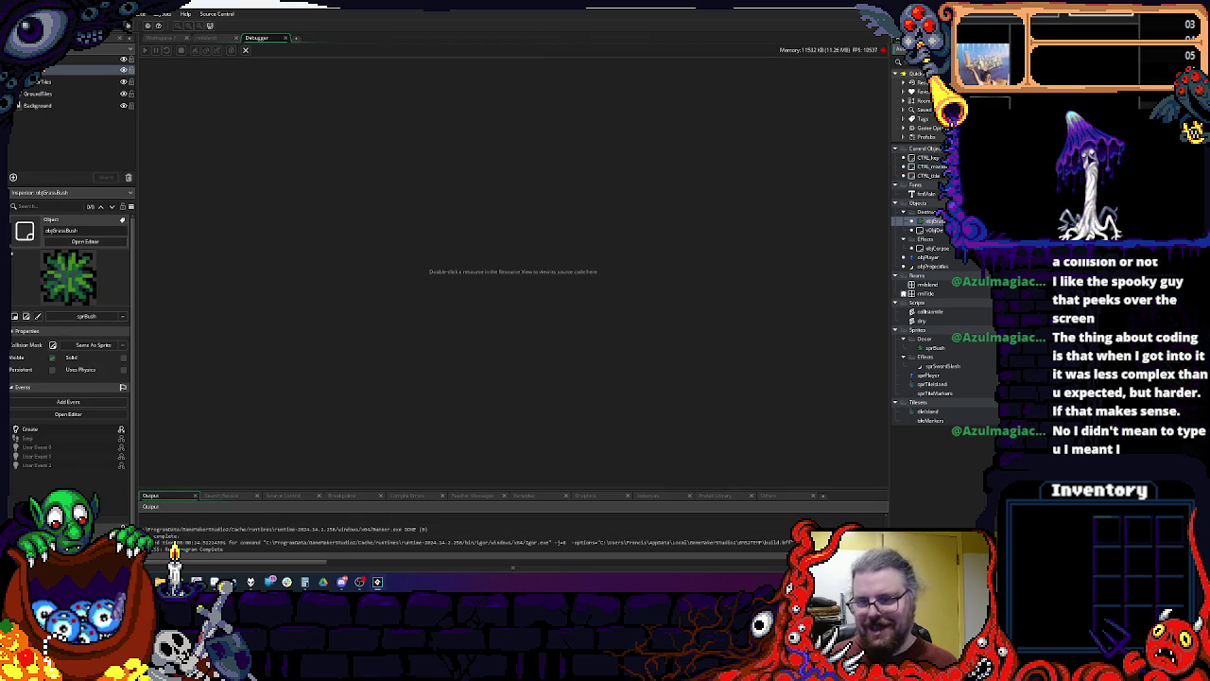
Step: Re-import BushGrass.gif into the sprBush sprite and close the sprite editor
{"action": "double_click", "coordinate": [927, 348]}
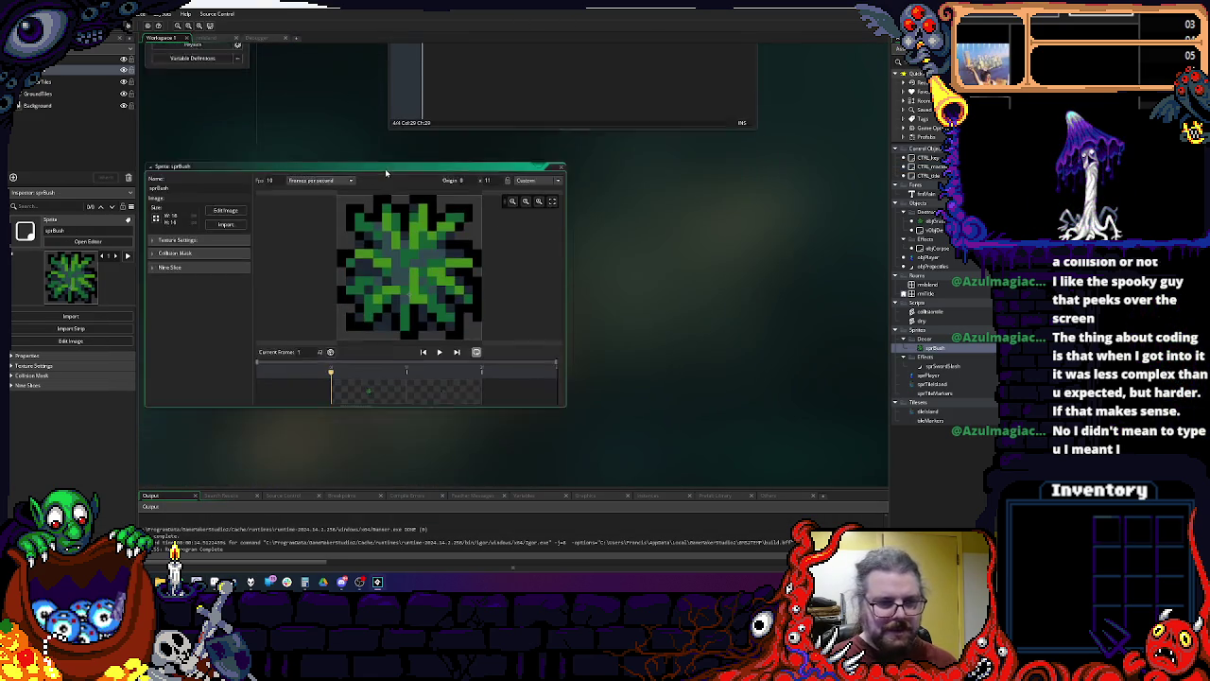
{"action": "left_click", "coordinate": [226, 200]}
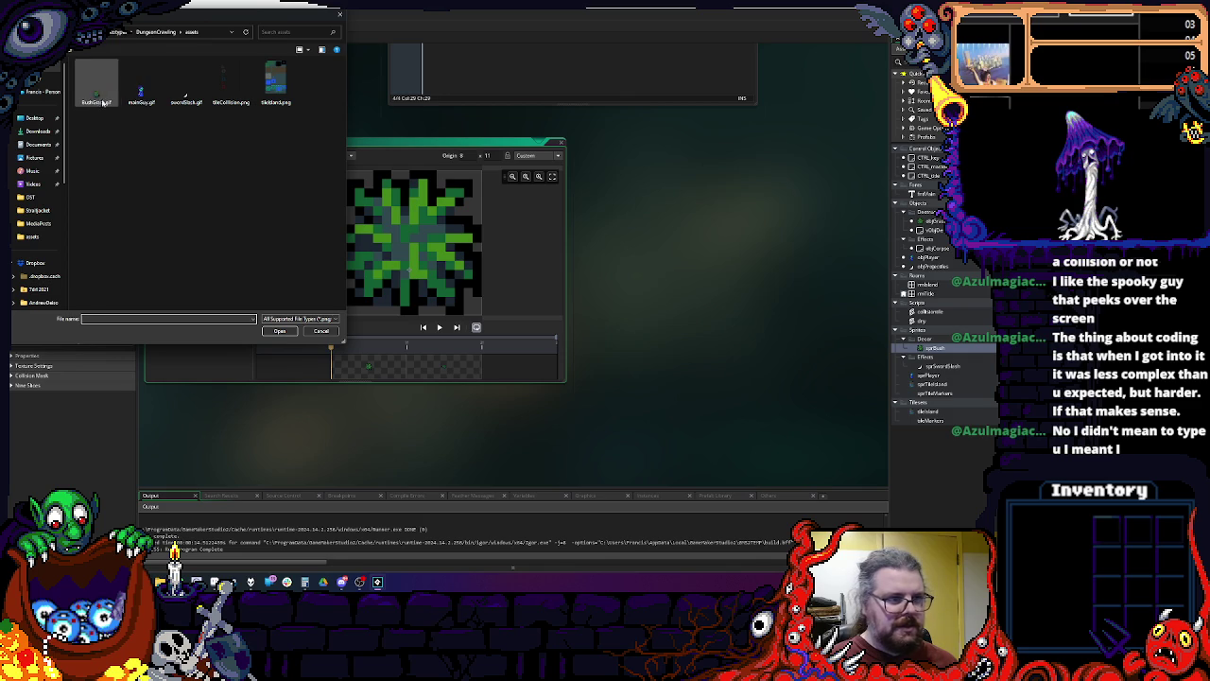
{"action": "left_click", "coordinate": [280, 331]}
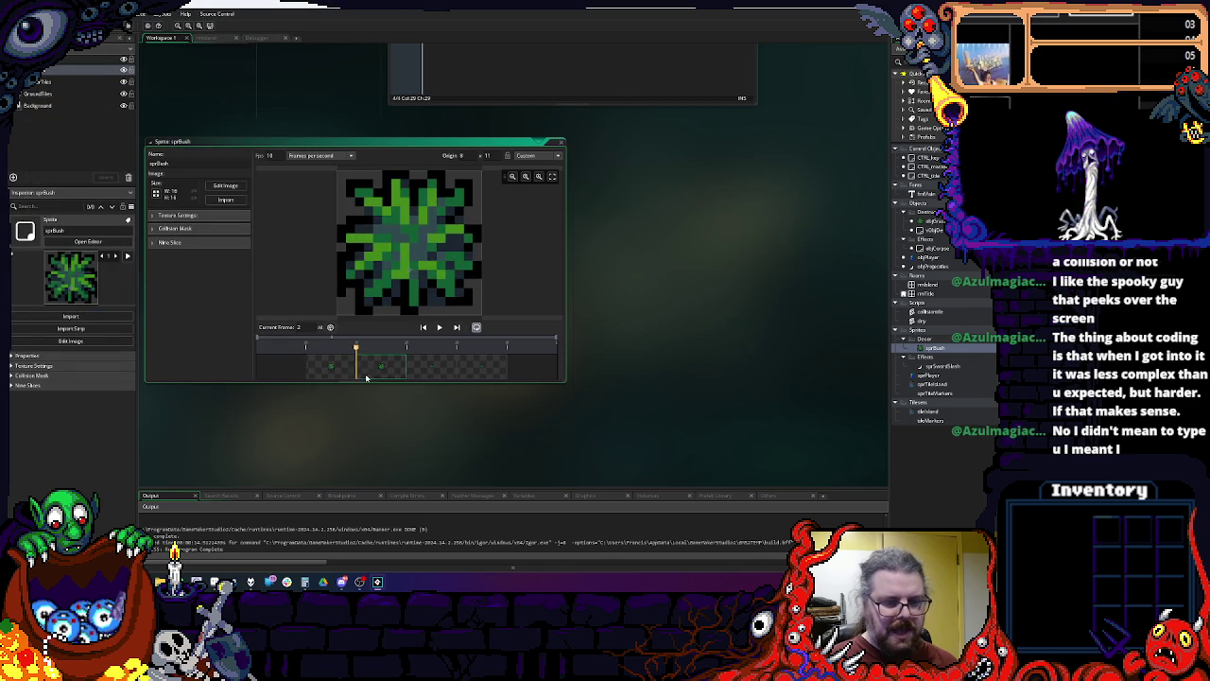
{"action": "left_click", "coordinate": [563, 143]}
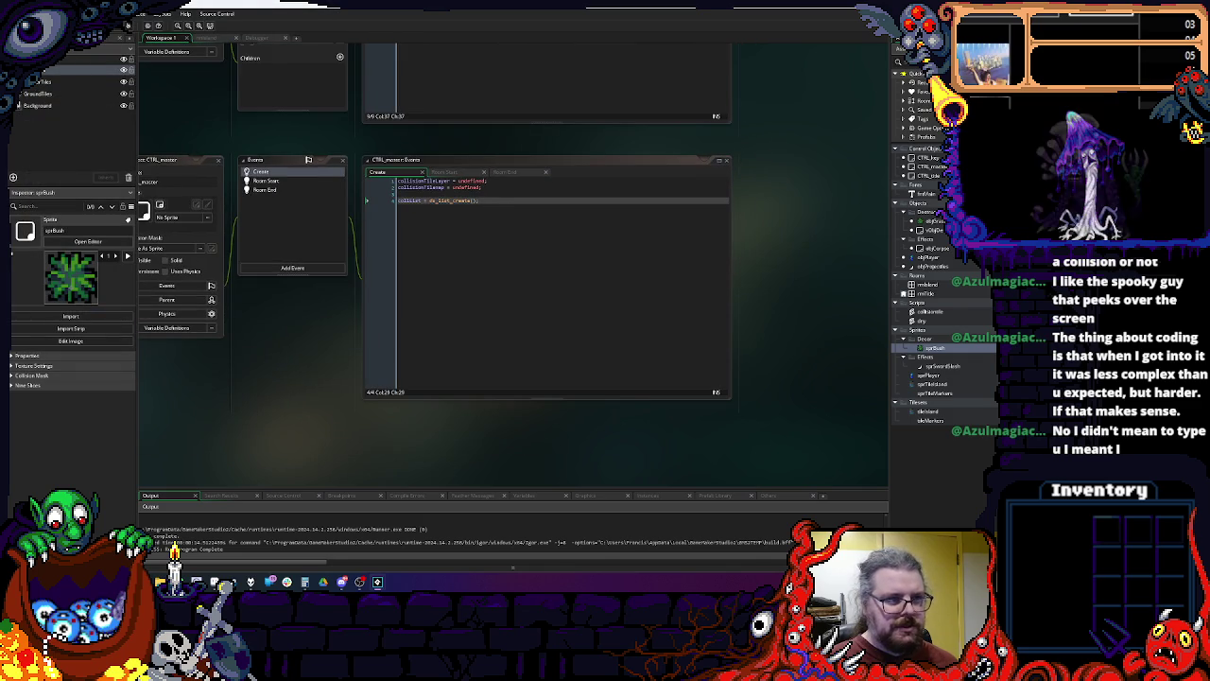
Step: Review objGrassBush's Create code at the stopsAttacks line
{"action": "key", "text": "ctrl+Tab"}
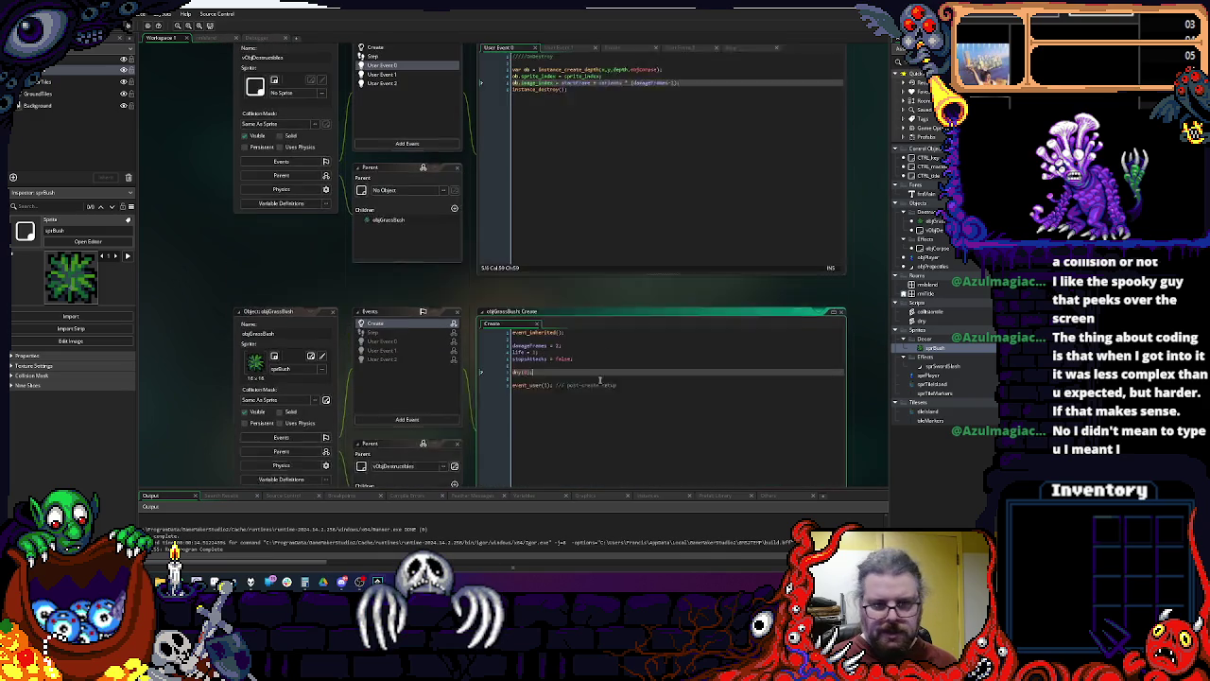
{"action": "left_click", "coordinate": [600, 369]}
{"action": "left_click", "coordinate": [126, 39]}
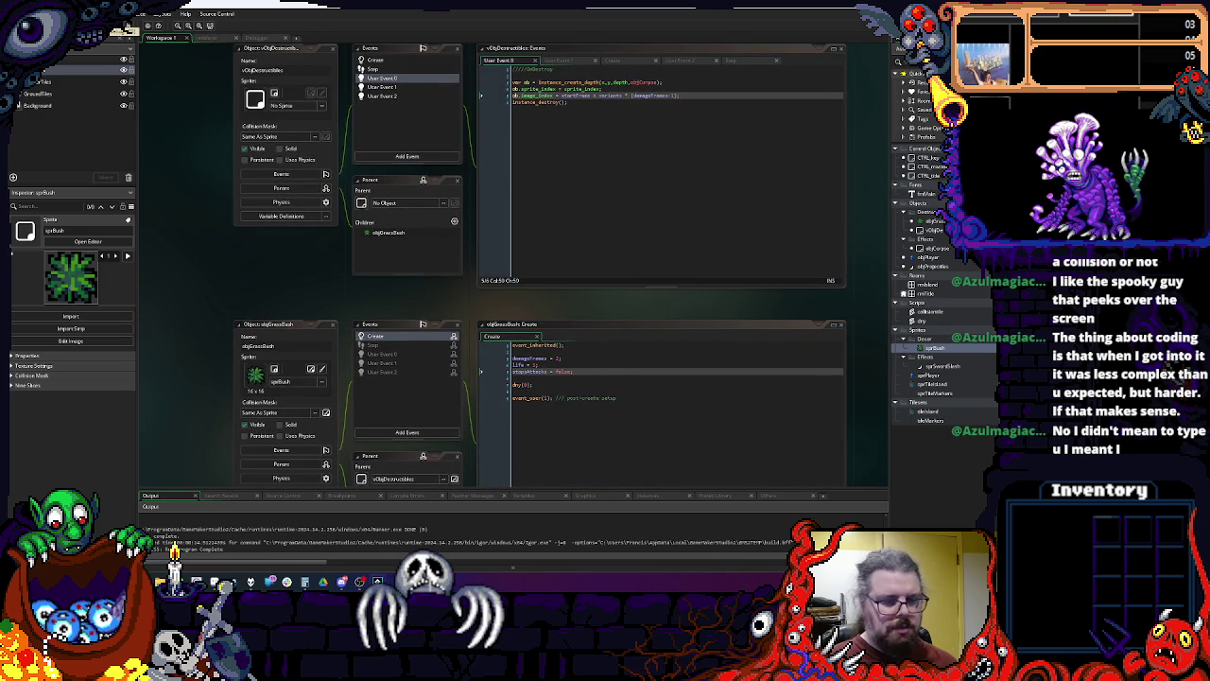
Step: Start the game and walk around slashing several bushes so they break
{"action": "key", "text": "space"}
{"action": "key", "text": "Down"}
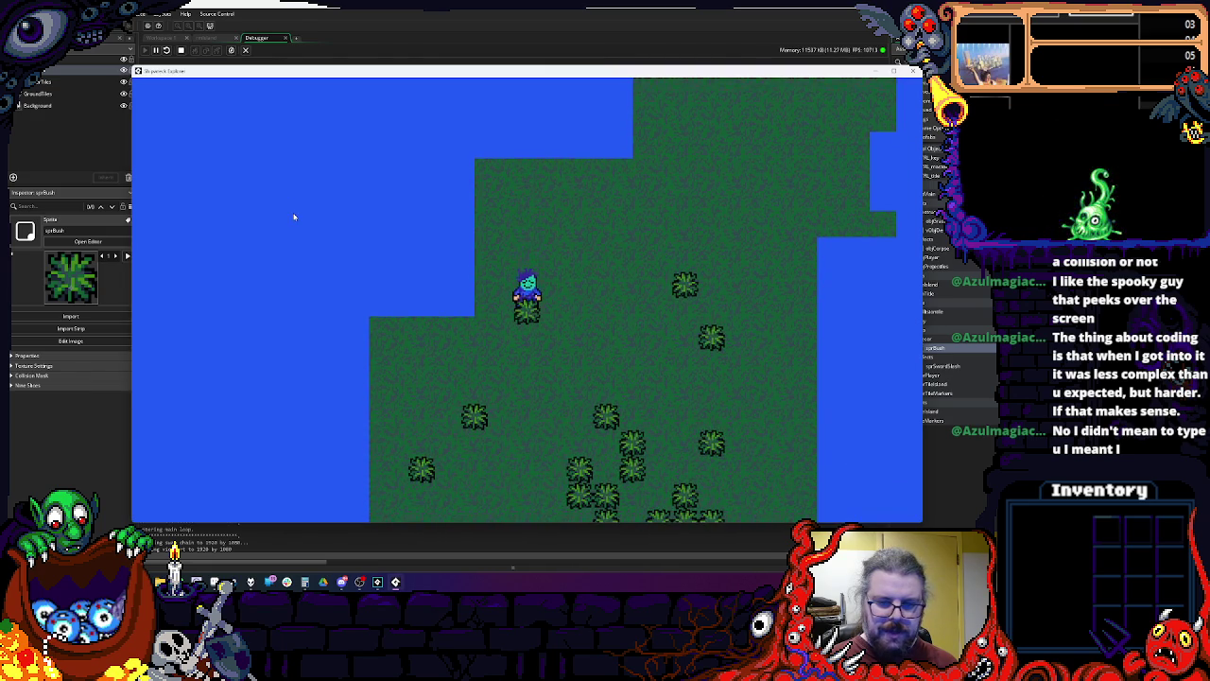
{"action": "key", "text": "Right"}
{"action": "key", "text": "space"}
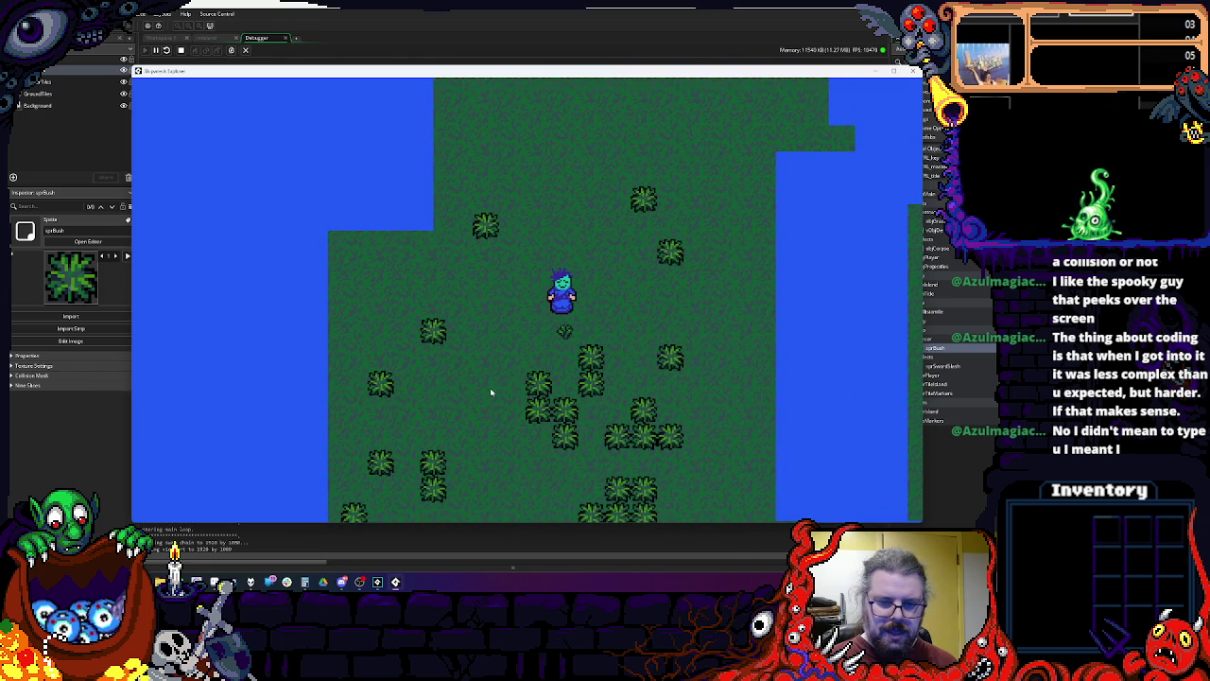
{"action": "key", "text": "Left"}
{"action": "key", "text": "space"}
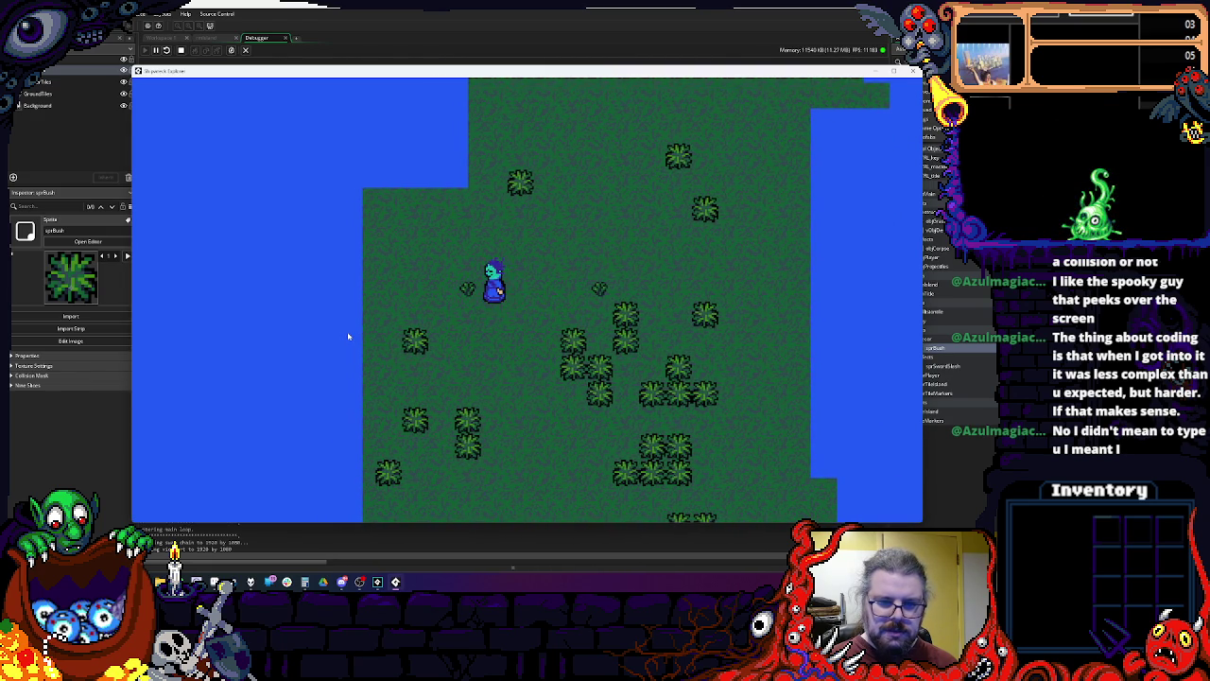
{"action": "key", "text": "Right"}
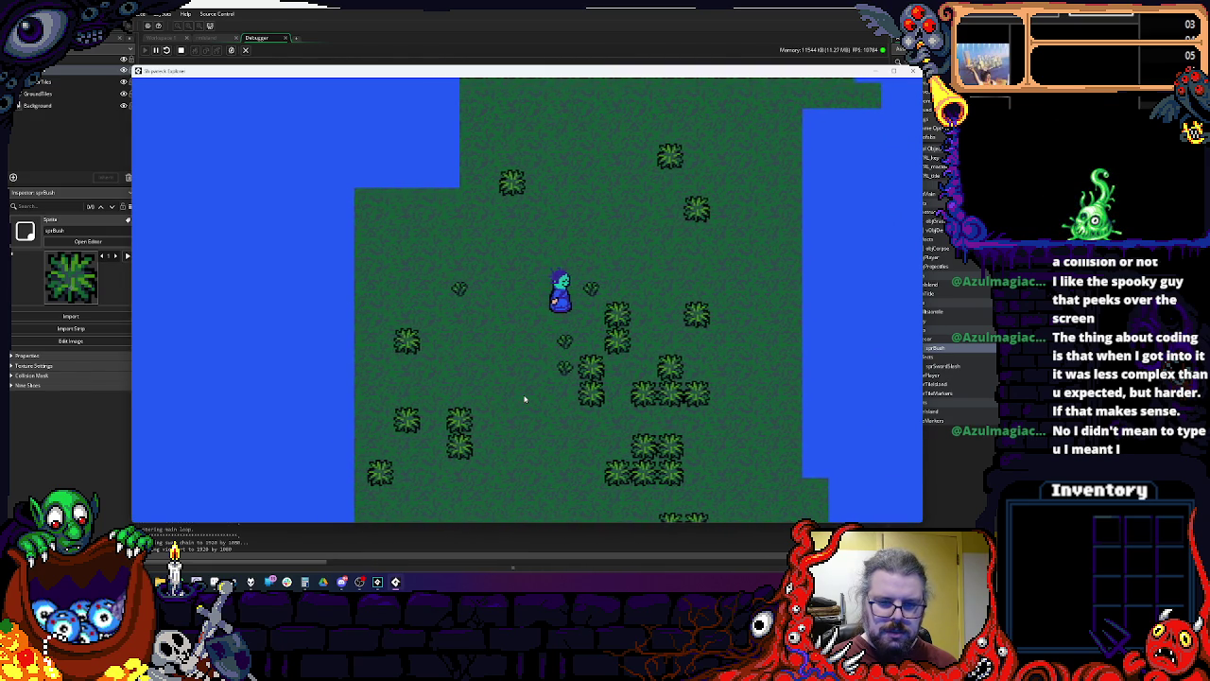
{"action": "key", "text": "Right"}
{"action": "key", "text": "Up"}
{"action": "key", "text": "Down"}
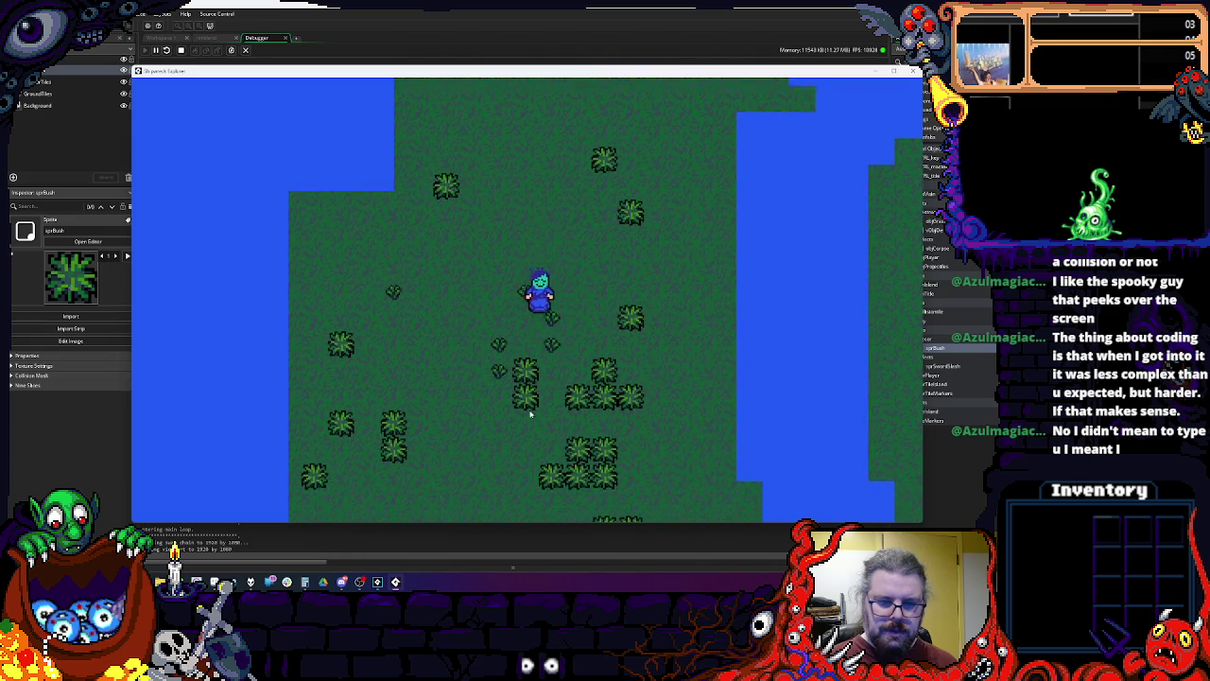
{"action": "key", "text": "space"}
{"action": "key", "text": "Up"}
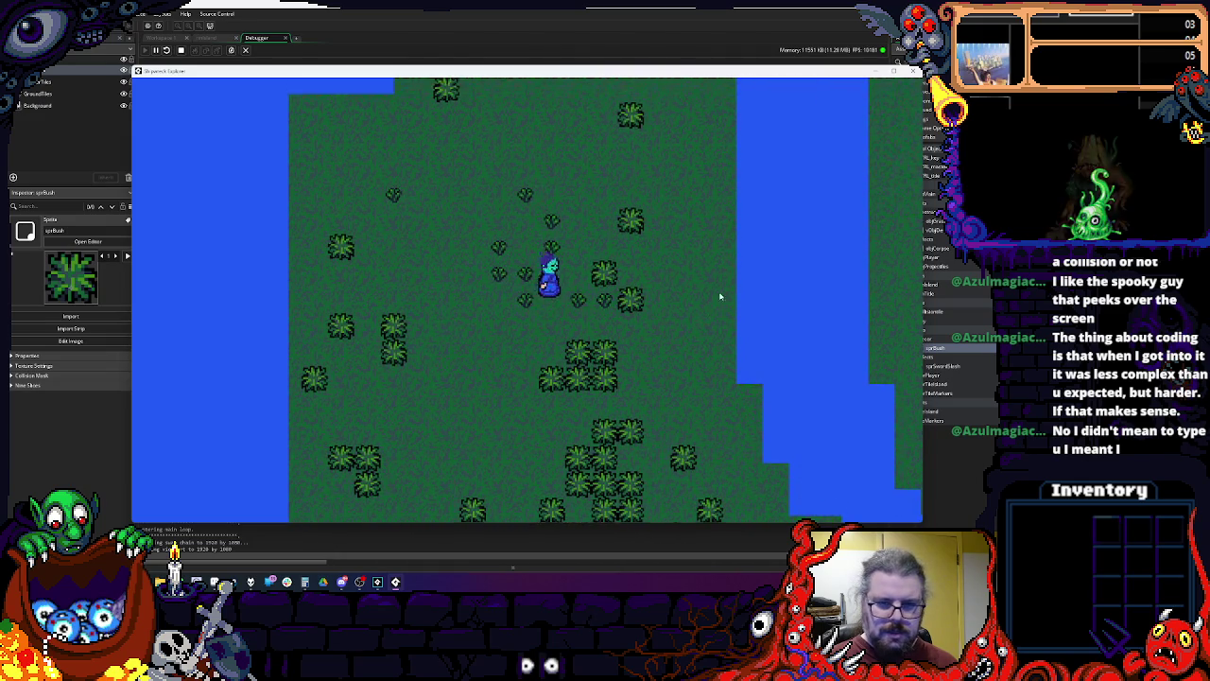
{"action": "key", "text": "Right"}
{"action": "key", "text": "Up"}
{"action": "key", "text": "space"}
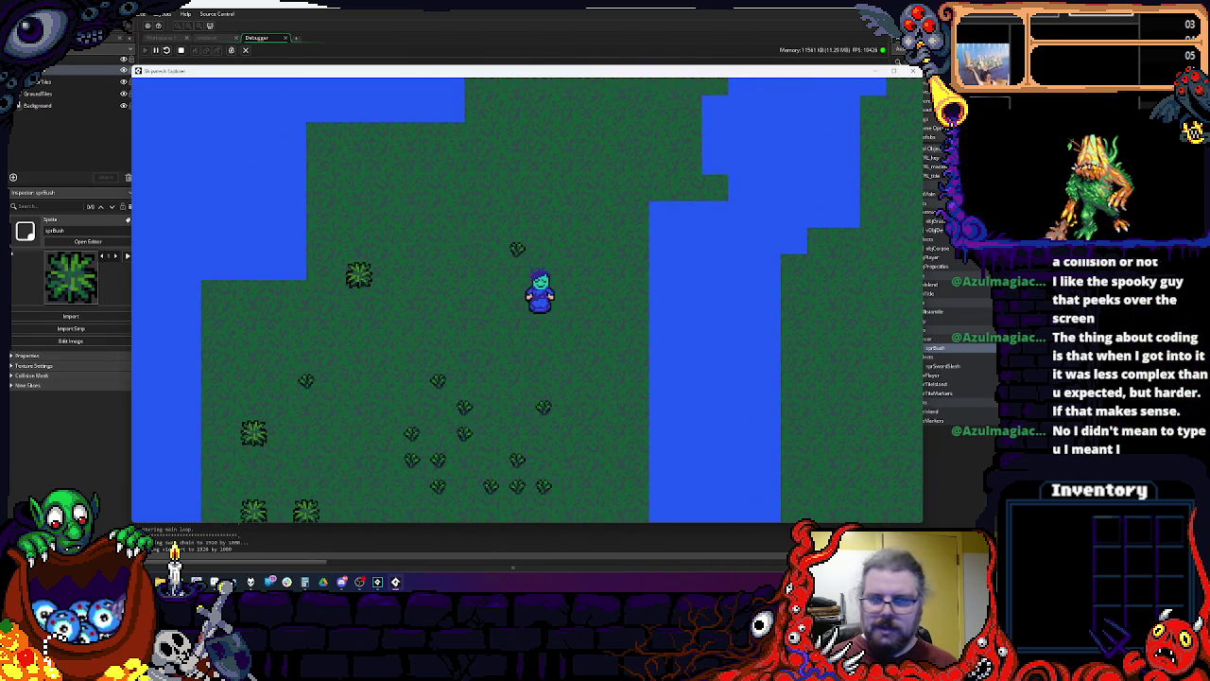
Step: Close the game and the debugger, then bring the Aseprite bush sprite back up
{"action": "left_click", "coordinate": [914, 71]}
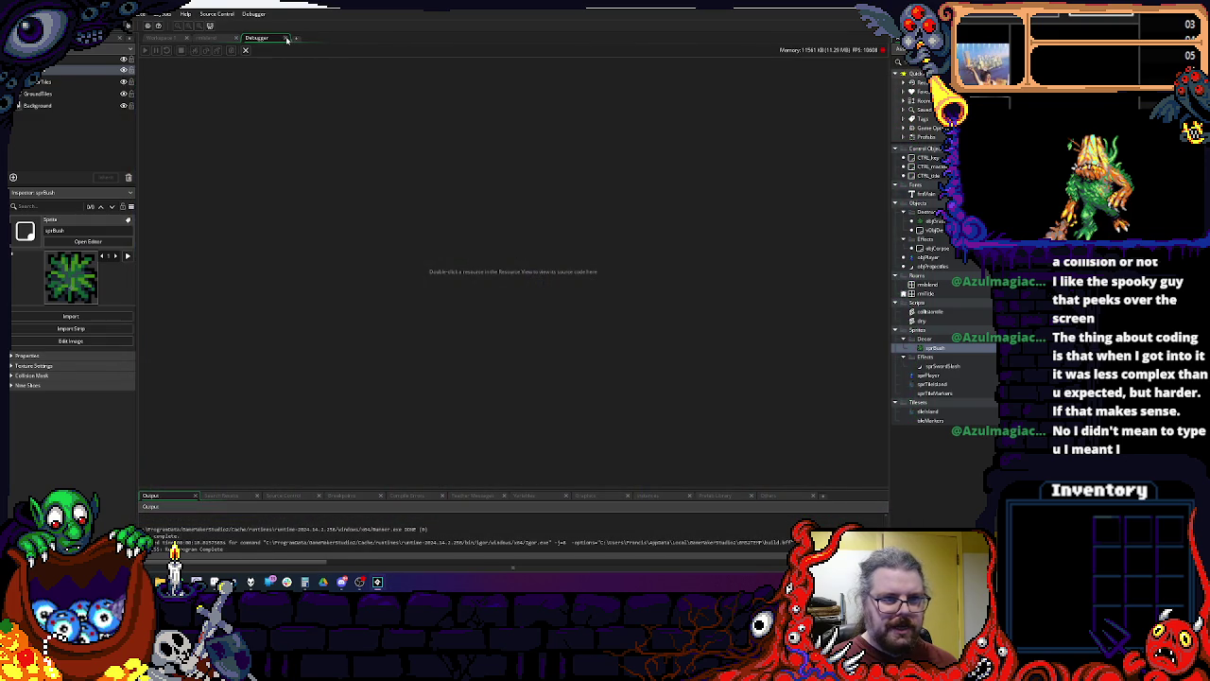
{"action": "left_click", "coordinate": [287, 38]}
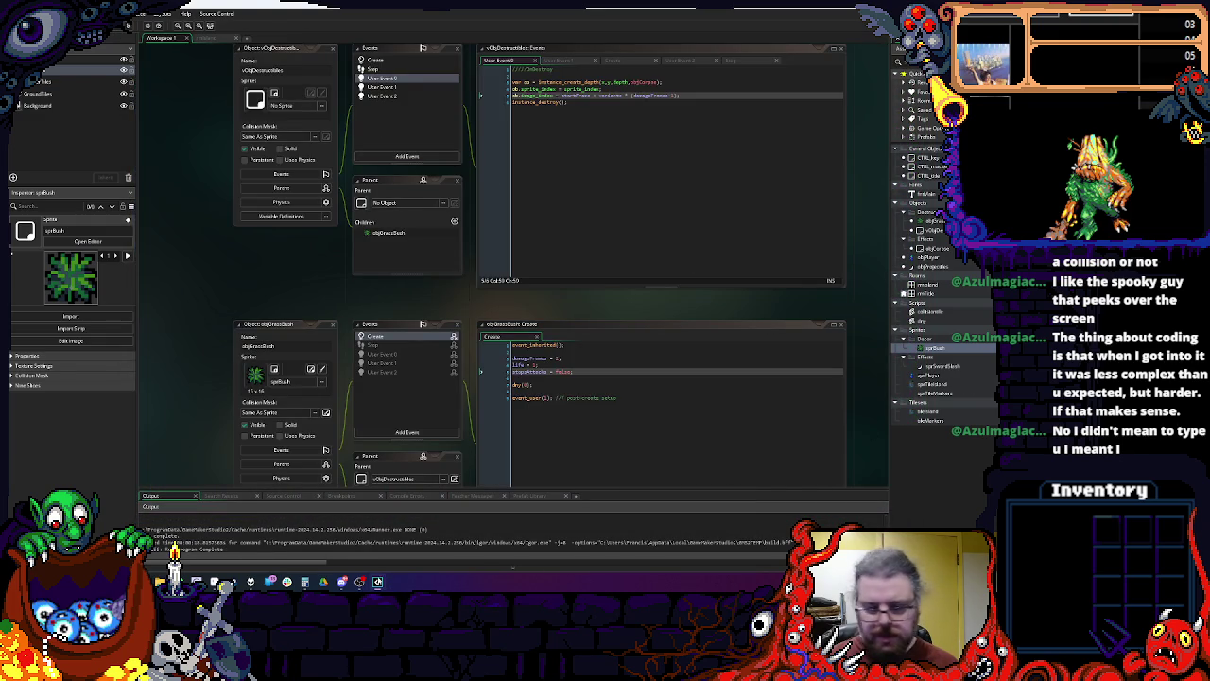
{"action": "key", "text": "alt+Tab"}
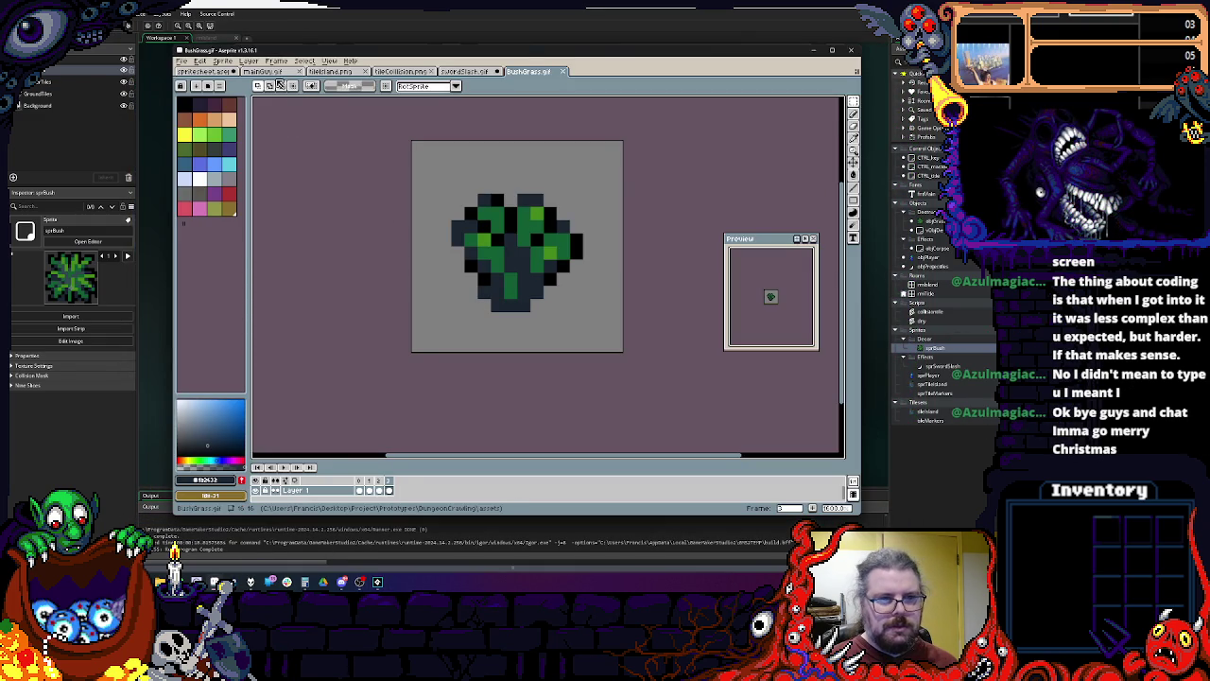
Step: Show spritesheet.aseprite panned to its sprites, pick the Filled Rectangle Tool, and maximize Aseprite
{"action": "left_click", "coordinate": [213, 71]}
{"action": "scroll", "coordinate": [462, 222], "scroll_direction": "down", "scroll_amount": 2}
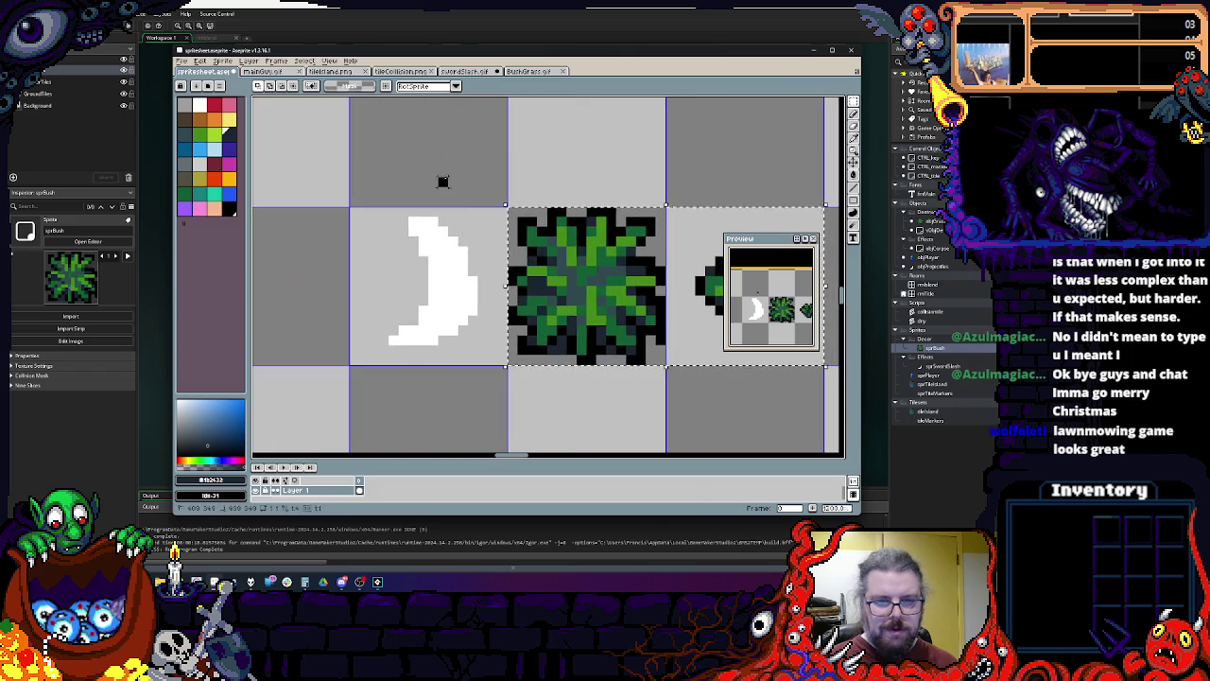
{"action": "mouse_move", "coordinate": [460, 224]}
{"action": "left_mouse_down"}
{"action": "mouse_move", "coordinate": [375, 109]}
{"action": "mouse_move", "coordinate": [375, 168]}
{"action": "left_mouse_up"}
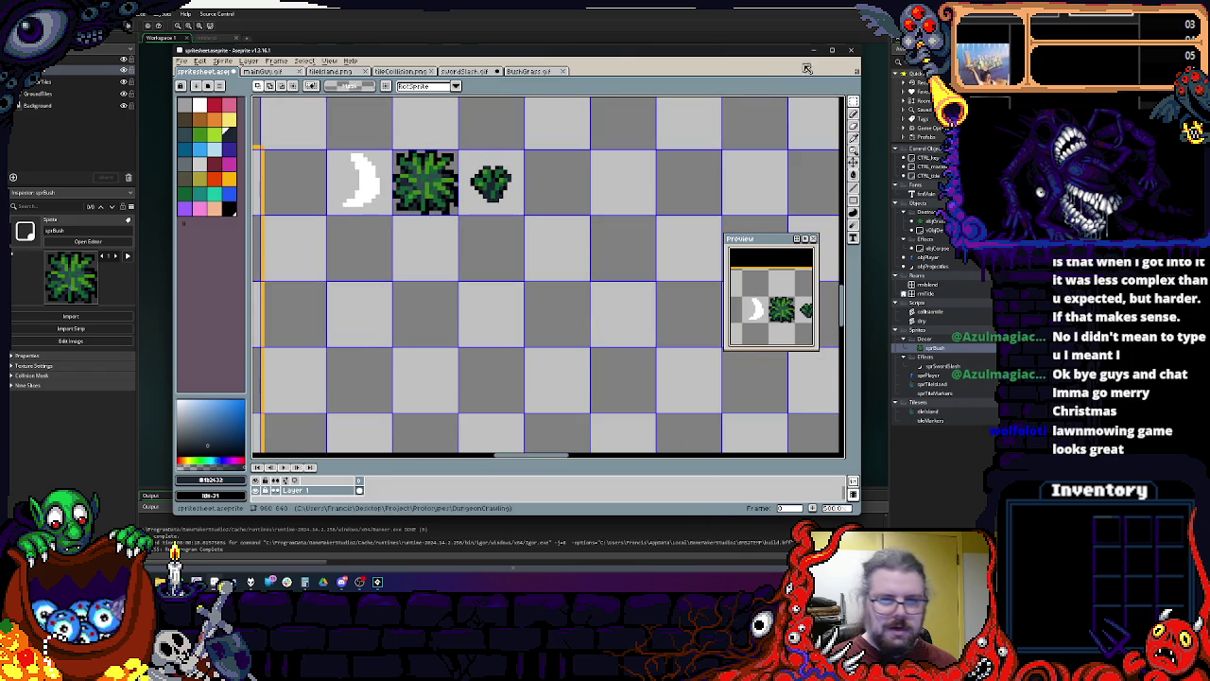
{"action": "left_click", "coordinate": [855, 209]}
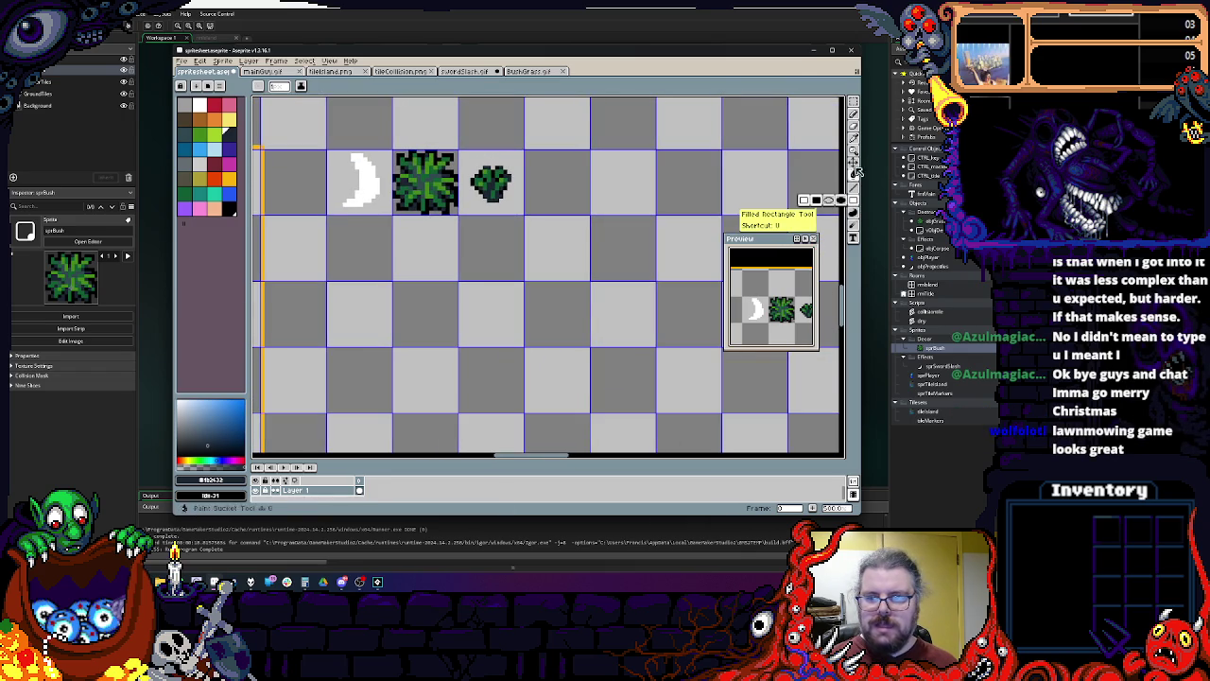
{"action": "left_click", "coordinate": [832, 49]}
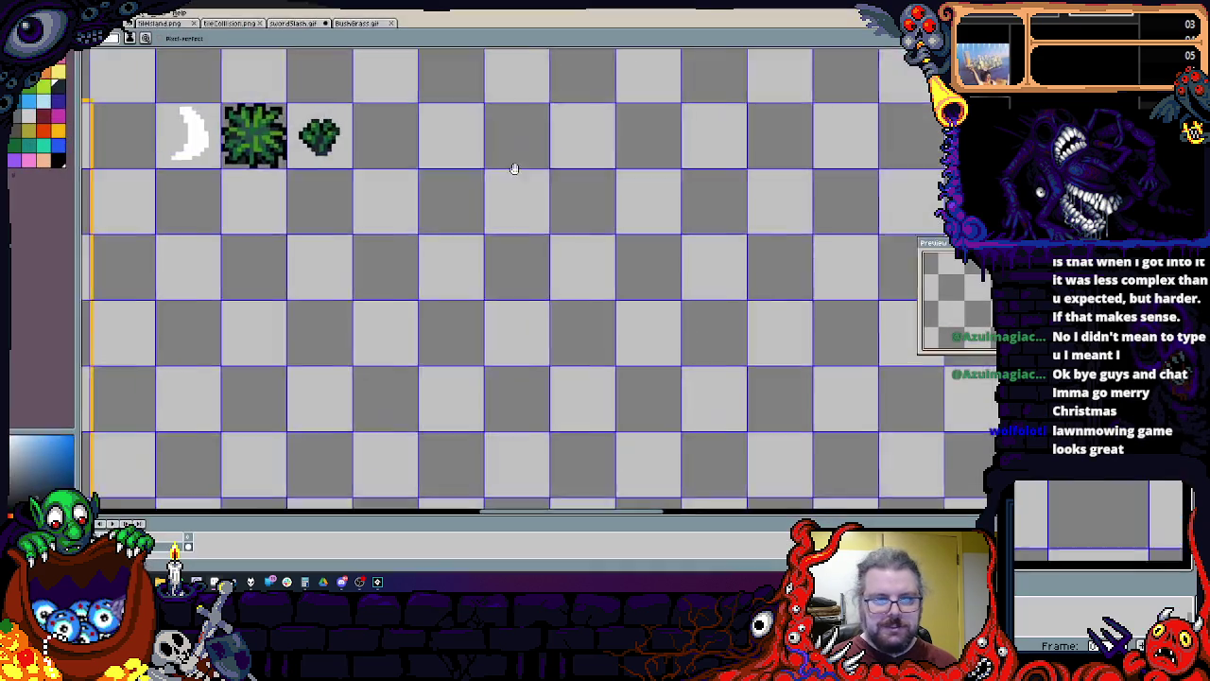
Step: Pencil a black oval barrel outline in the empty cell beside the bushes
{"action": "scroll", "coordinate": [564, 286], "scroll_direction": "up", "scroll_amount": 2}
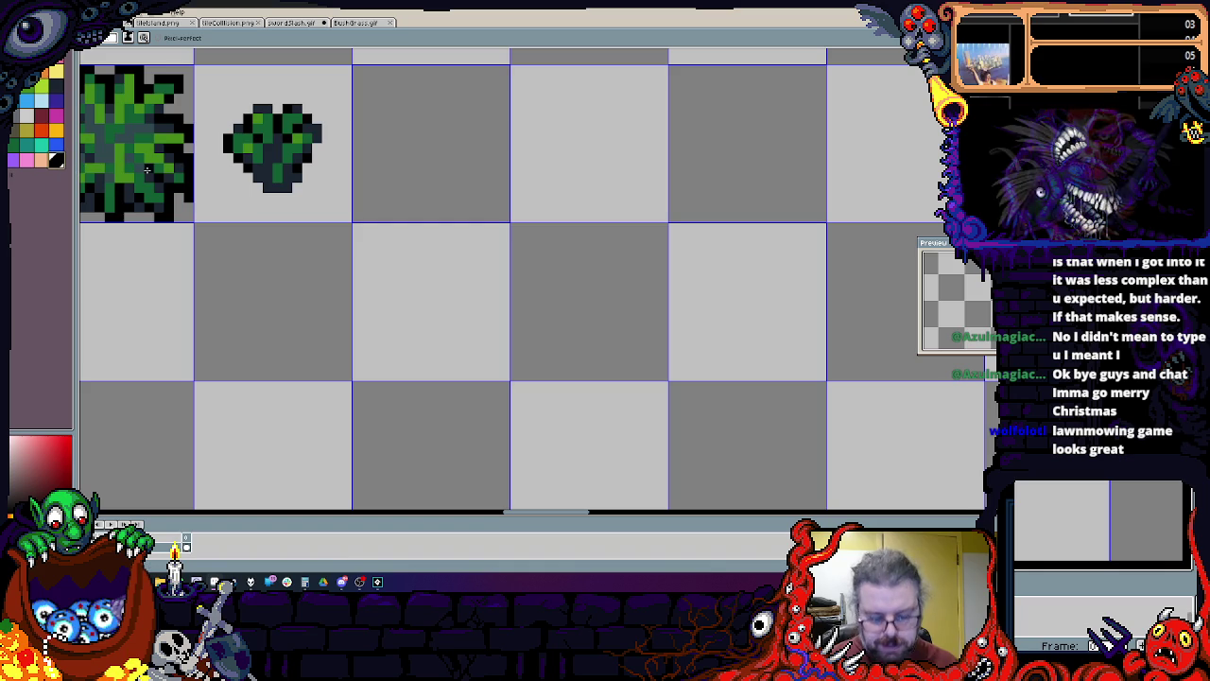
{"action": "scroll", "coordinate": [300, 272], "scroll_direction": "up", "scroll_amount": 2}
{"action": "scroll", "coordinate": [369, 259], "scroll_direction": "down", "scroll_amount": 1}
{"action": "scroll", "coordinate": [421, 338], "scroll_direction": "up", "scroll_amount": 2}
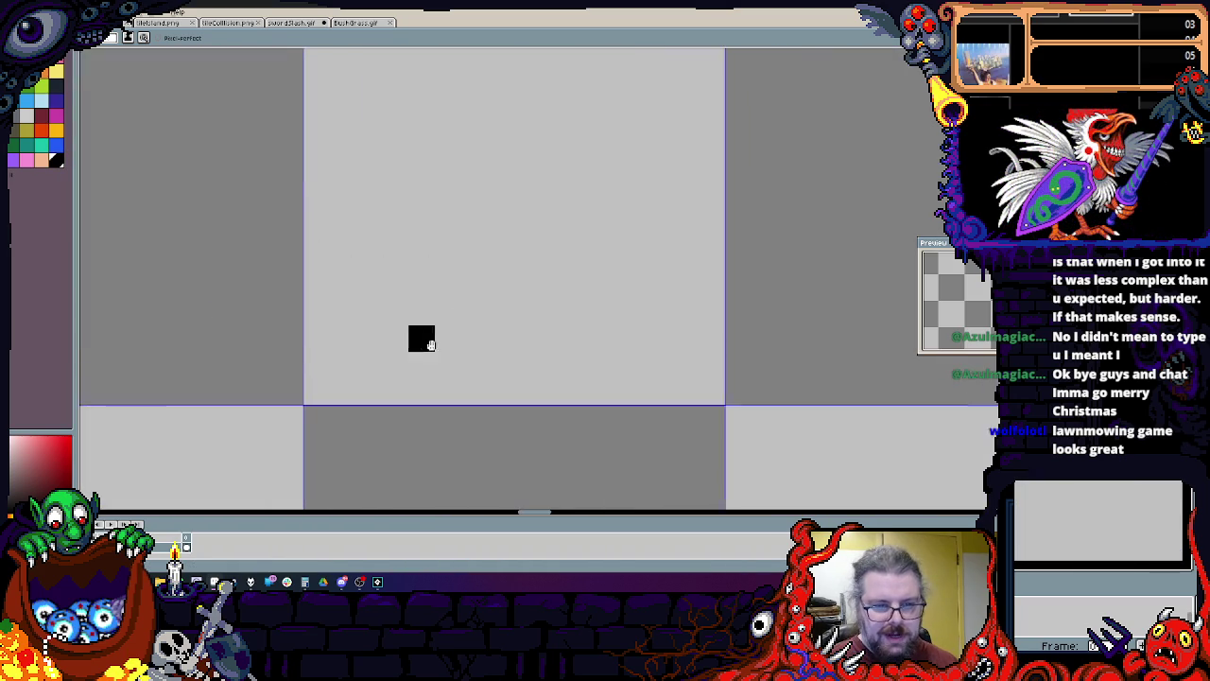
{"action": "scroll", "coordinate": [425, 395], "scroll_direction": "down", "scroll_amount": 2}
{"action": "scroll", "coordinate": [434, 427], "scroll_direction": "up", "scroll_amount": 1}
{"action": "scroll", "coordinate": [416, 451], "scroll_direction": "down", "scroll_amount": 1}
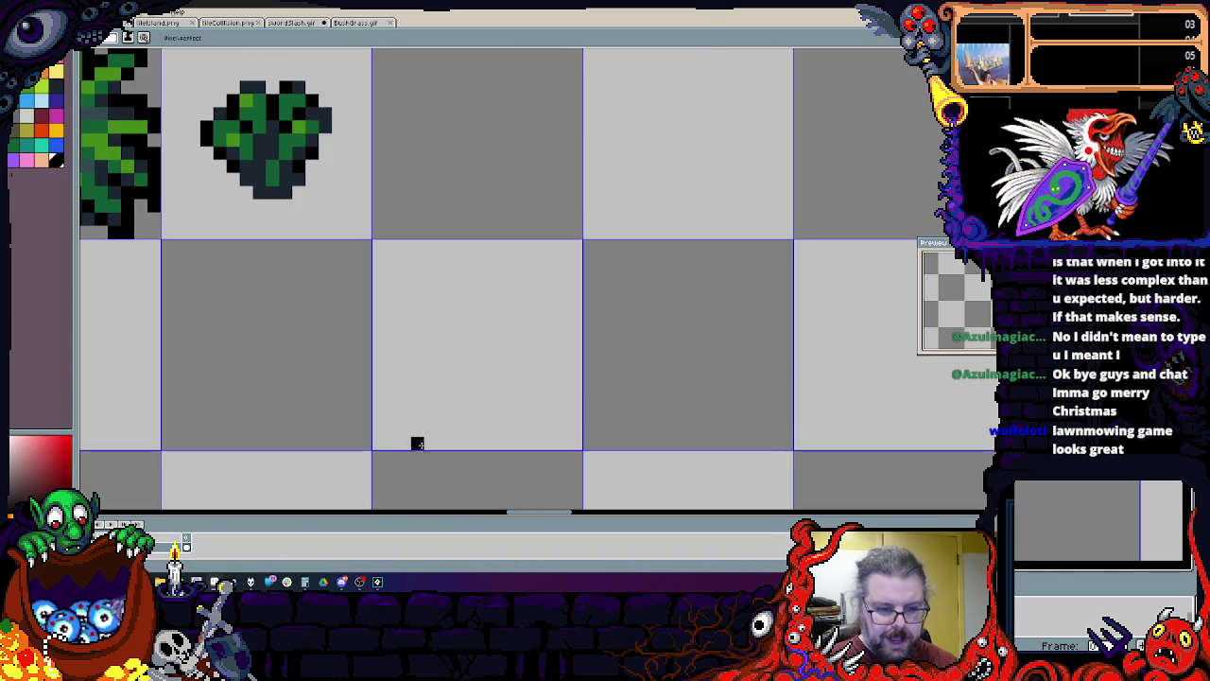
{"action": "mouse_move", "coordinate": [465, 441]}
{"action": "left_mouse_down"}
{"action": "mouse_move", "coordinate": [553, 421]}
{"action": "mouse_move", "coordinate": [576, 319]}
{"action": "mouse_move", "coordinate": [524, 225]}
{"action": "left_mouse_up"}
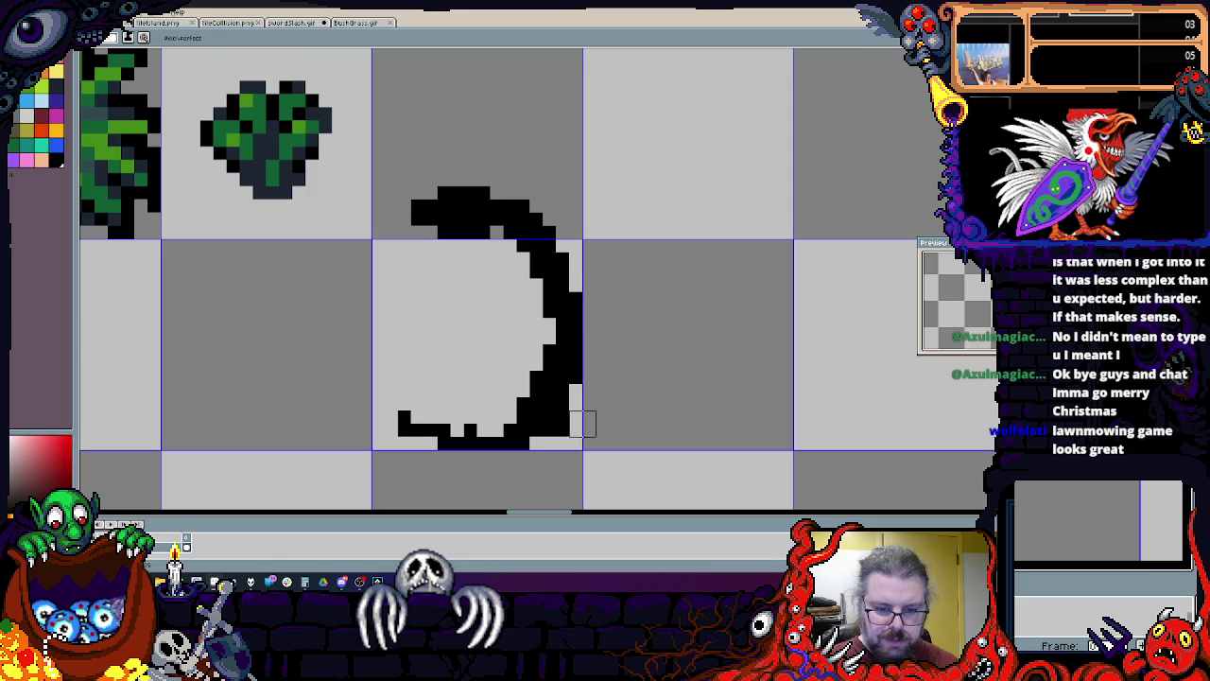
{"action": "left_click_drag", "start_coordinate": [576, 273], "coordinate": [576, 295]}
{"action": "left_click", "coordinate": [431, 232]}
{"action": "mouse_move", "coordinate": [445, 232]}
{"action": "left_mouse_down"}
{"action": "mouse_move", "coordinate": [390, 312]}
{"action": "mouse_move", "coordinate": [439, 430]}
{"action": "left_mouse_up"}
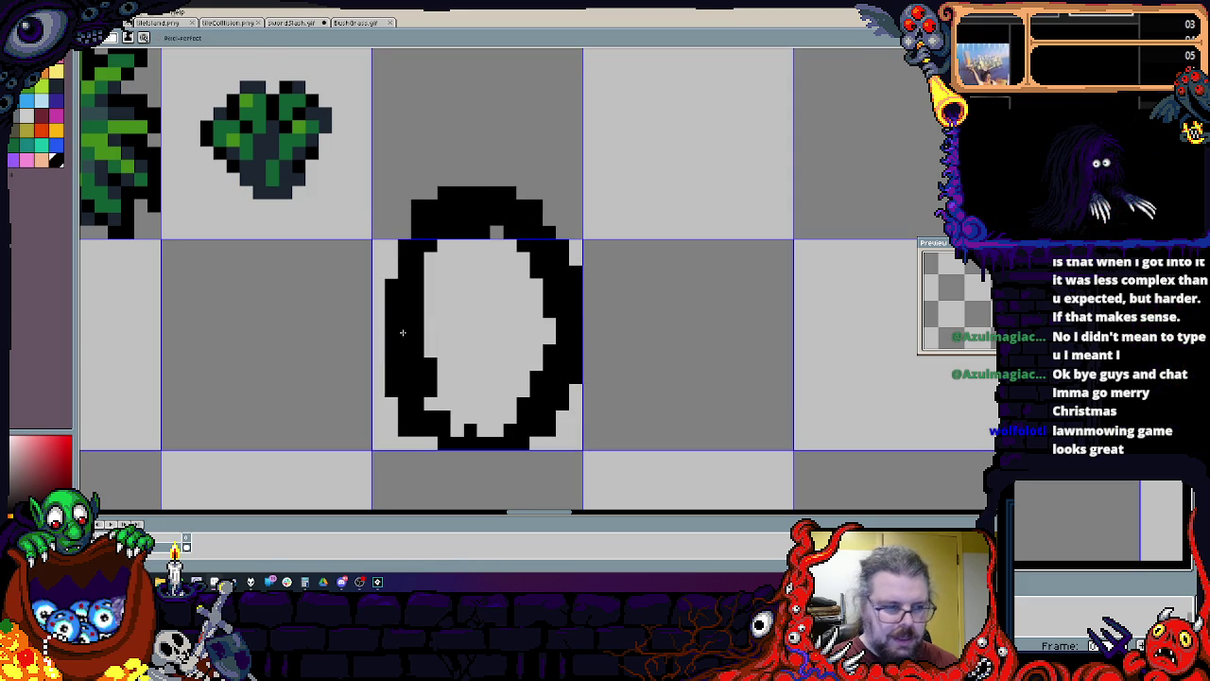
{"action": "left_click", "coordinate": [391, 403]}
{"action": "scroll", "coordinate": [405, 406], "scroll_direction": "up", "scroll_amount": 1}
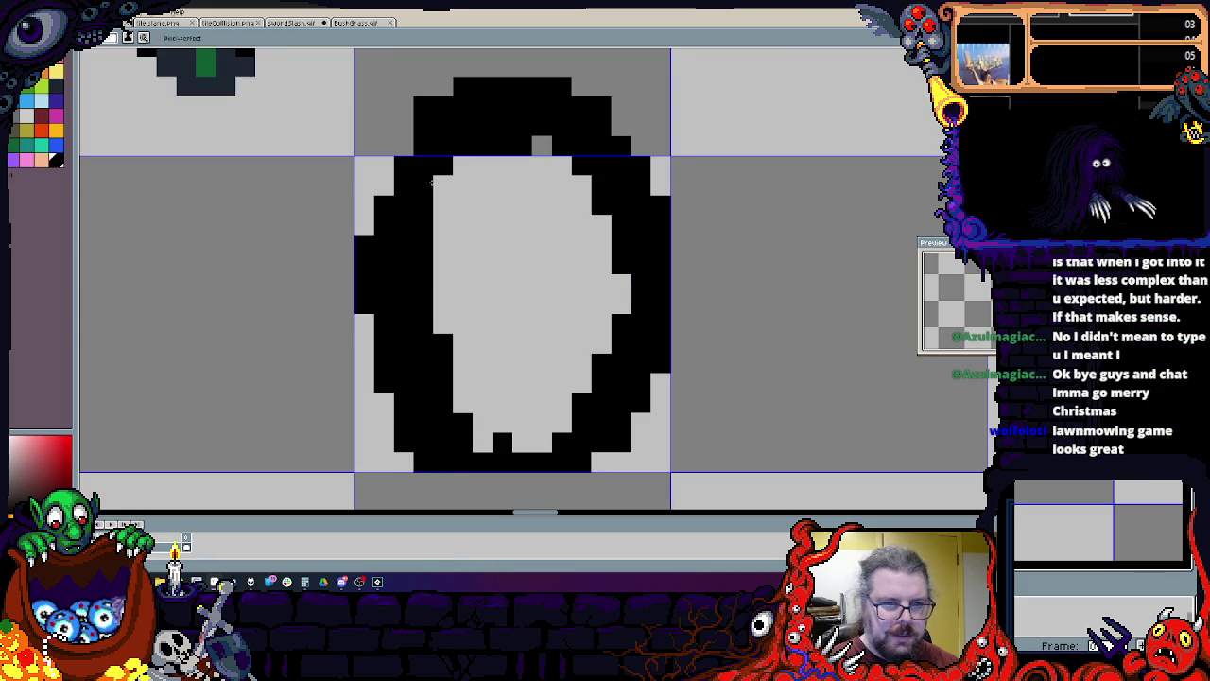
Step: Fill the oval black, then paint a brown curve inside it
{"action": "mouse_move", "coordinate": [482, 427]}
{"action": "left_mouse_down"}
{"action": "mouse_move", "coordinate": [529, 246]}
{"action": "mouse_move", "coordinate": [567, 425]}
{"action": "mouse_move", "coordinate": [581, 378]}
{"action": "mouse_move", "coordinate": [548, 165]}
{"action": "left_mouse_up"}
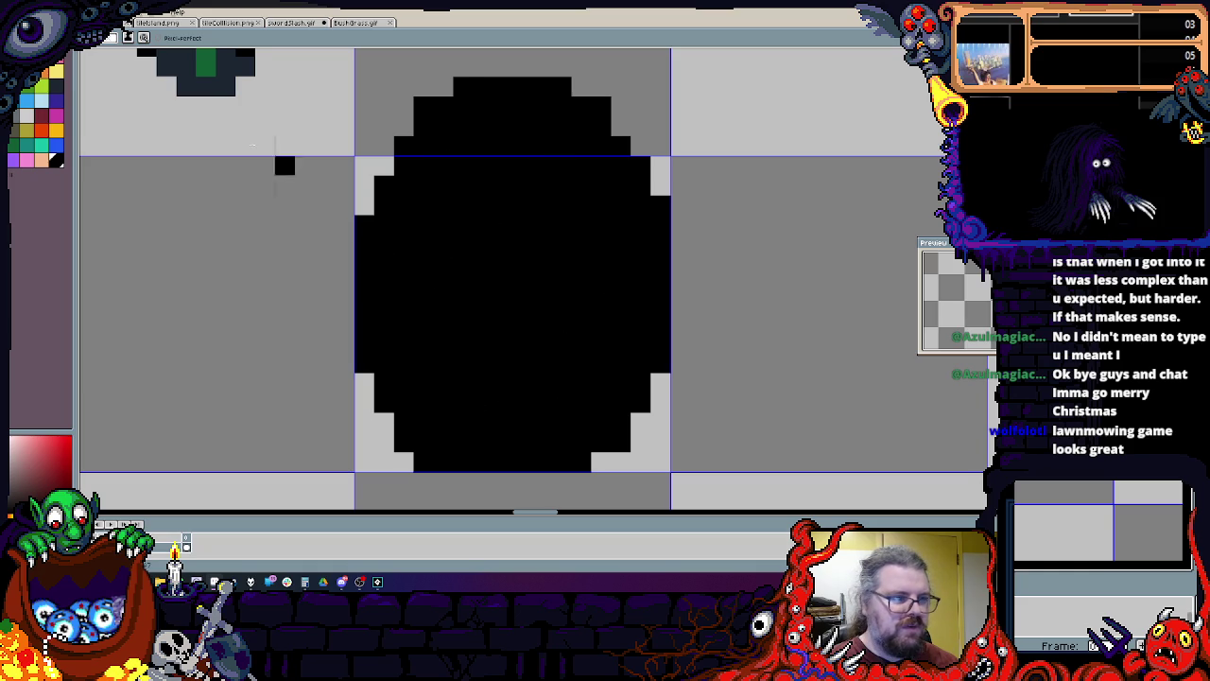
{"action": "left_click", "coordinate": [29, 92]}
{"action": "mouse_move", "coordinate": [480, 132]}
{"action": "left_mouse_down"}
{"action": "mouse_move", "coordinate": [426, 378]}
{"action": "mouse_move", "coordinate": [453, 428]}
{"action": "mouse_move", "coordinate": [378, 243]}
{"action": "mouse_move", "coordinate": [468, 108]}
{"action": "mouse_move", "coordinate": [595, 151]}
{"action": "mouse_move", "coordinate": [607, 197]}
{"action": "mouse_move", "coordinate": [529, 425]}
{"action": "mouse_move", "coordinate": [558, 227]}
{"action": "mouse_move", "coordinate": [501, 179]}
{"action": "mouse_move", "coordinate": [489, 187]}
{"action": "mouse_move", "coordinate": [444, 128]}
{"action": "mouse_move", "coordinate": [507, 139]}
{"action": "left_mouse_up"}
{"action": "key", "text": "x"}
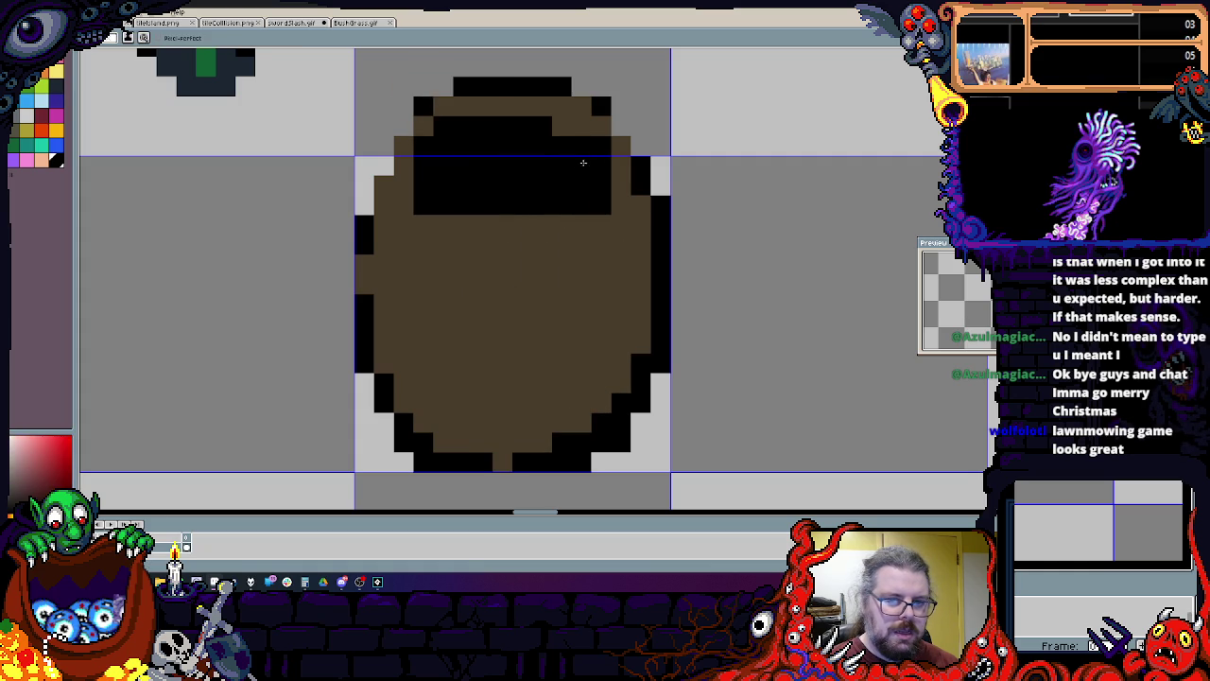
Step: Reshape the dark top opening, painting its left part brown and trimming the right end
{"action": "key", "text": "x"}
{"action": "left_click_drag", "start_coordinate": [454, 195], "coordinate": [427, 219]}
{"action": "left_click_drag", "start_coordinate": [586, 208], "coordinate": [567, 165]}
{"action": "key", "text": "x"}
{"action": "left_click_drag", "start_coordinate": [567, 165], "coordinate": [581, 170]}
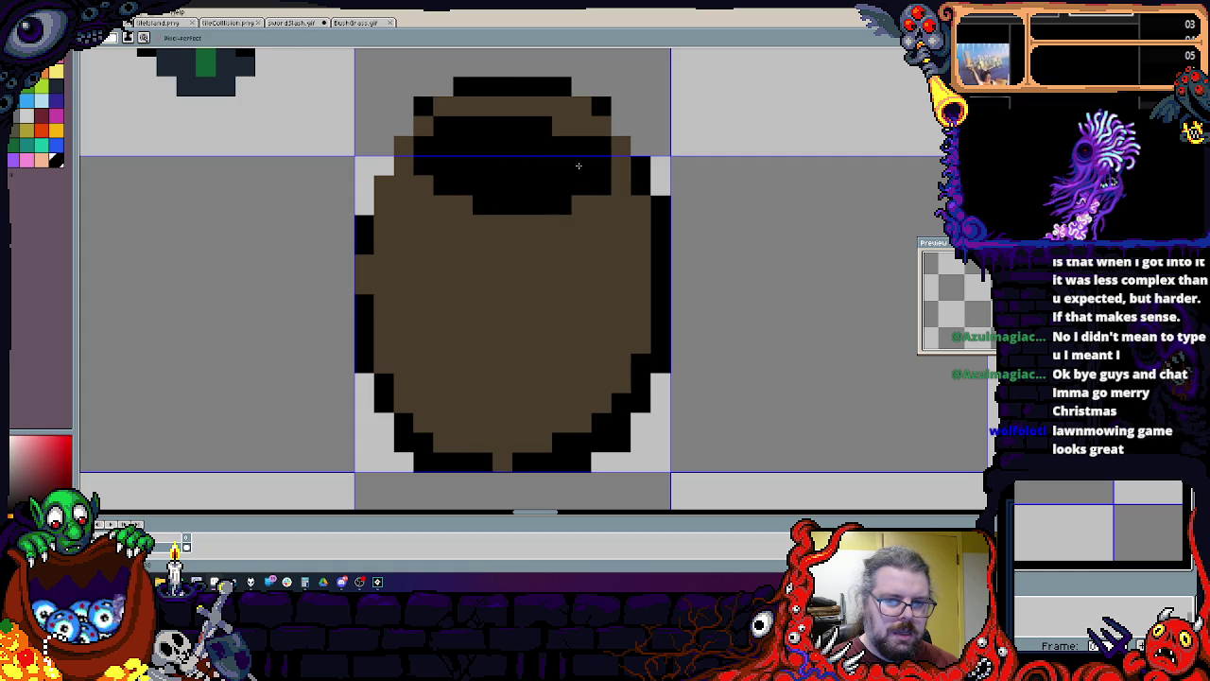
Step: Draw black stave lines down the barrel and fix a stray pixel in brown
{"action": "mouse_move", "coordinate": [442, 204]}
{"action": "left_mouse_down"}
{"action": "mouse_move", "coordinate": [463, 443]}
{"action": "mouse_move", "coordinate": [457, 177]}
{"action": "mouse_move", "coordinate": [482, 414]}
{"action": "mouse_move", "coordinate": [510, 484]}
{"action": "left_mouse_up"}
{"action": "key", "text": "ctrl+z"}
{"action": "left_click_drag", "start_coordinate": [542, 217], "coordinate": [542, 452]}
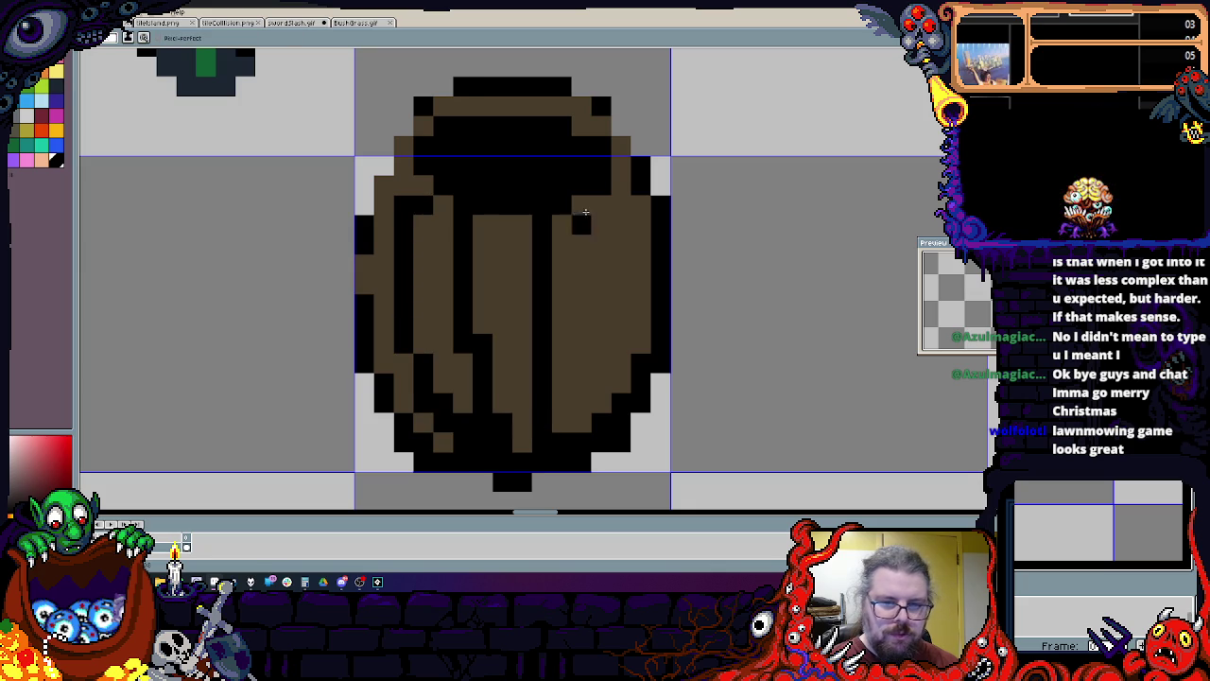
{"action": "left_click_drag", "start_coordinate": [581, 201], "coordinate": [619, 349]}
{"action": "key", "text": "x"}
{"action": "left_click", "coordinate": [512, 425]}
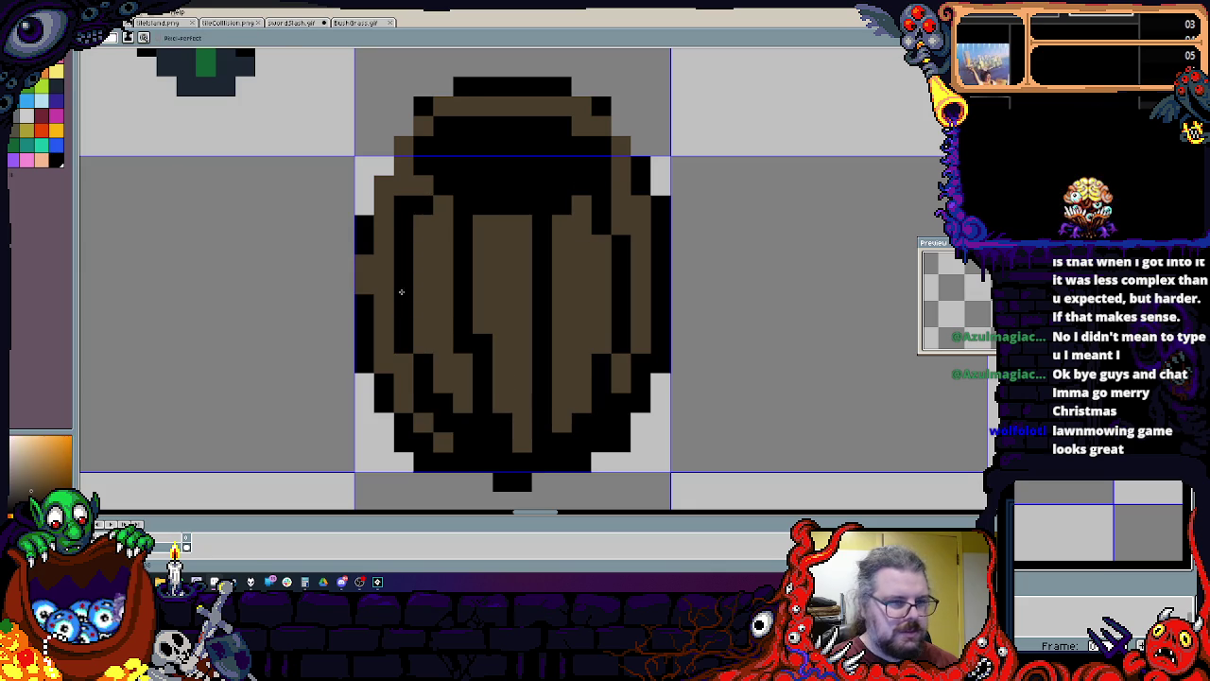
{"action": "key", "text": "x"}
Step: Add black outline pixels around the barrel's top, sides and bottom, touching up with brown
{"action": "mouse_move", "coordinate": [393, 123]}
{"action": "left_mouse_down"}
{"action": "mouse_move", "coordinate": [365, 194]}
{"action": "mouse_move", "coordinate": [383, 233]}
{"action": "mouse_move", "coordinate": [529, 244]}
{"action": "left_mouse_up"}
{"action": "left_click_drag", "start_coordinate": [620, 208], "coordinate": [562, 265]}
{"action": "left_click_drag", "start_coordinate": [384, 341], "coordinate": [365, 383]}
{"action": "mouse_move", "coordinate": [563, 402]}
{"action": "left_mouse_down"}
{"action": "mouse_move", "coordinate": [522, 441]}
{"action": "mouse_move", "coordinate": [489, 451]}
{"action": "left_mouse_up"}
{"action": "key", "text": "x"}
{"action": "left_click", "coordinate": [582, 402]}
{"action": "key", "text": "x"}
{"action": "left_click", "coordinate": [482, 325]}
{"action": "key", "text": "x"}
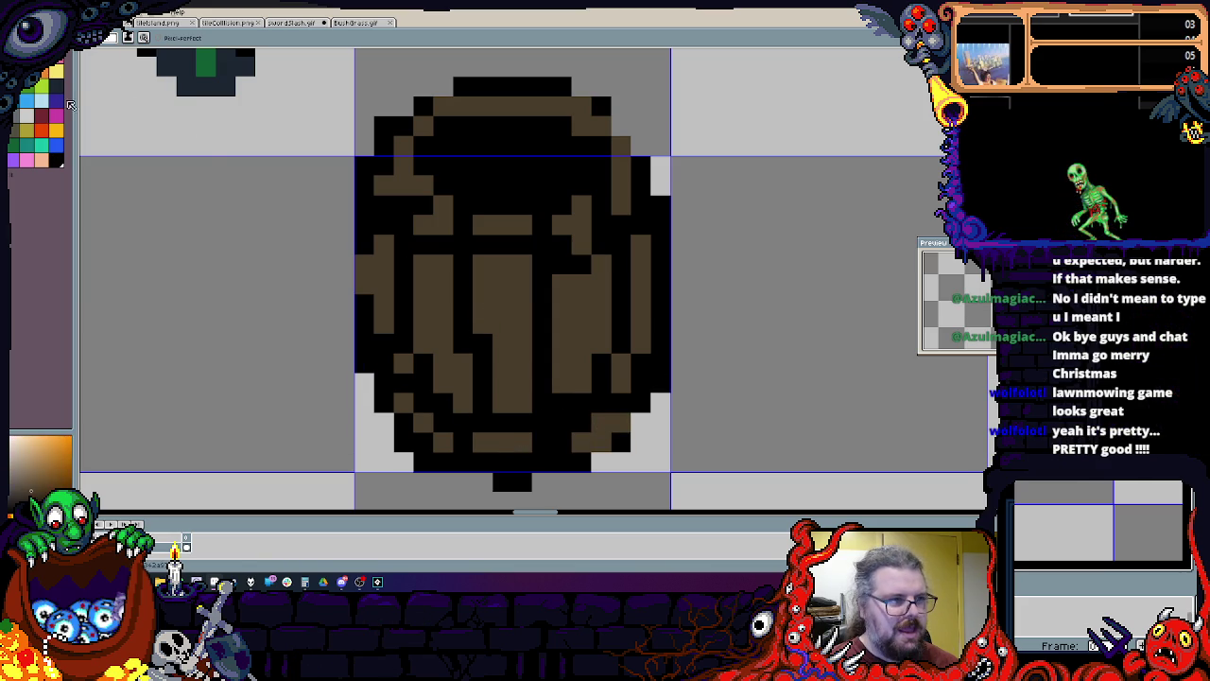
Step: Paint orange highlight stripes down the centre, left and right staves
{"action": "left_click", "coordinate": [43, 123]}
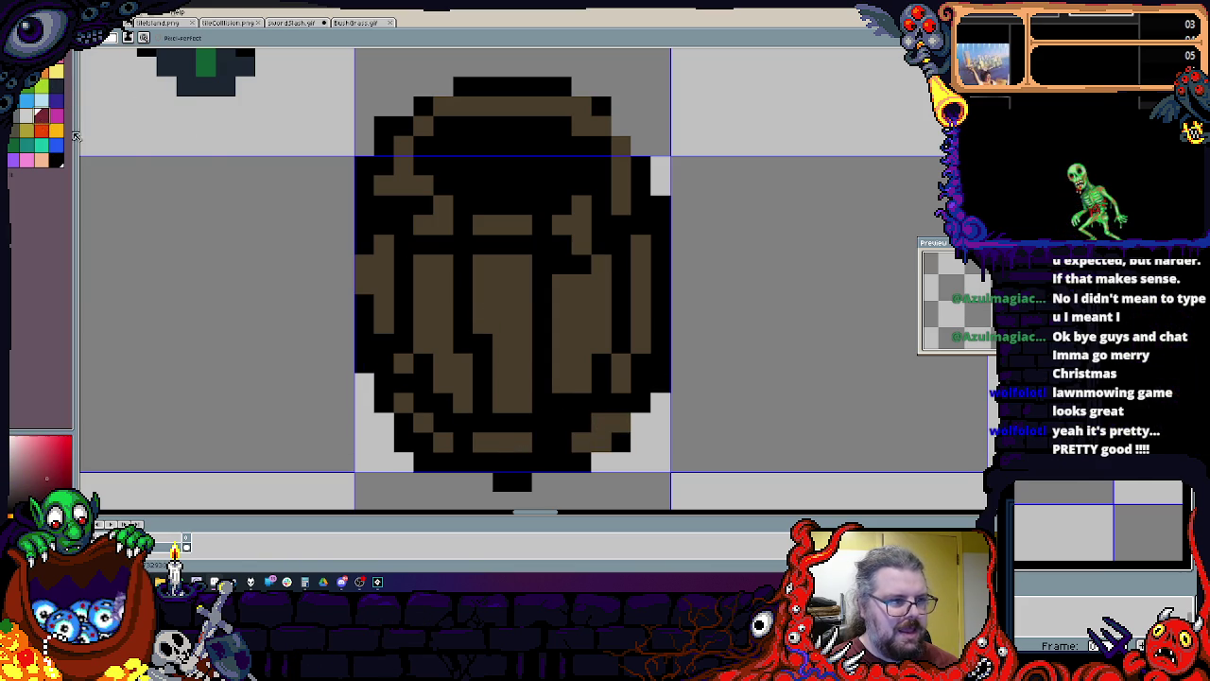
{"action": "key", "text": "x"}
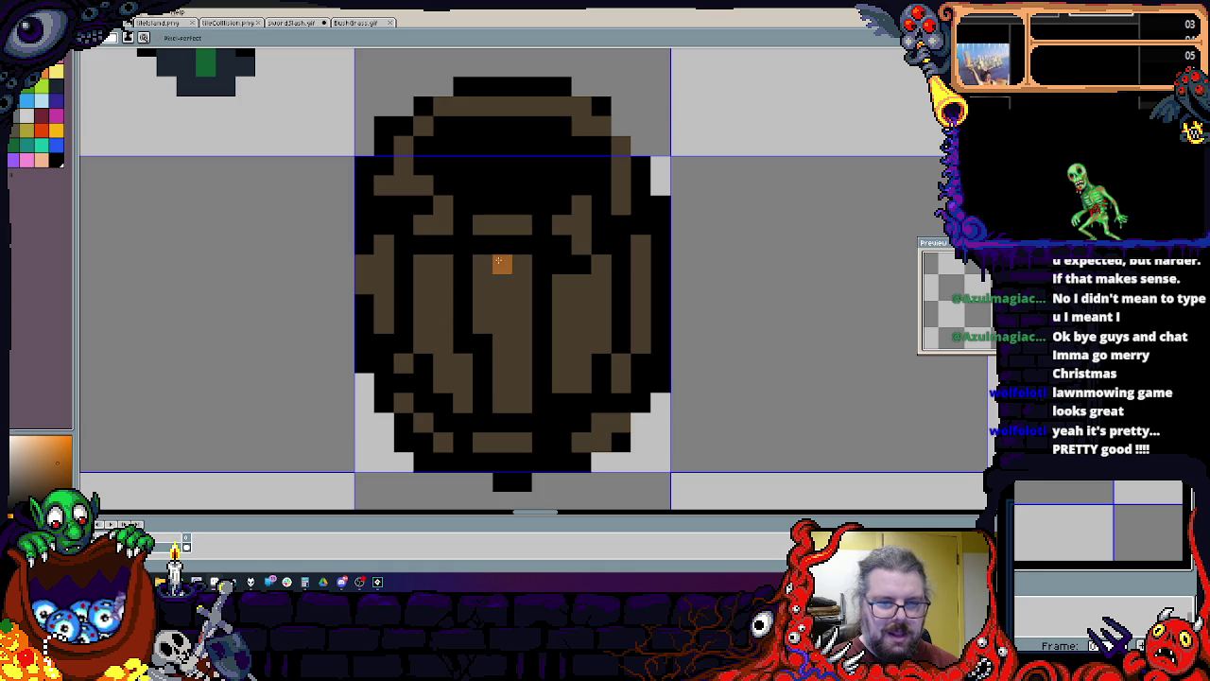
{"action": "left_click_drag", "start_coordinate": [496, 258], "coordinate": [499, 405]}
{"action": "left_click_drag", "start_coordinate": [383, 283], "coordinate": [447, 385]}
{"action": "left_click_drag", "start_coordinate": [580, 300], "coordinate": [580, 404]}
{"action": "left_click_drag", "start_coordinate": [640, 277], "coordinate": [620, 405]}
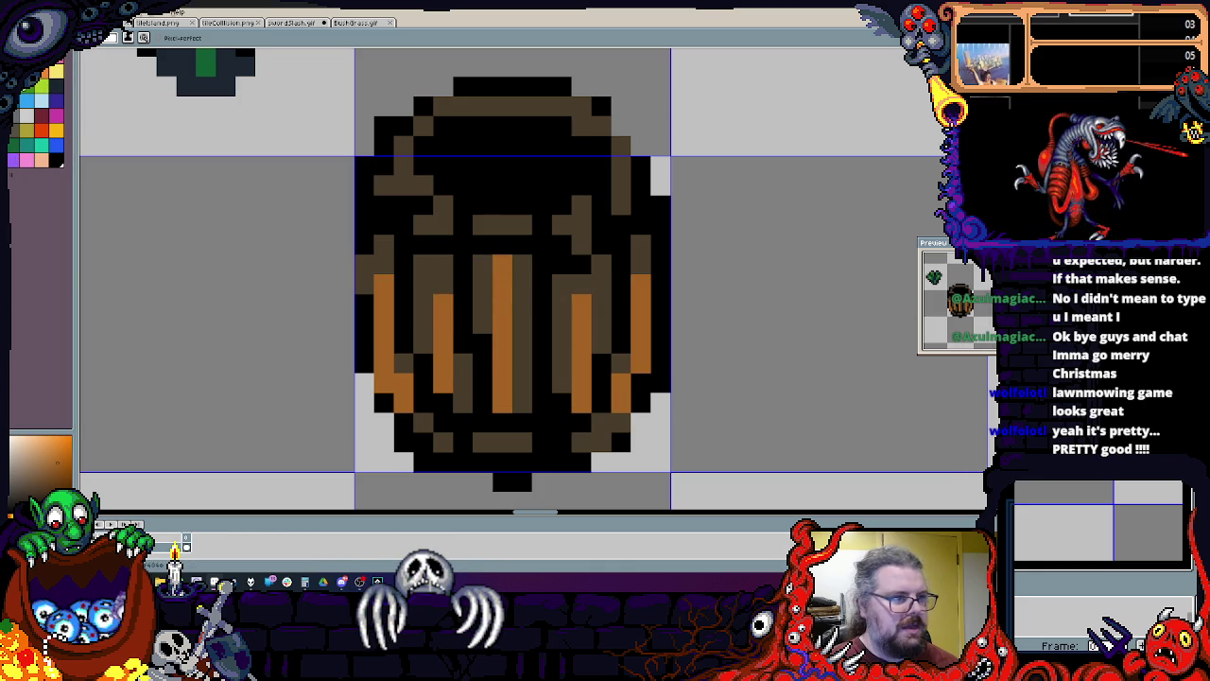
{"action": "scroll", "coordinate": [444, 324], "scroll_direction": "down", "scroll_amount": 2}
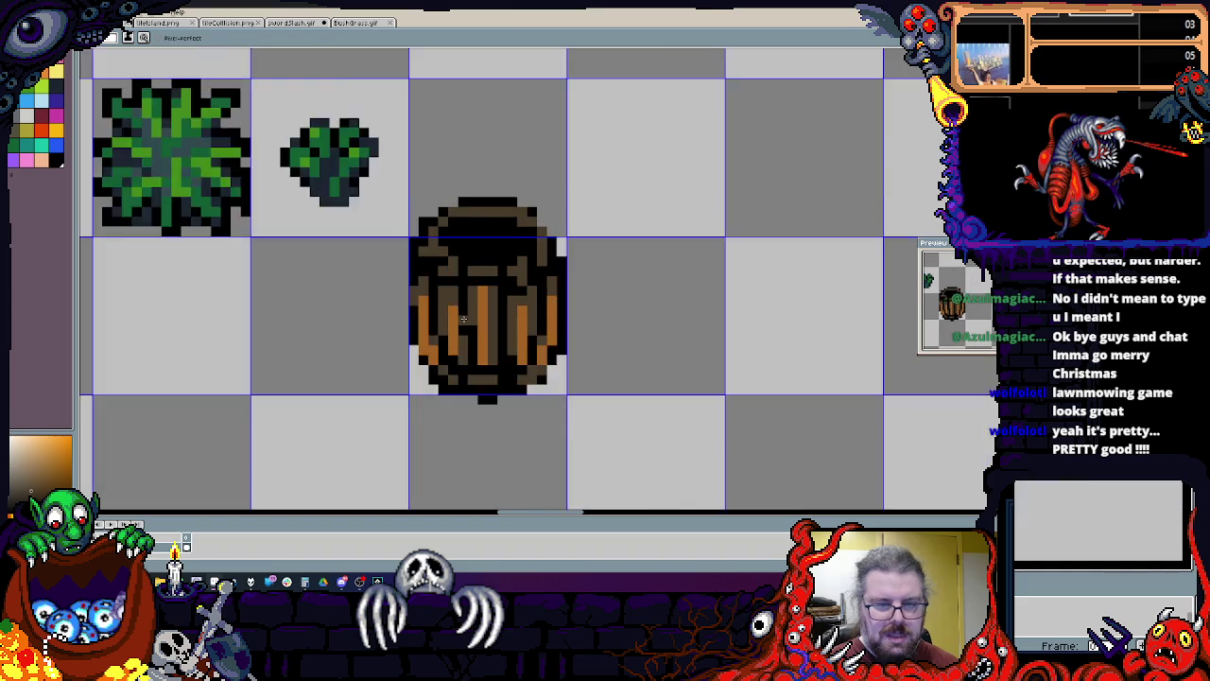
Step: Round off the barrel's rim with a brown band and black rim pixels
{"action": "scroll", "coordinate": [463, 305], "scroll_direction": "up", "scroll_amount": 2}
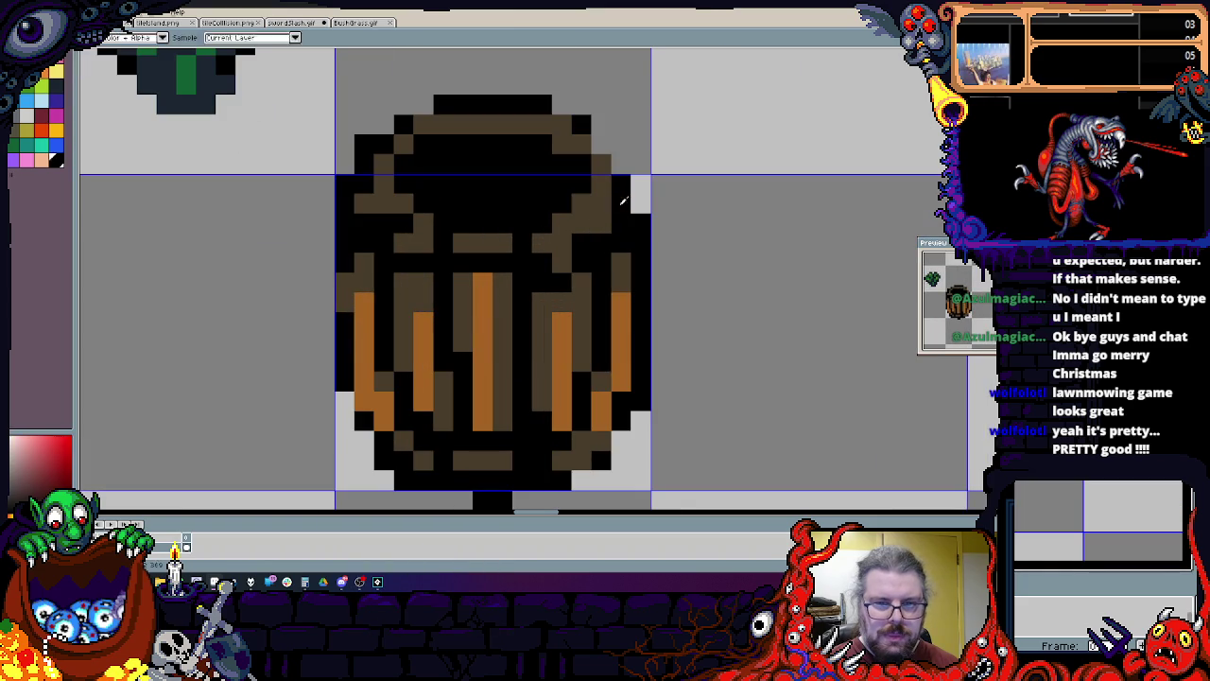
{"action": "left_click_drag", "start_coordinate": [620, 162], "coordinate": [601, 143]}
{"action": "mouse_move", "coordinate": [427, 159]}
{"action": "left_mouse_down"}
{"action": "mouse_move", "coordinate": [456, 192]}
{"action": "mouse_move", "coordinate": [537, 206]}
{"action": "left_mouse_up"}
{"action": "left_click", "coordinate": [529, 182], "text": "alt"}
{"action": "left_click", "coordinate": [548, 159]}
{"action": "left_click", "coordinate": [557, 189], "text": "alt"}
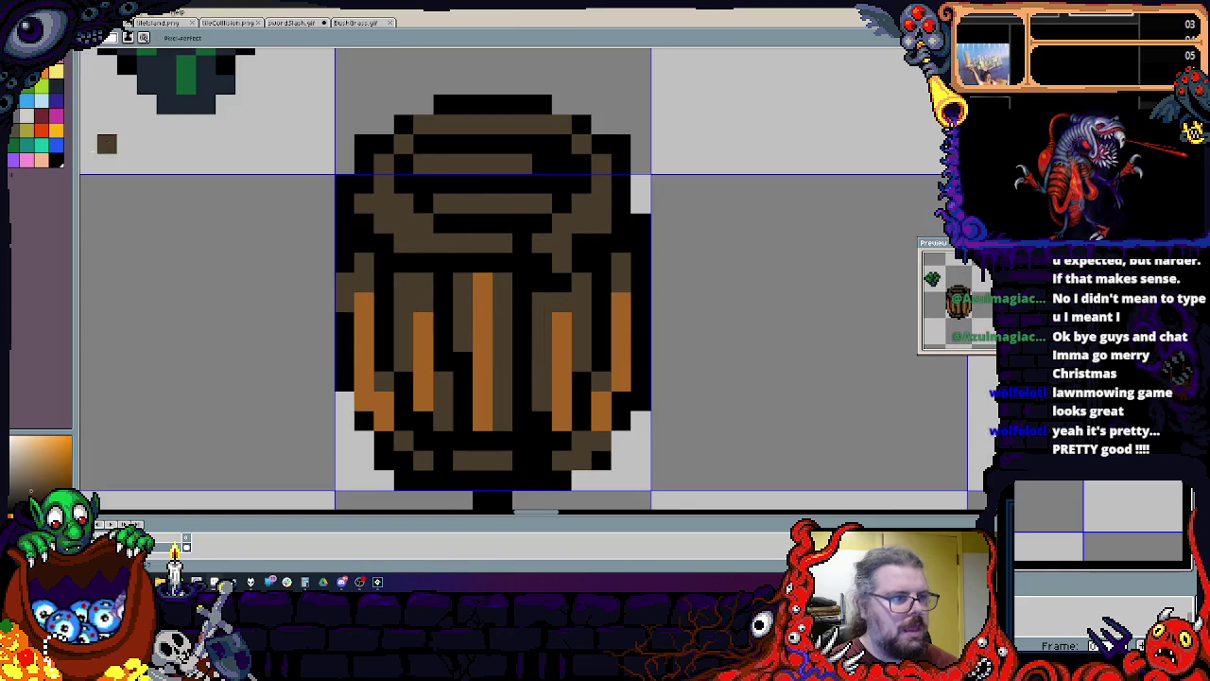
{"action": "scroll", "coordinate": [375, 206], "scroll_direction": "up", "scroll_amount": 2}
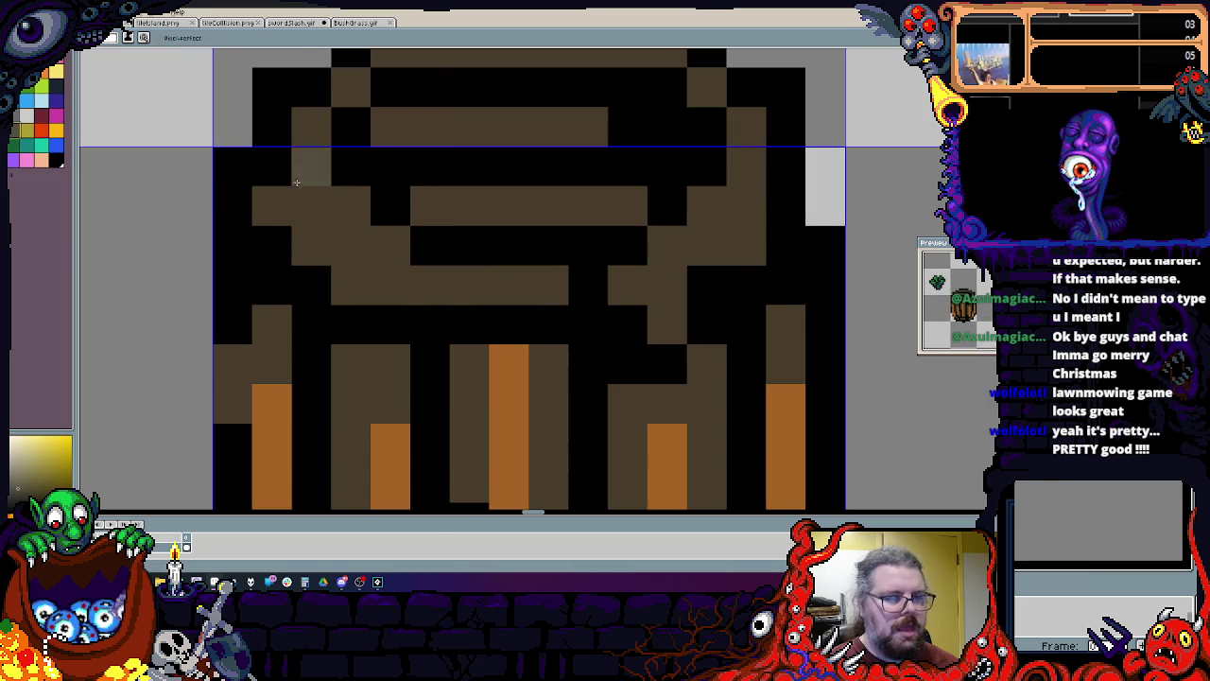
{"action": "scroll", "coordinate": [406, 284], "scroll_direction": "down", "scroll_amount": 5}
Step: Shade the orange stripes with grey pixels to dull them
{"action": "left_click_drag", "start_coordinate": [423, 326], "coordinate": [462, 326]}
{"action": "left_click_drag", "start_coordinate": [422, 130], "coordinate": [423, 89]}
{"action": "left_click", "coordinate": [303, 286]}
{"action": "left_click_drag", "start_coordinate": [310, 151], "coordinate": [294, 204]}
{"action": "left_click_drag", "start_coordinate": [288, 102], "coordinate": [288, 141]}
{"action": "left_click", "coordinate": [525, 378]}
{"action": "left_click_drag", "start_coordinate": [564, 221], "coordinate": [564, 339]}
{"action": "left_click_drag", "start_coordinate": [682, 378], "coordinate": [683, 220]}
{"action": "left_click", "coordinate": [682, 180]}
{"action": "left_click_drag", "start_coordinate": [761, 378], "coordinate": [801, 70]}
{"action": "scroll", "coordinate": [617, 302], "scroll_direction": "down", "scroll_amount": 2}
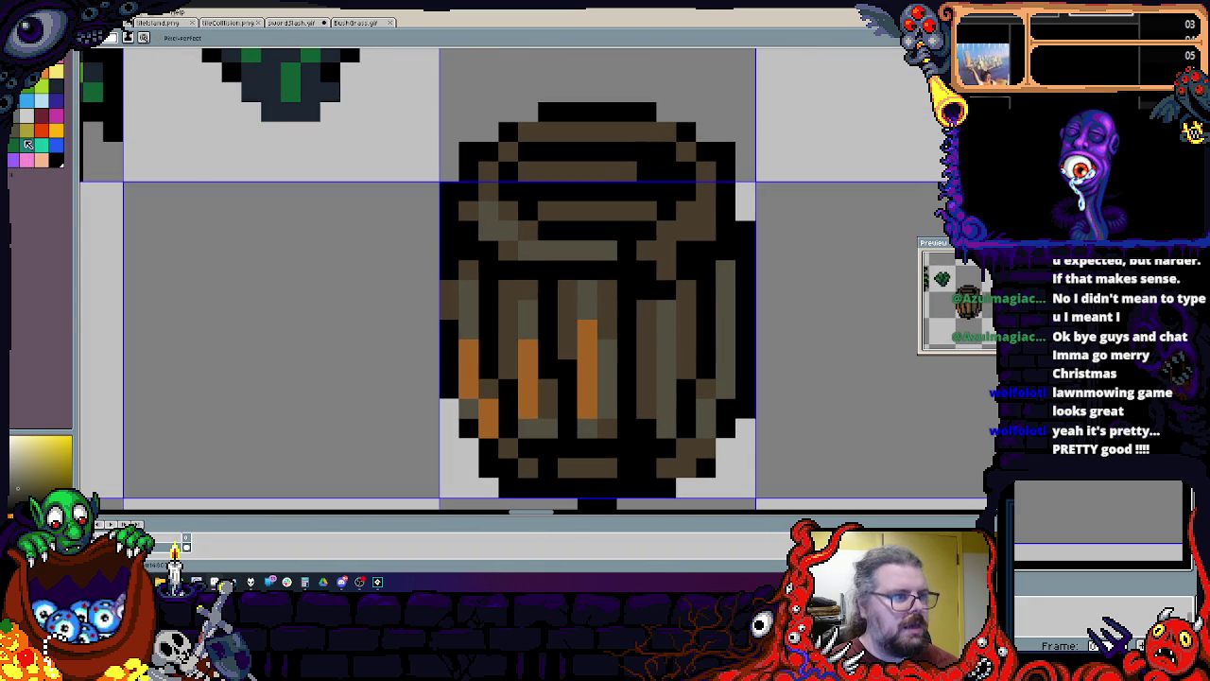
Step: Add dark-blue shading along the rim and diagonally across the staves
{"action": "left_click", "coordinate": [42, 121]}
{"action": "scroll", "coordinate": [413, 217], "scroll_direction": "up", "scroll_amount": 2}
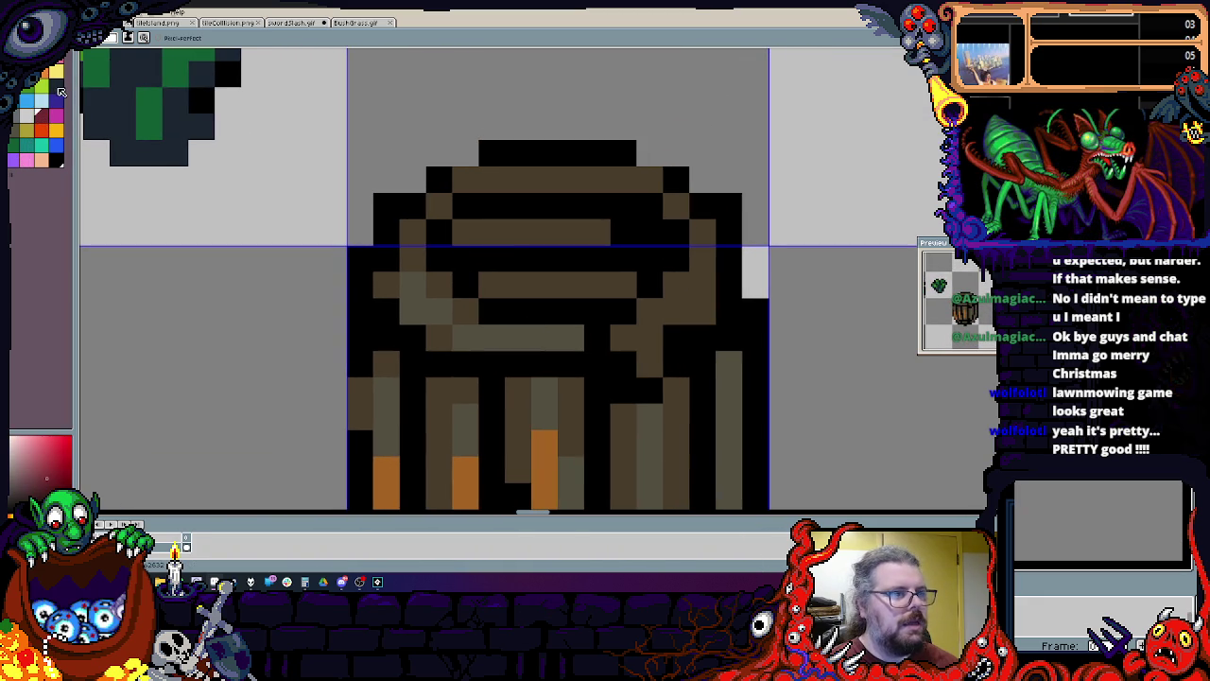
{"action": "scroll", "coordinate": [413, 216], "scroll_direction": "up", "scroll_amount": 1}
{"action": "left_click_drag", "start_coordinate": [510, 206], "coordinate": [650, 202]}
{"action": "scroll", "coordinate": [650, 203], "scroll_direction": "down", "scroll_amount": 2}
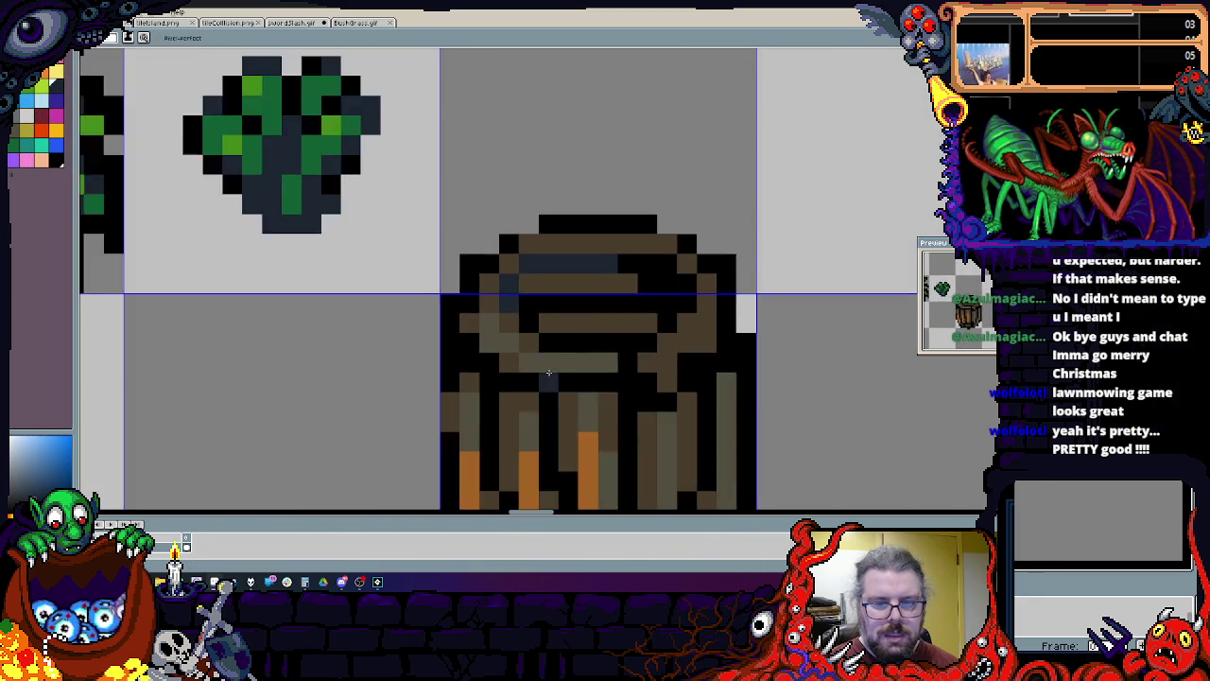
{"action": "scroll", "coordinate": [567, 283], "scroll_direction": "up", "scroll_amount": 1}
{"action": "left_click_drag", "start_coordinate": [408, 267], "coordinate": [549, 304]}
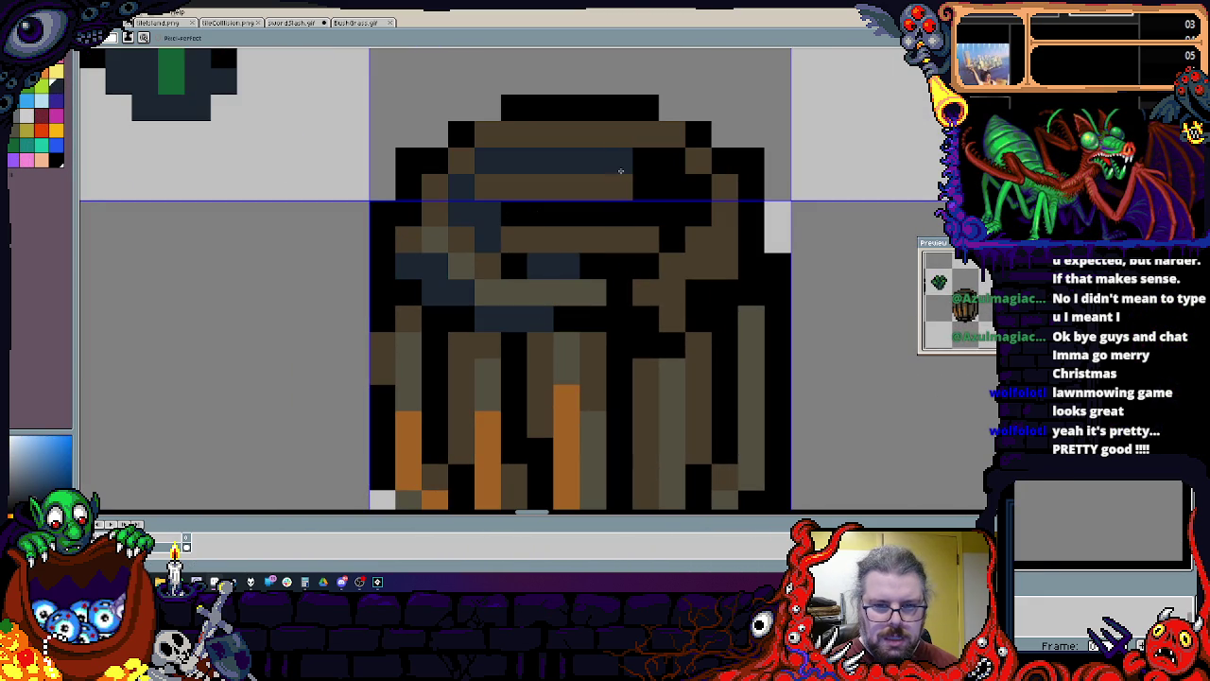
{"action": "scroll", "coordinate": [636, 177], "scroll_direction": "down", "scroll_amount": 3}
{"action": "left_click_drag", "start_coordinate": [630, 252], "coordinate": [656, 330]}
{"action": "mouse_move", "coordinate": [655, 489]}
{"action": "left_mouse_down"}
{"action": "mouse_move", "coordinate": [726, 332]}
{"action": "mouse_move", "coordinate": [720, 224]}
{"action": "left_mouse_up"}
{"action": "scroll", "coordinate": [696, 303], "scroll_direction": "down", "scroll_amount": 1}
{"action": "scroll", "coordinate": [529, 407], "scroll_direction": "up", "scroll_amount": 2}
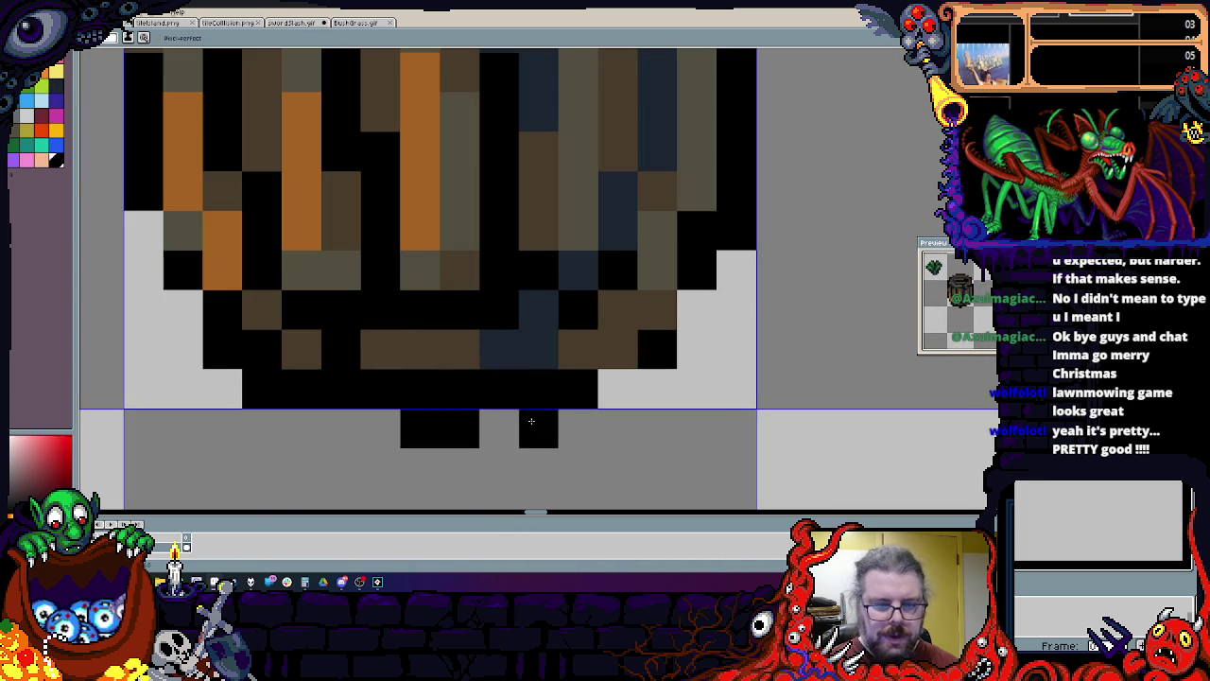
{"action": "scroll", "coordinate": [183, 350], "scroll_direction": "down", "scroll_amount": 2}
{"action": "scroll", "coordinate": [325, 230], "scroll_direction": "up", "scroll_amount": 1}
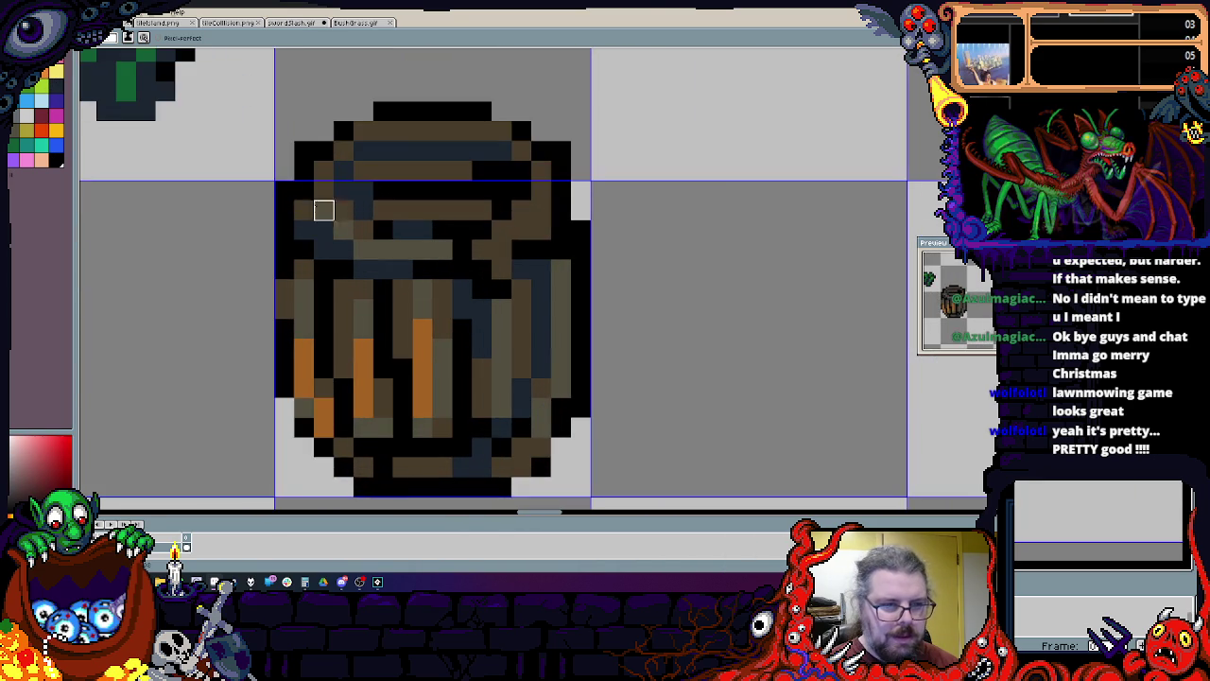
Step: Add two black pixels to the top rim, then select and copy the barrel
{"action": "left_click", "coordinate": [585, 217], "text": "alt"}
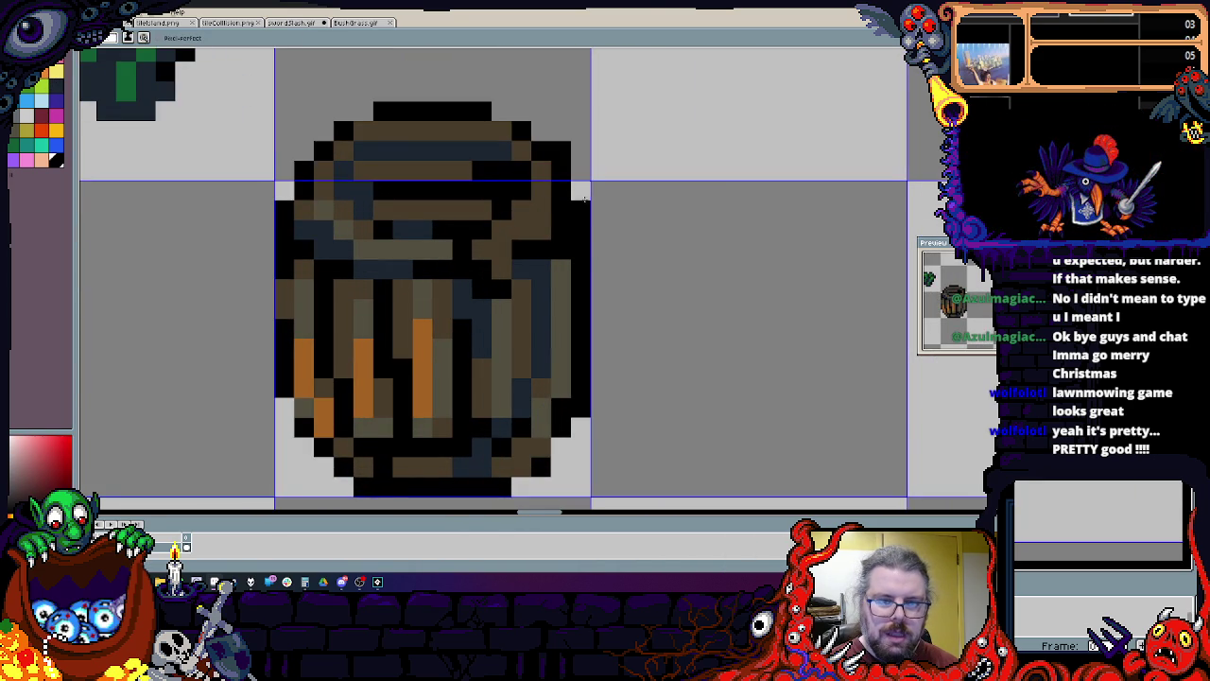
{"action": "left_click_drag", "start_coordinate": [521, 111], "coordinate": [502, 112]}
{"action": "scroll", "coordinate": [529, 189], "scroll_direction": "down", "scroll_amount": 2}
{"action": "scroll", "coordinate": [570, 336], "scroll_direction": "up", "scroll_amount": 2}
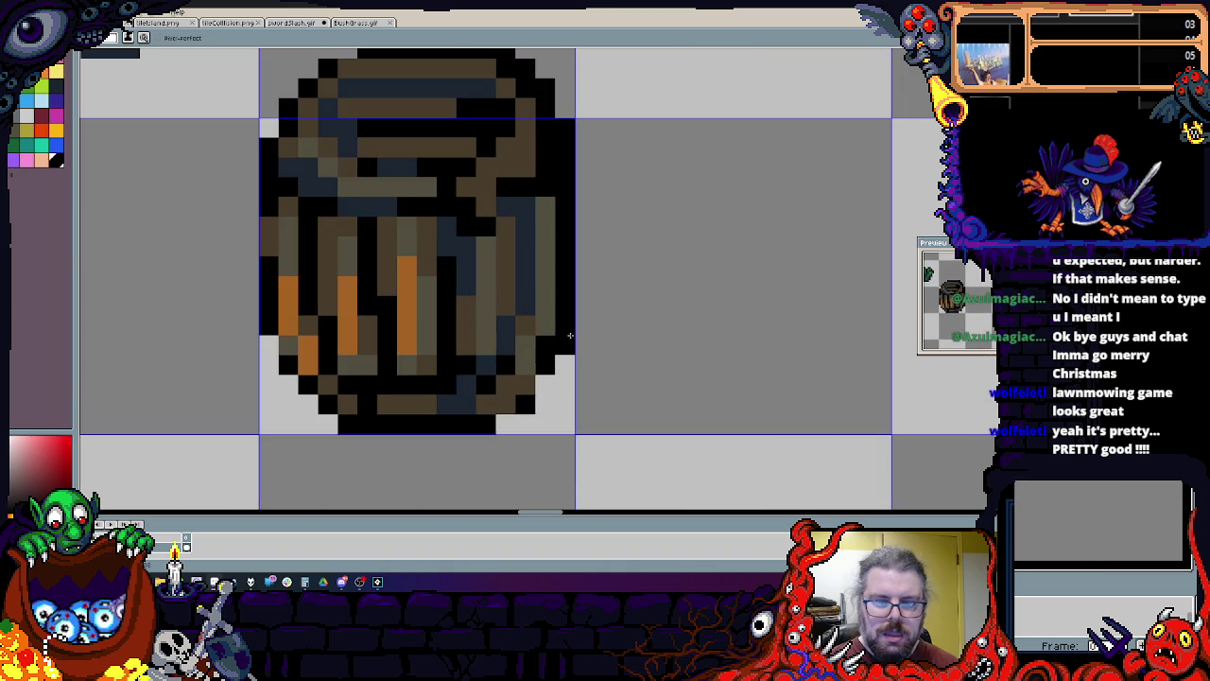
{"action": "scroll", "coordinate": [561, 387], "scroll_direction": "down", "scroll_amount": 1}
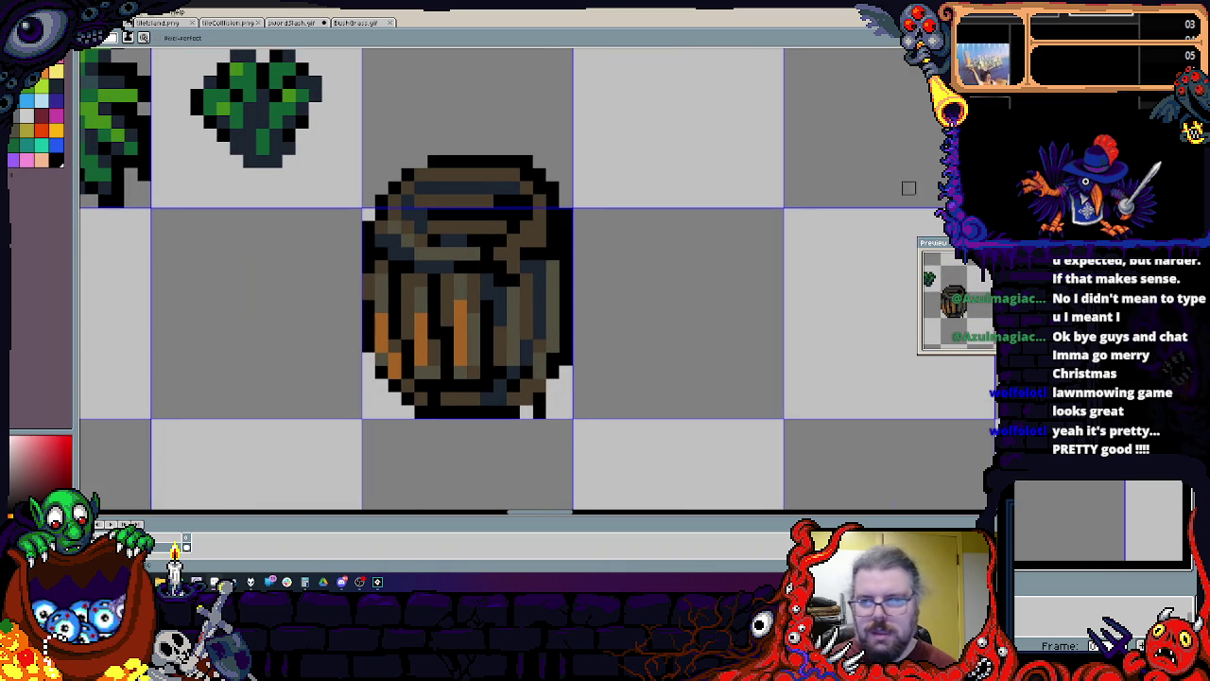
{"action": "mouse_move", "coordinate": [574, 418]}
{"action": "left_mouse_down"}
{"action": "mouse_move", "coordinate": [364, 39]}
{"action": "mouse_move", "coordinate": [367, 112]}
{"action": "mouse_move", "coordinate": [592, 427]}
{"action": "left_mouse_up"}
{"action": "key", "text": "ctrl+c"}
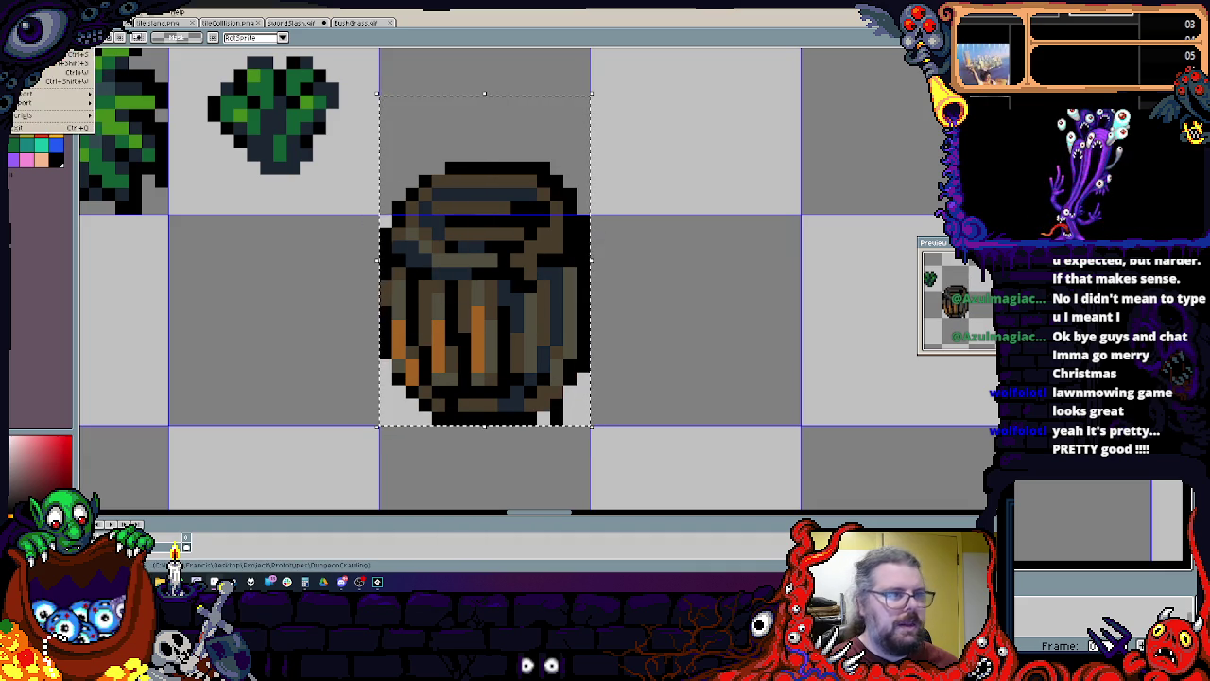
Step: Paste the copied barrel into a new sprite
{"action": "key", "text": "ctrl+n"}
{"action": "key", "text": "Return"}
{"action": "key", "text": "ctrl+v"}
{"action": "scroll", "coordinate": [599, 284], "scroll_direction": "up", "scroll_amount": 8}
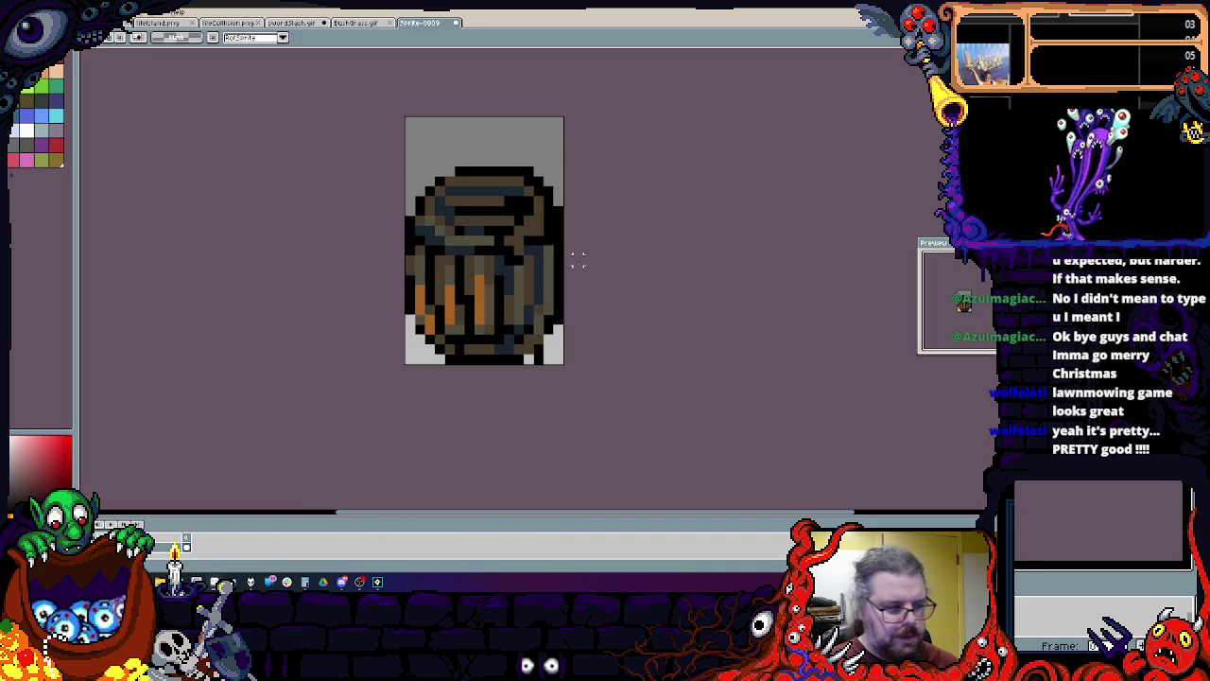
{"action": "scroll", "coordinate": [574, 288], "scroll_direction": "down", "scroll_amount": 3}
{"action": "left_click", "coordinate": [126, 21]}
{"action": "left_click", "coordinate": [126, 21]}
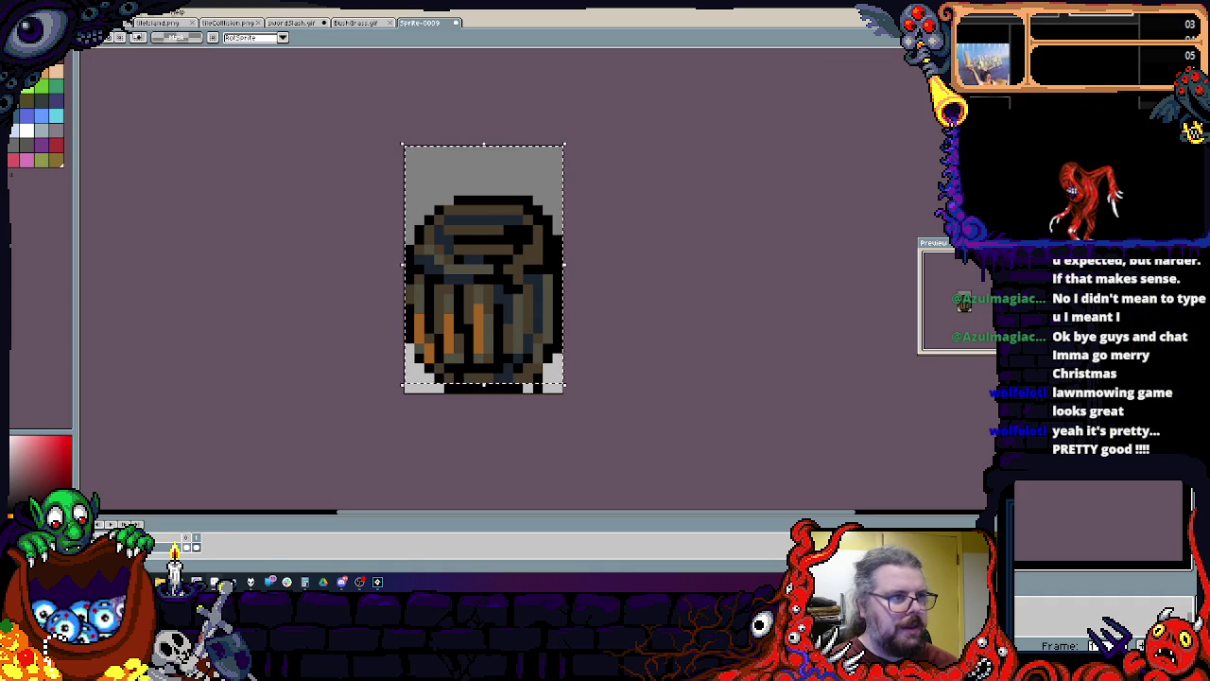
{"action": "left_click", "coordinate": [126, 19]}
{"action": "left_click", "coordinate": [127, 21]}
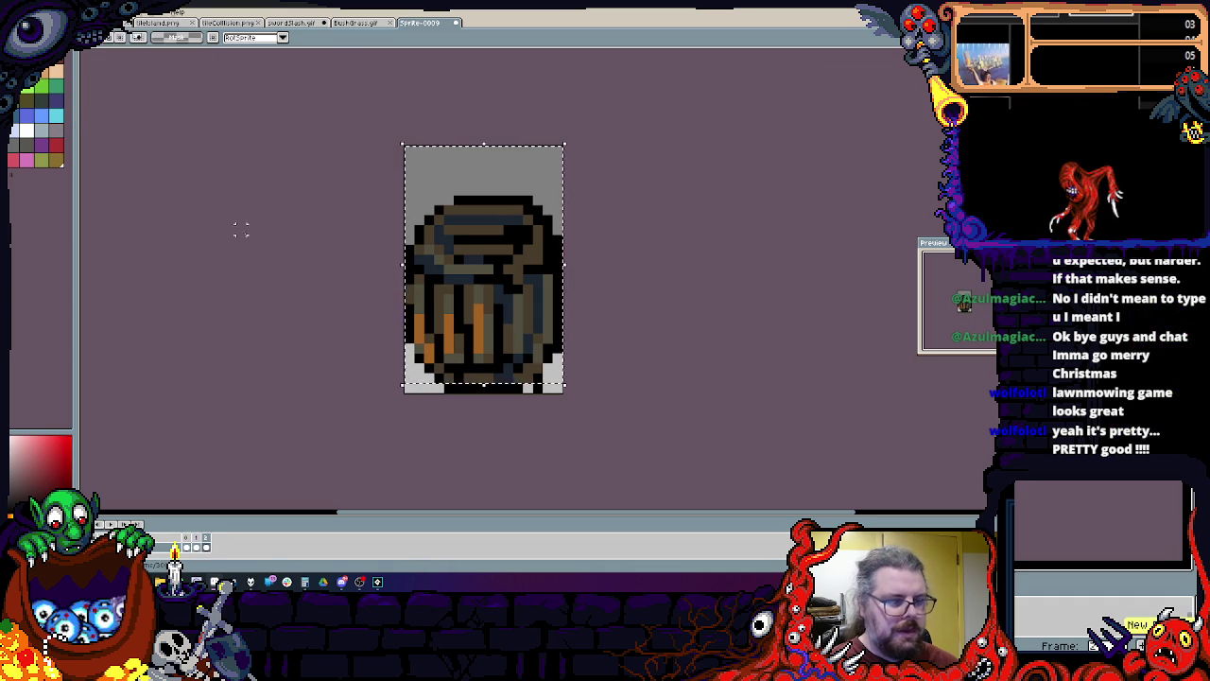
Step: Select the whole canvas and flip the barrel horizontally
{"action": "key", "text": "ctrl+a"}
{"action": "left_click", "coordinate": [26, 11]}
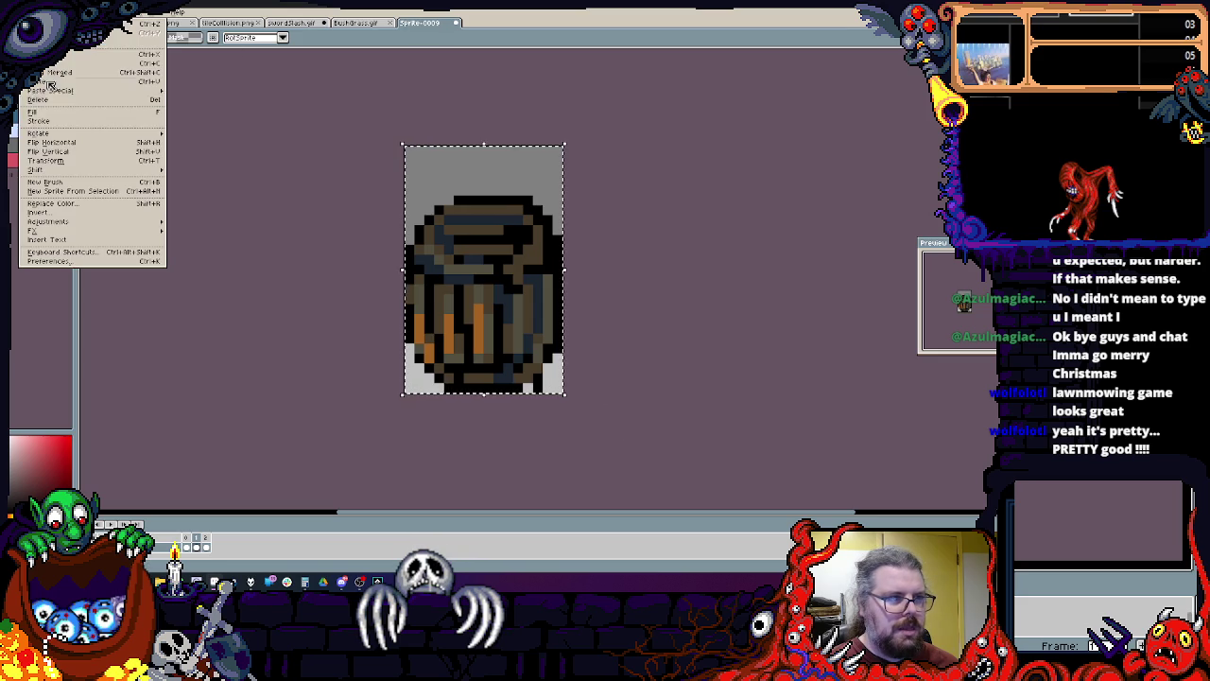
{"action": "left_click", "coordinate": [56, 135]}
{"action": "scroll", "coordinate": [435, 279], "scroll_direction": "up", "scroll_amount": 2}
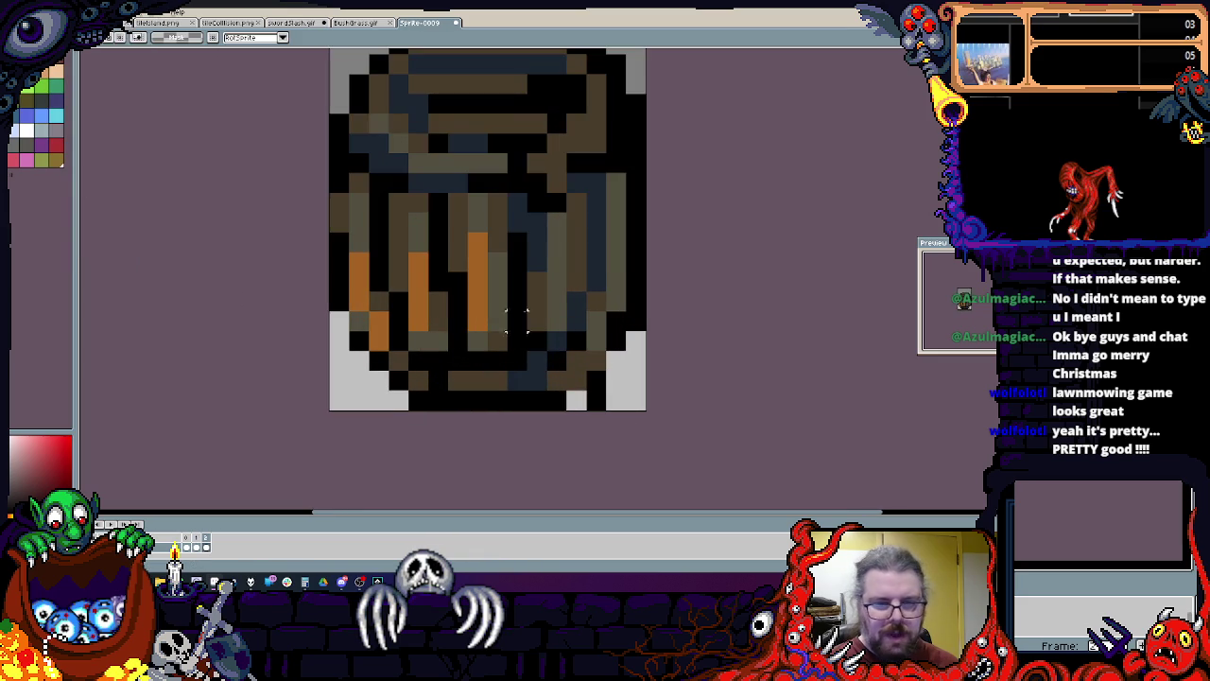
Step: With the Pencil, outline a light lavender hole in the barrel's front, undoing stray strokes
{"action": "key", "text": "b"}
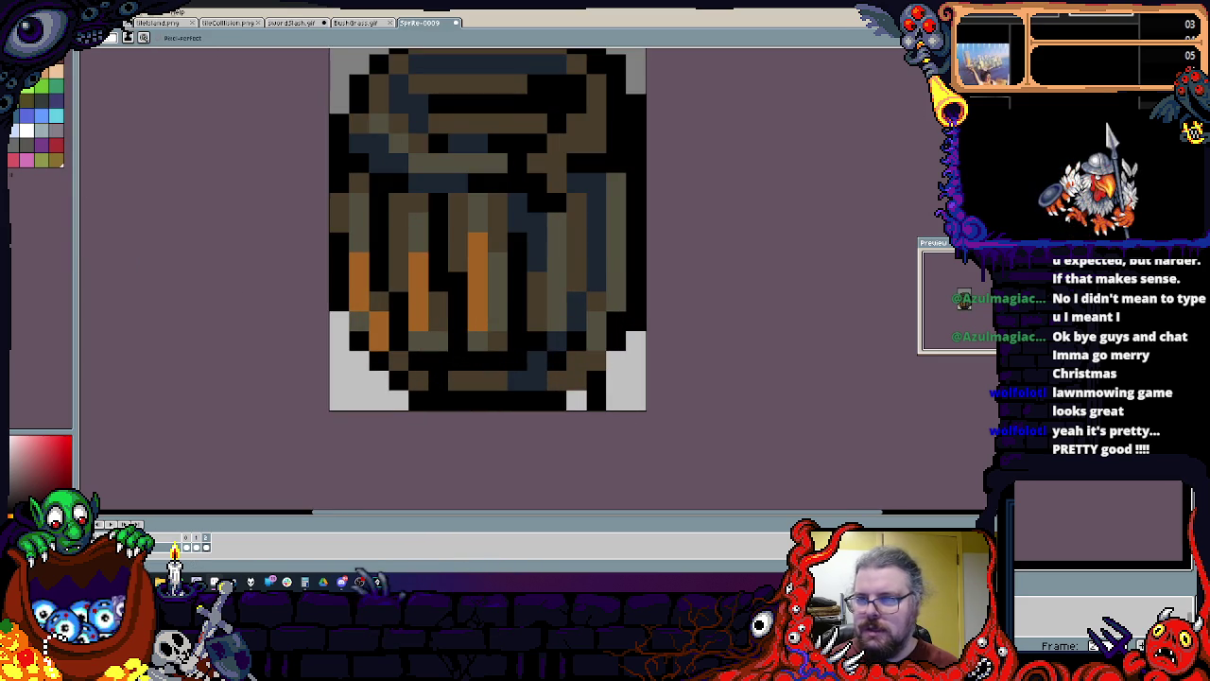
{"action": "left_click", "coordinate": [25, 129]}
{"action": "scroll", "coordinate": [443, 260], "scroll_direction": "up", "scroll_amount": 1}
{"action": "mouse_move", "coordinate": [437, 236]}
{"action": "left_mouse_down"}
{"action": "mouse_move", "coordinate": [384, 210]}
{"action": "mouse_move", "coordinate": [543, 236]}
{"action": "mouse_move", "coordinate": [371, 219]}
{"action": "left_mouse_up"}
{"action": "key", "text": "ctrl+z"}
{"action": "left_click_drag", "start_coordinate": [392, 294], "coordinate": [480, 287]}
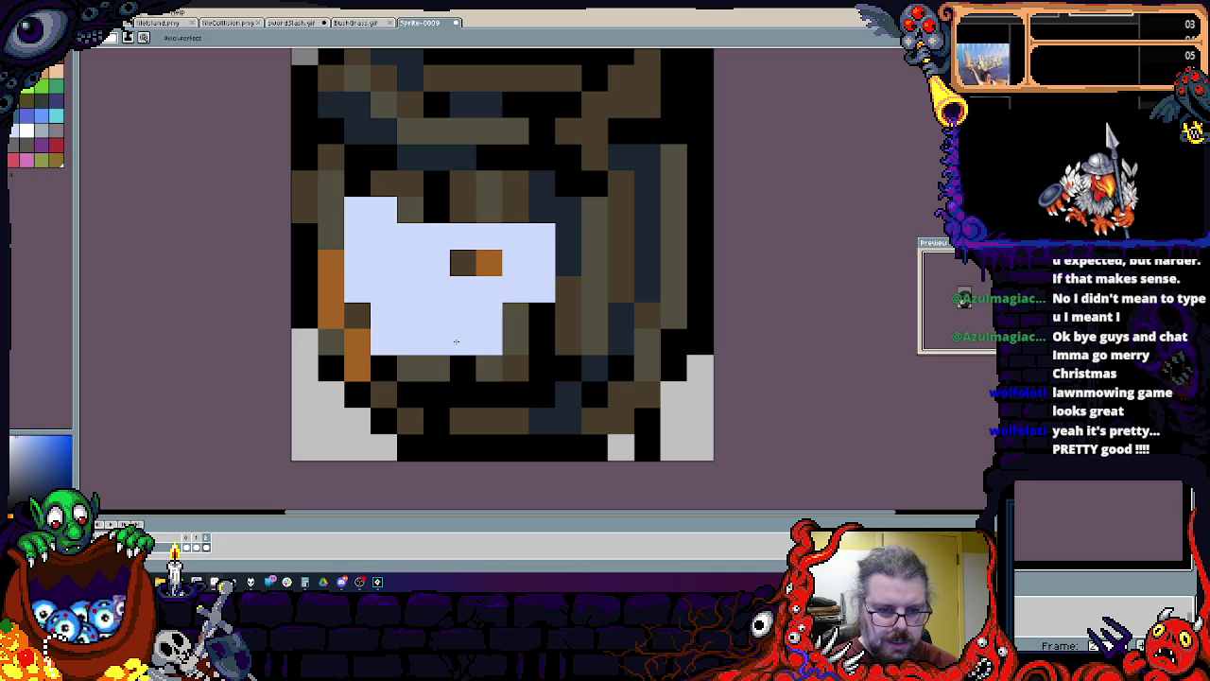
{"action": "key", "text": "ctrl+z"}
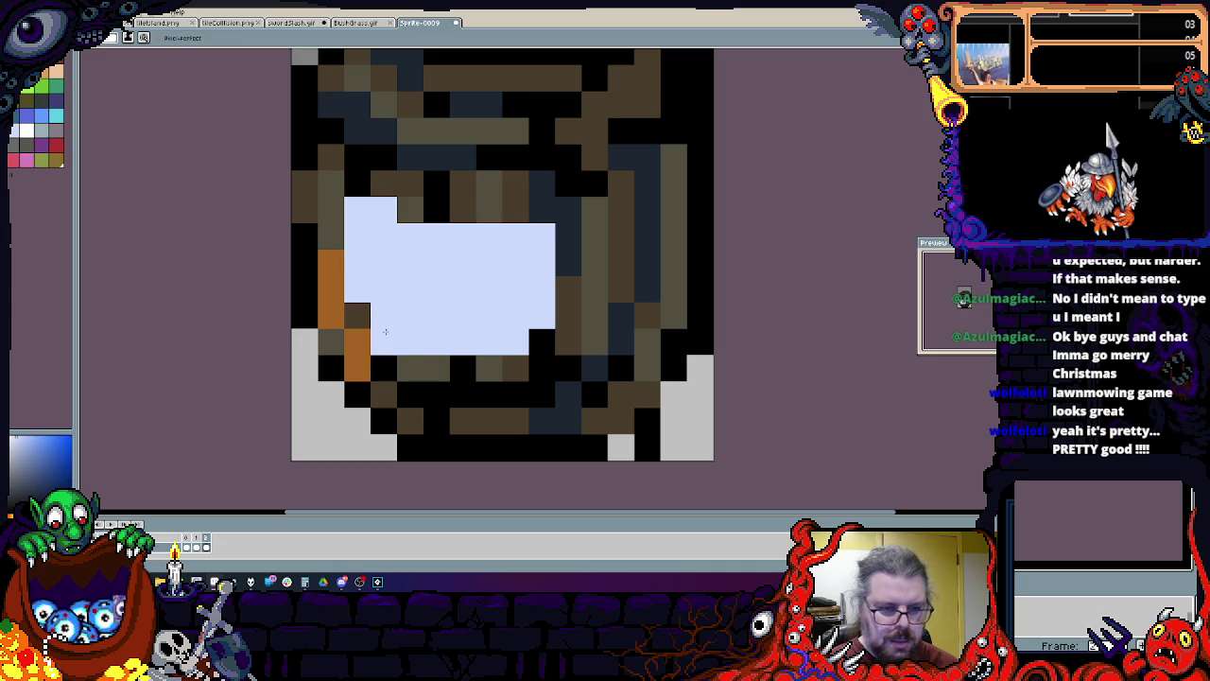
Step: Shade the hole's top, left, bottom and right edges light grey-blue and fill a lavender pixel inside
{"action": "left_click", "coordinate": [55, 139]}
{"action": "scroll", "coordinate": [387, 286], "scroll_direction": "up", "scroll_amount": 1}
{"action": "mouse_move", "coordinate": [348, 212]}
{"action": "left_mouse_down"}
{"action": "mouse_move", "coordinate": [388, 331]}
{"action": "mouse_move", "coordinate": [427, 370]}
{"action": "left_mouse_up"}
{"action": "left_click_drag", "start_coordinate": [347, 172], "coordinate": [483, 166]}
{"action": "left_click", "coordinate": [585, 370]}
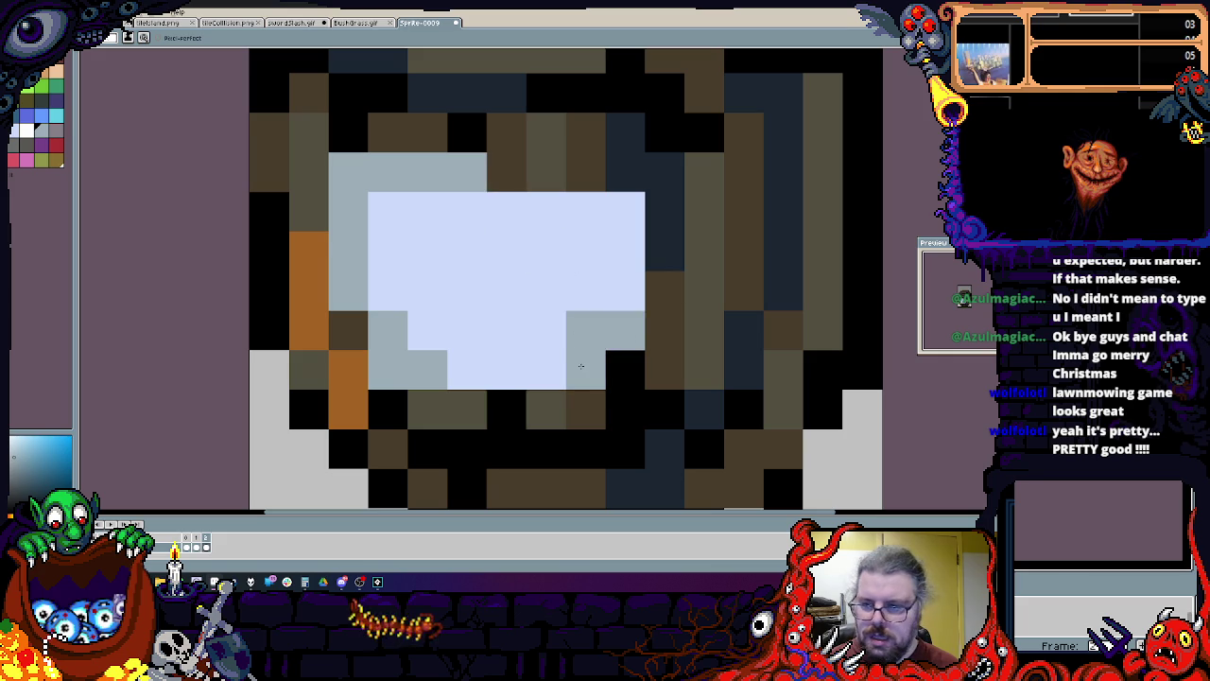
{"action": "left_click_drag", "start_coordinate": [624, 330], "coordinate": [625, 284]}
{"action": "left_click_drag", "start_coordinate": [506, 172], "coordinate": [595, 172]}
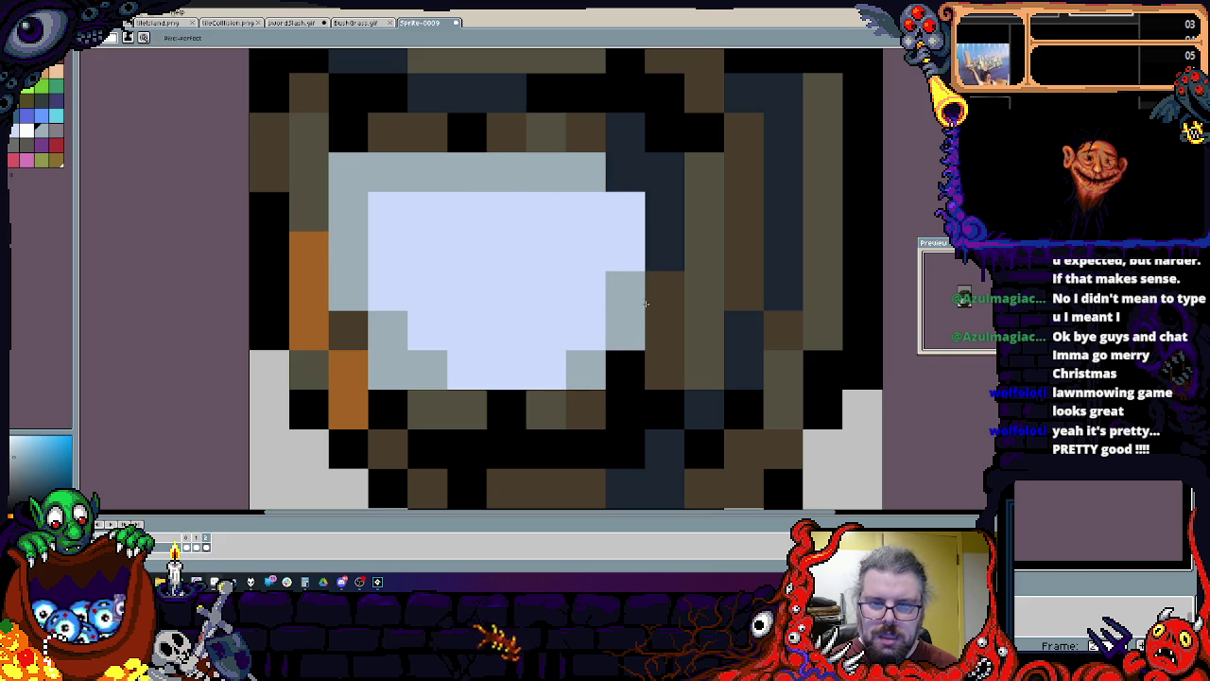
{"action": "left_click_drag", "start_coordinate": [665, 290], "coordinate": [664, 330]}
{"action": "left_click", "coordinate": [388, 330]}
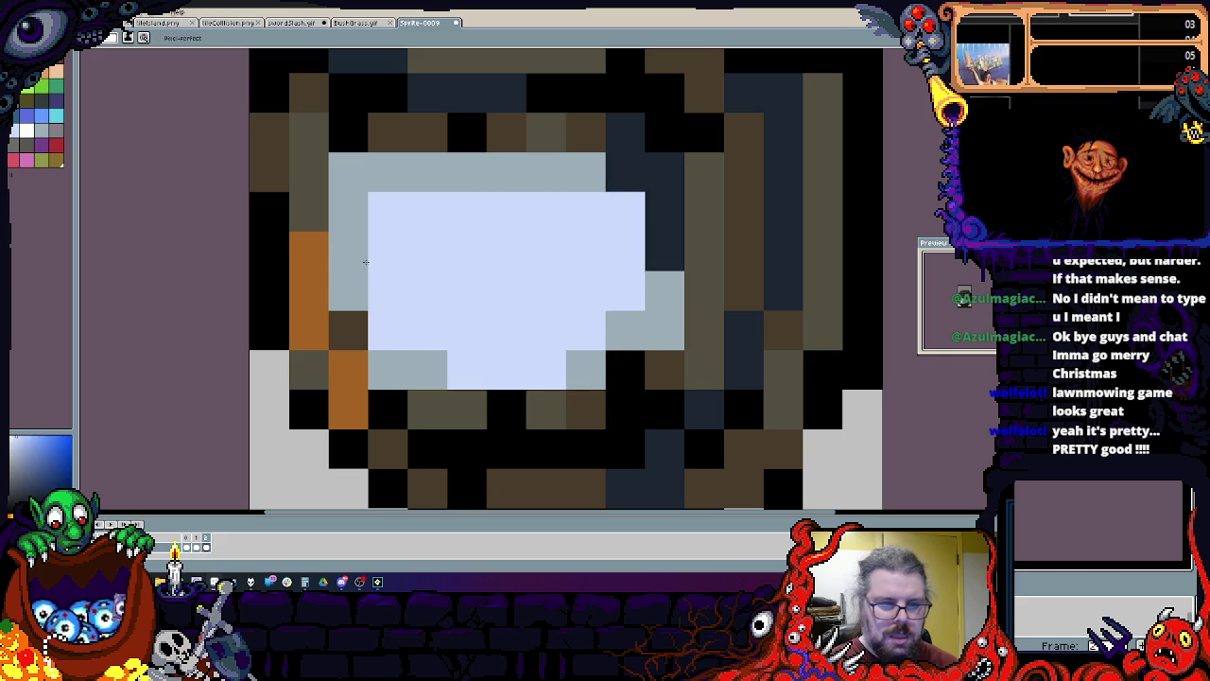
Step: Paint a grey zig-zag crack inside the hole, a dark navy right edge and brown top pixels
{"action": "left_click", "coordinate": [366, 229], "text": "alt"}
{"action": "left_click", "coordinate": [51, 132]}
{"action": "mouse_move", "coordinate": [387, 250]}
{"action": "left_mouse_down"}
{"action": "mouse_move", "coordinate": [427, 290]}
{"action": "mouse_move", "coordinate": [505, 250]}
{"action": "mouse_move", "coordinate": [665, 329]}
{"action": "left_mouse_up"}
{"action": "left_click", "coordinate": [664, 251], "text": "alt"}
{"action": "left_click", "coordinate": [625, 211]}
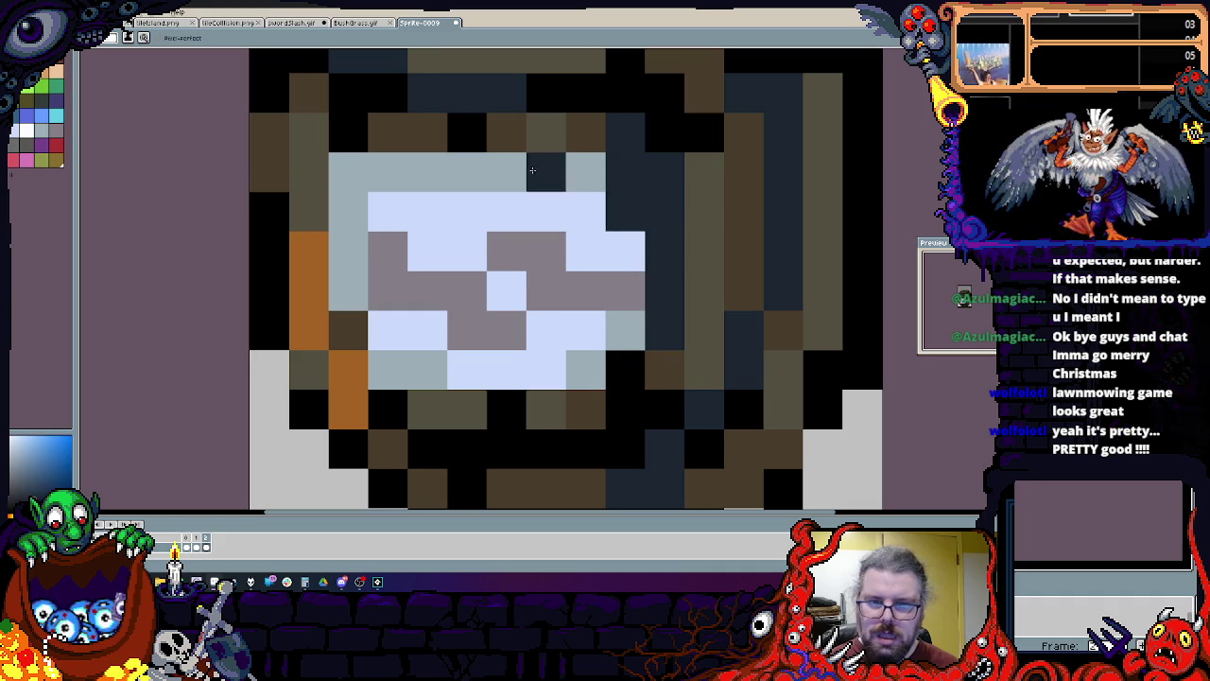
{"action": "left_click", "coordinate": [547, 133], "text": "alt"}
{"action": "left_click_drag", "start_coordinate": [580, 153], "coordinate": [488, 180]}
Step: Add a black pixel above the hole and grey-blue touch-ups along its bottom and inside
{"action": "left_click", "coordinate": [466, 137], "text": "alt"}
{"action": "left_click", "coordinate": [473, 176]}
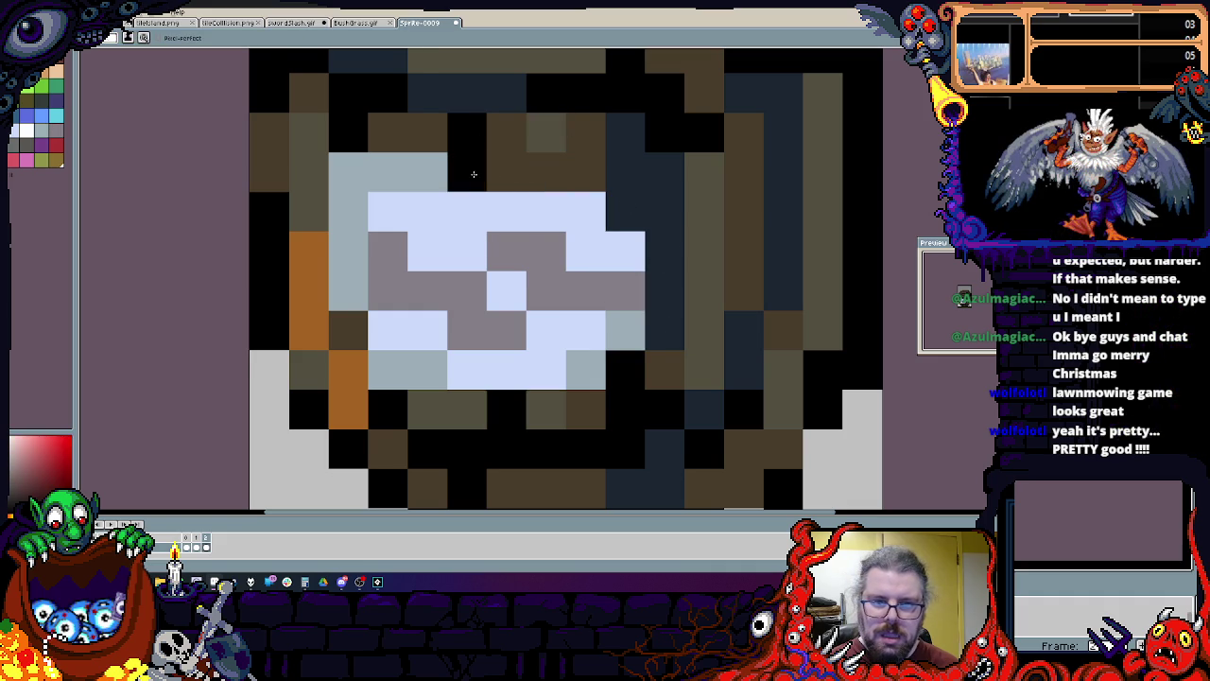
{"action": "left_click", "coordinate": [586, 359], "text": "alt"}
{"action": "left_click_drag", "start_coordinate": [506, 371], "coordinate": [500, 345]}
{"action": "left_click_drag", "start_coordinate": [466, 250], "coordinate": [466, 211]}
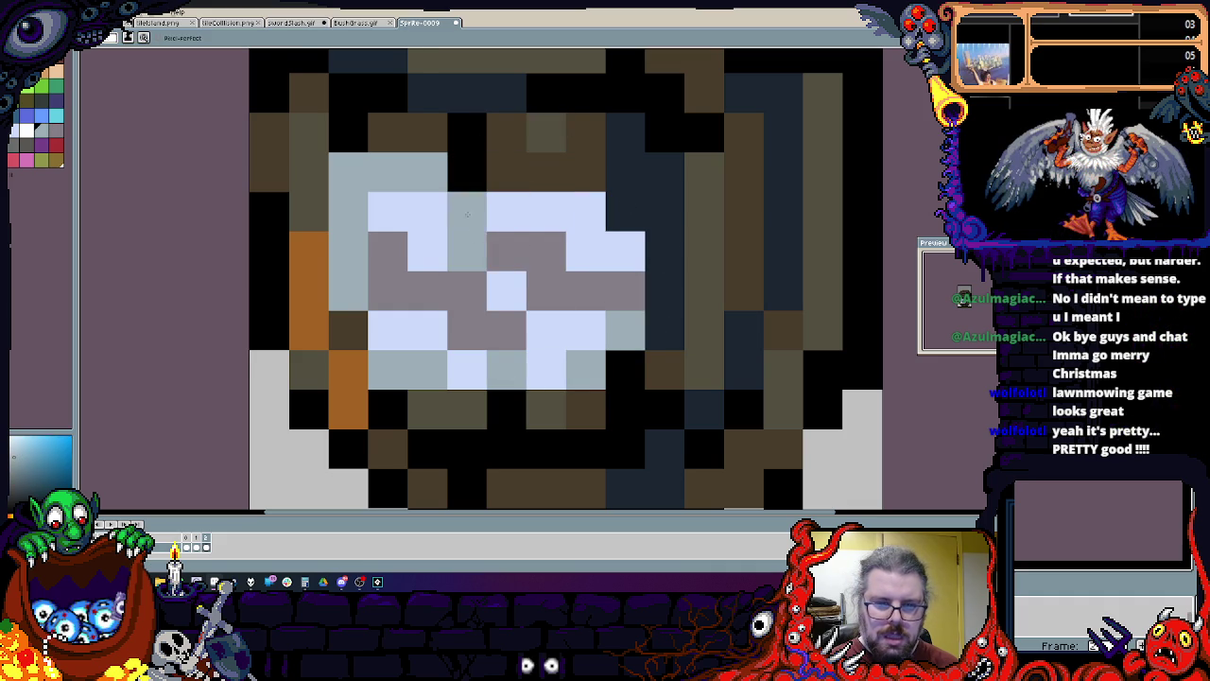
Step: Darken the crack's pixels with darker greys and add another black pixel above the hole
{"action": "left_click", "coordinate": [523, 250], "text": "alt"}
{"action": "left_click", "coordinate": [347, 330], "text": "alt"}
{"action": "left_click_drag", "start_coordinate": [387, 290], "coordinate": [476, 305]}
{"action": "left_click", "coordinate": [569, 289]}
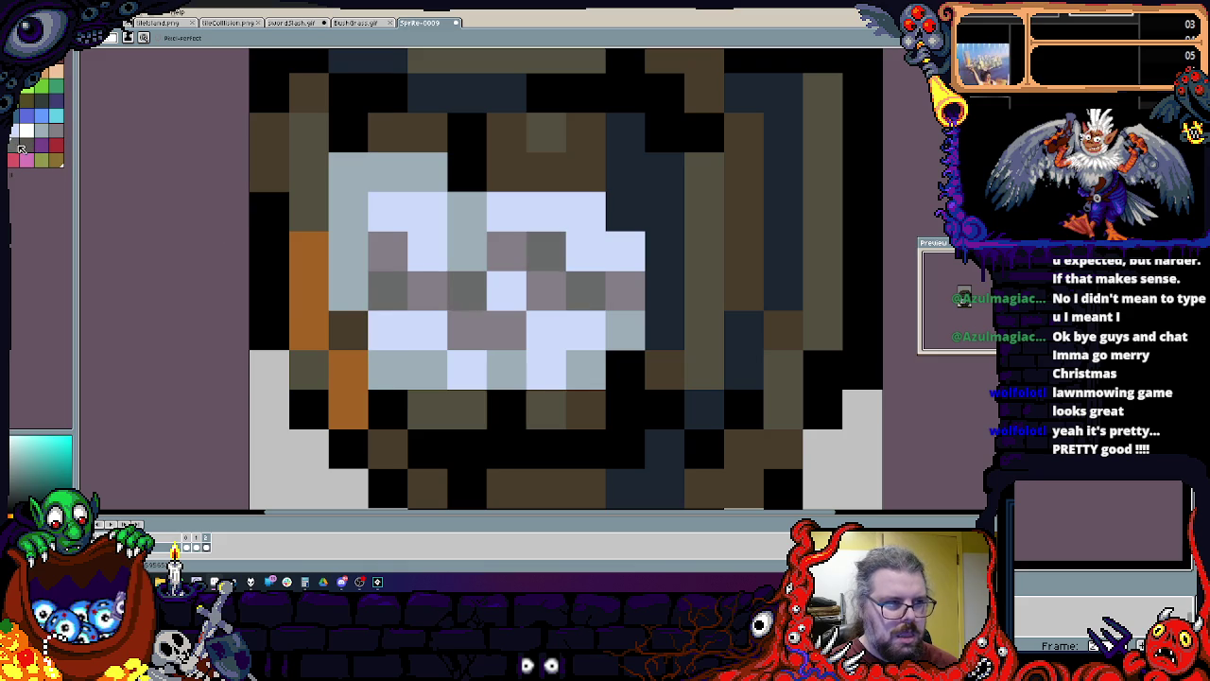
{"action": "left_click", "coordinate": [29, 145]}
{"action": "left_click", "coordinate": [466, 251]}
{"action": "left_click", "coordinate": [546, 290]}
{"action": "scroll", "coordinate": [597, 337], "scroll_direction": "down", "scroll_amount": 2}
{"action": "scroll", "coordinate": [600, 312], "scroll_direction": "up", "scroll_amount": 2}
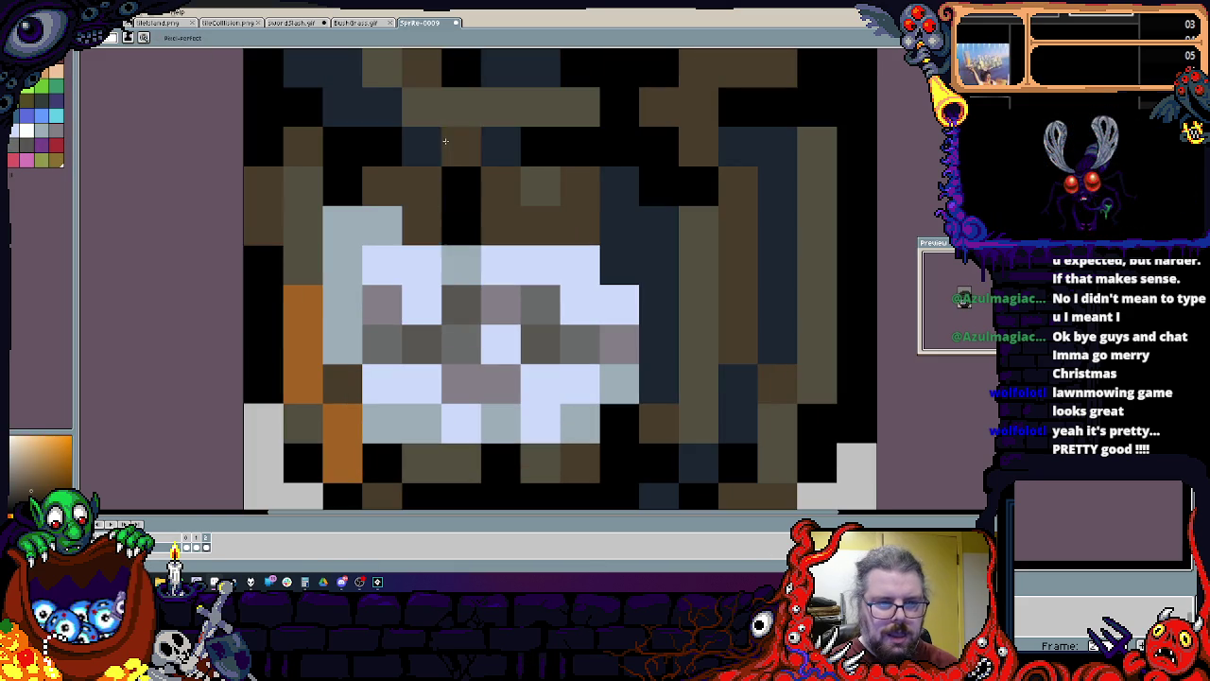
{"action": "left_click", "coordinate": [382, 462], "text": "alt"}
{"action": "left_click", "coordinate": [379, 437]}
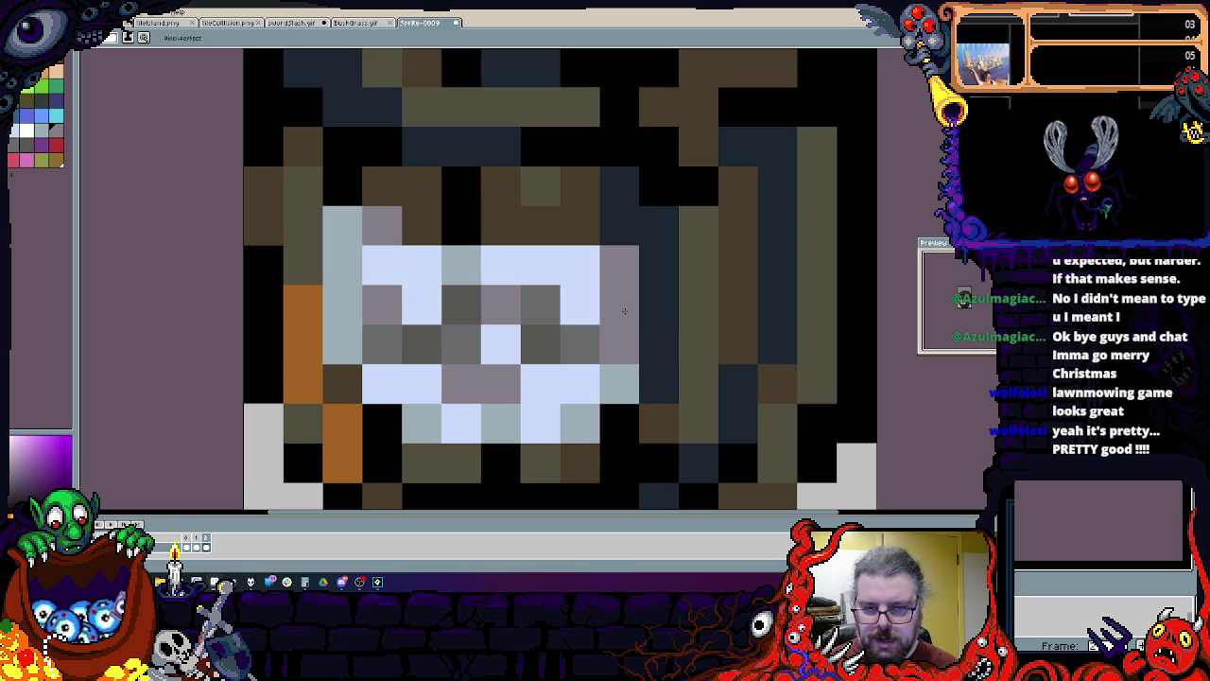
Step: Play the animation to compare the barrel frames
{"action": "scroll", "coordinate": [619, 369], "scroll_direction": "down", "scroll_amount": 2}
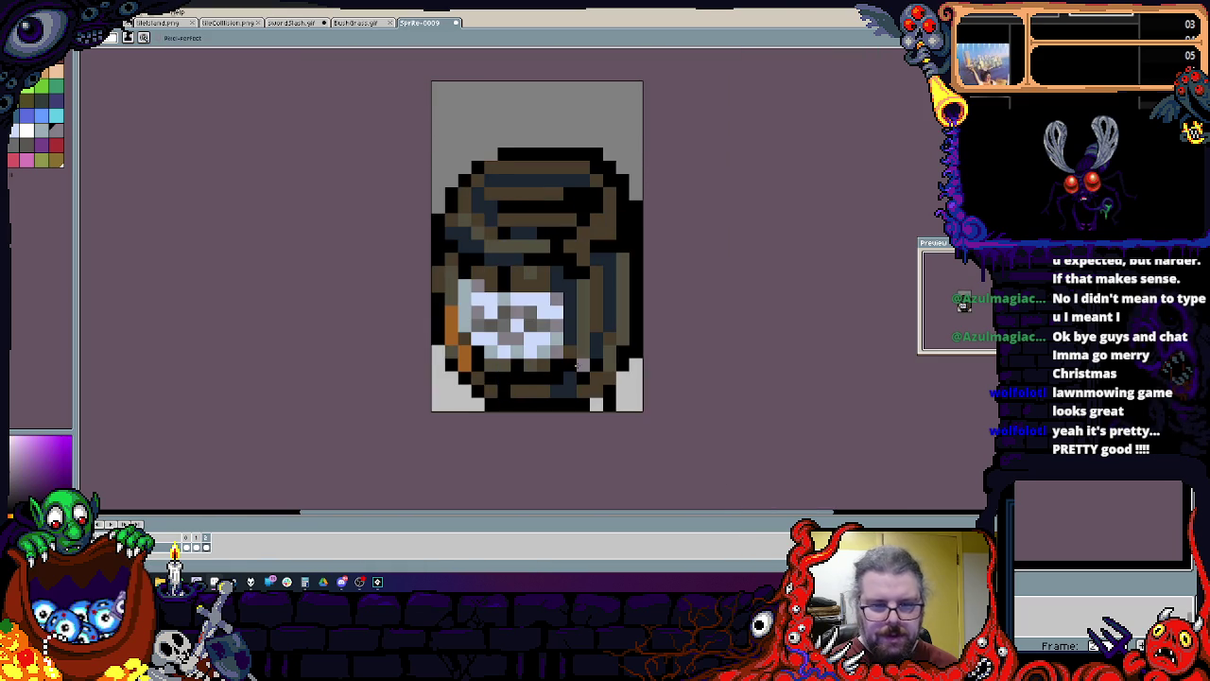
{"action": "key", "text": "Return"}
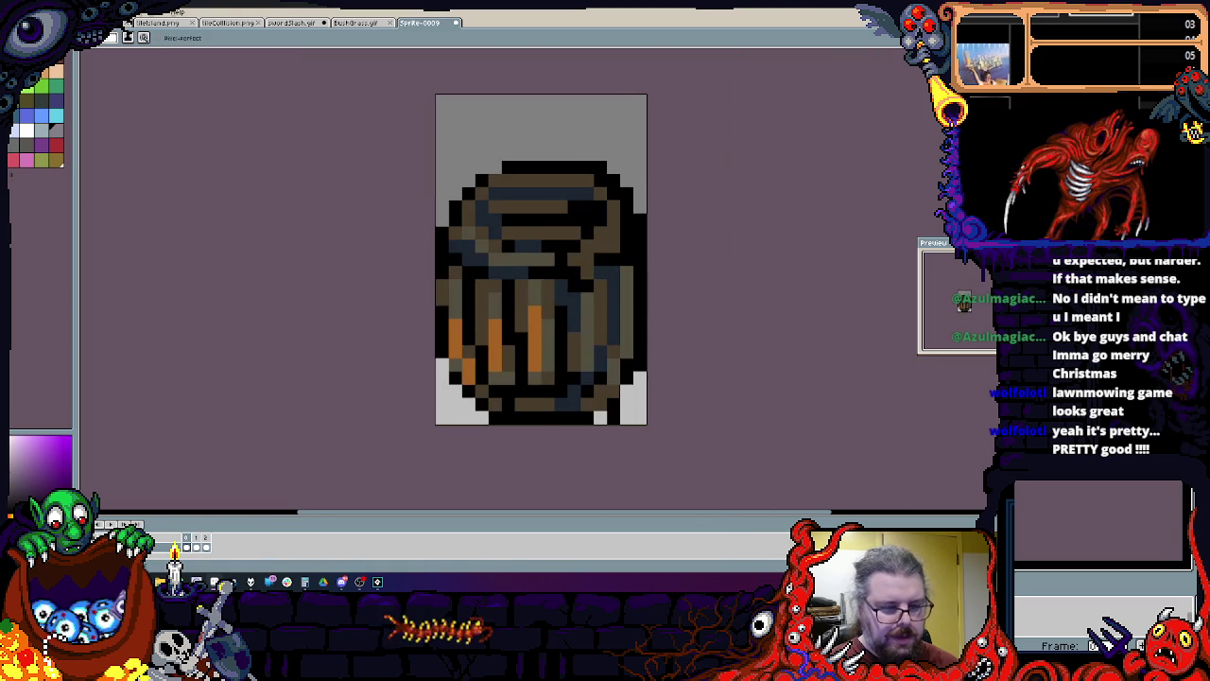
{"action": "left_click", "coordinate": [127, 20]}
{"action": "left_click", "coordinate": [127, 20]}
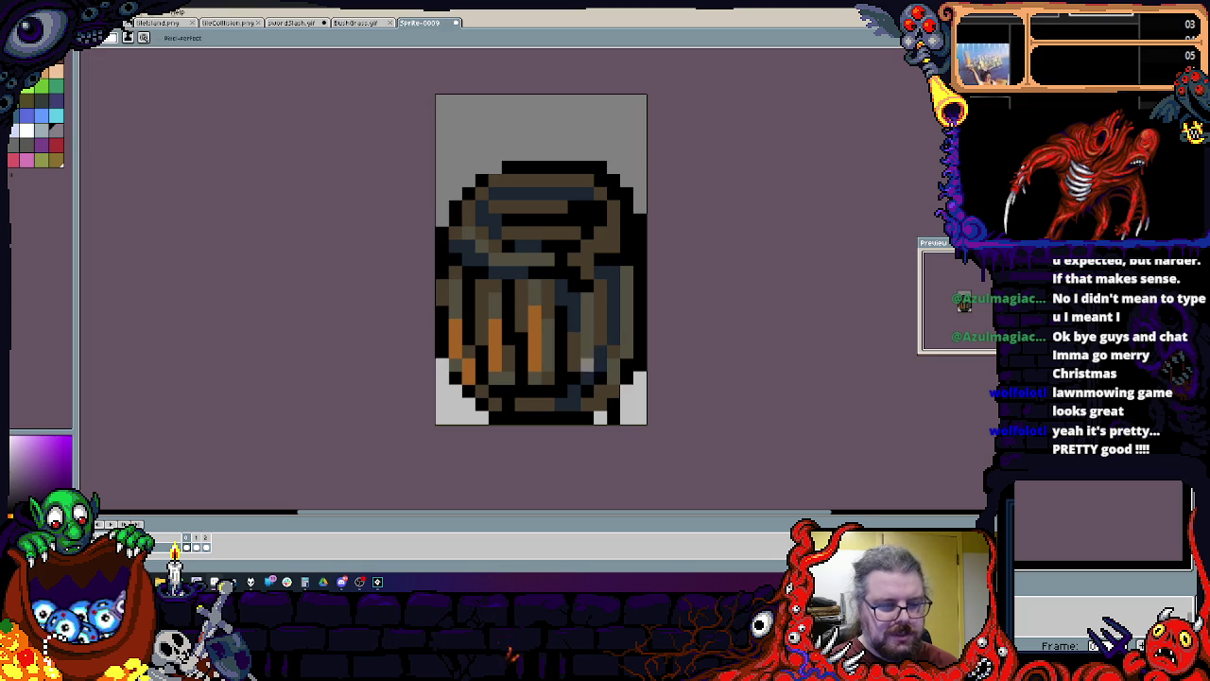
Step: Add several new frames after the broken barrel frame, then replay the animation from the intact frame
{"action": "left_click", "coordinate": [216, 540]}
{"action": "right_click", "coordinate": [211, 545]}
{"action": "left_click", "coordinate": [248, 552]}
{"action": "left_click", "coordinate": [207, 539]}
{"action": "left_click", "coordinate": [201, 546]}
{"action": "left_click", "coordinate": [215, 545]}
{"action": "left_click", "coordinate": [223, 543]}
{"action": "left_click", "coordinate": [216, 543]}
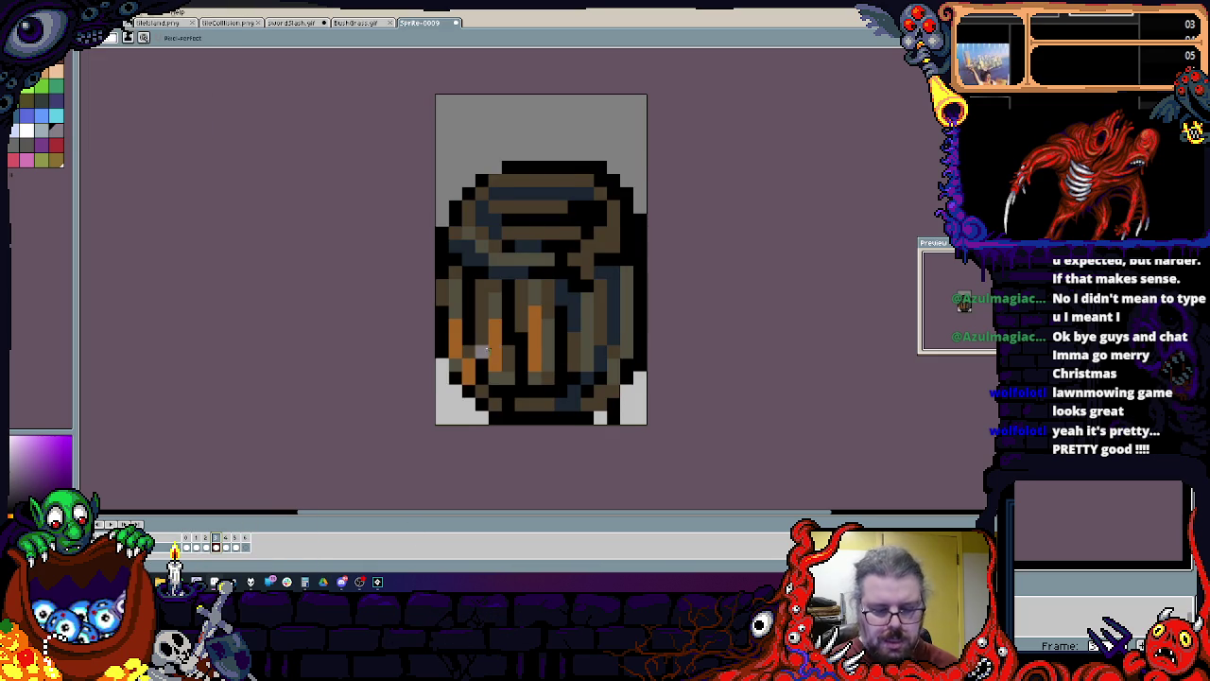
{"action": "left_click_drag", "start_coordinate": [488, 352], "coordinate": [466, 333]}
{"action": "key", "text": "Return"}
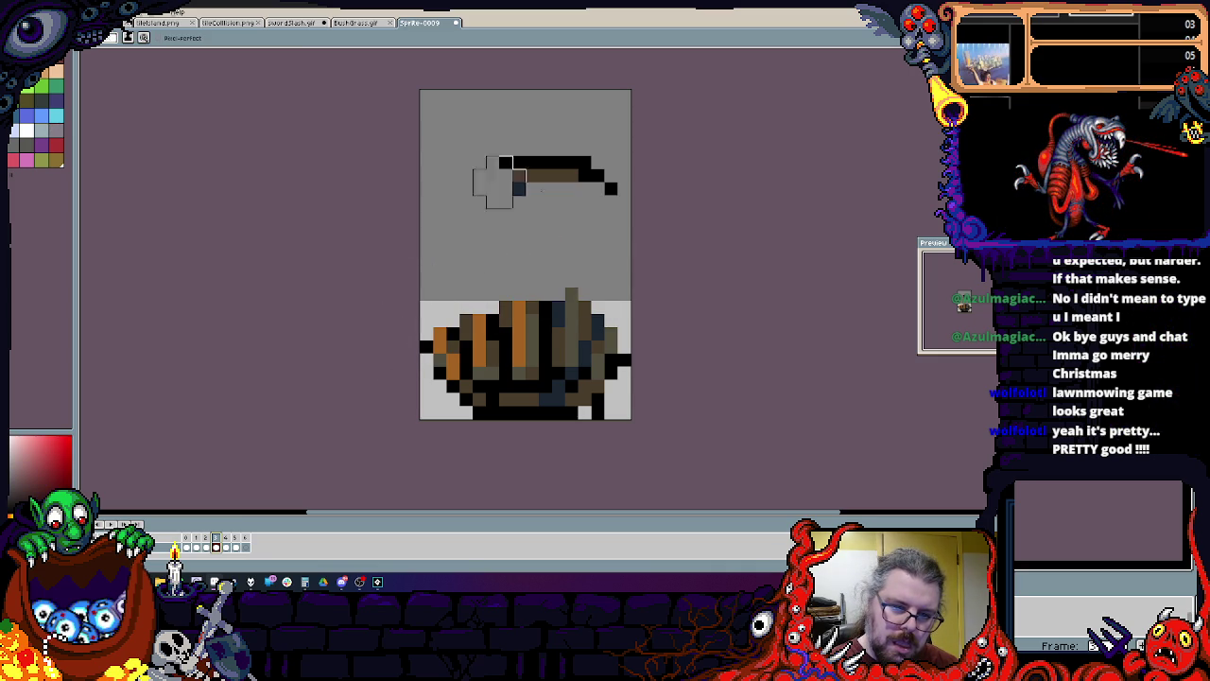
Step: Paint dark-blue strokes on the black barrel body, erase a middle band, and blacken its left-middle
{"action": "scroll", "coordinate": [536, 373], "scroll_direction": "up", "scroll_amount": 1}
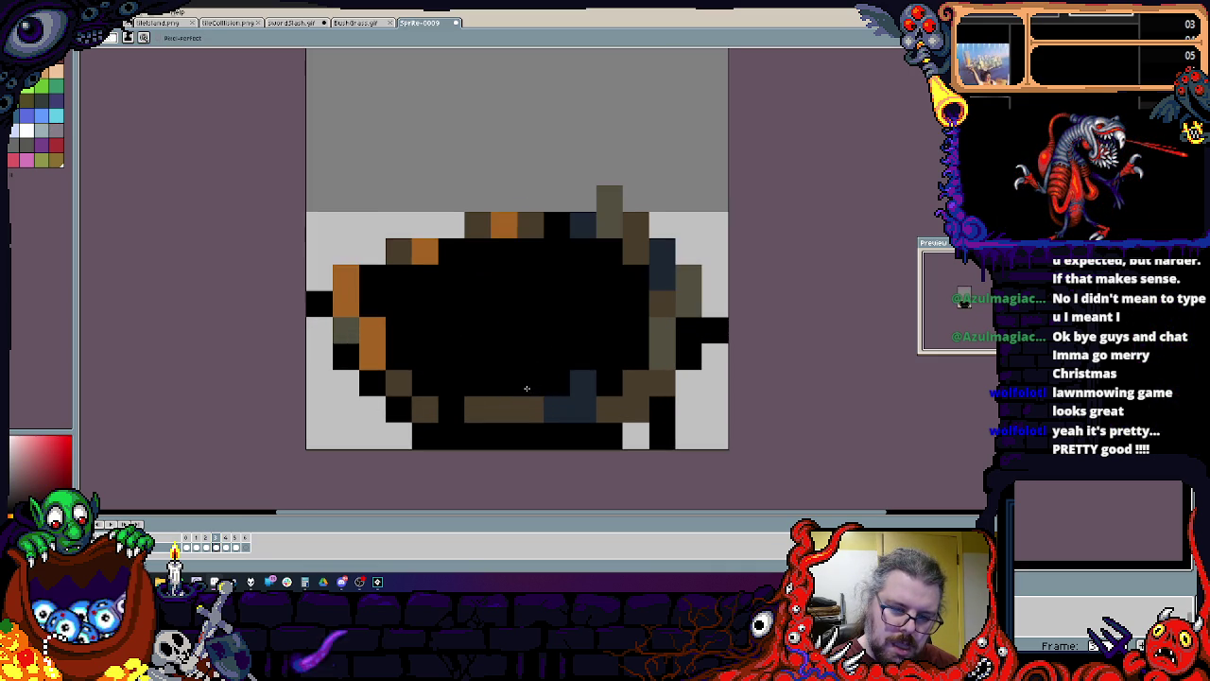
{"action": "mouse_move", "coordinate": [421, 300]}
{"action": "left_mouse_down"}
{"action": "mouse_move", "coordinate": [494, 343]}
{"action": "mouse_move", "coordinate": [610, 302]}
{"action": "mouse_move", "coordinate": [627, 345]}
{"action": "left_mouse_up"}
{"action": "key", "text": "w"}
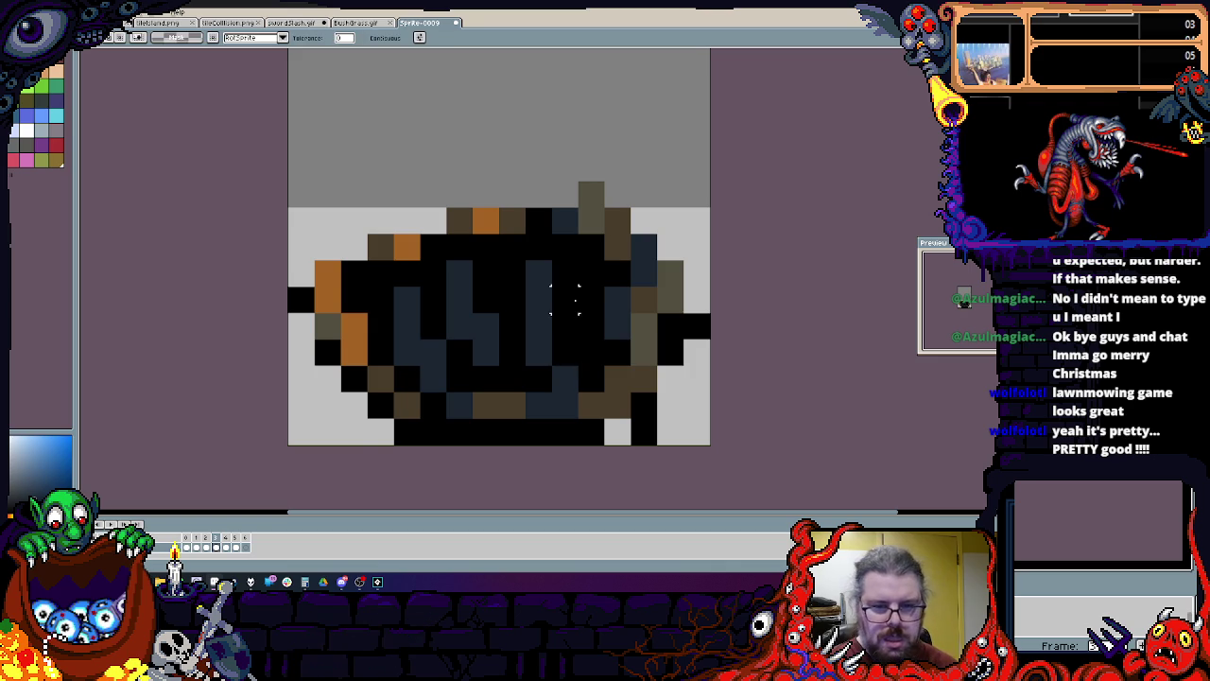
{"action": "scroll", "coordinate": [539, 325], "scroll_direction": "down", "scroll_amount": 2}
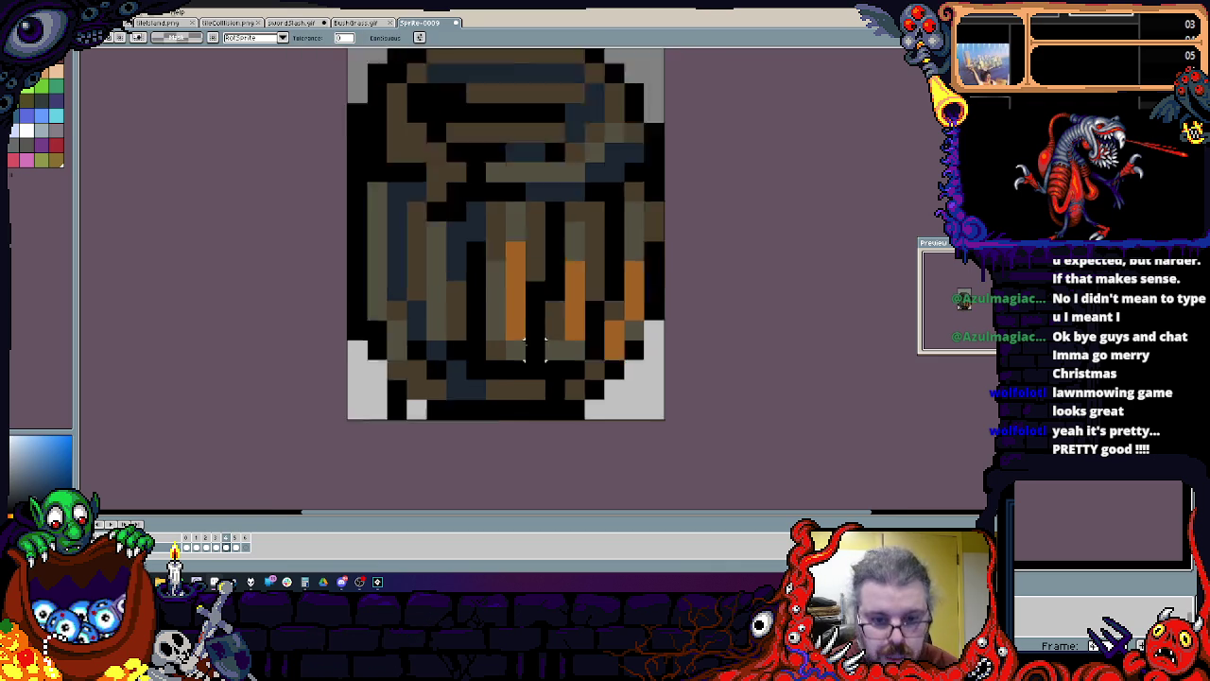
{"action": "key", "text": "b"}
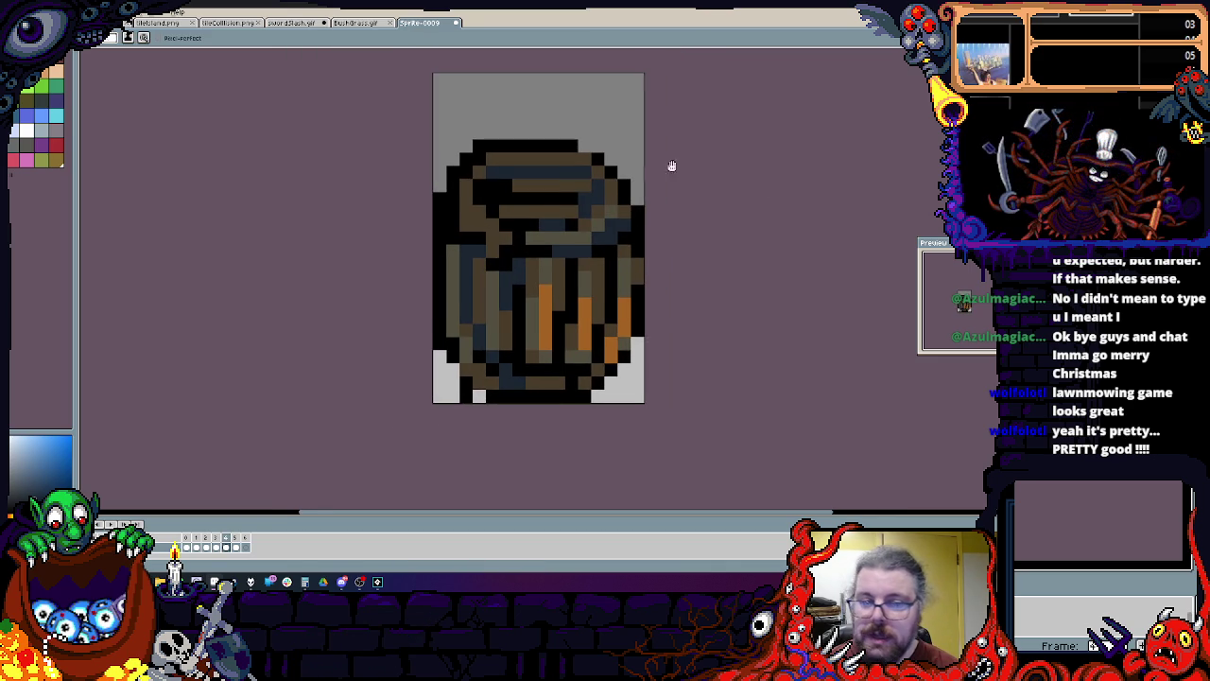
{"action": "left_click_drag", "start_coordinate": [625, 158], "coordinate": [617, 134]}
{"action": "mouse_move", "coordinate": [644, 266]}
{"action": "left_mouse_down"}
{"action": "mouse_move", "coordinate": [553, 257]}
{"action": "mouse_move", "coordinate": [444, 275]}
{"action": "mouse_move", "coordinate": [537, 223]}
{"action": "mouse_move", "coordinate": [518, 144]}
{"action": "left_mouse_up"}
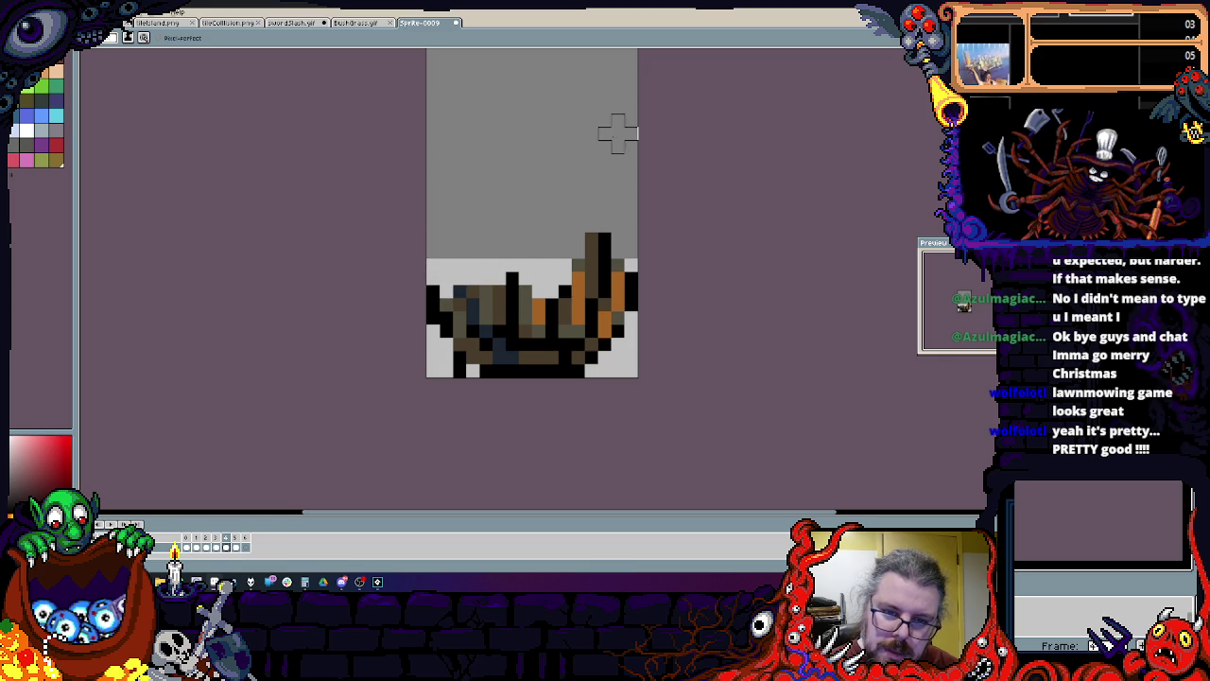
{"action": "mouse_move", "coordinate": [473, 326]}
{"action": "left_mouse_down"}
{"action": "mouse_move", "coordinate": [519, 312]}
{"action": "mouse_move", "coordinate": [510, 238]}
{"action": "left_mouse_up"}
Step: Paint brown splinters above the black barrel, trying and reverting an erase of the upper part
{"action": "left_click", "coordinate": [536, 357], "text": "alt"}
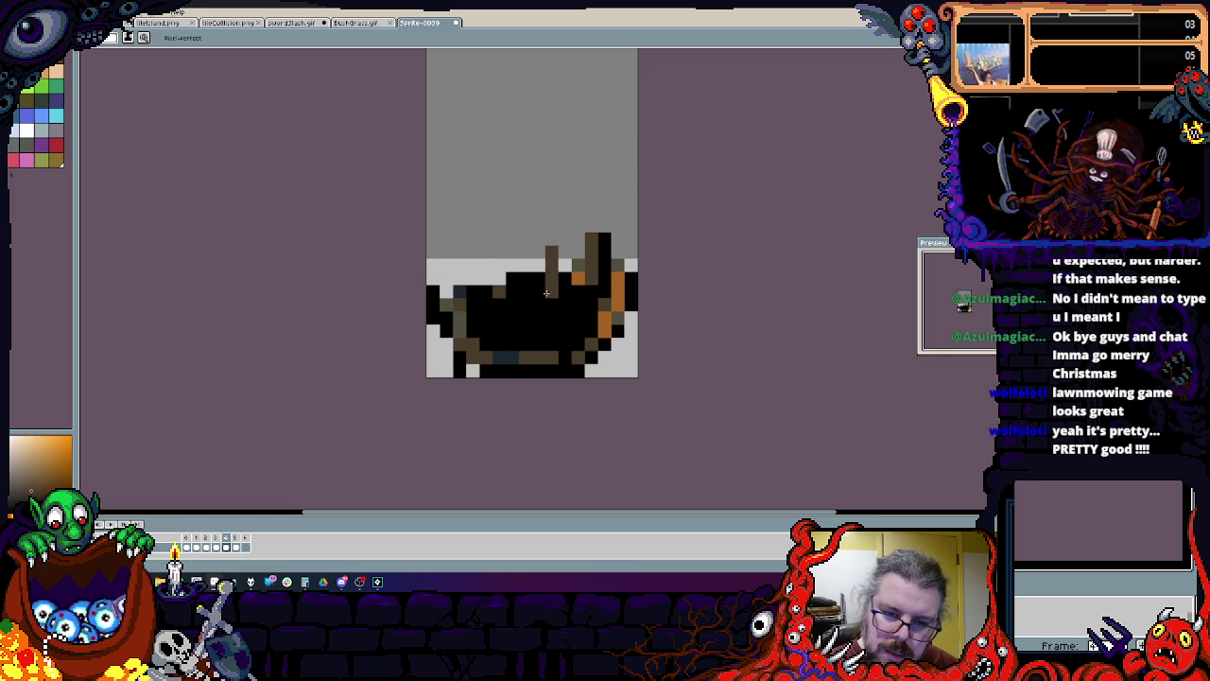
{"action": "left_click_drag", "start_coordinate": [551, 297], "coordinate": [551, 247]}
{"action": "left_click_drag", "start_coordinate": [484, 308], "coordinate": [484, 248]}
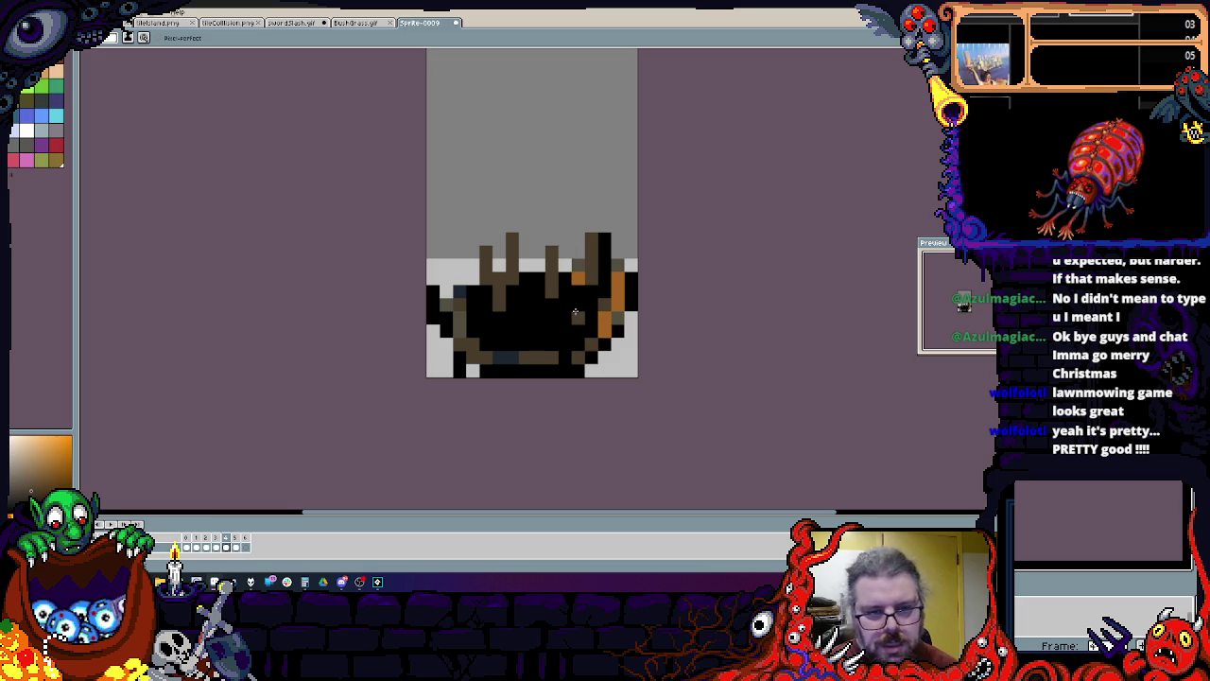
{"action": "key", "text": "ctrl+z"}
{"action": "key", "text": "ctrl+z"}
{"action": "key", "text": "ctrl+z"}
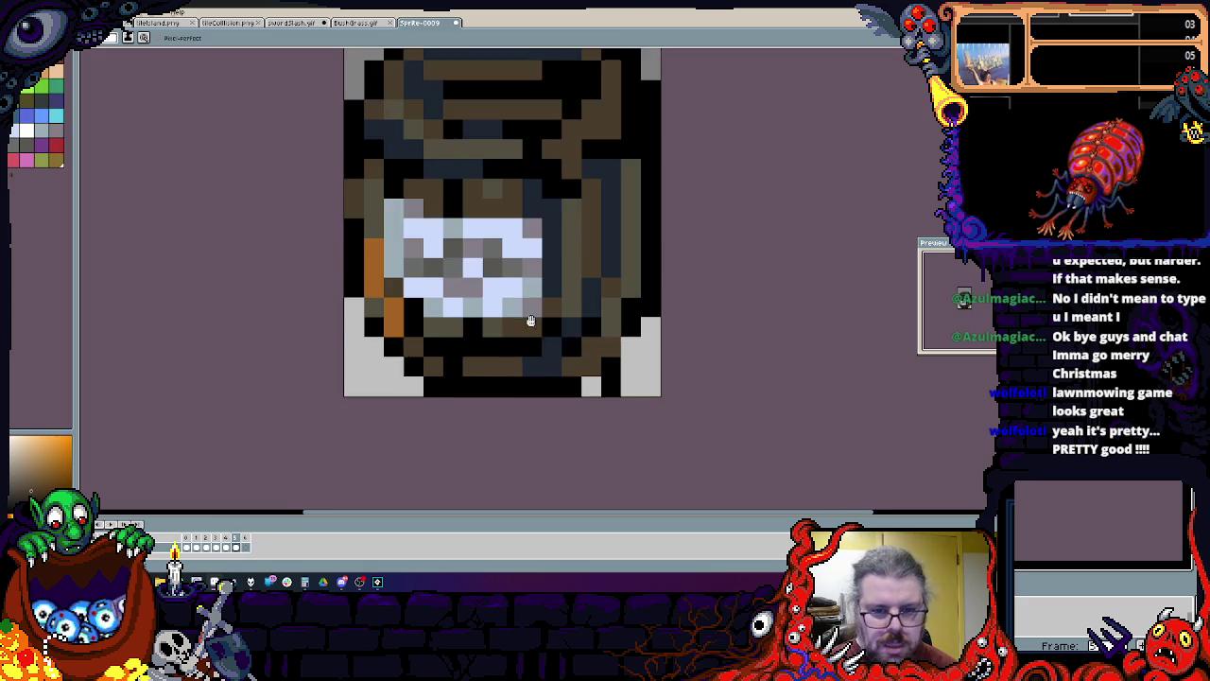
{"action": "key", "text": "ctrl+y"}
{"action": "key", "text": "ctrl+y"}
{"action": "key", "text": "ctrl+y"}
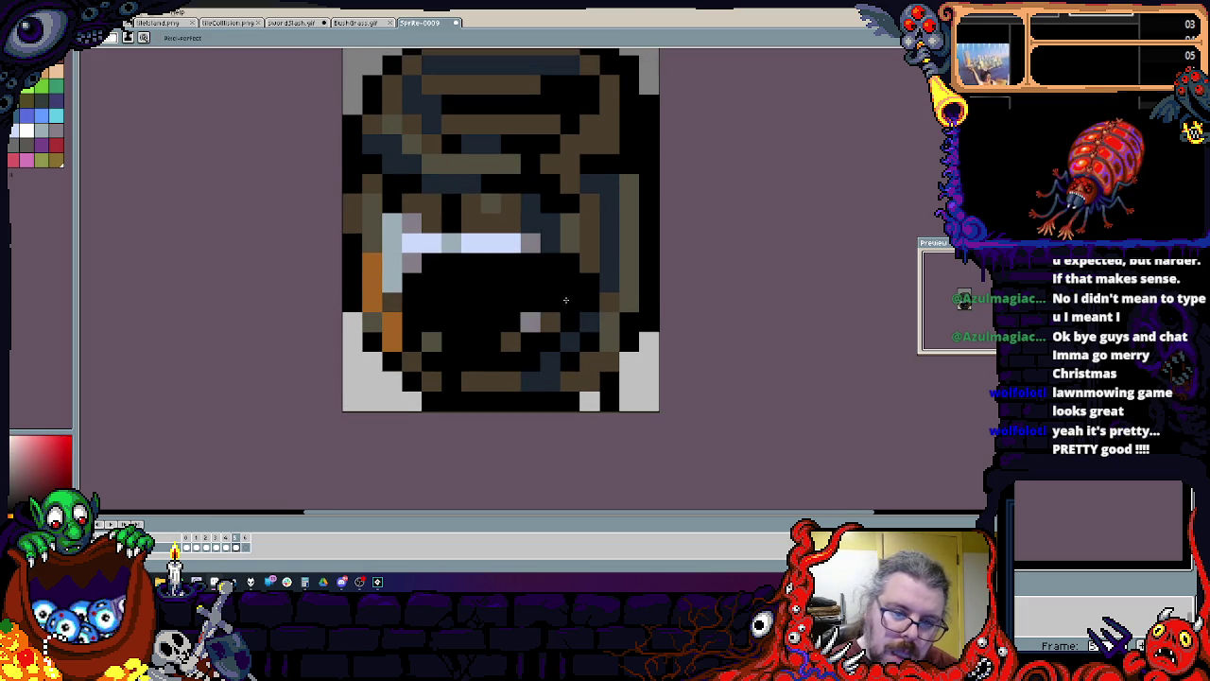
{"action": "scroll", "coordinate": [422, 248], "scroll_direction": "up", "scroll_amount": 1}
{"action": "key", "text": "ctrl+y"}
{"action": "key", "text": "ctrl+y"}
{"action": "key", "text": "ctrl+y"}
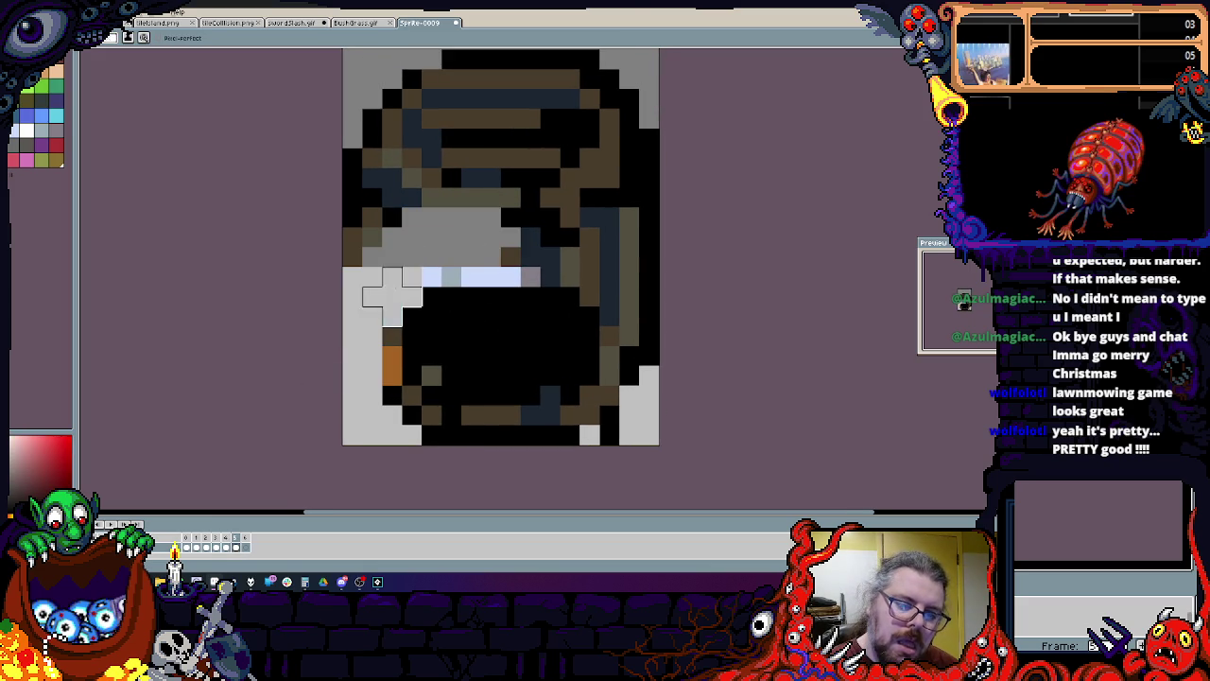
{"action": "mouse_move", "coordinate": [472, 217]}
{"action": "left_mouse_down"}
{"action": "mouse_move", "coordinate": [432, 216]}
{"action": "mouse_move", "coordinate": [405, 75]}
{"action": "mouse_move", "coordinate": [689, 157]}
{"action": "mouse_move", "coordinate": [570, 236]}
{"action": "left_mouse_up"}
{"action": "key", "text": "ctrl+z"}
{"action": "key", "text": "ctrl+z"}
{"action": "key", "text": "ctrl+z"}
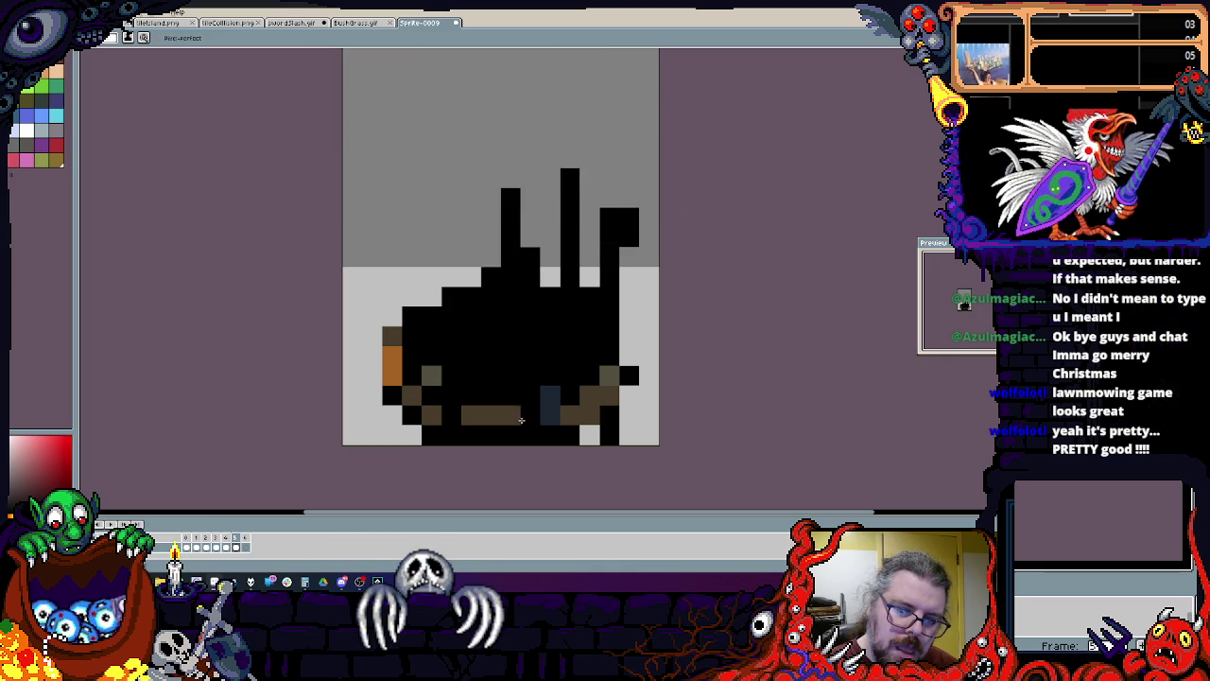
Step: Outline and shade the pot and left splinters dark blue-grey, with a black right column
{"action": "left_click", "coordinate": [522, 407], "text": "alt"}
{"action": "left_click", "coordinate": [489, 353]}
{"action": "left_click_drag", "start_coordinate": [534, 297], "coordinate": [592, 355]}
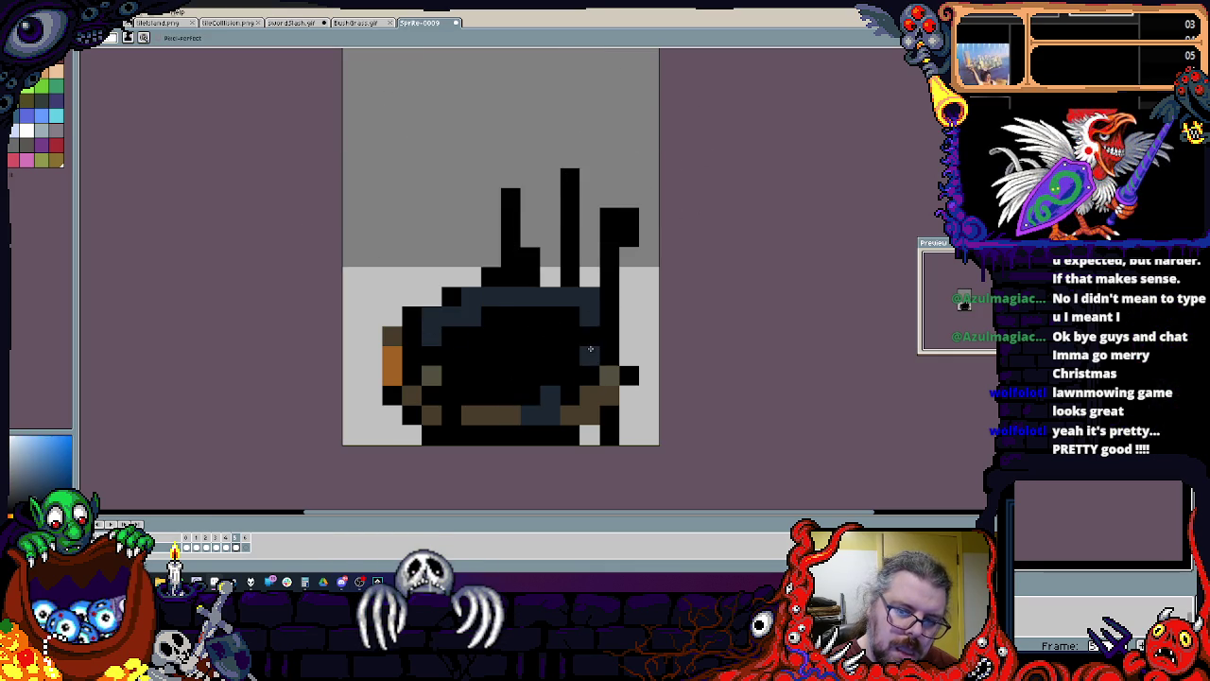
{"action": "left_click_drag", "start_coordinate": [439, 355], "coordinate": [507, 381]}
{"action": "mouse_move", "coordinate": [506, 178]}
{"action": "left_mouse_down"}
{"action": "mouse_move", "coordinate": [550, 236]}
{"action": "mouse_move", "coordinate": [550, 264]}
{"action": "left_mouse_up"}
{"action": "left_click", "coordinate": [609, 219]}
{"action": "left_click", "coordinate": [626, 374], "text": "alt"}
{"action": "left_click_drag", "start_coordinate": [628, 374], "coordinate": [582, 310]}
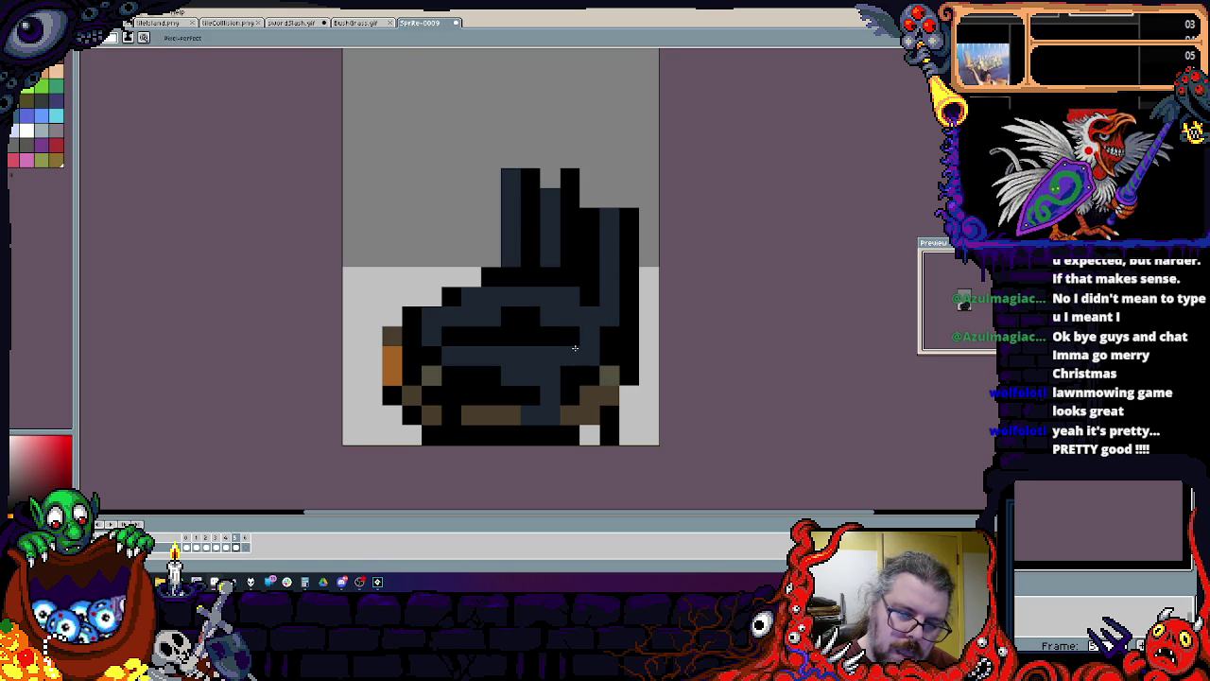
Step: Colour the right-hand stave brown and outline the dark-blue block and stave tops in black
{"action": "left_click", "coordinate": [589, 396], "text": "alt"}
{"action": "left_click_drag", "start_coordinate": [610, 213], "coordinate": [604, 268]}
{"action": "mouse_move", "coordinate": [523, 243]}
{"action": "left_mouse_down"}
{"action": "mouse_move", "coordinate": [488, 265]}
{"action": "mouse_move", "coordinate": [432, 237]}
{"action": "left_mouse_up"}
{"action": "left_click", "coordinate": [515, 242], "text": "alt"}
{"action": "key", "text": "ctrl+z"}
{"action": "left_click_drag", "start_coordinate": [432, 284], "coordinate": [486, 235]}
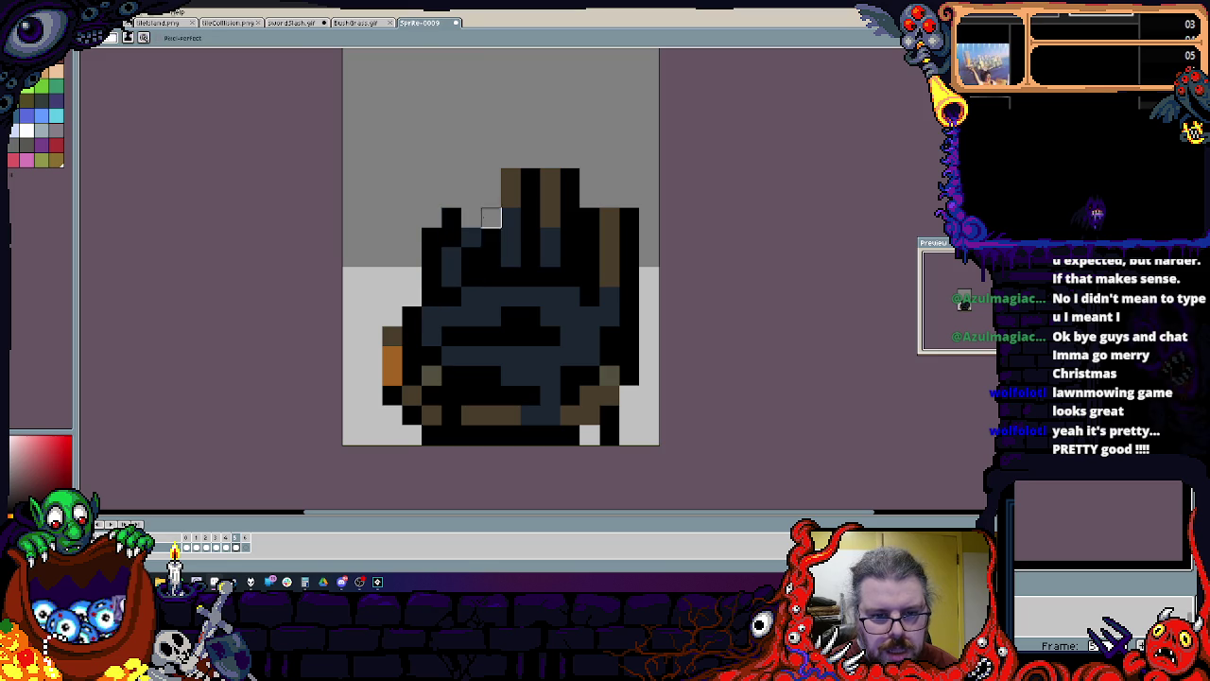
{"action": "left_click_drag", "start_coordinate": [549, 157], "coordinate": [490, 177]}
{"action": "mouse_move", "coordinate": [610, 218]}
{"action": "left_mouse_down"}
{"action": "mouse_move", "coordinate": [610, 197]}
{"action": "mouse_move", "coordinate": [629, 198]}
{"action": "left_mouse_up"}
{"action": "scroll", "coordinate": [623, 200], "scroll_direction": "down", "scroll_amount": 2}
{"action": "scroll", "coordinate": [596, 199], "scroll_direction": "up", "scroll_amount": 2}
{"action": "scroll", "coordinate": [596, 198], "scroll_direction": "down", "scroll_amount": 2}
{"action": "scroll", "coordinate": [577, 283], "scroll_direction": "up", "scroll_amount": 3}
Step: On the broken barrel frame, paint two dark-blue bands across the barrel body
{"action": "key", "text": "comma"}
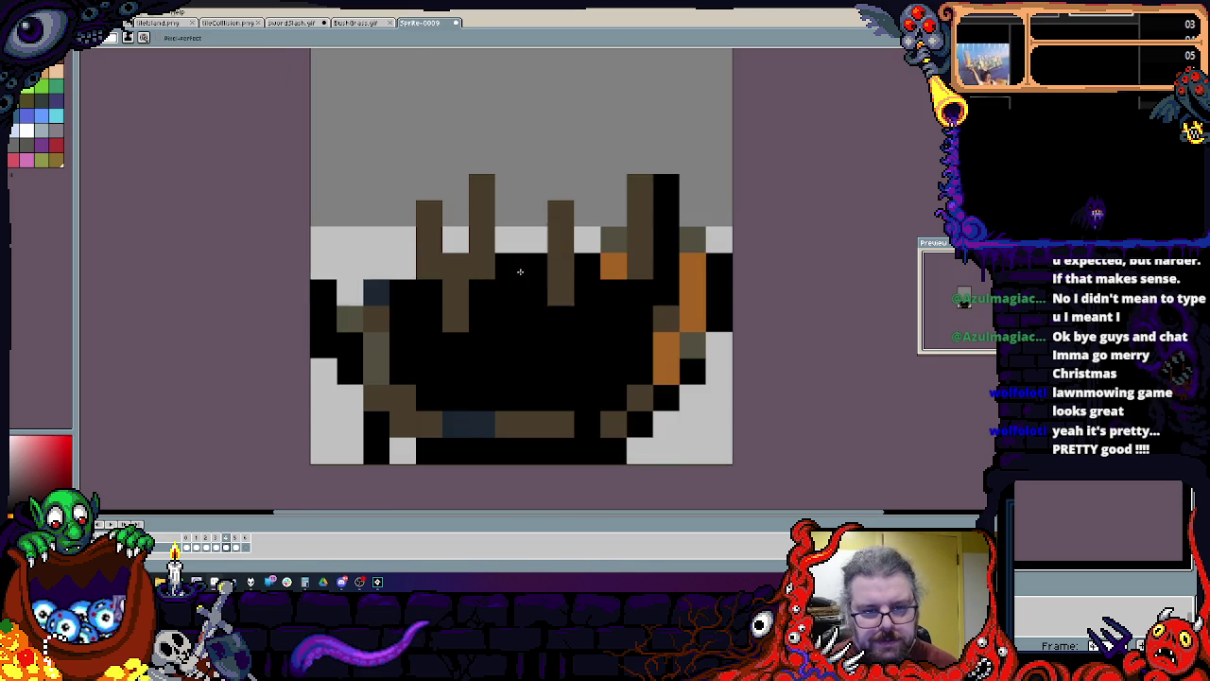
{"action": "key", "text": "comma"}
{"action": "key", "text": "period"}
{"action": "left_click_drag", "start_coordinate": [615, 372], "coordinate": [448, 371]}
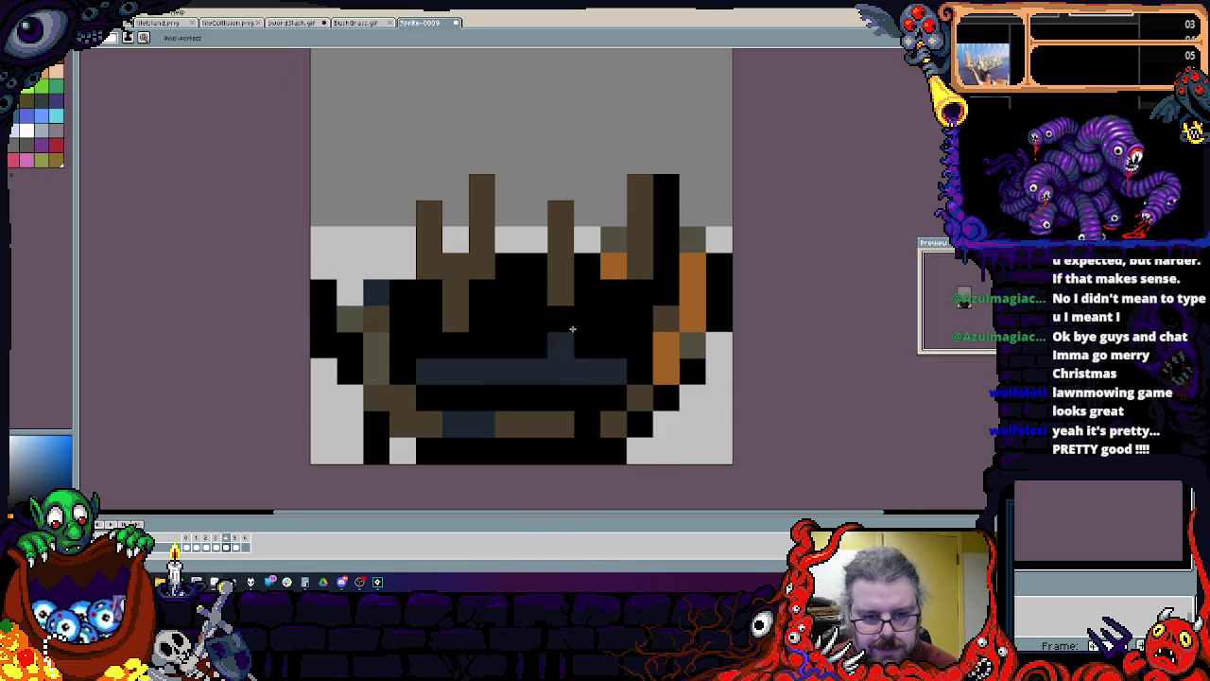
{"action": "left_click_drag", "start_coordinate": [587, 319], "coordinate": [435, 325]}
Step: Flip between neighbouring frames to compare, pick up the grey, and move to the empty final frame
{"action": "key", "text": "comma"}
{"action": "key", "text": "period"}
{"action": "key", "text": "comma"}
{"action": "key", "text": "period"}
{"action": "left_click", "coordinate": [719, 397], "text": "alt"}
{"action": "key", "text": "comma"}
{"action": "scroll", "coordinate": [667, 451], "scroll_direction": "down", "scroll_amount": 2}
{"action": "scroll", "coordinate": [721, 397], "scroll_direction": "up", "scroll_amount": 1}
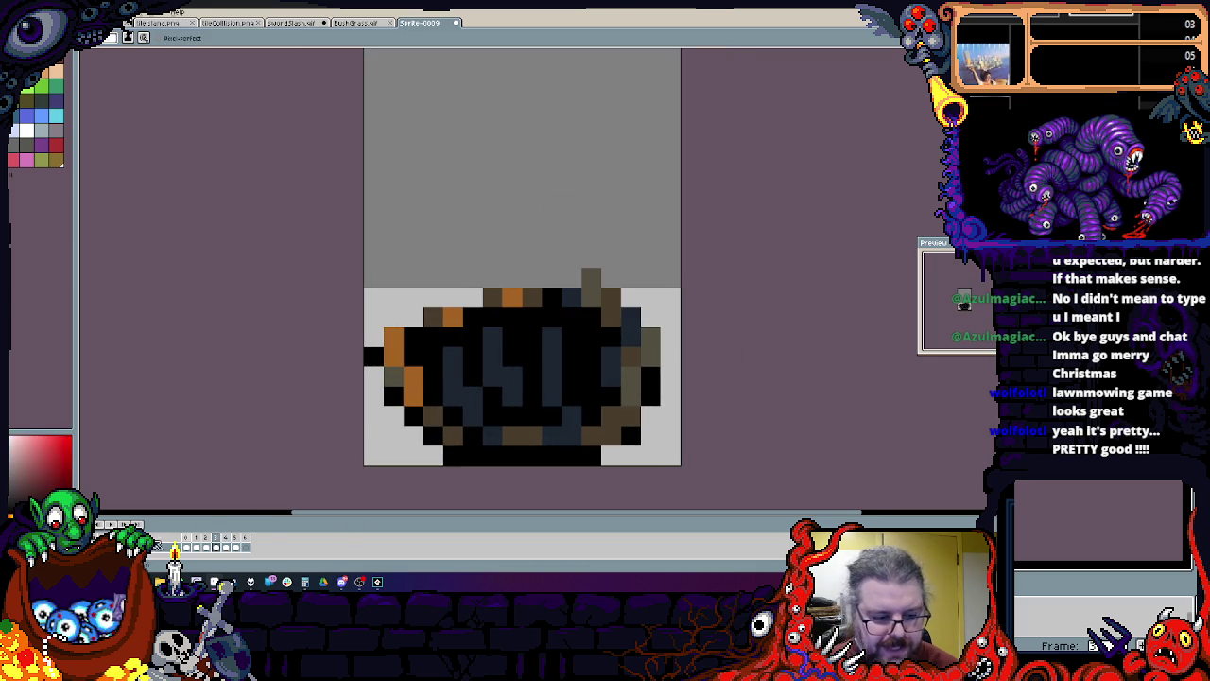
{"action": "left_click", "coordinate": [241, 539]}
Step: Delete the stray empty frame from the timeline
{"action": "right_click", "coordinate": [247, 541]}
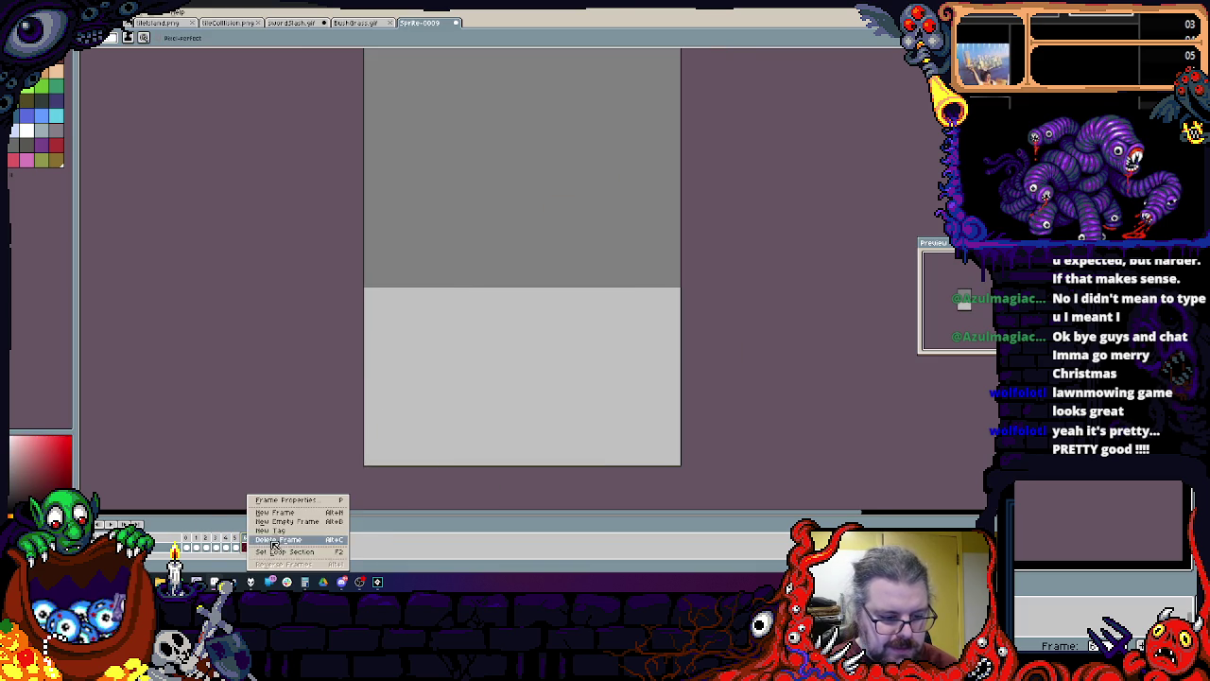
{"action": "left_click", "coordinate": [275, 540]}
{"action": "left_click", "coordinate": [201, 541]}
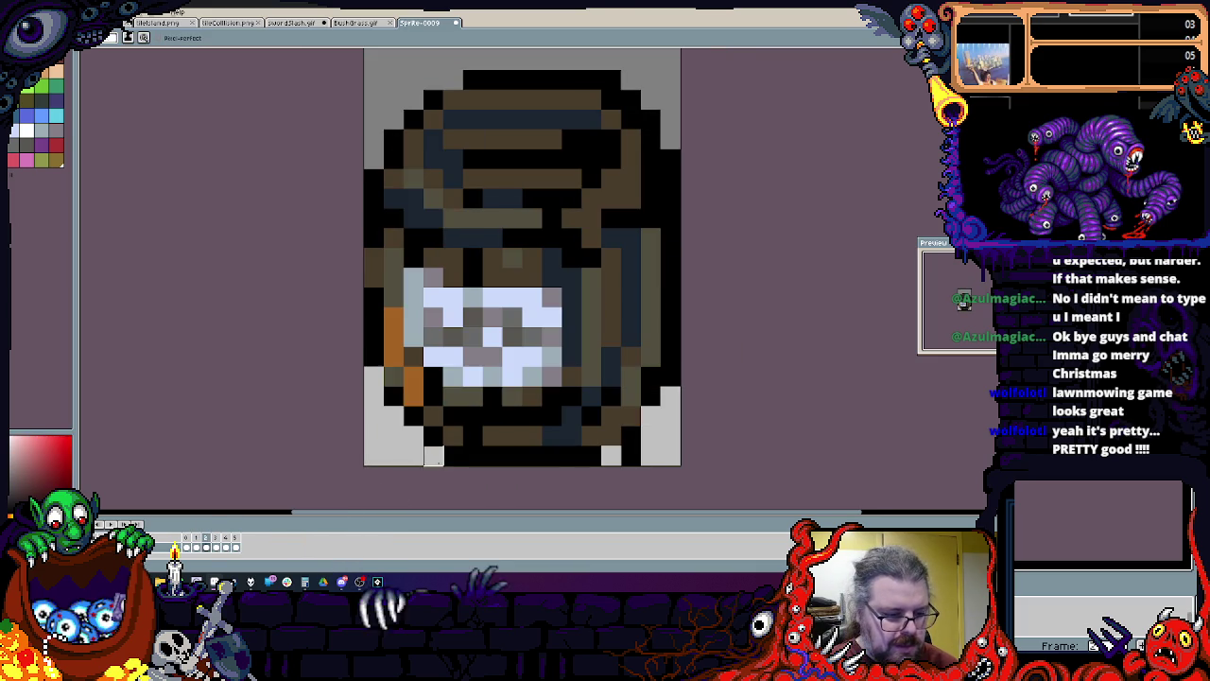
{"action": "right_click", "coordinate": [194, 538]}
{"action": "left_click", "coordinate": [199, 543]}
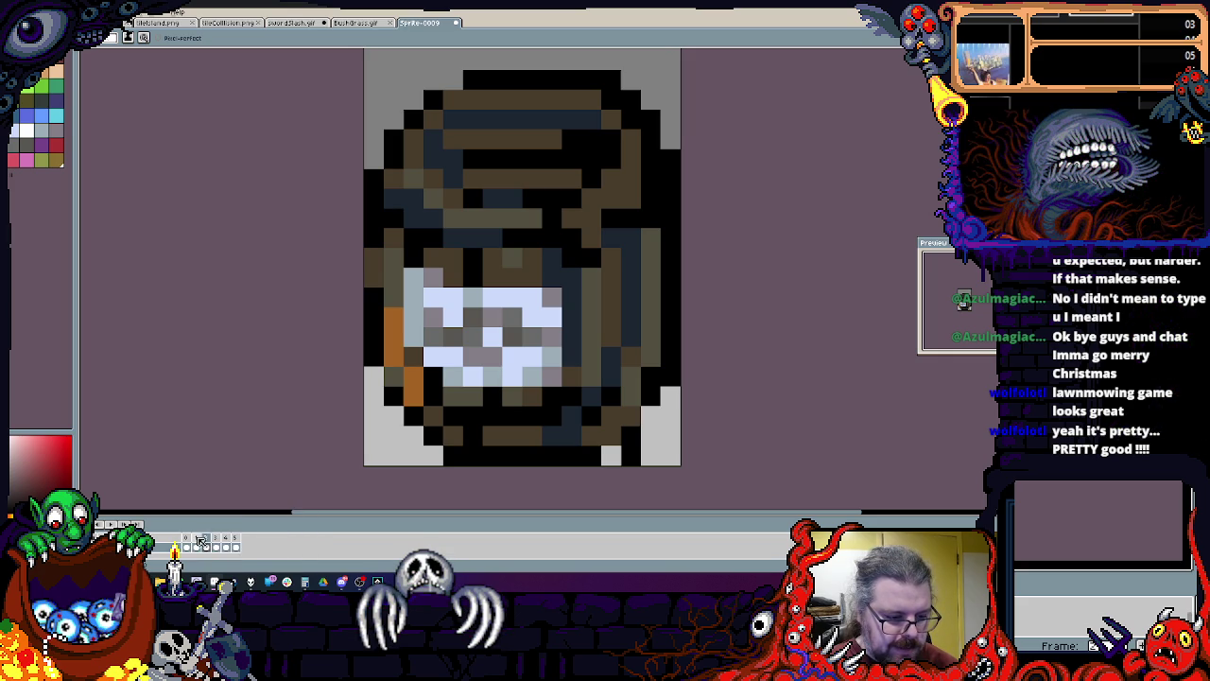
{"action": "right_click", "coordinate": [209, 539]}
{"action": "left_click", "coordinate": [224, 528]}
Step: Check the neighbouring barrel frames and delete the remaining blank frame
{"action": "left_click", "coordinate": [187, 540]}
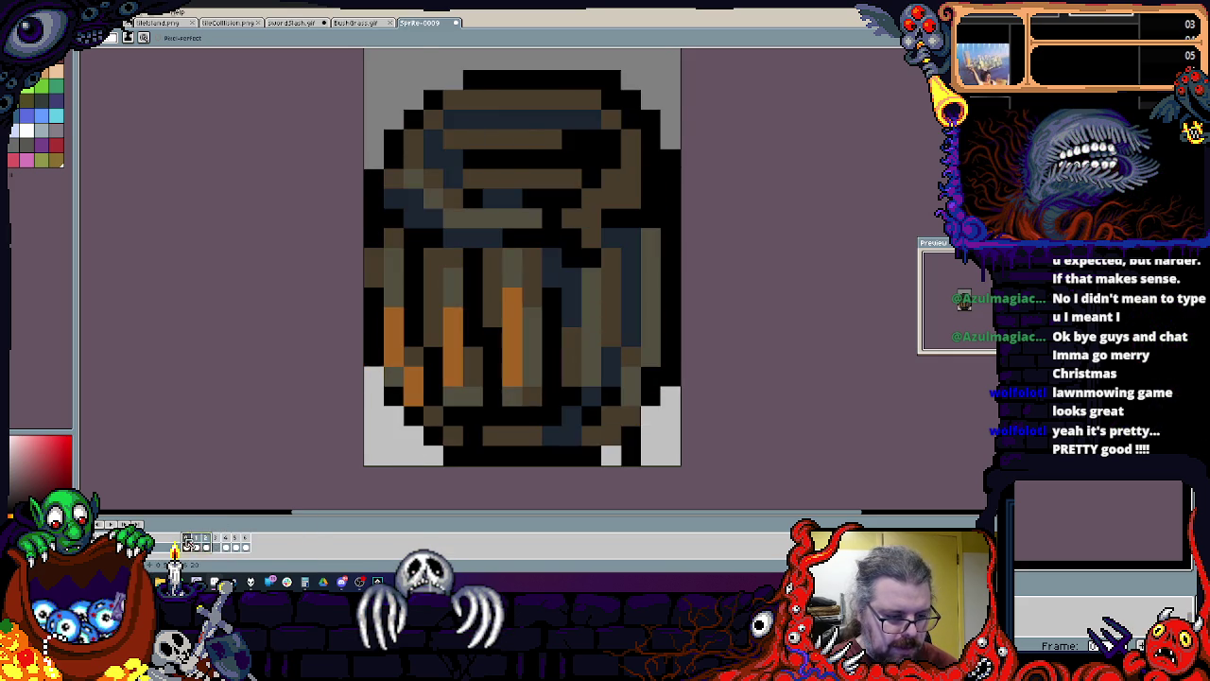
{"action": "left_click", "coordinate": [213, 546]}
{"action": "left_click", "coordinate": [225, 546]}
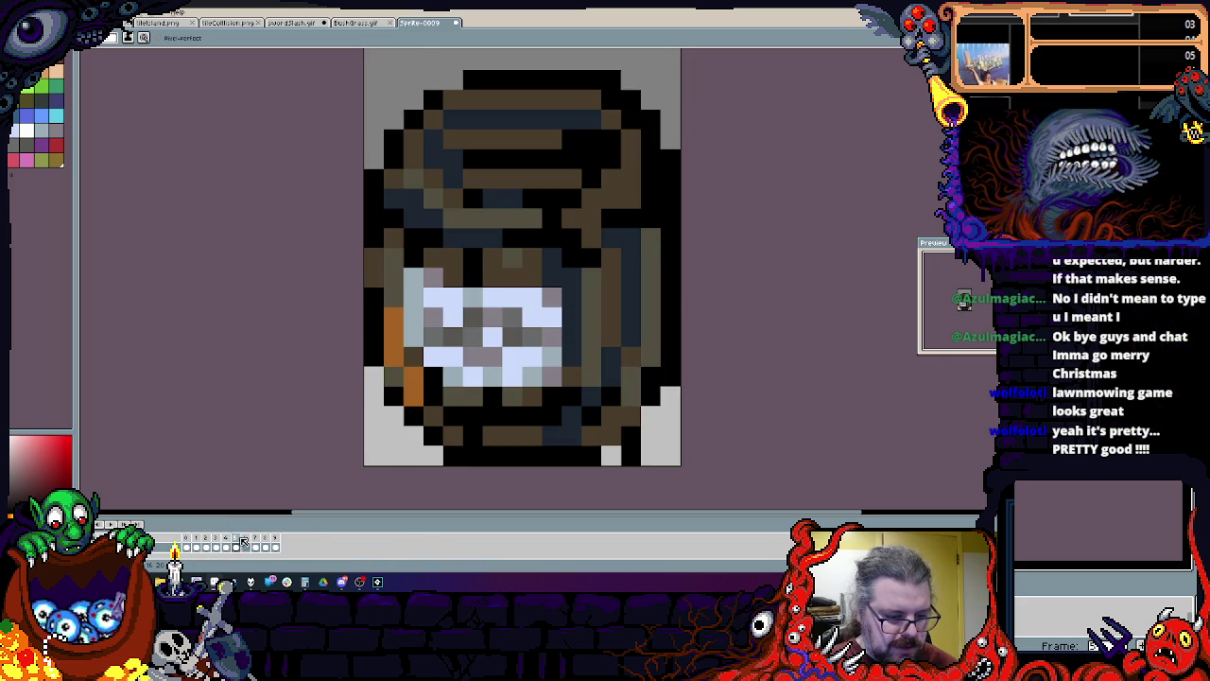
{"action": "left_click", "coordinate": [243, 541]}
{"action": "right_click", "coordinate": [248, 544]}
{"action": "left_click", "coordinate": [280, 539]}
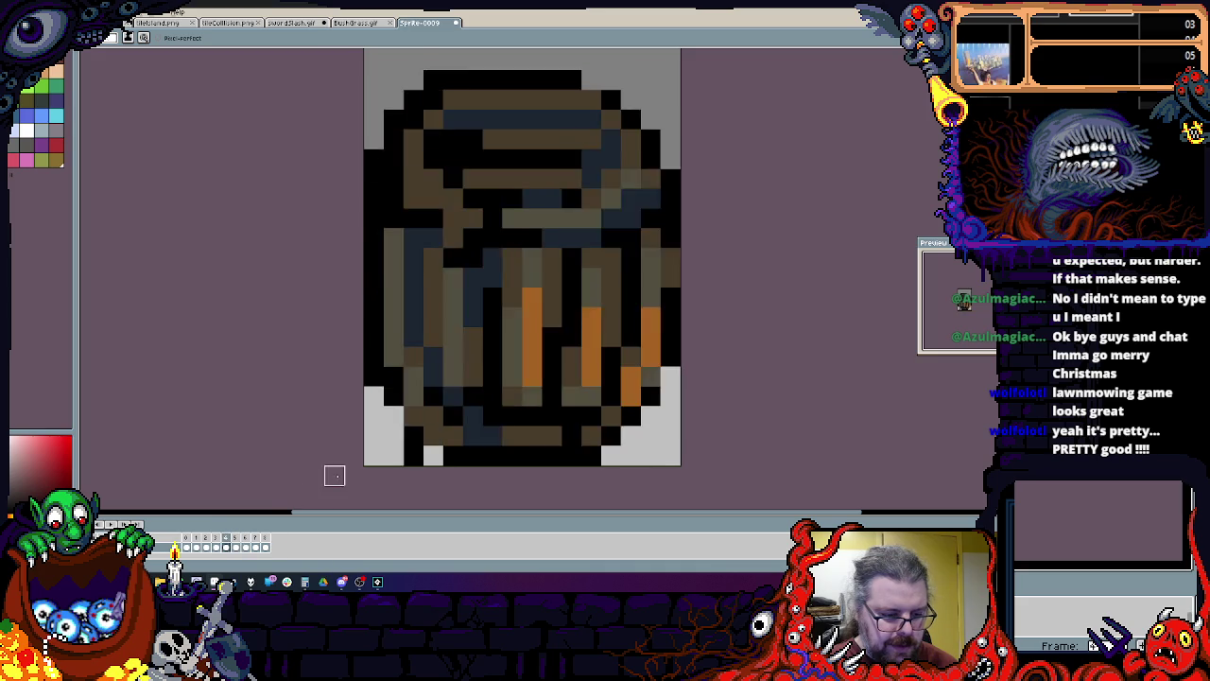
Step: Select the right side of the tilted barrel and nudge it down one pixel
{"action": "scroll", "coordinate": [570, 338], "scroll_direction": "down", "scroll_amount": 1}
{"action": "key", "text": "w"}
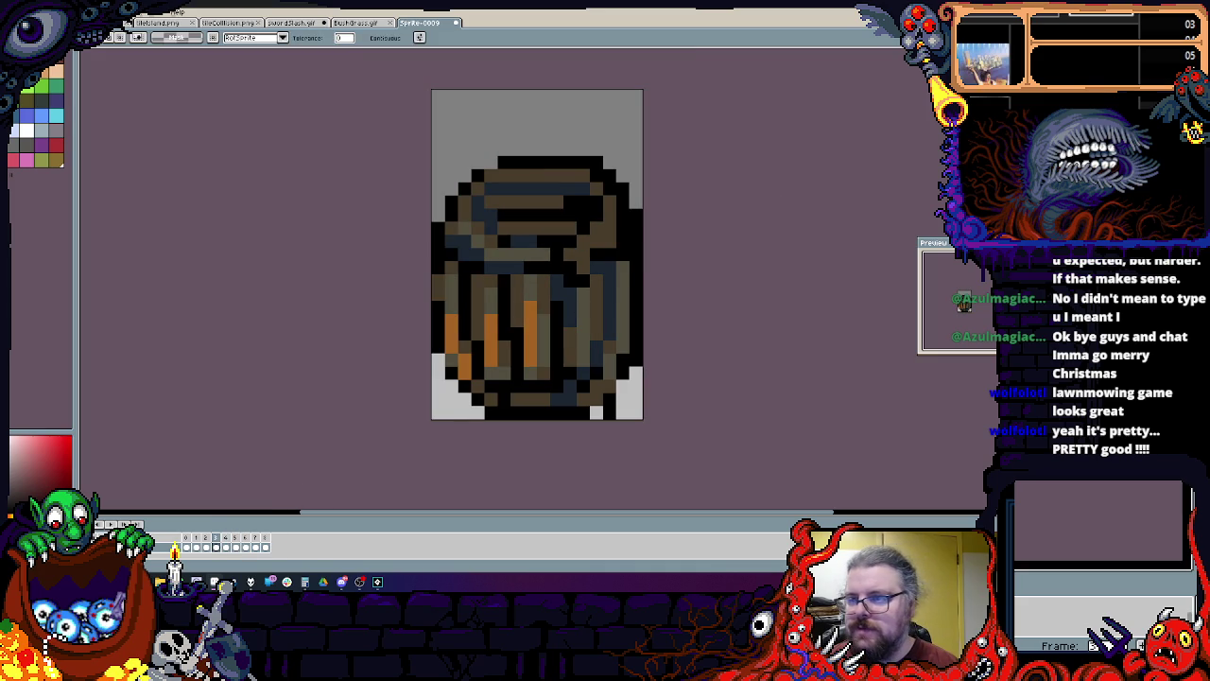
{"action": "key", "text": "ctrl+z"}
{"action": "key", "text": "m"}
{"action": "left_click_drag", "start_coordinate": [643, 127], "coordinate": [538, 350]}
{"action": "key", "text": "Down"}
{"action": "key", "text": "Down"}
{"action": "key", "text": "Left"}
{"action": "key", "text": "ctrl+d"}
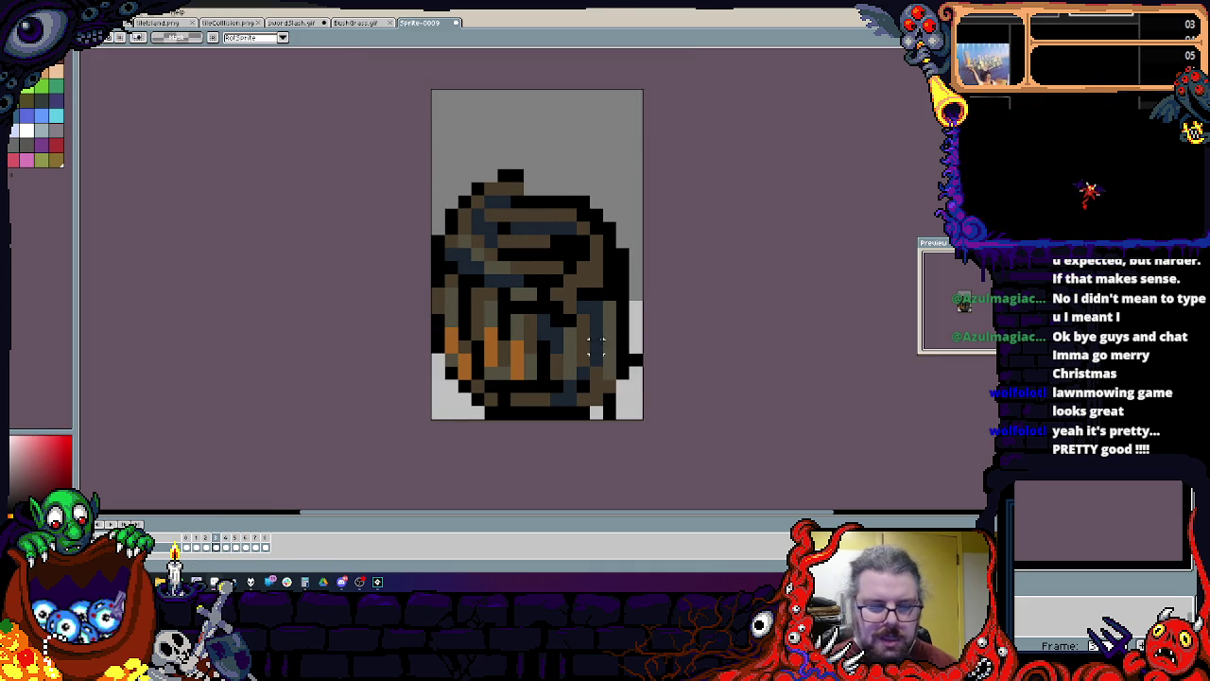
Step: On the oppositely tilted barrel frame, shift the upper right part down one pixel
{"action": "key", "text": "Right"}
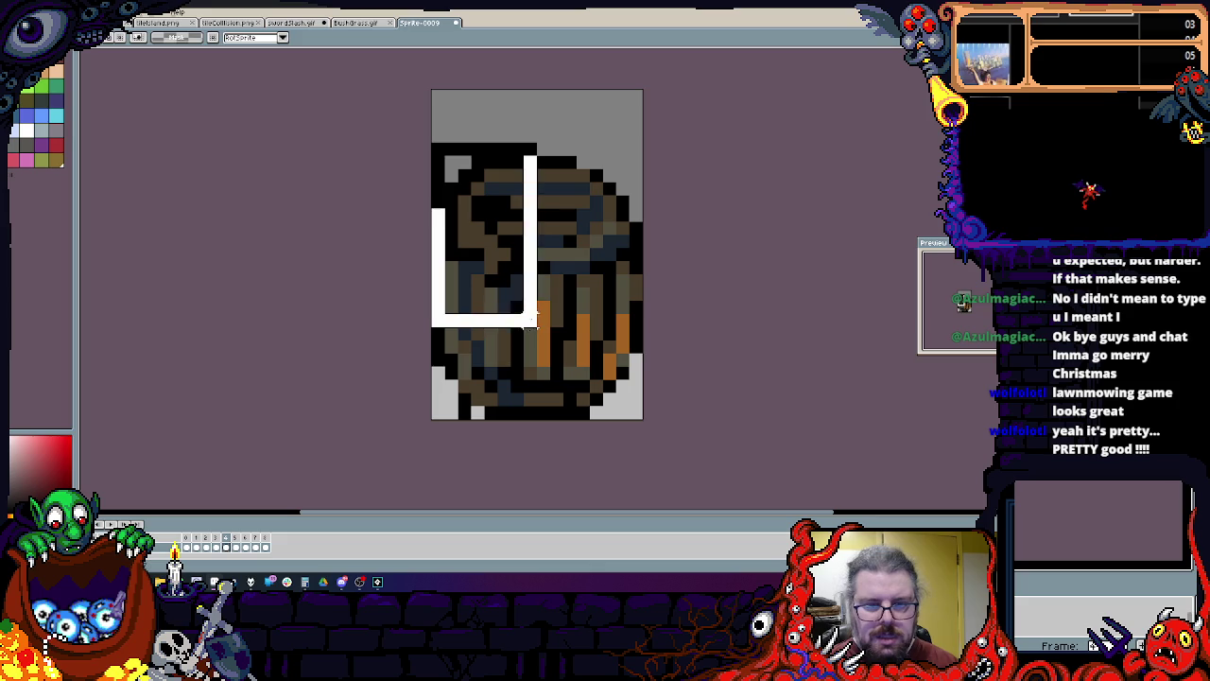
{"action": "key", "text": "Down"}
{"action": "mouse_move", "coordinate": [637, 303]}
{"action": "left_mouse_down"}
{"action": "mouse_move", "coordinate": [431, 127]}
{"action": "mouse_move", "coordinate": [655, 321]}
{"action": "mouse_move", "coordinate": [635, 161]}
{"action": "mouse_move", "coordinate": [655, 168]}
{"action": "mouse_move", "coordinate": [519, 292]}
{"action": "left_mouse_up"}
{"action": "key", "text": "ctrl+d"}
{"action": "key", "text": "Right"}
{"action": "key", "text": "Down"}
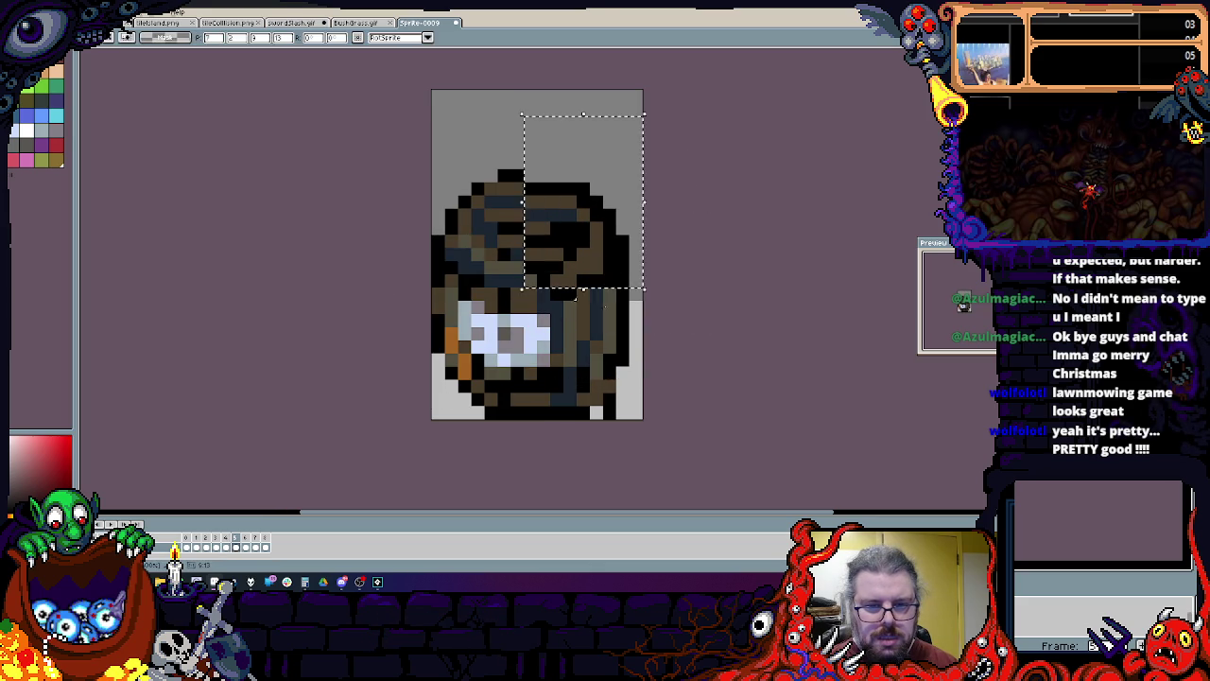
{"action": "key", "text": "ctrl+d"}
Step: Paint black over the orange stripe and interior, then fill it with dark blue
{"action": "key", "text": "Left"}
{"action": "key", "text": "Right"}
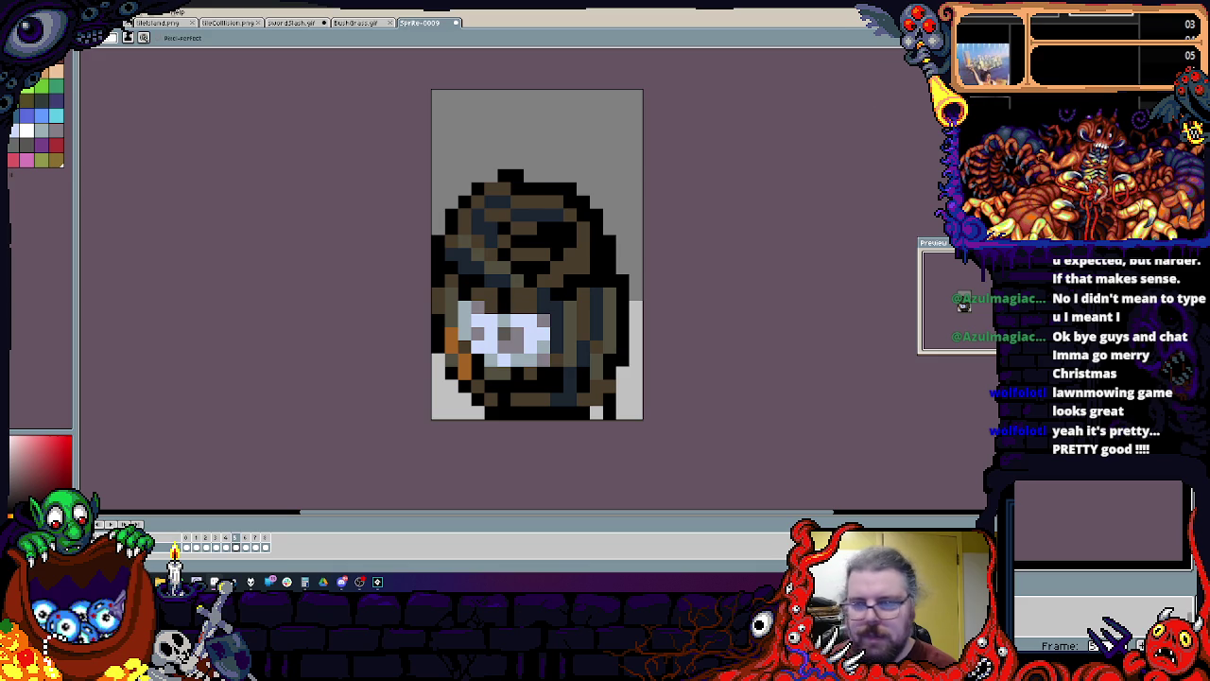
{"action": "key", "text": "Left"}
{"action": "key", "text": "Left"}
{"action": "scroll", "coordinate": [596, 251], "scroll_direction": "up", "scroll_amount": 1}
{"action": "mouse_move", "coordinate": [444, 383]}
{"action": "left_mouse_down"}
{"action": "mouse_move", "coordinate": [434, 265]}
{"action": "mouse_move", "coordinate": [537, 185]}
{"action": "left_mouse_up"}
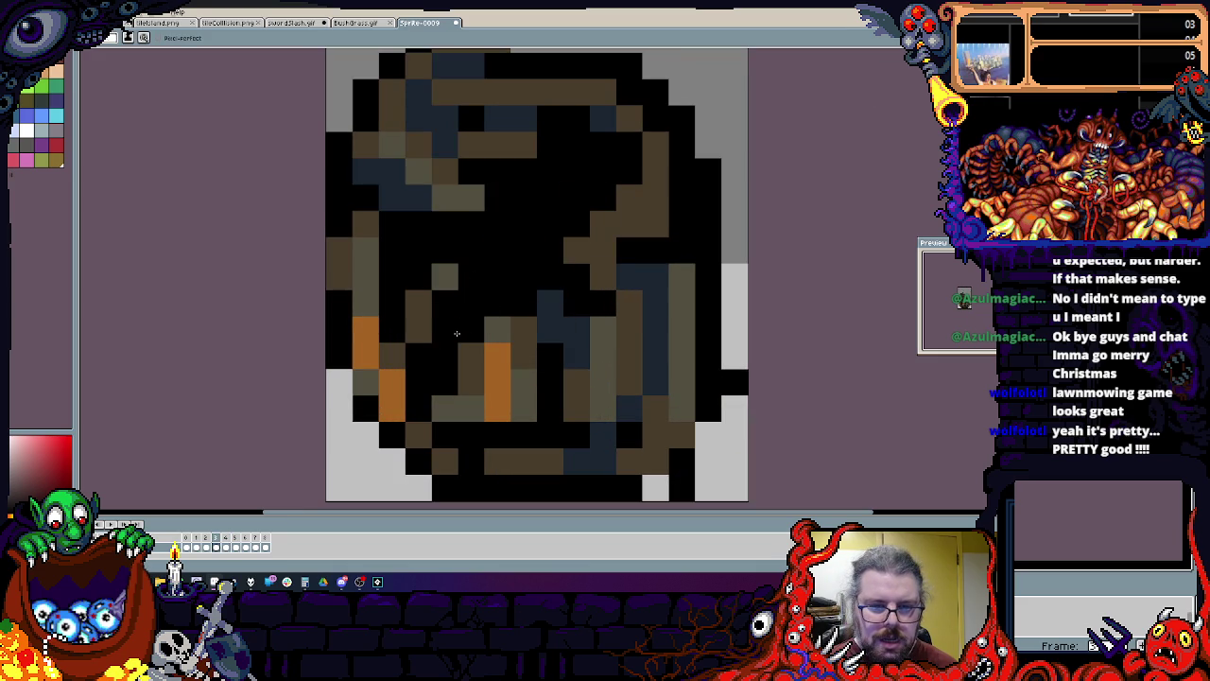
{"action": "left_click", "coordinate": [656, 303], "text": "alt"}
{"action": "mouse_move", "coordinate": [629, 189]}
{"action": "left_mouse_down"}
{"action": "mouse_move", "coordinate": [537, 236]}
{"action": "mouse_move", "coordinate": [503, 315]}
{"action": "left_mouse_up"}
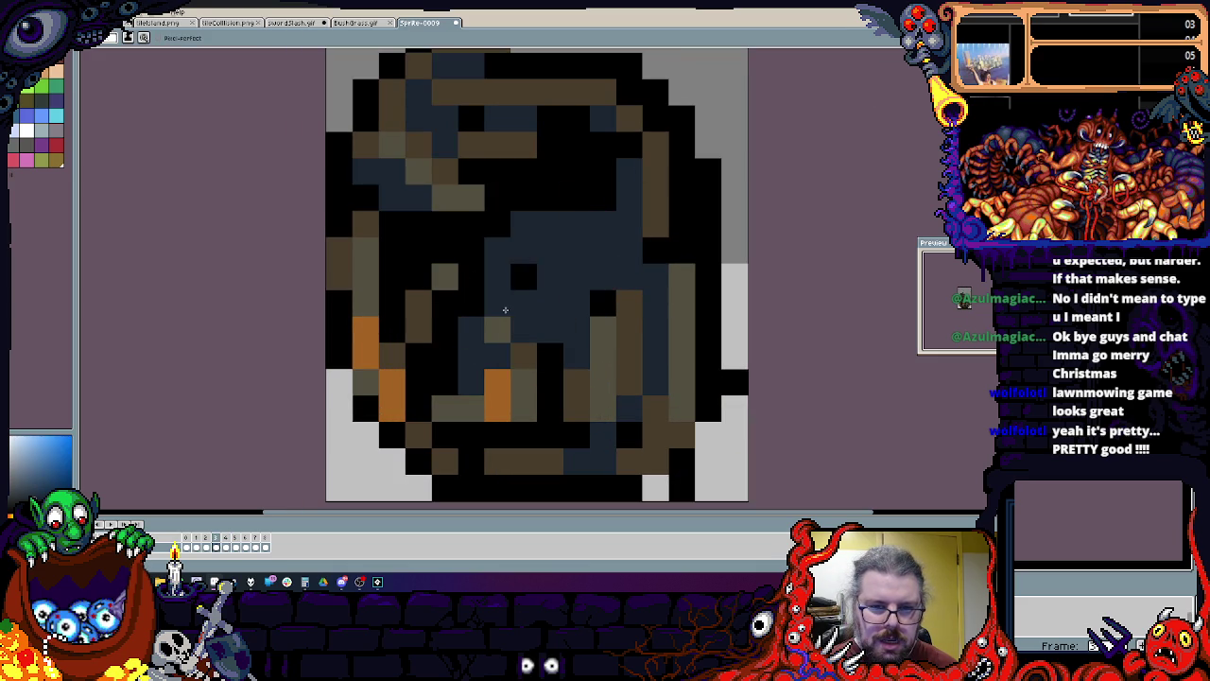
Step: On the upright barrel frame, paint the dark-blue centre pixels black
{"action": "key", "text": "Right"}
{"action": "scroll", "coordinate": [503, 300], "scroll_direction": "down", "scroll_amount": 1}
{"action": "scroll", "coordinate": [443, 189], "scroll_direction": "up", "scroll_amount": 1}
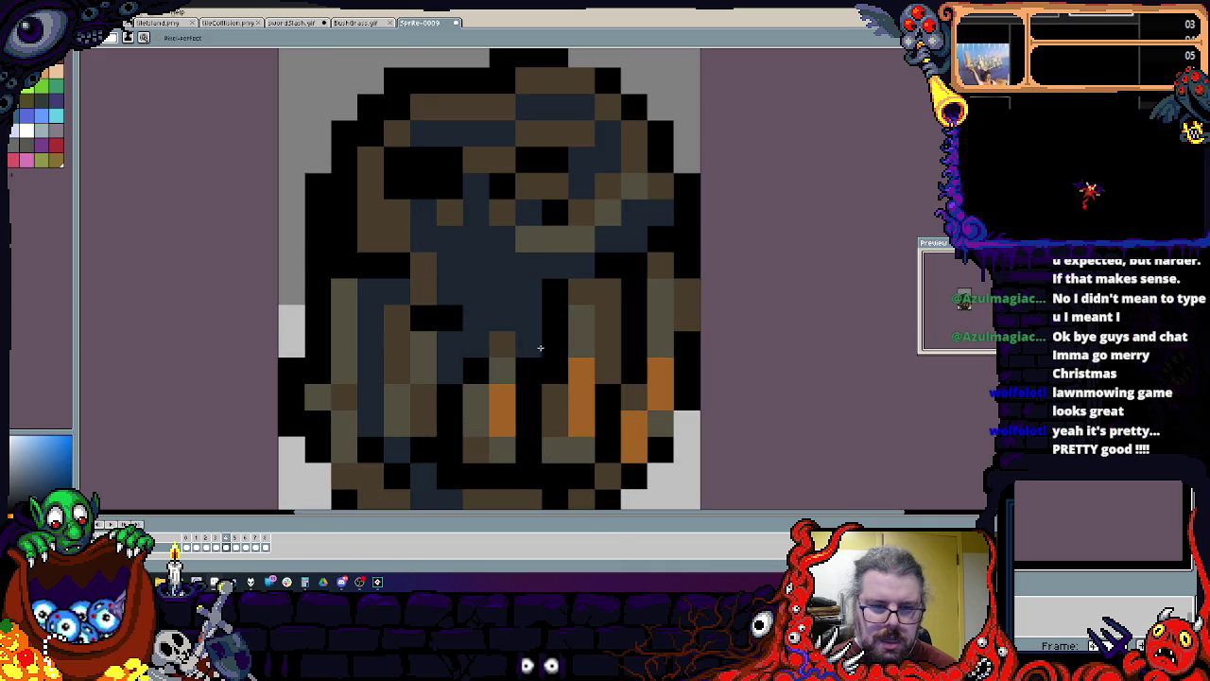
{"action": "left_click_drag", "start_coordinate": [443, 189], "coordinate": [480, 244]}
{"action": "mouse_move", "coordinate": [492, 203]}
{"action": "left_mouse_down"}
{"action": "mouse_move", "coordinate": [539, 274]}
{"action": "mouse_move", "coordinate": [472, 293]}
{"action": "left_mouse_up"}
Step: On the next frame, paint the middle black and the right side dark blue
{"action": "key", "text": "Left"}
{"action": "key", "text": "Right"}
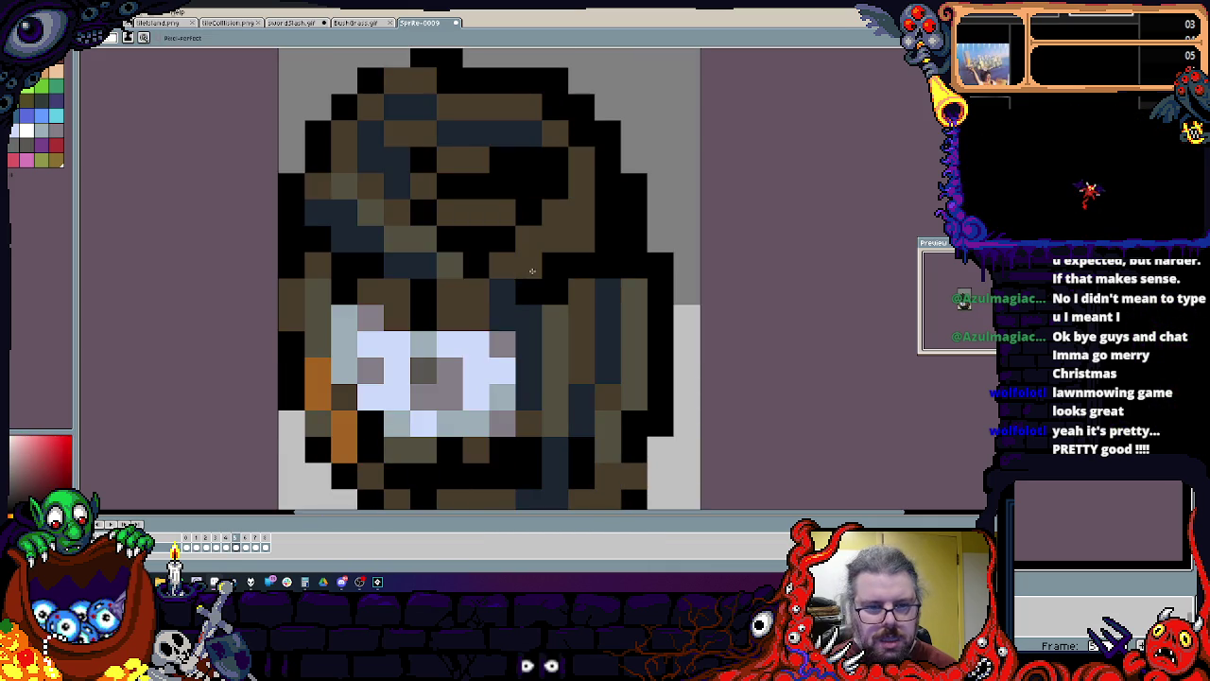
{"action": "key", "text": "i"}
{"action": "key", "text": "b"}
{"action": "mouse_move", "coordinate": [537, 352]}
{"action": "left_mouse_down"}
{"action": "mouse_move", "coordinate": [450, 264]}
{"action": "mouse_move", "coordinate": [501, 213]}
{"action": "mouse_move", "coordinate": [461, 223]}
{"action": "left_mouse_up"}
{"action": "left_click", "coordinate": [608, 318], "text": "alt"}
{"action": "mouse_move", "coordinate": [554, 160]}
{"action": "left_mouse_down"}
{"action": "mouse_move", "coordinate": [501, 237]}
{"action": "mouse_move", "coordinate": [557, 316]}
{"action": "mouse_move", "coordinate": [425, 244]}
{"action": "left_mouse_up"}
Step: Step through the animation frames to review the repainted barrels
{"action": "scroll", "coordinate": [424, 243], "scroll_direction": "down", "scroll_amount": 3}
{"action": "scroll", "coordinate": [561, 364], "scroll_direction": "up", "scroll_amount": 2}
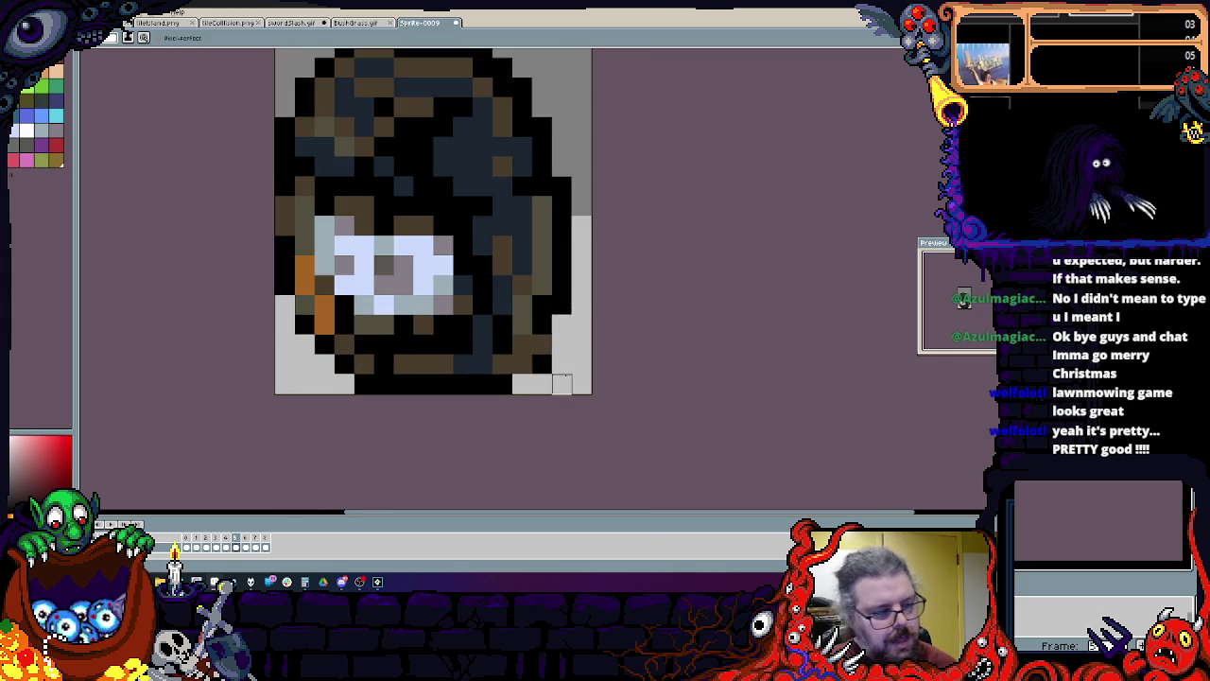
{"action": "scroll", "coordinate": [562, 364], "scroll_direction": "down", "scroll_amount": 2}
{"action": "key", "text": "Right"}
{"action": "key", "text": "Right"}
{"action": "key", "text": "Right"}
{"action": "scroll", "coordinate": [565, 364], "scroll_direction": "up", "scroll_amount": 1}
{"action": "key", "text": "Right"}
{"action": "key", "text": "Right"}
{"action": "key", "text": "Right"}
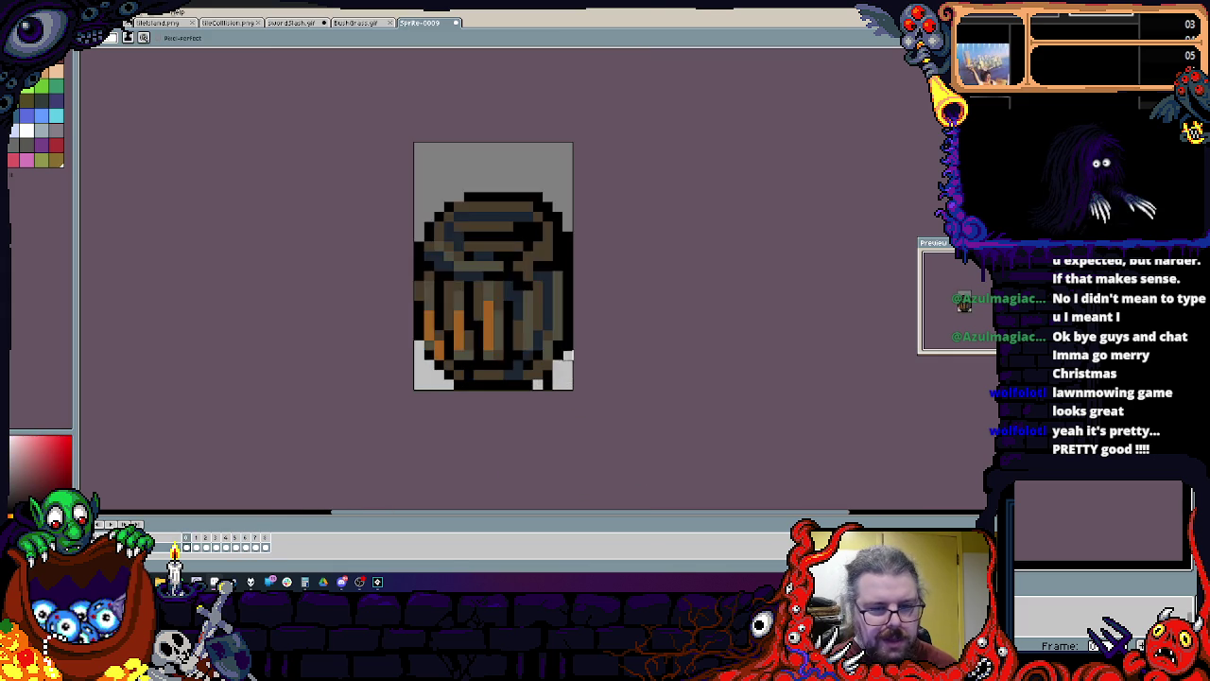
{"action": "scroll", "coordinate": [566, 364], "scroll_direction": "up", "scroll_amount": 1}
{"action": "key", "text": "alt+f"}
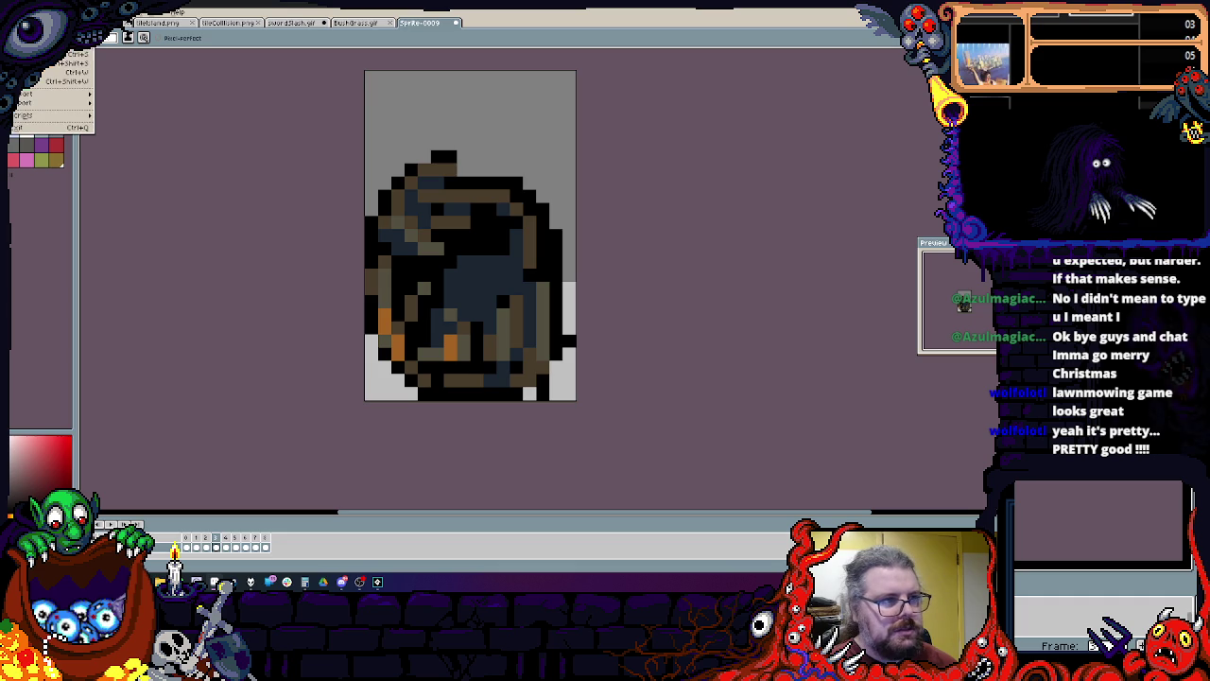
Step: Start Save As and choose the gif file type, so the name becomes Sprite-0009.gif
{"action": "key", "text": "Down"}
{"action": "key", "text": "Return"}
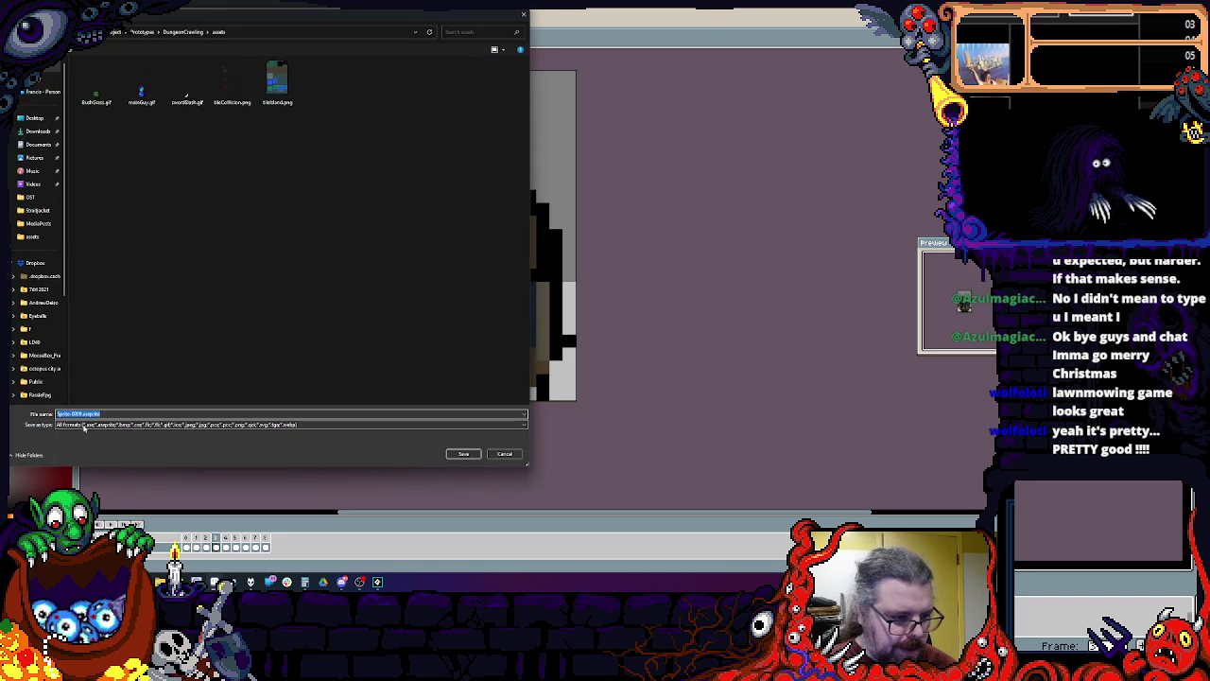
{"action": "left_click", "coordinate": [82, 424]}
{"action": "key", "text": "Down"}
{"action": "key", "text": "Down"}
{"action": "key", "text": "Down"}
{"action": "key", "text": "Return"}
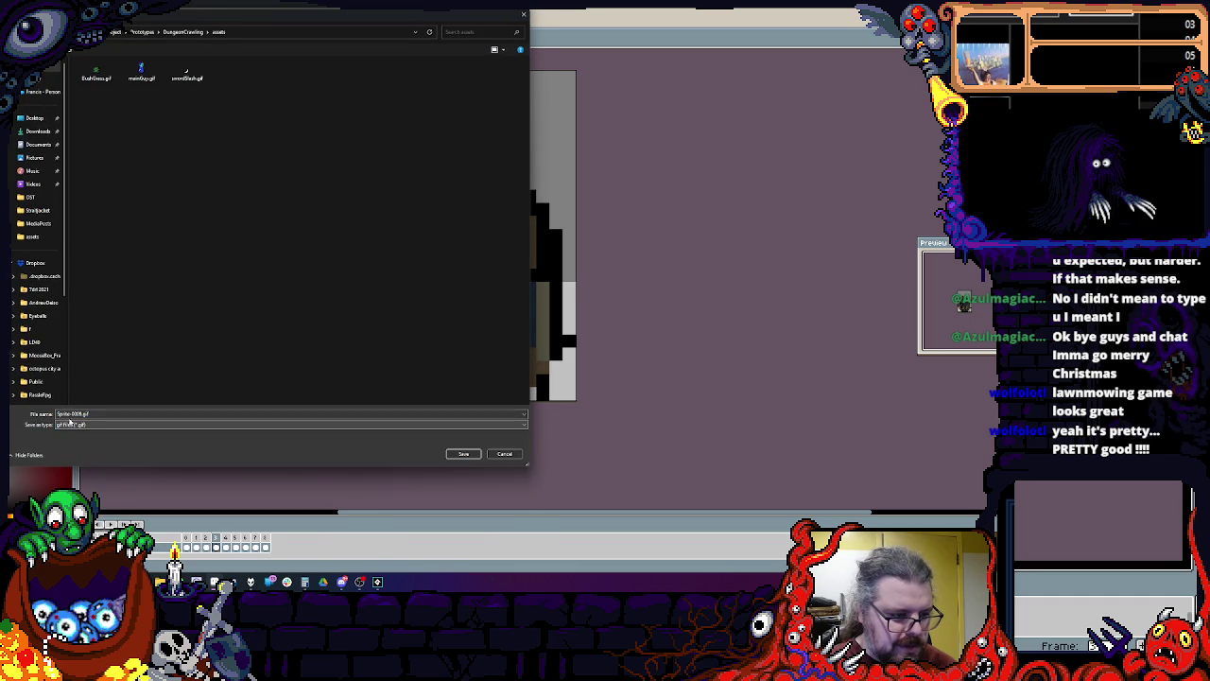
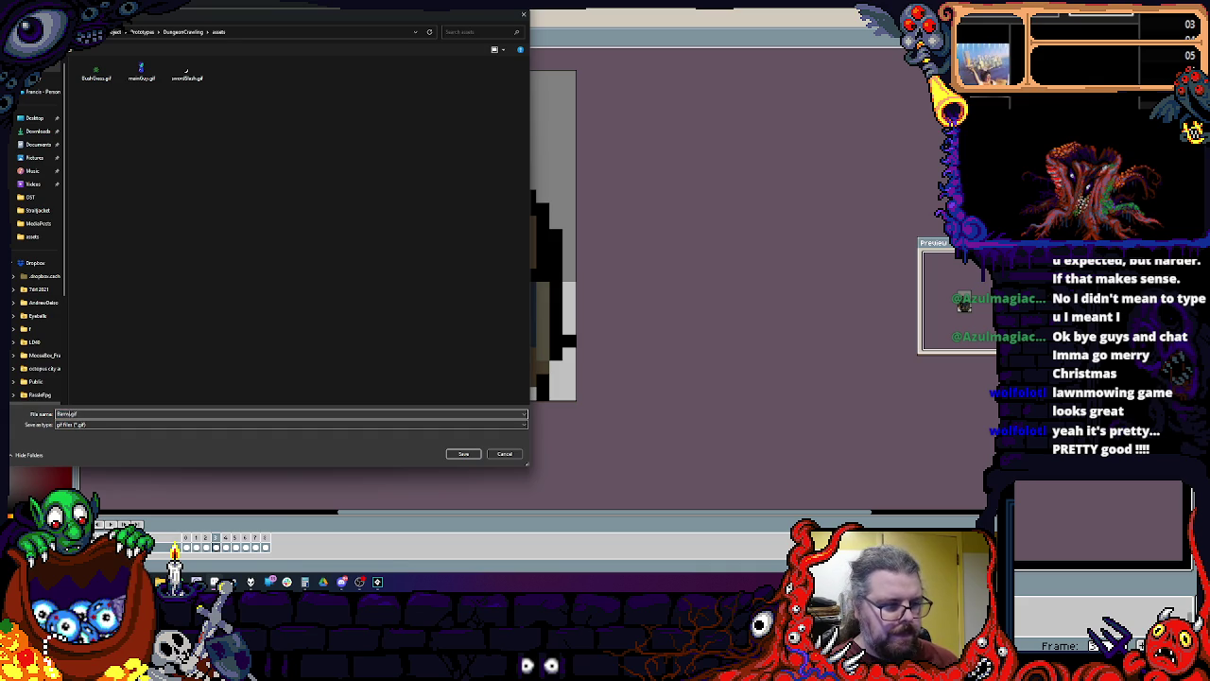
Step: Save the barrel animation as Barrel.gif and switch back to GameMaker
{"action": "left_click", "coordinate": [463, 454]}
{"action": "key", "text": "alt+Tab"}
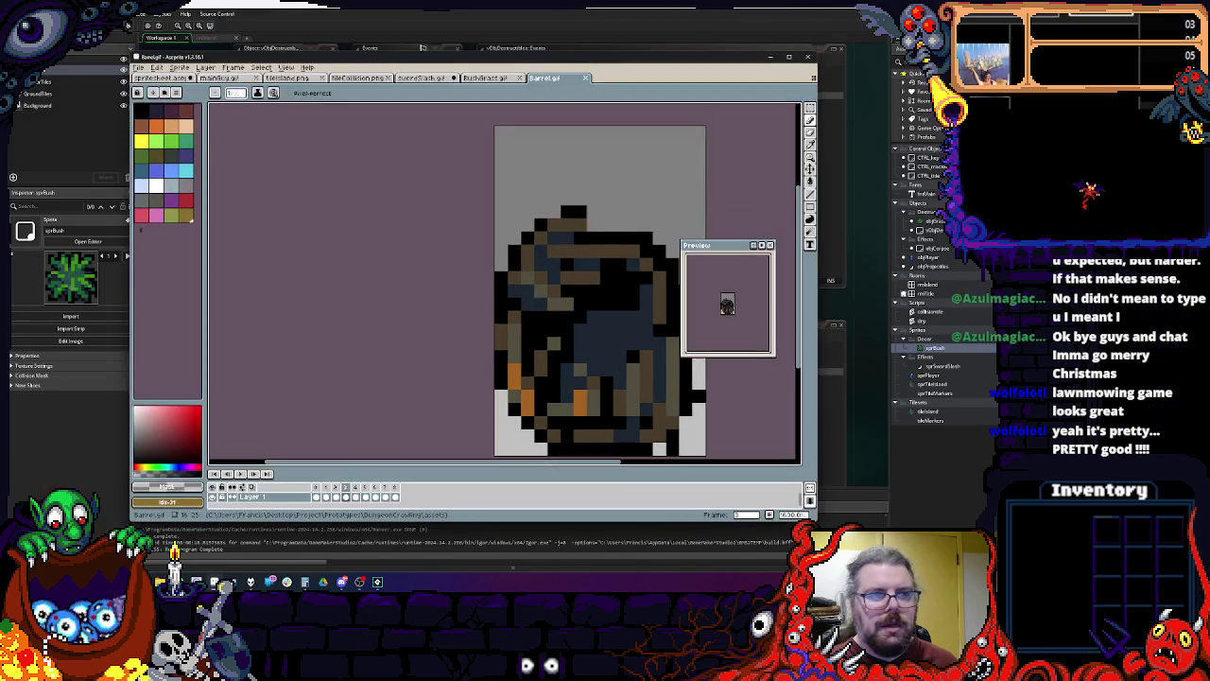
{"action": "key", "text": "alt+s"}
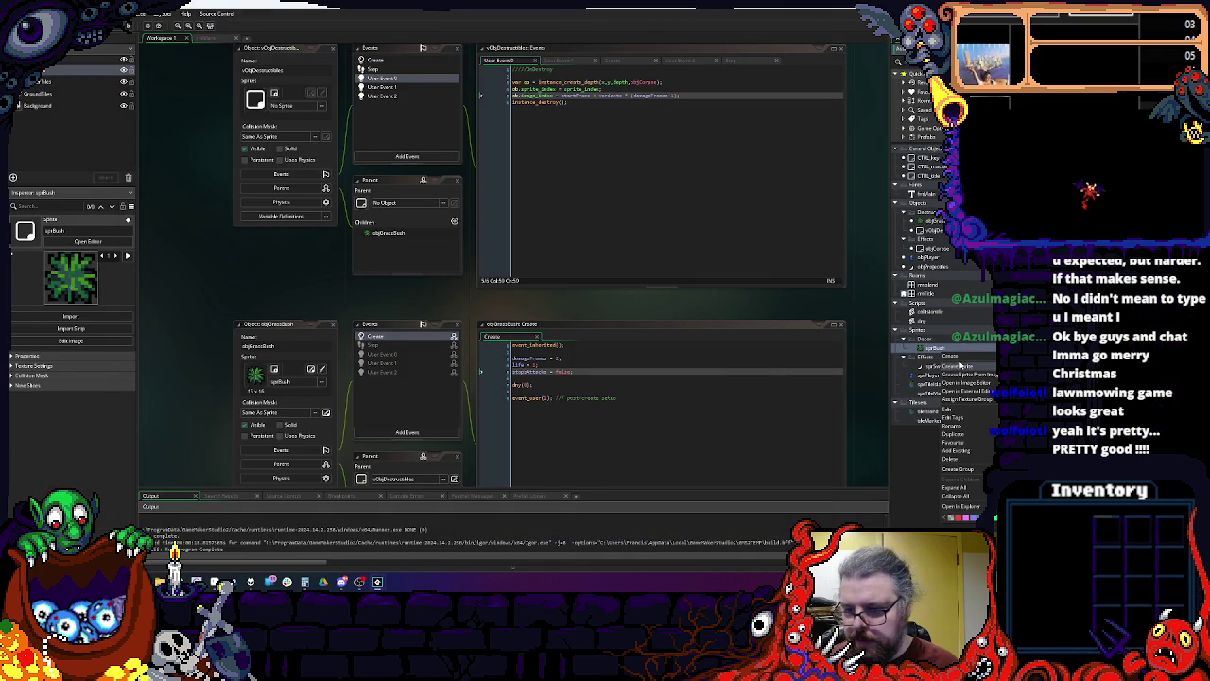
Step: Import Barrel.gif into a new sprite and give it a custom origin
{"action": "scroll", "coordinate": [795, 380], "scroll_direction": "down", "scroll_amount": 2}
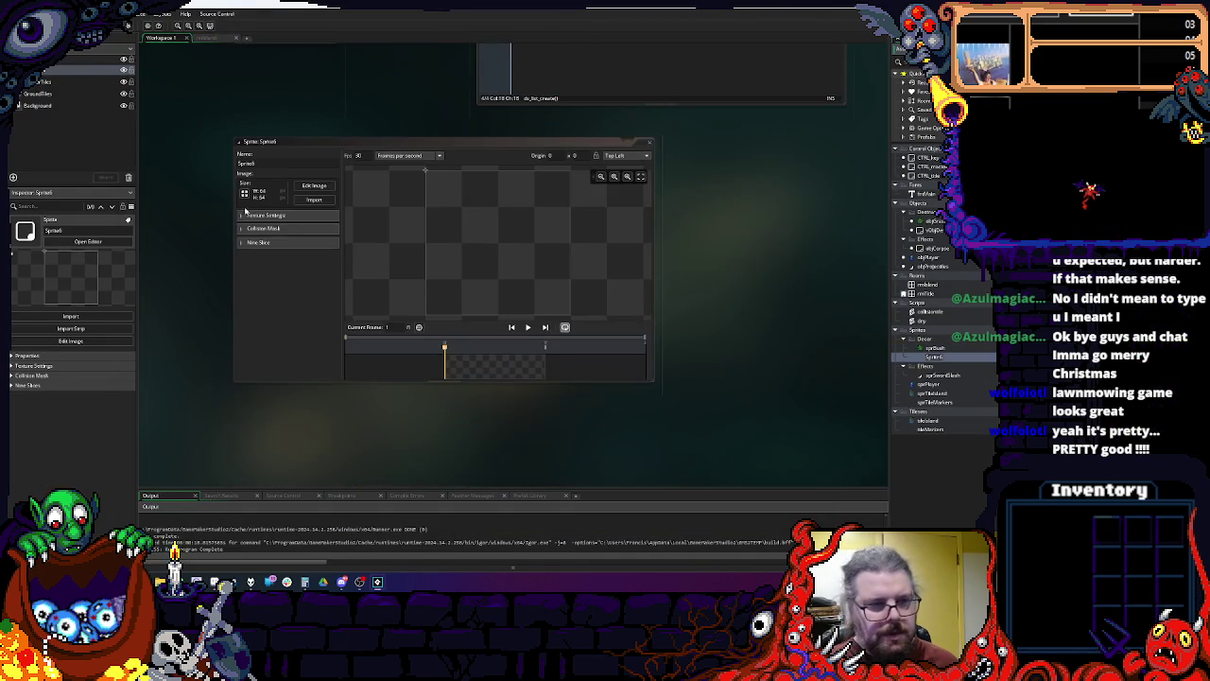
{"action": "left_click", "coordinate": [315, 202]}
{"action": "left_click", "coordinate": [96, 85]}
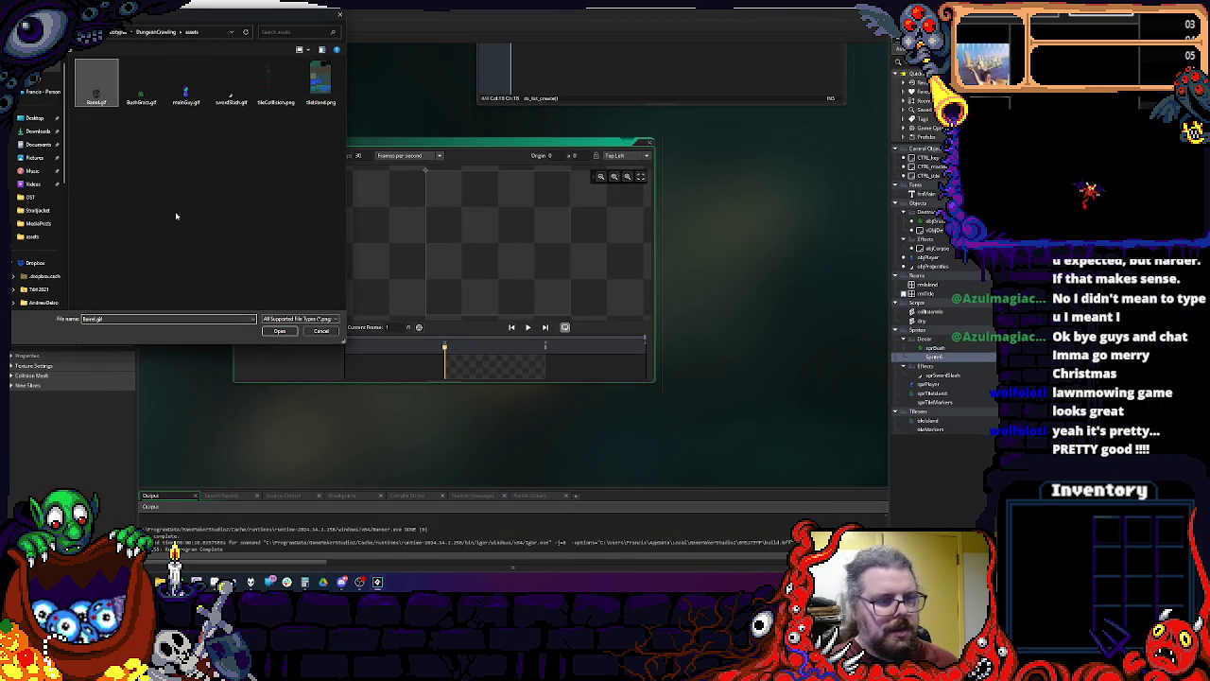
{"action": "left_click", "coordinate": [279, 331]}
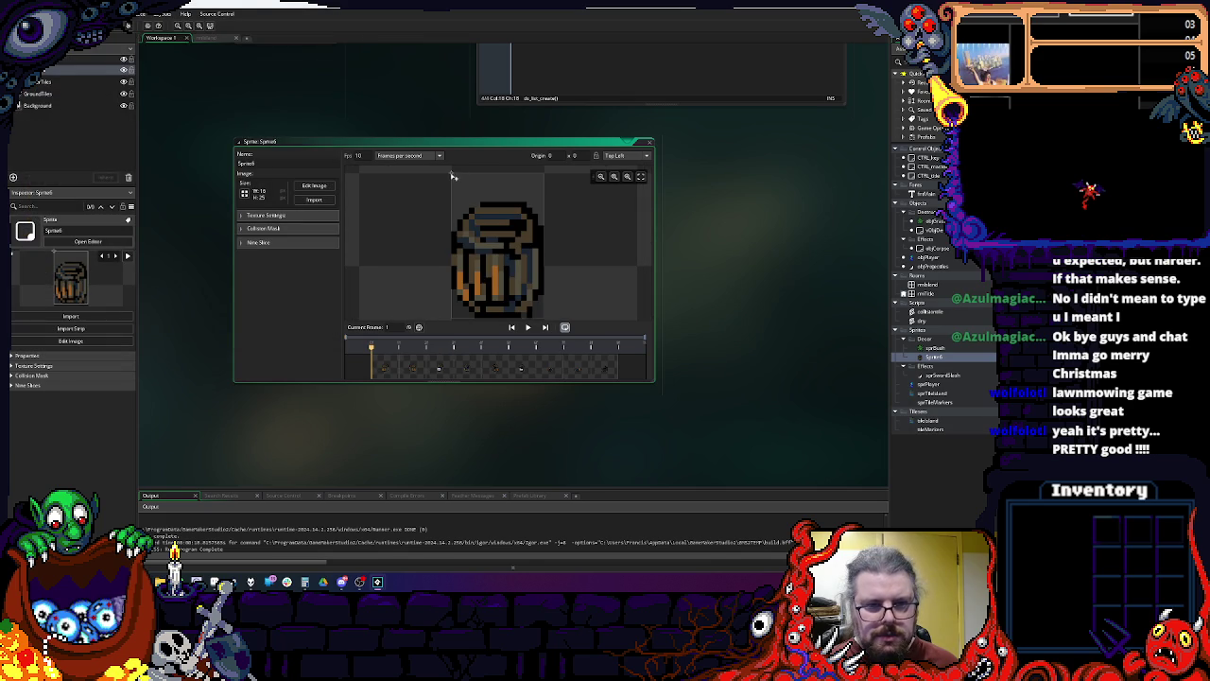
{"action": "left_click", "coordinate": [508, 283]}
Step: Set a manual collision mask around the barrel: left 2, top 15, right 13, bottom 24
{"action": "left_click", "coordinate": [264, 228]}
{"action": "left_click", "coordinate": [332, 244]}
{"action": "left_click", "coordinate": [300, 265]}
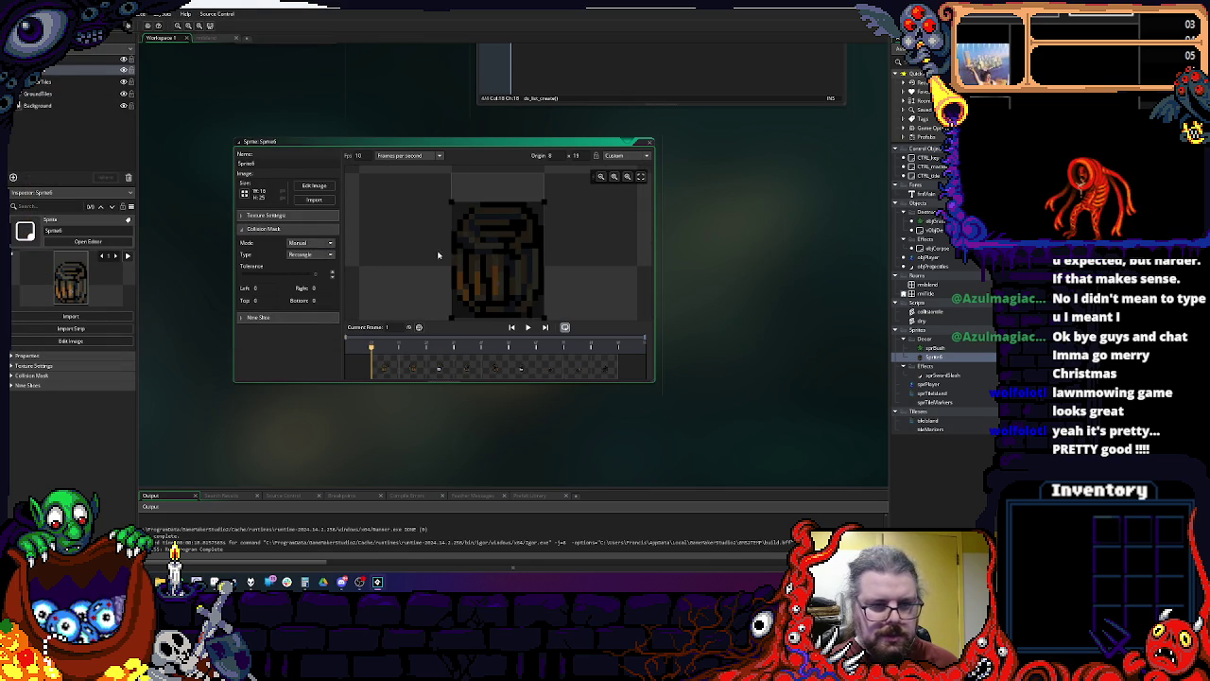
{"action": "left_click_drag", "start_coordinate": [452, 202], "coordinate": [462, 267]}
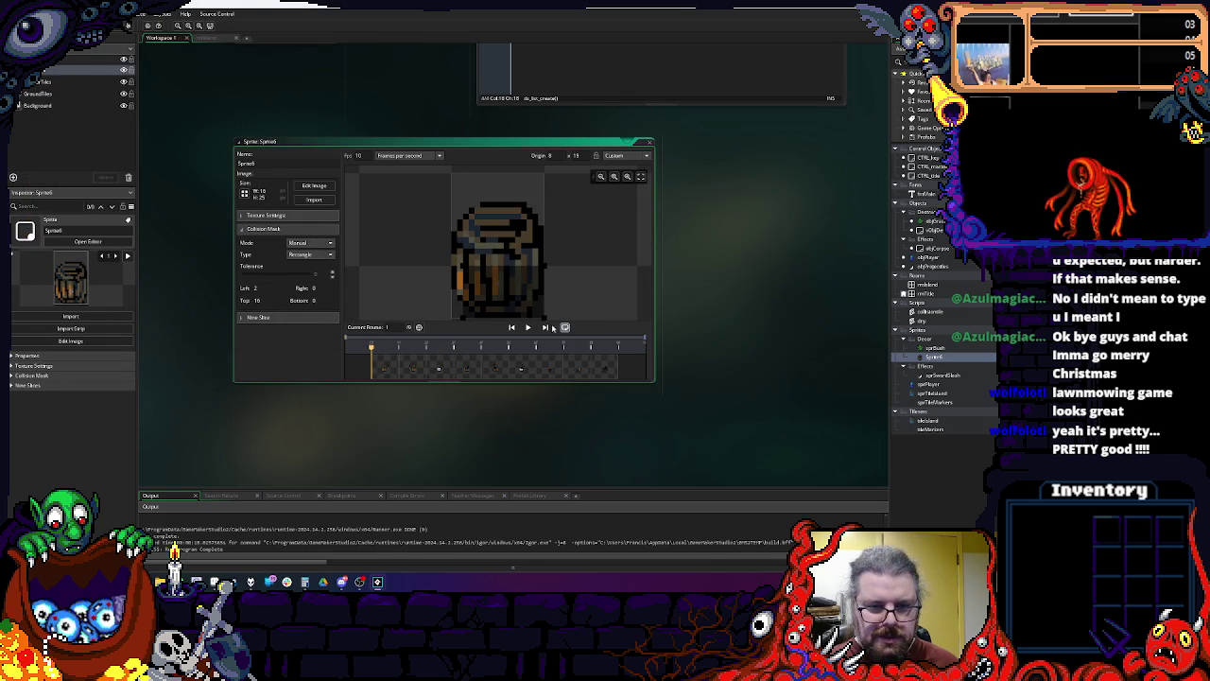
{"action": "left_click_drag", "start_coordinate": [548, 320], "coordinate": [531, 316]}
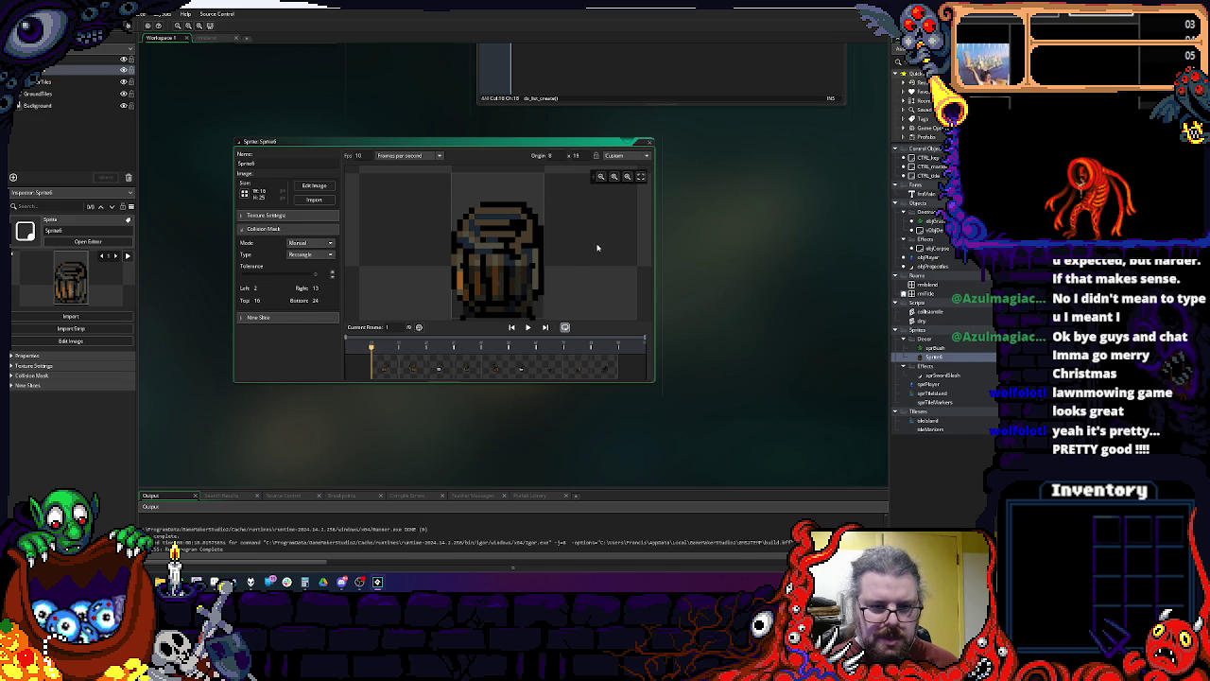
{"action": "left_click_drag", "start_coordinate": [532, 268], "coordinate": [532, 262]}
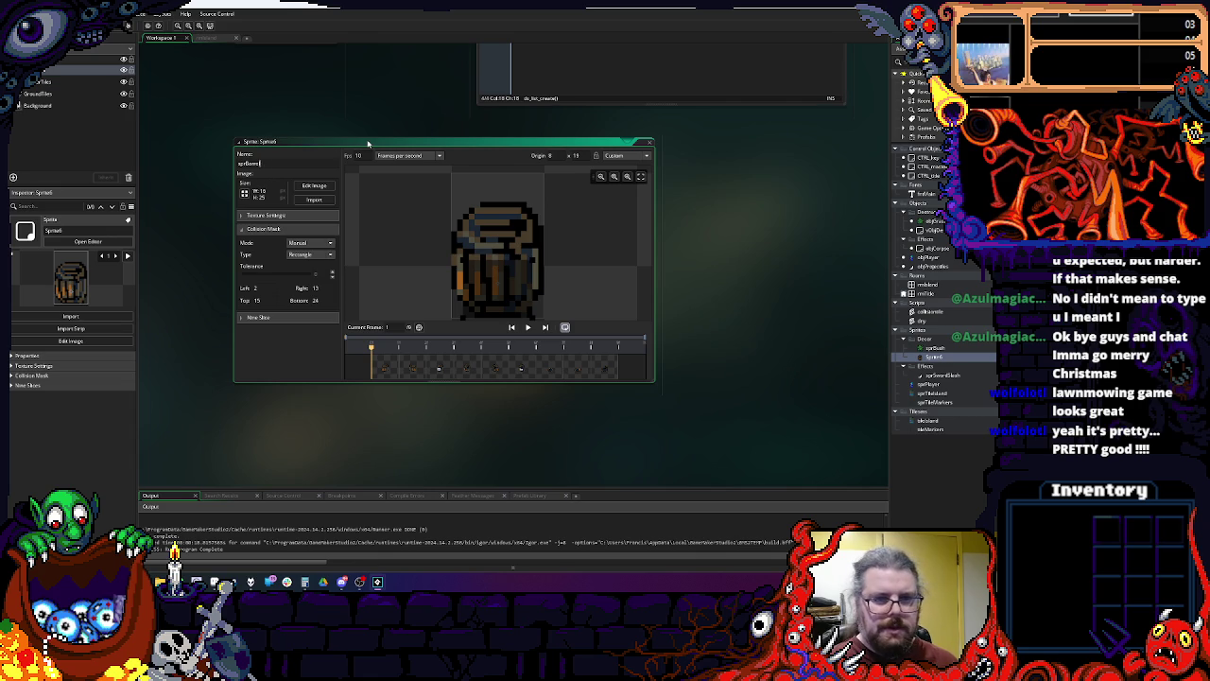
{"action": "left_click", "coordinate": [648, 142]}
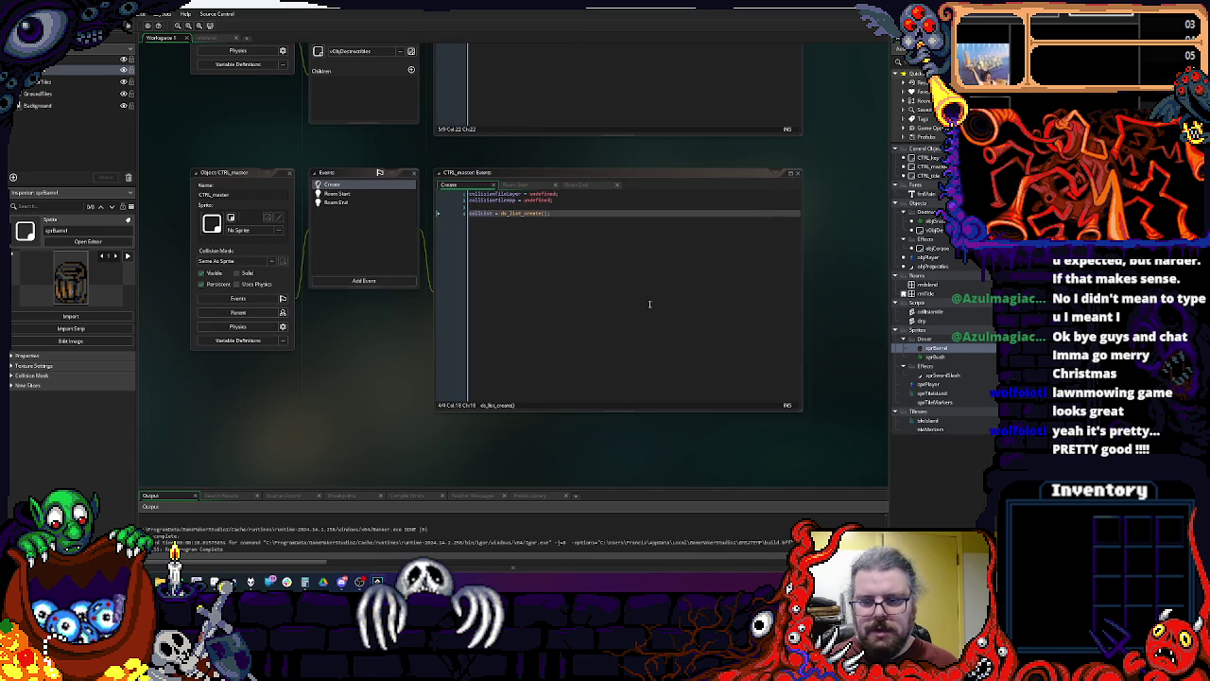
Step: Review the grass bush code lines for stopsAttacks, dry(0) and event_user
{"action": "scroll", "coordinate": [605, 283], "scroll_direction": "up", "scroll_amount": 5}
{"action": "left_click_drag", "start_coordinate": [596, 274], "coordinate": [677, 340]}
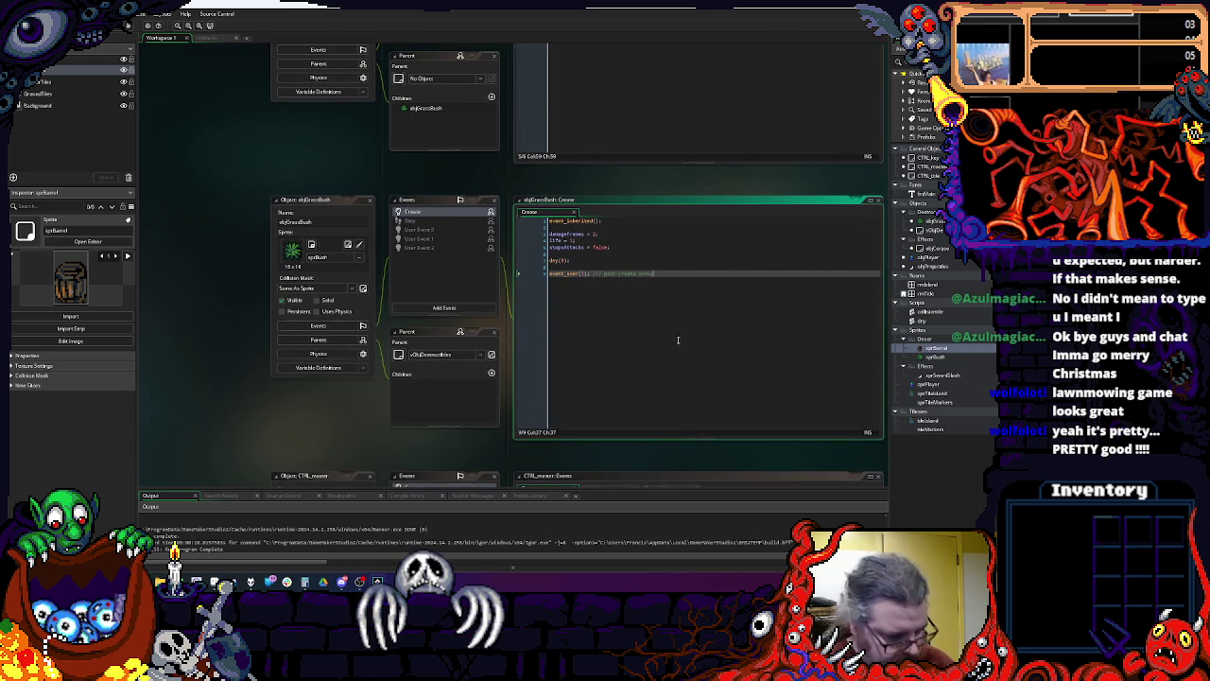
{"action": "left_click", "coordinate": [667, 247]}
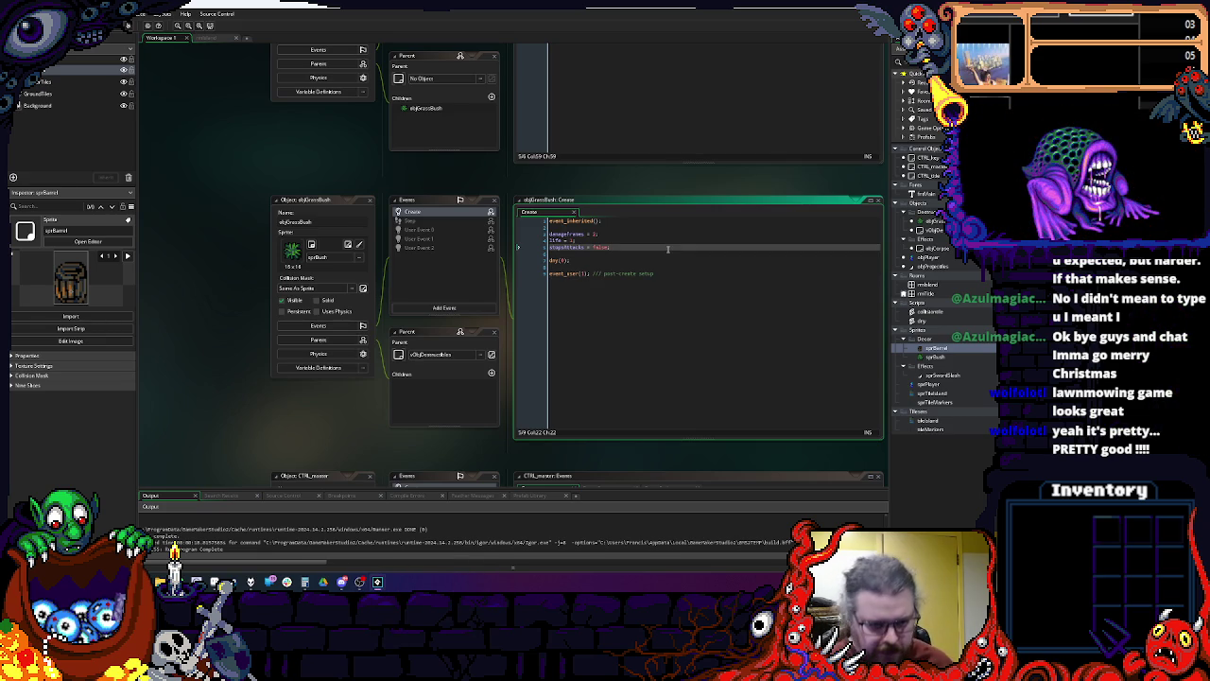
{"action": "left_click", "coordinate": [686, 272]}
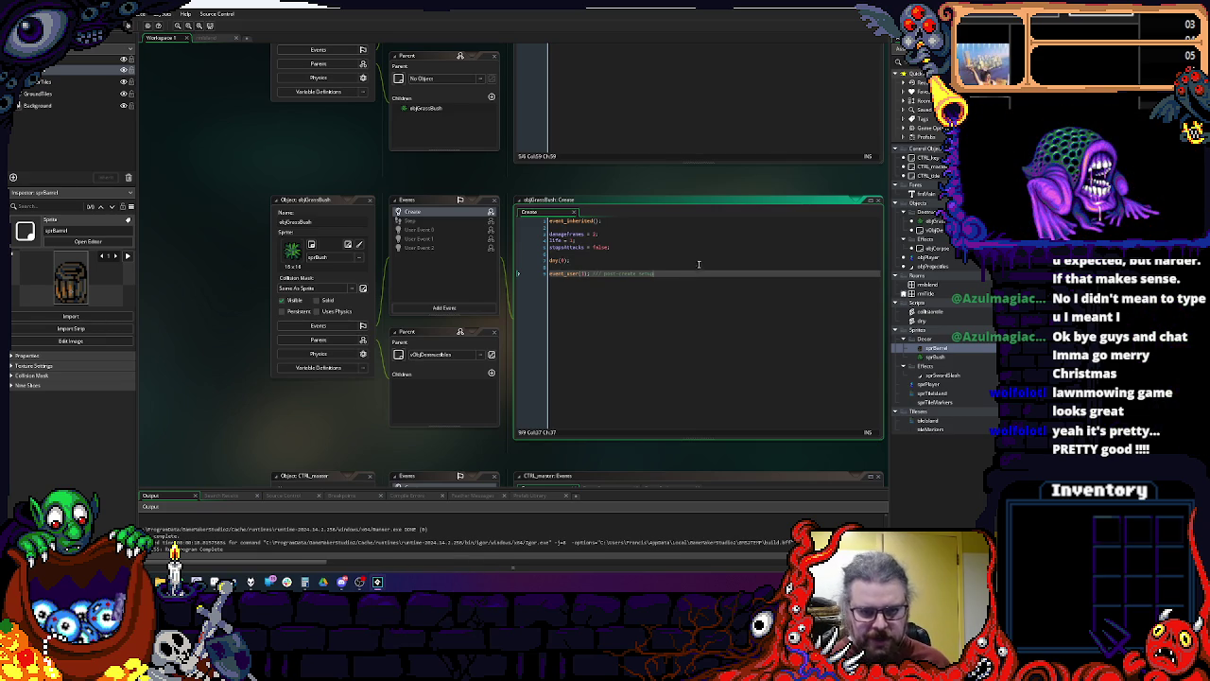
{"action": "key", "text": "Up"}
{"action": "scroll", "coordinate": [662, 284], "scroll_direction": "down", "scroll_amount": 2}
{"action": "scroll", "coordinate": [670, 191], "scroll_direction": "up", "scroll_amount": 3}
{"action": "left_click", "coordinate": [630, 343]}
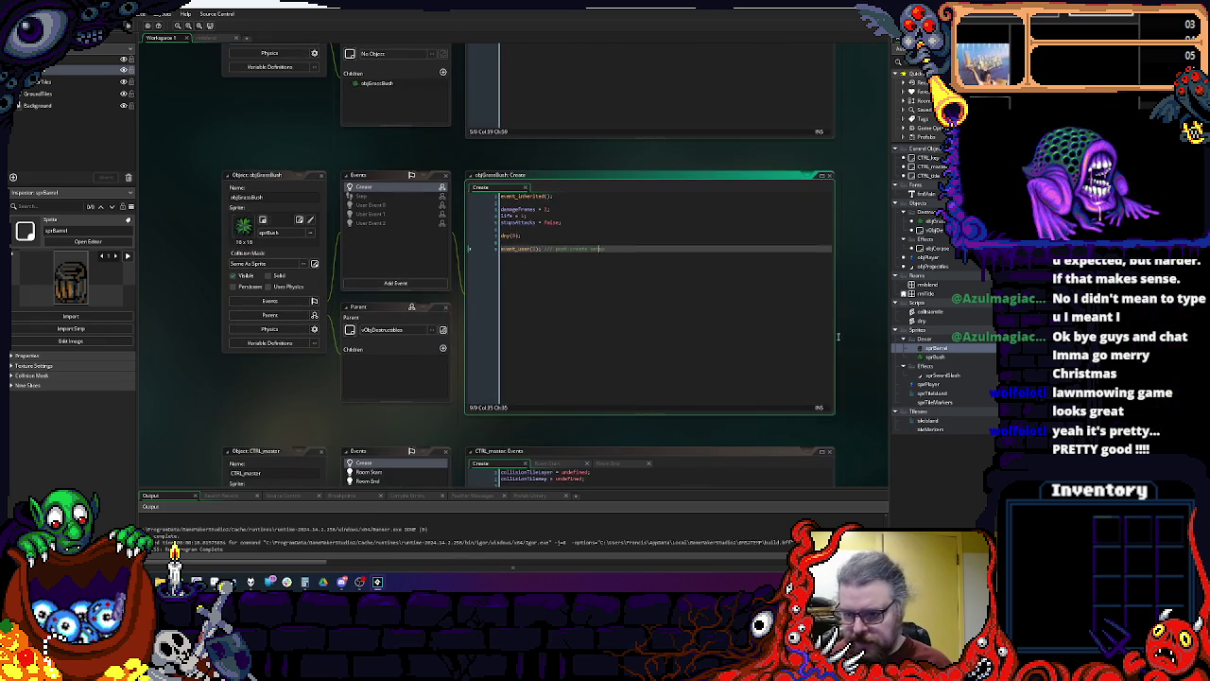
Step: Duplicate objGrassBush as objBarrel and assign it sprBarrel from the Decor folder
{"action": "left_click", "coordinate": [929, 357]}
{"action": "right_click", "coordinate": [930, 223]}
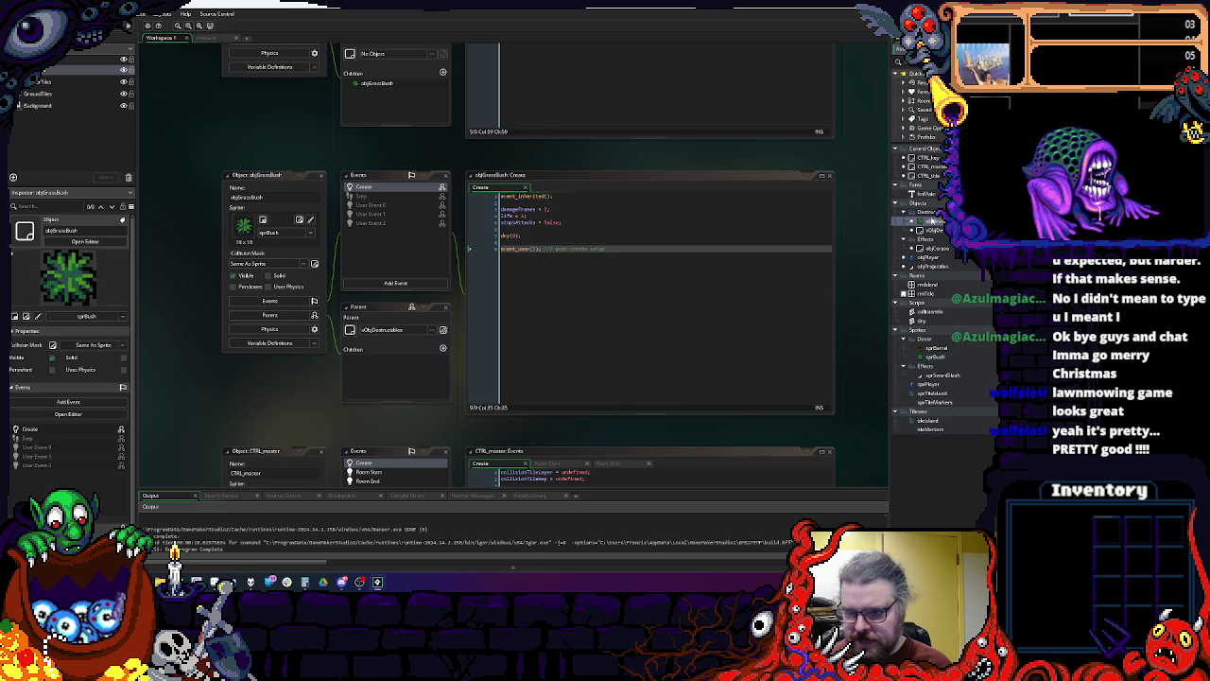
{"action": "left_click", "coordinate": [943, 275]}
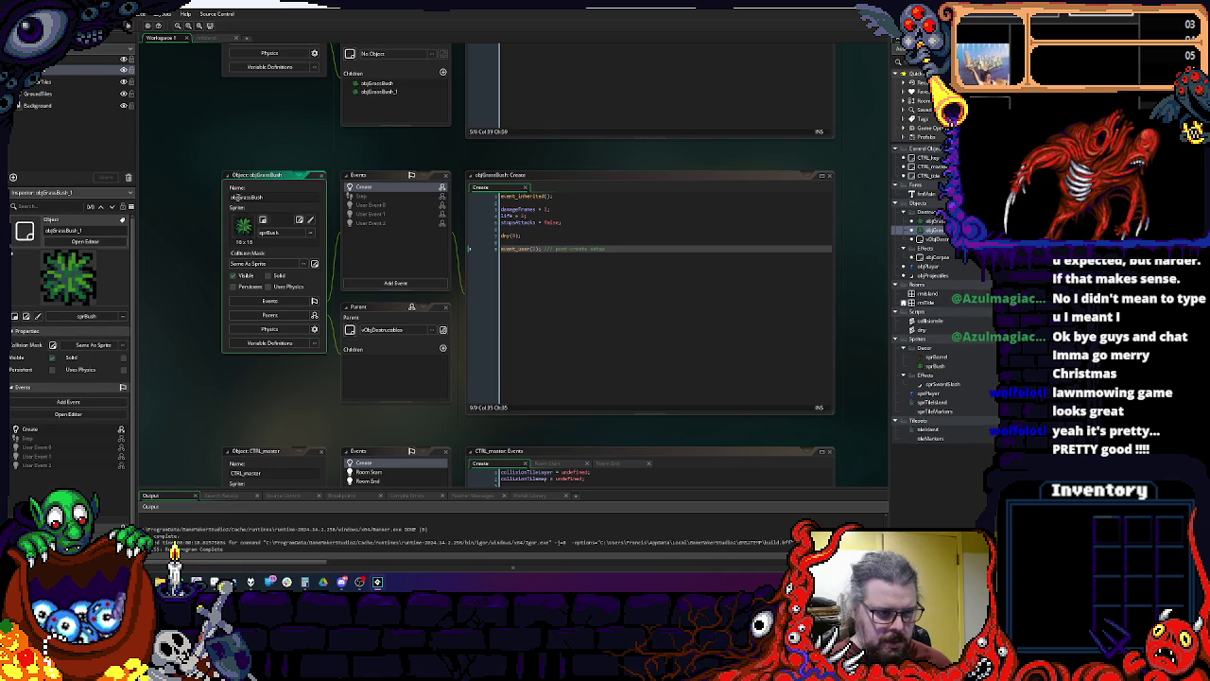
{"action": "type", "text": "obj"}
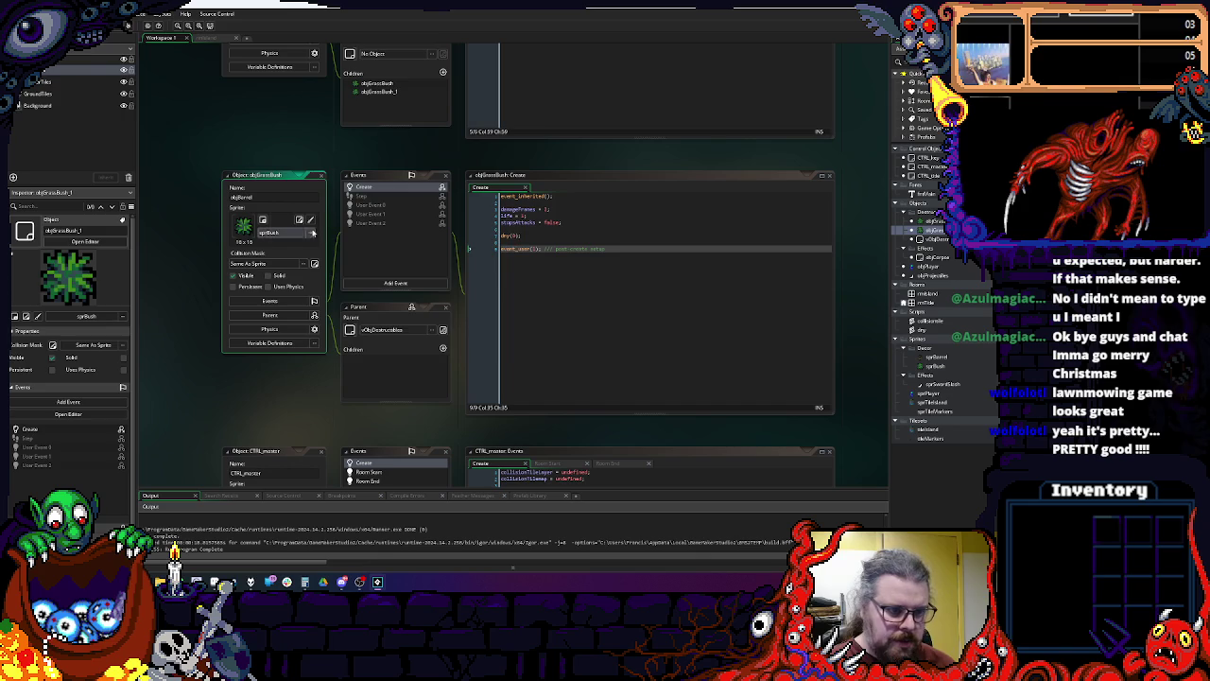
{"action": "left_click", "coordinate": [274, 232]}
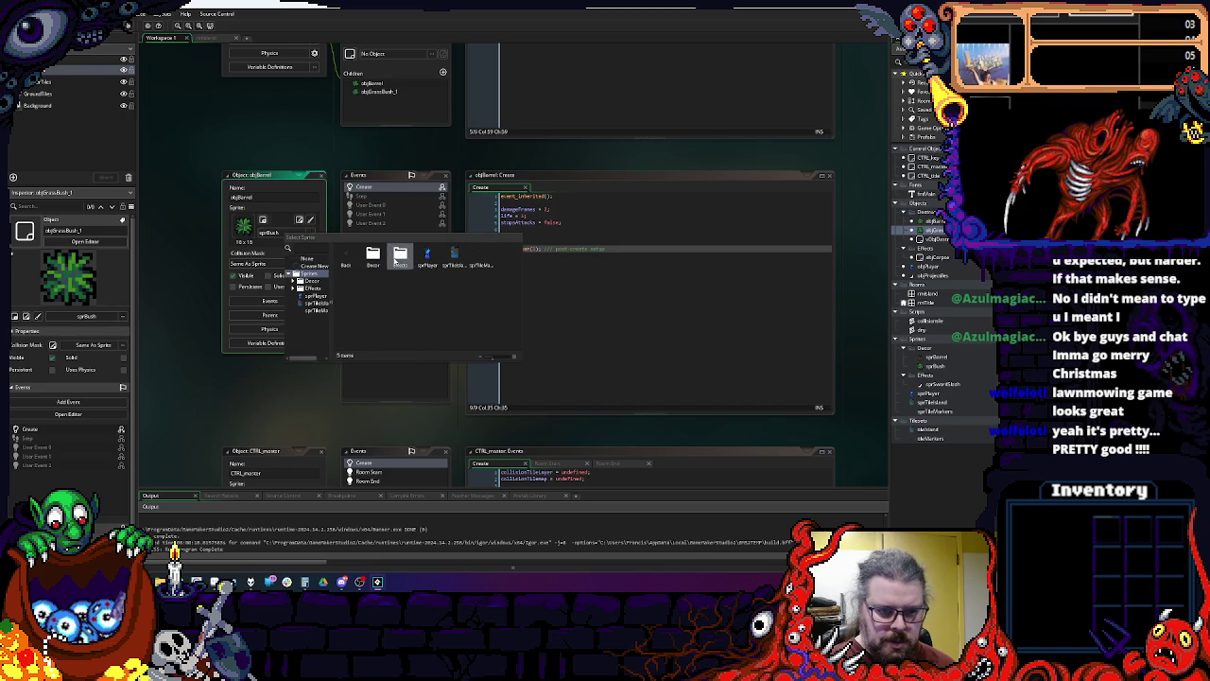
{"action": "double_click", "coordinate": [373, 255]}
{"action": "double_click", "coordinate": [383, 257]}
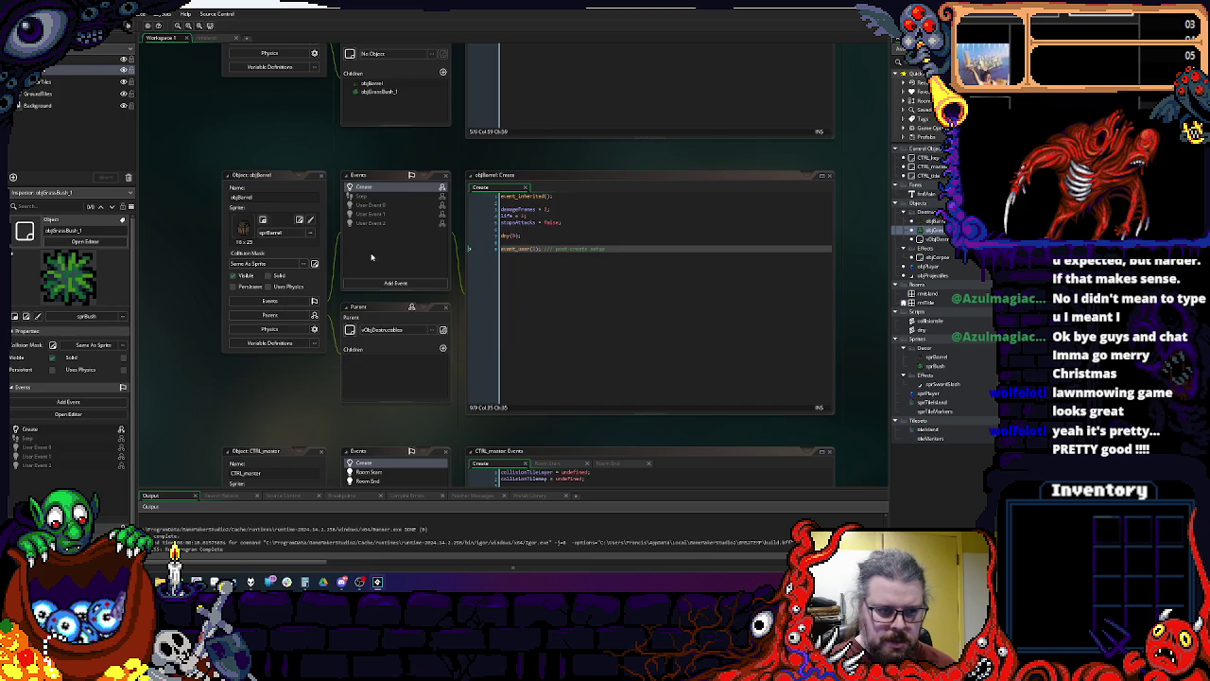
{"action": "double_click", "coordinate": [938, 230]}
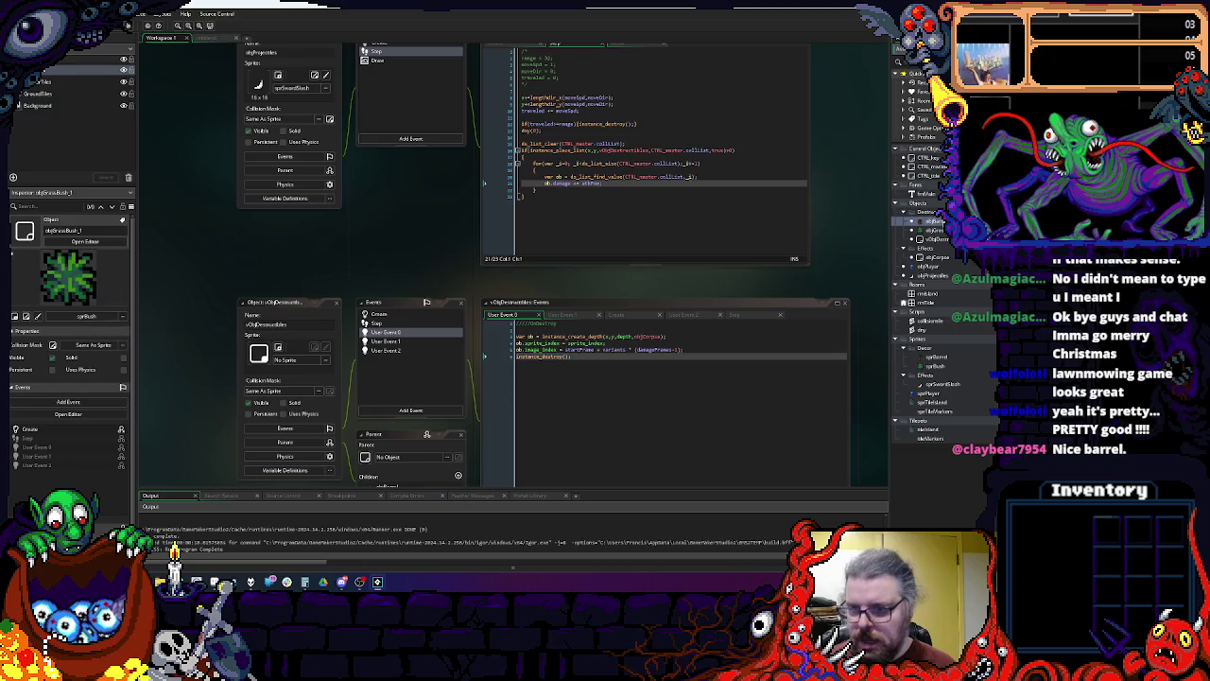
Step: Open objGrassBush_1 and set objBarrel's sprite to sprBush from the Decor folder
{"action": "left_click", "coordinate": [935, 229]}
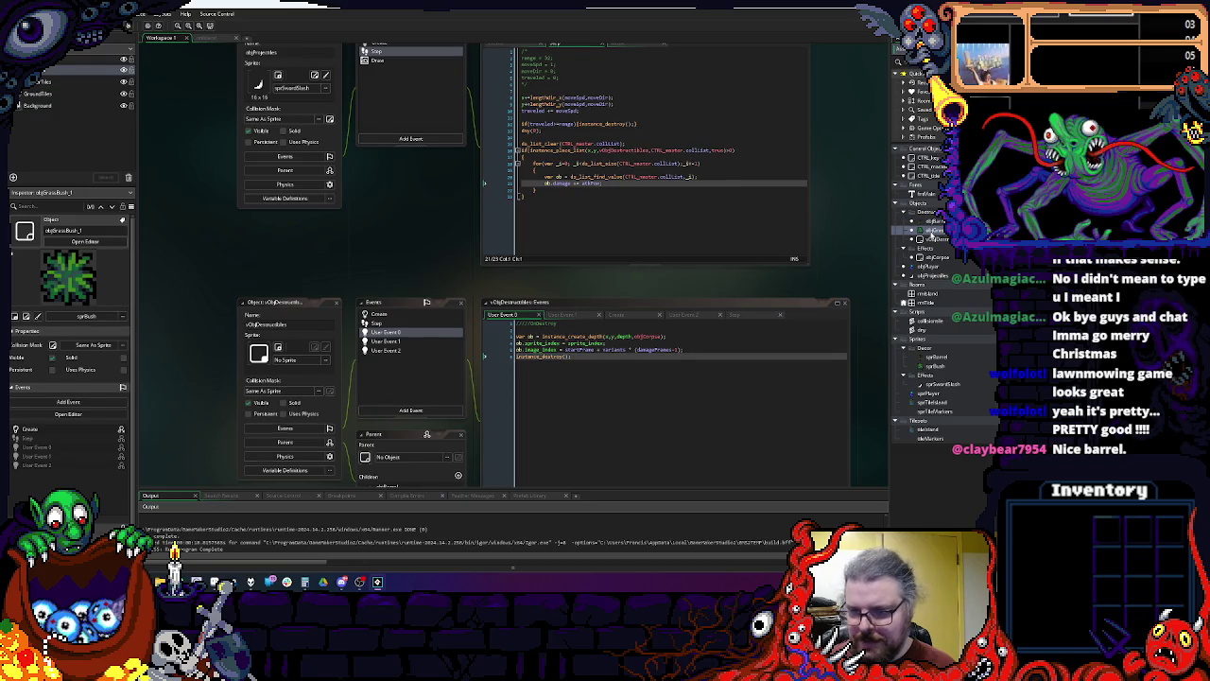
{"action": "double_click", "coordinate": [935, 230]}
{"action": "left_click", "coordinate": [326, 207]}
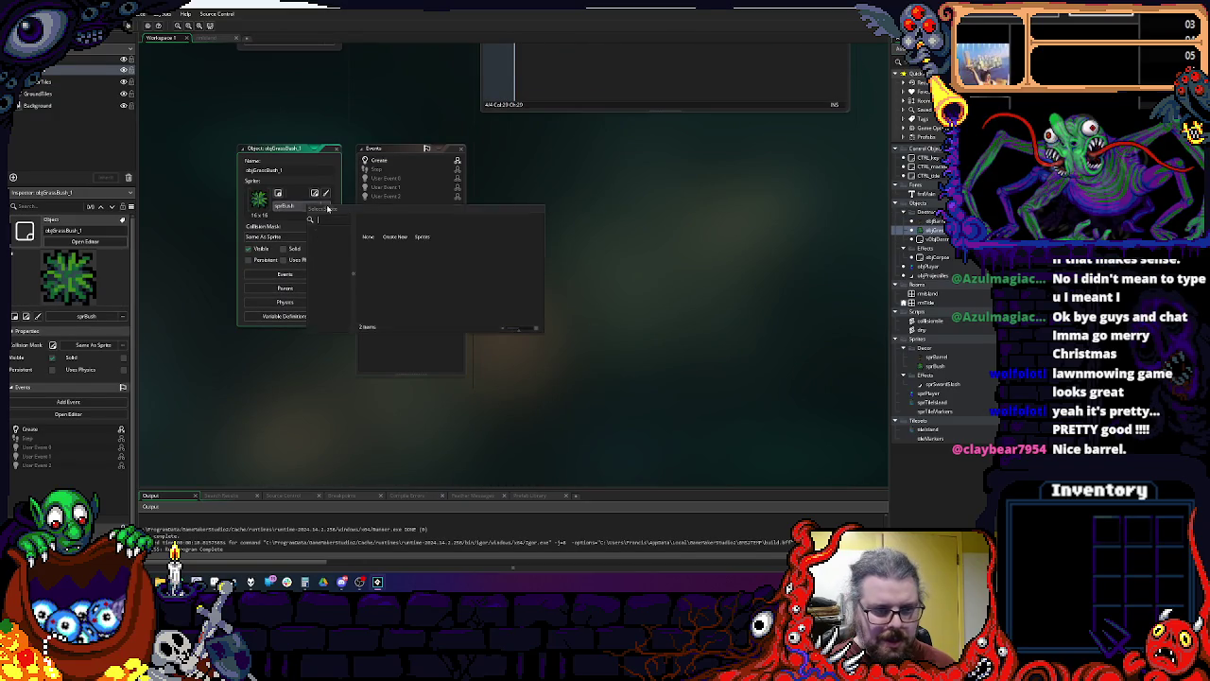
{"action": "left_click", "coordinate": [597, 180]}
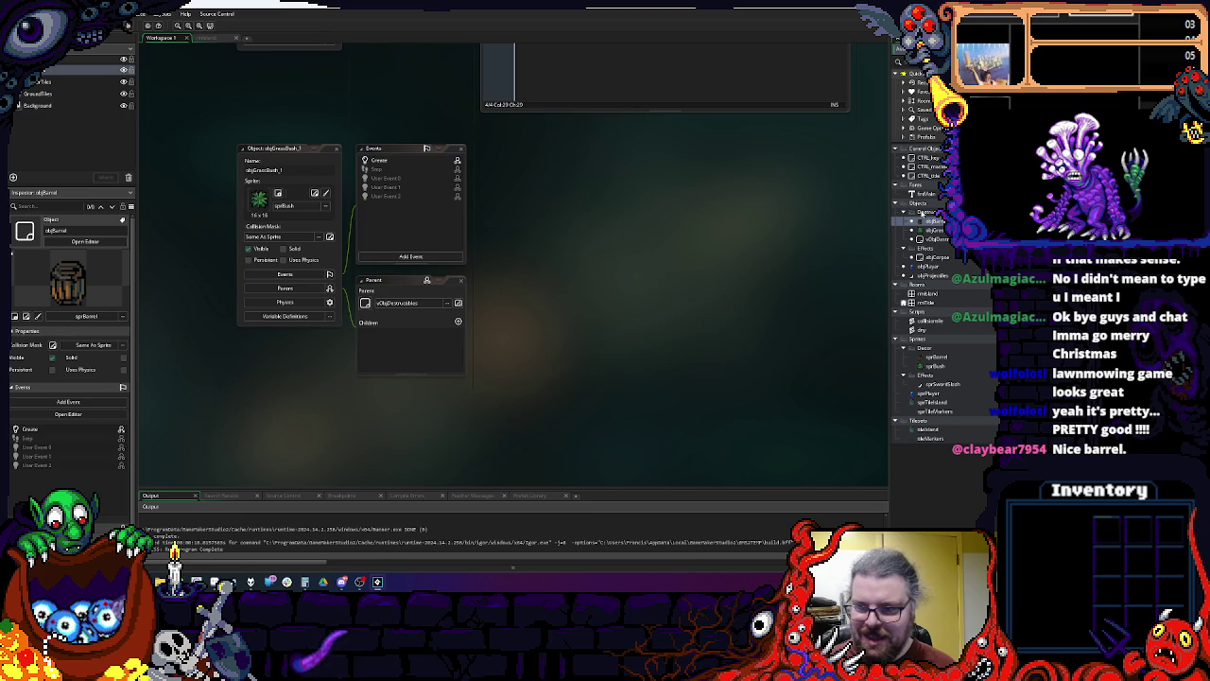
{"action": "scroll", "coordinate": [378, 206], "scroll_direction": "up", "scroll_amount": 5}
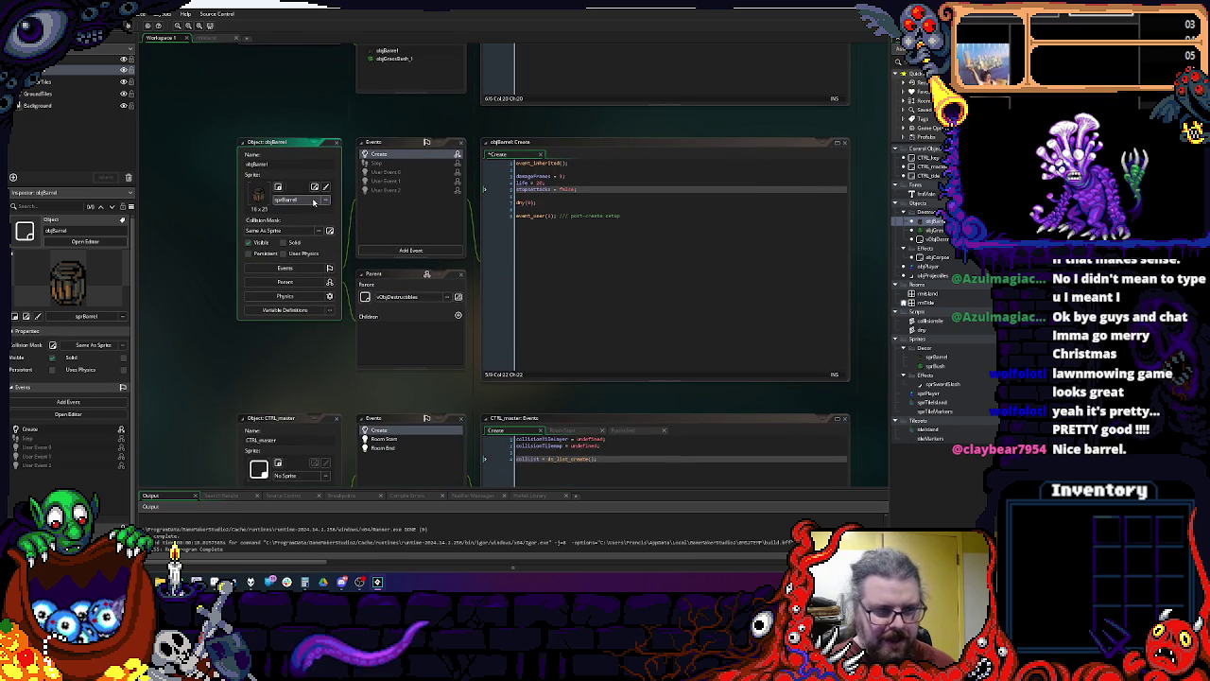
{"action": "left_click", "coordinate": [298, 199]}
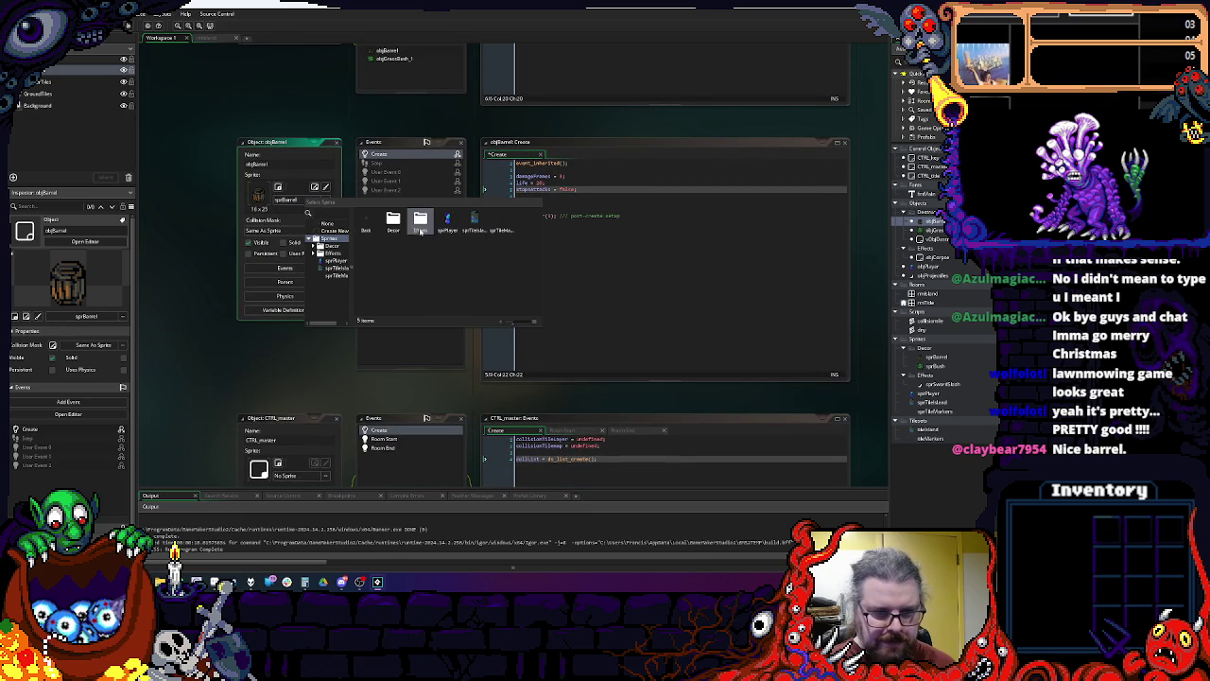
{"action": "double_click", "coordinate": [393, 219]}
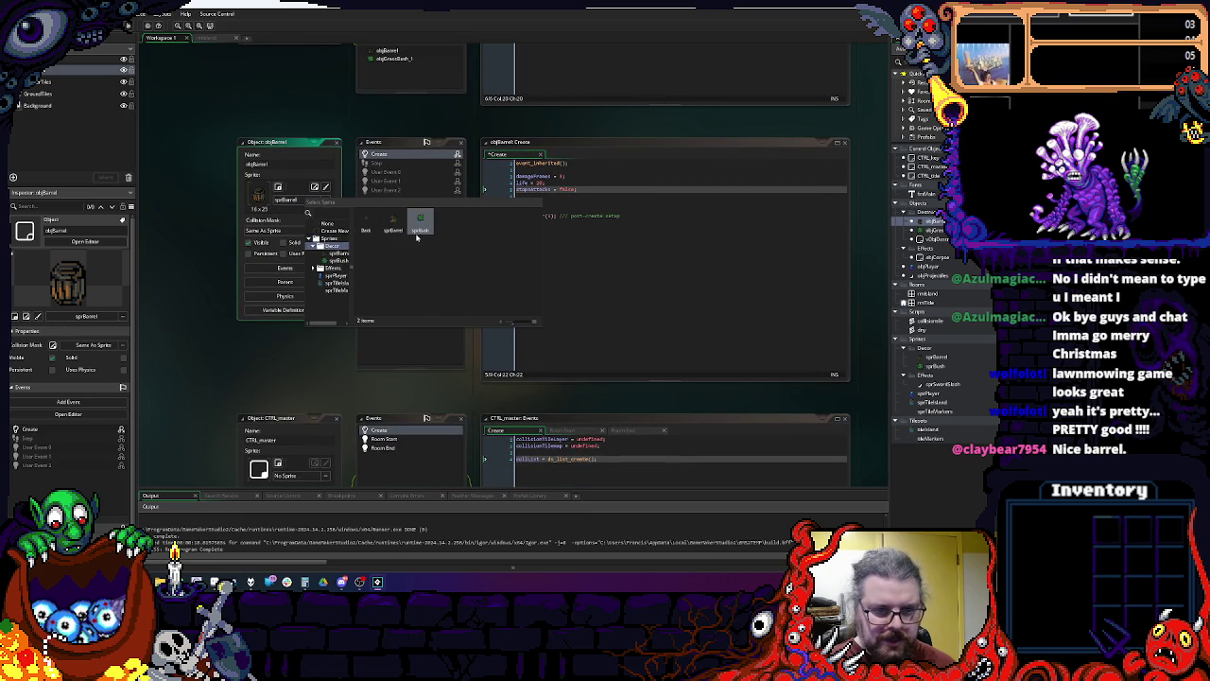
{"action": "double_click", "coordinate": [418, 221]}
Step: Restore objBarrel's deleted variable lines and give objGrassBush_1 the sprBarrel sprite
{"action": "left_click_drag", "start_coordinate": [576, 202], "coordinate": [516, 170]}
{"action": "key", "text": "BackSpace"}
{"action": "key", "text": "ctrl+z"}
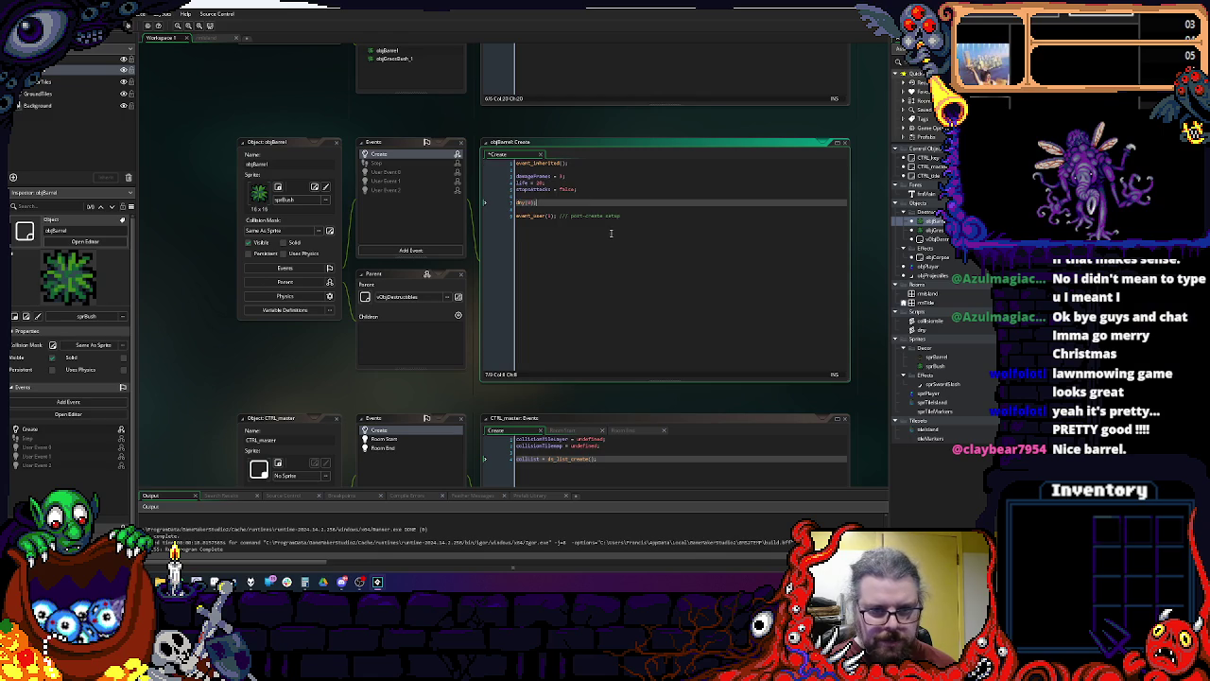
{"action": "scroll", "coordinate": [608, 176], "scroll_direction": "down", "scroll_amount": 5}
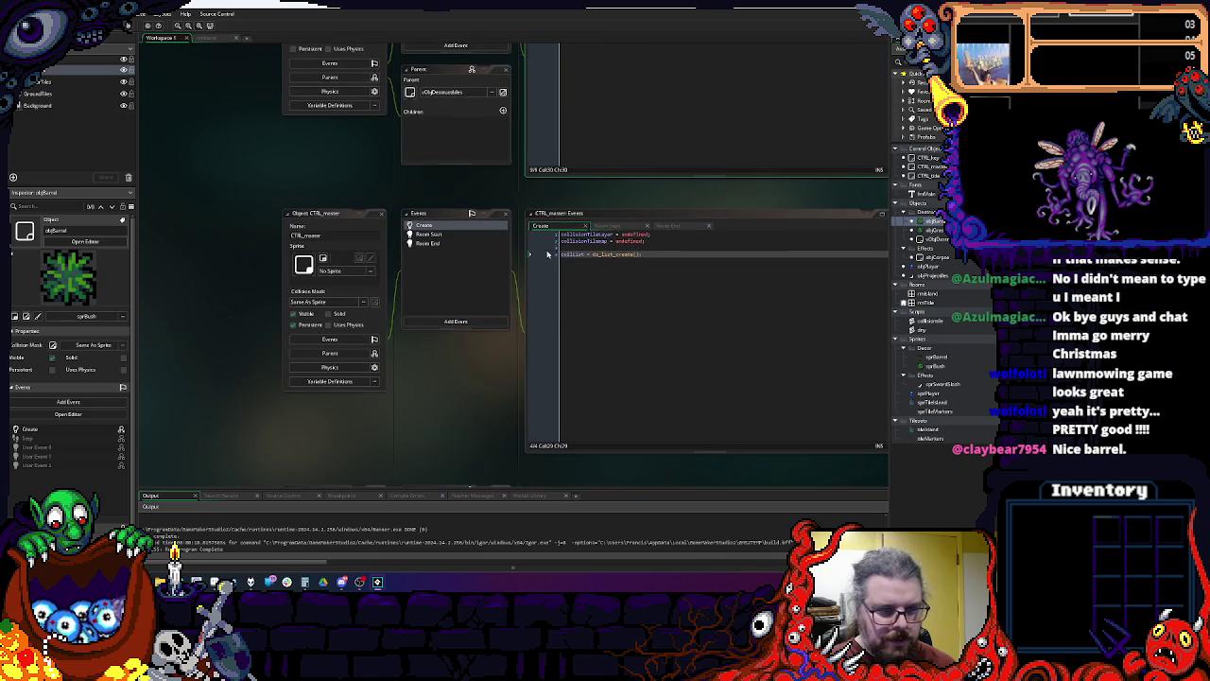
{"action": "scroll", "coordinate": [459, 409], "scroll_direction": "down", "scroll_amount": 5}
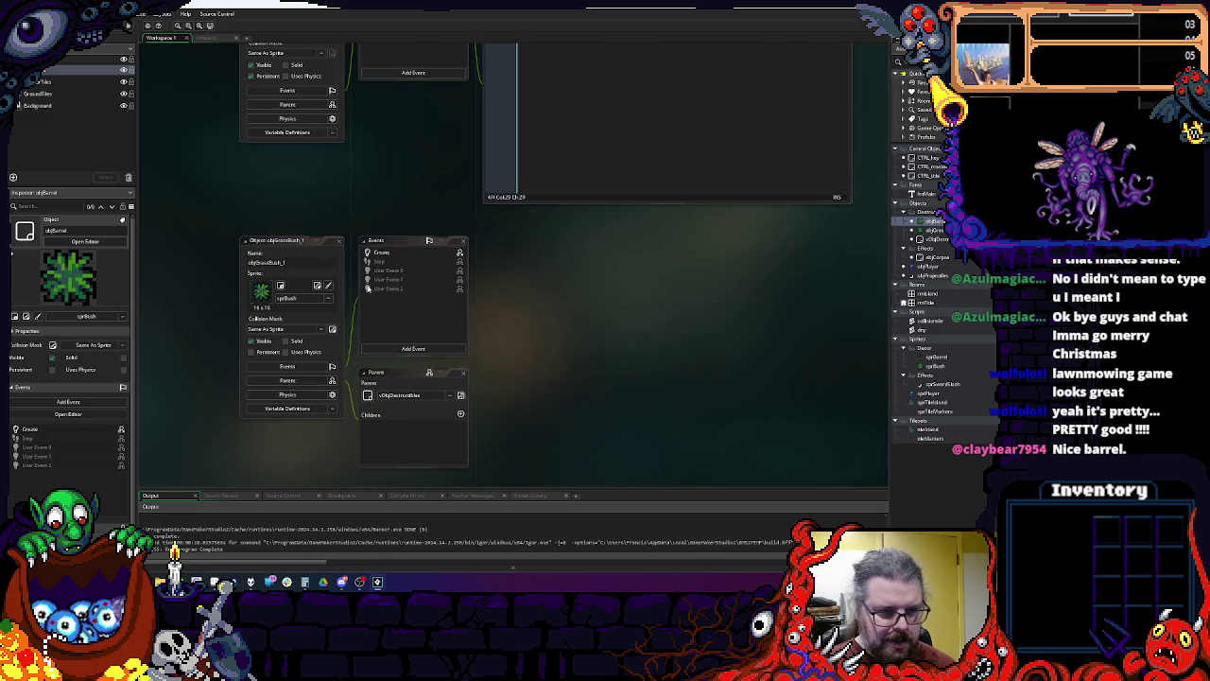
{"action": "left_click", "coordinate": [302, 298]}
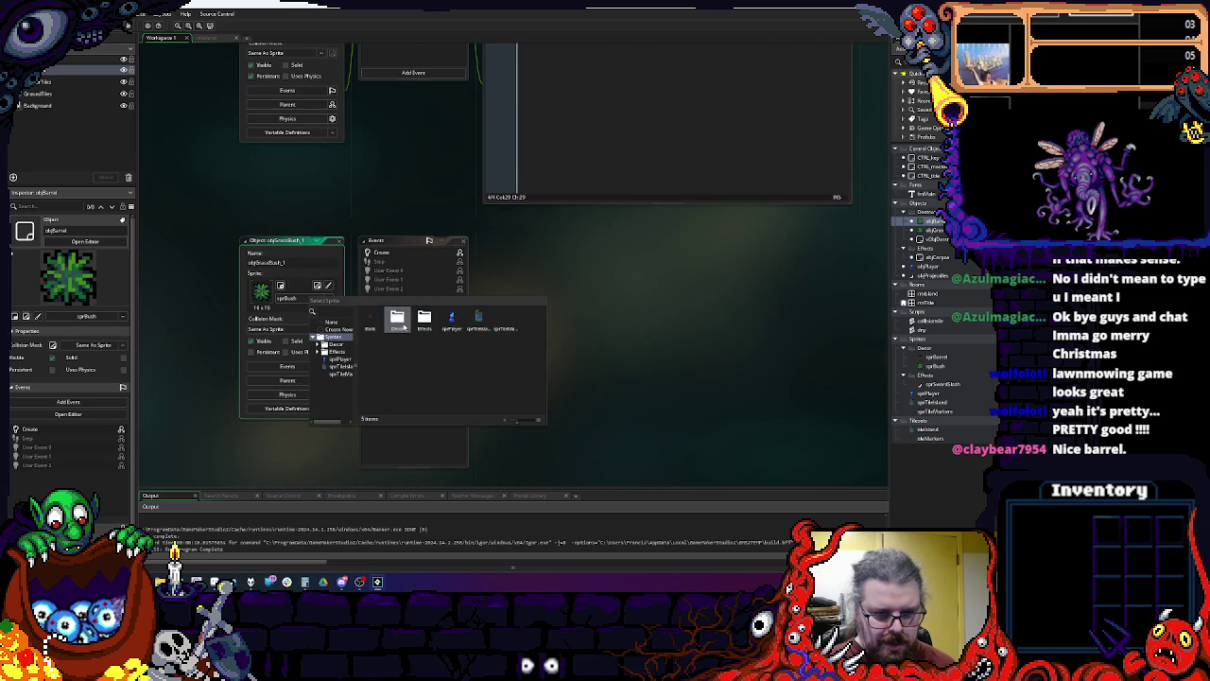
{"action": "double_click", "coordinate": [405, 326]}
{"action": "double_click", "coordinate": [397, 319]}
Step: Try renaming objGrassBush_1 to objBarrel and dismiss the name-in-use error
{"action": "left_click", "coordinate": [313, 260]}
{"action": "type", "text": "objBarrel"}
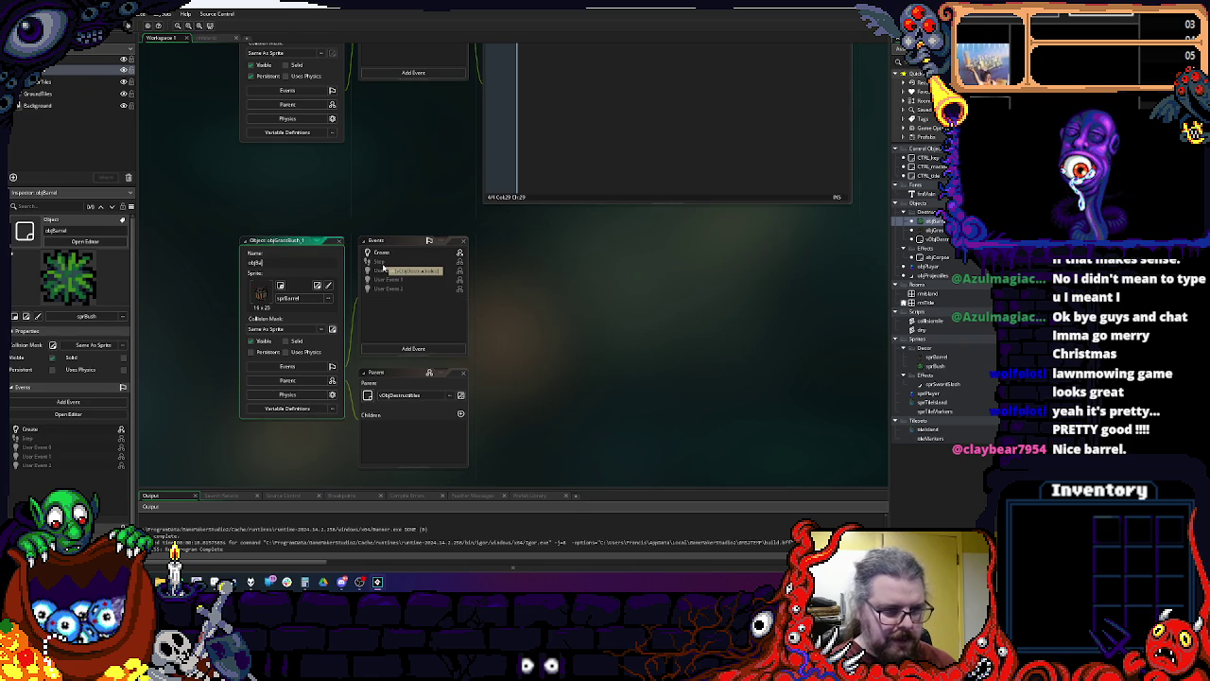
{"action": "left_click", "coordinate": [298, 242]}
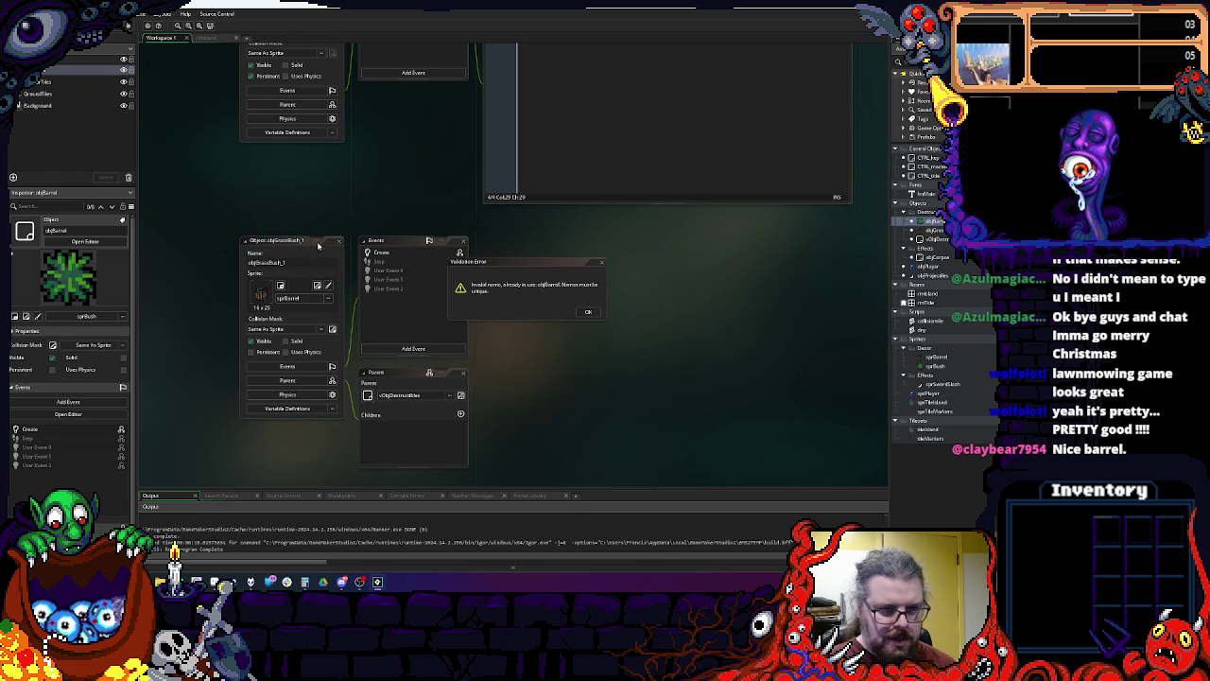
{"action": "left_click", "coordinate": [588, 313]}
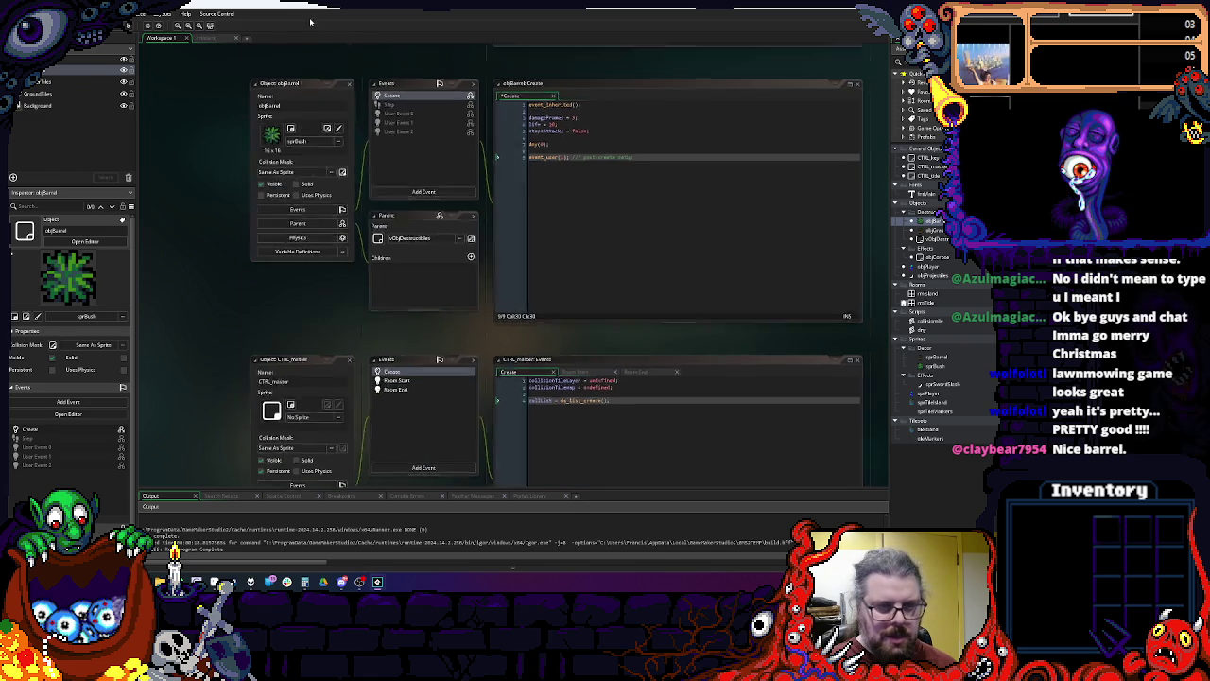
Step: Rename the old objBarrel to objBush and set its damageFrames to 2
{"action": "left_click", "coordinate": [283, 98]}
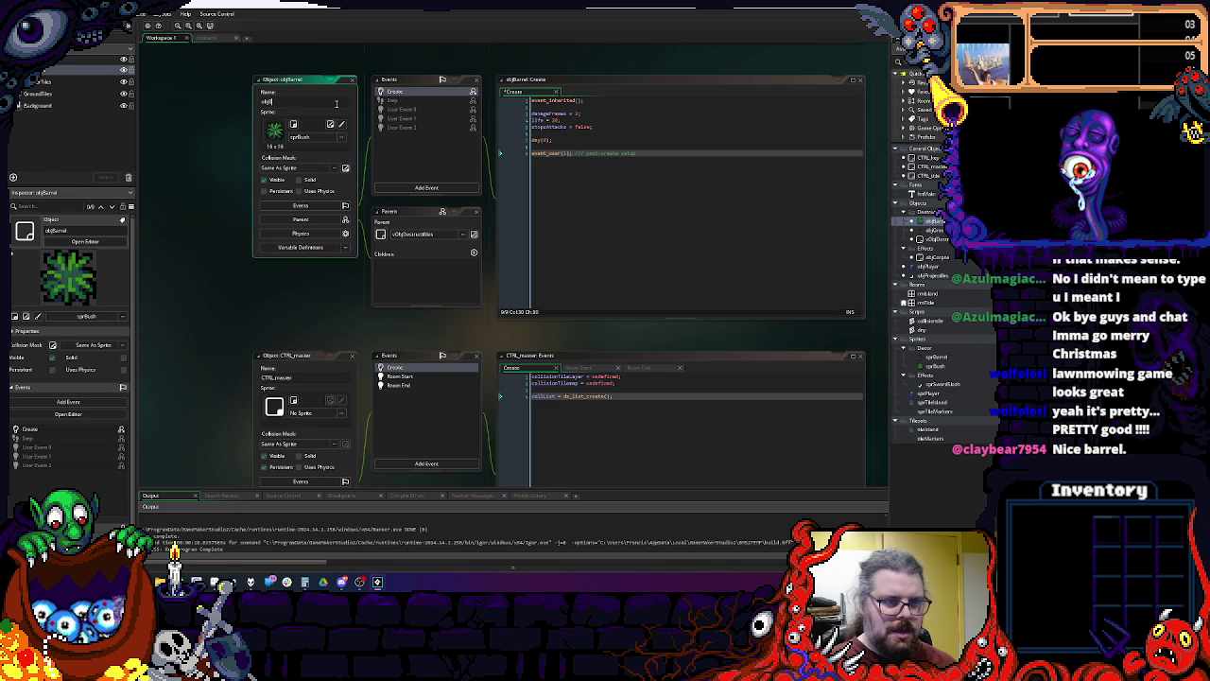
{"action": "left_click", "coordinate": [576, 111]}
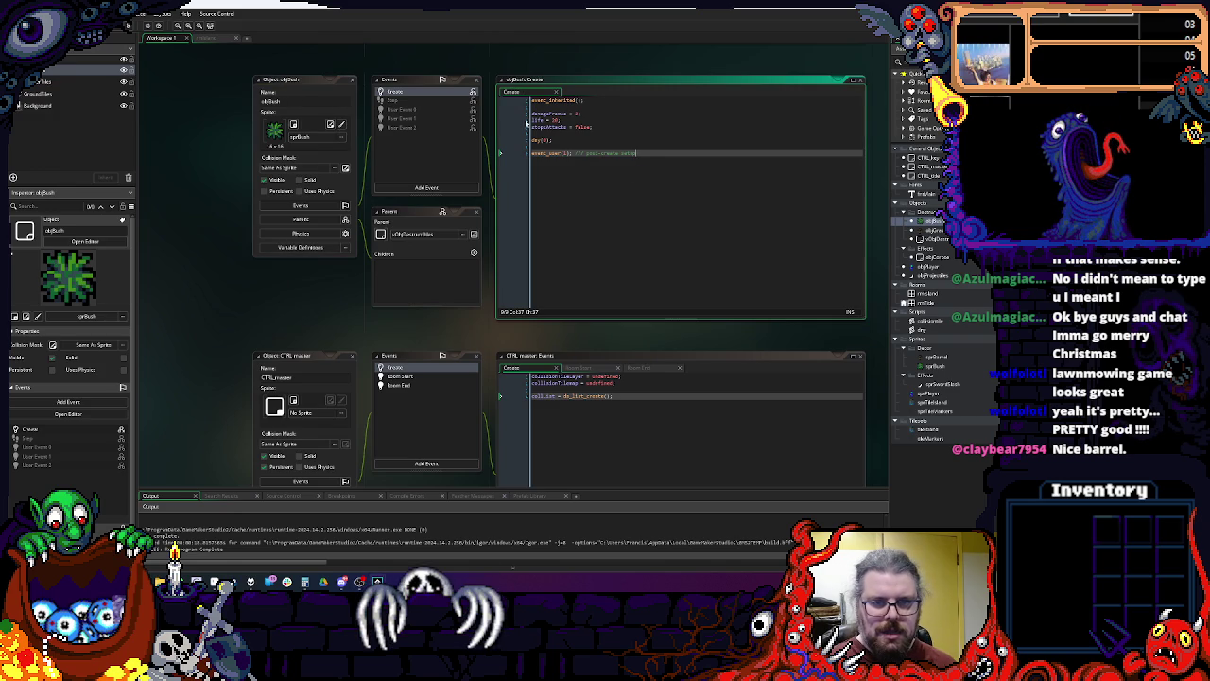
{"action": "double_click", "coordinate": [576, 113]}
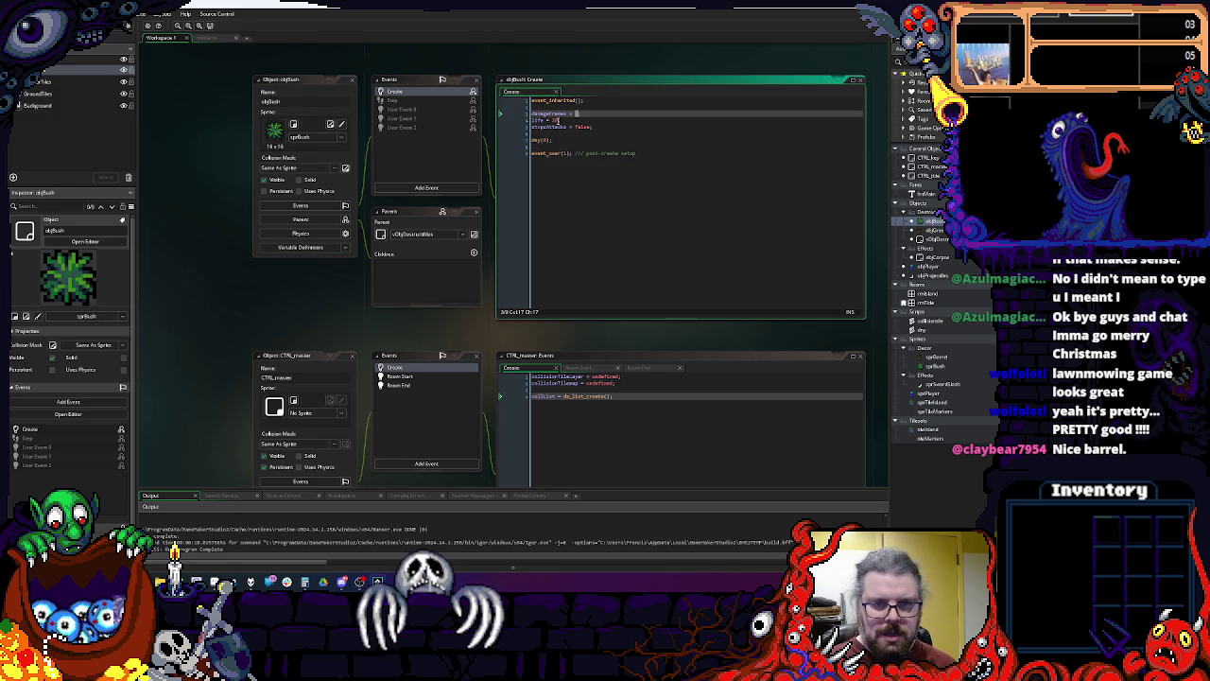
{"action": "type", "text": "2"}
{"action": "left_click", "coordinate": [608, 120]}
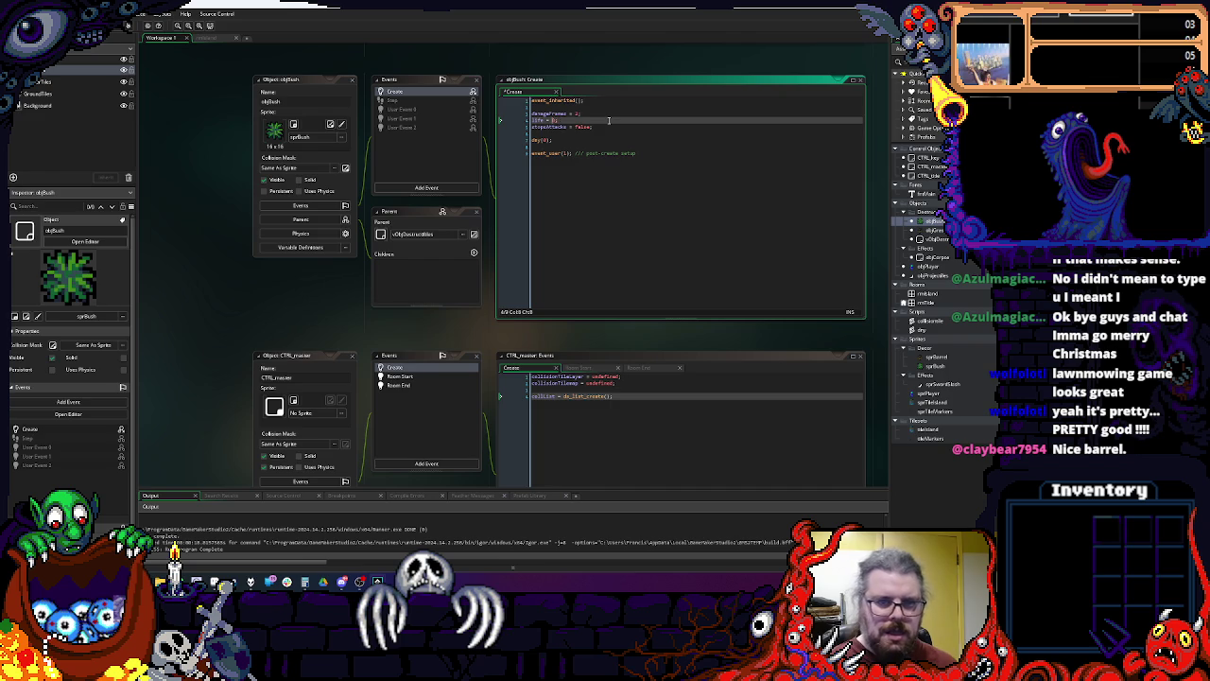
{"action": "key", "text": "ctrl+End"}
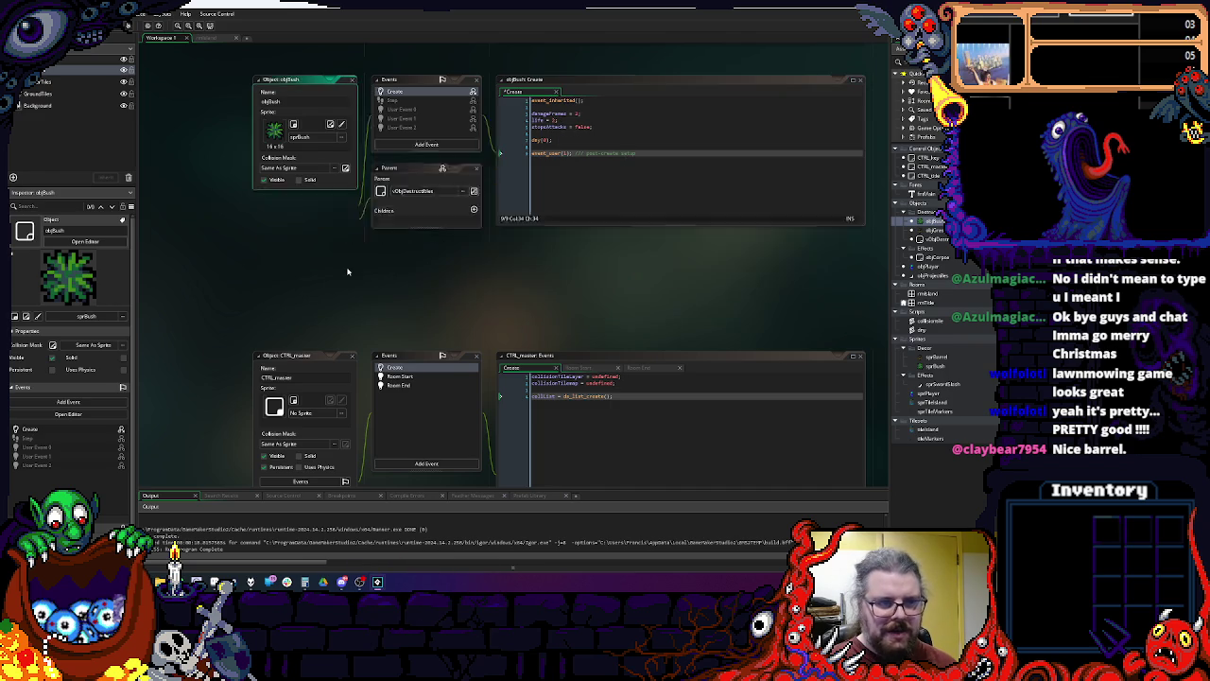
{"action": "left_click", "coordinate": [352, 79]}
Step: Rename the barrel-sprited copy to objBarrel and set its life to 20
{"action": "scroll", "coordinate": [557, 418], "scroll_direction": "down", "scroll_amount": 3}
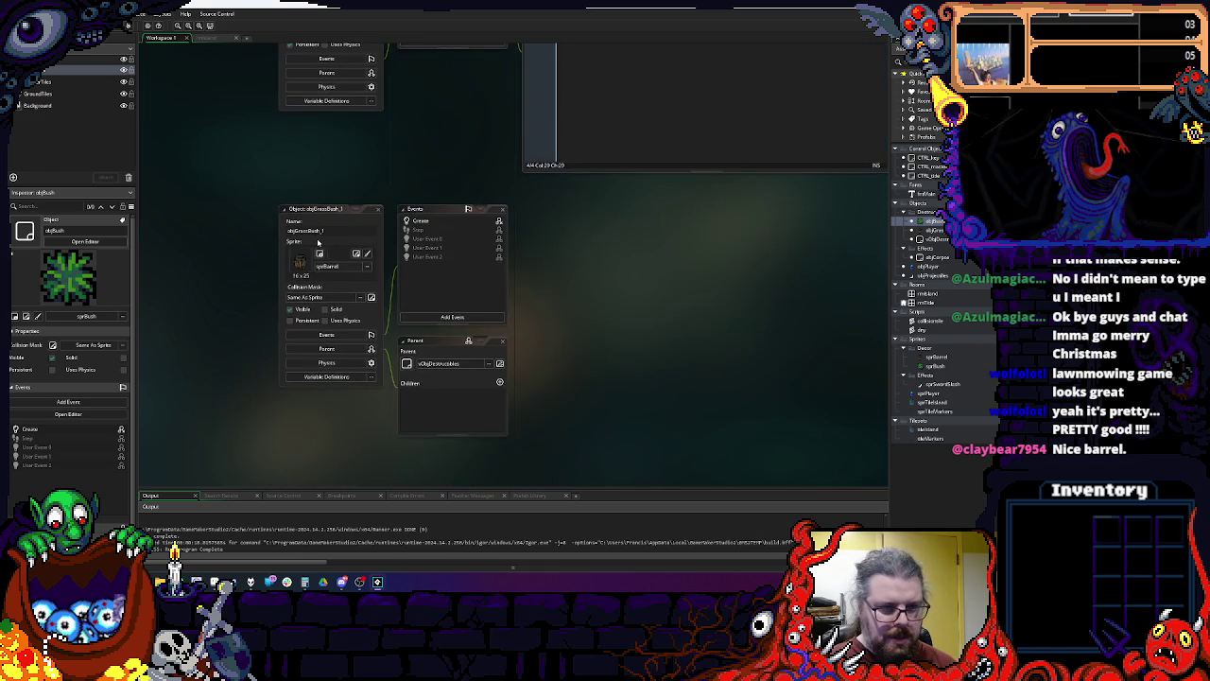
{"action": "type", "text": "Barrel"}
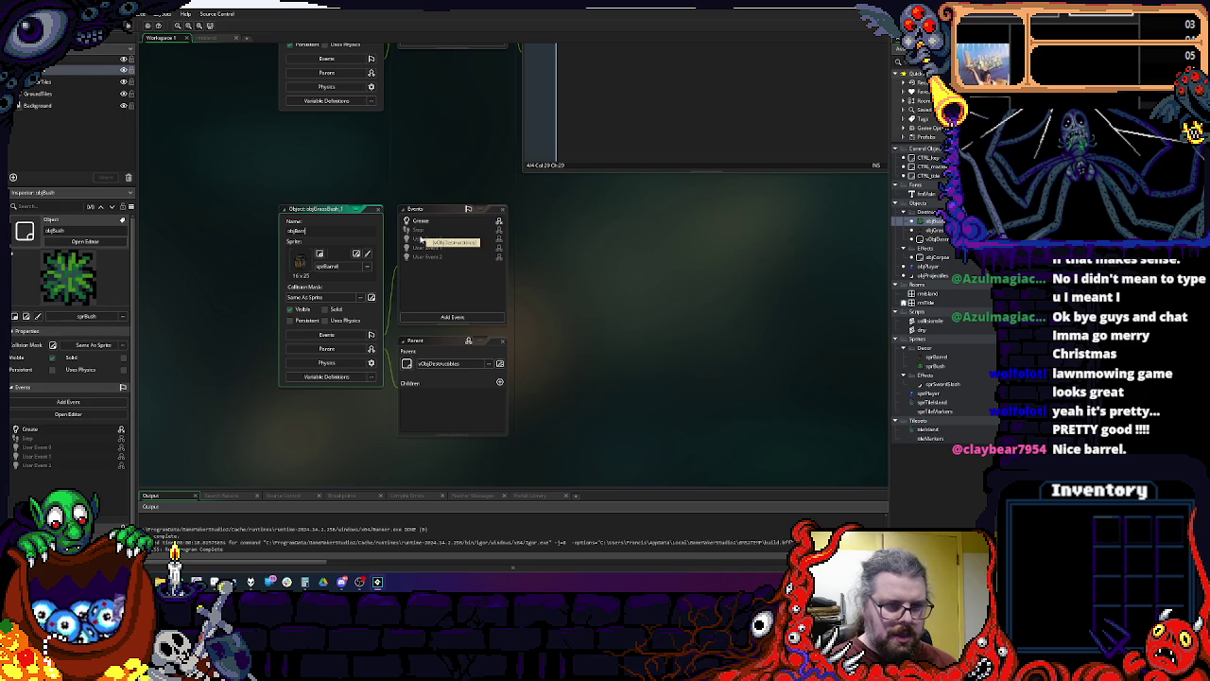
{"action": "key", "text": "Return"}
{"action": "left_click", "coordinate": [420, 221]}
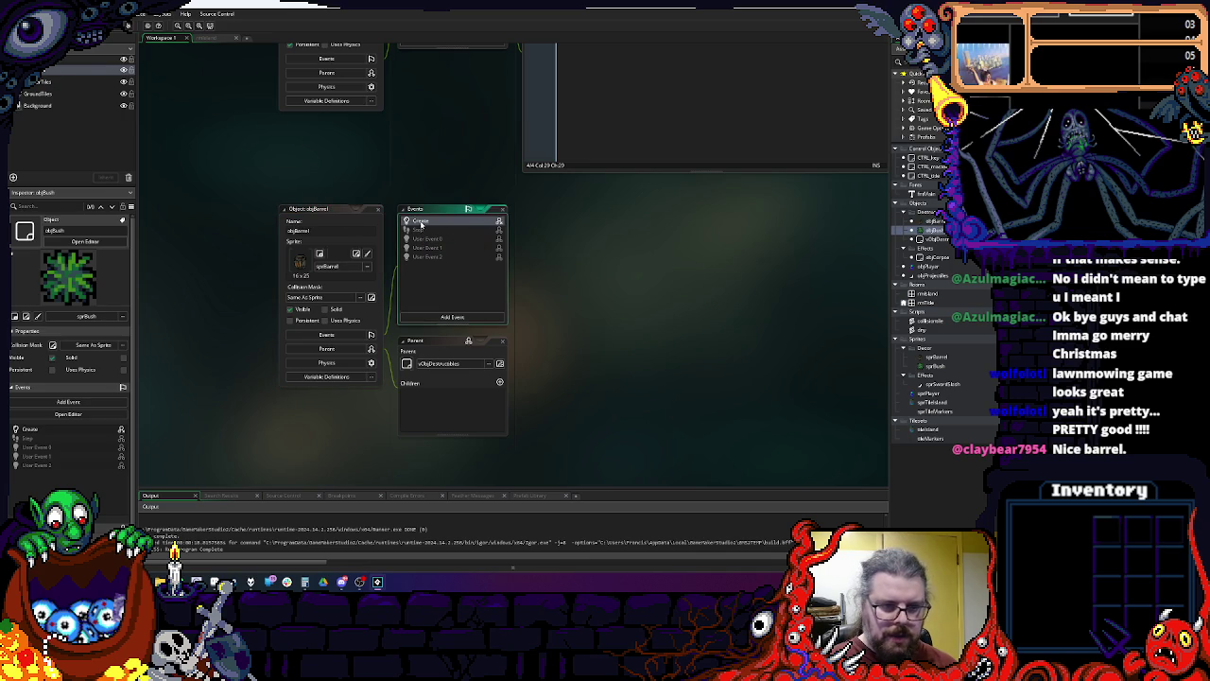
{"action": "left_click", "coordinate": [601, 243]}
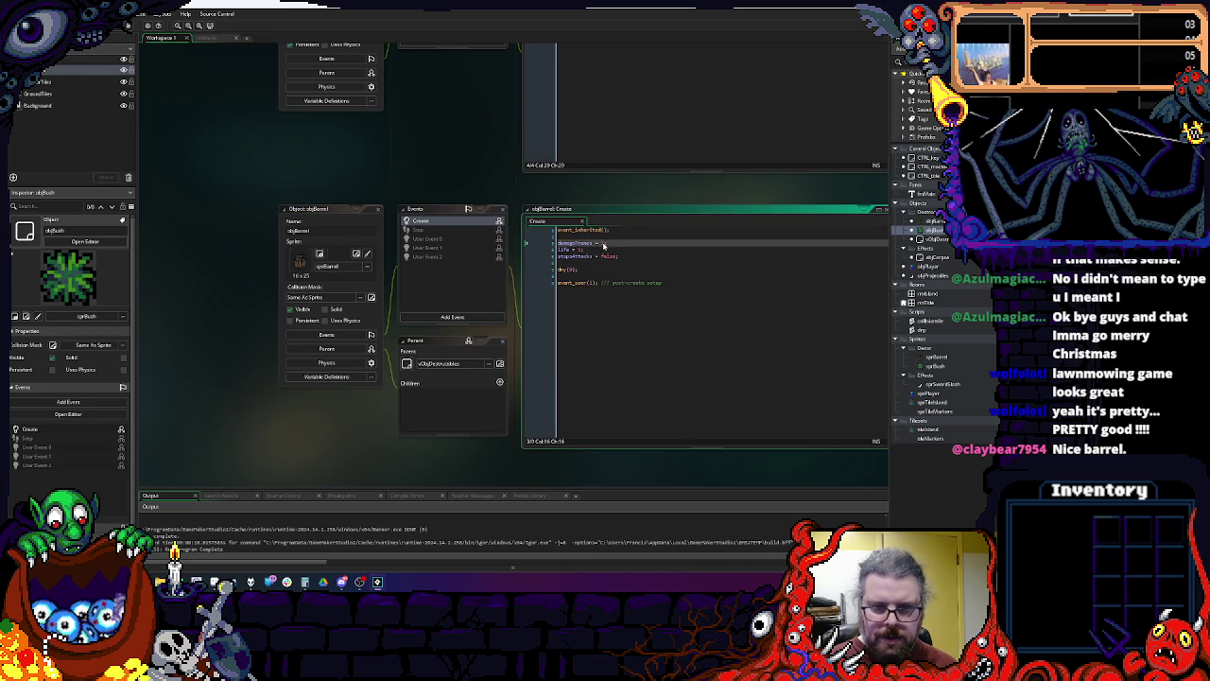
{"action": "left_click", "coordinate": [586, 247]}
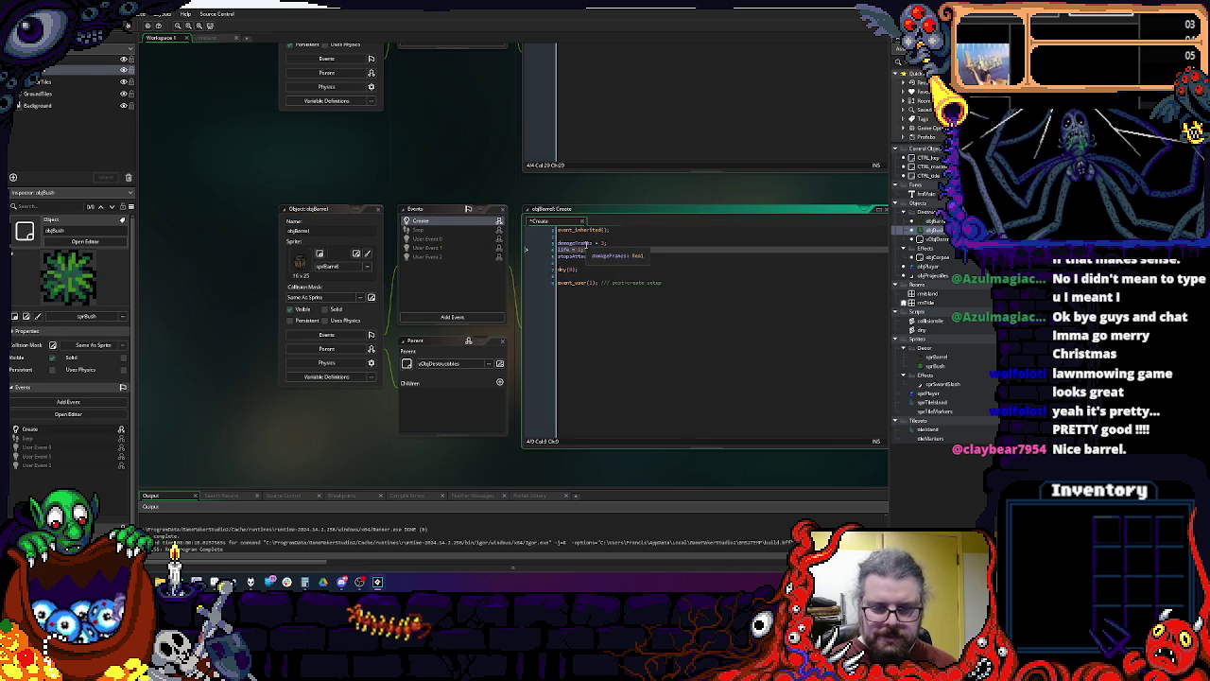
{"action": "key", "text": "BackSpace"}
{"action": "type", "text": "20"}
{"action": "left_click", "coordinate": [586, 244]}
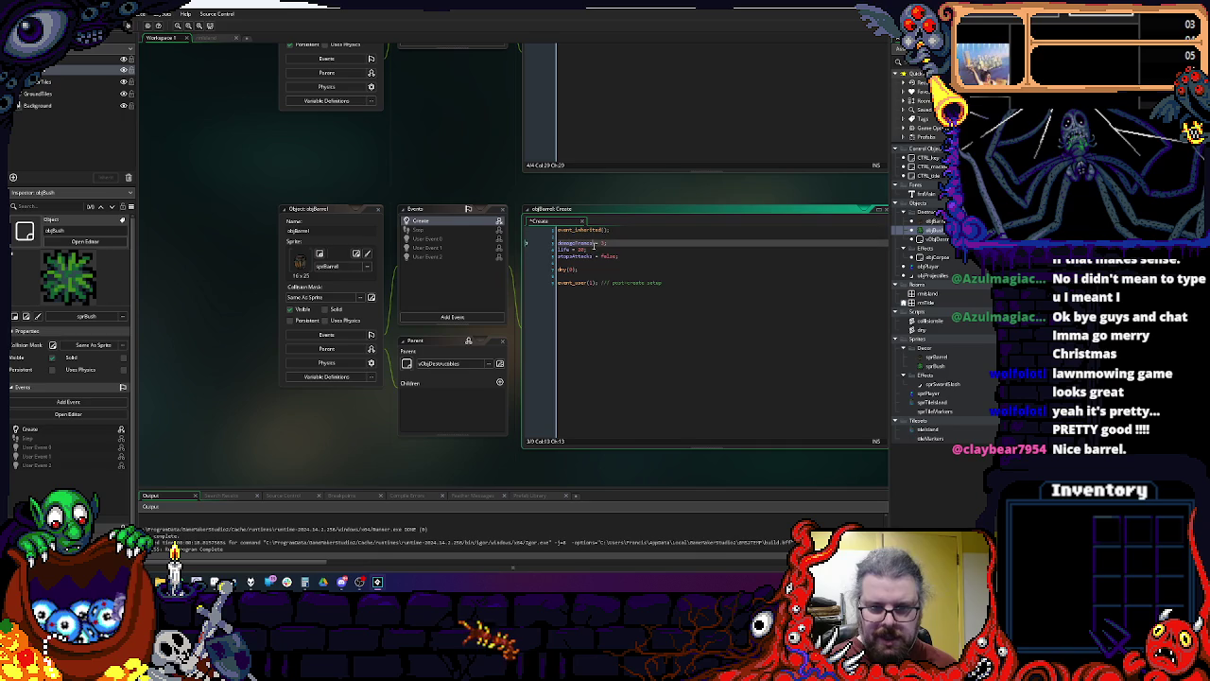
{"action": "left_click", "coordinate": [317, 209]}
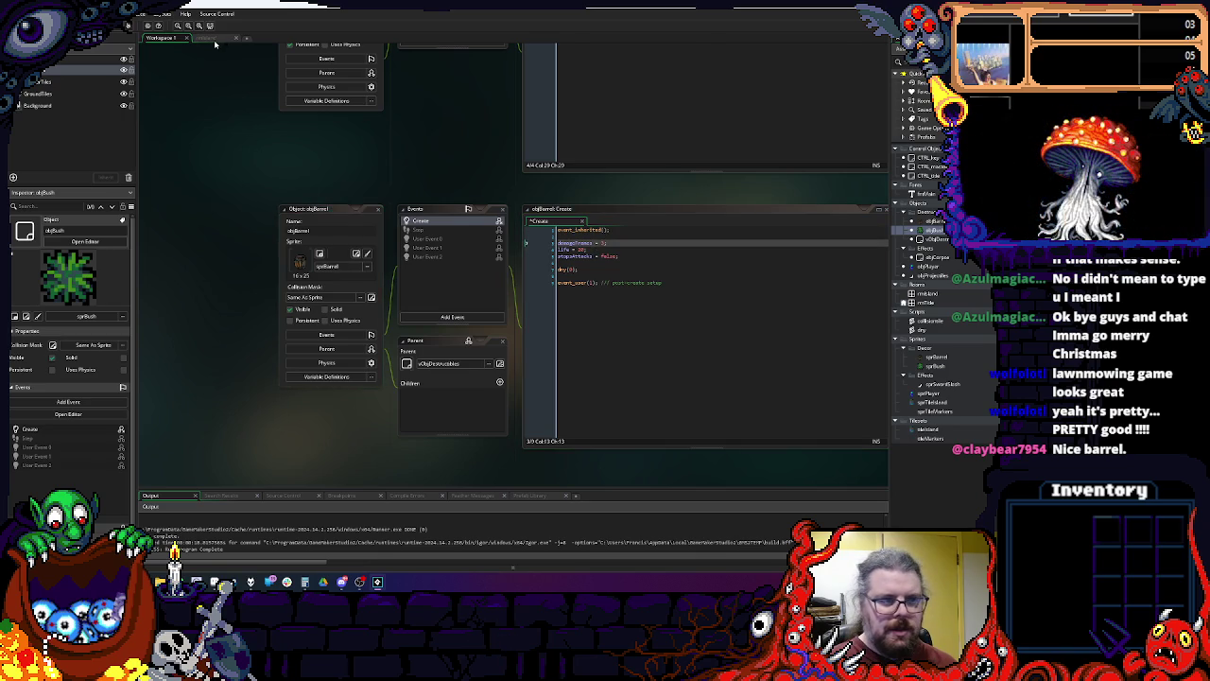
{"action": "left_click", "coordinate": [214, 40]}
{"action": "left_click", "coordinate": [904, 98]}
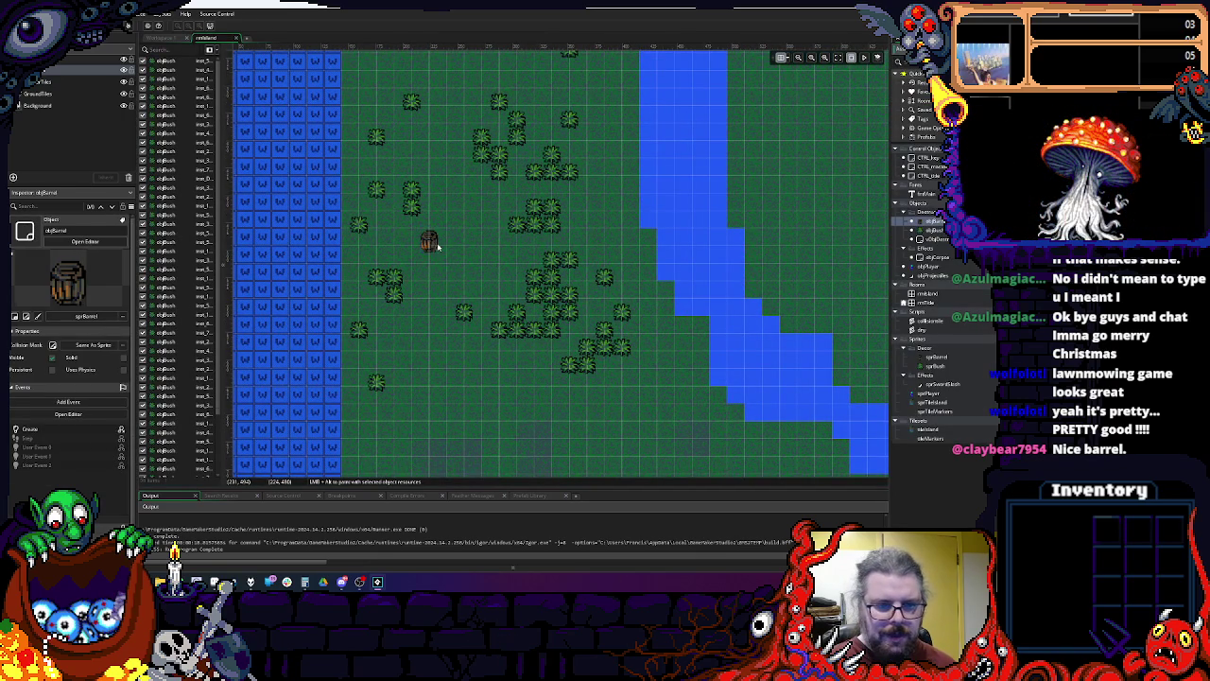
Step: Place six objBarrel instances among the bush clusters in rmIsland
{"action": "left_click", "coordinate": [428, 254], "text": "alt"}
{"action": "left_click", "coordinate": [445, 251], "text": "alt"}
{"action": "left_click", "coordinate": [520, 261], "text": "alt"}
{"action": "left_click", "coordinate": [551, 190], "text": "alt"}
{"action": "left_click", "coordinate": [569, 207], "text": "alt"}
{"action": "scroll", "coordinate": [529, 236], "scroll_direction": "up", "scroll_amount": 3}
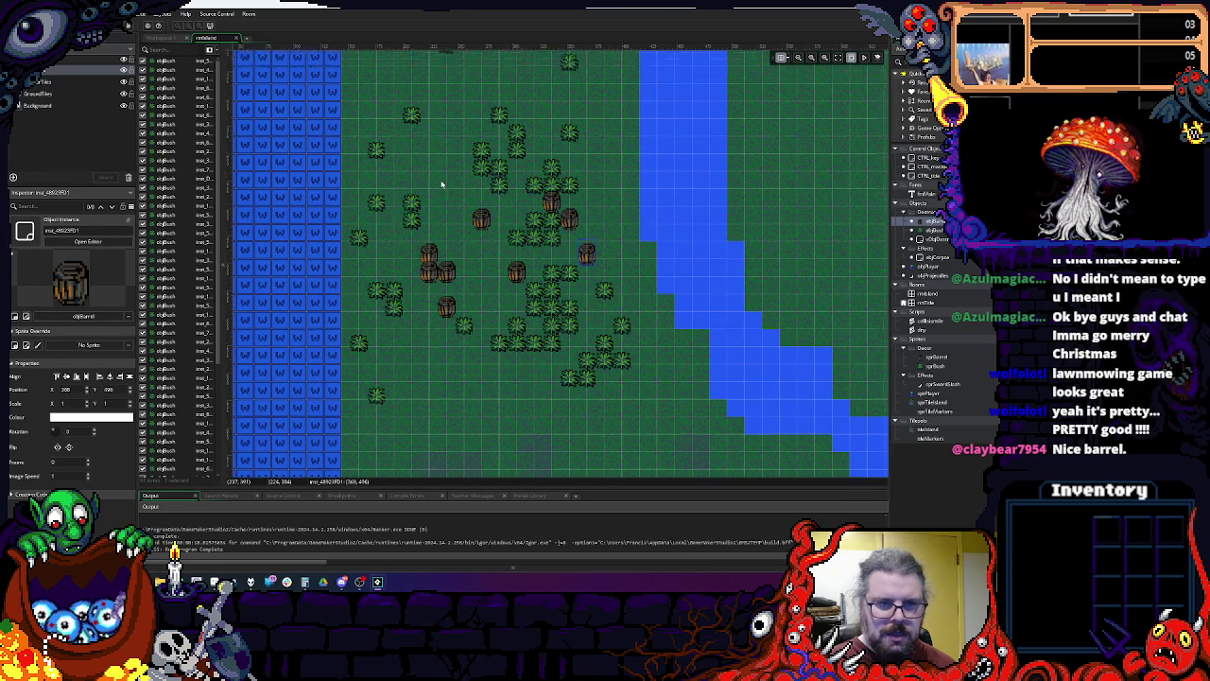
{"action": "left_click", "coordinate": [364, 210], "text": "alt"}
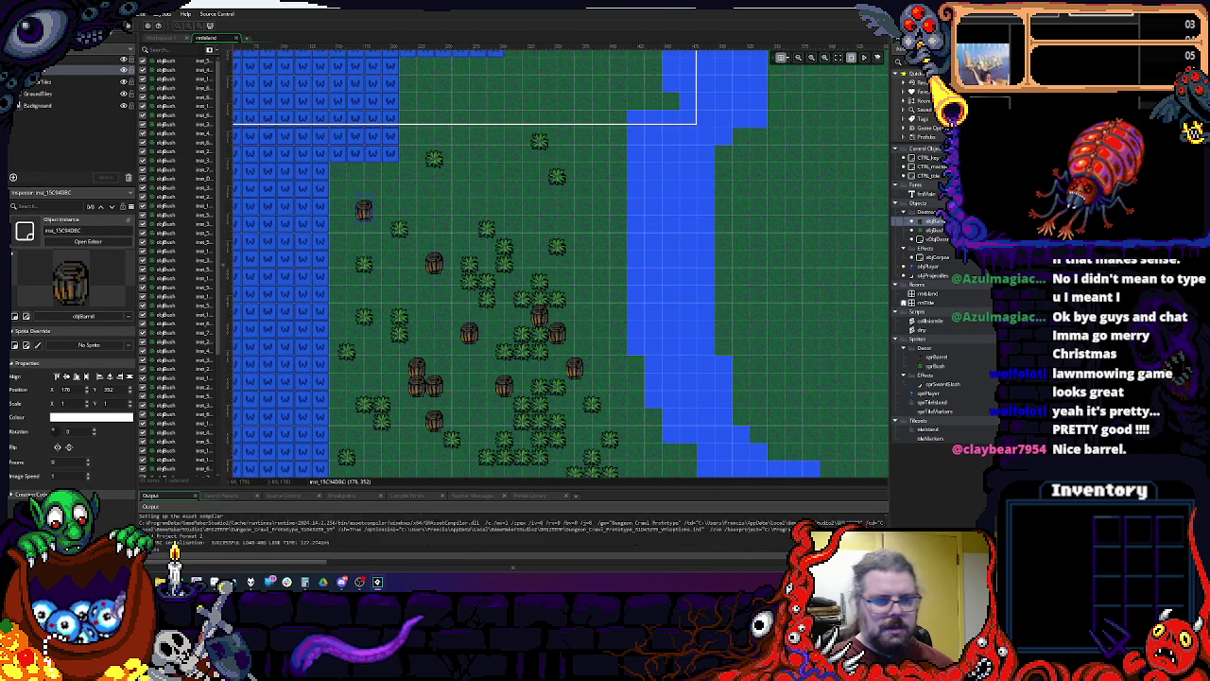
Step: Start the game and smash the first three barrels while walking down the island
{"action": "key", "text": "space"}
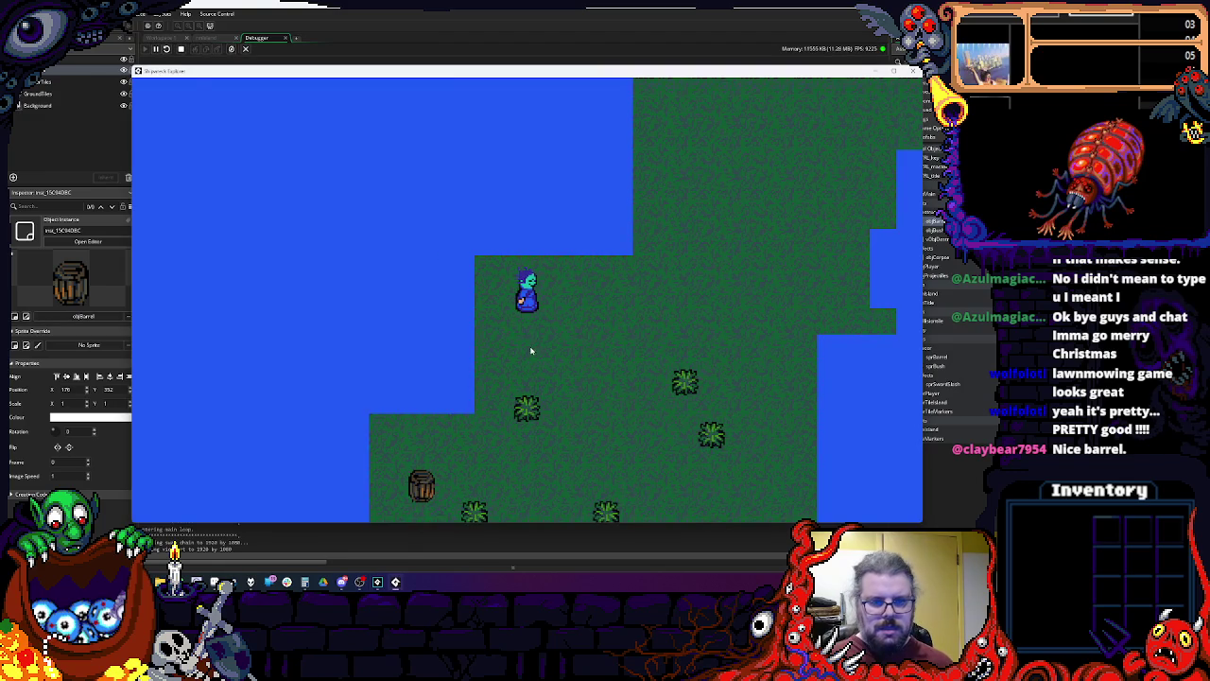
{"action": "key", "text": "Down"}
{"action": "key", "text": "Left"}
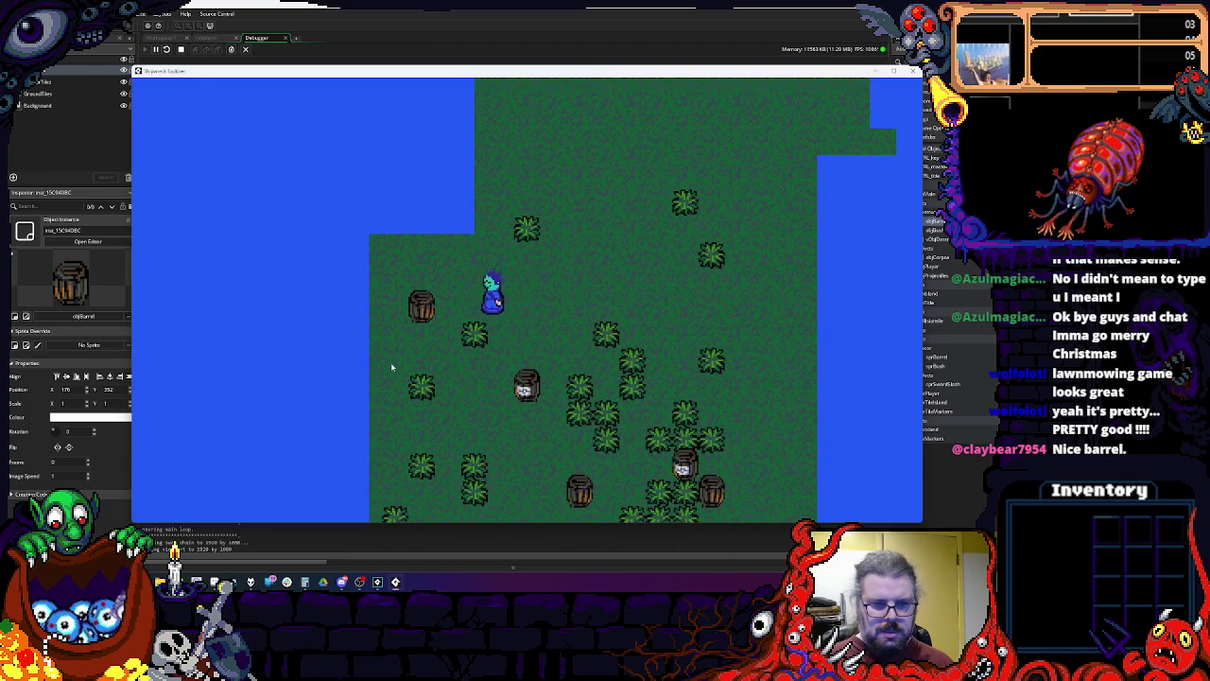
{"action": "key", "text": "space"}
{"action": "key", "text": "Down"}
{"action": "key", "text": "space"}
{"action": "key", "text": "Down"}
{"action": "key", "text": "Right"}
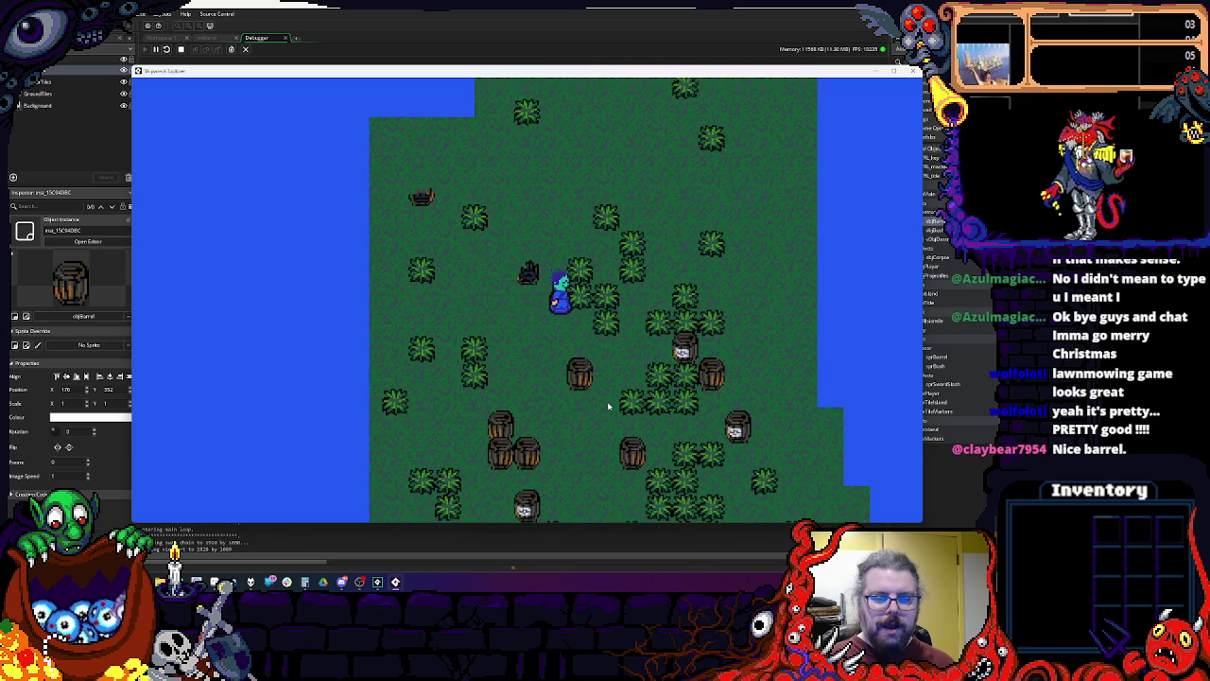
{"action": "key", "text": "Down"}
{"action": "key", "text": "Right"}
{"action": "key", "text": "space"}
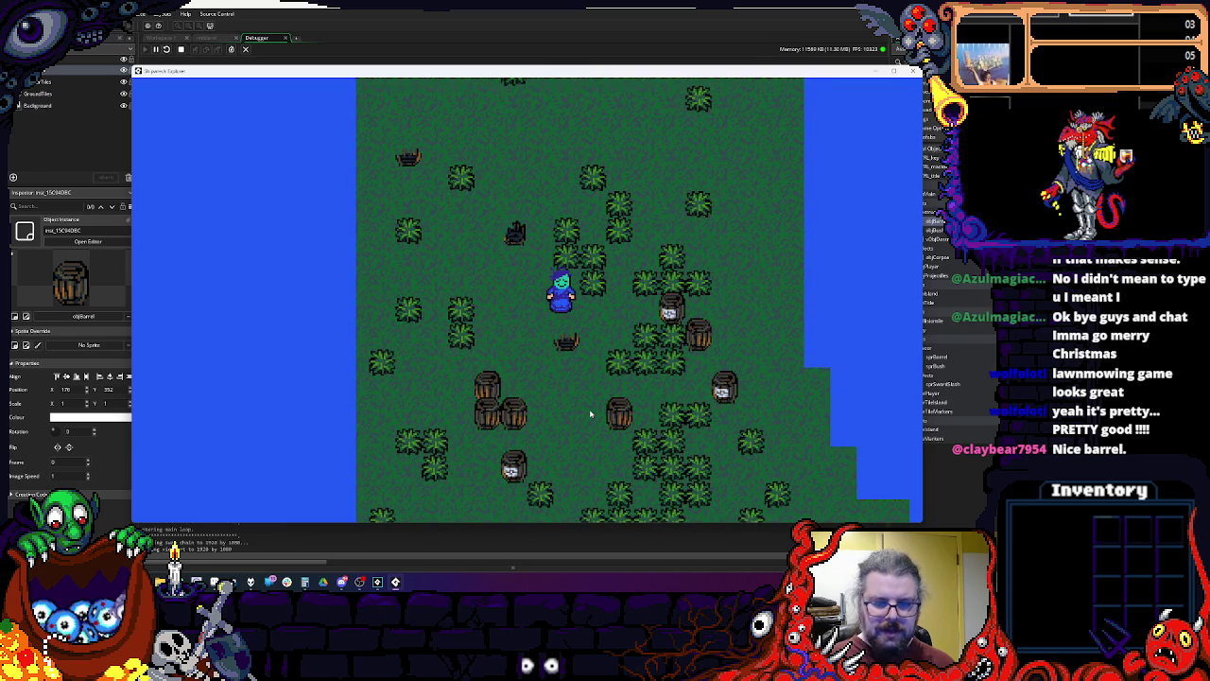
Step: Smash four more barrels nearby, then stop the running game
{"action": "key", "text": "Down"}
{"action": "key", "text": "Left"}
{"action": "key", "text": "space"}
{"action": "key", "text": "Left"}
{"action": "key", "text": "Up"}
{"action": "key", "text": "space"}
{"action": "key", "text": "Left"}
{"action": "key", "text": "space"}
{"action": "key", "text": "Right"}
{"action": "key", "text": "Down"}
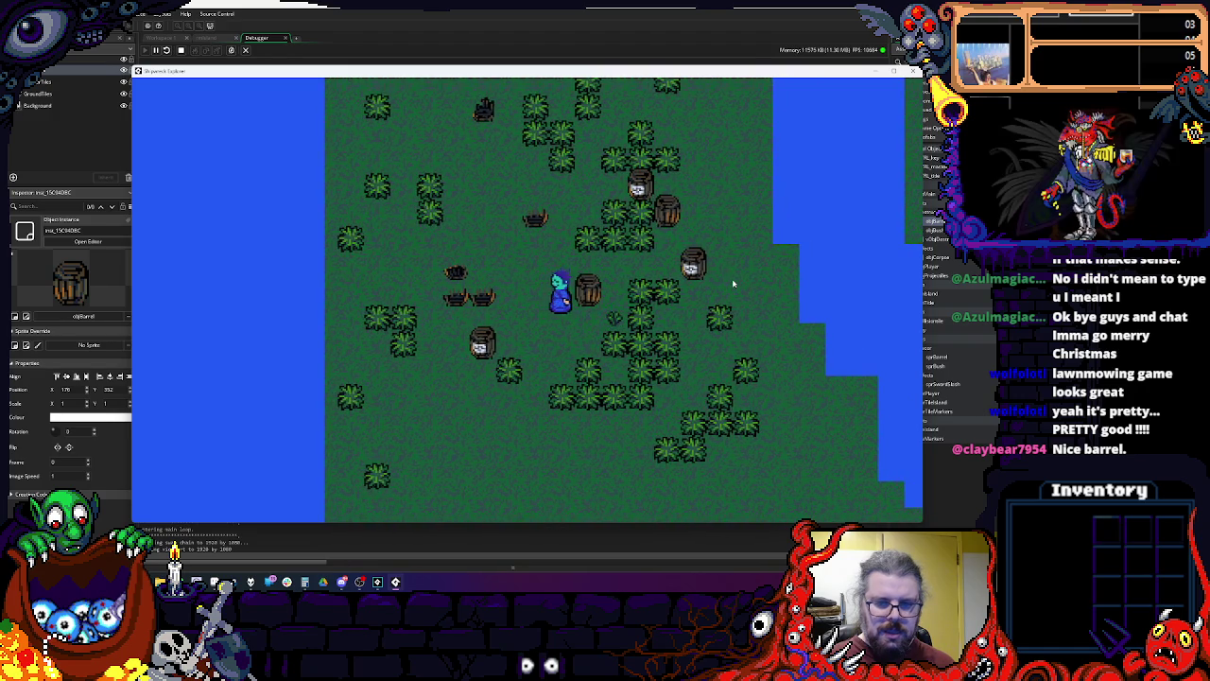
{"action": "key", "text": "space"}
{"action": "key", "text": "Right"}
{"action": "key", "text": "Up"}
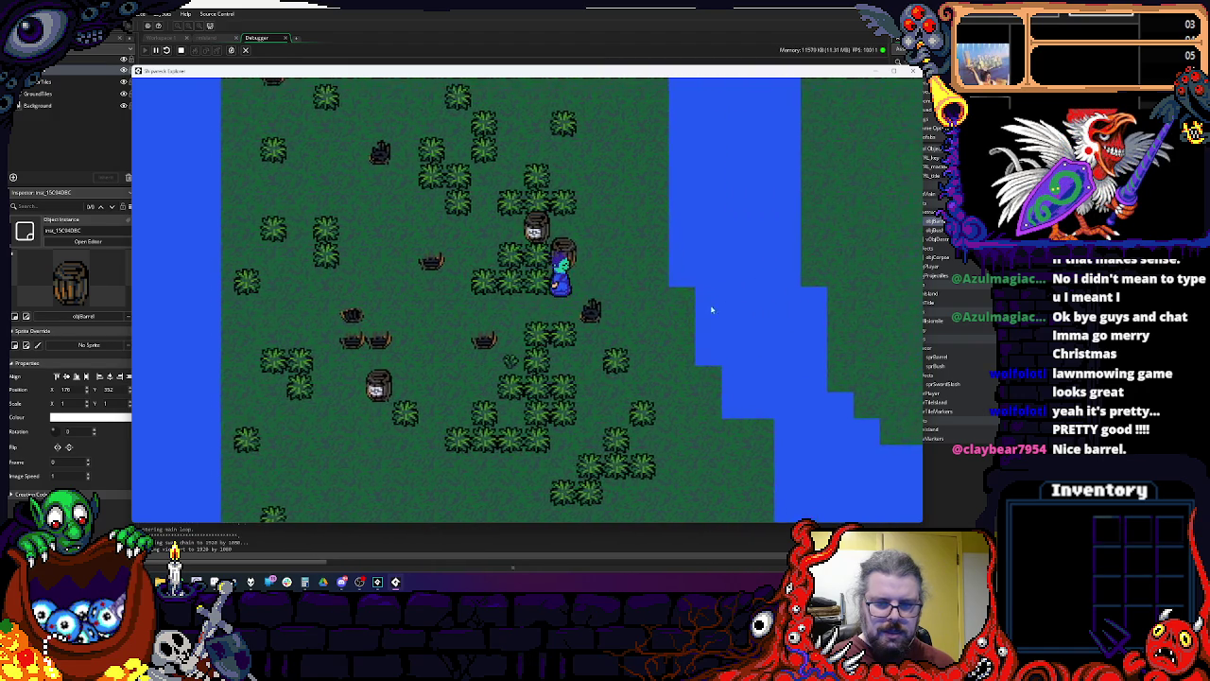
{"action": "key", "text": "Up"}
{"action": "key", "text": "Up"}
{"action": "key", "text": "Left"}
{"action": "left_click", "coordinate": [915, 71]}
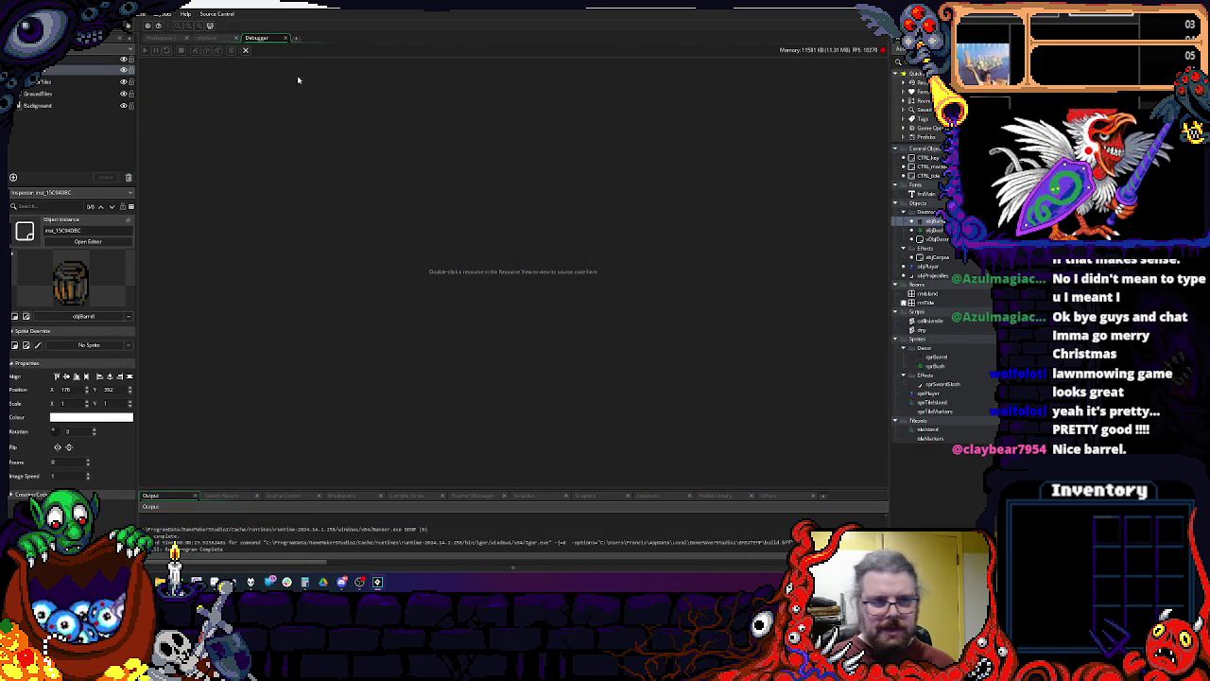
{"action": "left_click", "coordinate": [292, 38]}
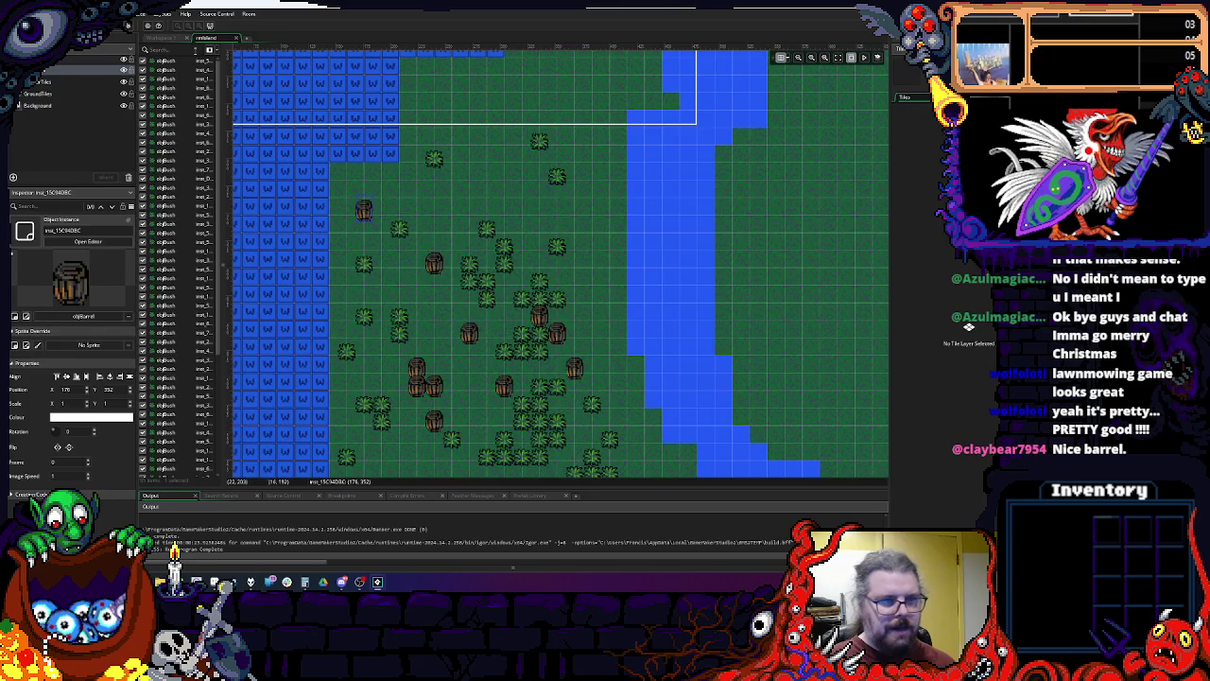
{"action": "left_click", "coordinate": [156, 40]}
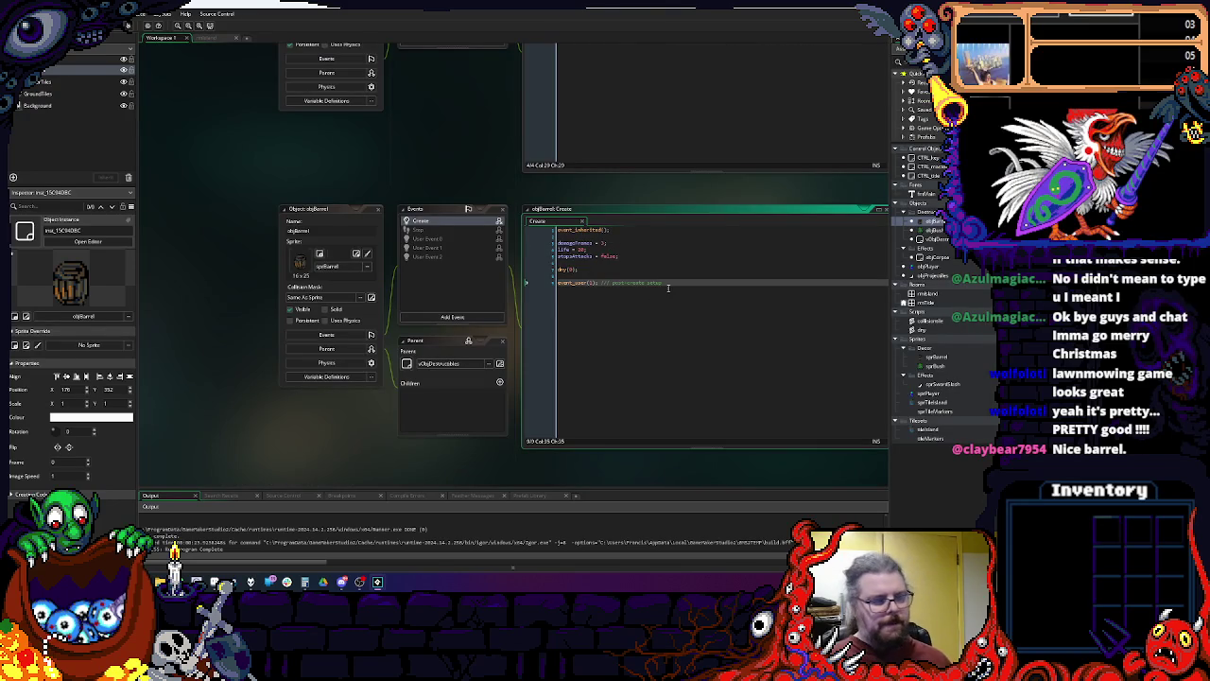
{"action": "scroll", "coordinate": [668, 287], "scroll_direction": "up", "scroll_amount": 3}
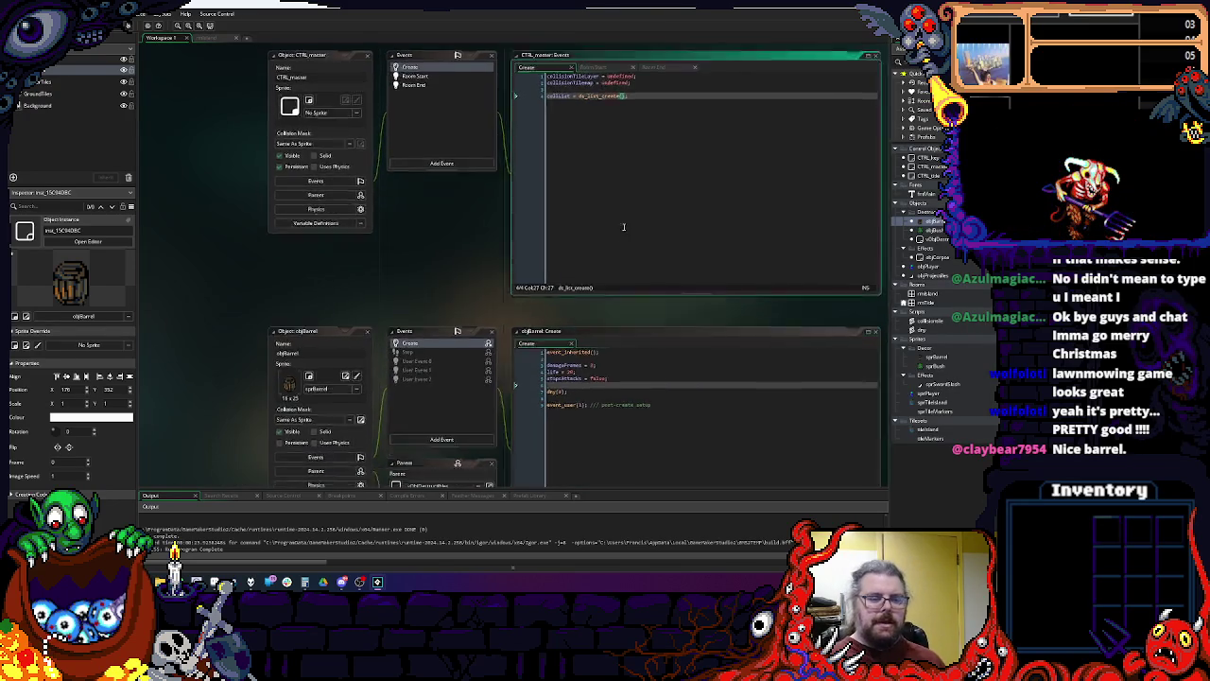
{"action": "scroll", "coordinate": [623, 265], "scroll_direction": "down", "scroll_amount": 3}
{"action": "left_click", "coordinate": [610, 254]}
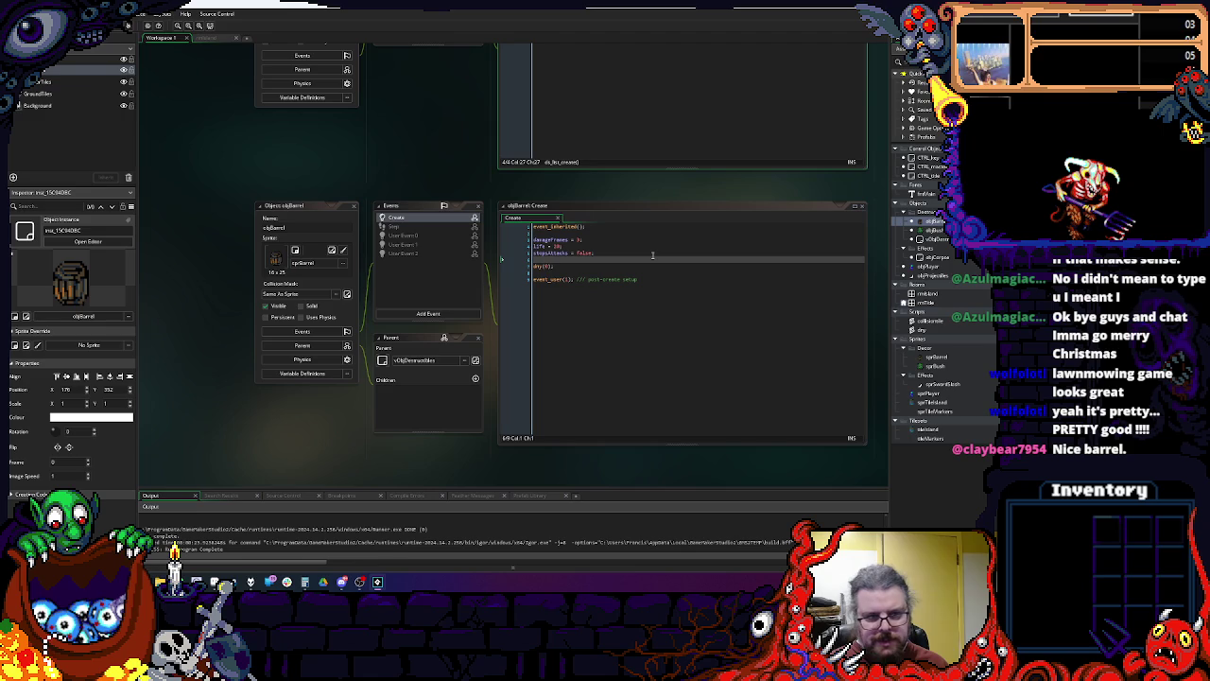
{"action": "scroll", "coordinate": [643, 252], "scroll_direction": "up", "scroll_amount": 5}
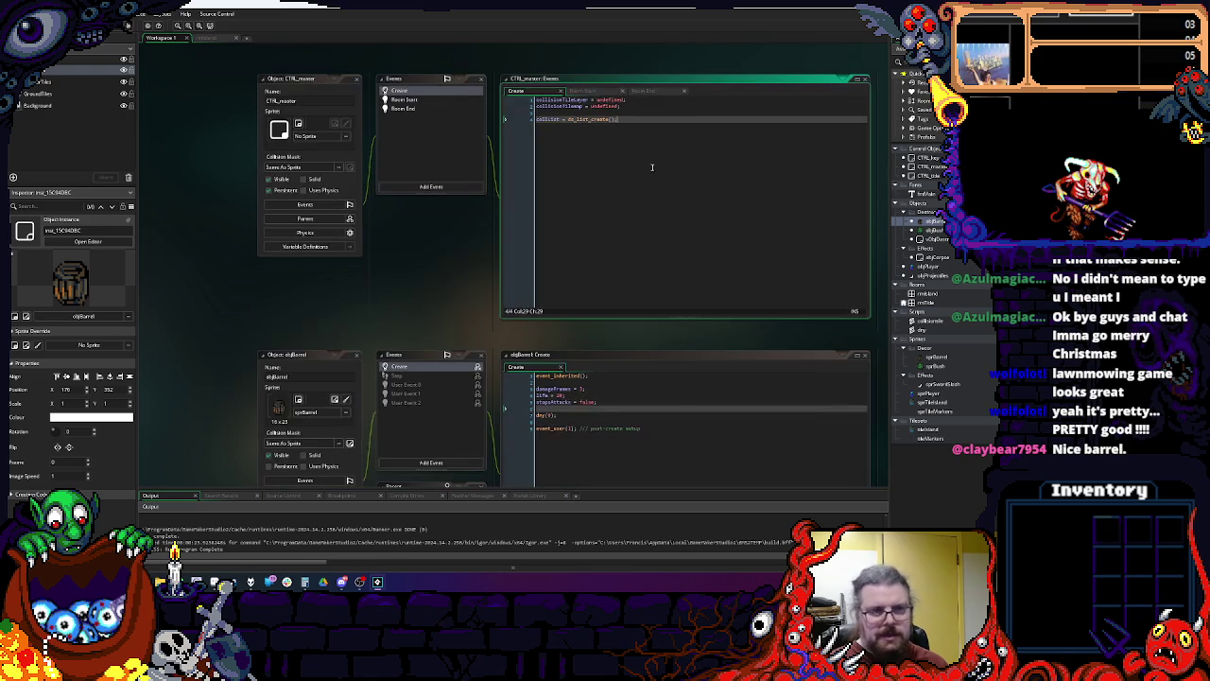
{"action": "left_click", "coordinate": [222, 39]}
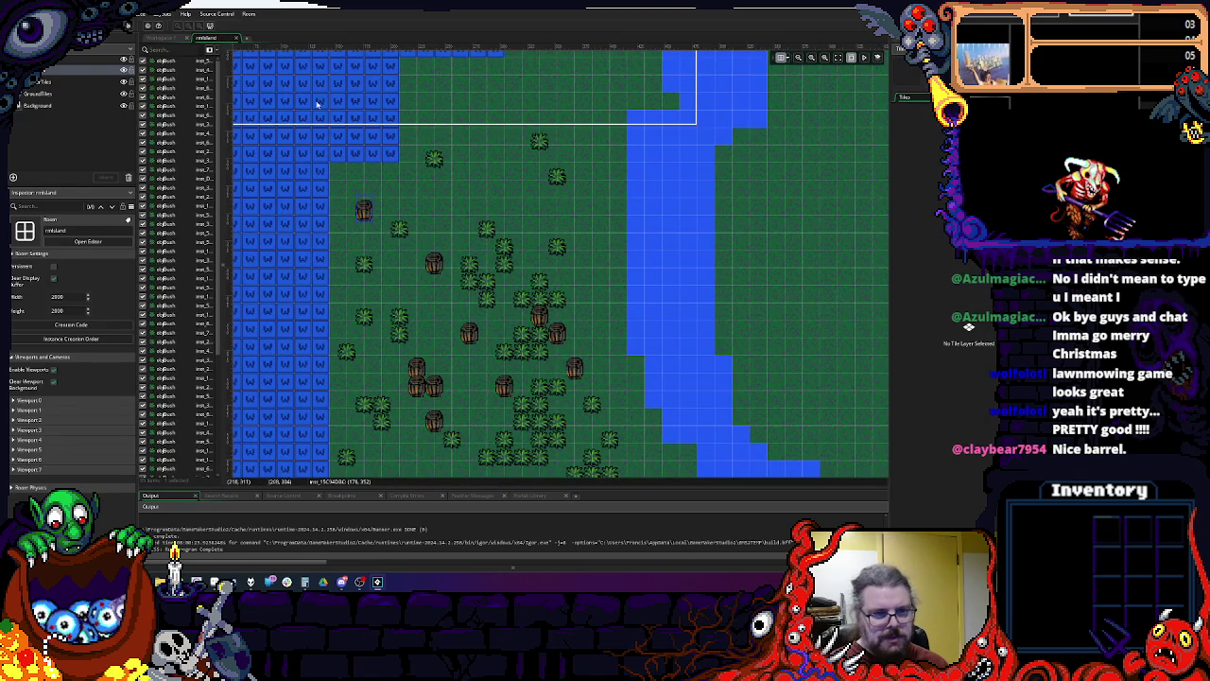
{"action": "left_click", "coordinate": [161, 38]}
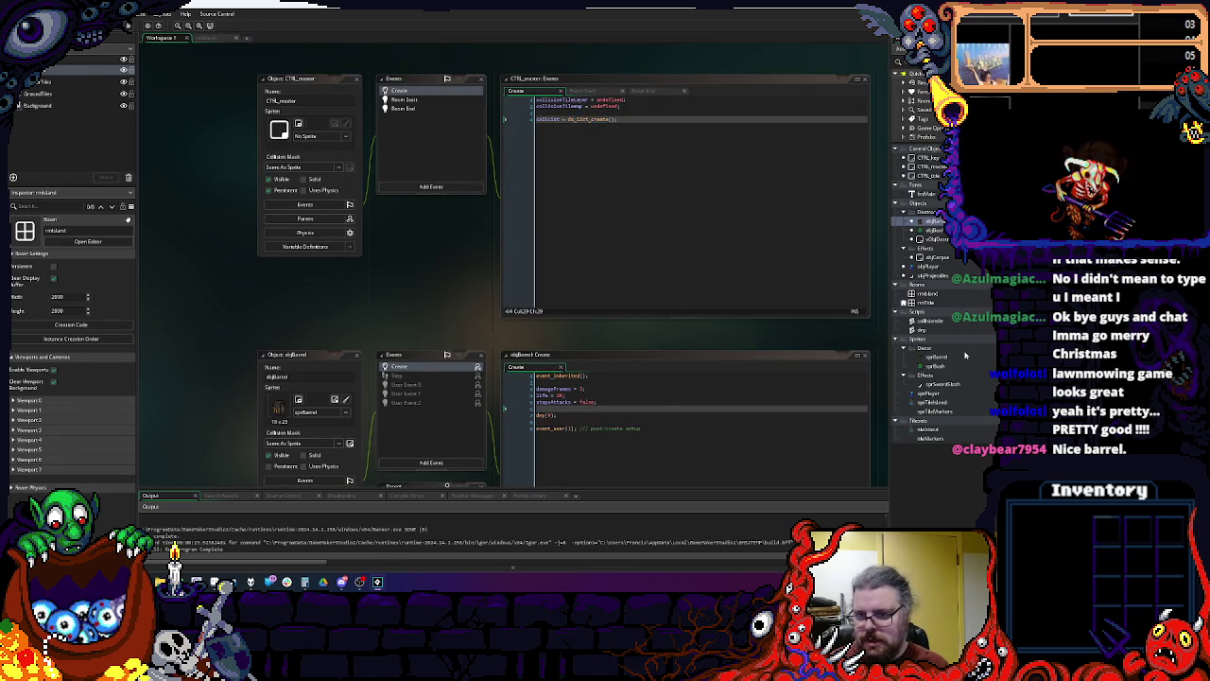
{"action": "left_click", "coordinate": [933, 361]}
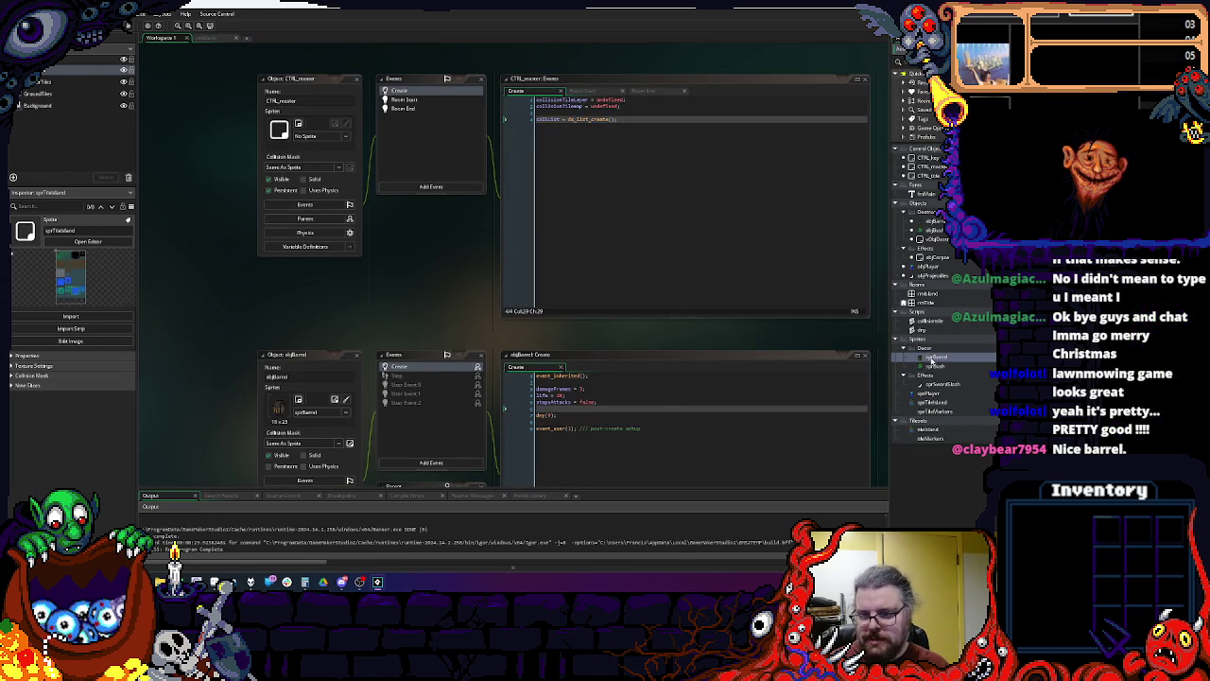
{"action": "double_click", "coordinate": [938, 241]}
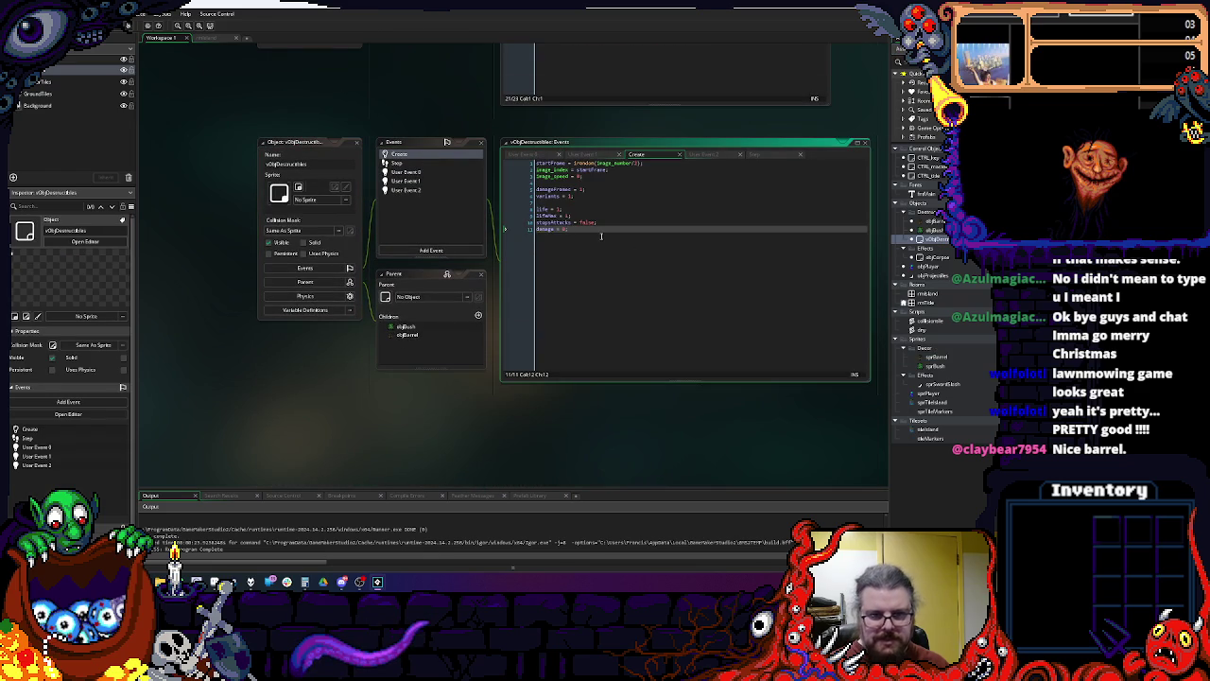
Step: Add a tempInvincible = 0 line after the damage reset in the Create code
{"action": "type", "text": ";"}
{"action": "key", "text": "Return"}
{"action": "type", "text": "temp["}
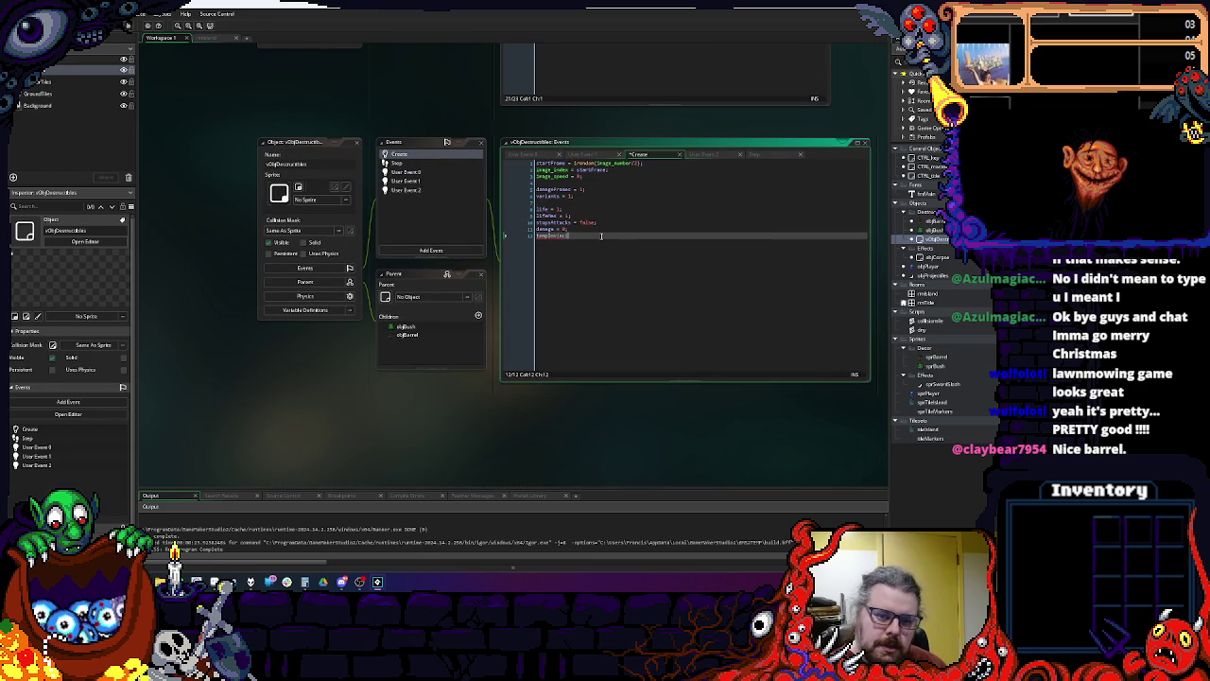
{"action": "type", "text": "e = 0;"}
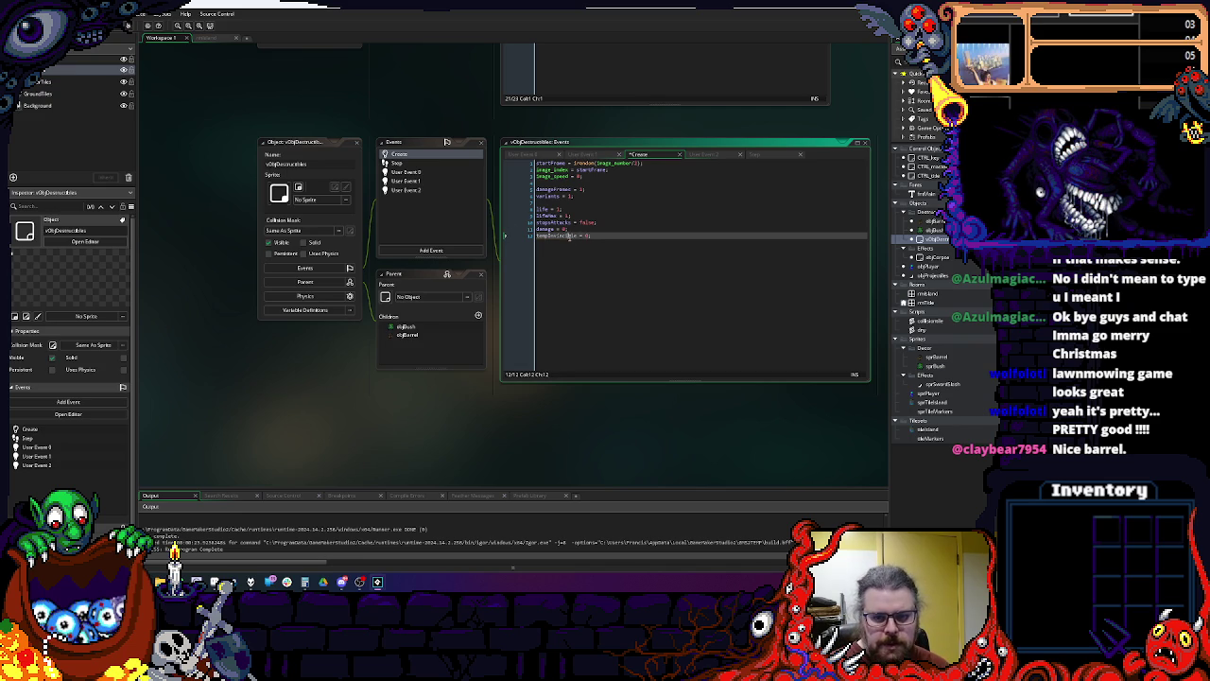
{"action": "left_click", "coordinate": [397, 163]}
{"action": "left_click", "coordinate": [580, 201]}
{"action": "left_click", "coordinate": [608, 187]}
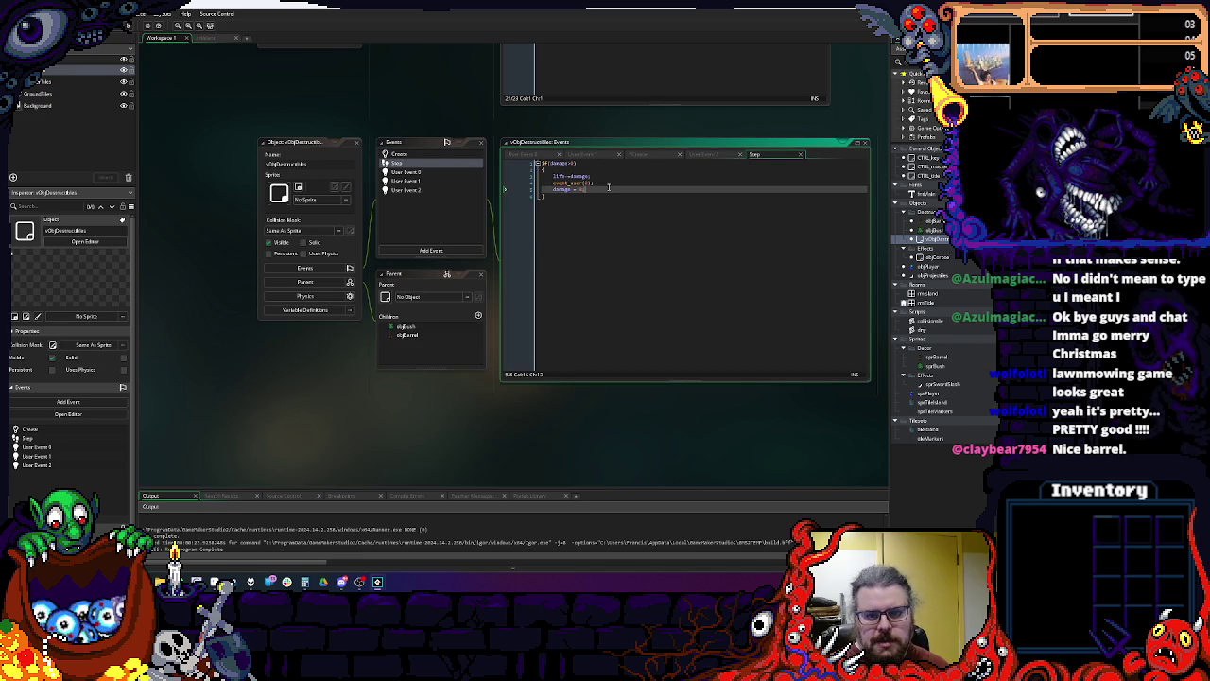
Step: Add a timer line after damage = 0 and an if(tempInvincible>0)tempInvincible-=1; countdown at the top
{"action": "key", "text": "Return"}
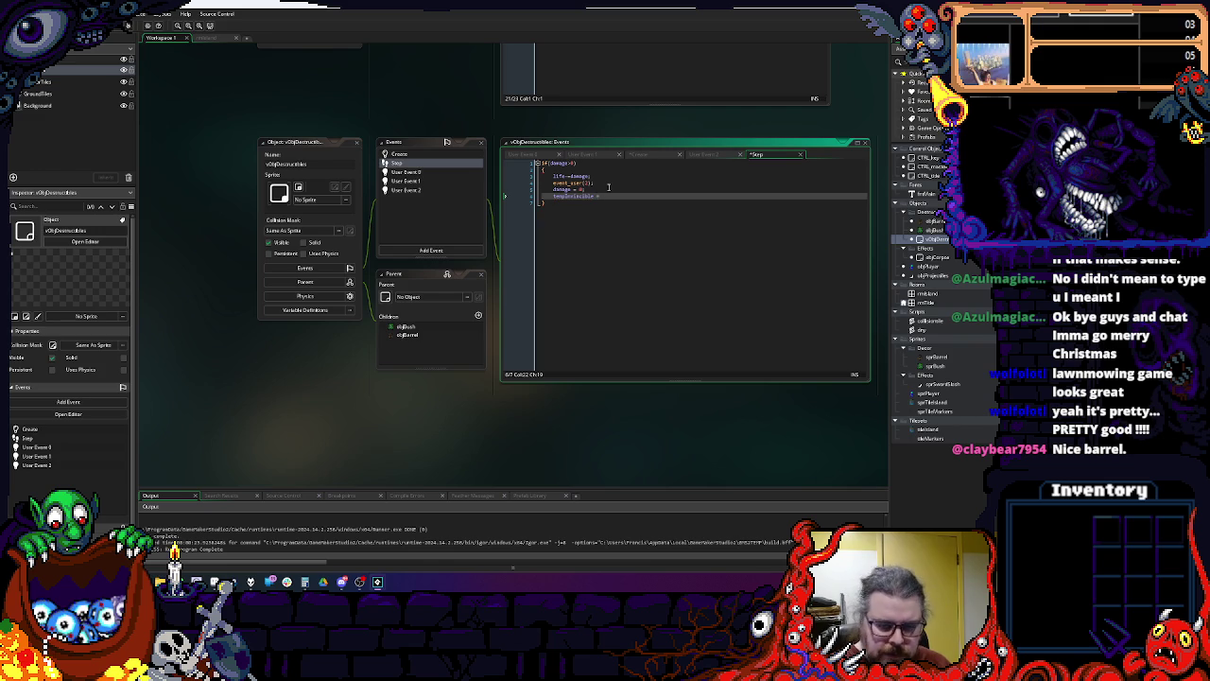
{"action": "type", "text": "tempInvincible = 15"}
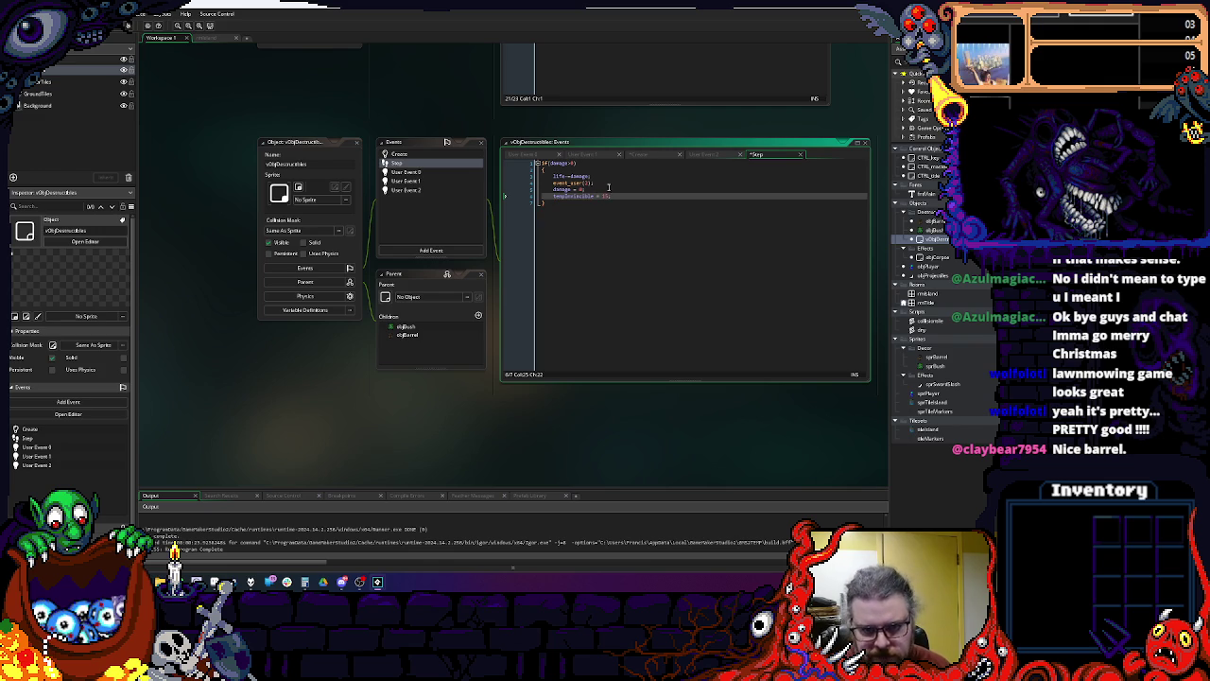
{"action": "type", "text": ";"}
{"action": "key", "text": "Down"}
{"action": "key", "text": "Up"}
{"action": "key", "text": "Up"}
{"action": "key", "text": "Up"}
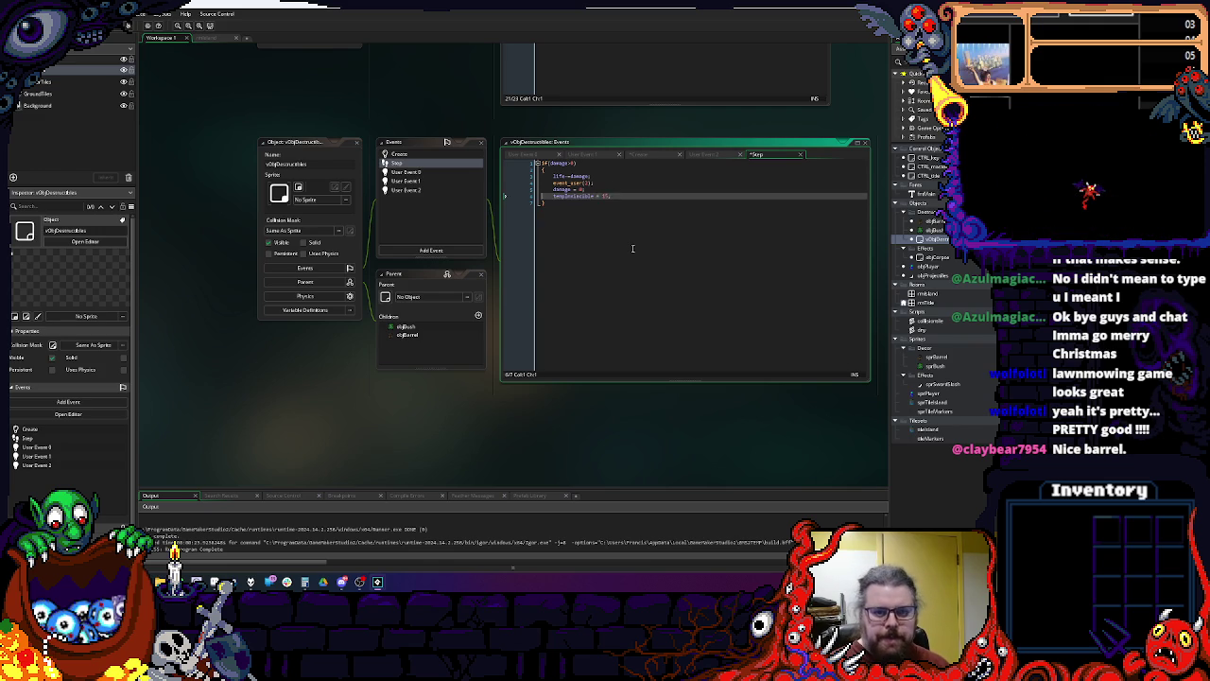
{"action": "key", "text": "Return"}
{"action": "key", "text": "Up"}
{"action": "type", "text": "if(tempInvincible>0"}
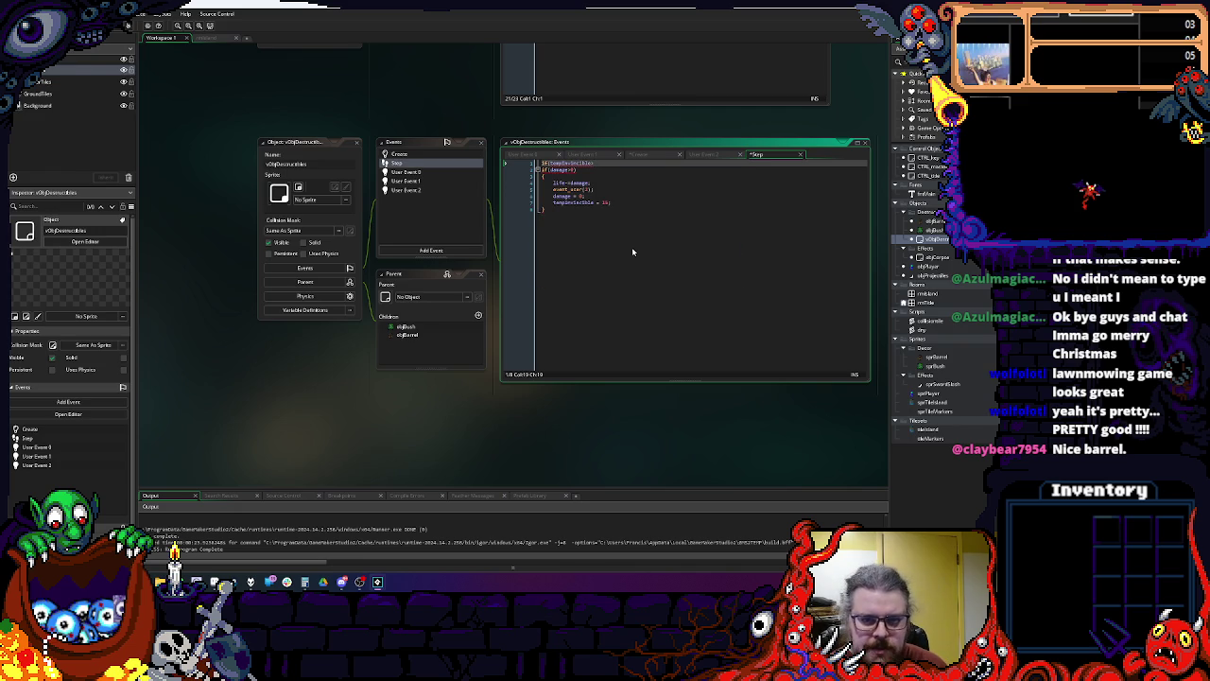
{"action": "type", "text": ")tempInvincible"}
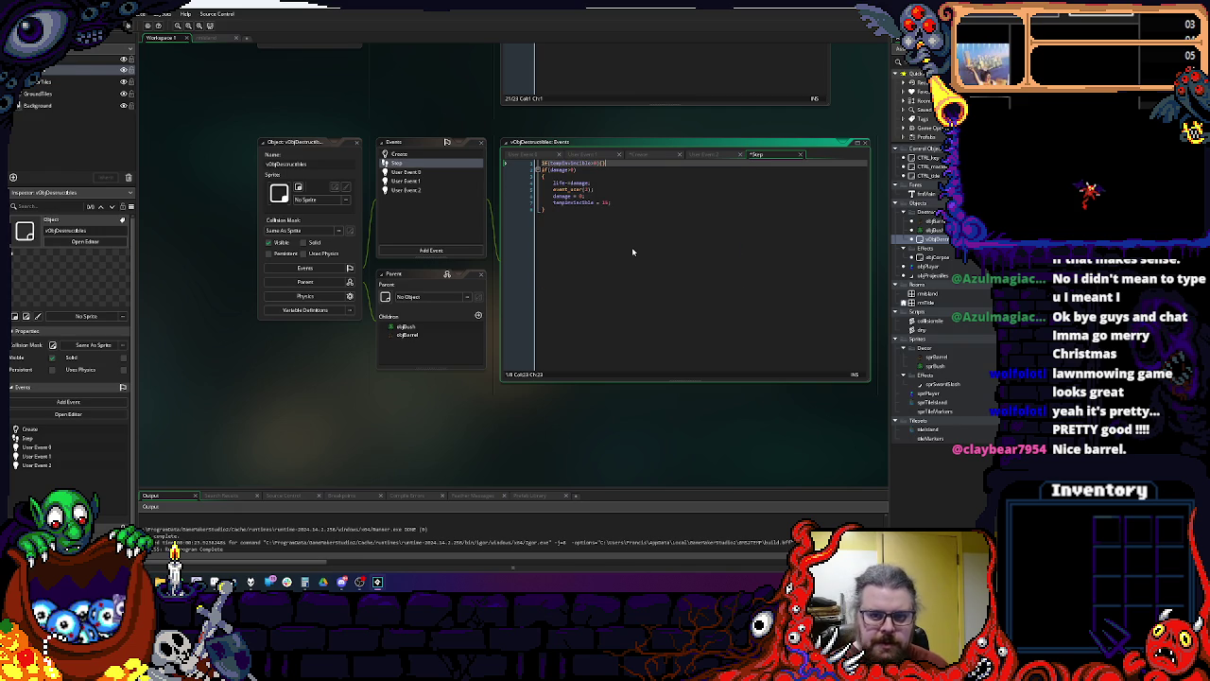
{"action": "type", "text": "-=1;"}
Step: Wrap the damage block in an indented else { } branch and save the Step code
{"action": "key", "text": "Return"}
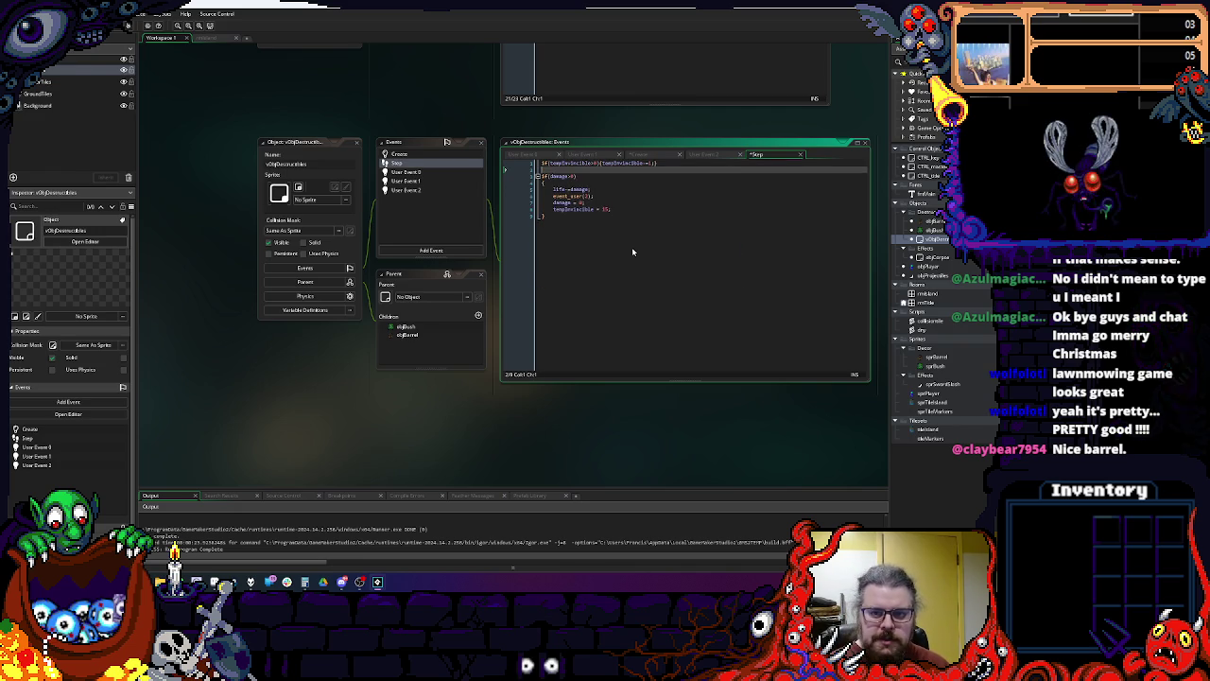
{"action": "type", "text": "else"}
{"action": "key", "text": "Return"}
{"action": "type", "text": "{"}
{"action": "key", "text": "ctrl+End"}
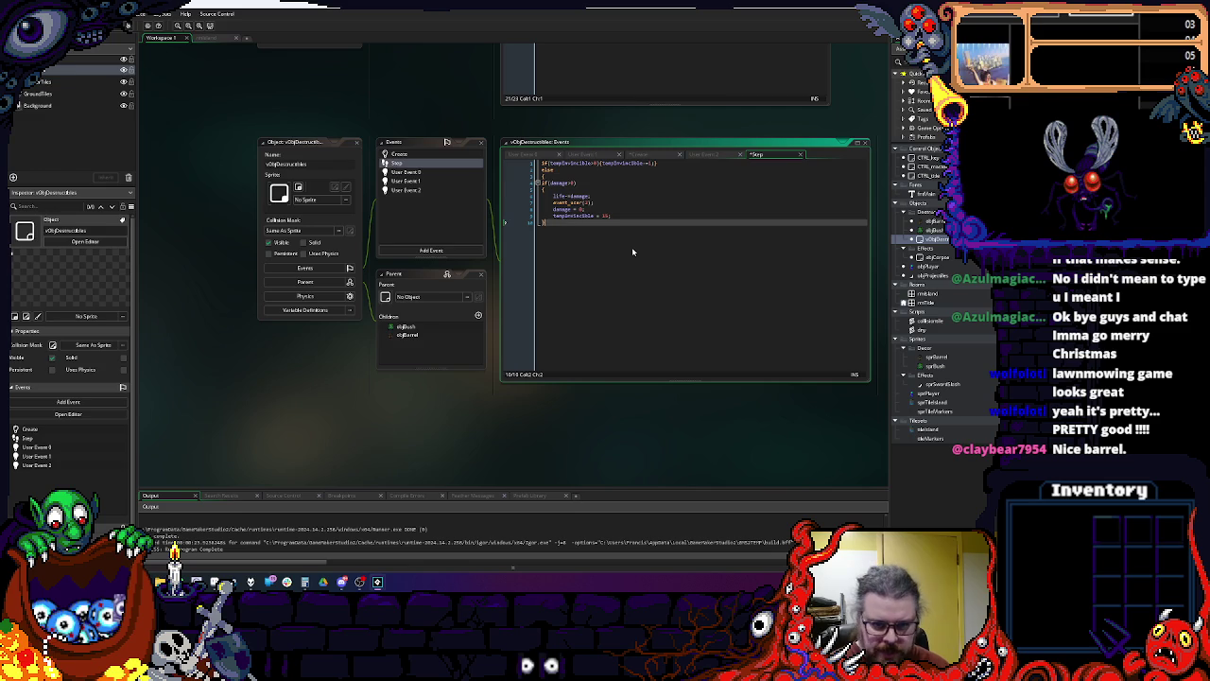
{"action": "key", "text": "Return"}
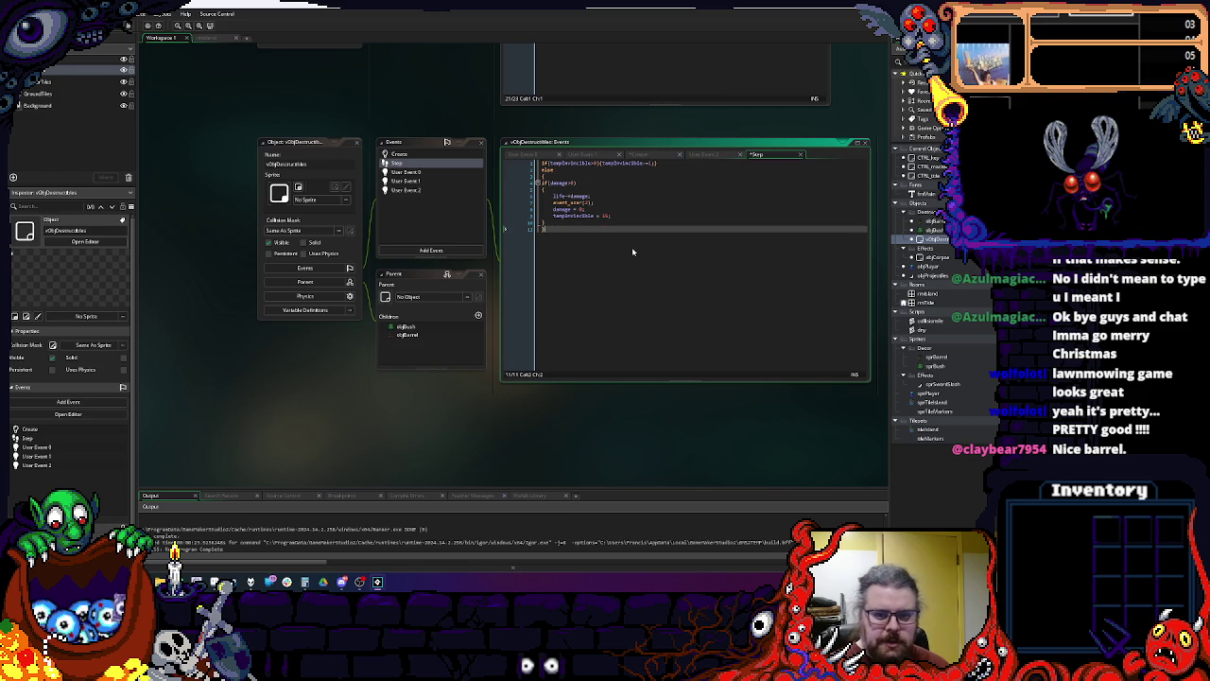
{"action": "left_click_drag", "start_coordinate": [547, 229], "coordinate": [529, 175]}
{"action": "key", "text": "Tab"}
{"action": "left_click", "coordinate": [661, 312]}
{"action": "scroll", "coordinate": [665, 316], "scroll_direction": "up", "scroll_amount": 1, "text": "ctrl"}
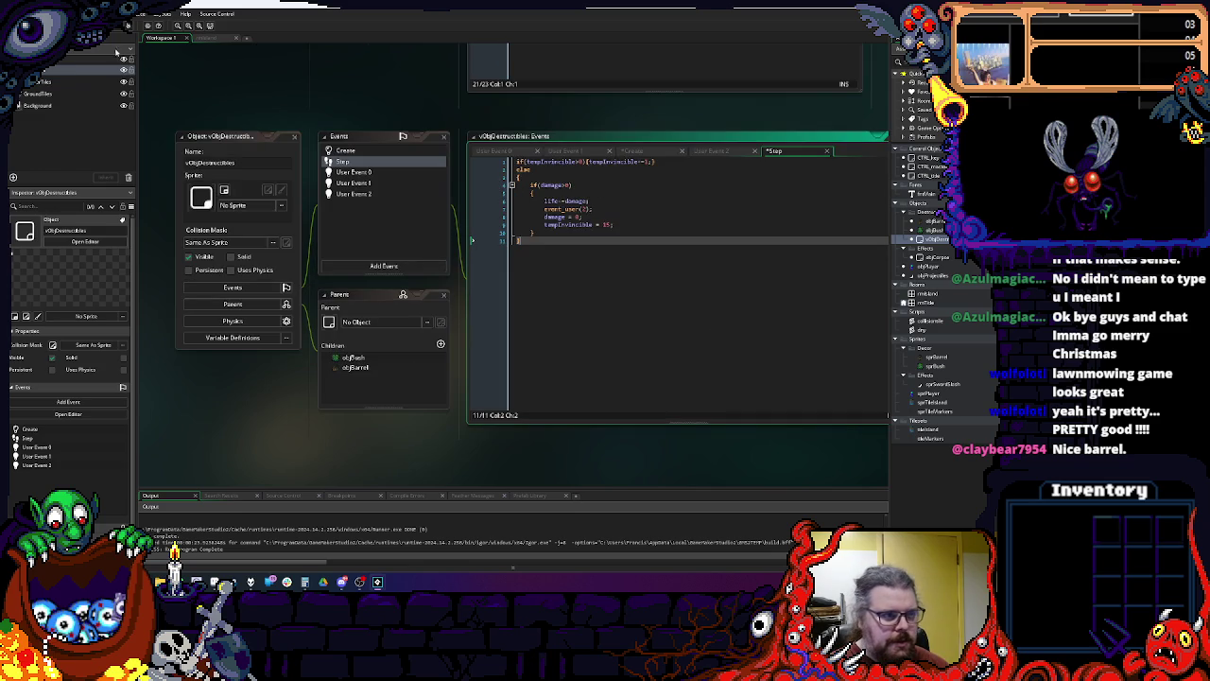
{"action": "key", "text": "ctrl+s"}
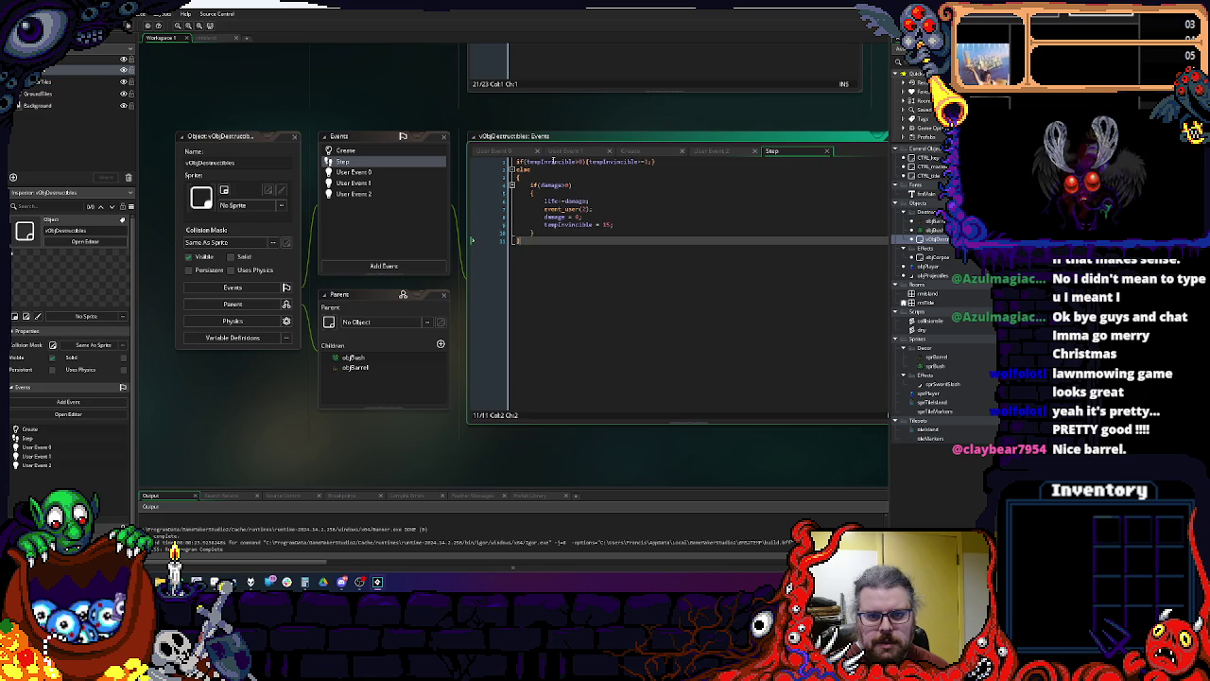
Step: Set the post-hit invincibility timer to 20
{"action": "key", "text": "ctrl+Home"}
{"action": "left_click", "coordinate": [605, 224]}
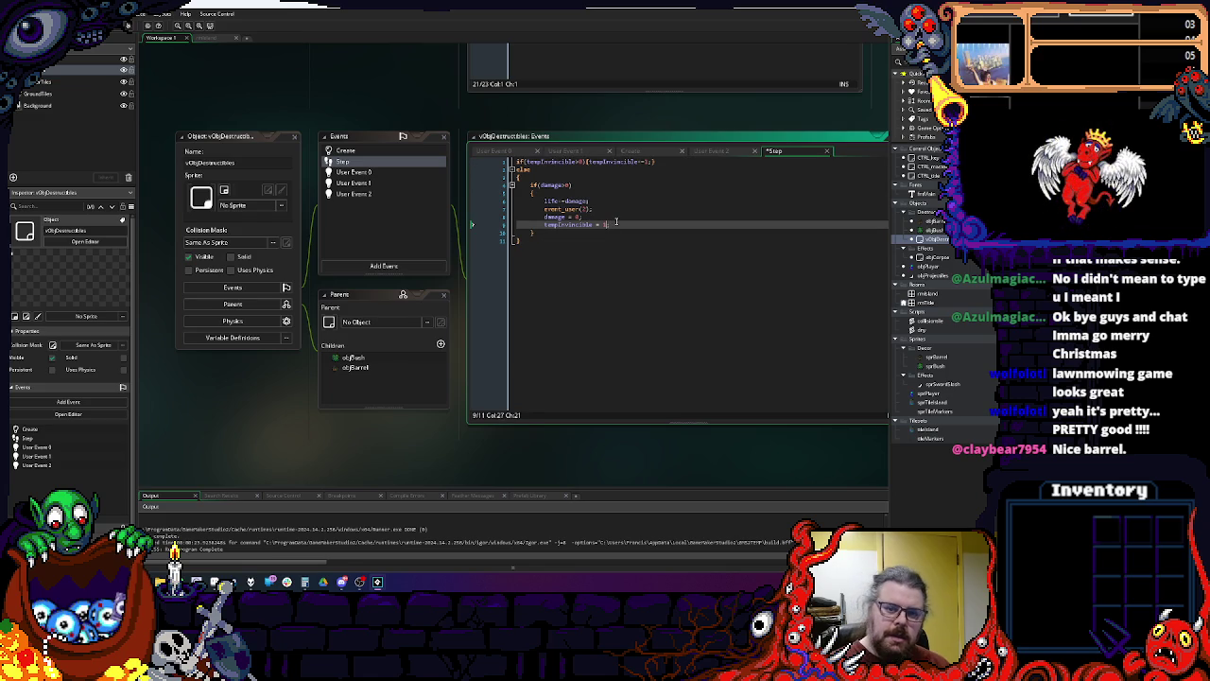
{"action": "key", "text": "End"}
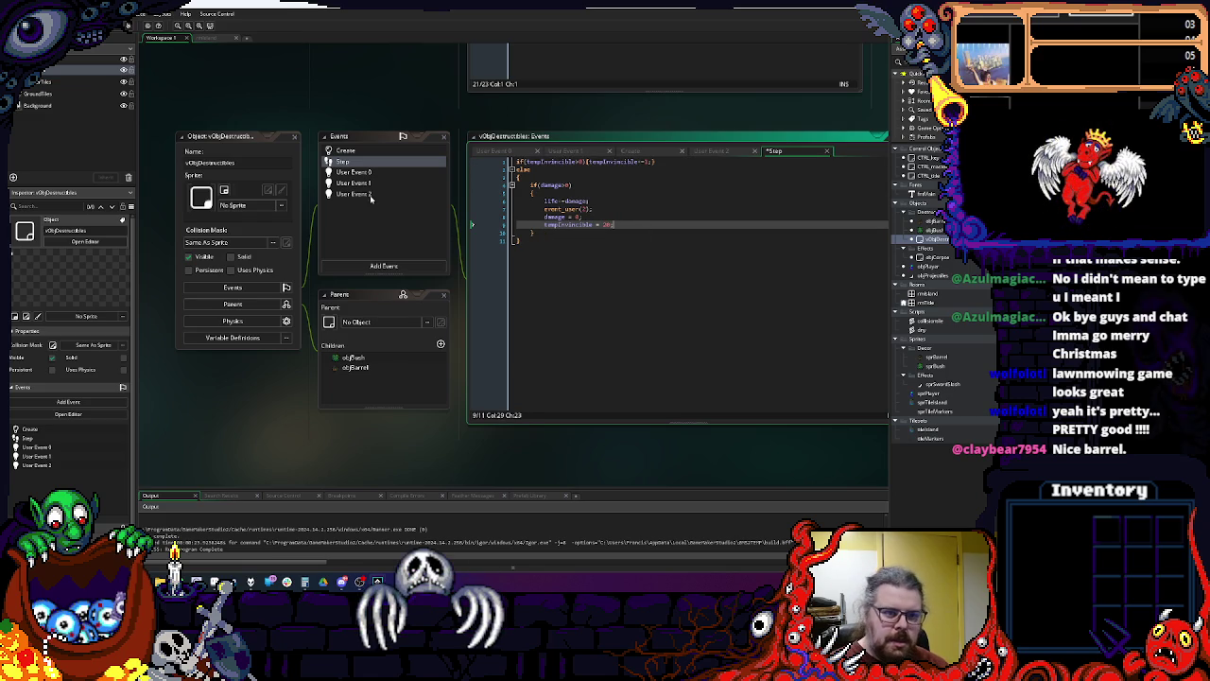
{"action": "left_click", "coordinate": [365, 267]}
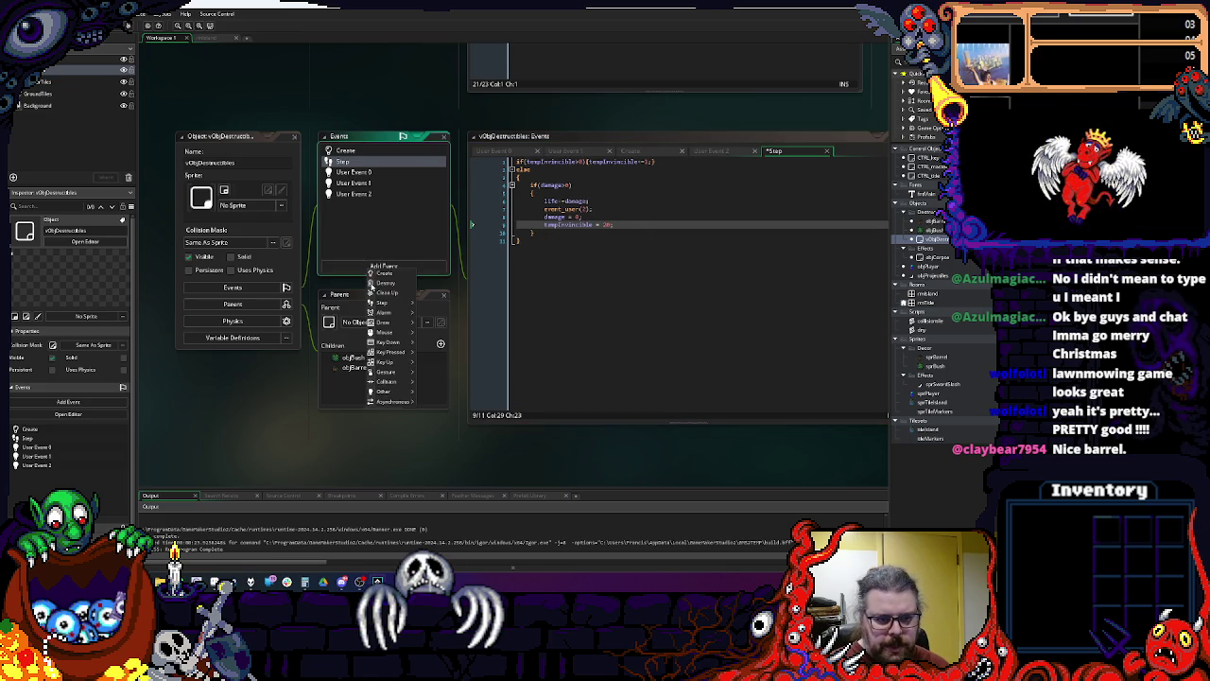
Step: Add a Draw event calling draw_self() only on certain tempInvincible mod 4 ticks, then run the game
{"action": "mouse_move", "coordinate": [383, 323]}
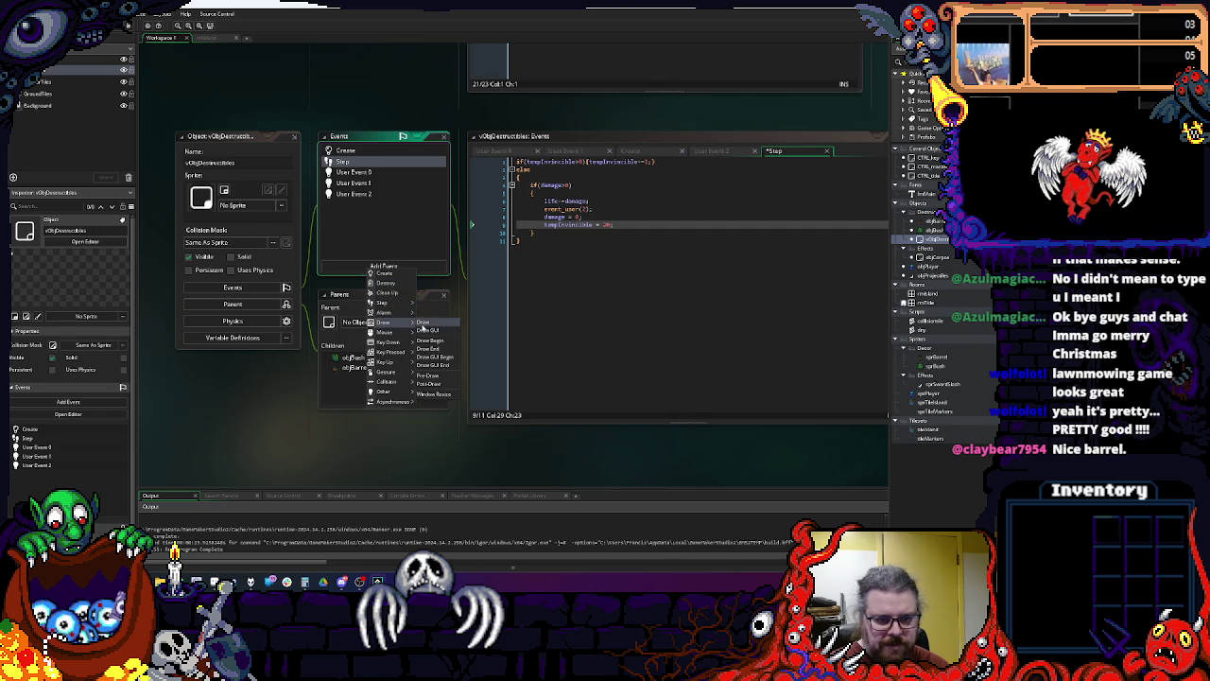
{"action": "left_click", "coordinate": [435, 325]}
{"action": "type", "text": "d"}
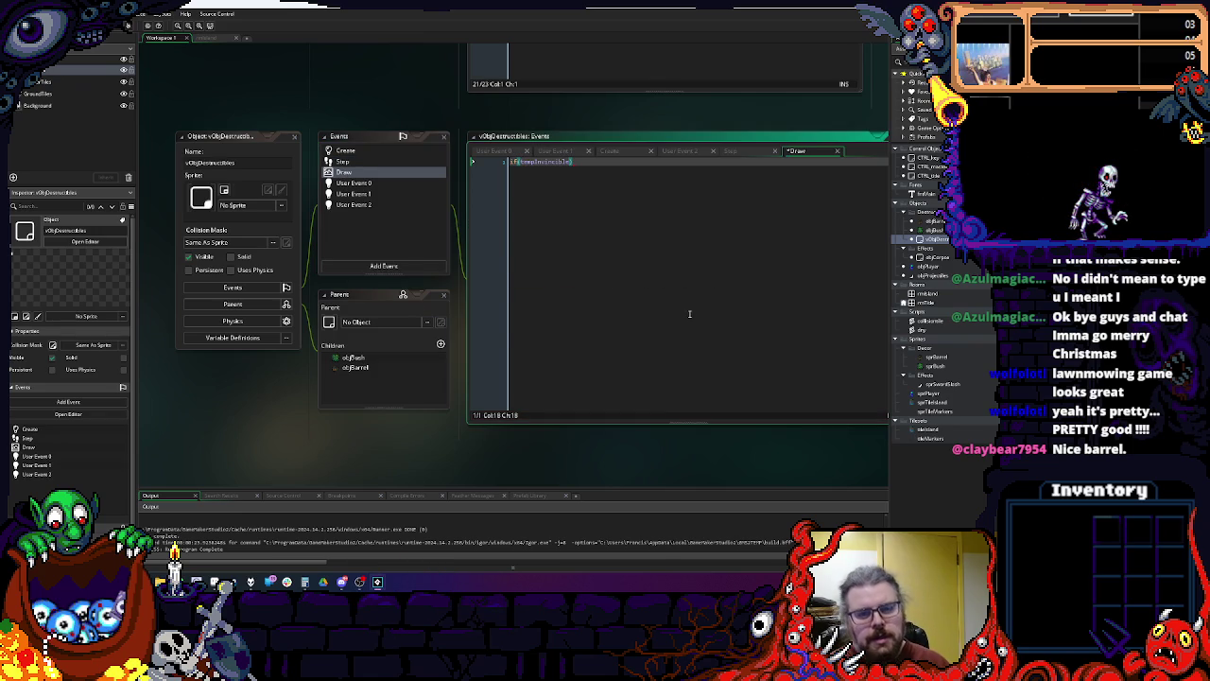
{"action": "type", "text": "and "}
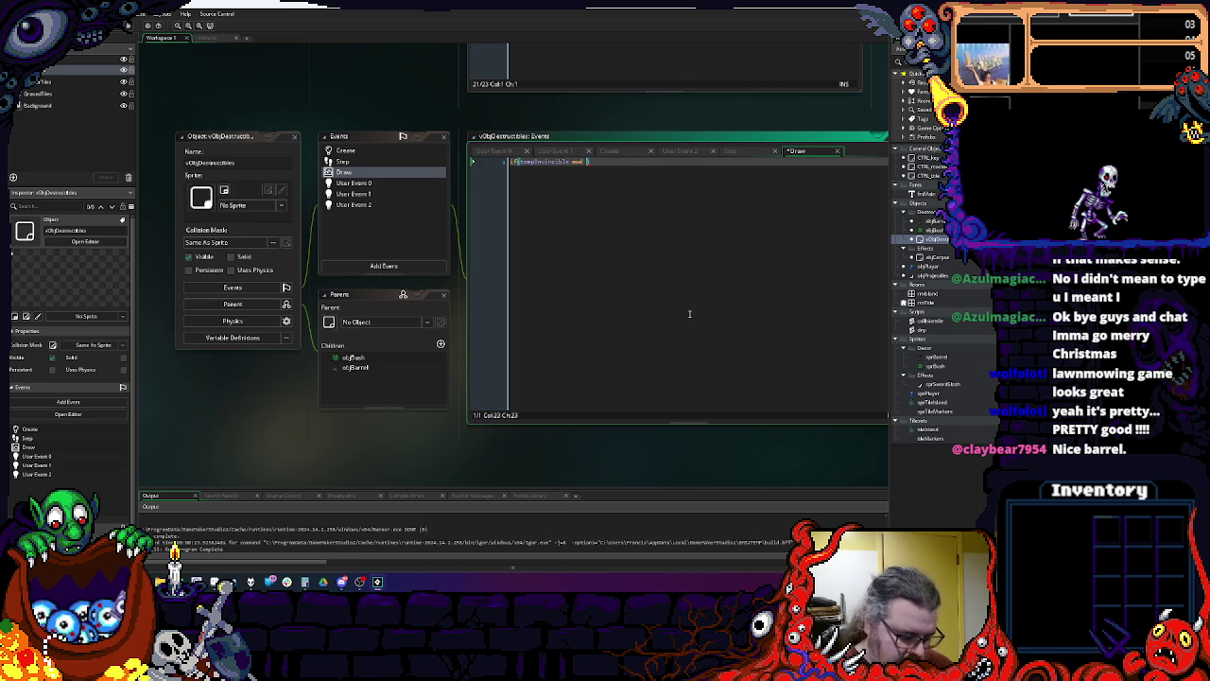
{"action": "type", "text": "("}
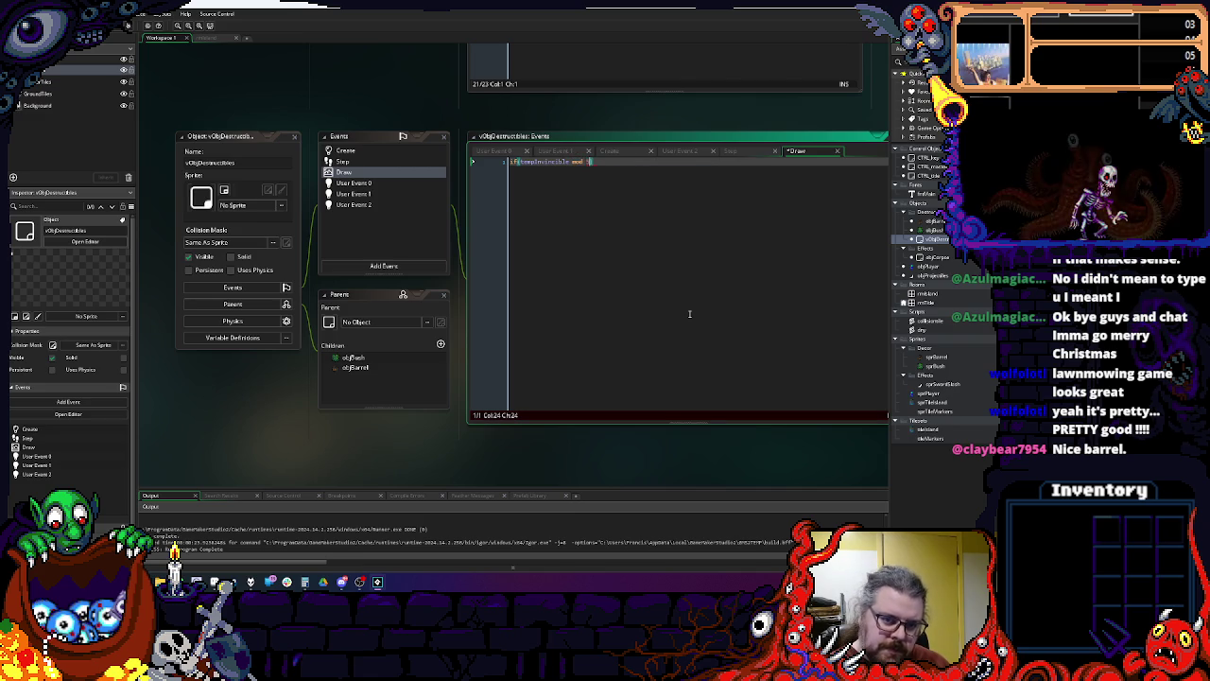
{"action": "type", "text": "t"}
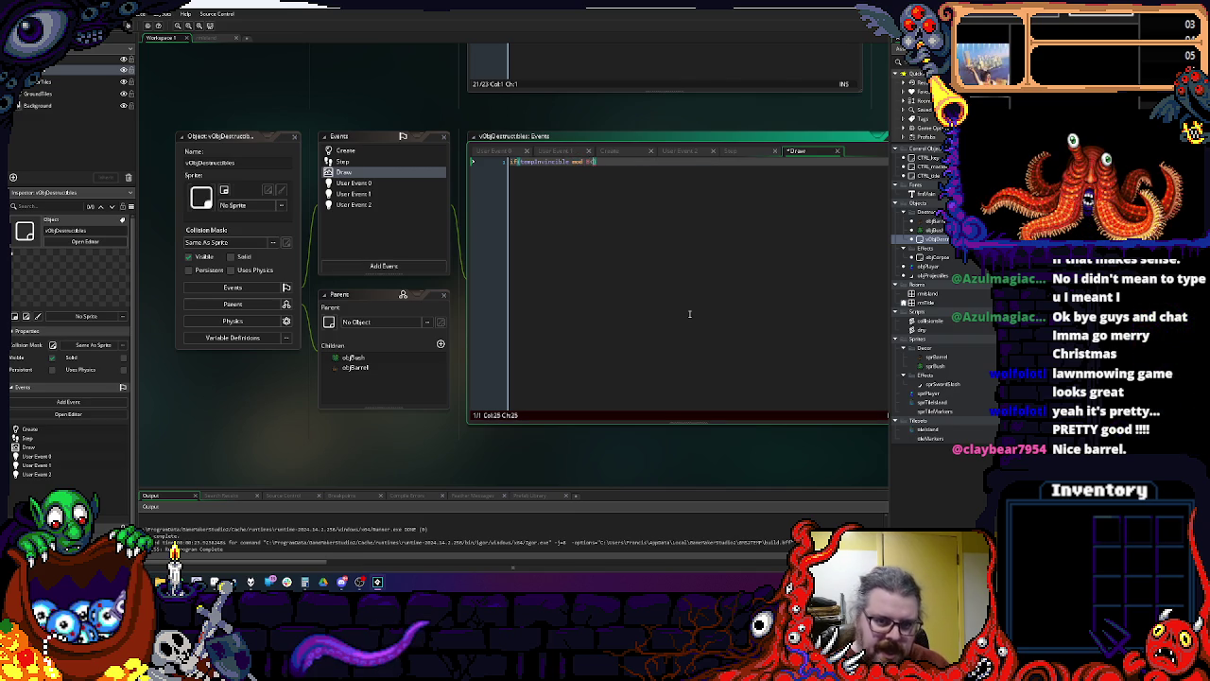
{"action": "type", "text": "ime)){"}
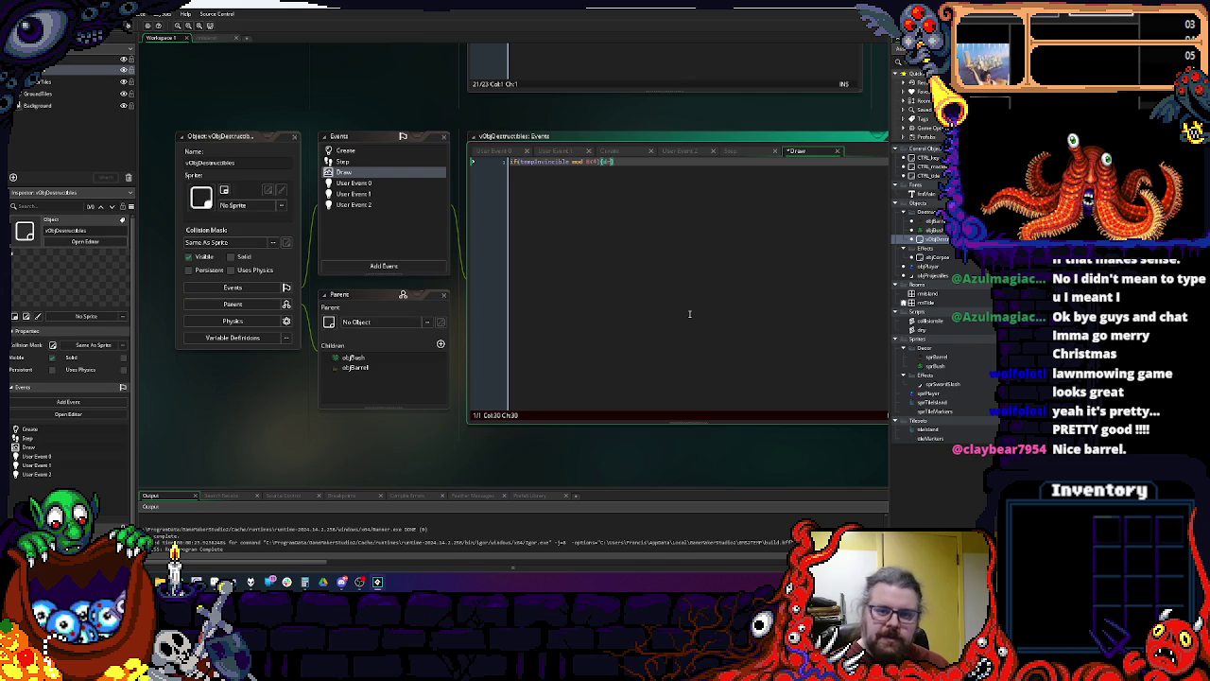
{"action": "type", "text": "aw_se"}
{"action": "key", "text": "Return"}
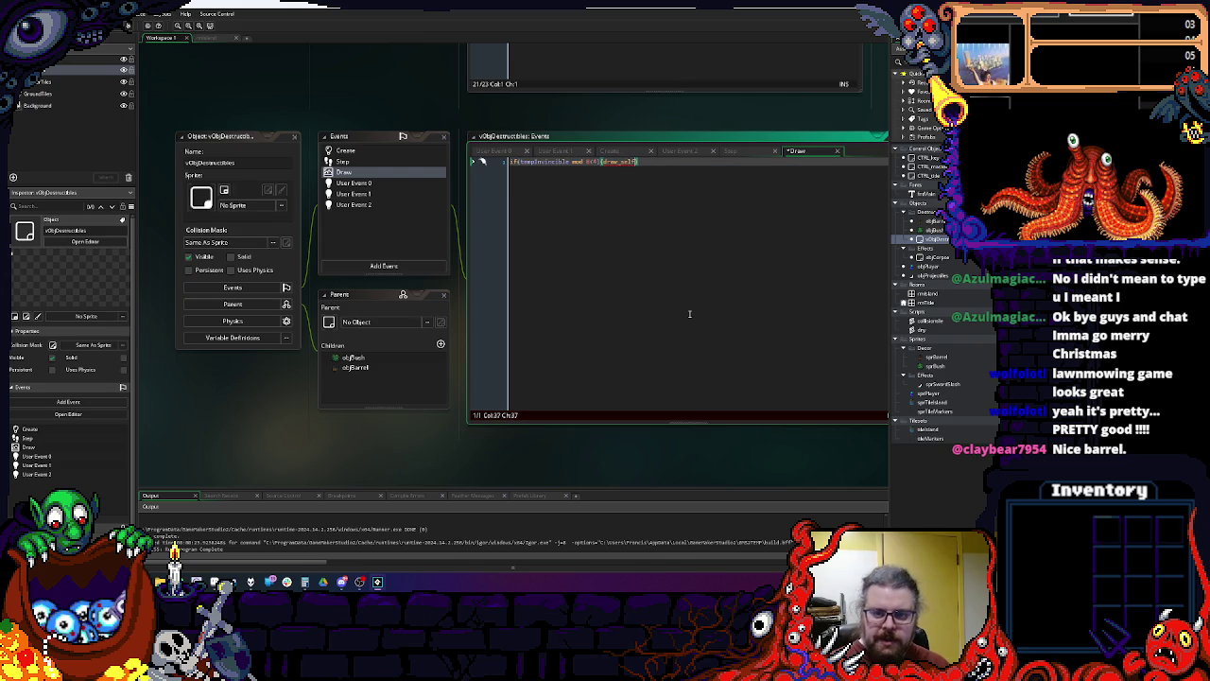
{"action": "type", "text": ")"}
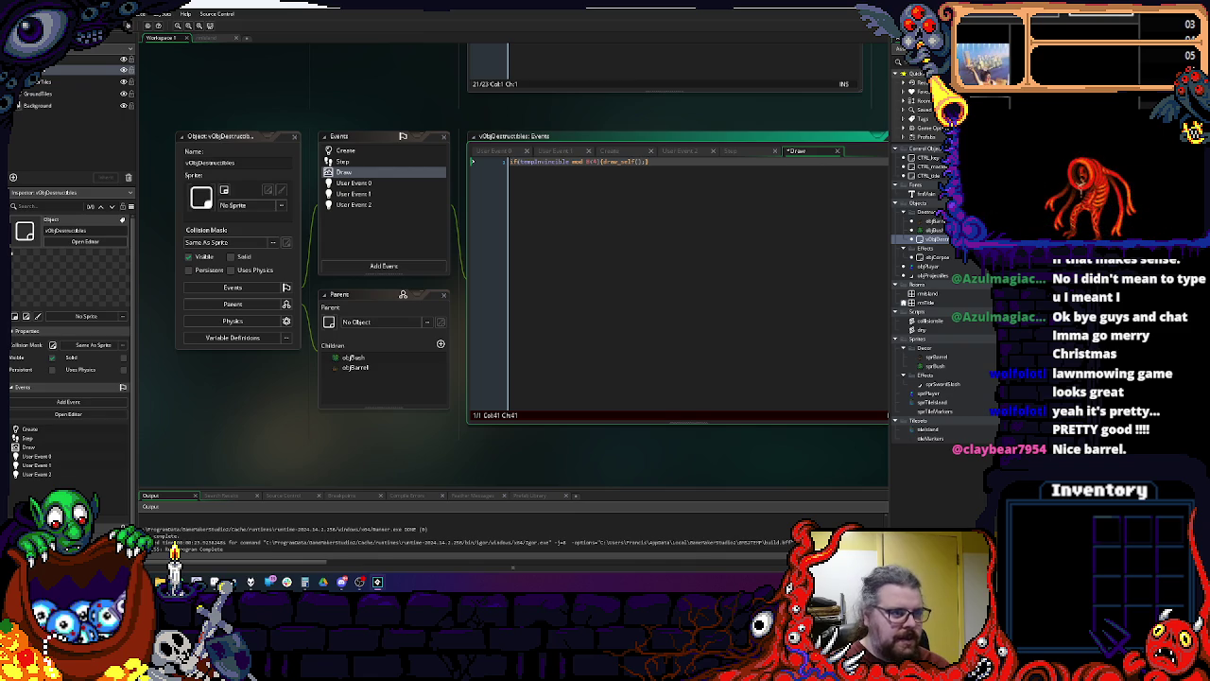
{"action": "type", "text": ";"}
{"action": "key", "text": "F6"}
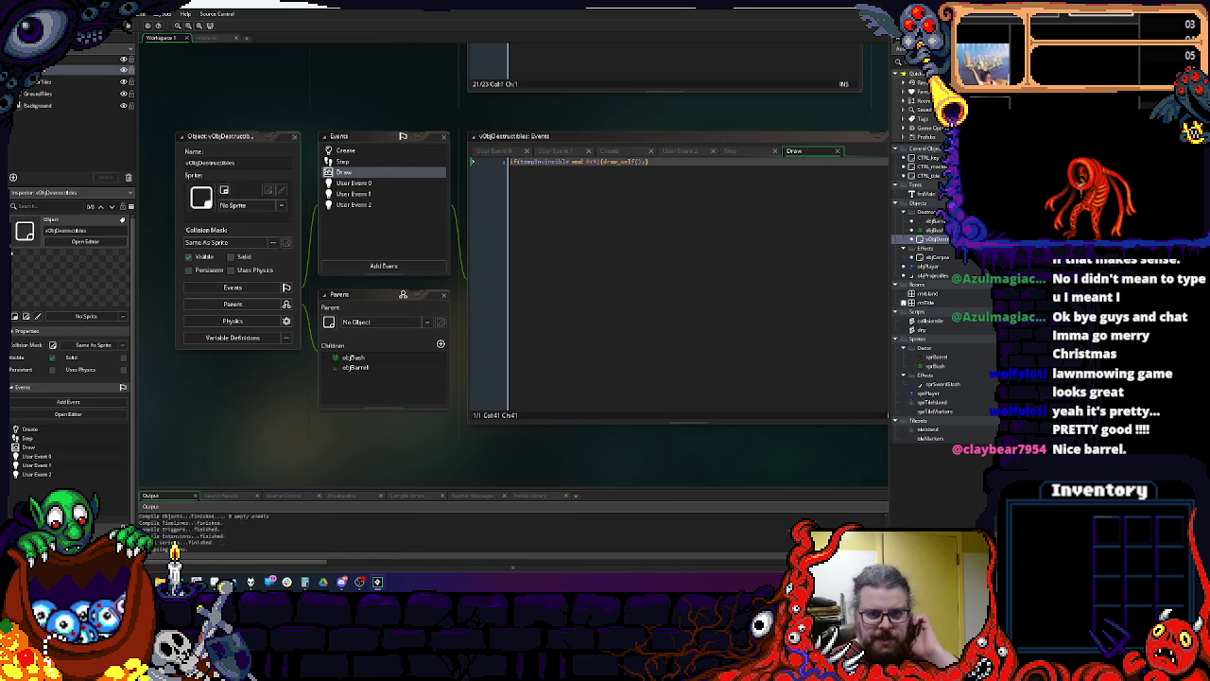
{"action": "key", "text": "space"}
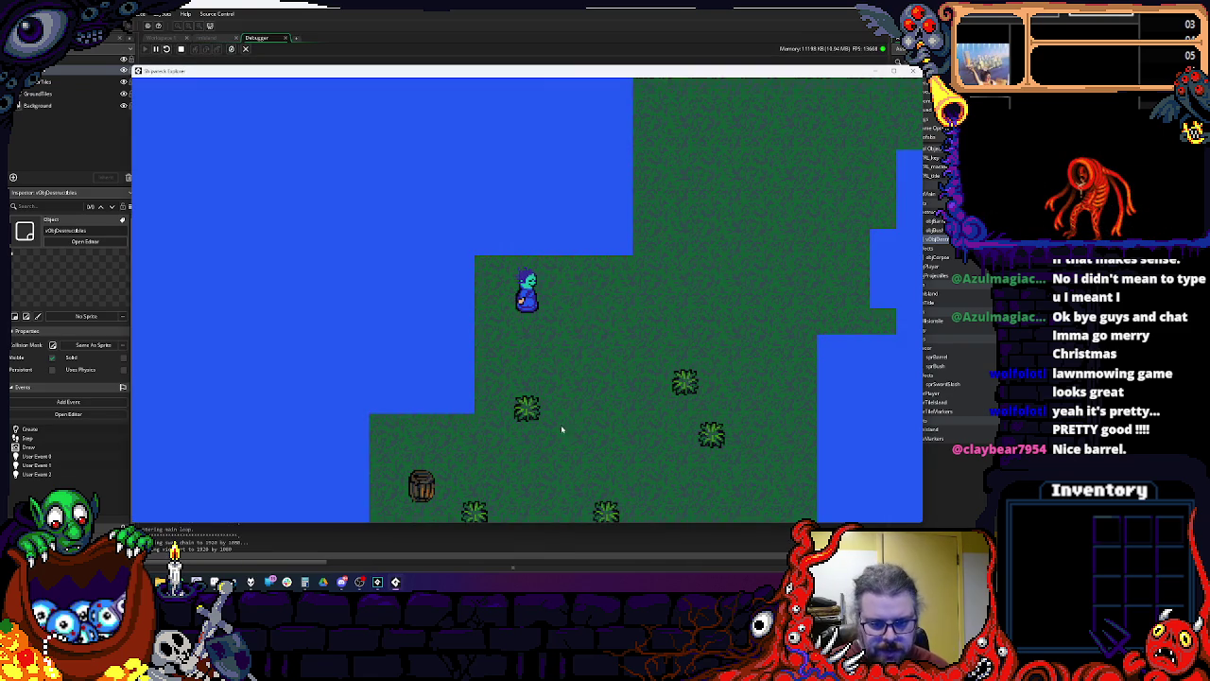
Step: Walk the player down the island, attacking to the left and below
{"action": "key", "text": "Down"}
{"action": "key", "text": "Left"}
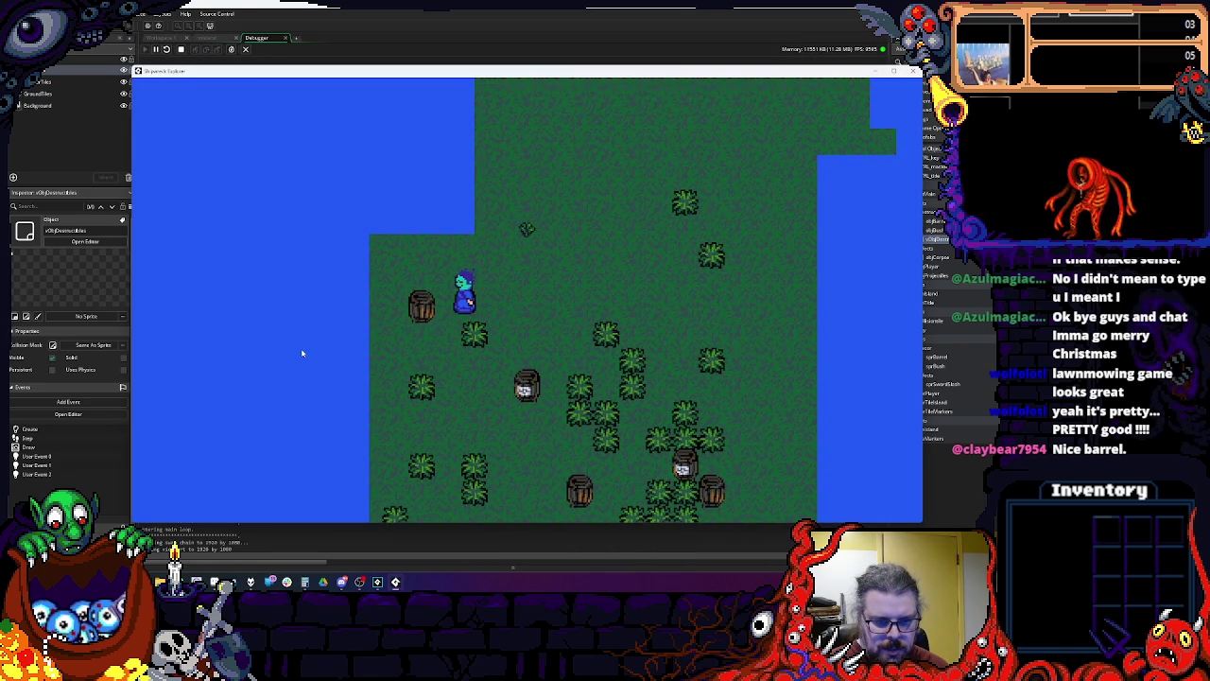
{"action": "key", "text": "space"}
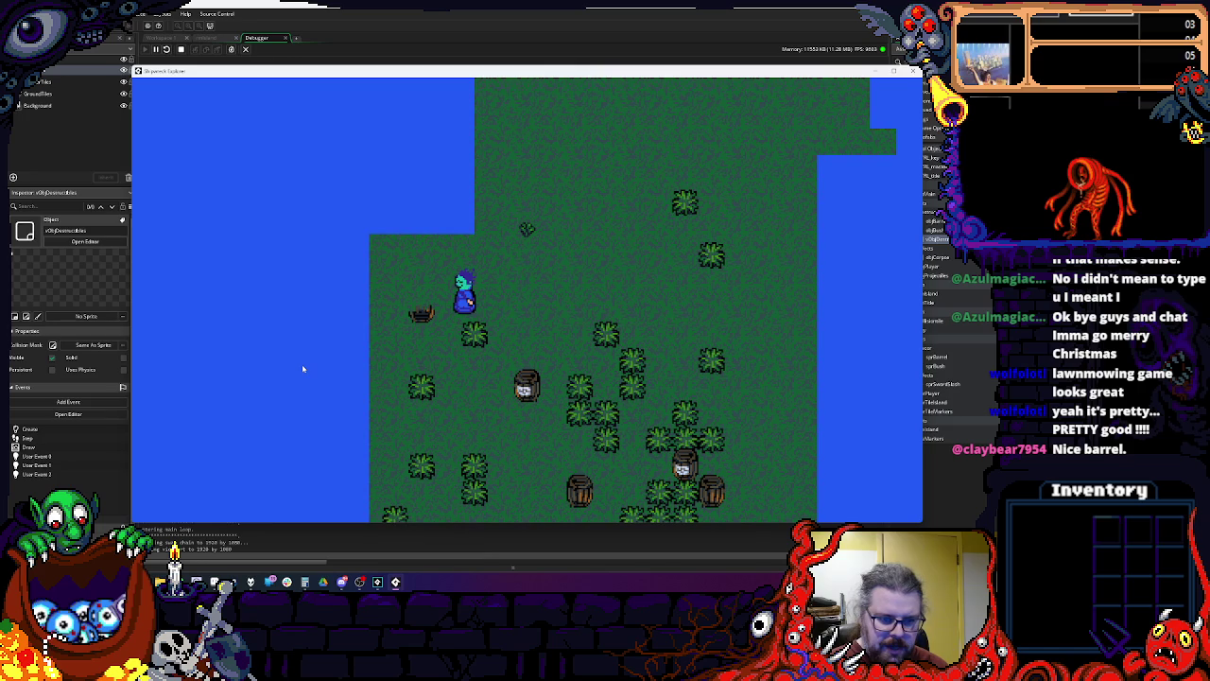
{"action": "key", "text": "Down"}
{"action": "key", "text": "Right"}
{"action": "key", "text": "Down"}
{"action": "key", "text": "space"}
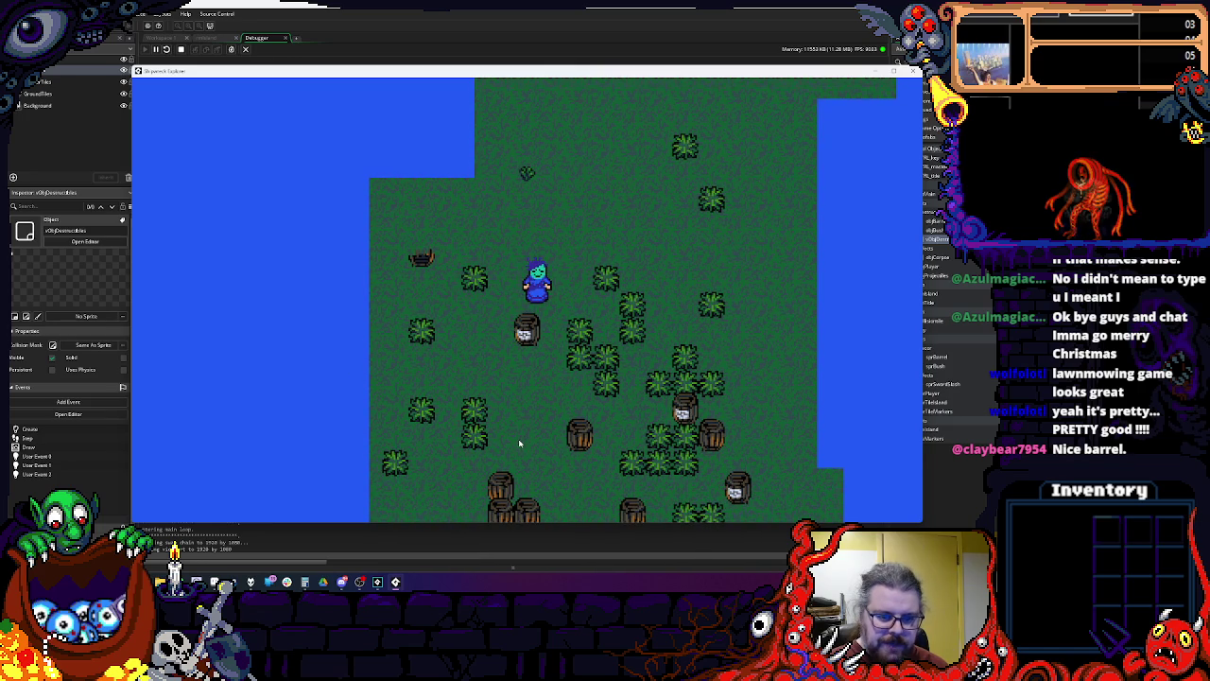
Step: Smash the barrels below and to the right of the player
{"action": "key", "text": "Down"}
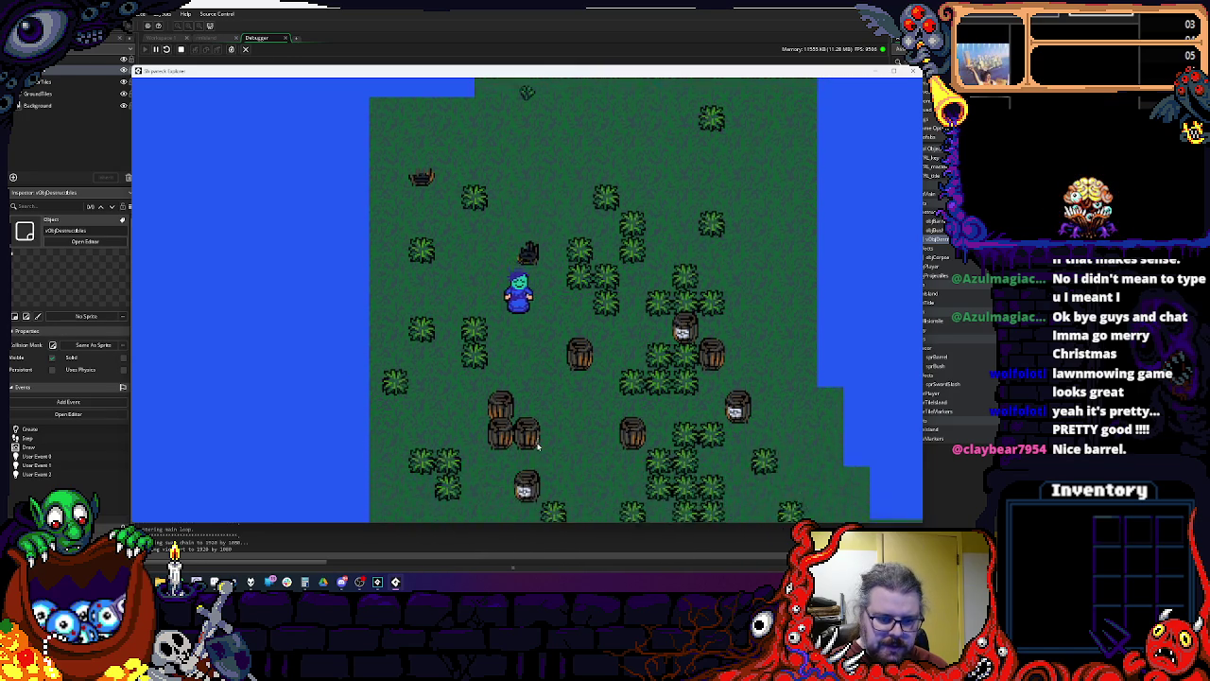
{"action": "key", "text": "Left"}
{"action": "key", "text": "space"}
{"action": "key", "text": "space"}
{"action": "key", "text": "Down"}
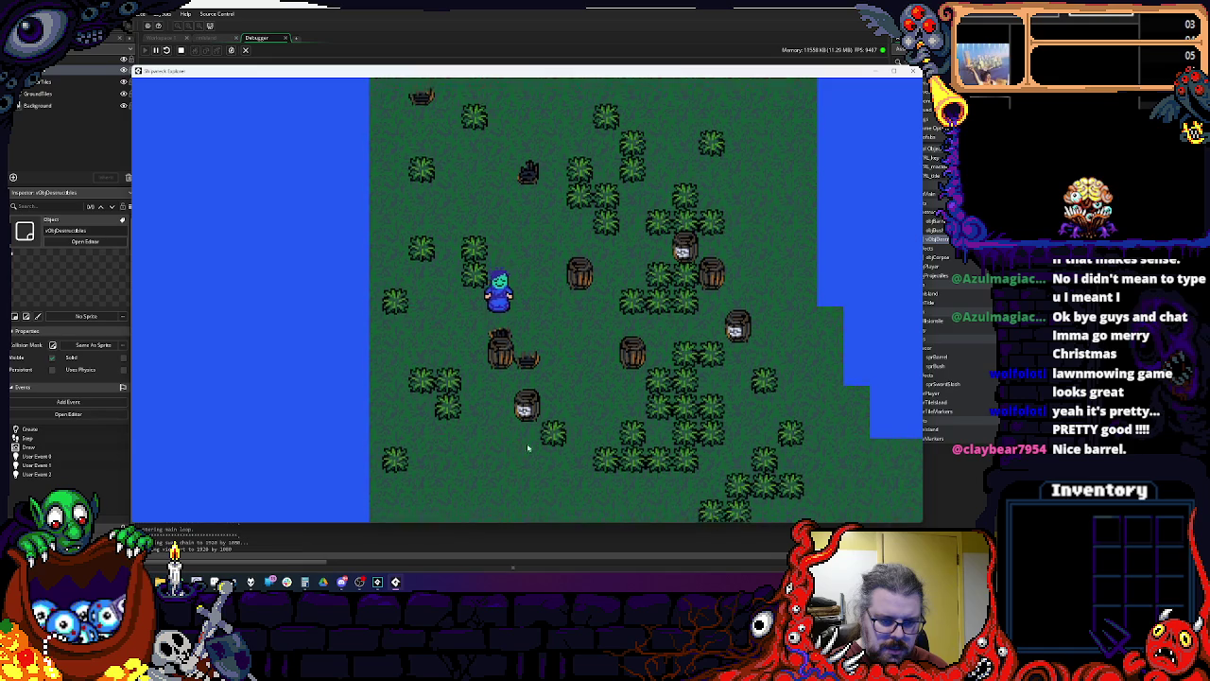
{"action": "key", "text": "space"}
{"action": "key", "text": "Right"}
{"action": "key", "text": "Up"}
{"action": "key", "text": "space"}
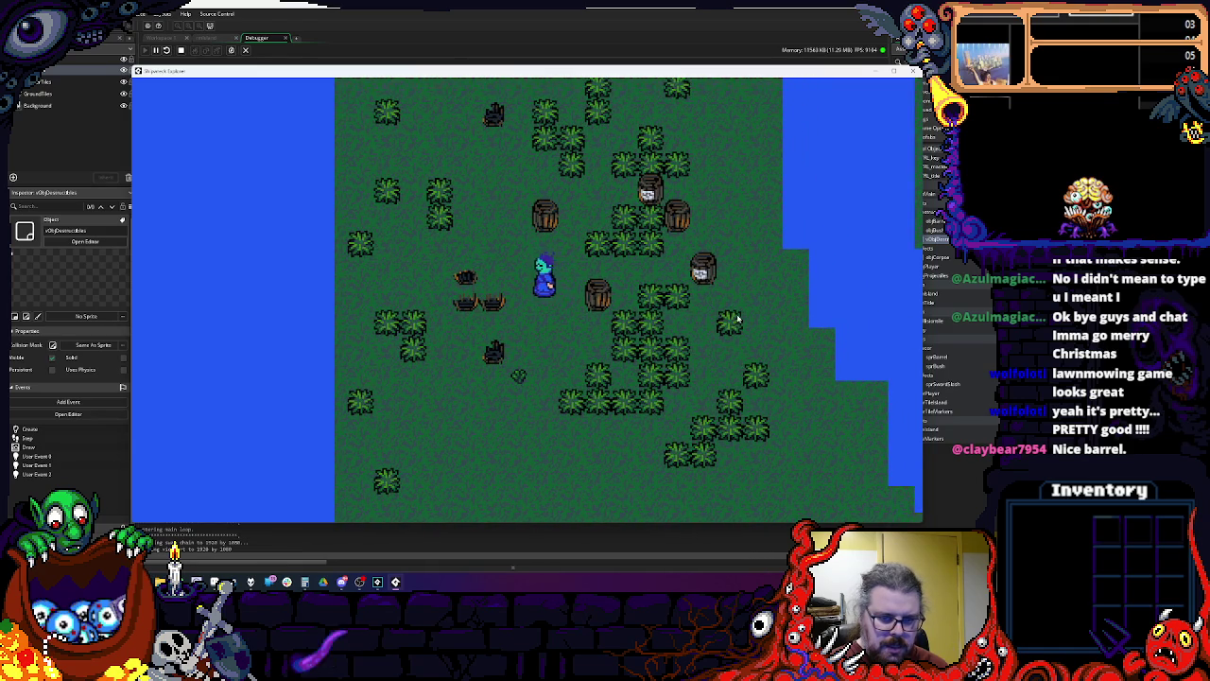
{"action": "key", "text": "Right"}
{"action": "key", "text": "Right"}
{"action": "key", "text": "Up"}
{"action": "key", "text": "space"}
Step: Walk the player around the map, then stop the running game
{"action": "key", "text": "Left"}
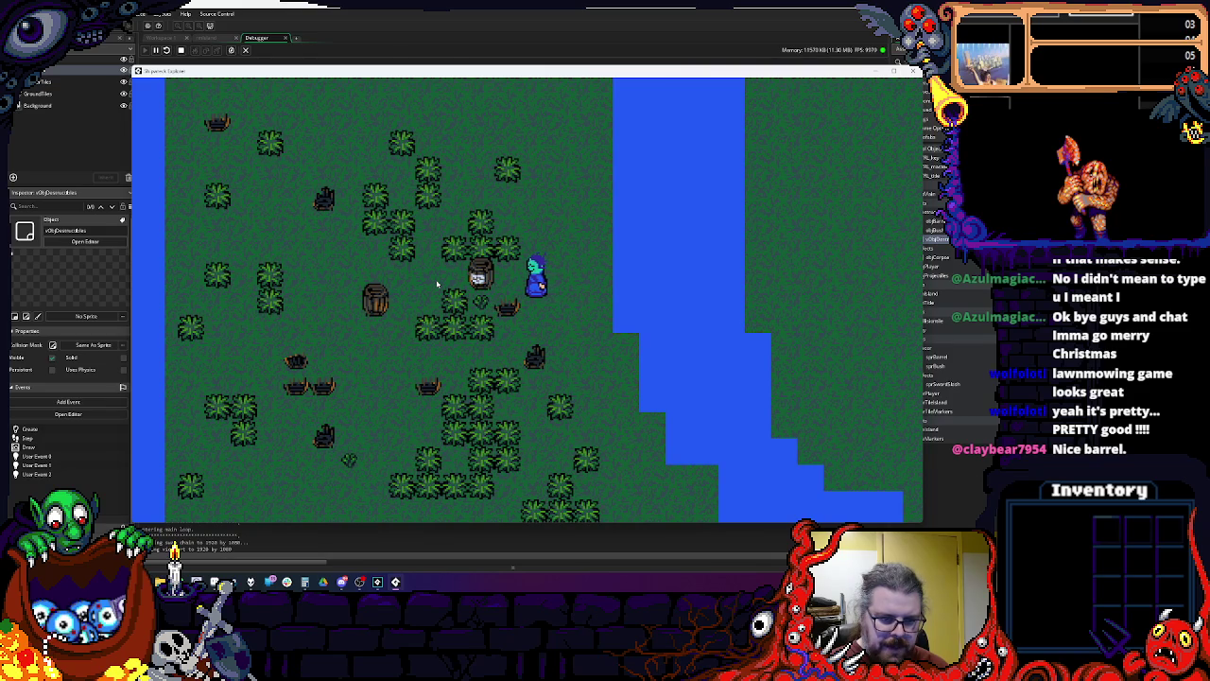
{"action": "key", "text": "Left"}
{"action": "key", "text": "Down"}
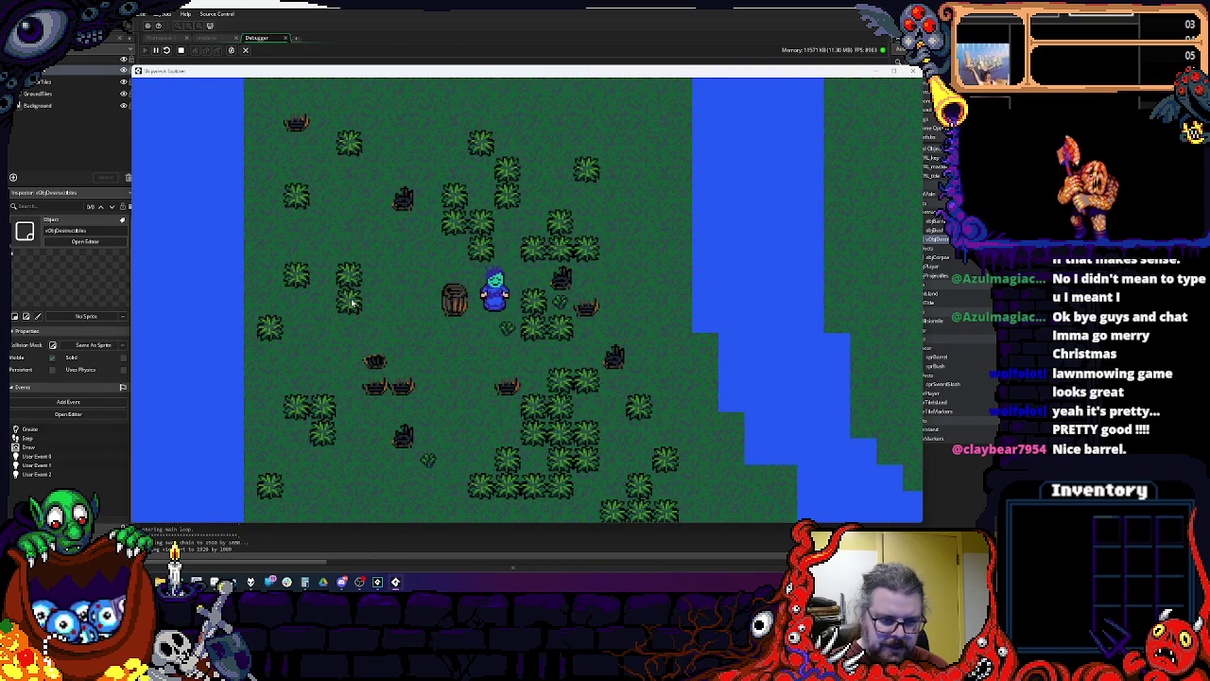
{"action": "key", "text": "Up"}
{"action": "key", "text": "Left"}
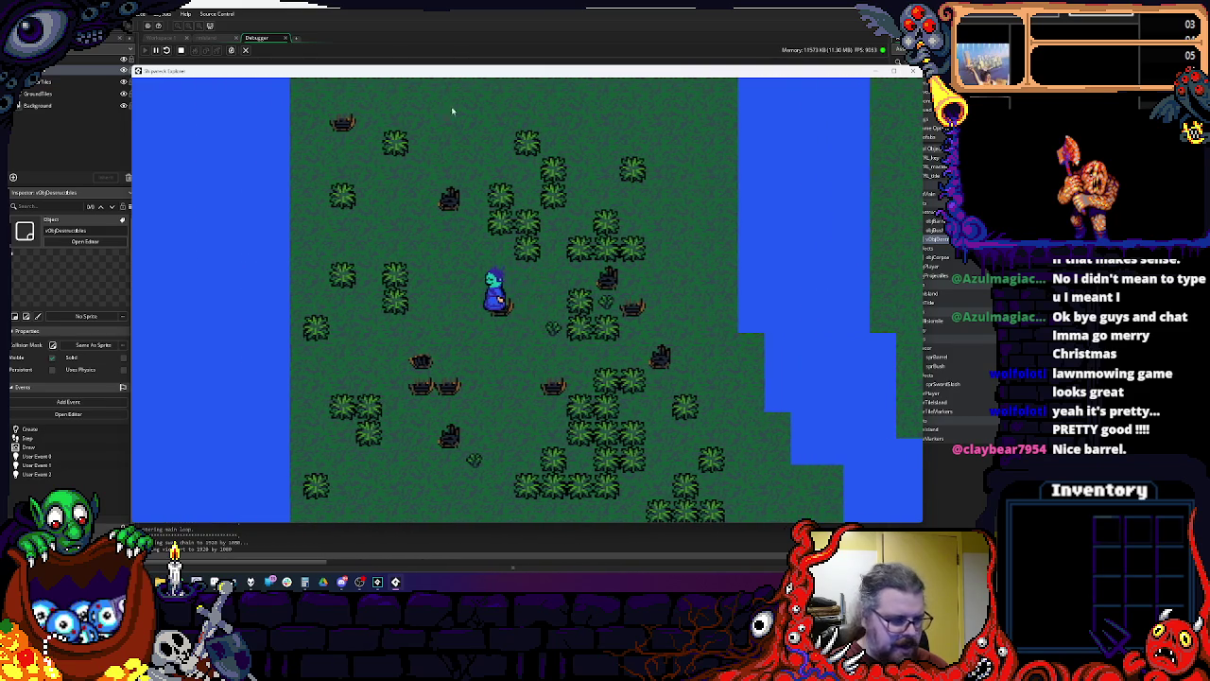
{"action": "key", "text": "Right"}
{"action": "key", "text": "Down"}
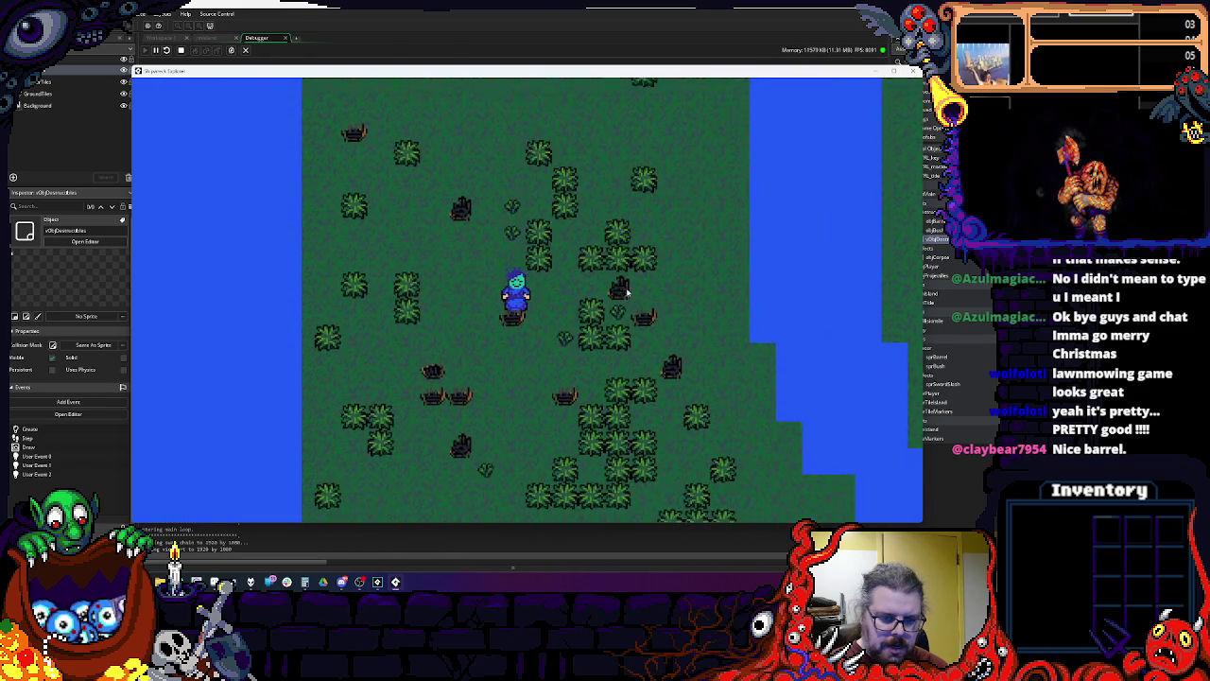
{"action": "key", "text": "Down"}
{"action": "key", "text": "Right"}
{"action": "key", "text": "Left"}
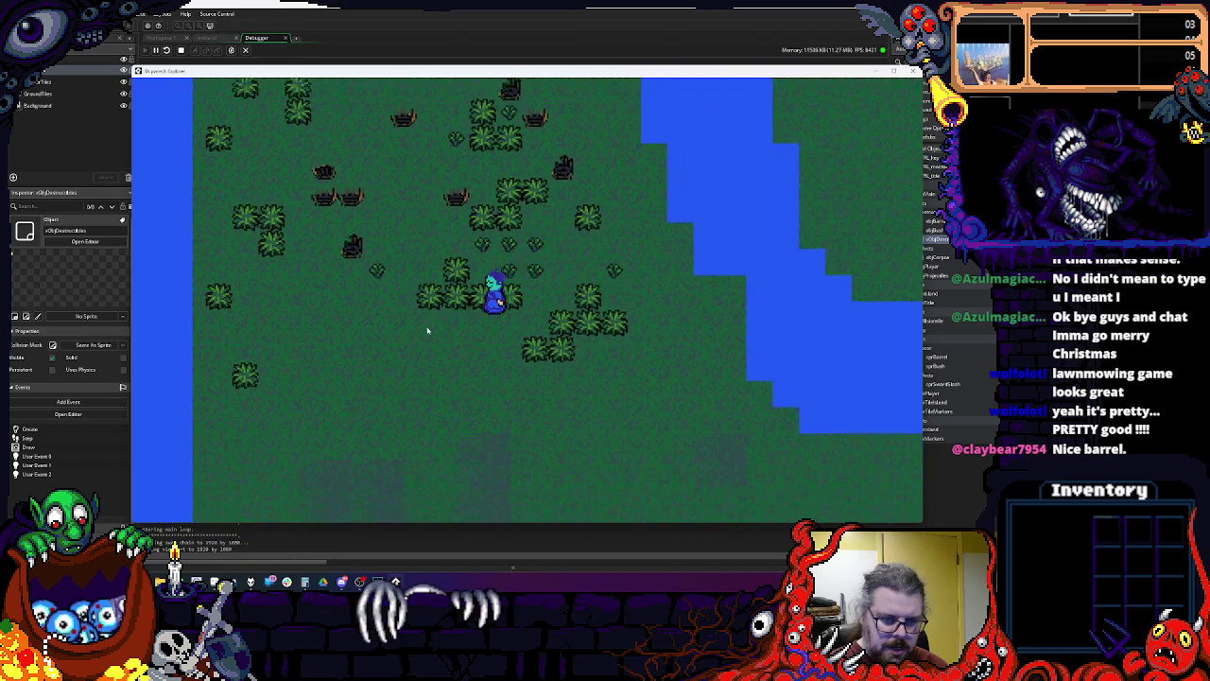
{"action": "key", "text": "Left"}
{"action": "left_click", "coordinate": [914, 71]}
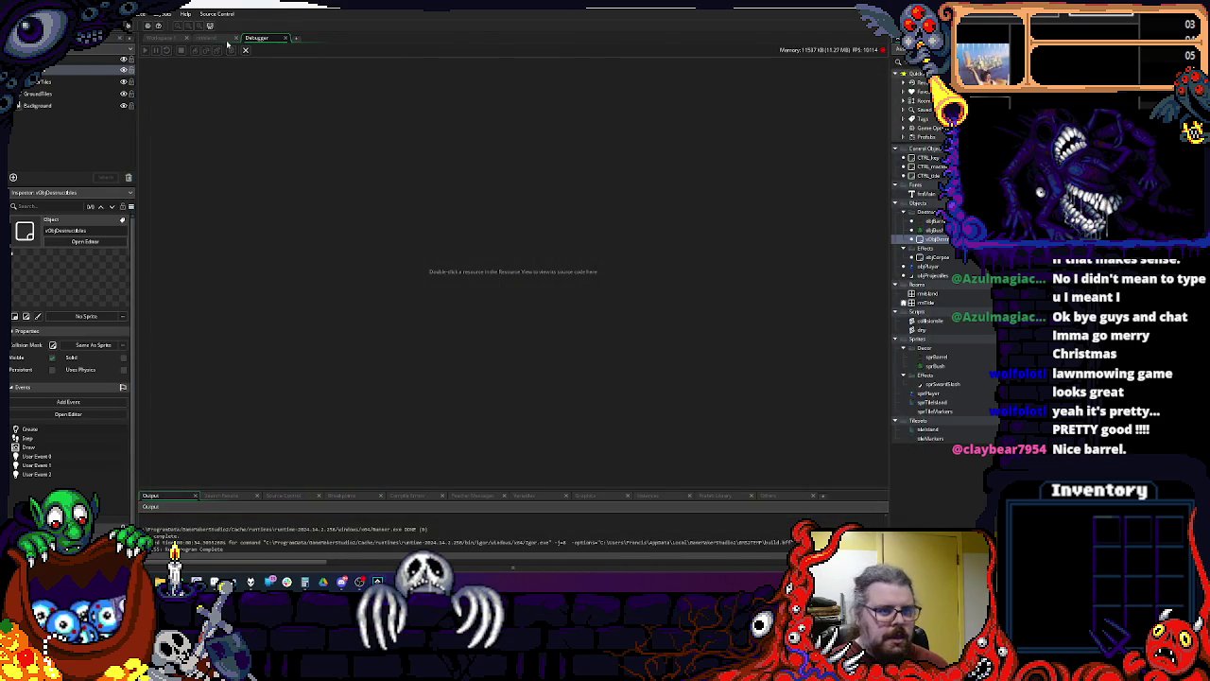
Step: Paste a tempInvincible = 0 reset after the else brace in vObjDestructibles' Step event
{"action": "left_click", "coordinate": [283, 38]}
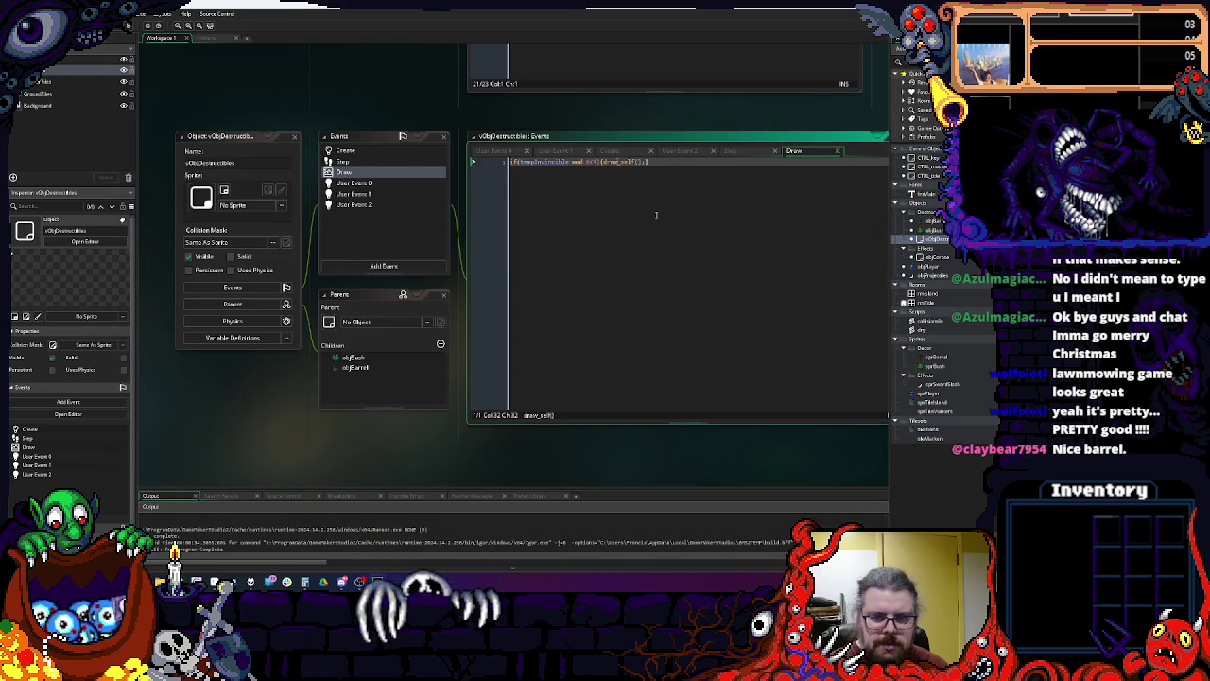
{"action": "scroll", "coordinate": [437, 204], "scroll_direction": "up", "scroll_amount": 3}
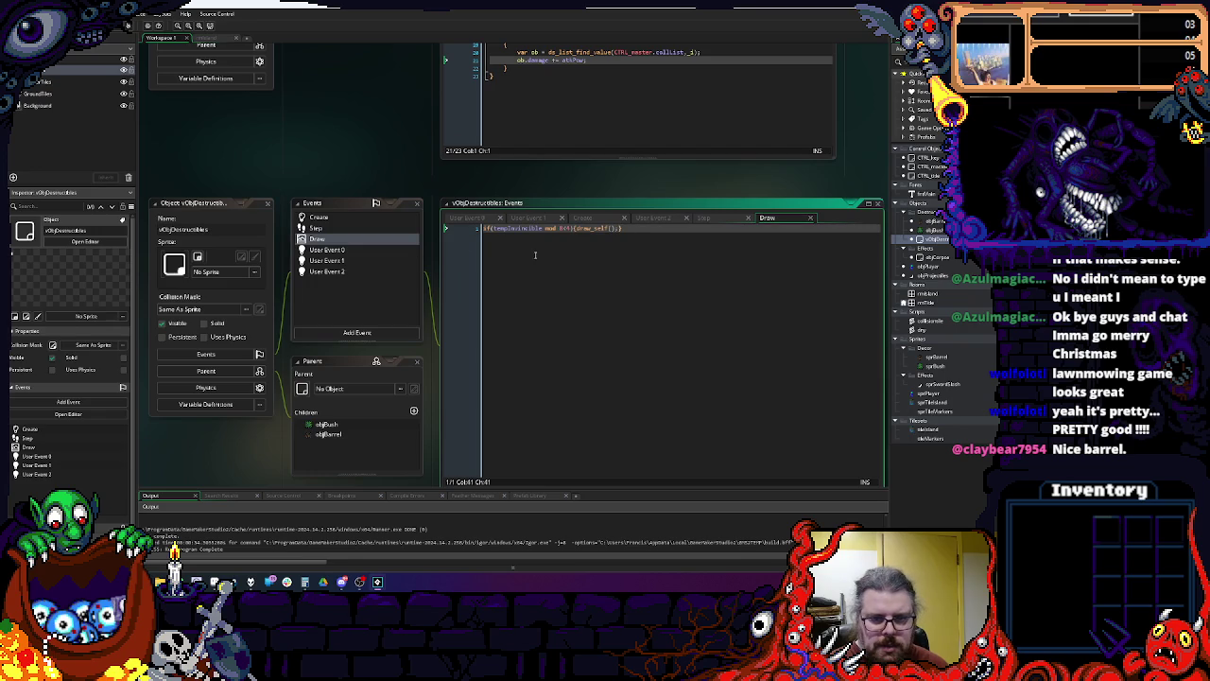
{"action": "left_click", "coordinate": [333, 230]}
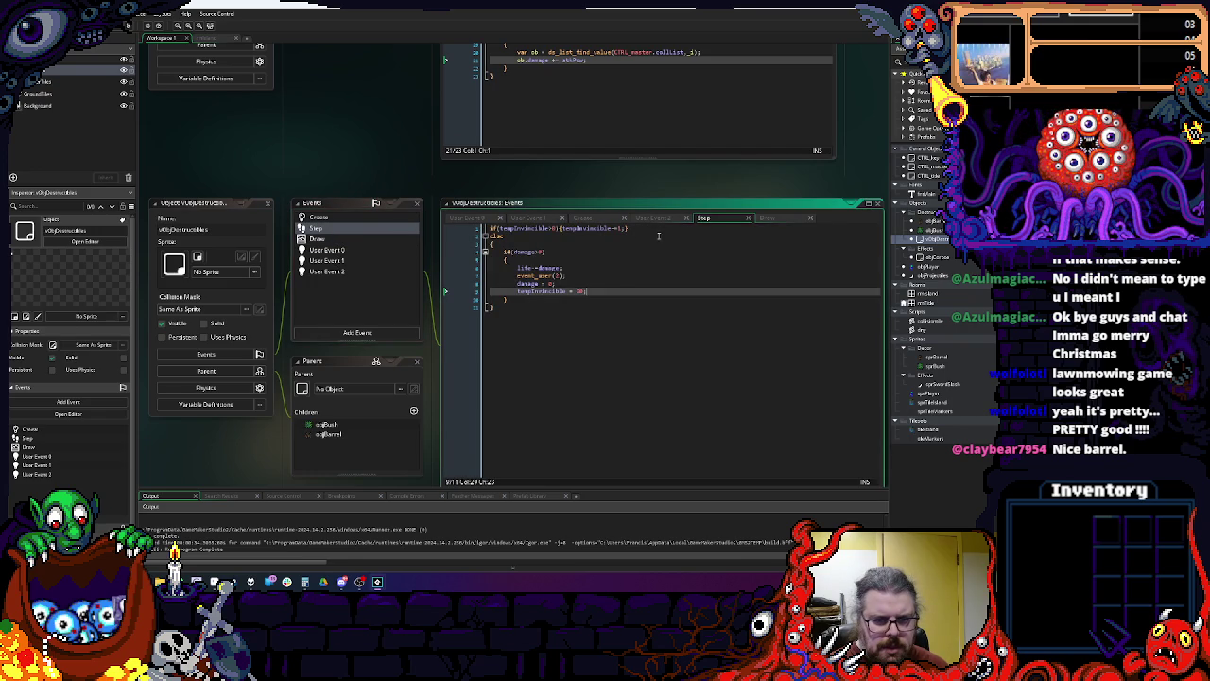
{"action": "double_click", "coordinate": [543, 230]}
{"action": "key", "text": "ctrl+c"}
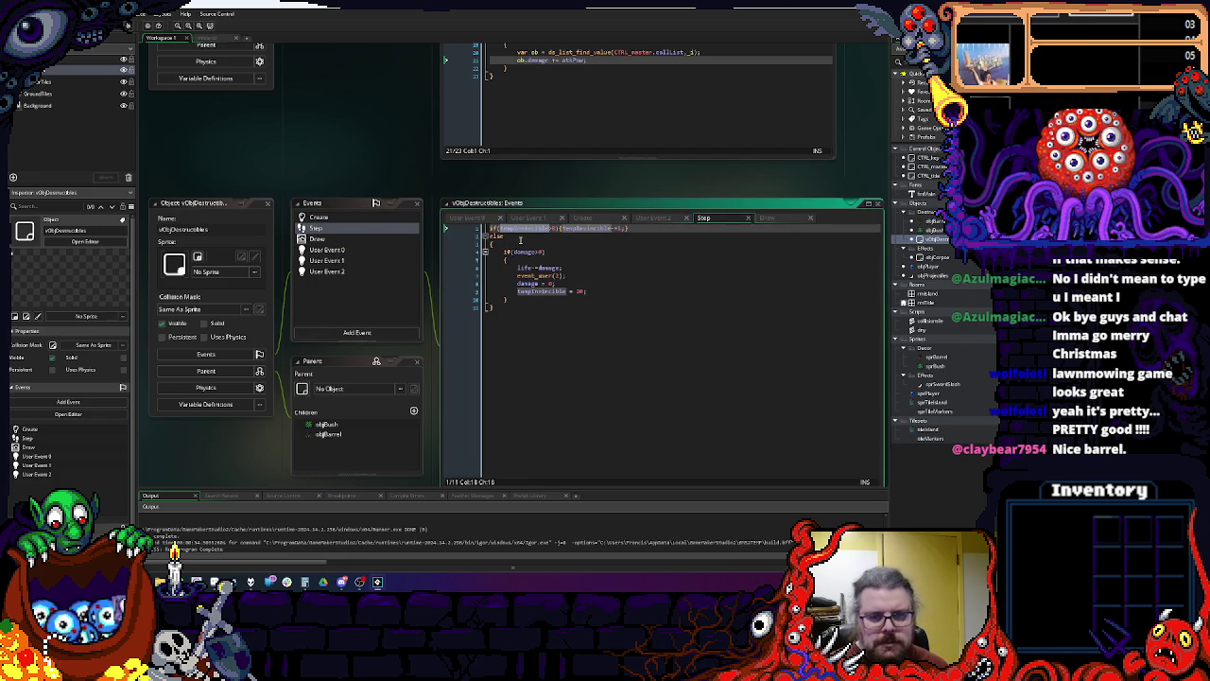
{"action": "left_click", "coordinate": [520, 242]}
{"action": "key", "text": "Return"}
{"action": "key", "text": "ctrl+v"}
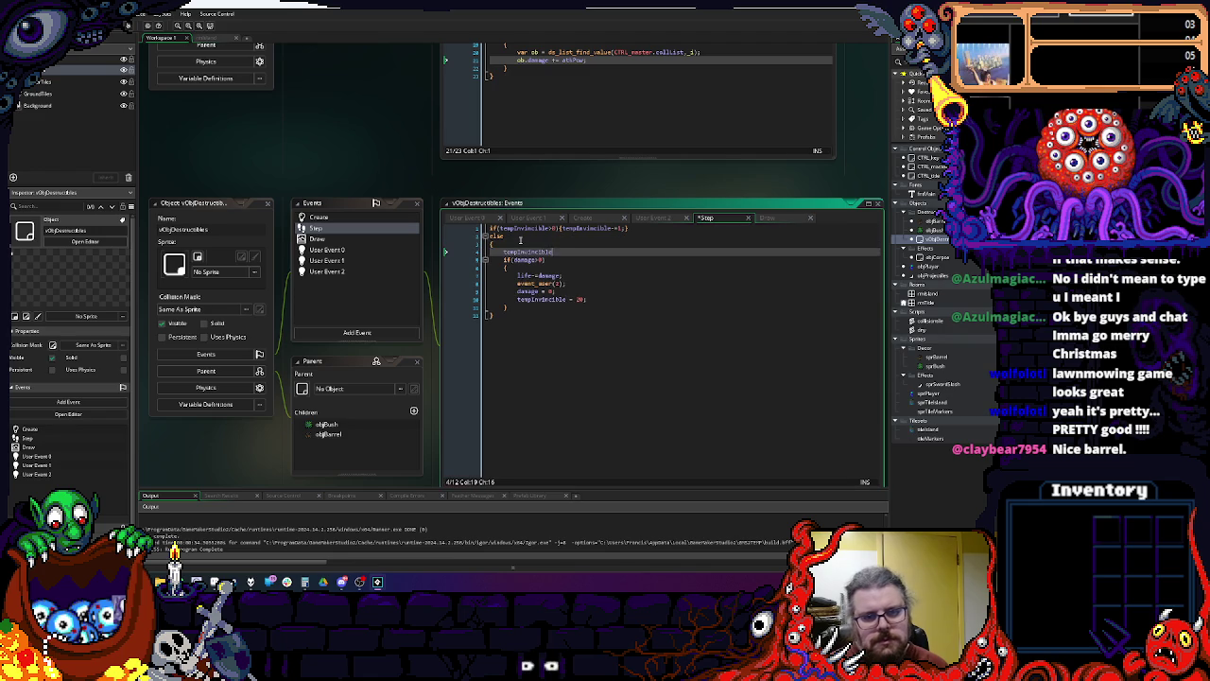
Step: Inspect the hit loop and collision check line in objProjectiles' Step code
{"action": "left_click", "coordinate": [576, 337]}
{"action": "left_click", "coordinate": [633, 291]}
{"action": "mouse_move", "coordinate": [632, 291]}
{"action": "left_mouse_down"}
{"action": "mouse_move", "coordinate": [640, 433]}
{"action": "mouse_move", "coordinate": [661, 371]}
{"action": "mouse_move", "coordinate": [651, 499]}
{"action": "left_mouse_up"}
{"action": "left_click", "coordinate": [614, 230]}
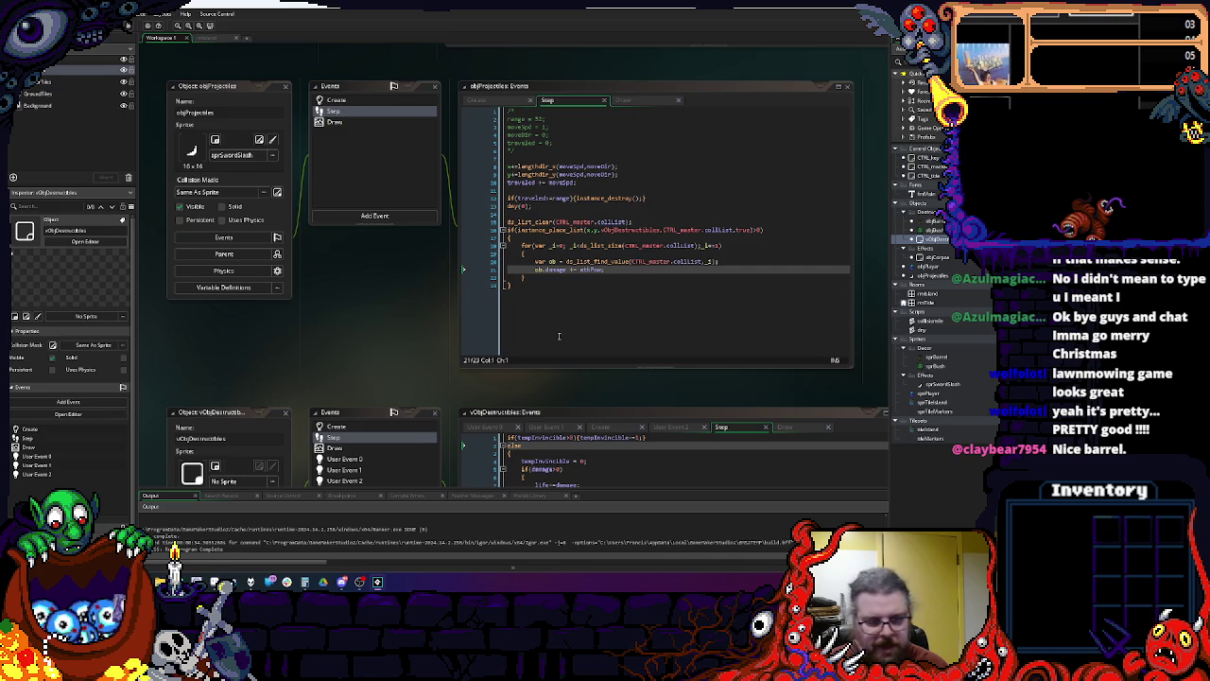
{"action": "left_click", "coordinate": [599, 289]}
{"action": "mouse_move", "coordinate": [595, 302]}
{"action": "left_mouse_down"}
{"action": "mouse_move", "coordinate": [643, 145]}
{"action": "mouse_move", "coordinate": [659, 392]}
{"action": "mouse_move", "coordinate": [691, 257]}
{"action": "mouse_move", "coordinate": [622, 275]}
{"action": "left_mouse_up"}
{"action": "left_click_drag", "start_coordinate": [707, 231], "coordinate": [614, 297]}
{"action": "mouse_move", "coordinate": [615, 268]}
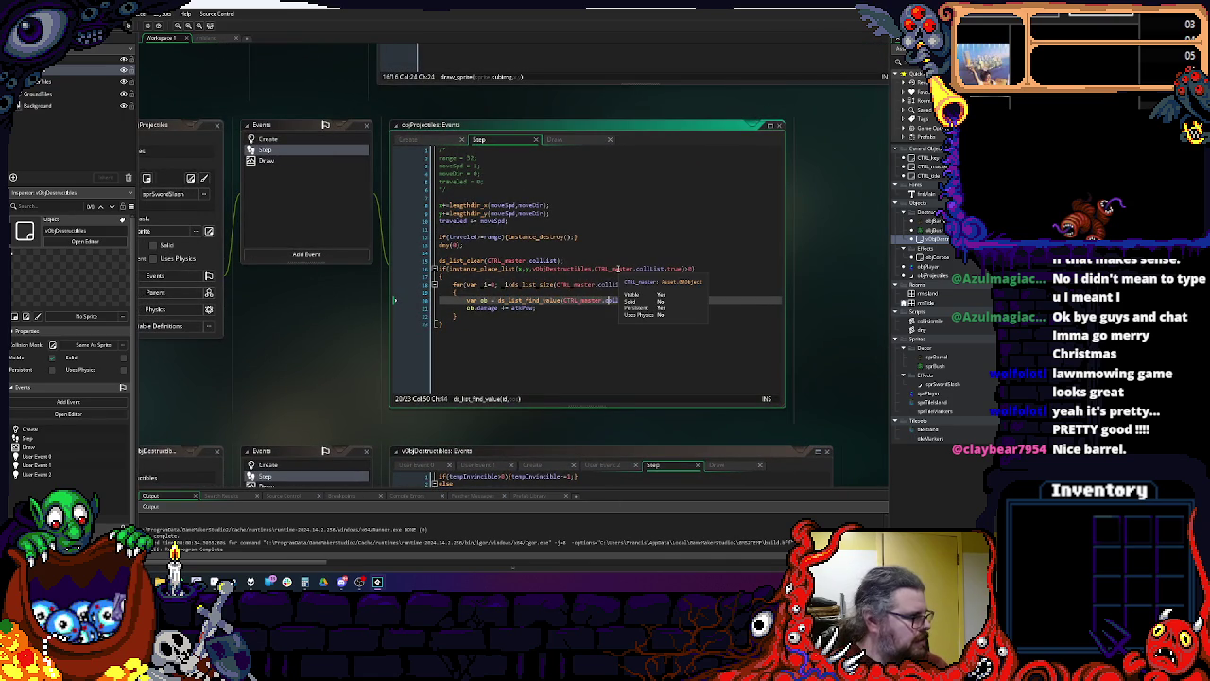
{"action": "left_click", "coordinate": [656, 301]}
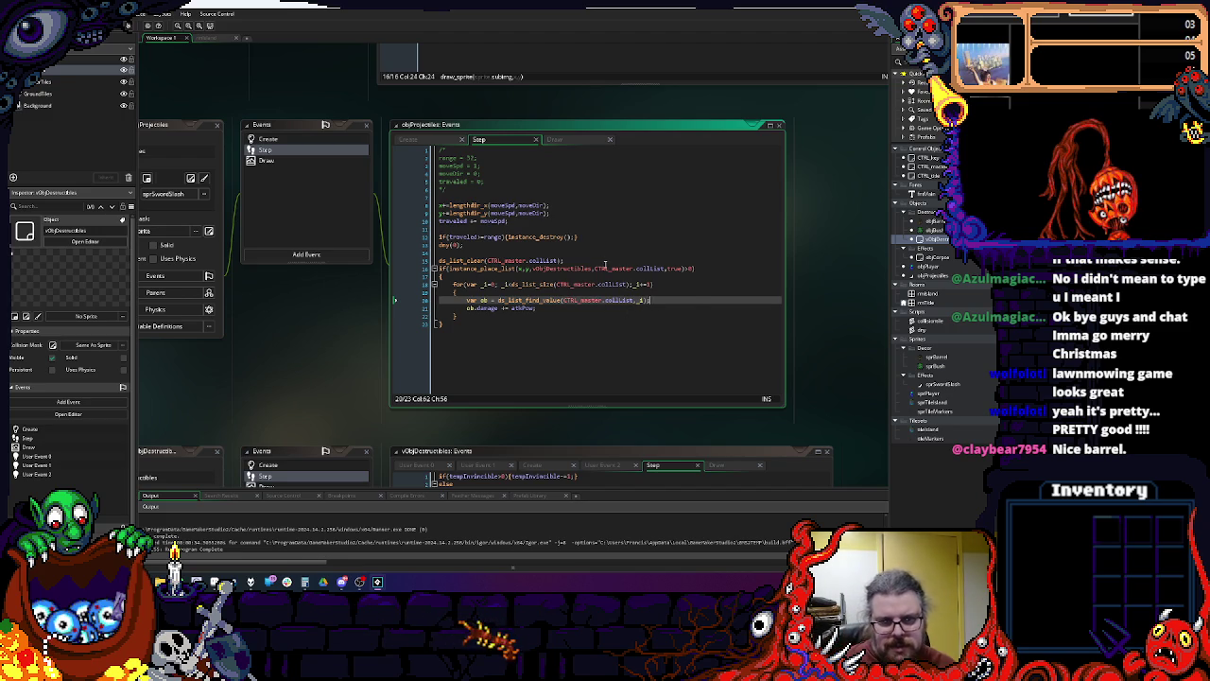
{"action": "key", "text": "Up"}
{"action": "key", "text": "Up"}
{"action": "key", "text": "Up"}
{"action": "scroll", "coordinate": [463, 407], "scroll_direction": "down", "scroll_amount": 5}
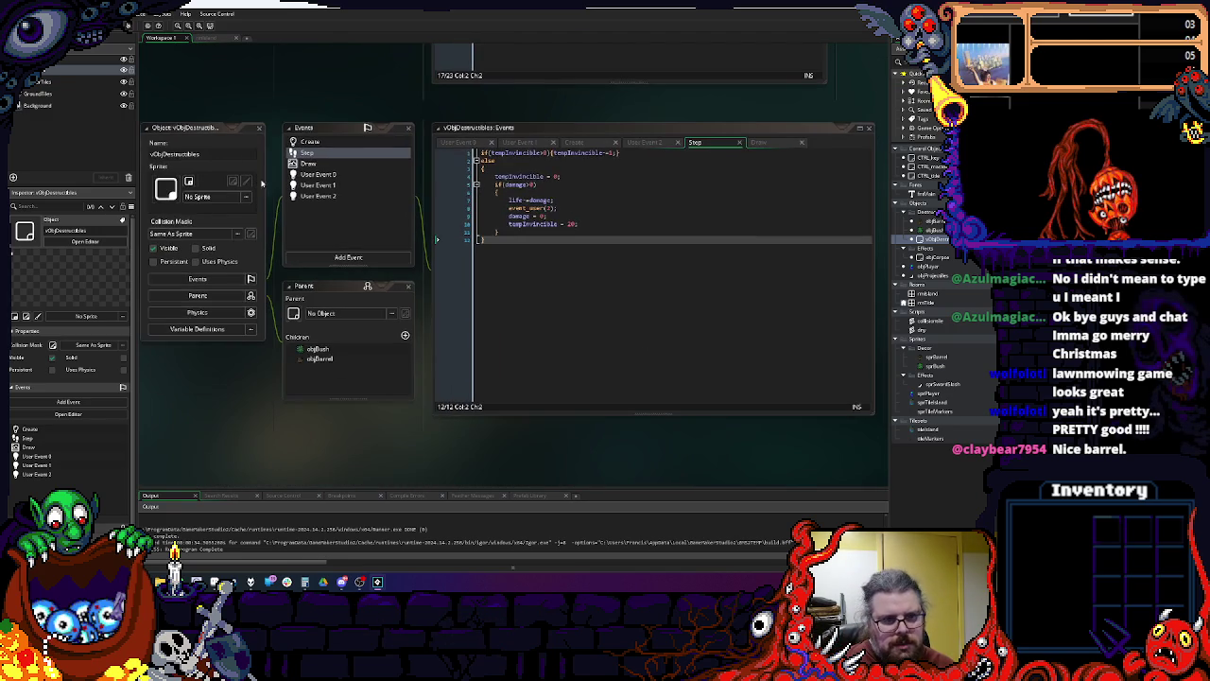
Step: Add an event_user(1); call after life -= damage in the destructibles' Step event
{"action": "left_click", "coordinate": [317, 186]}
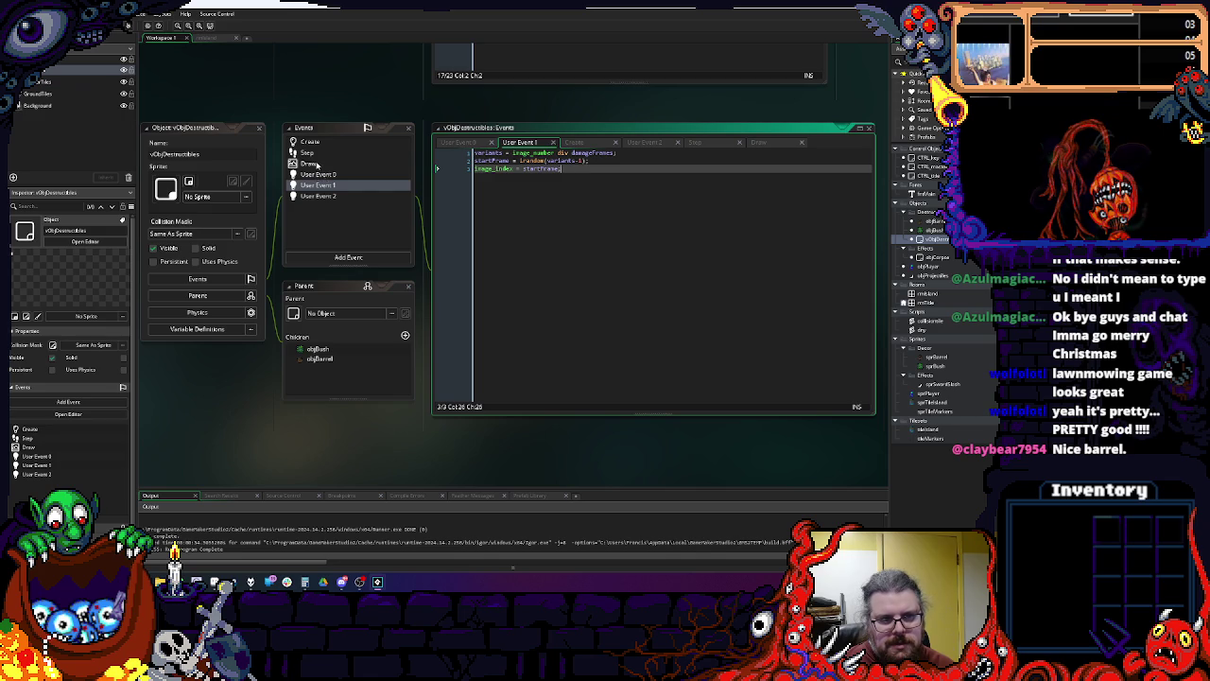
{"action": "left_click", "coordinate": [319, 154]}
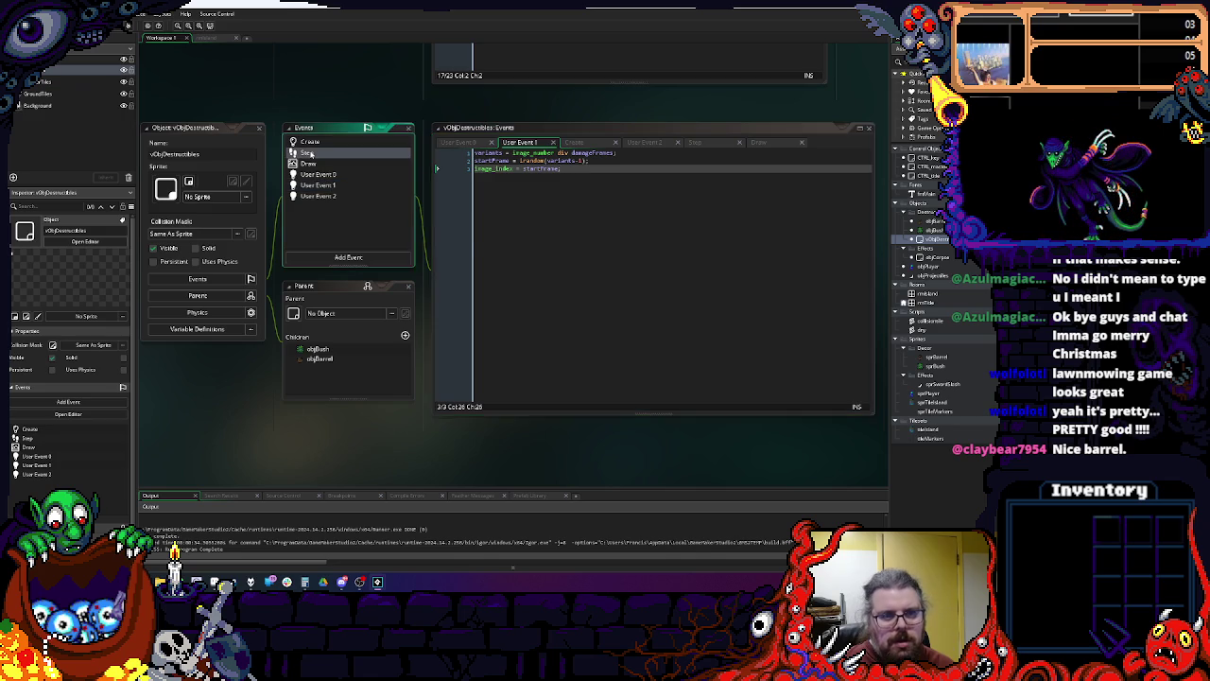
{"action": "left_click", "coordinate": [563, 201]}
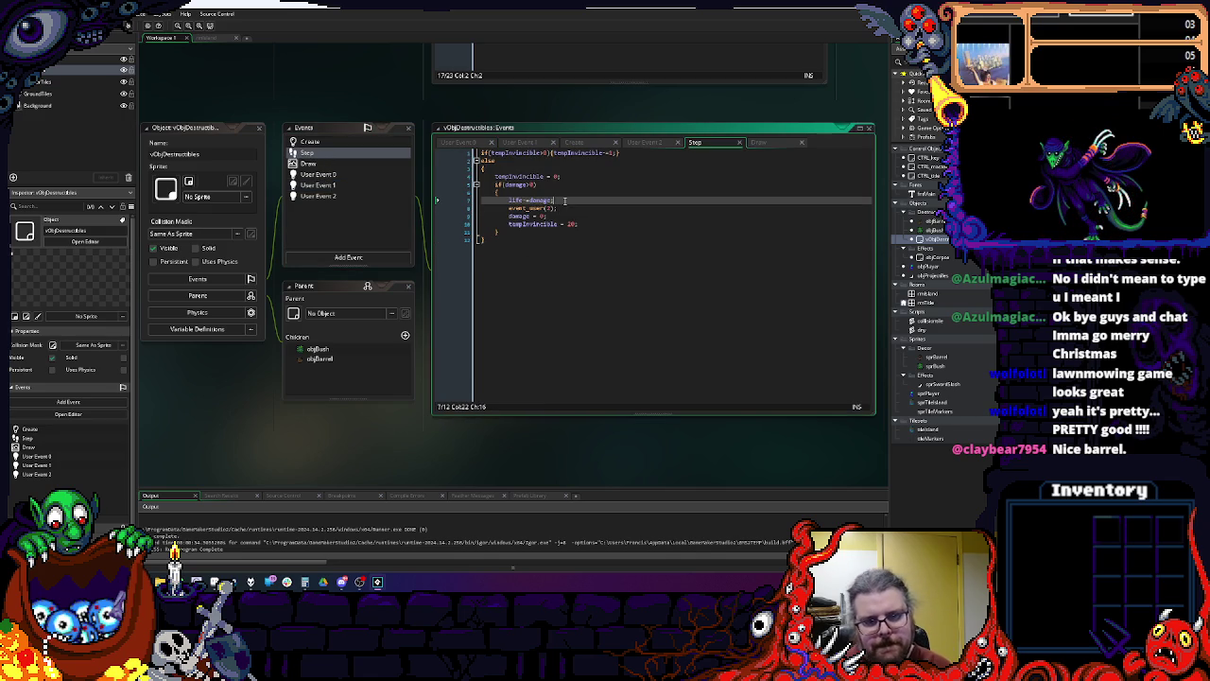
{"action": "key", "text": "Return"}
{"action": "type", "text": "event_user(1"}
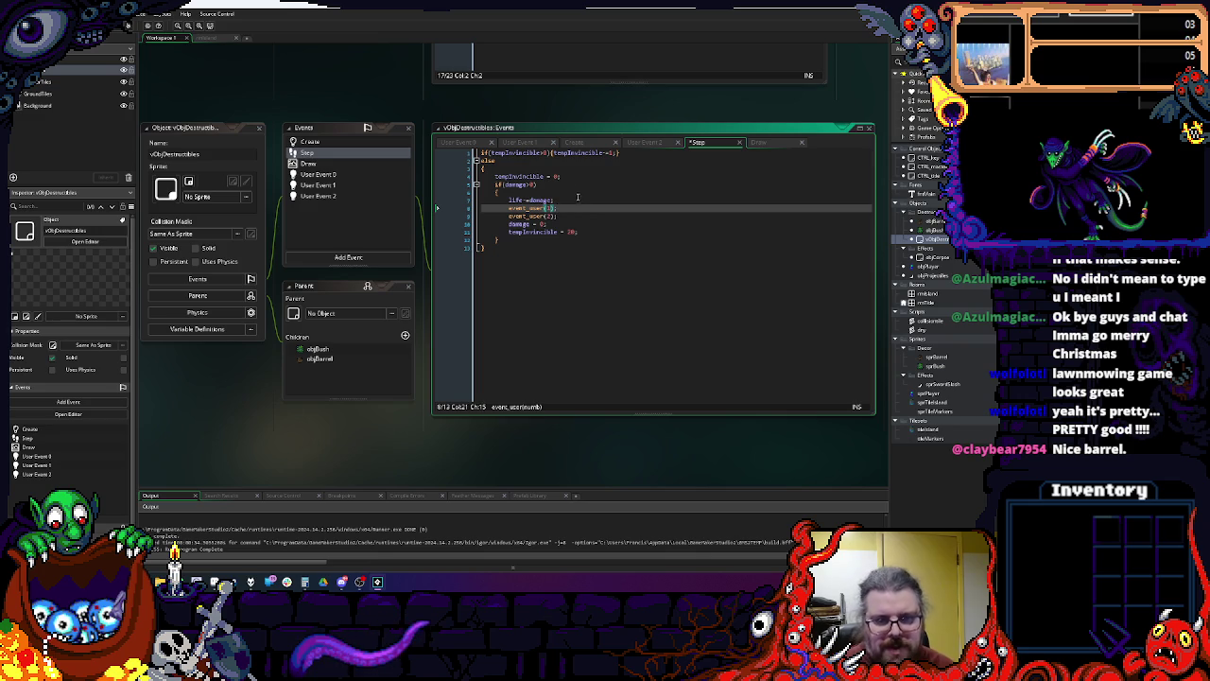
{"action": "type", "text": ");"}
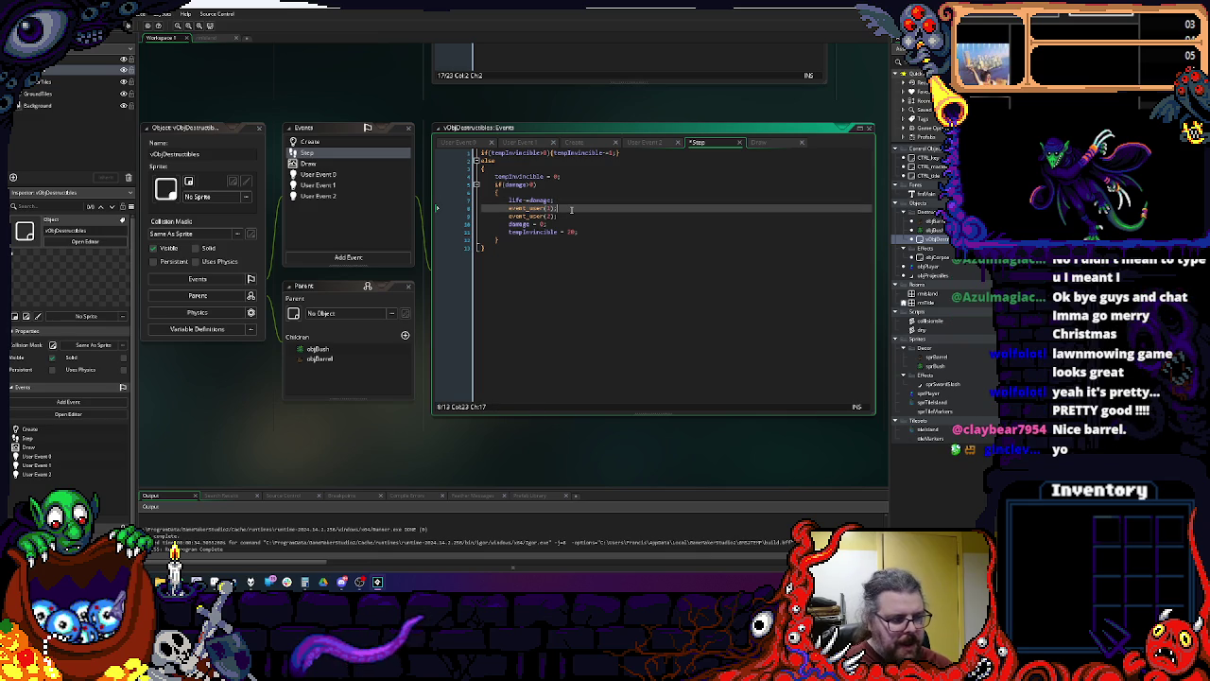
{"action": "left_click", "coordinate": [566, 215]}
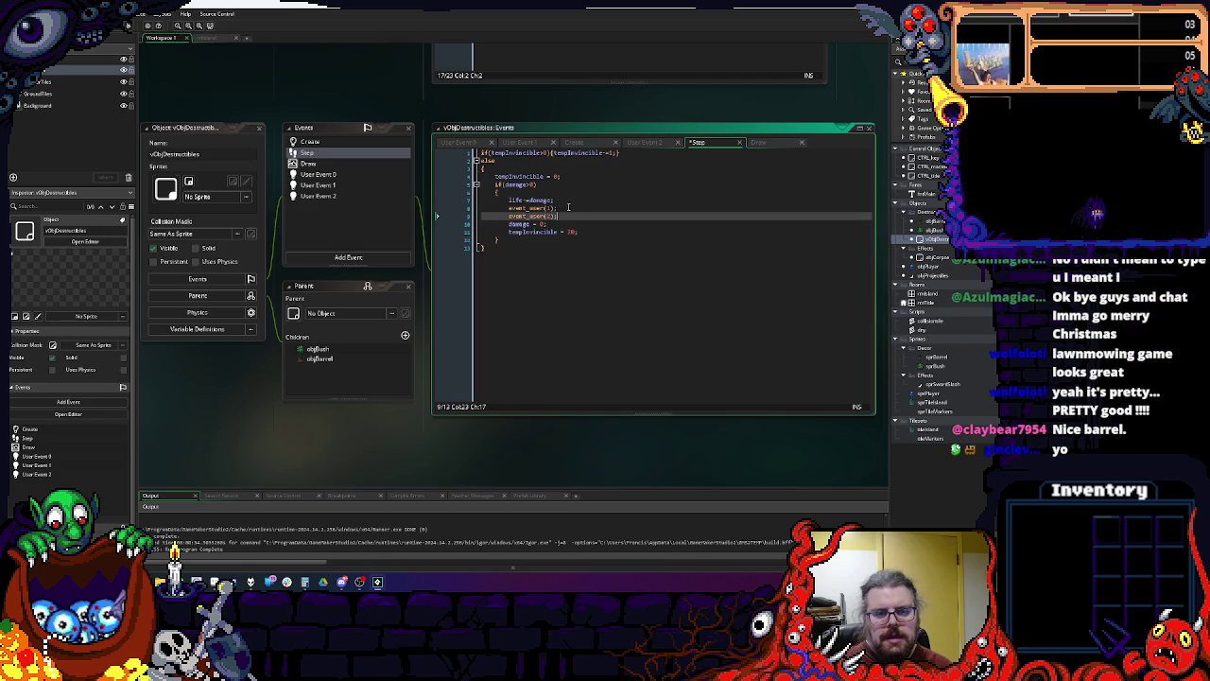
Step: Review what User Event 1 and User Event 2 do
{"action": "left_click", "coordinate": [569, 206]}
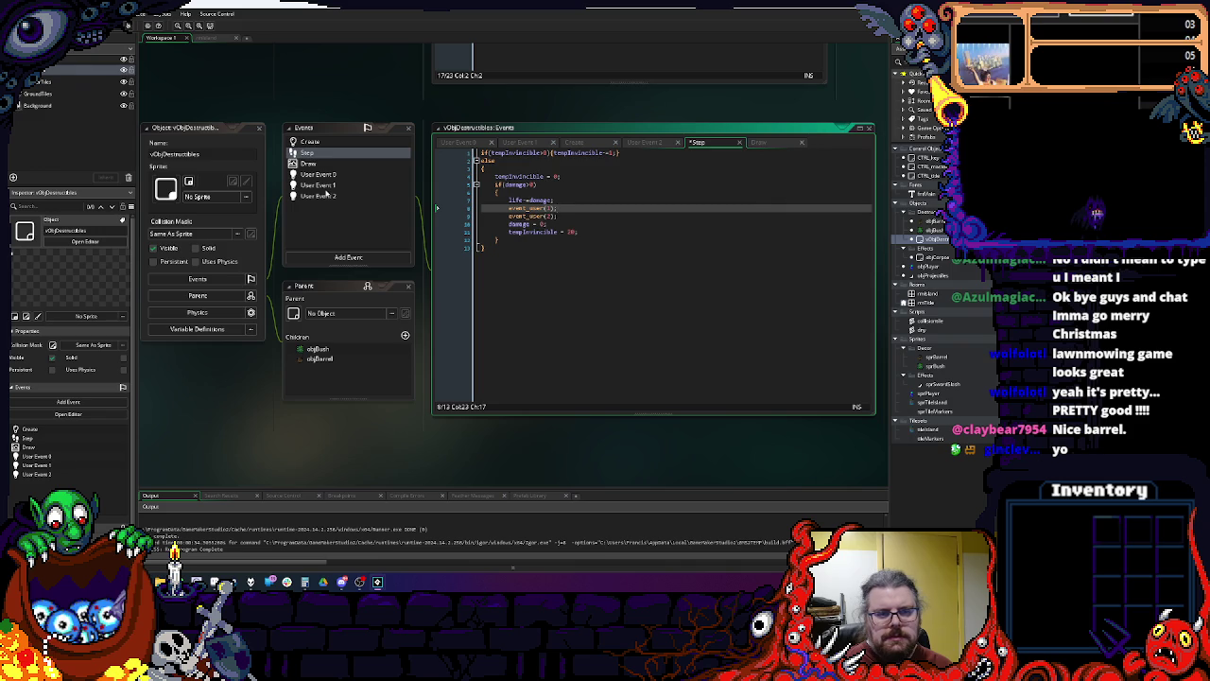
{"action": "left_click", "coordinate": [326, 187]}
{"action": "double_click", "coordinate": [326, 188]}
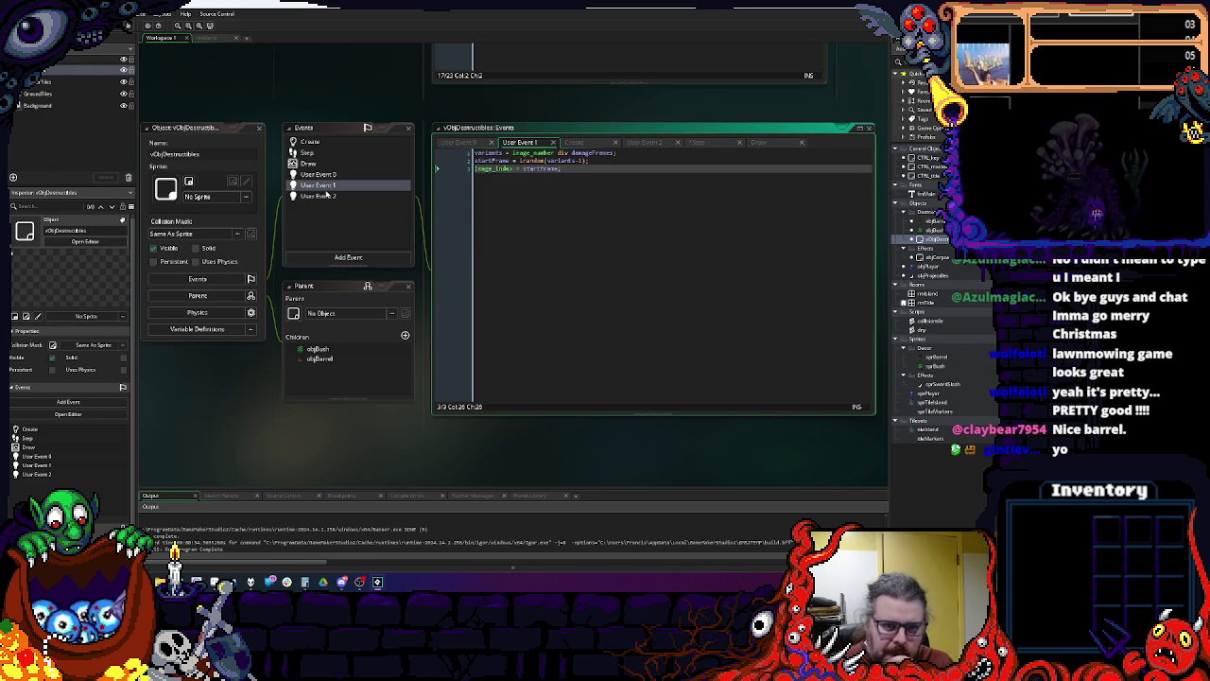
{"action": "left_click", "coordinate": [324, 197]}
{"action": "double_click", "coordinate": [324, 197]}
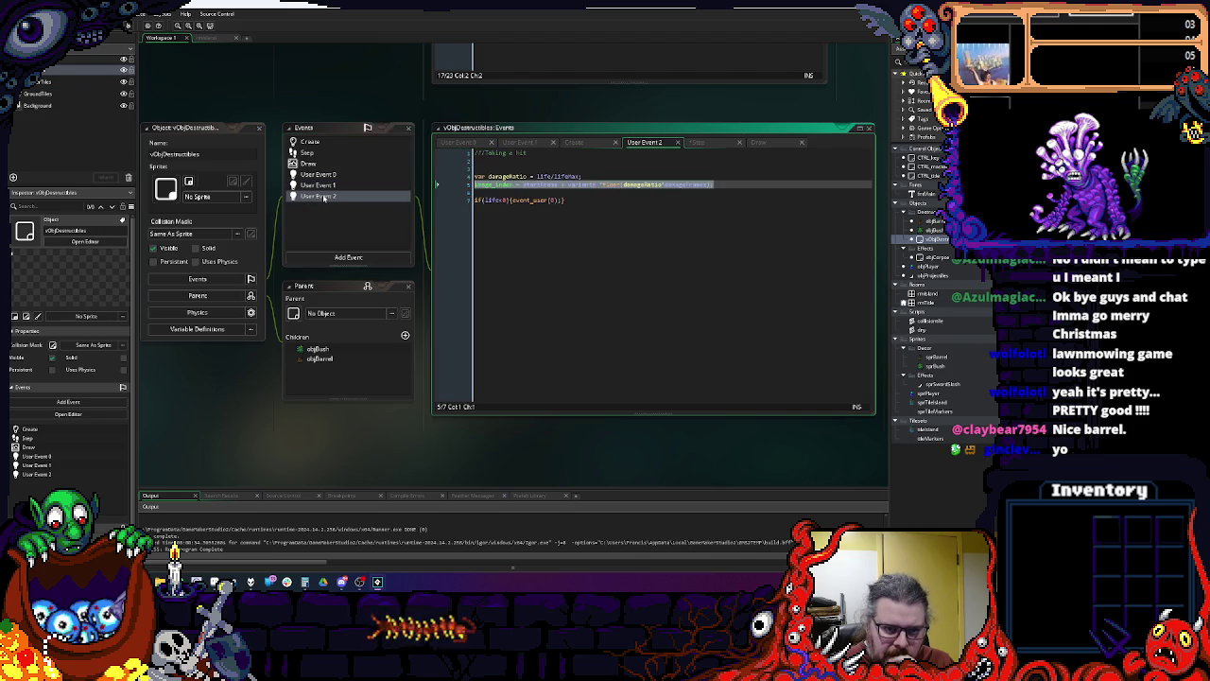
{"action": "left_click", "coordinate": [593, 232]}
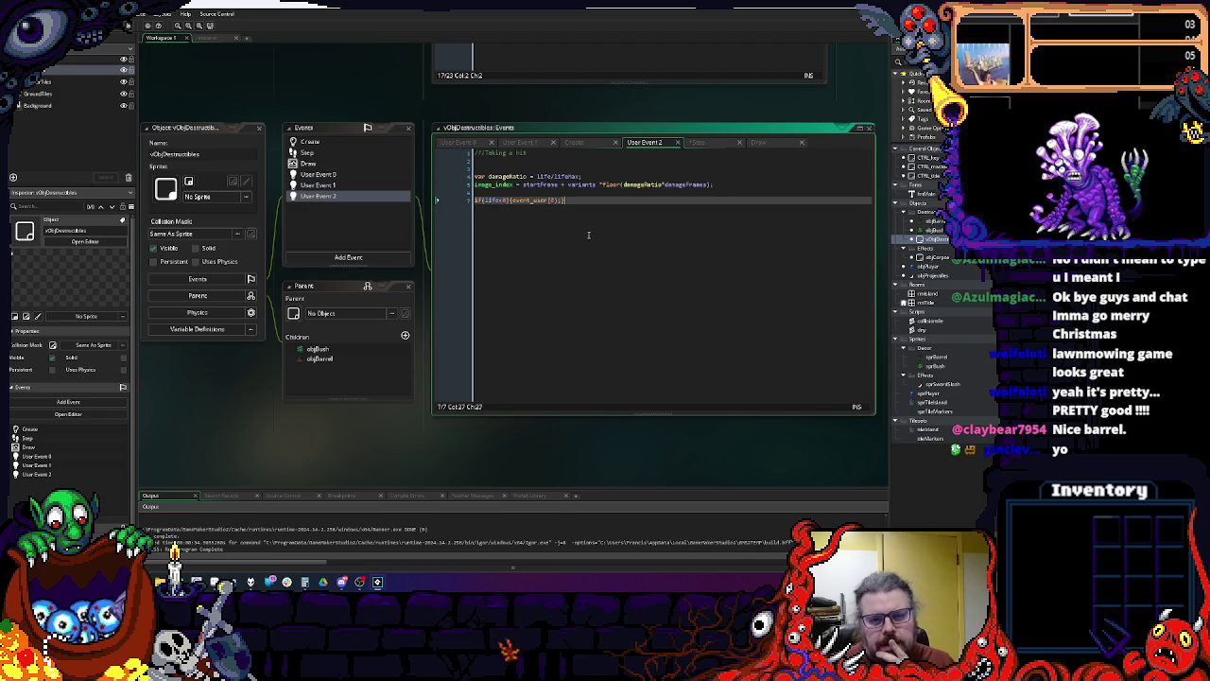
Step: Delete the redundant event_user(1) line from the Step damage block and recheck User Event 2's frame line
{"action": "double_click", "coordinate": [312, 152]}
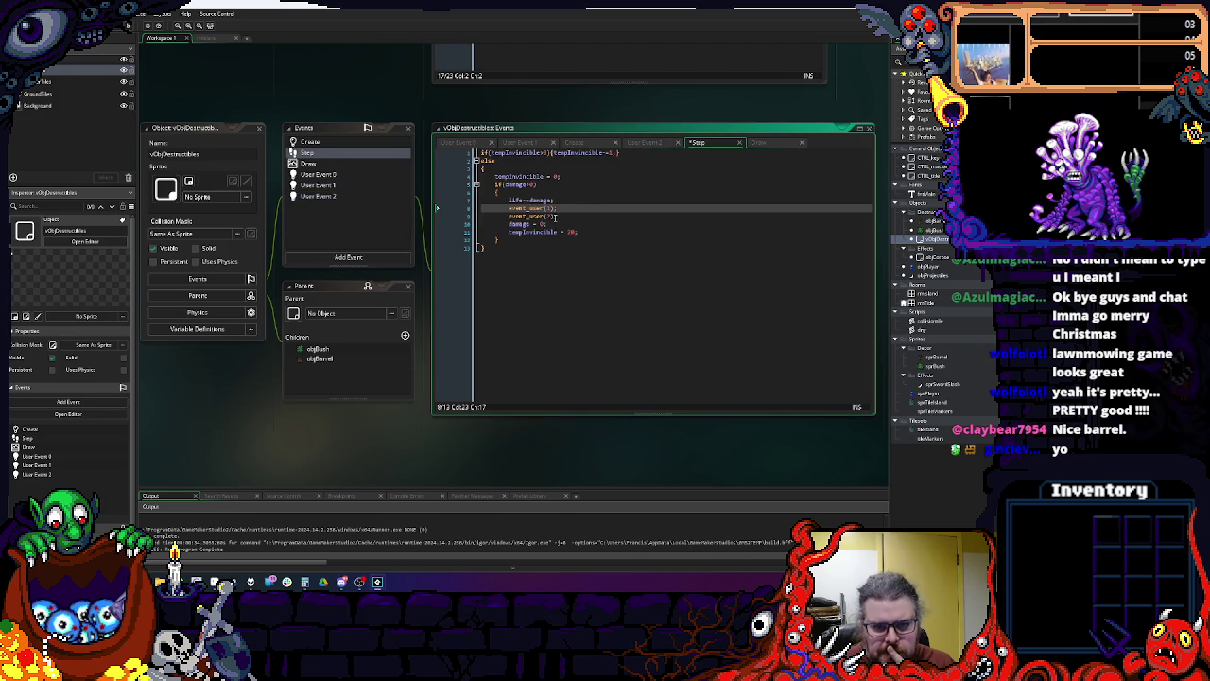
{"action": "left_click_drag", "start_coordinate": [493, 201], "coordinate": [437, 206]}
{"action": "key", "text": "BackSpace"}
{"action": "key", "text": "BackSpace"}
{"action": "double_click", "coordinate": [326, 196]}
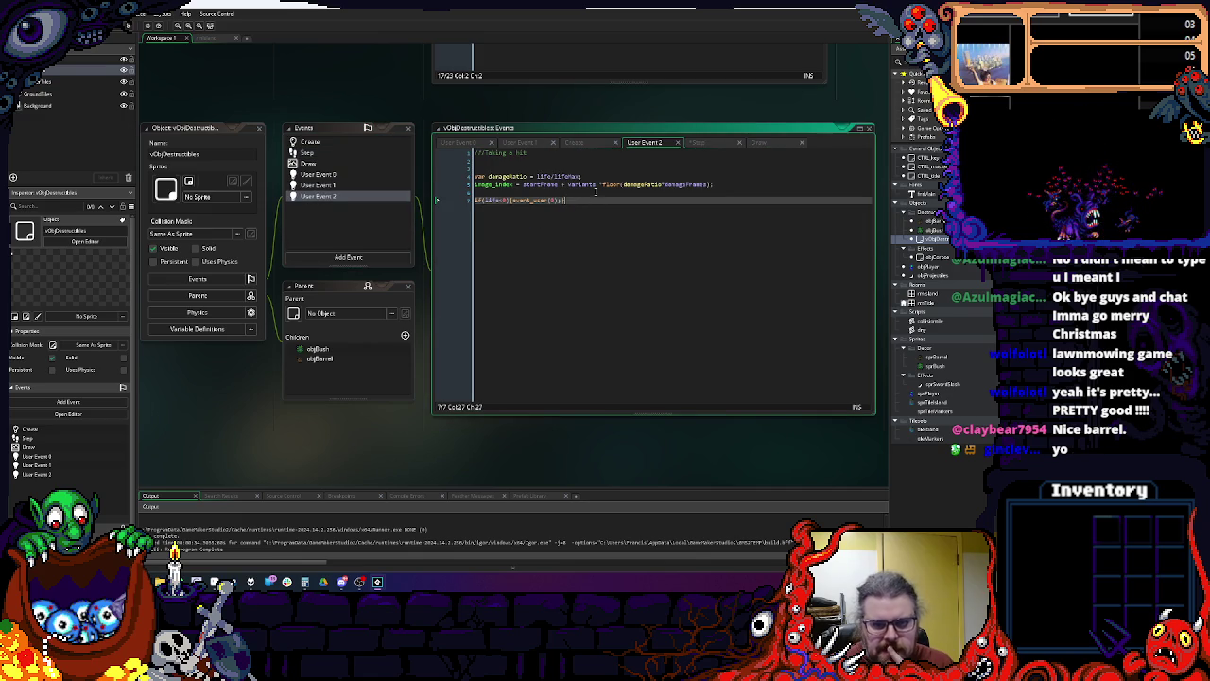
{"action": "left_click", "coordinate": [597, 185]}
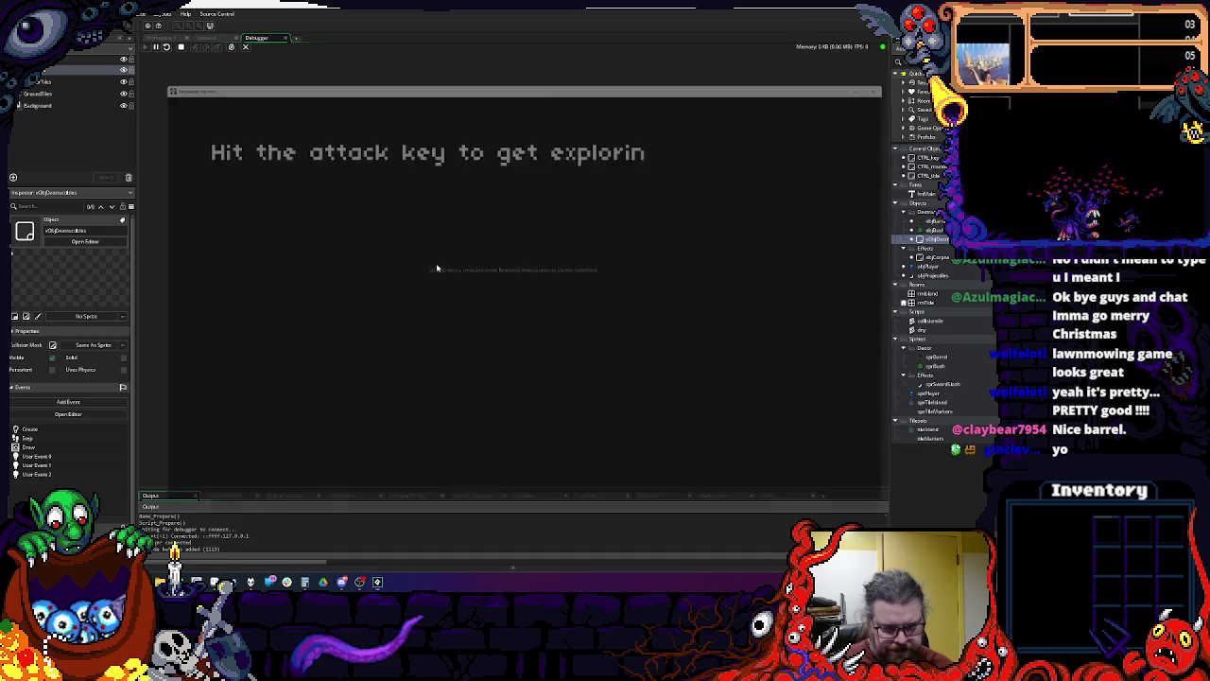
Step: Walk beside a barrel and attack it to trigger the hit breakpoint
{"action": "key", "text": "s"}
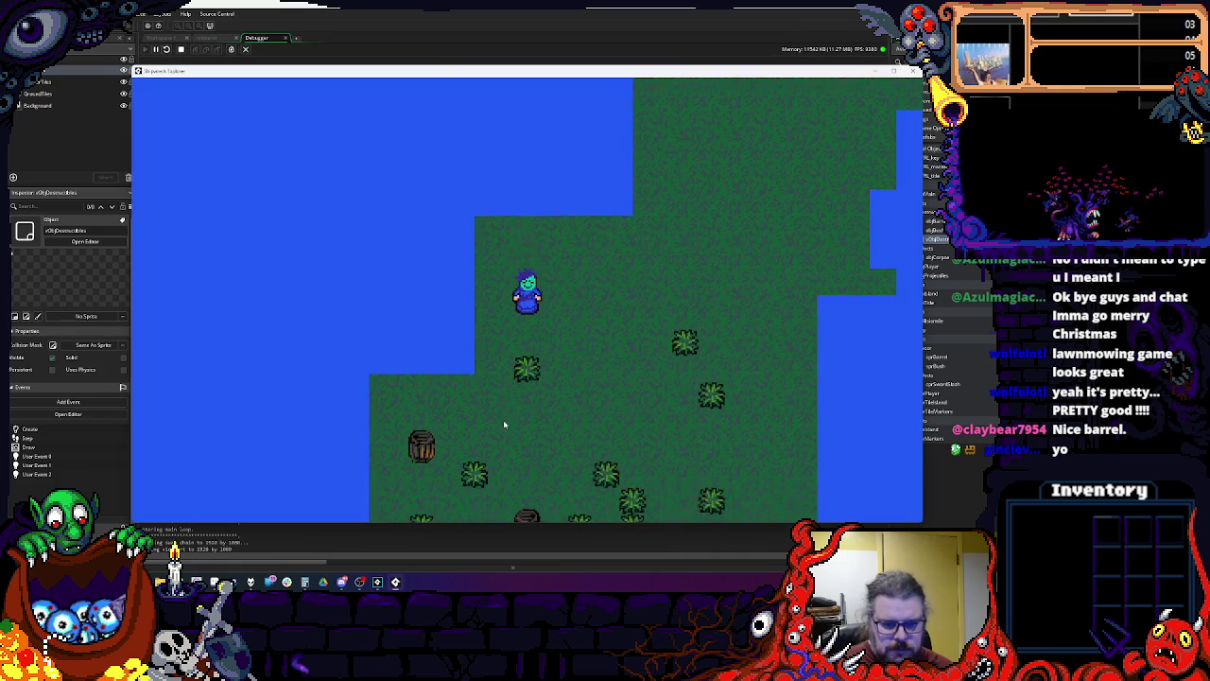
{"action": "key", "text": "a"}
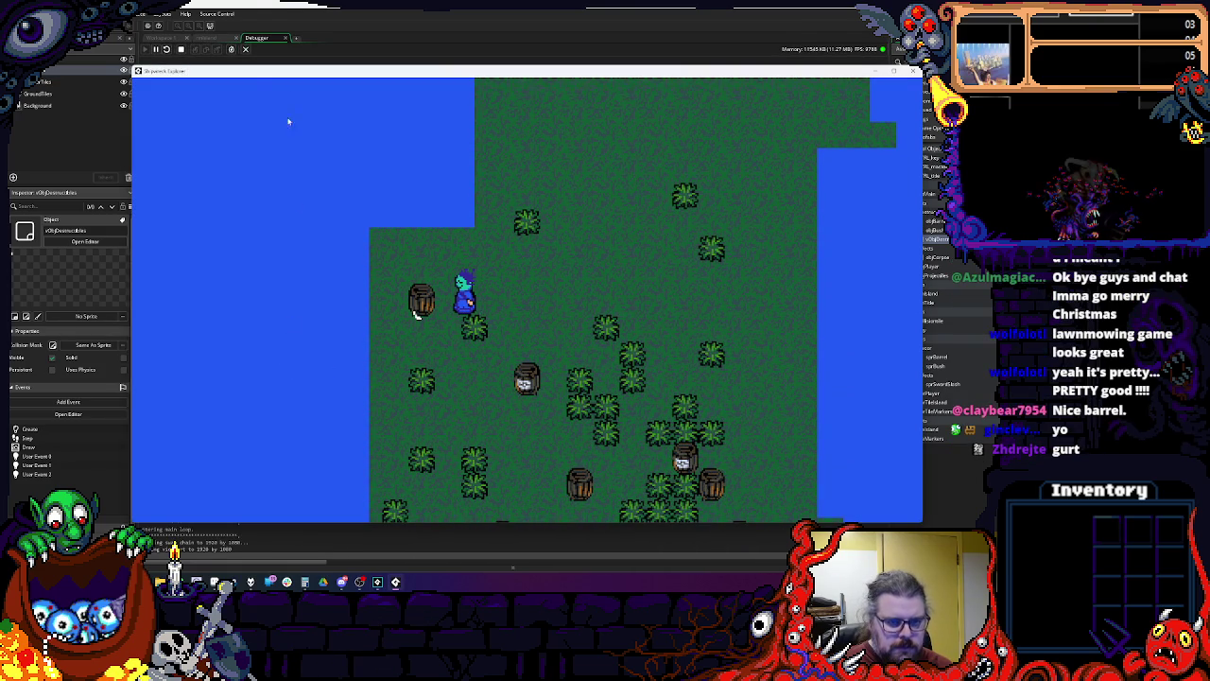
{"action": "key", "text": "space"}
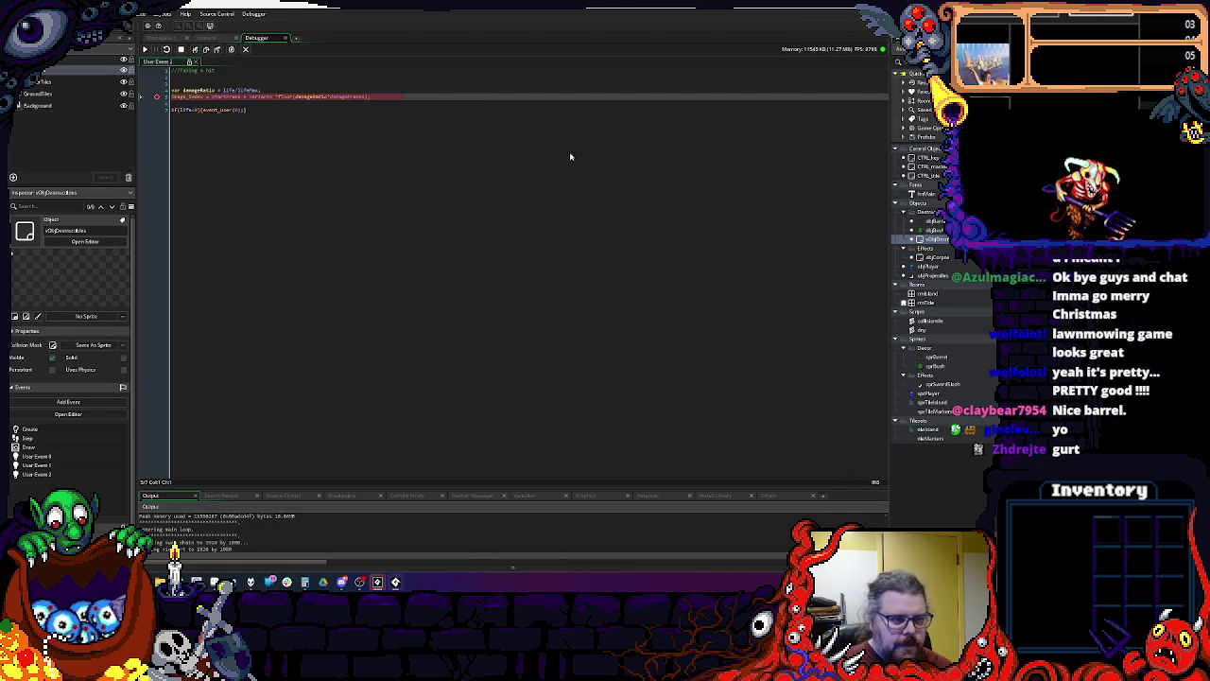
Step: Read damageRatio (15) and life at the breakpoint, then stop the debug session
{"action": "mouse_move", "coordinate": [225, 98]}
{"action": "type", "text": "co"}
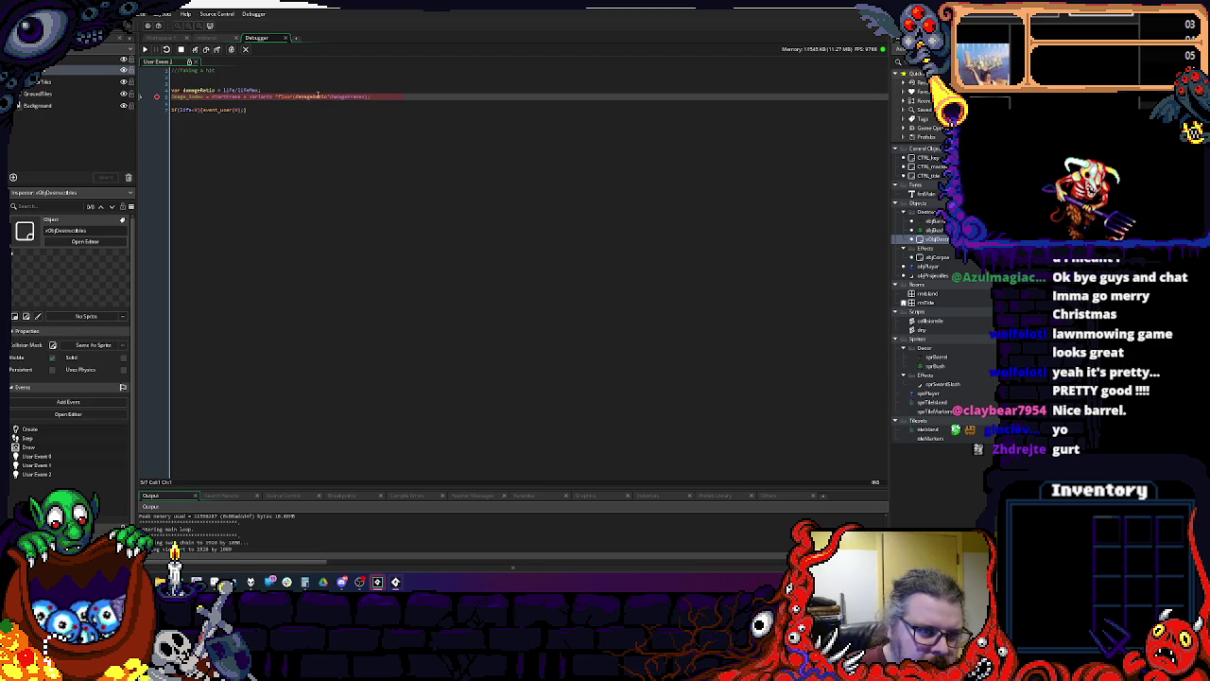
{"action": "mouse_move", "coordinate": [316, 96]}
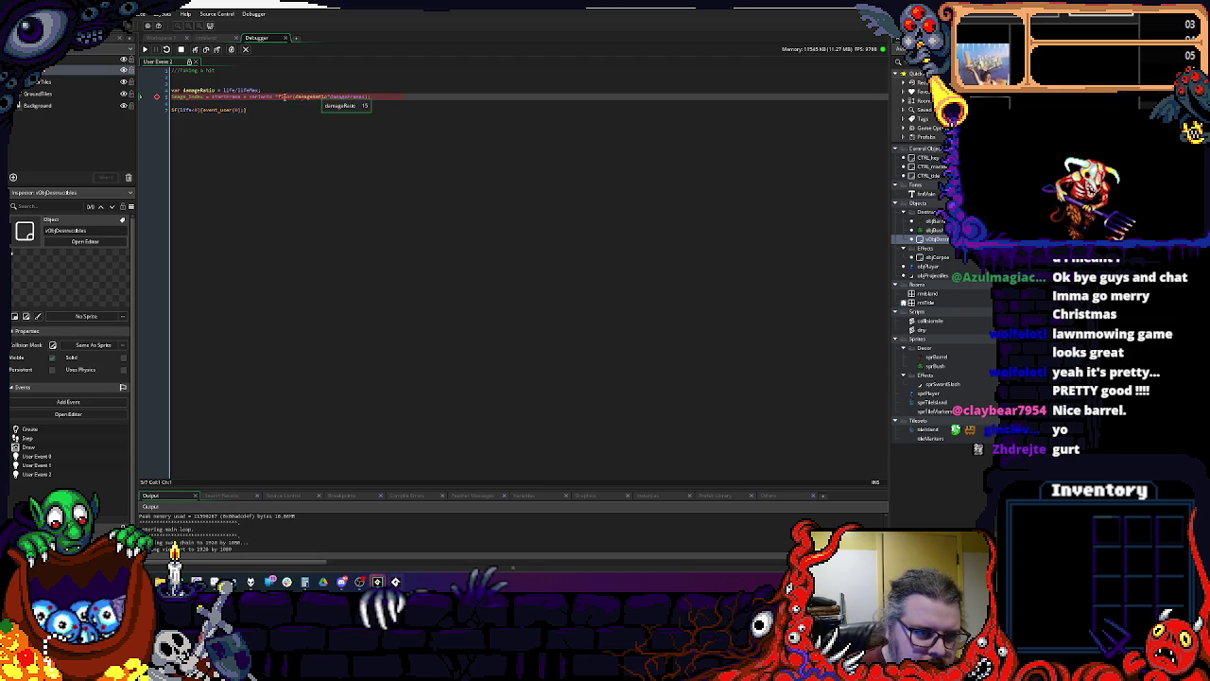
{"action": "mouse_move", "coordinate": [230, 90]}
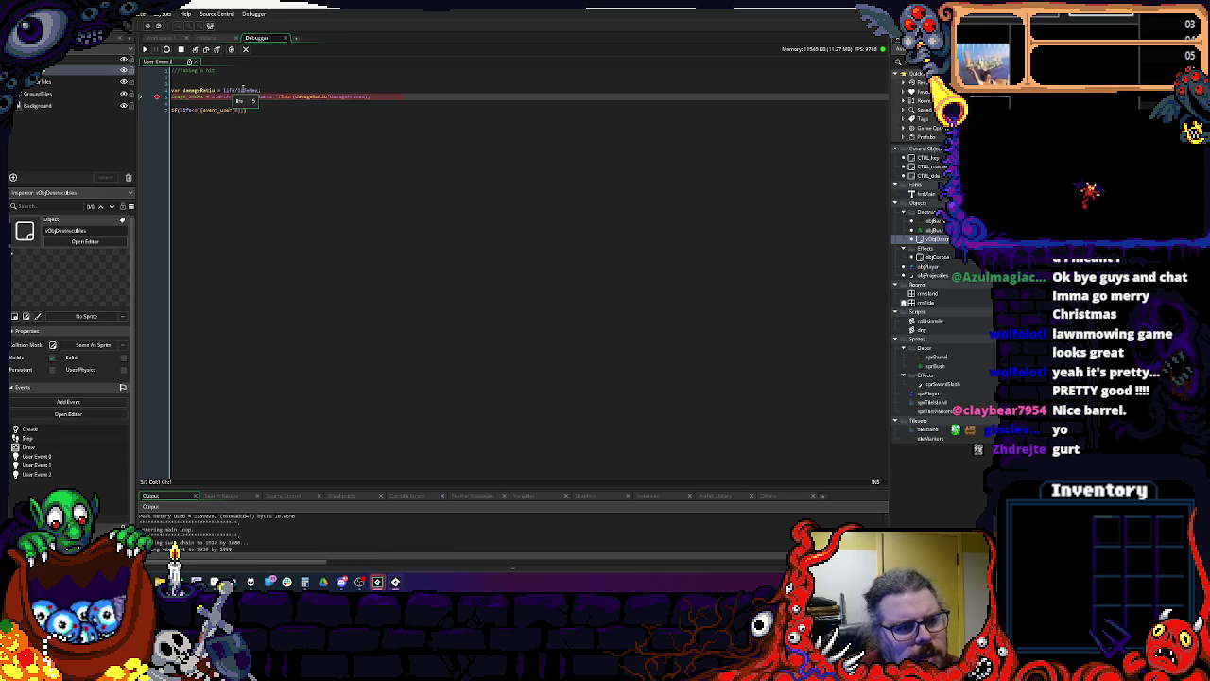
{"action": "left_click", "coordinate": [244, 90]}
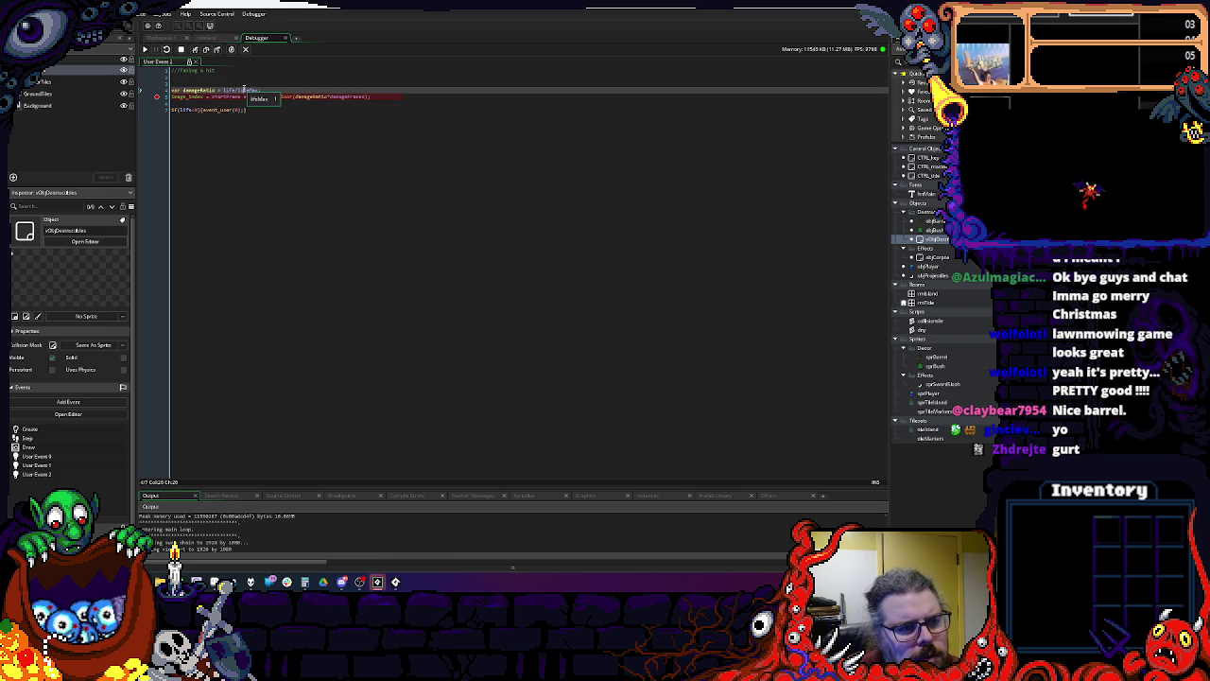
{"action": "left_click", "coordinate": [181, 49]}
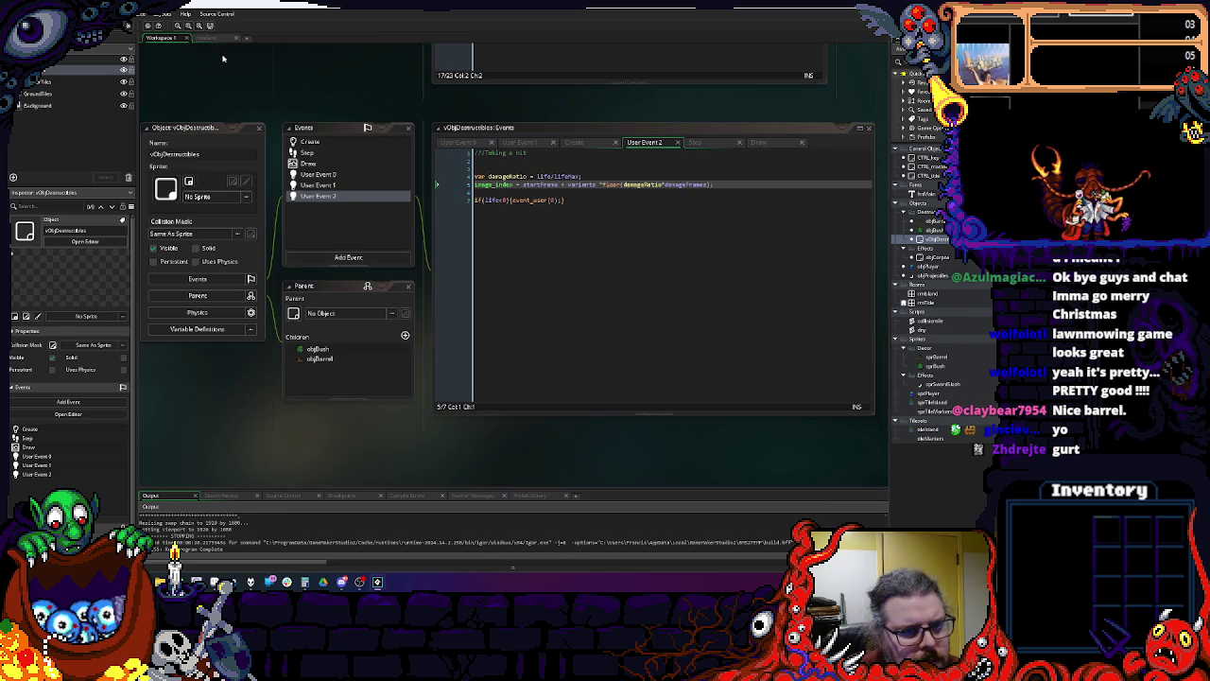
Step: Review User Events 0, 1 and 2 and the Create event's lifeMax code
{"action": "left_click", "coordinate": [350, 185]}
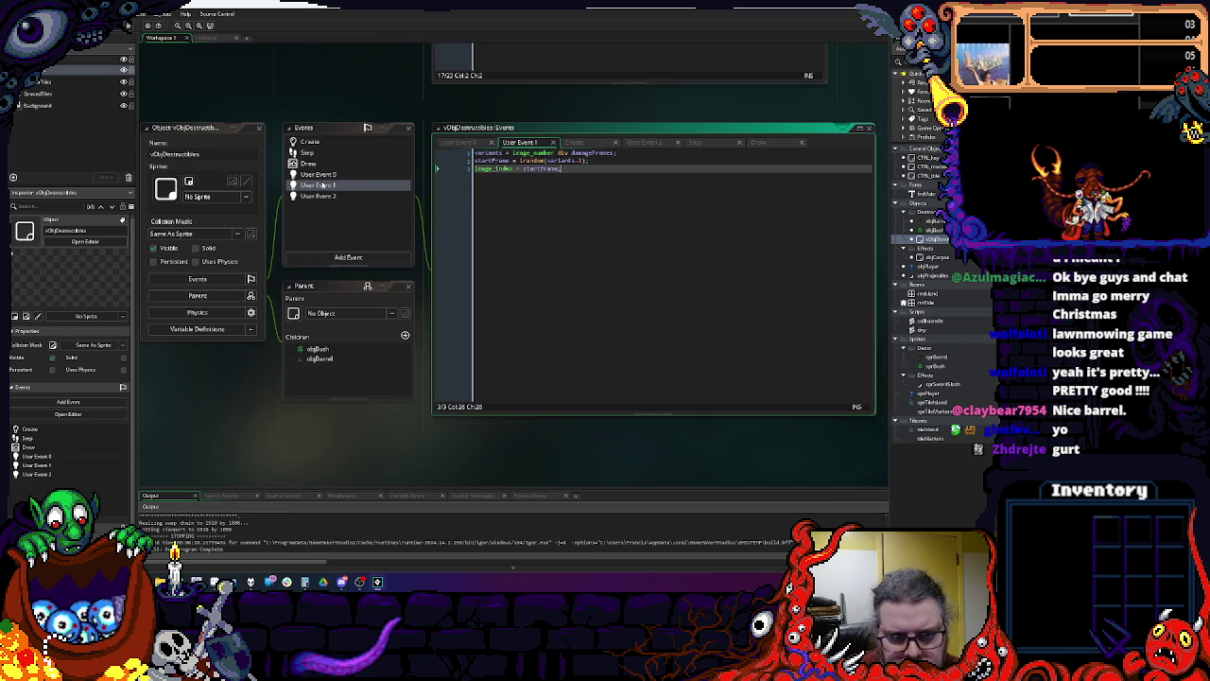
{"action": "left_click", "coordinate": [324, 175]}
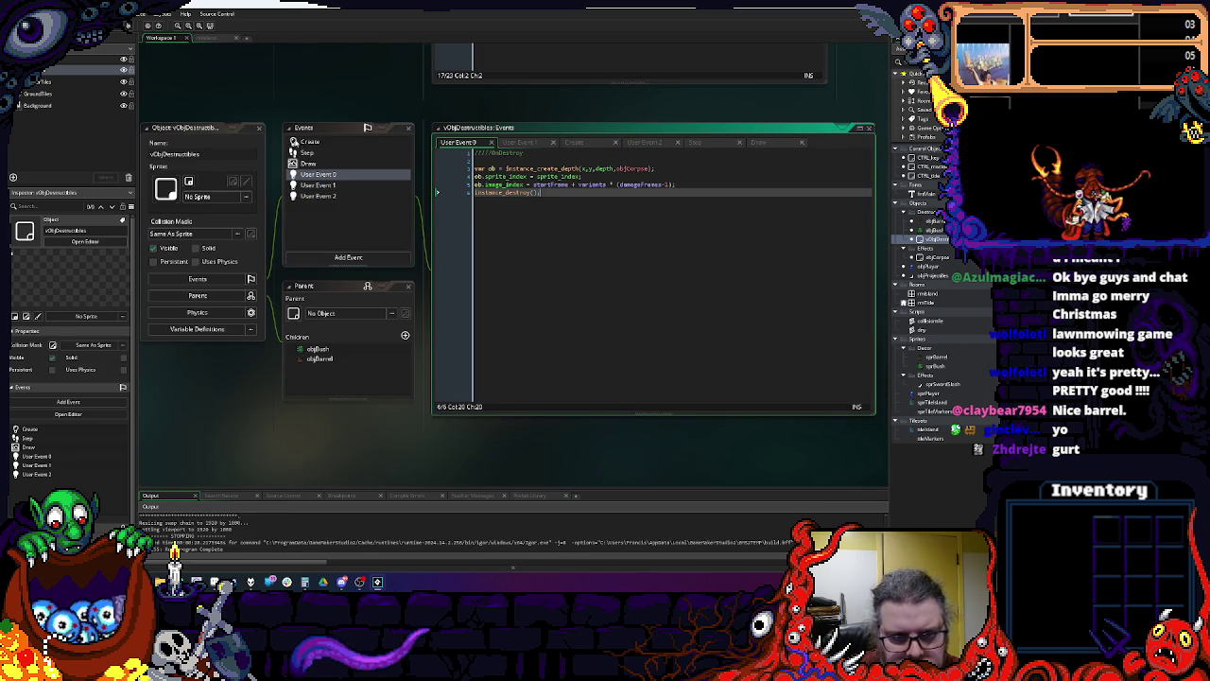
{"action": "left_click", "coordinate": [316, 196]}
{"action": "left_click", "coordinate": [329, 174]}
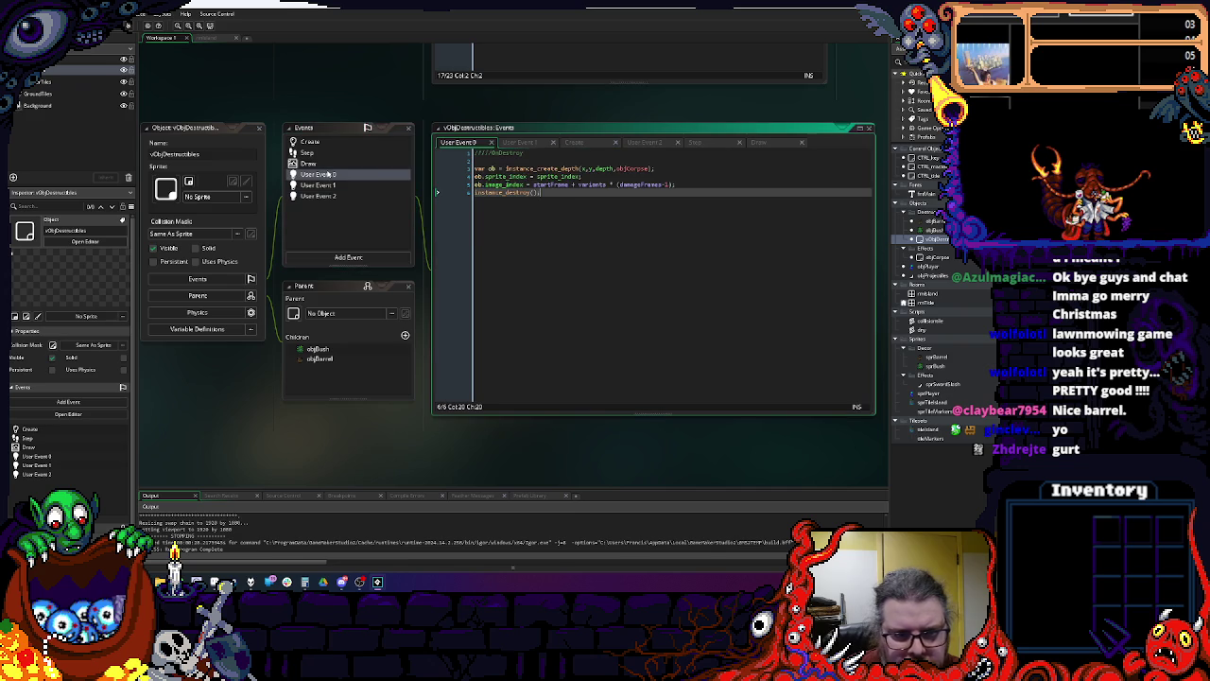
{"action": "left_click", "coordinate": [332, 186]}
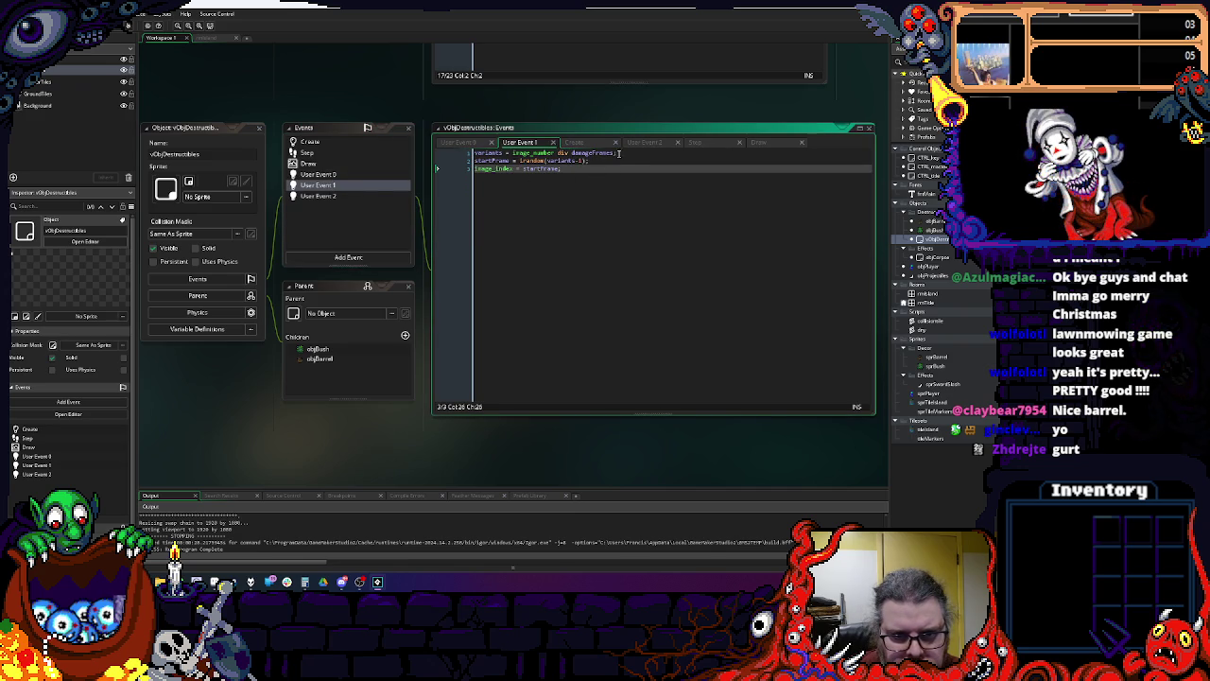
{"action": "left_click_drag", "start_coordinate": [618, 160], "coordinate": [664, 286]}
{"action": "left_click", "coordinate": [357, 267]}
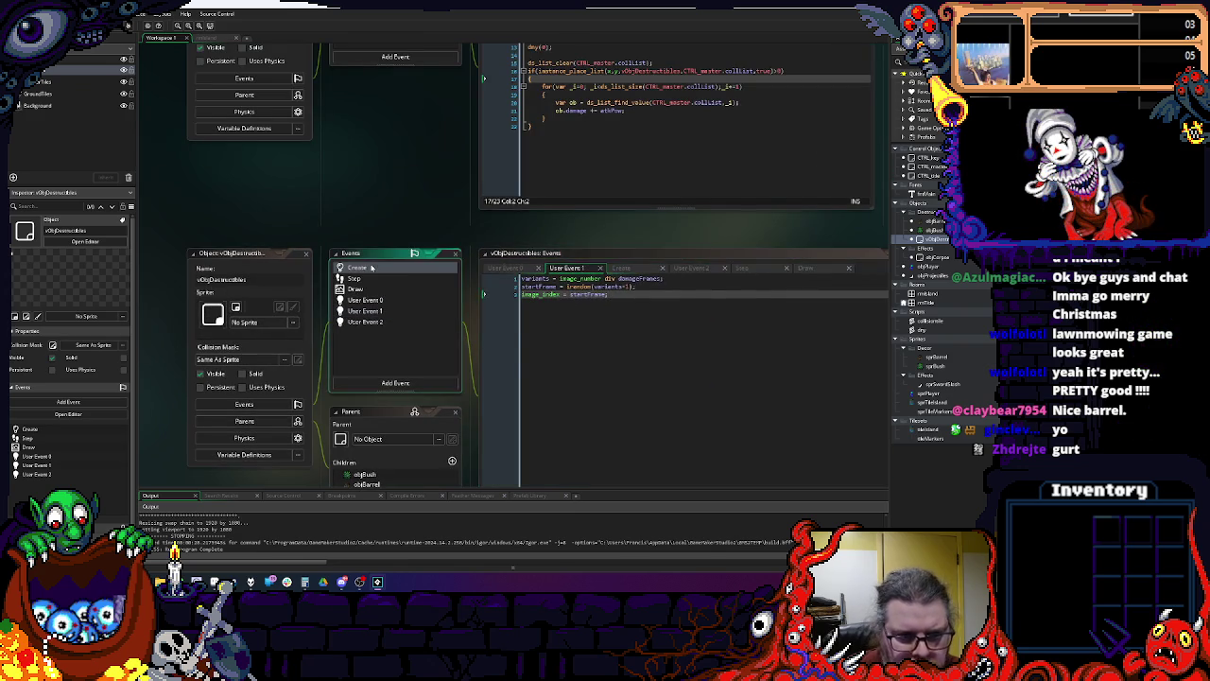
{"action": "double_click", "coordinate": [534, 341]}
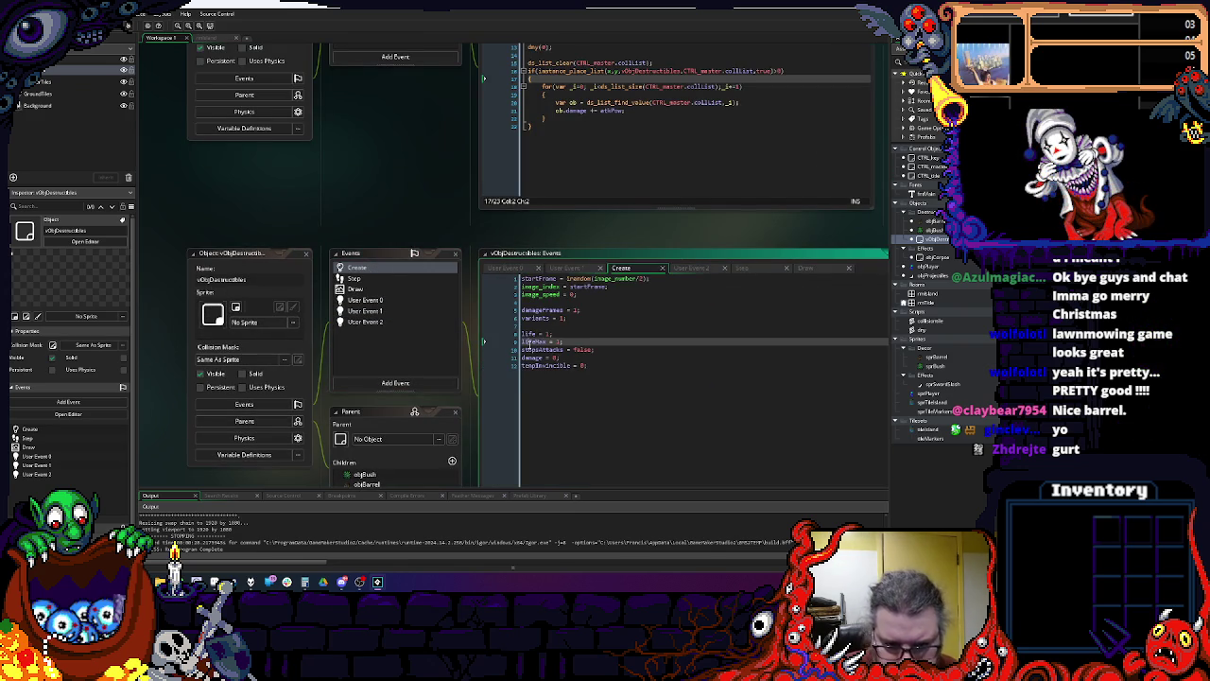
Step: Replace User Event 1's opening line with 'lifeMax = life;' and recheck the Create damageFrames line
{"action": "left_click", "coordinate": [396, 312]}
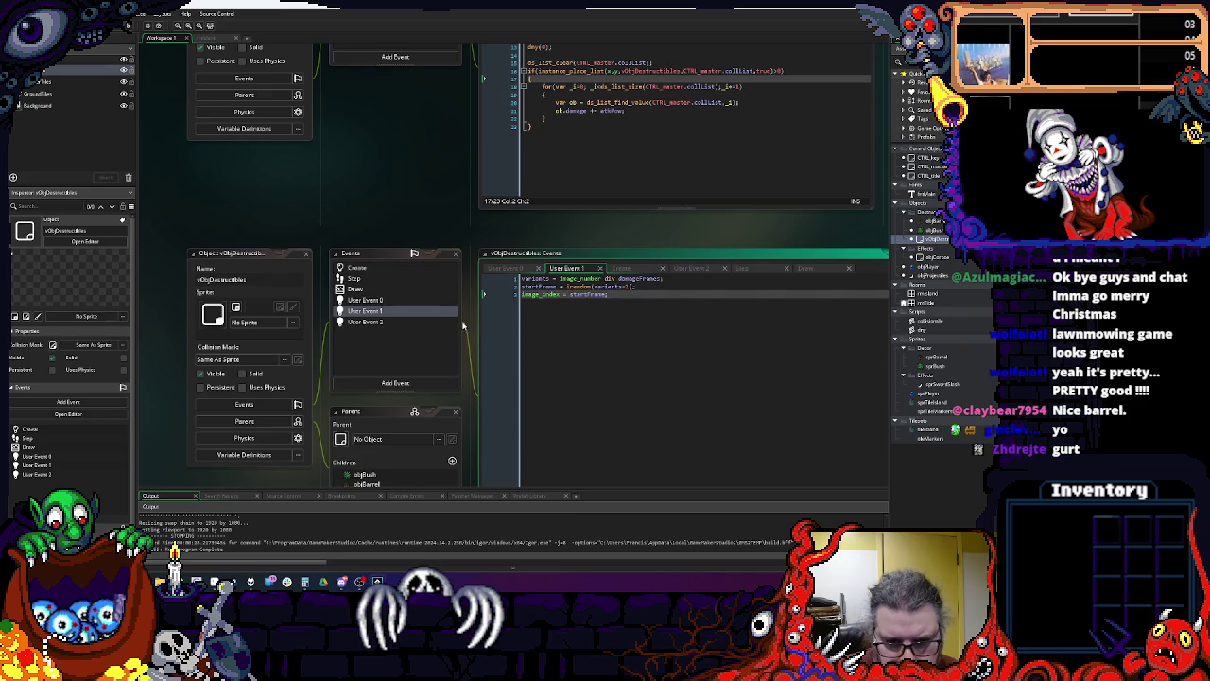
{"action": "left_click_drag", "start_coordinate": [683, 285], "coordinate": [494, 285]}
{"action": "type", "text": "lifeMax = life;"}
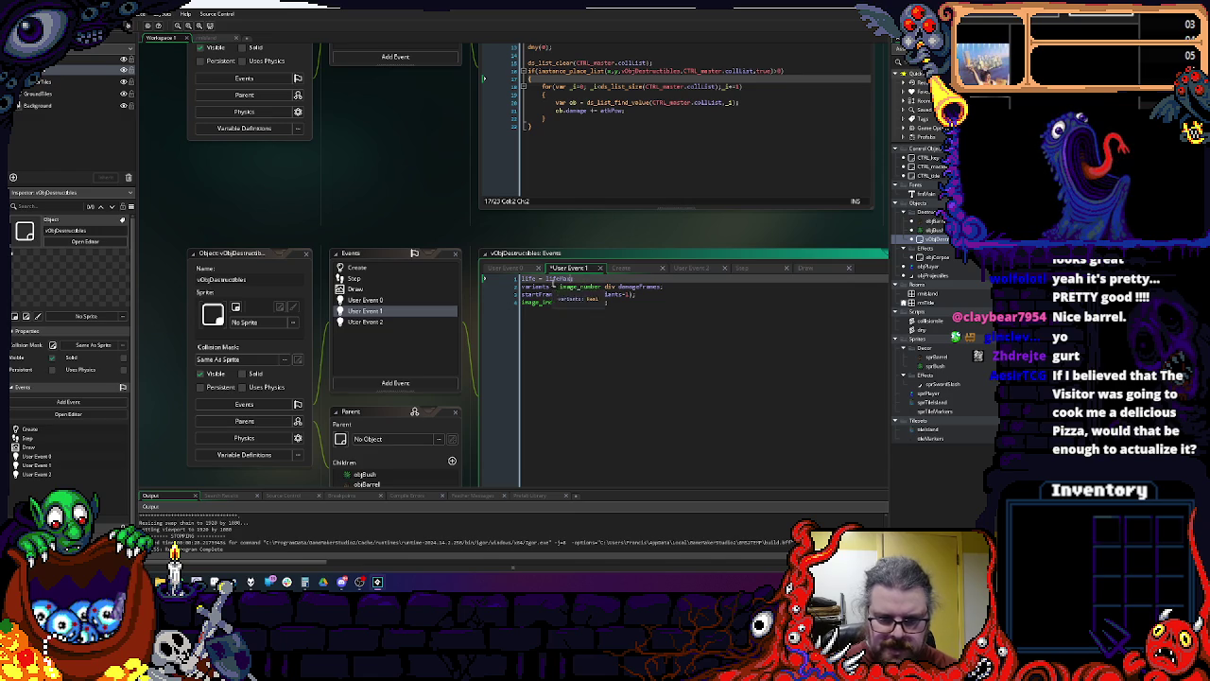
{"action": "left_click", "coordinate": [357, 267]}
{"action": "left_click", "coordinate": [531, 341]}
{"action": "left_click", "coordinate": [531, 310]}
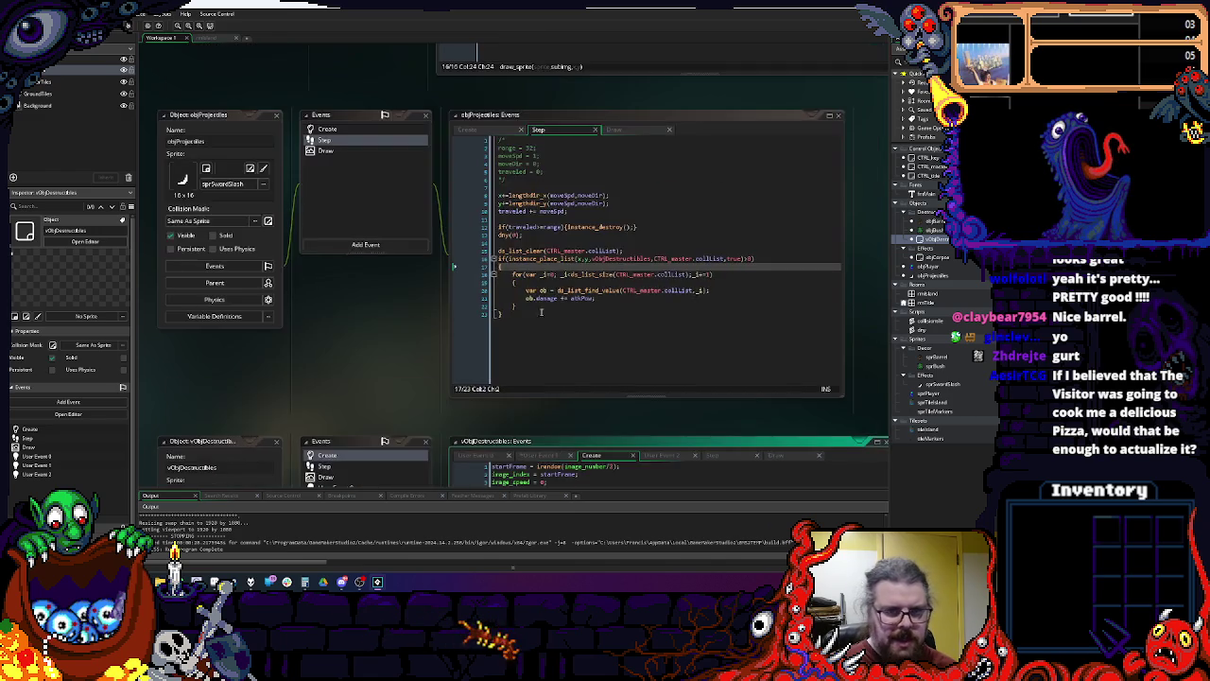
Step: Look over objBush's and objBarrel's Create code, then launch the game in debug mode with F6
{"action": "double_click", "coordinate": [936, 231]}
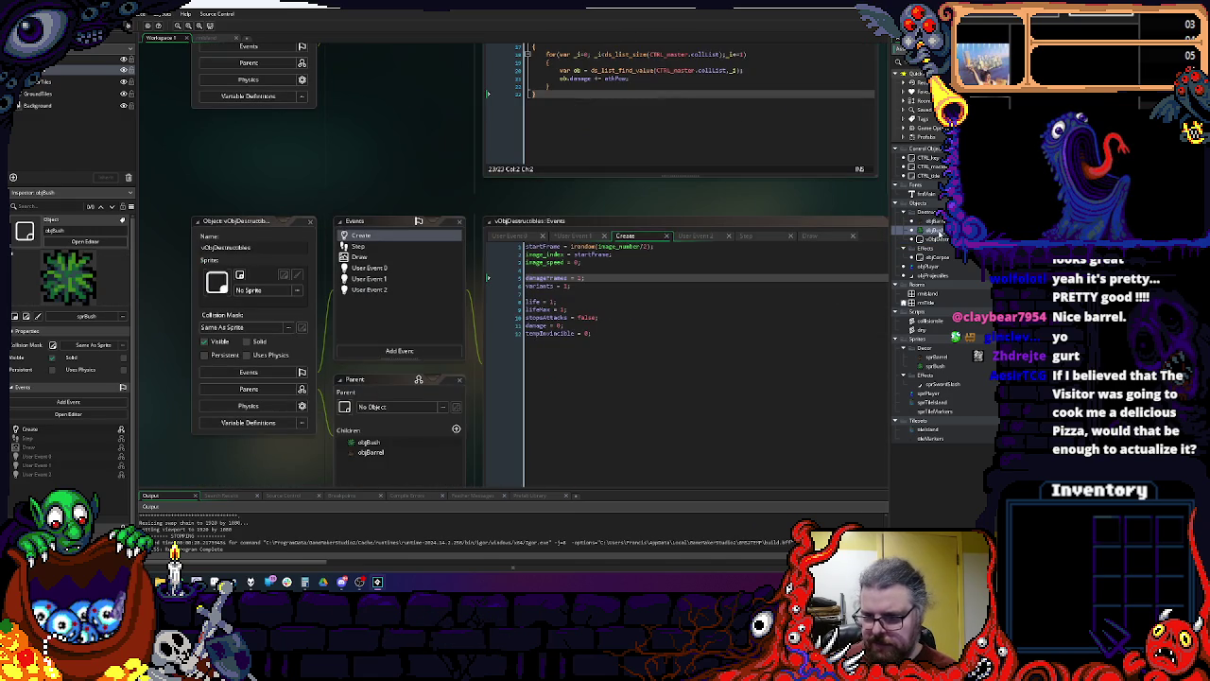
{"action": "left_click", "coordinate": [430, 182]}
{"action": "left_click", "coordinate": [539, 196]}
{"action": "double_click", "coordinate": [934, 221]}
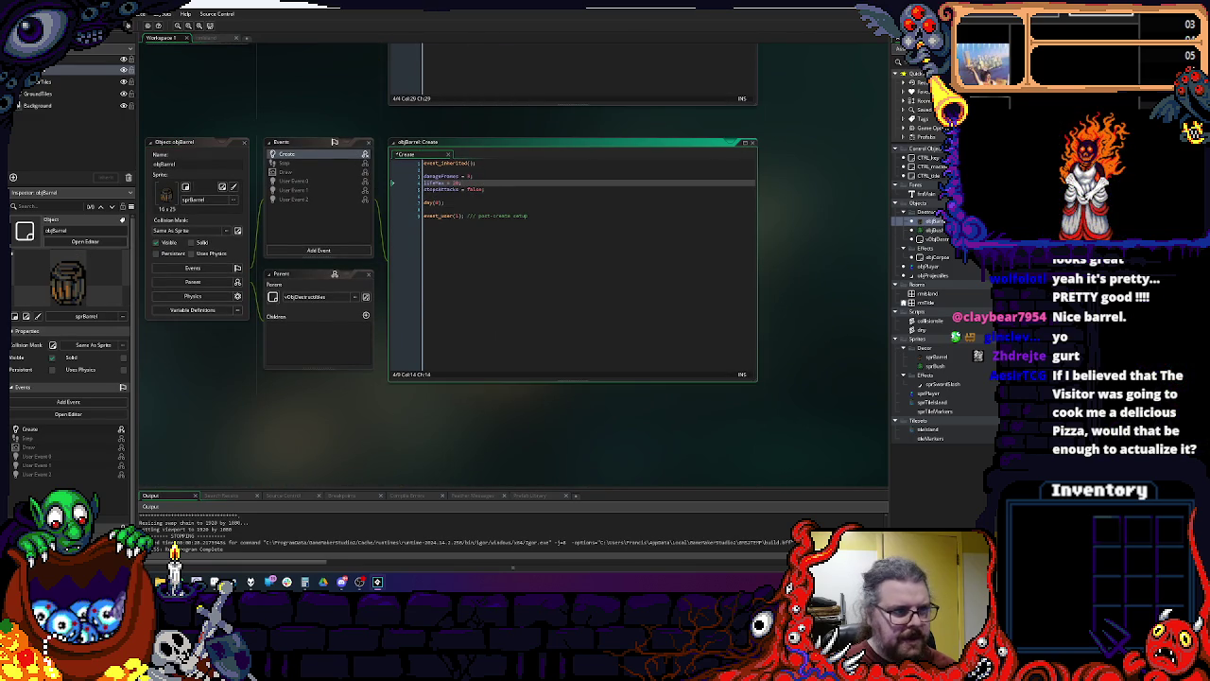
{"action": "key", "text": "F6"}
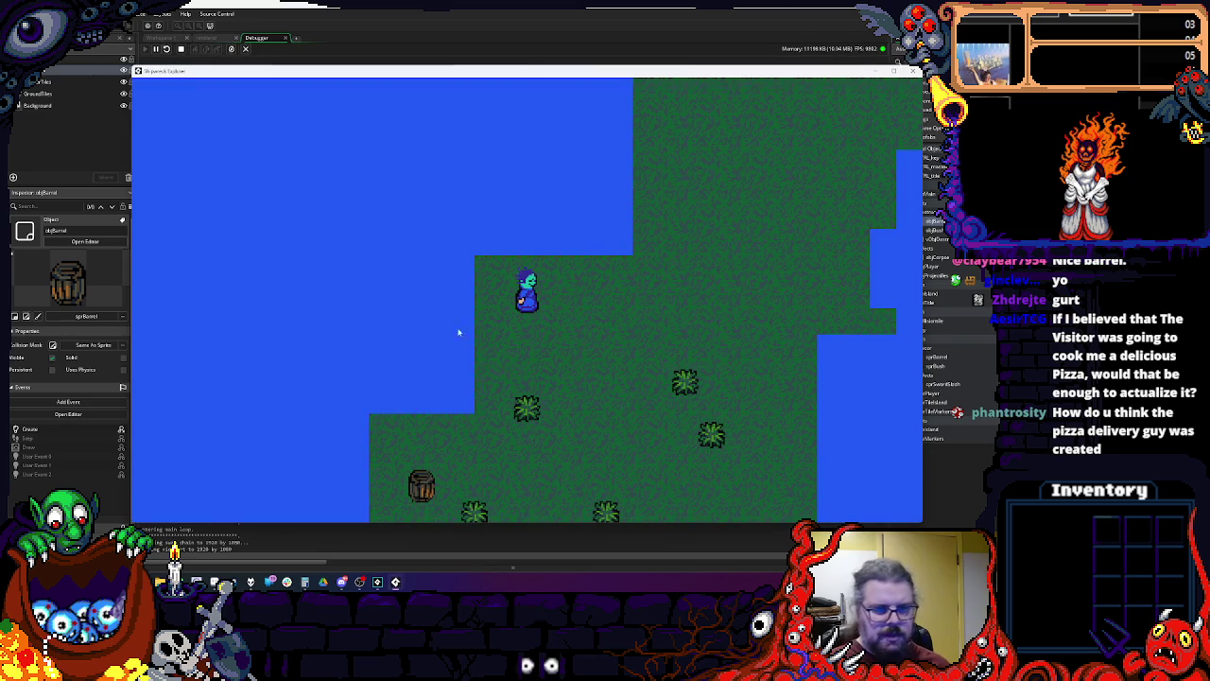
{"action": "key", "text": "Down"}
Step: Smash the barrels to the left, right and below the player
{"action": "key", "text": "Left"}
{"action": "key", "text": "space"}
{"action": "key", "text": "Right"}
{"action": "key", "text": "Down"}
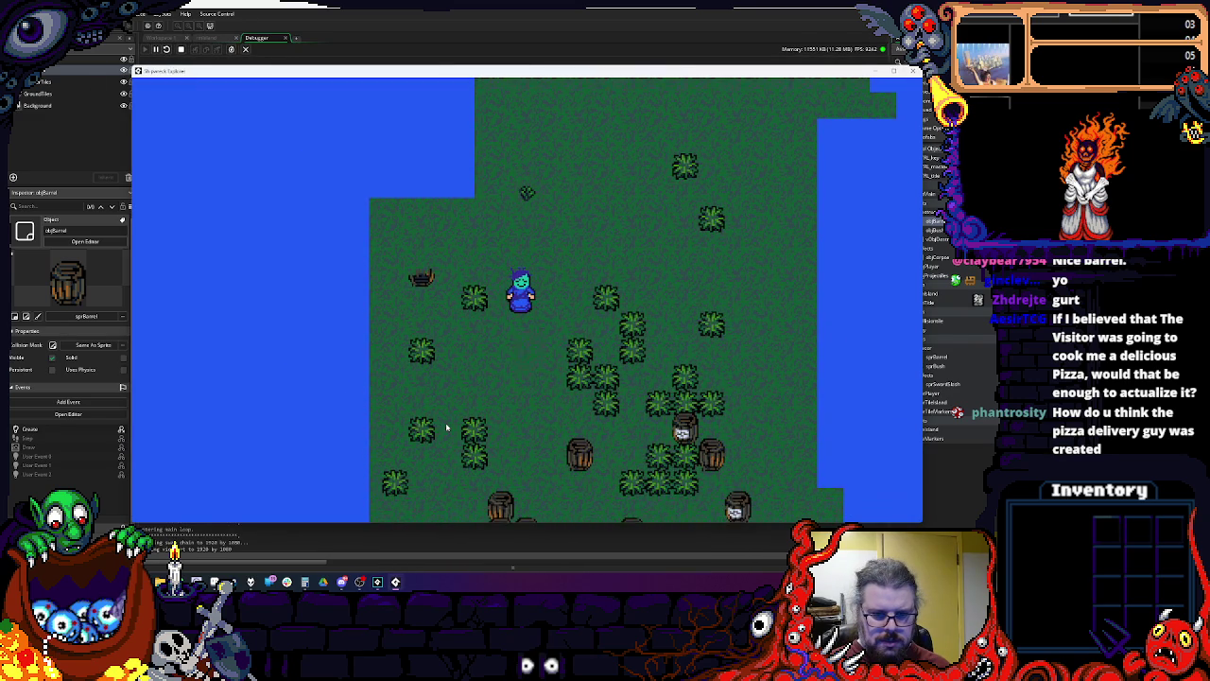
{"action": "key", "text": "Down"}
{"action": "key", "text": "space"}
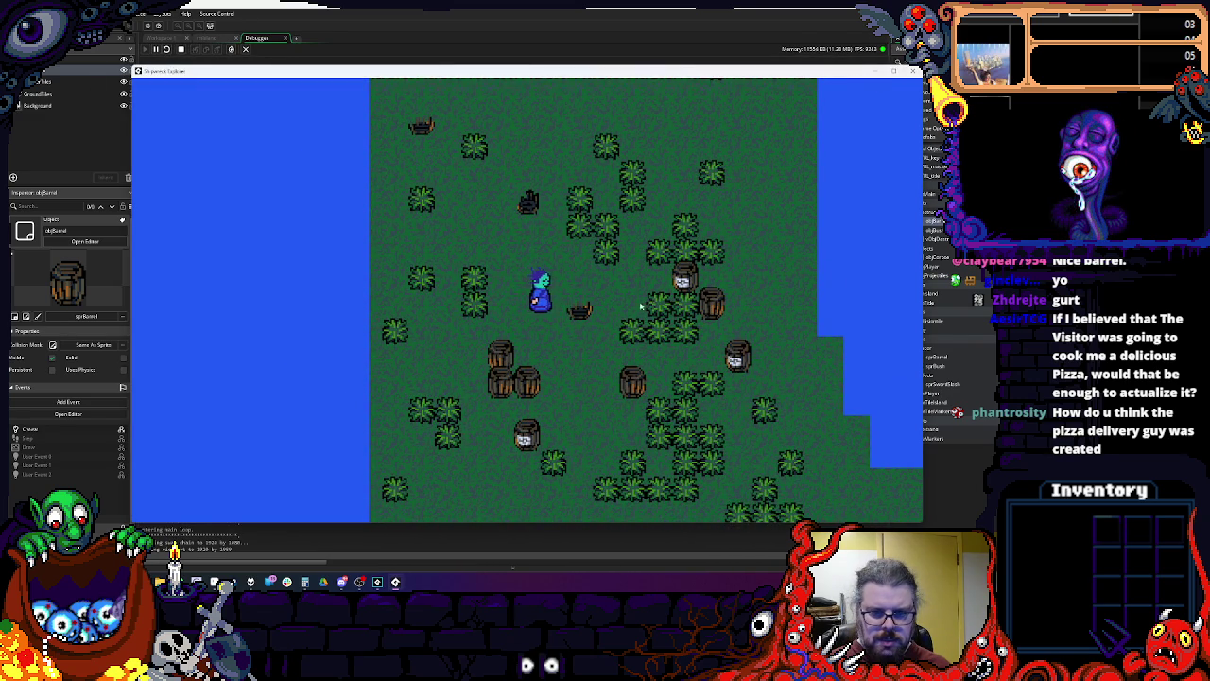
{"action": "key", "text": "Down"}
{"action": "key", "text": "Down"}
{"action": "key", "text": "space"}
{"action": "key", "text": "Down"}
{"action": "key", "text": "Right"}
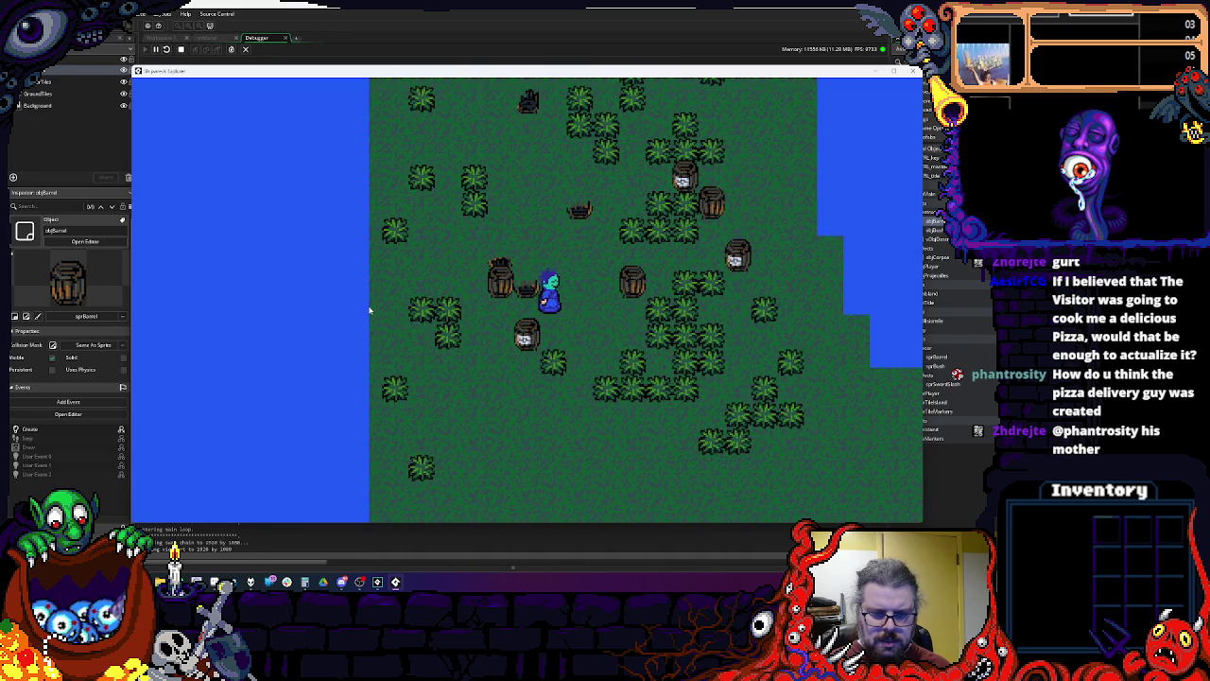
{"action": "key", "text": "Left"}
{"action": "key", "text": "space"}
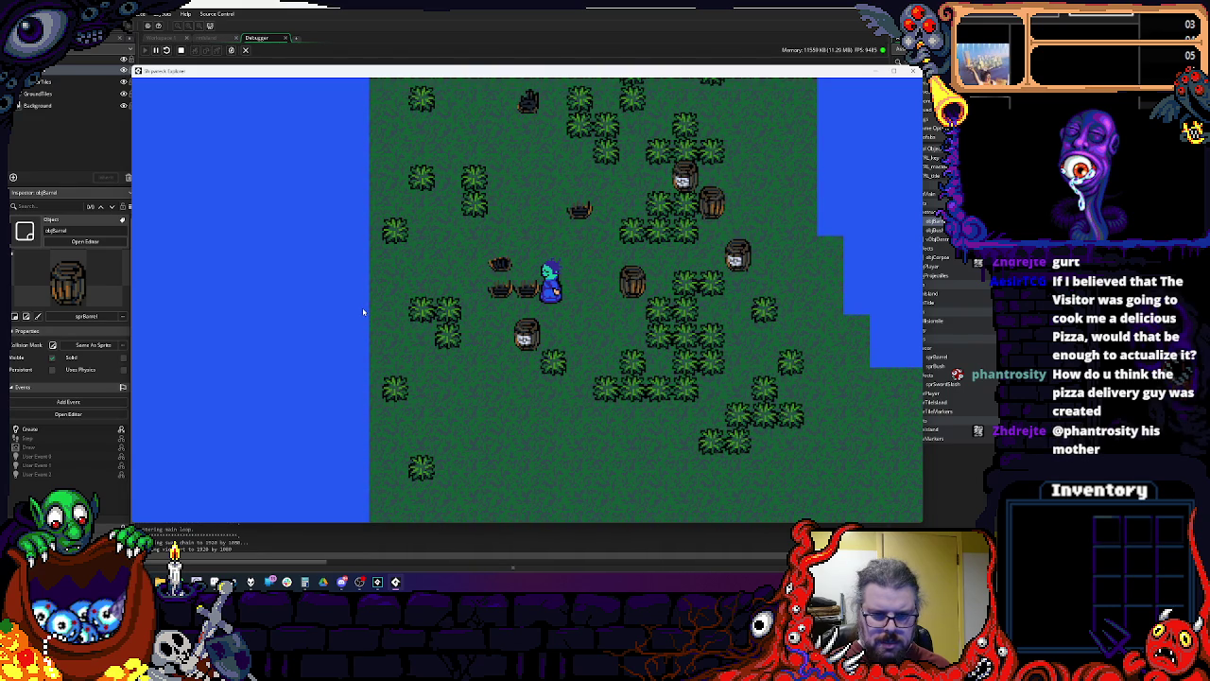
Step: Walk around the map and attack the barrels beside the player
{"action": "key", "text": "Up"}
{"action": "key", "text": "Right"}
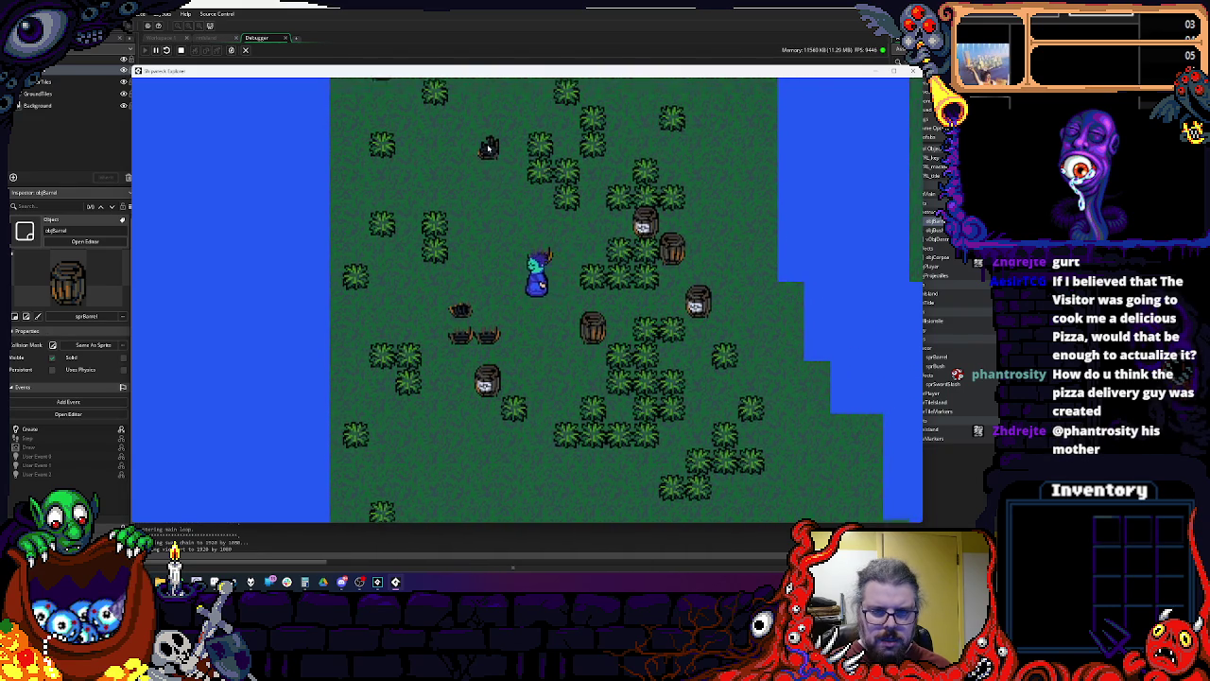
{"action": "key", "text": "Up"}
{"action": "key", "text": "Left"}
{"action": "key", "text": "Right"}
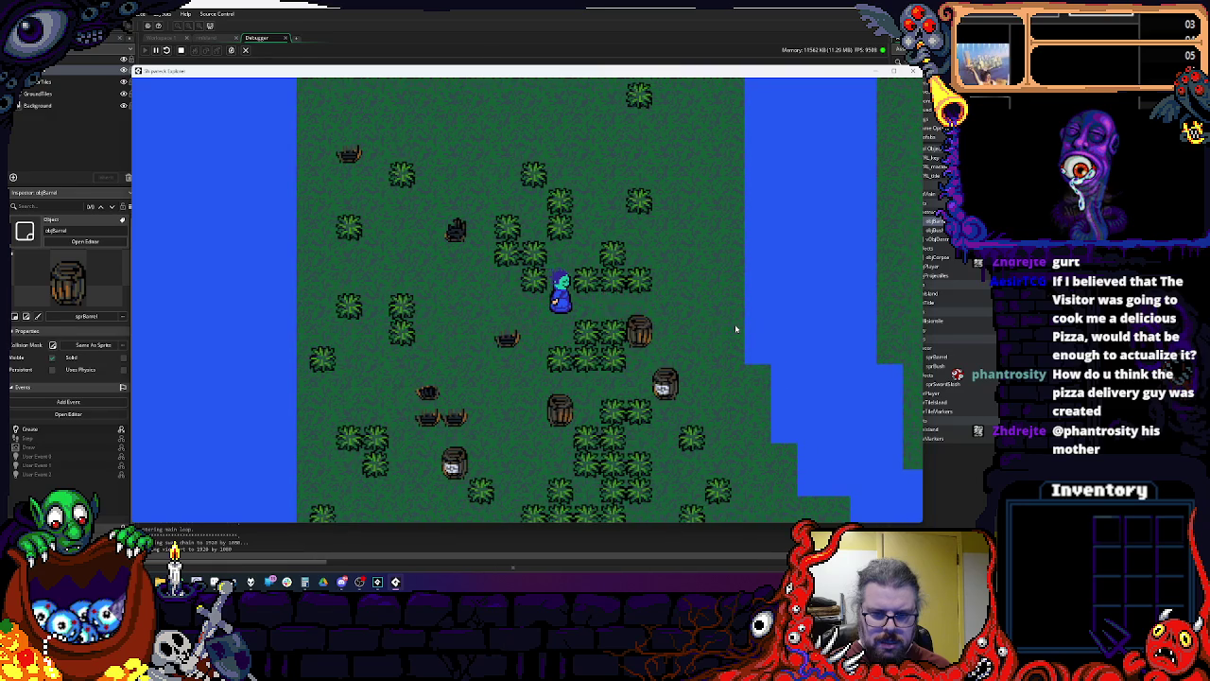
{"action": "key", "text": "Right"}
{"action": "left_click", "coordinate": [567, 406]}
{"action": "key", "text": "Down"}
{"action": "key", "text": "Right"}
{"action": "left_click", "coordinate": [558, 425]}
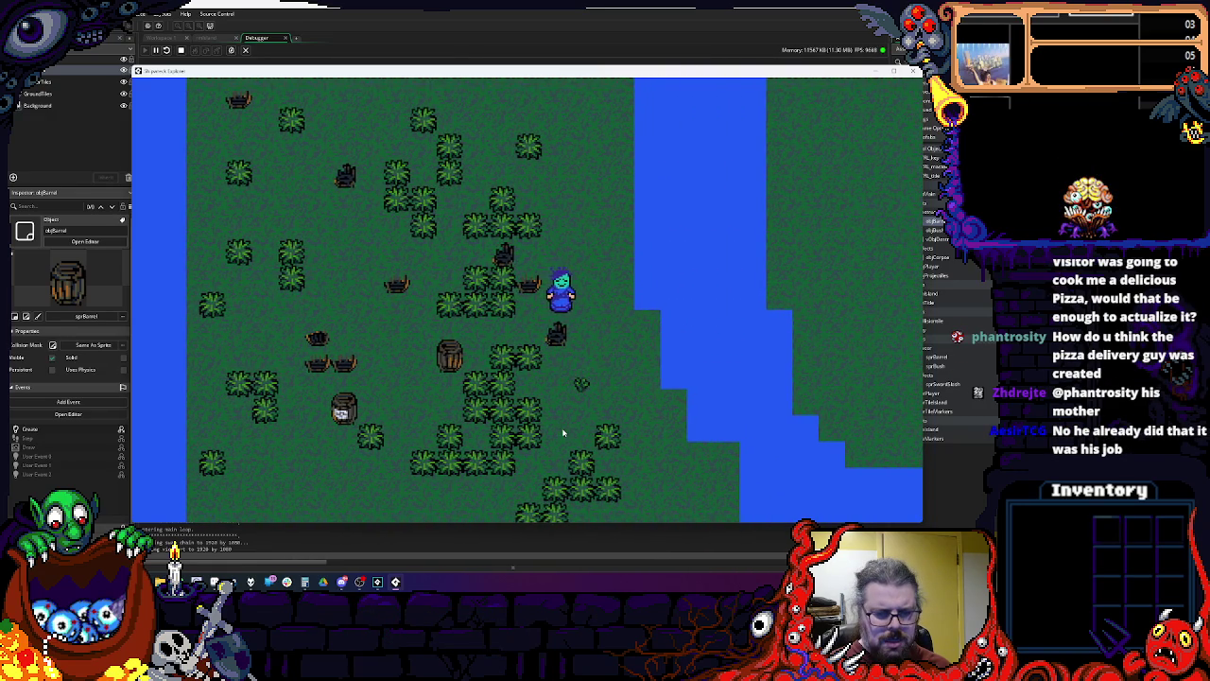
{"action": "key", "text": "Down"}
{"action": "key", "text": "Left"}
{"action": "left_click", "coordinate": [411, 346]}
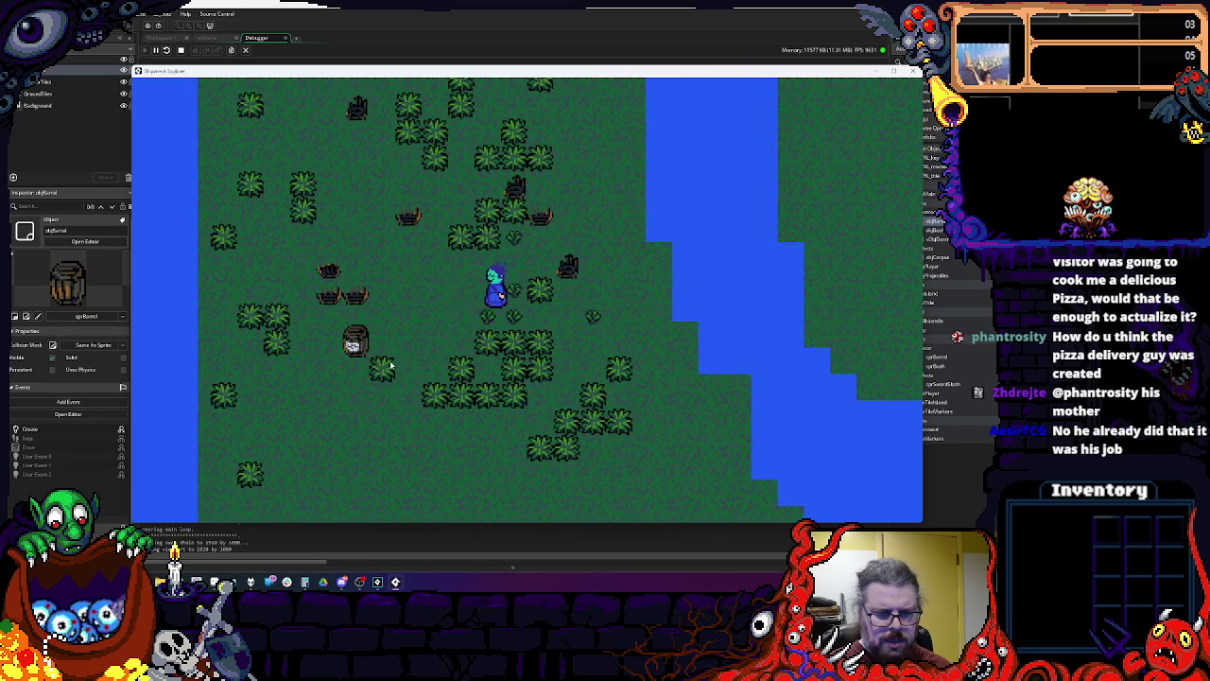
Step: Smash one more barrel to the left, then stop the game with Escape
{"action": "key", "text": "Left"}
{"action": "key", "text": "Down"}
{"action": "key", "text": "Left"}
{"action": "left_click", "coordinate": [198, 310]}
{"action": "key", "text": "Left"}
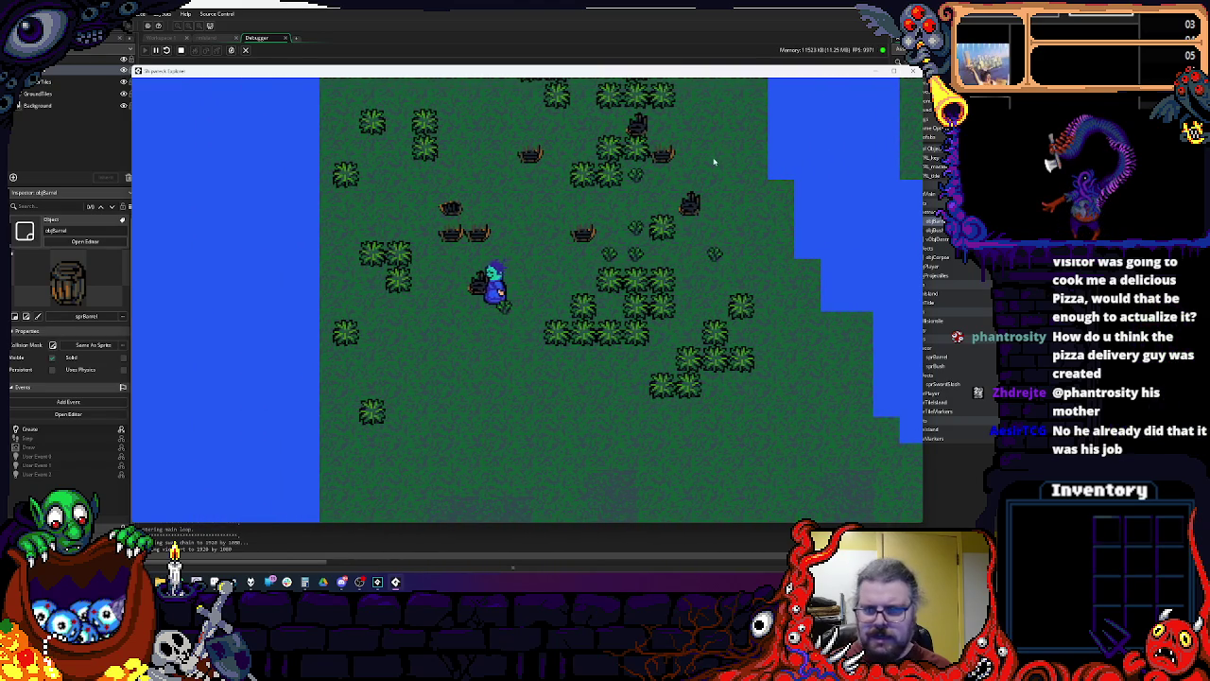
{"action": "key", "text": "Escape"}
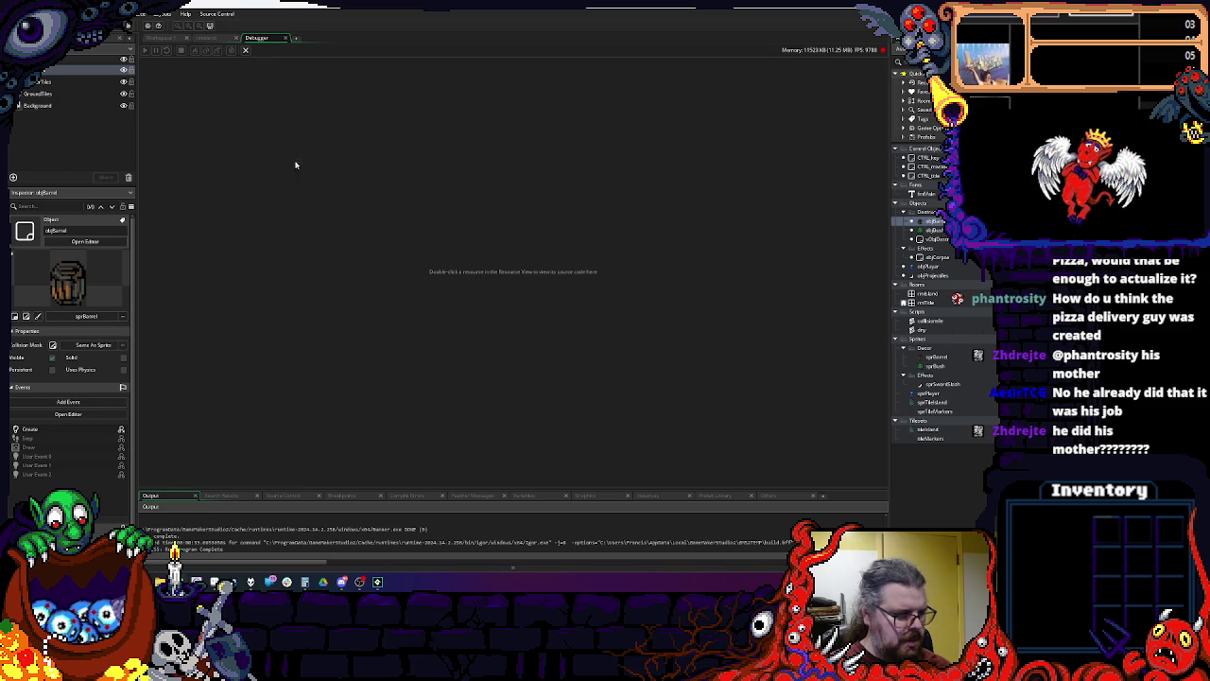
Step: Close the Debugger tab and scroll Workspace 1 down to objBarrel's Create code
{"action": "left_click", "coordinate": [286, 39]}
{"action": "scroll", "coordinate": [489, 252], "scroll_direction": "up", "scroll_amount": 3}
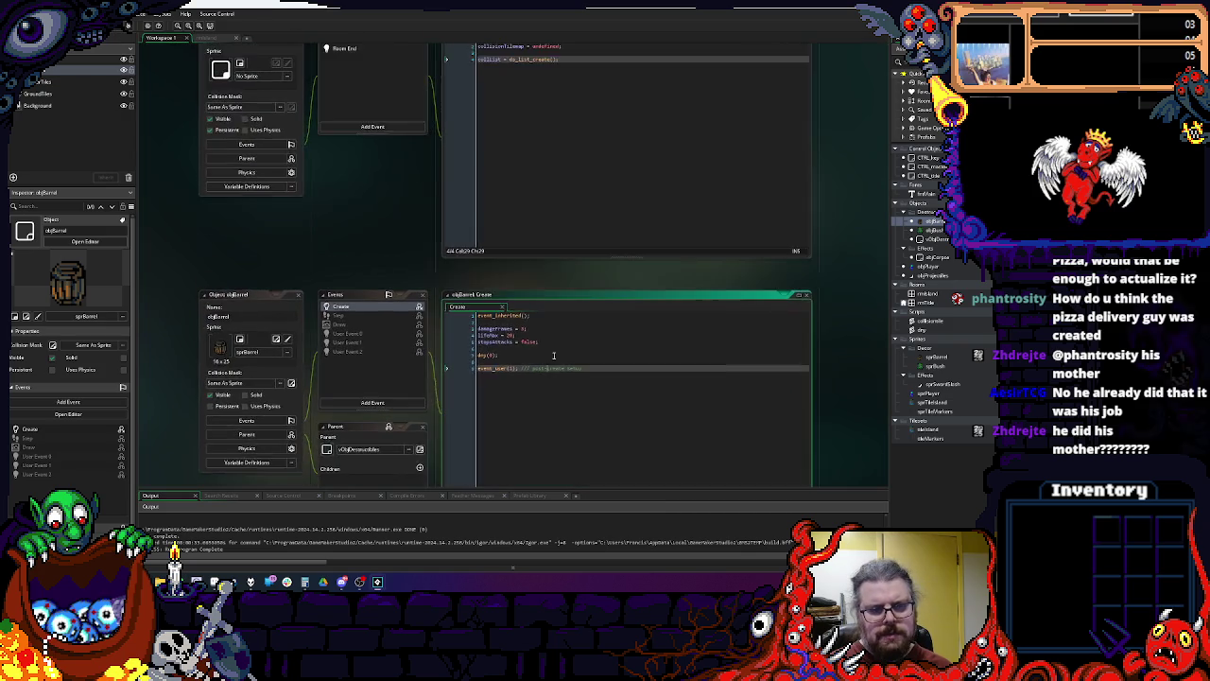
{"action": "scroll", "coordinate": [532, 292], "scroll_direction": "down", "scroll_amount": 10}
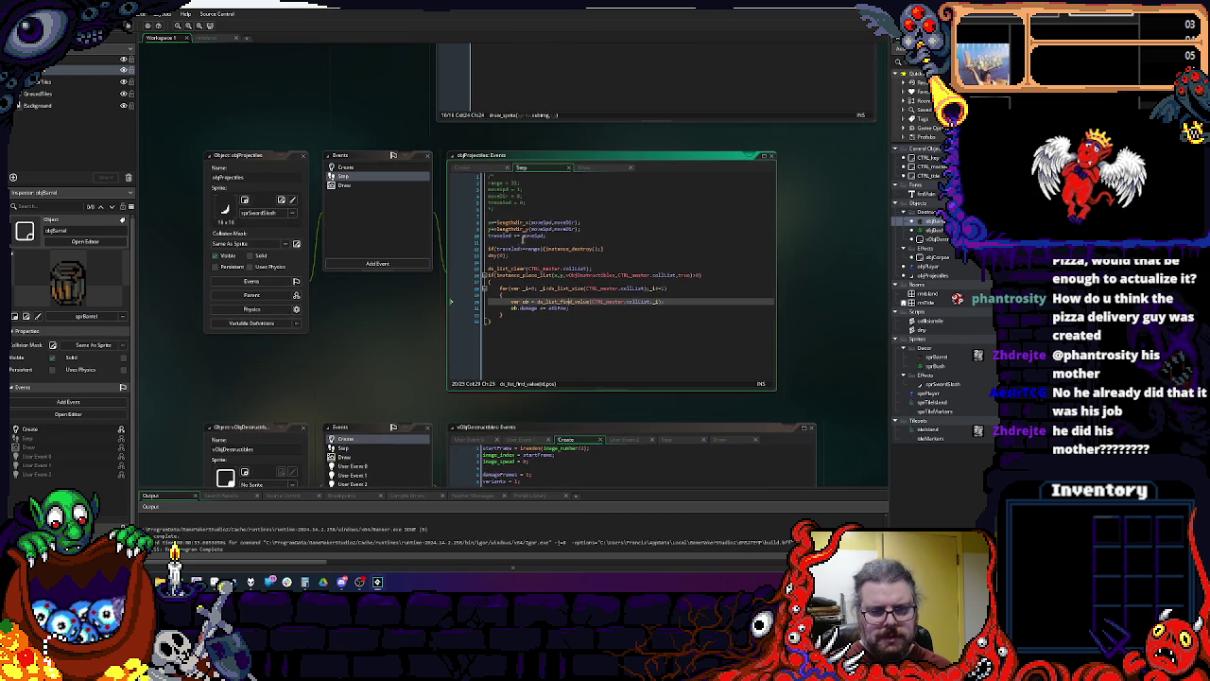
{"action": "scroll", "coordinate": [548, 303], "scroll_direction": "down", "scroll_amount": 5}
{"action": "scroll", "coordinate": [558, 350], "scroll_direction": "up", "scroll_amount": 5}
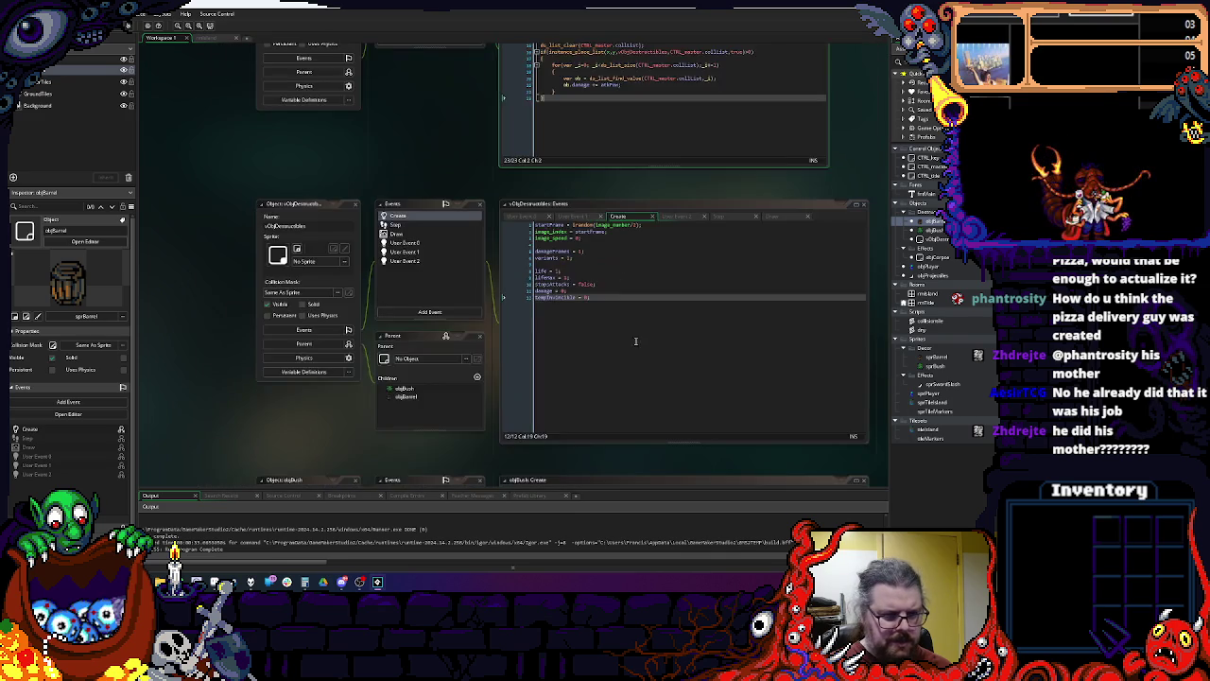
{"action": "scroll", "coordinate": [605, 171], "scroll_direction": "down", "scroll_amount": 3}
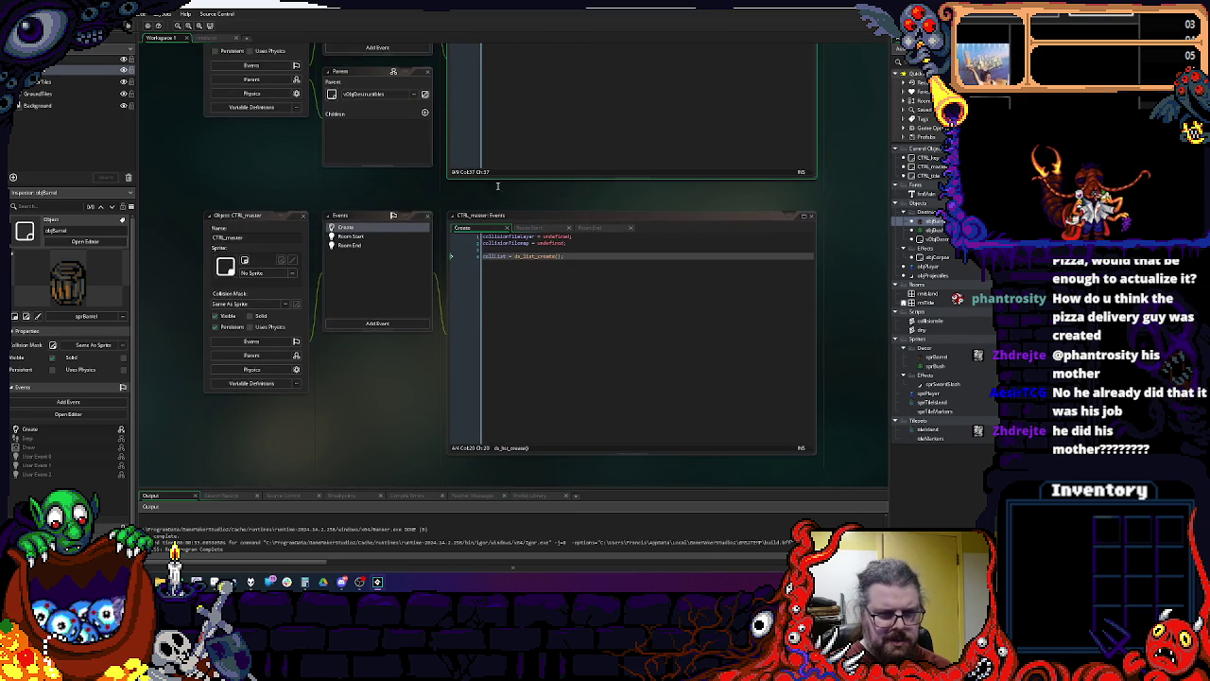
{"action": "scroll", "coordinate": [473, 151], "scroll_direction": "down", "scroll_amount": 5}
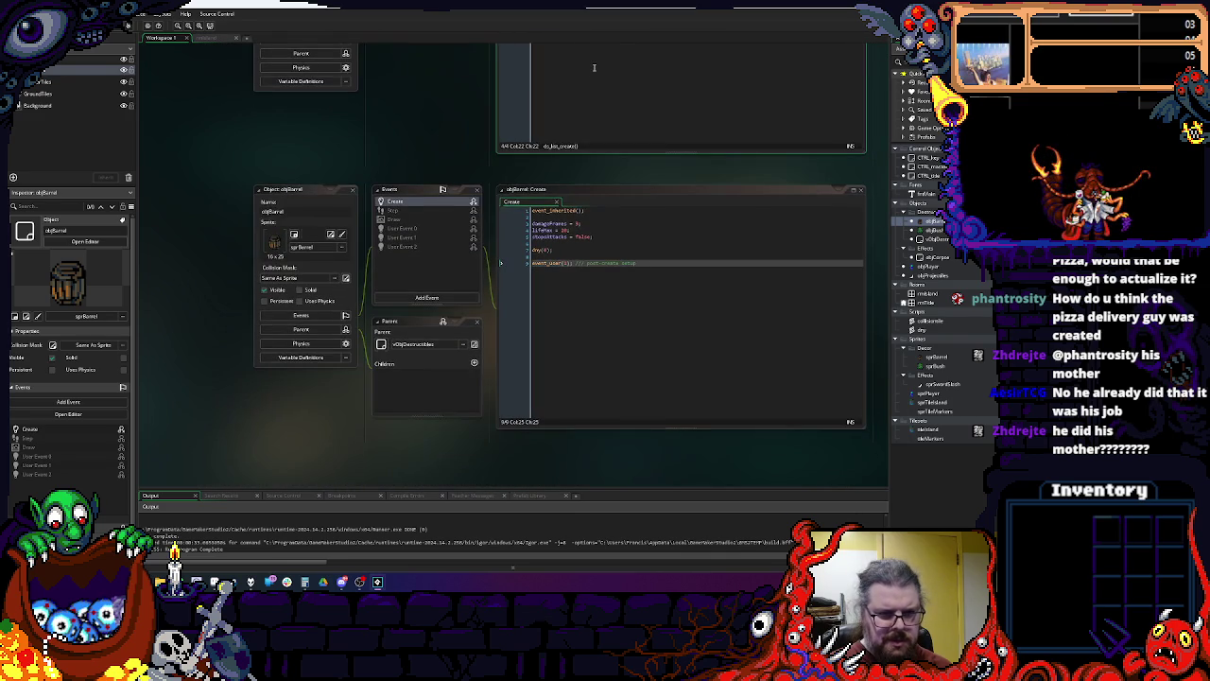
{"action": "left_click", "coordinate": [593, 255]}
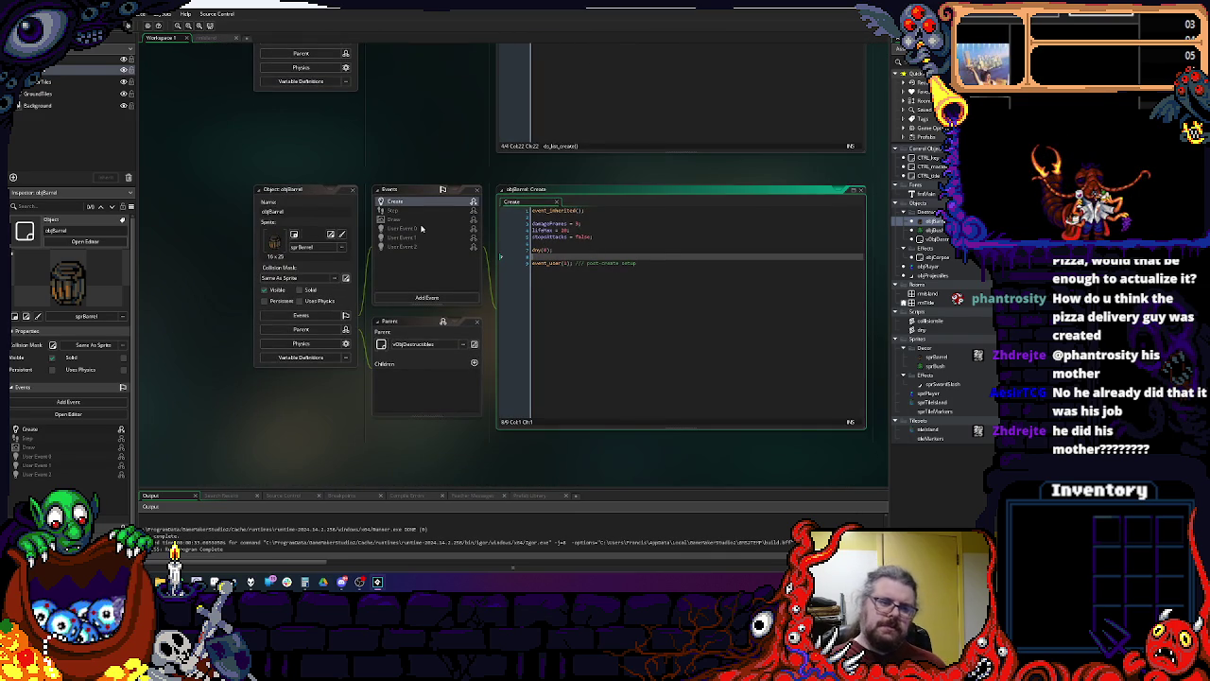
Step: Scroll back past objProjectiles' Step code and open vObjDestructibles' Step event
{"action": "scroll", "coordinate": [598, 305], "scroll_direction": "up", "scroll_amount": 10}
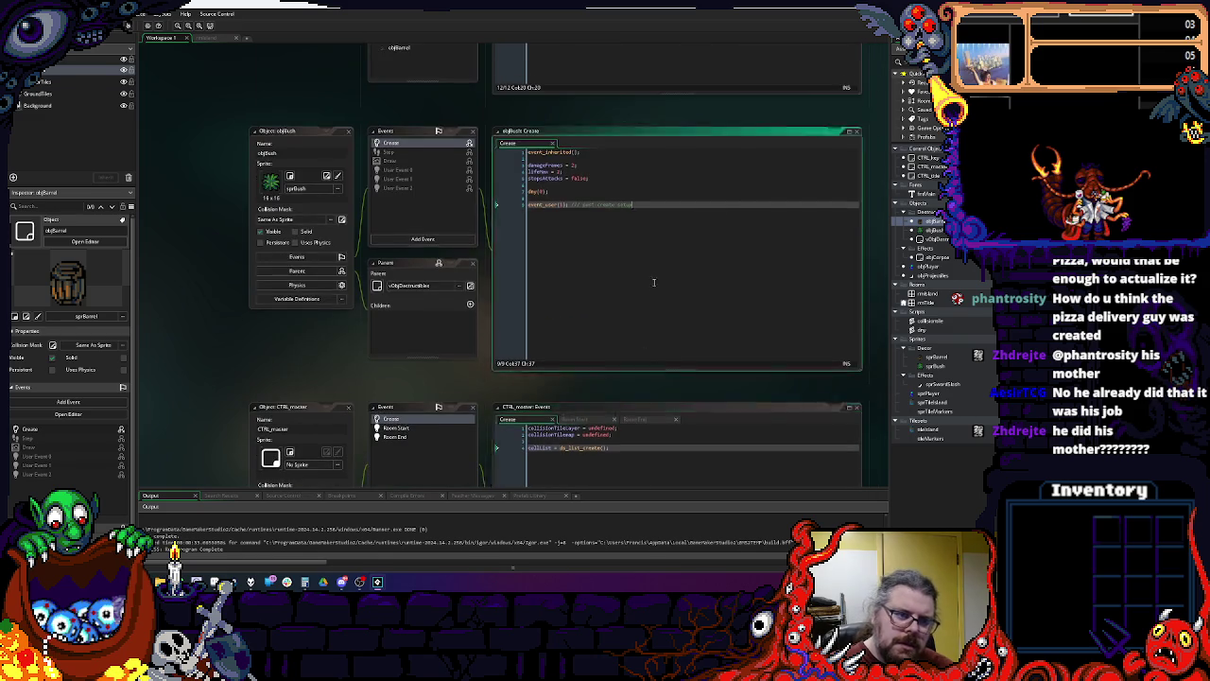
{"action": "scroll", "coordinate": [604, 247], "scroll_direction": "up", "scroll_amount": 7}
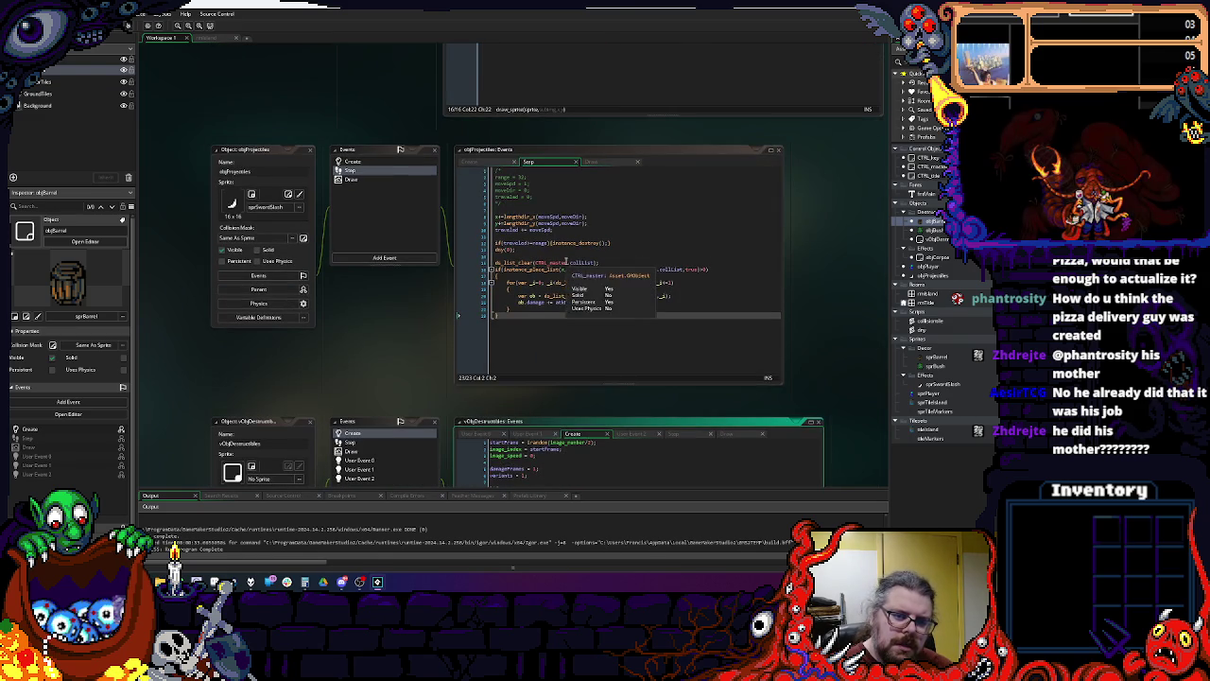
{"action": "left_click", "coordinate": [559, 345]}
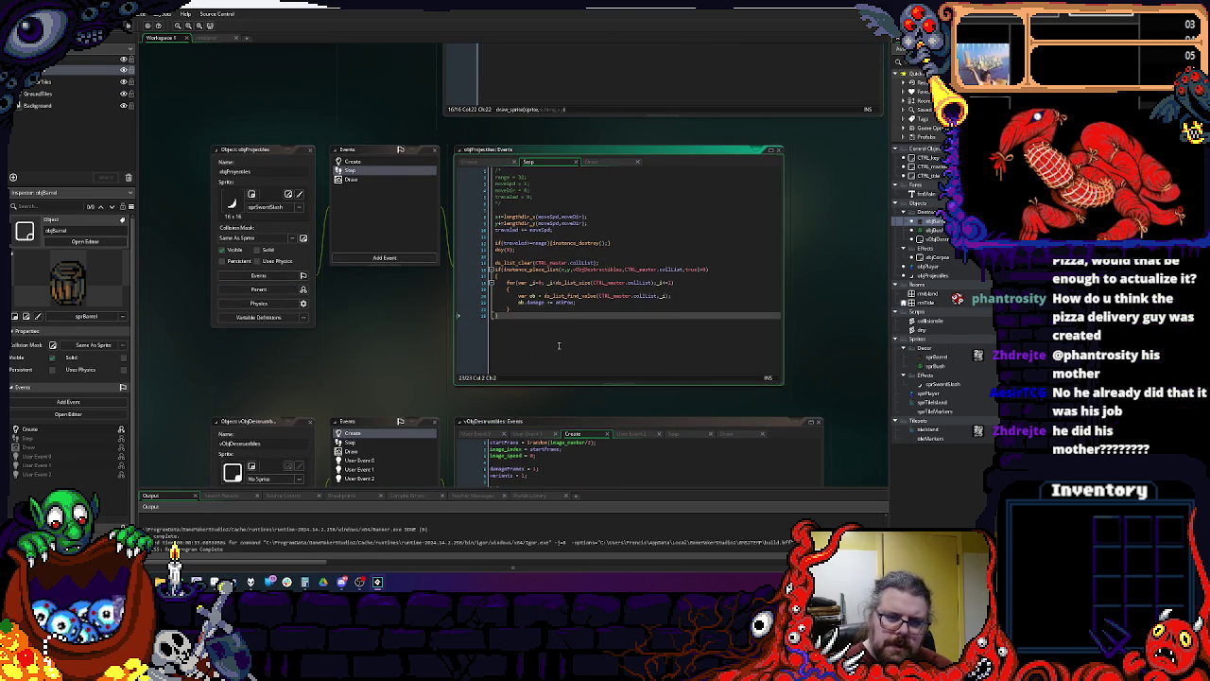
{"action": "scroll", "coordinate": [545, 310], "scroll_direction": "down", "scroll_amount": 5}
{"action": "left_click", "coordinate": [352, 252]}
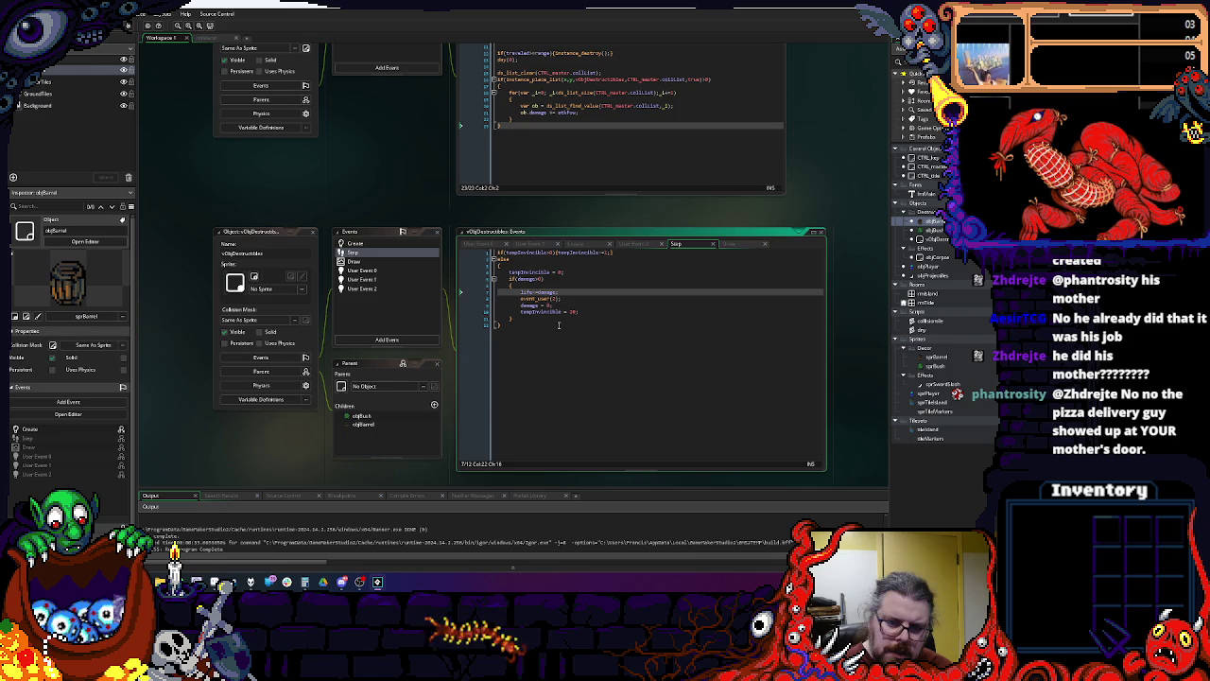
Step: Review the event_user call and damage reset lines in the destructibles' Step code
{"action": "left_click", "coordinate": [541, 299]}
{"action": "left_click", "coordinate": [536, 306]}
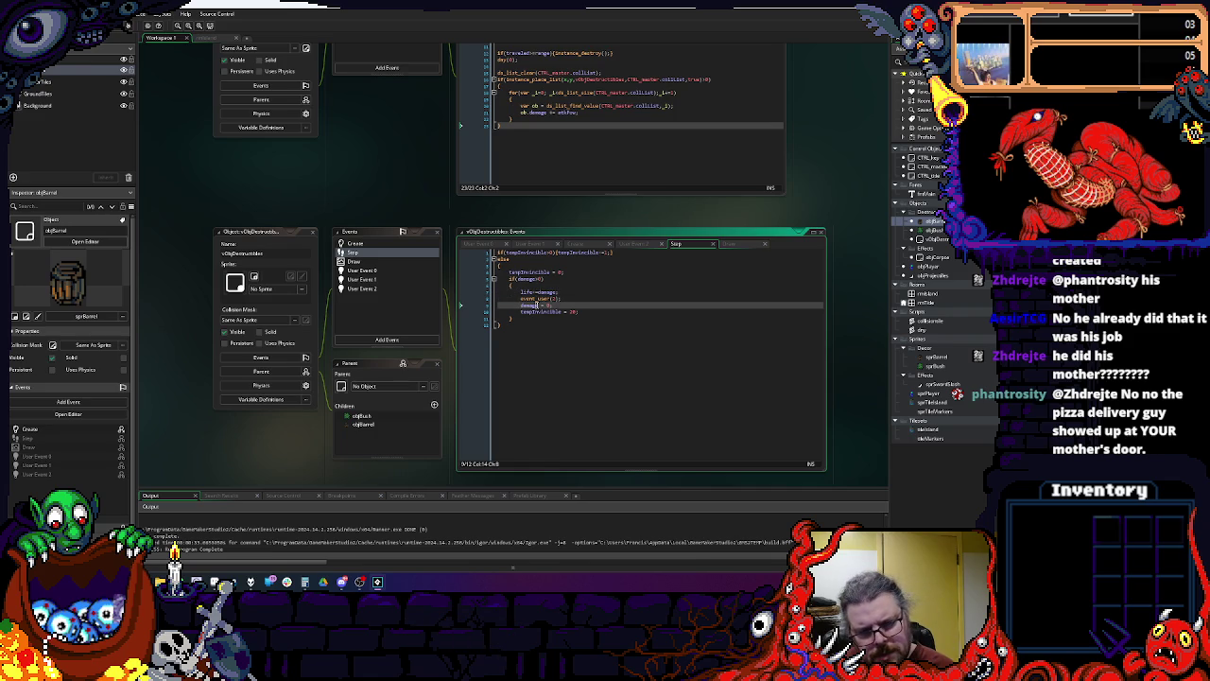
{"action": "mouse_move", "coordinate": [545, 299]}
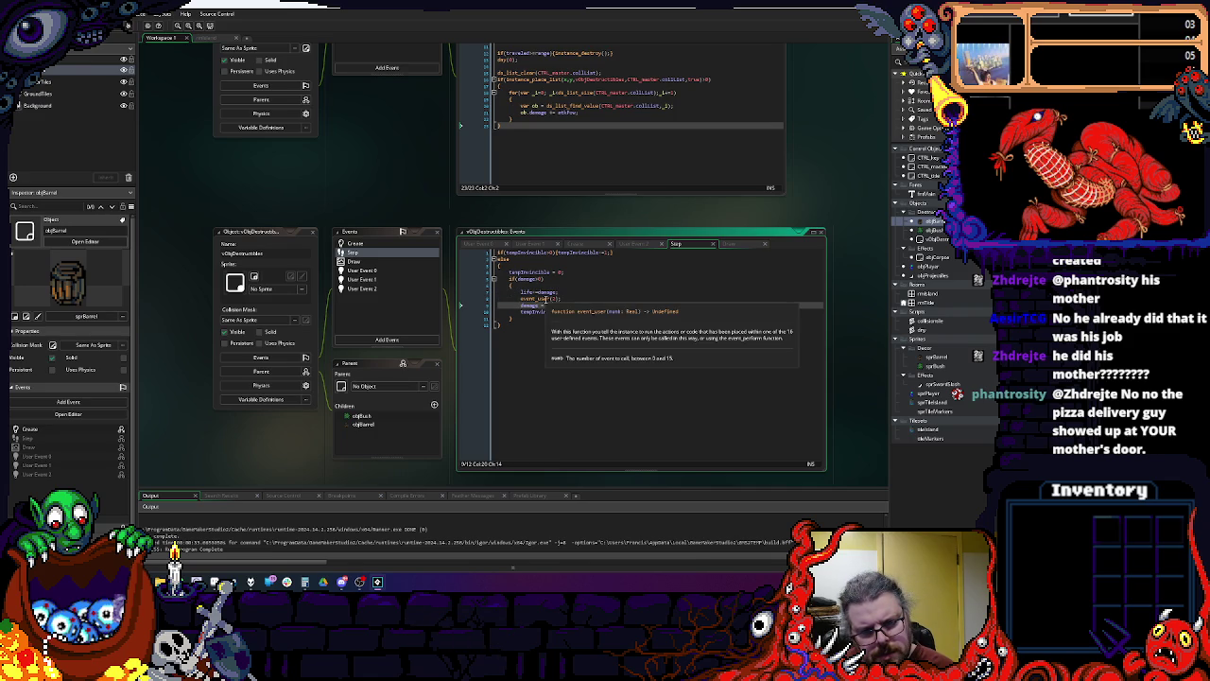
{"action": "left_click", "coordinate": [570, 299]}
{"action": "left_click", "coordinate": [573, 305]}
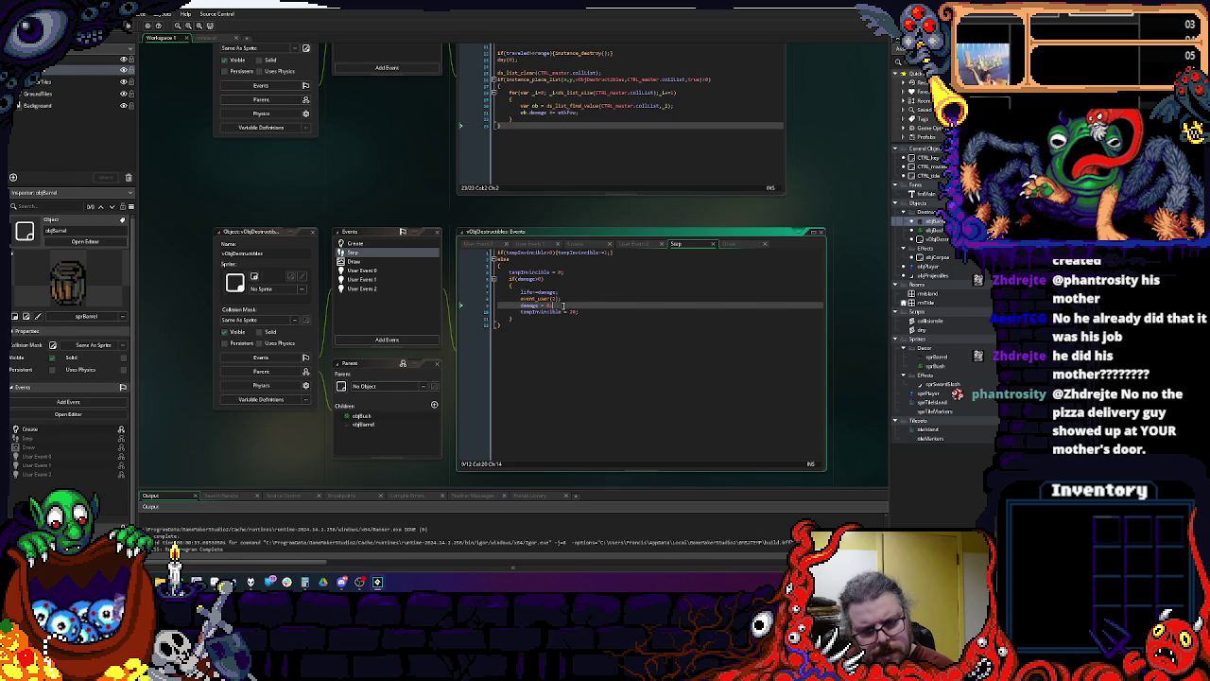
Step: Set a breakpoint on User Event 2's image_index line and run the game in debug mode
{"action": "left_click", "coordinate": [368, 289]}
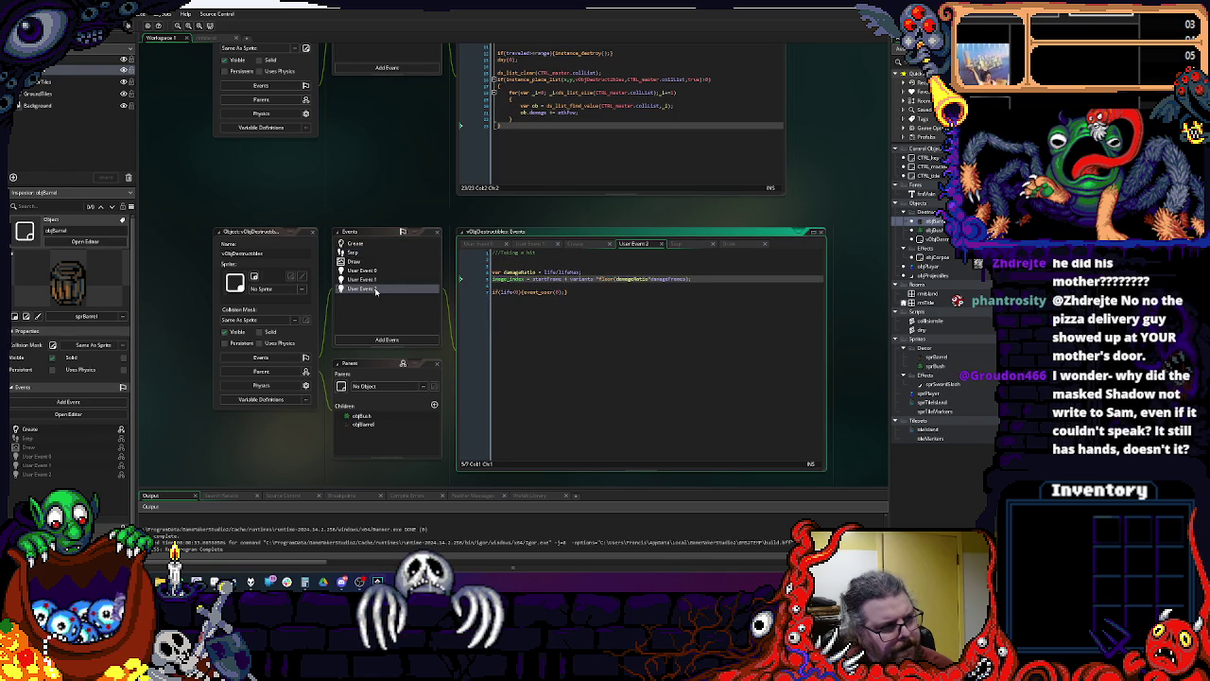
{"action": "left_click", "coordinate": [477, 279]}
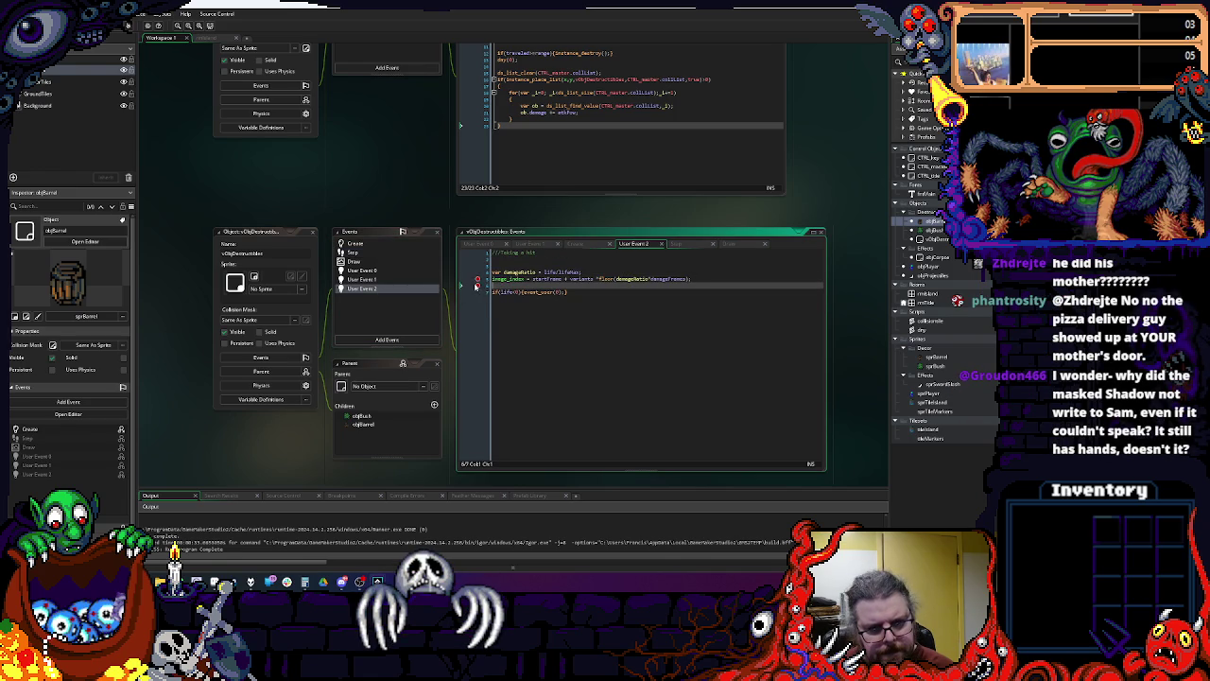
{"action": "key", "text": "F6"}
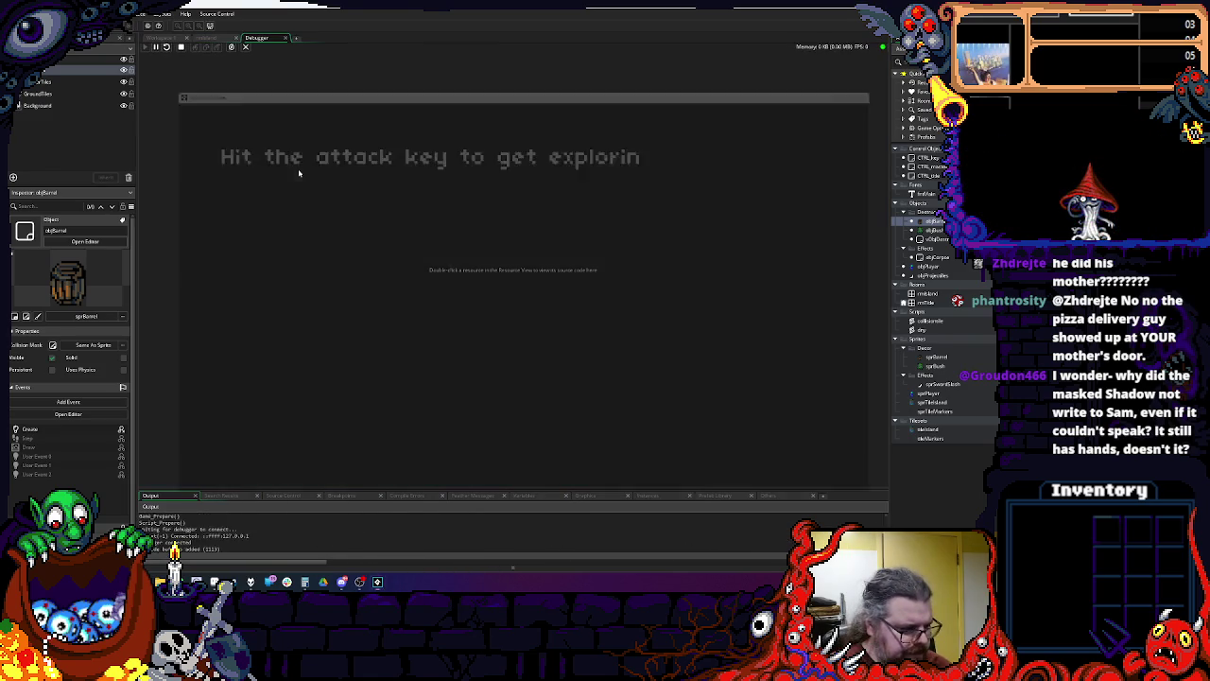
Step: Walk to a barrel and hit it, then inspect the variables and step over the breakpoint line
{"action": "key", "text": "Down"}
{"action": "key", "text": "Left"}
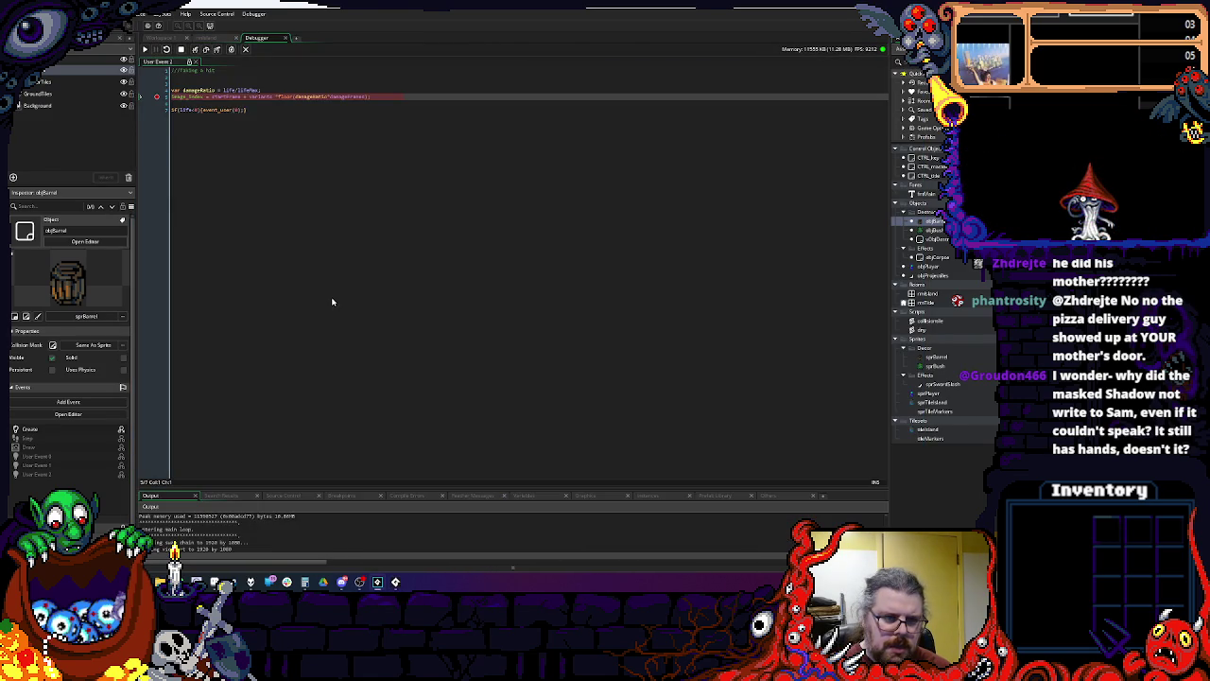
{"action": "mouse_move", "coordinate": [199, 89]}
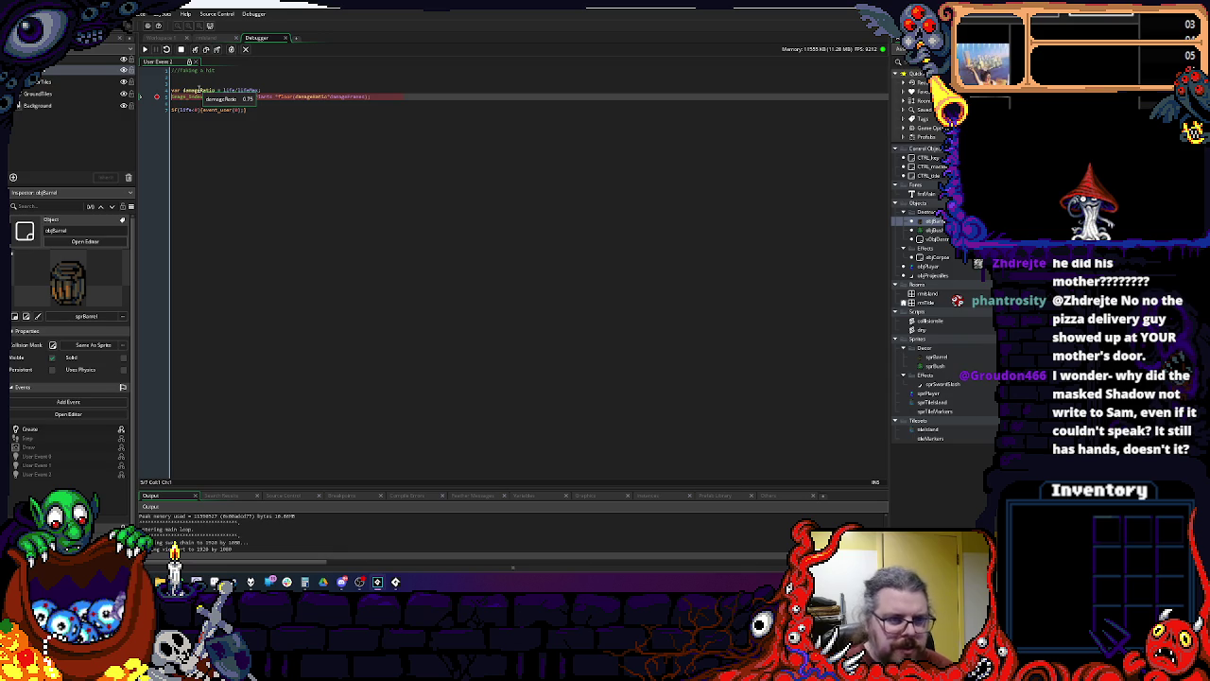
{"action": "mouse_move", "coordinate": [261, 95]}
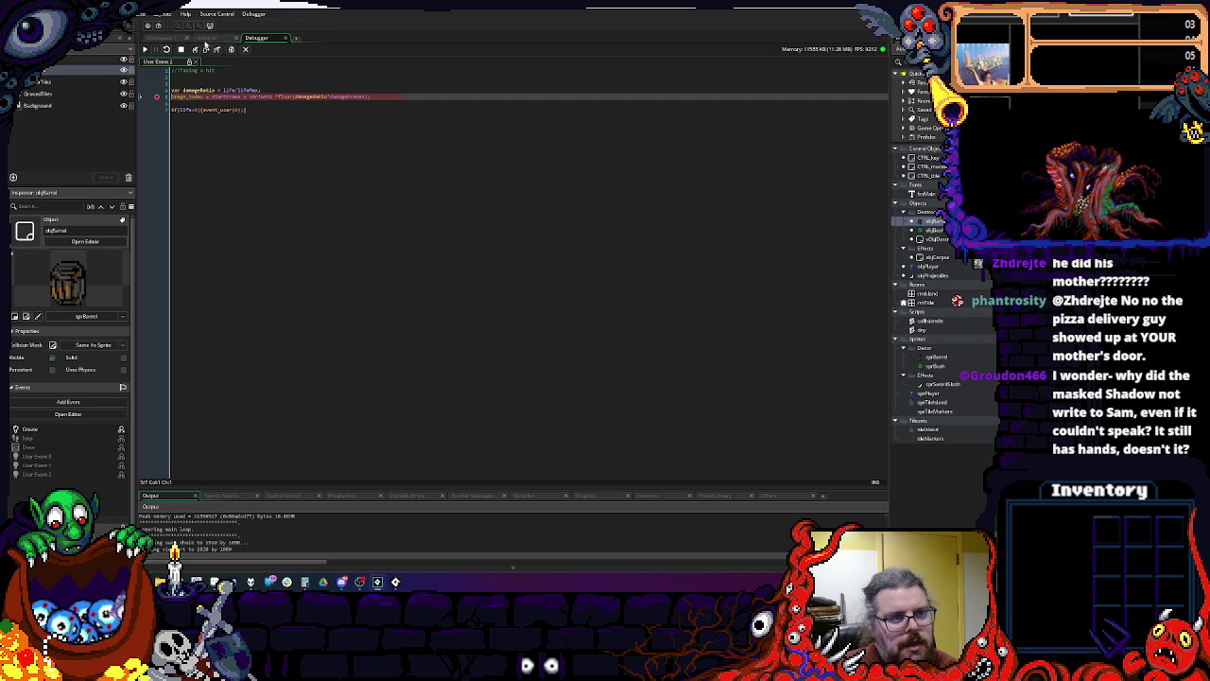
{"action": "left_click", "coordinate": [206, 50]}
{"action": "mouse_move", "coordinate": [189, 98]}
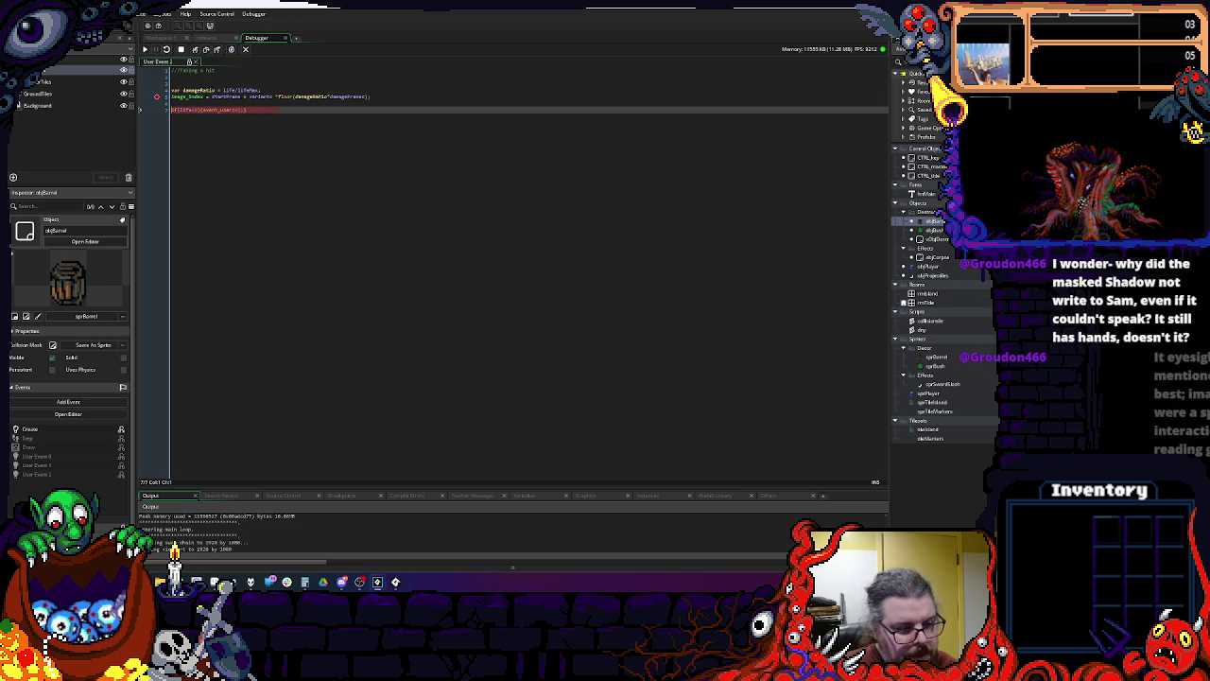
Step: Compare the chosen frame against frame 2 of the barrel sprite in Aseprite
{"action": "key", "text": "alt+Tab"}
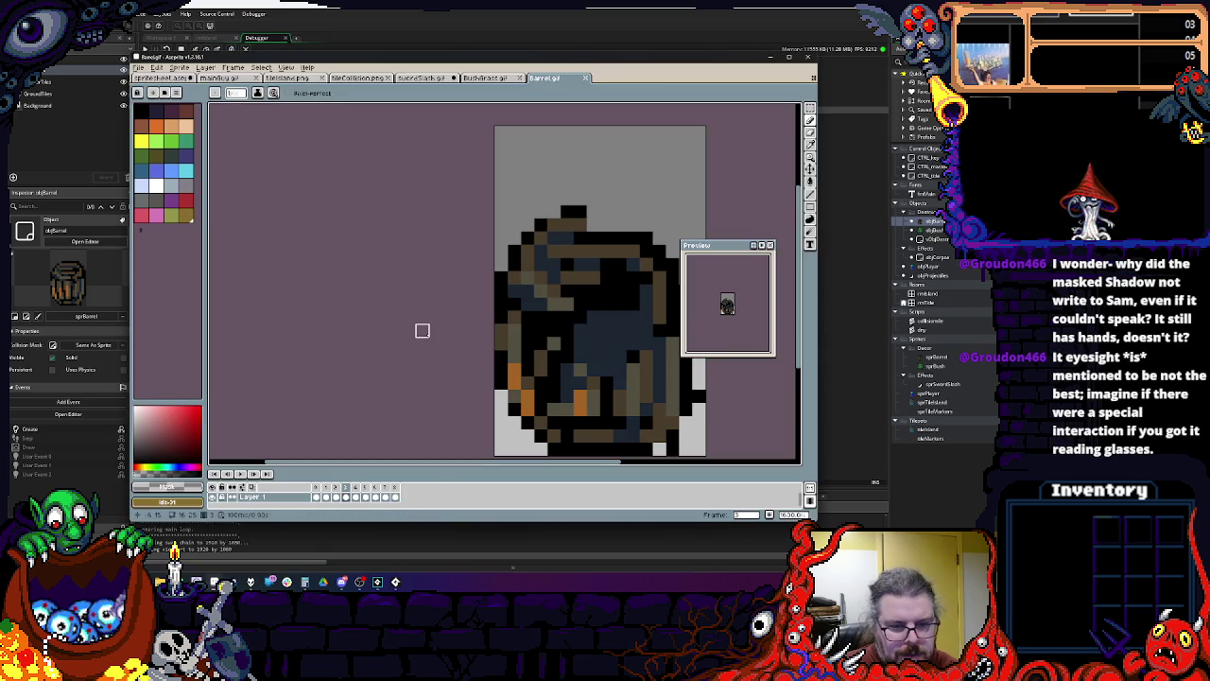
{"action": "left_click", "coordinate": [387, 495]}
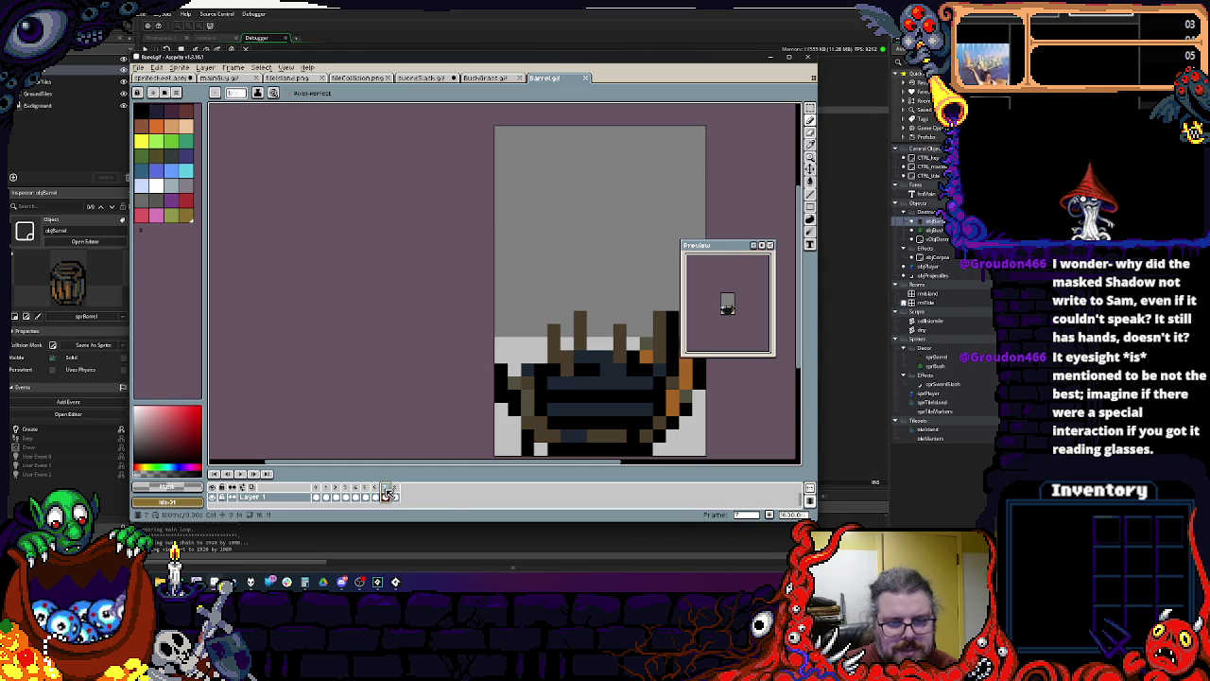
{"action": "left_click", "coordinate": [335, 495]}
{"action": "left_click", "coordinate": [404, 18]}
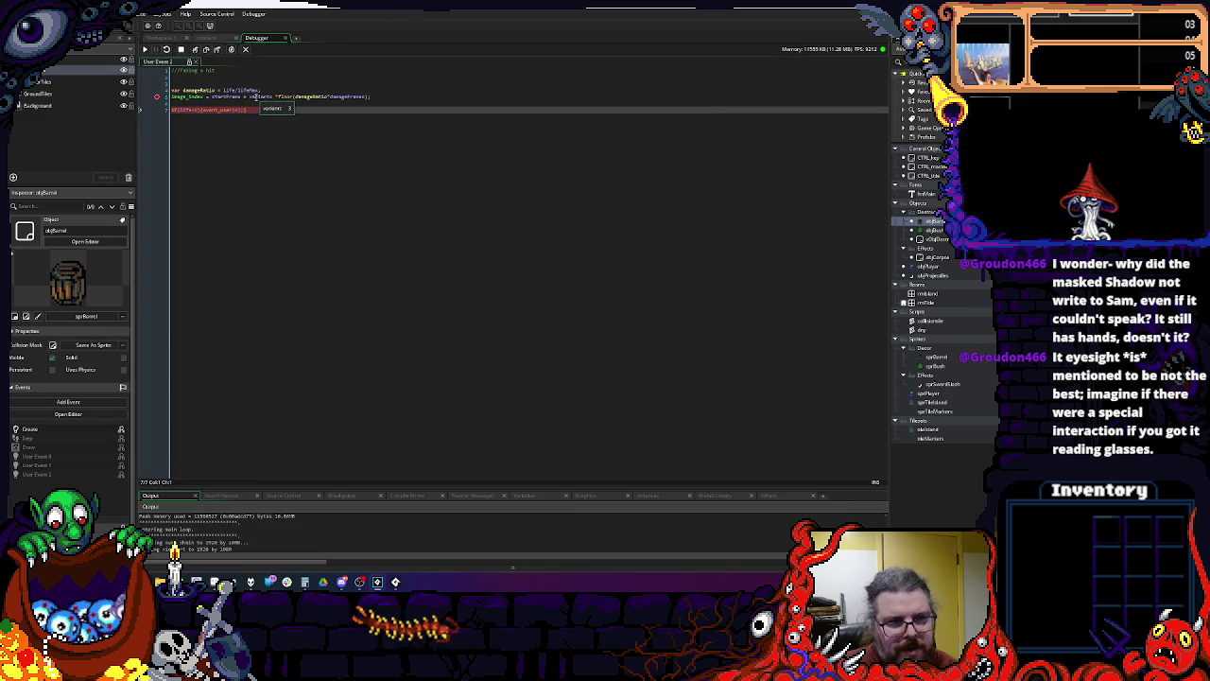
Step: Read damageRatio (0.75) and damageFrames (3) at the breakpoint, then stop the debug run
{"action": "mouse_move", "coordinate": [308, 98]}
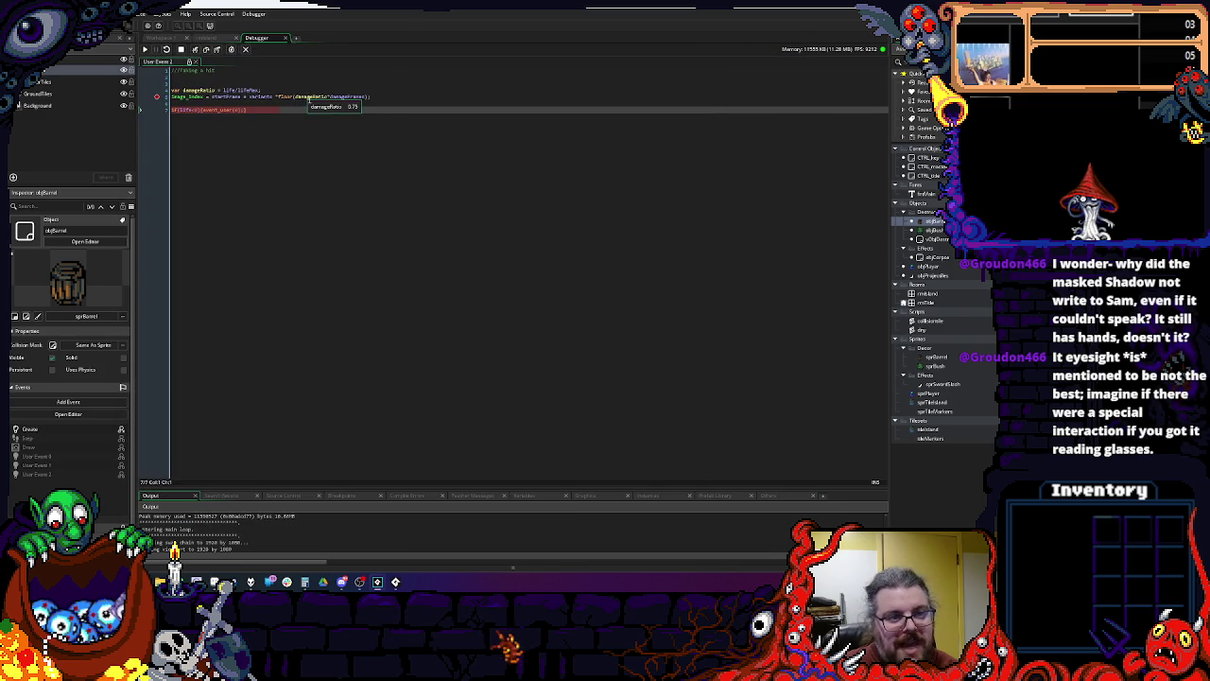
{"action": "mouse_move", "coordinate": [346, 97]}
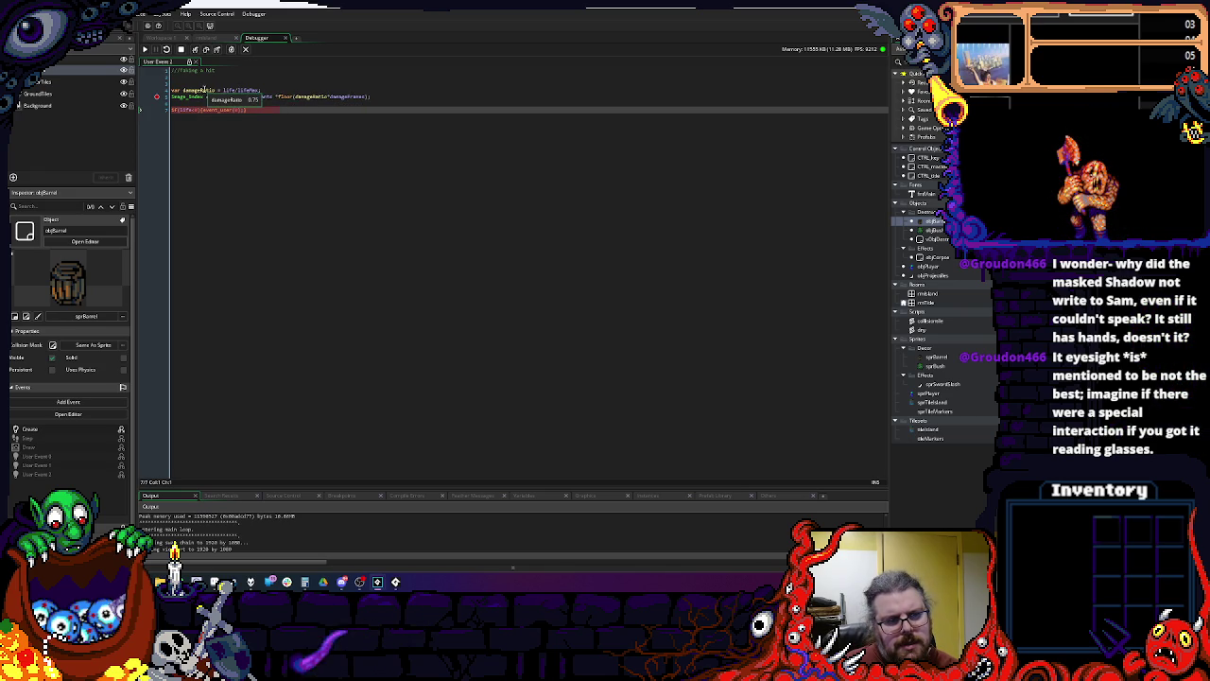
{"action": "mouse_move", "coordinate": [263, 99]}
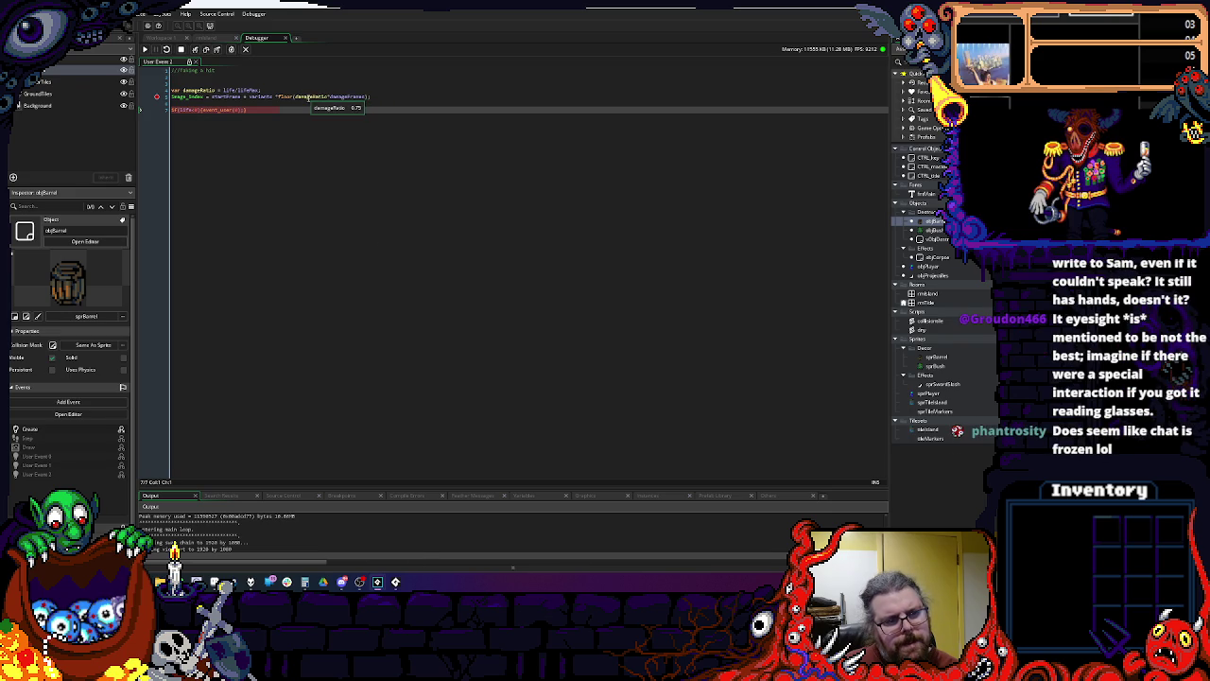
{"action": "mouse_move", "coordinate": [196, 97]}
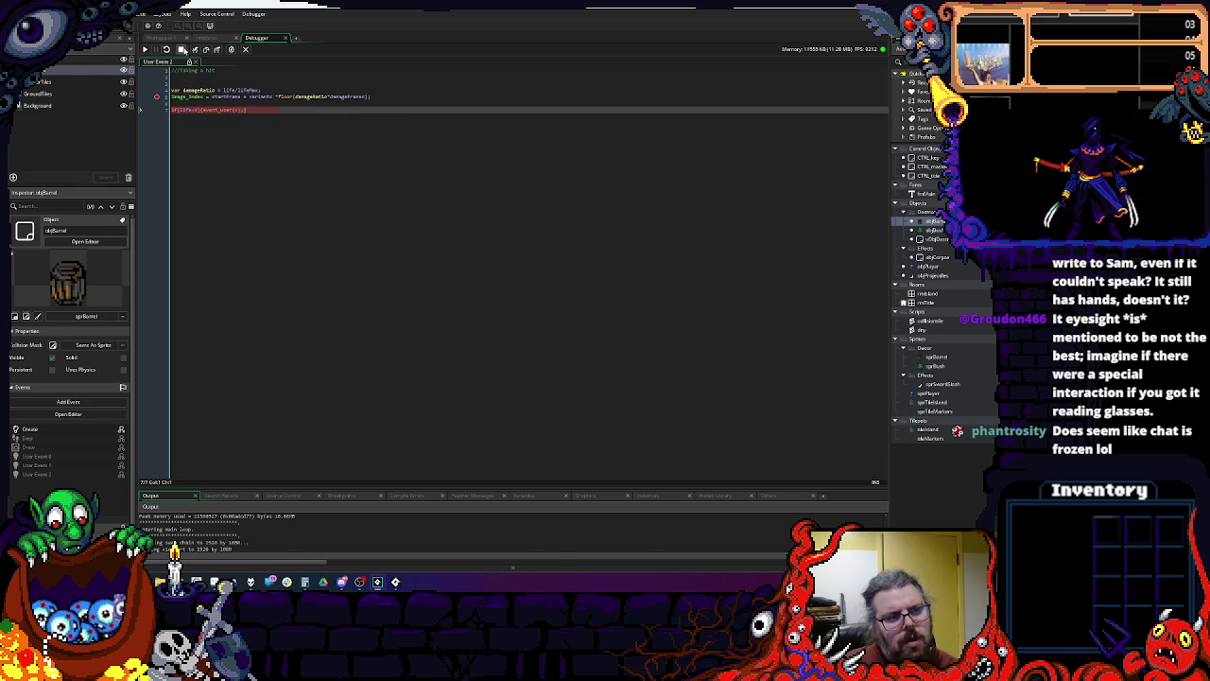
{"action": "left_click", "coordinate": [182, 49]}
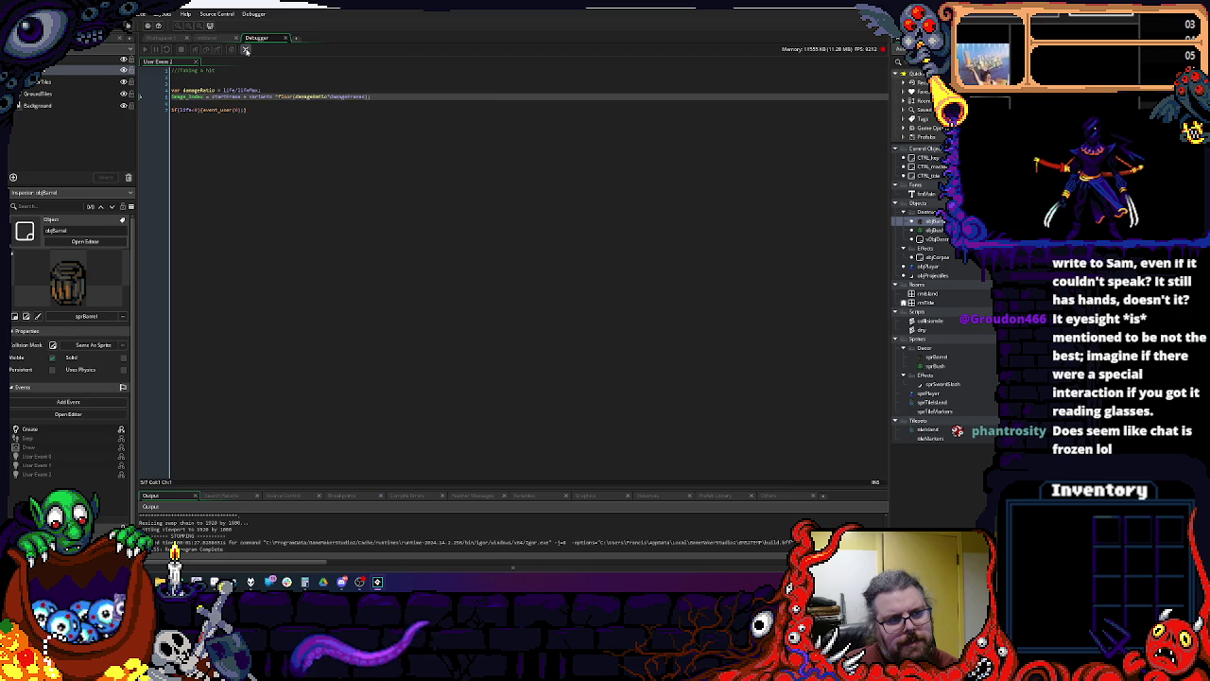
Step: Change User Event 2's image_index line to floor(damageRatio*(damageFrames-1)) and relaunch in debug mode
{"action": "left_click", "coordinate": [245, 50]}
{"action": "left_click", "coordinate": [642, 321]}
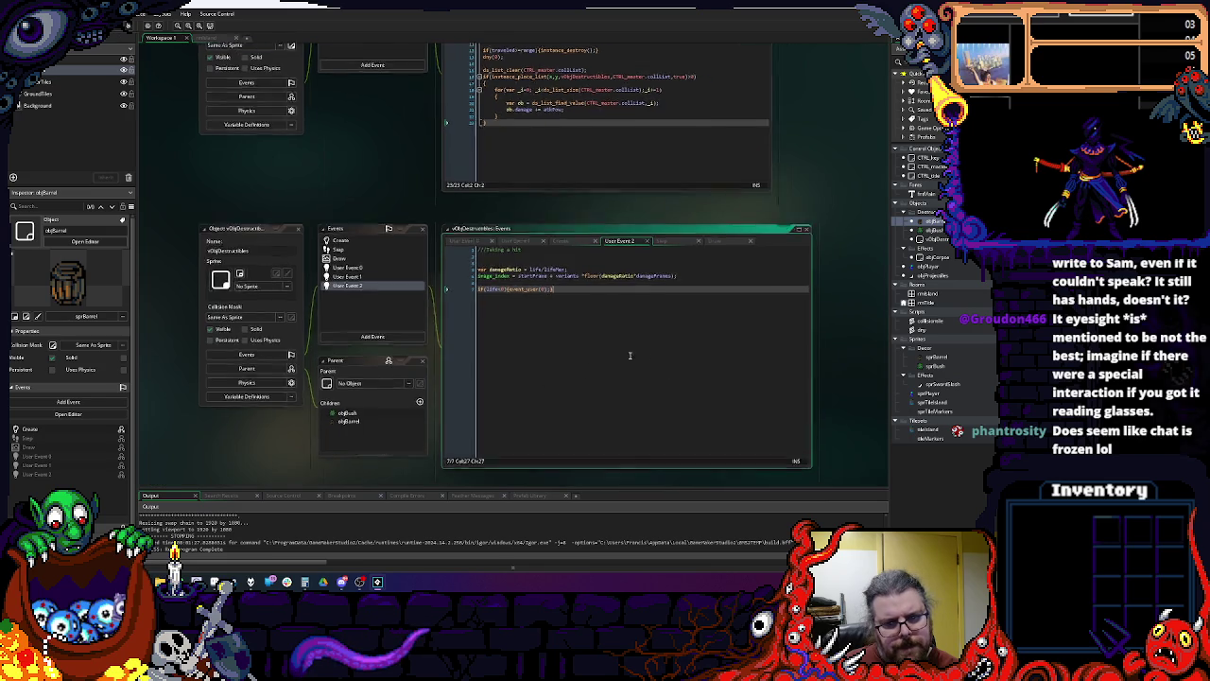
{"action": "left_click", "coordinate": [669, 267]}
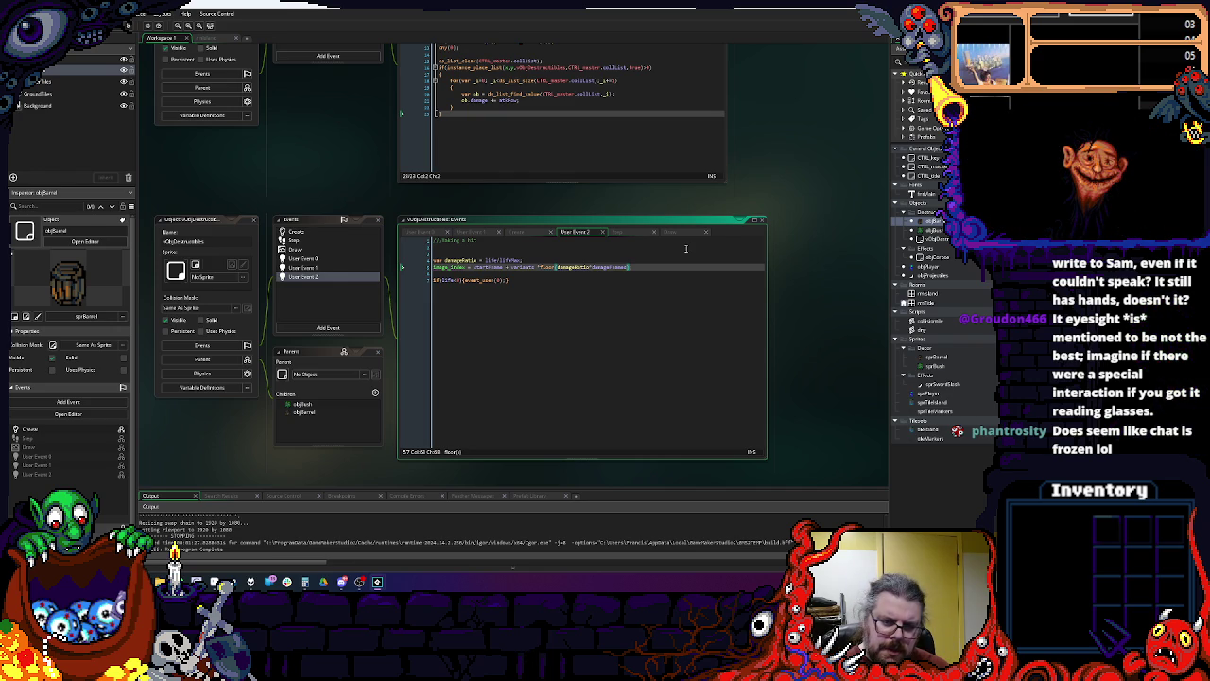
{"action": "type", "text": "-1)"}
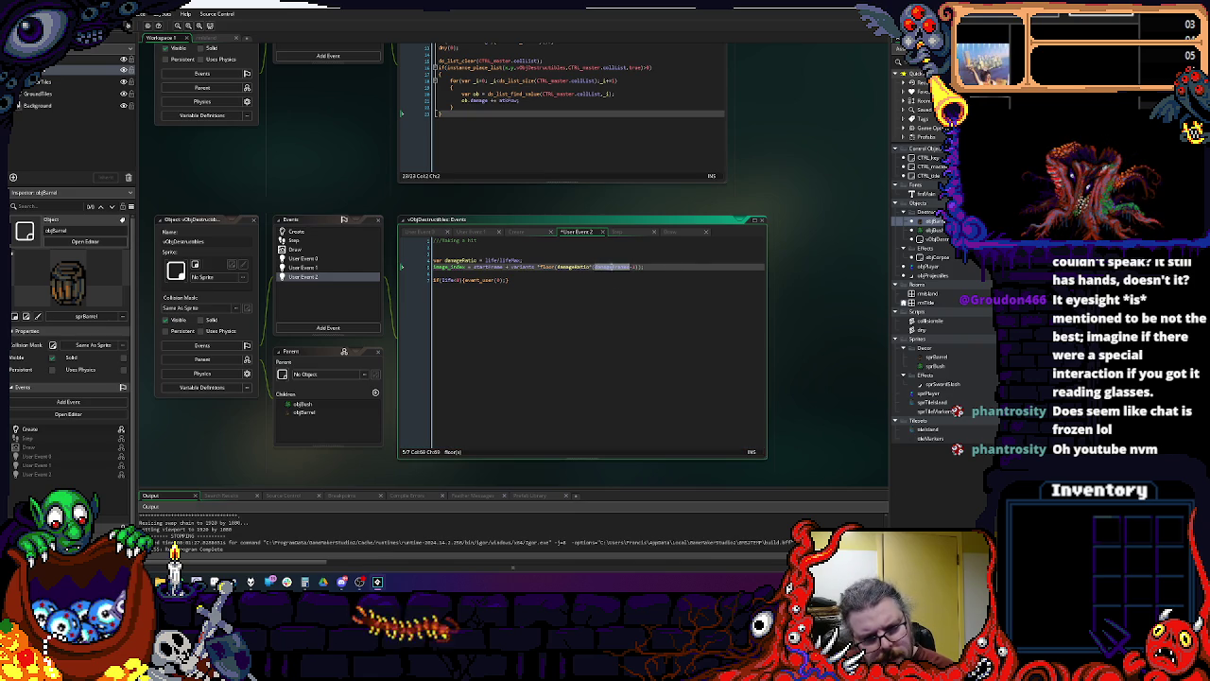
{"action": "left_click", "coordinate": [612, 271]}
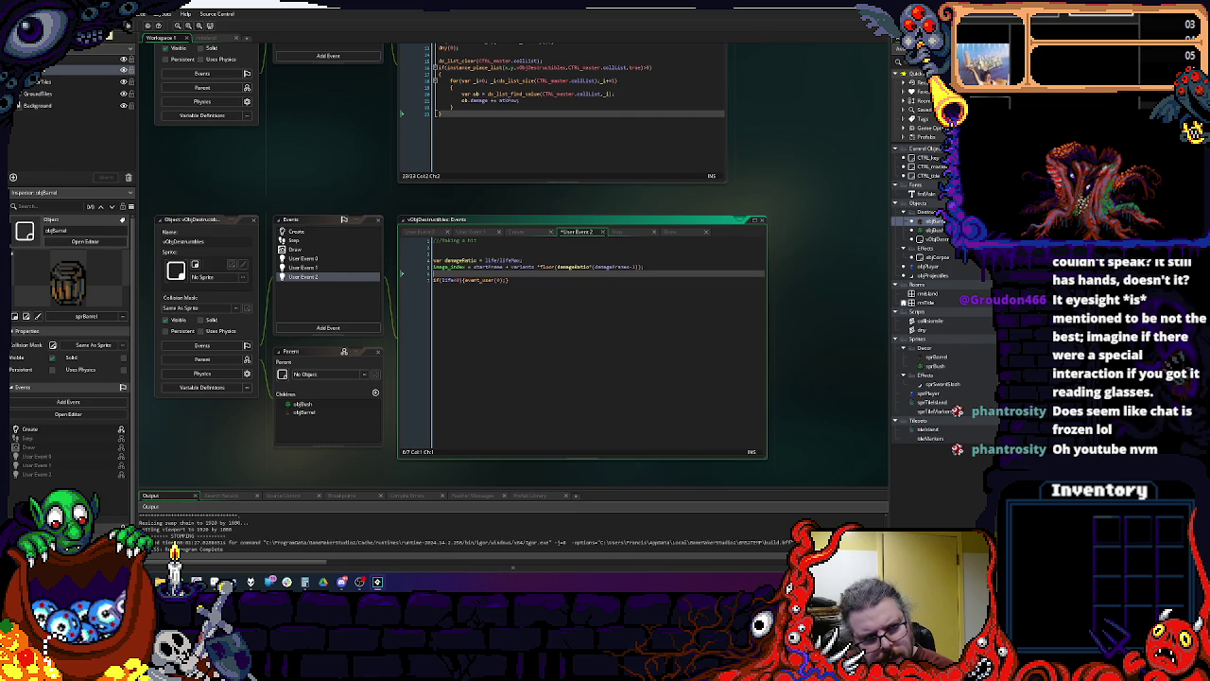
{"action": "key", "text": "F6"}
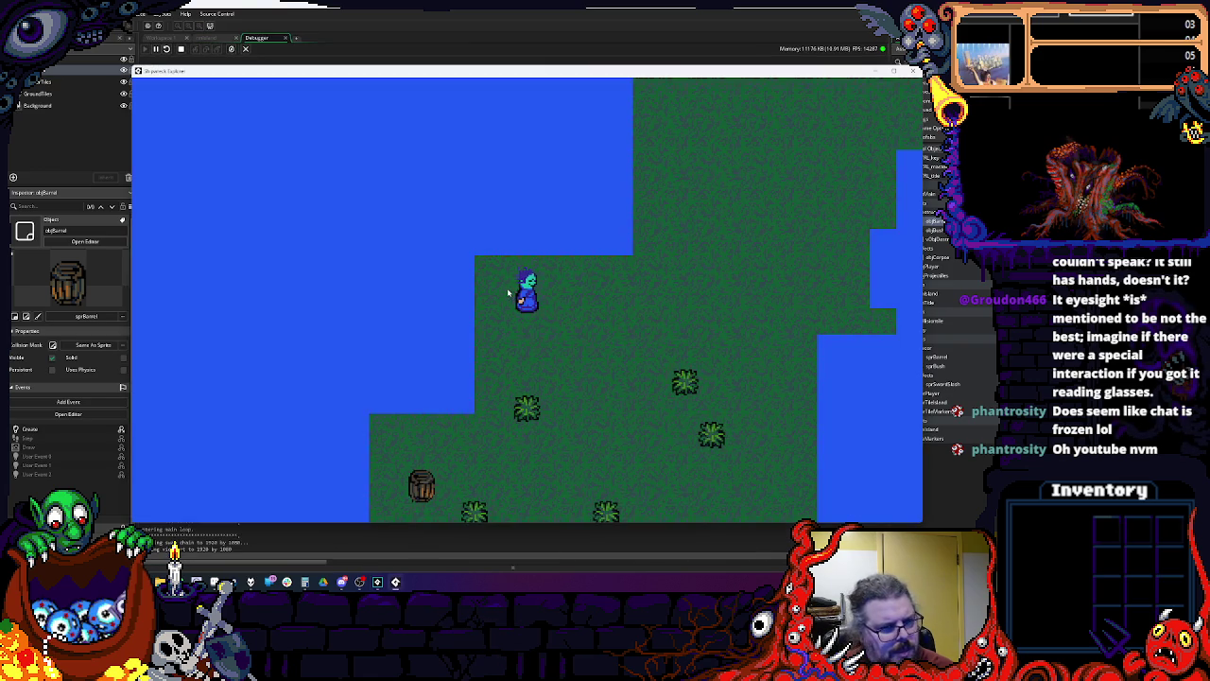
Step: Walk beside a barrel and attack it until it breaks, then close the game and return to Workspace 1
{"action": "key", "text": "Left"}
{"action": "key", "text": "Down"}
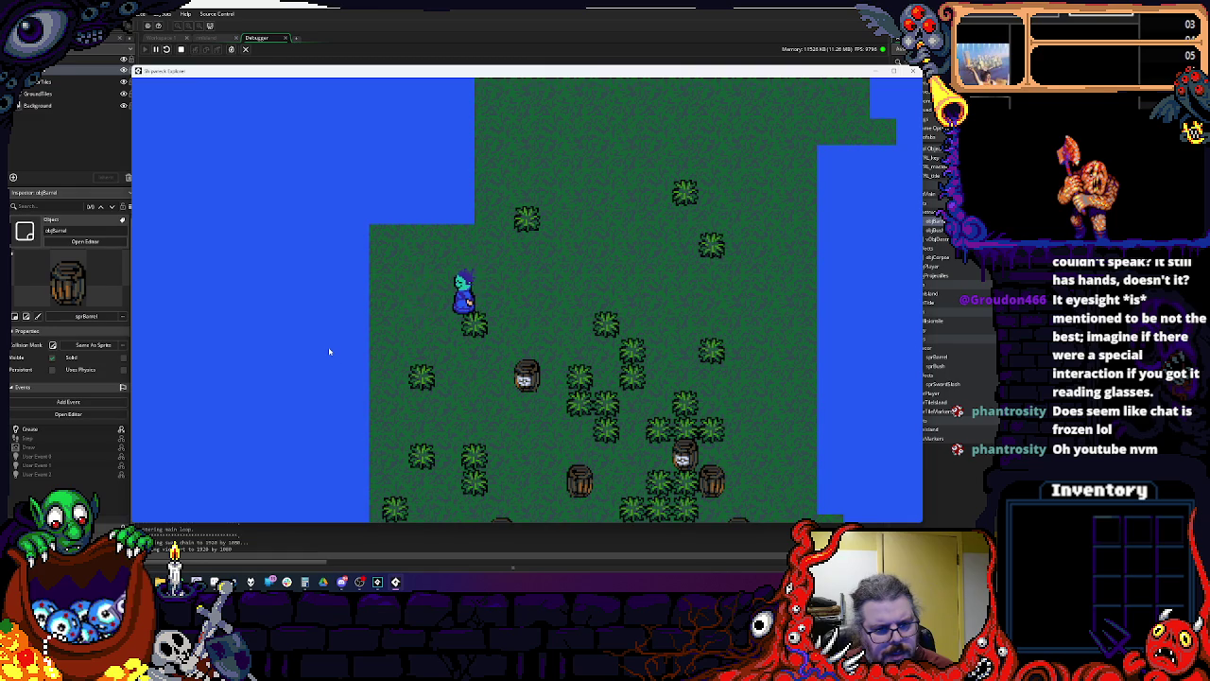
{"action": "key", "text": "Left"}
{"action": "key", "text": "Right"}
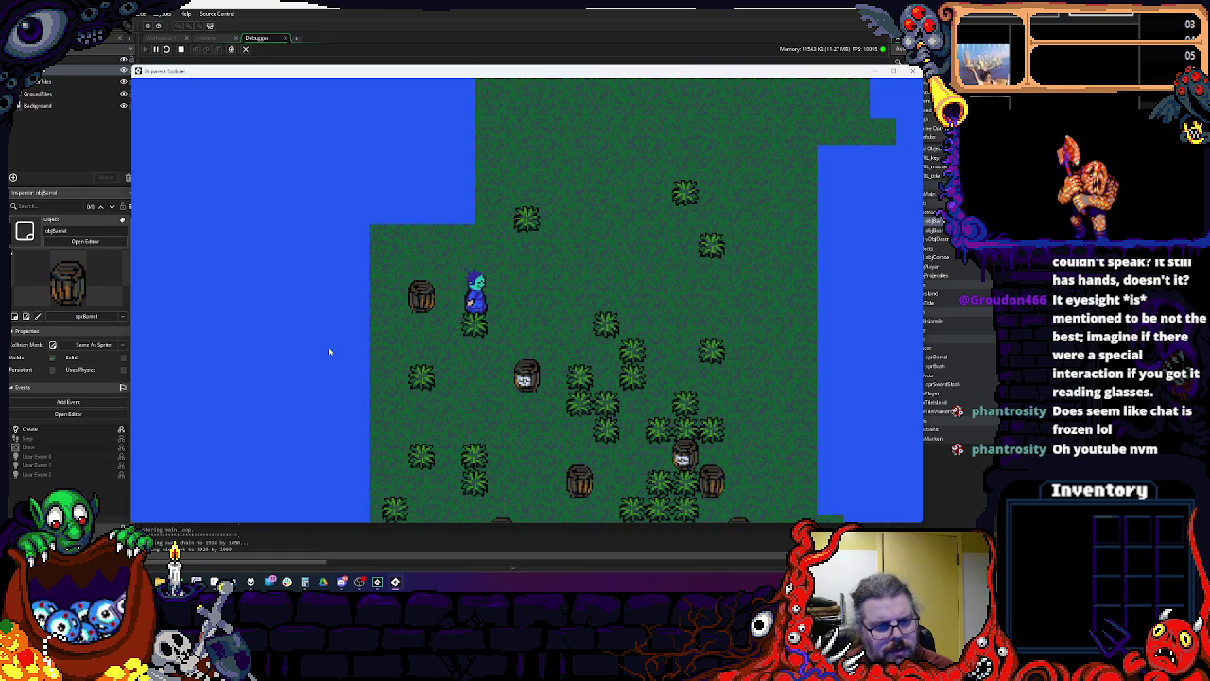
{"action": "key", "text": "Left"}
{"action": "key", "text": "space"}
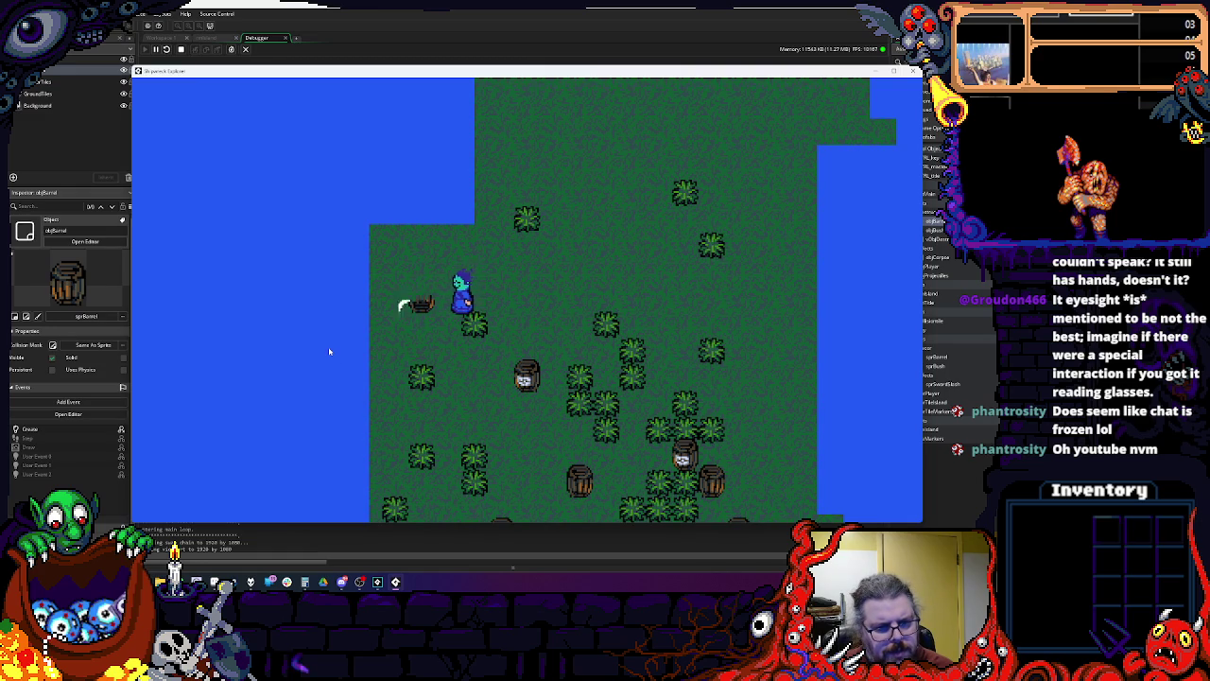
{"action": "key", "text": "Down"}
{"action": "key", "text": "Right"}
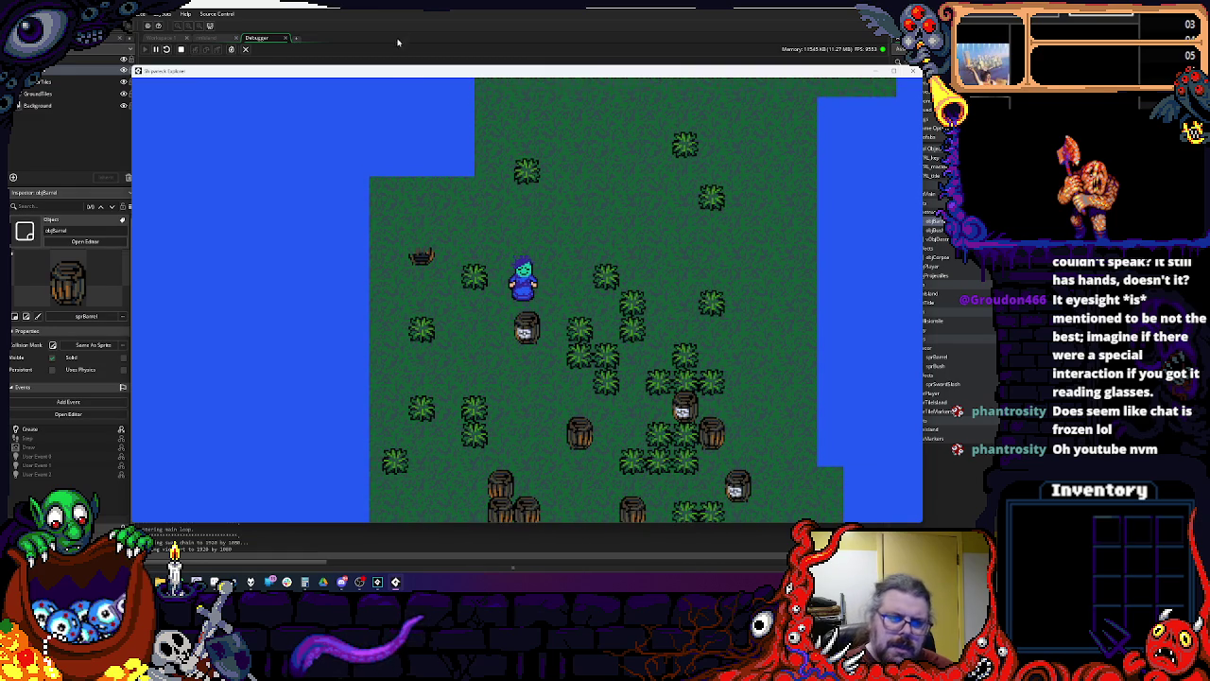
{"action": "key", "text": "Escape"}
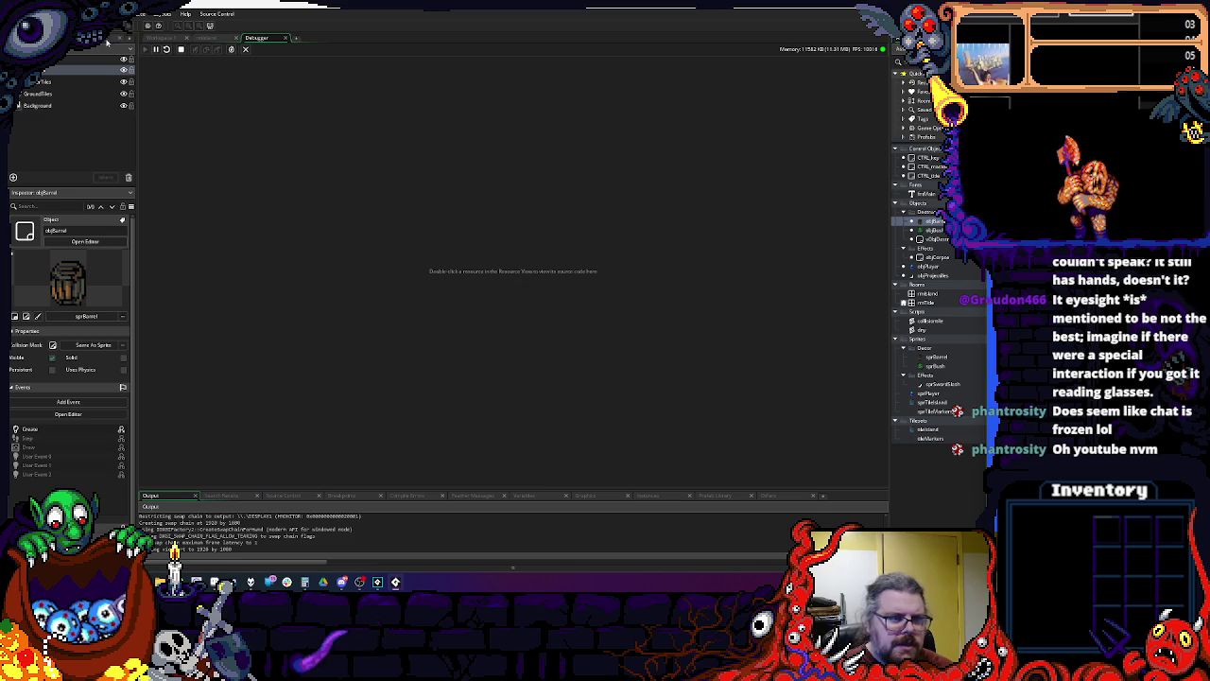
{"action": "left_click", "coordinate": [159, 38]}
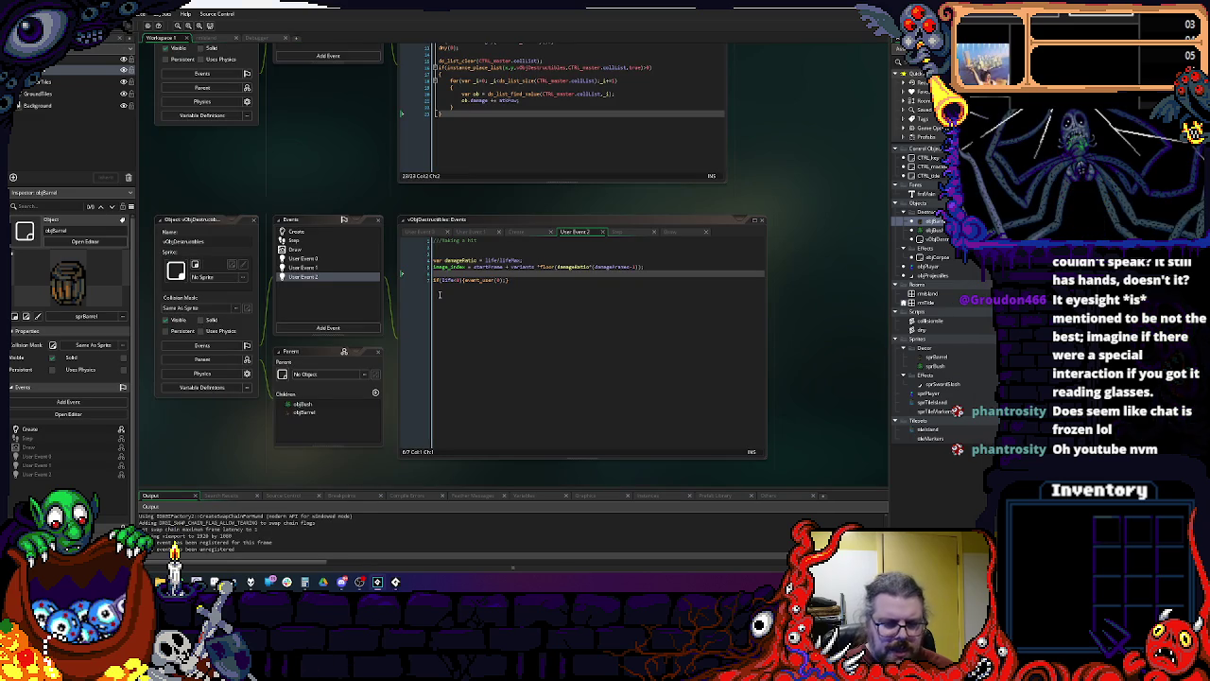
Step: Scroll up and focus the vObjDestructibles User Event 2 editor for the debug session
{"action": "scroll", "coordinate": [437, 250], "scroll_direction": "up", "scroll_amount": 3}
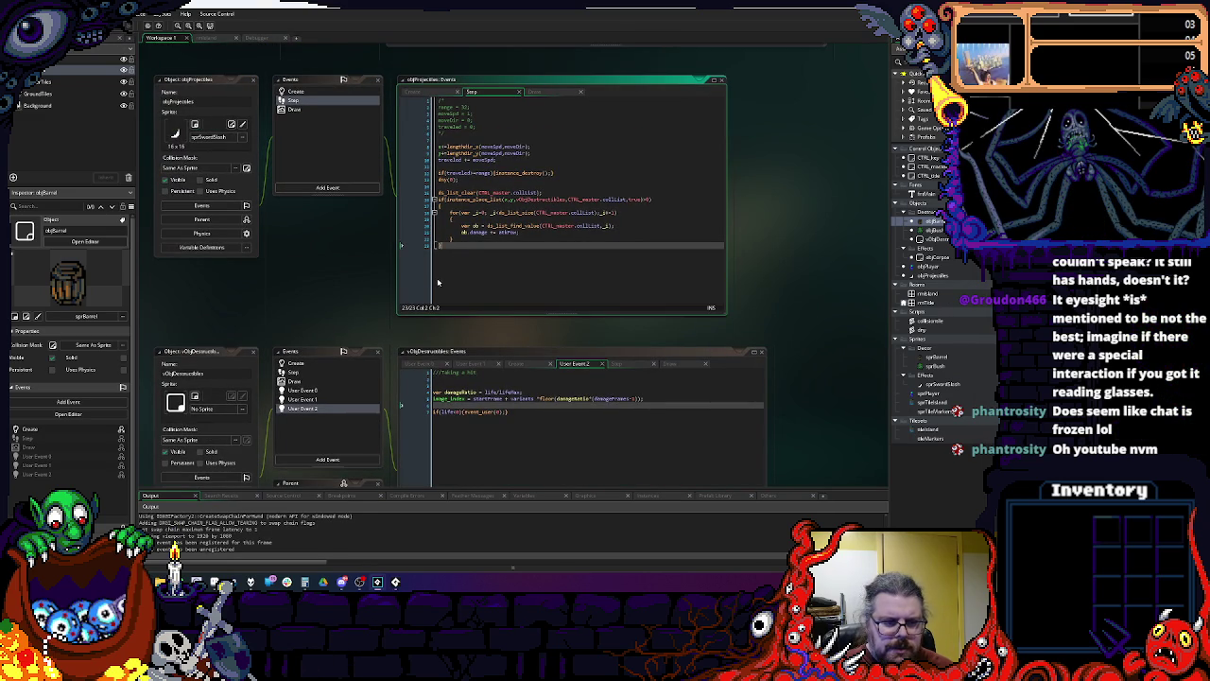
{"action": "left_click", "coordinate": [417, 399]}
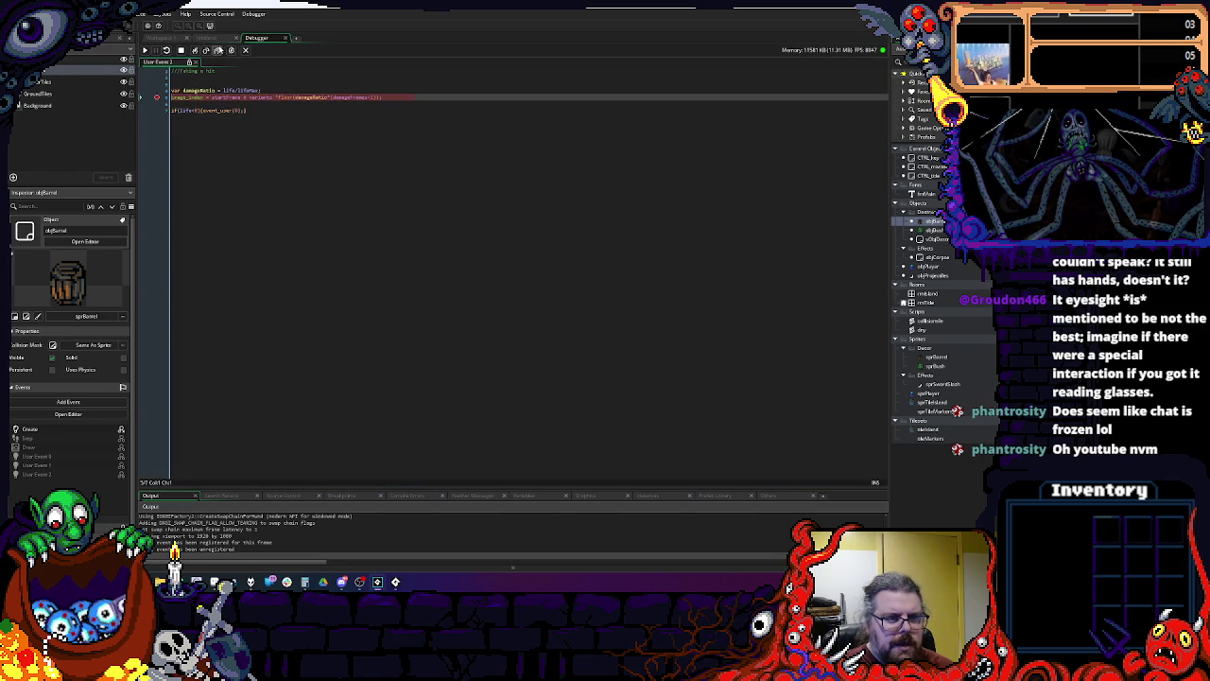
Step: Step over the hit code, reading damageRatio 0.75 and image_index 3, then continue to the breakpoint
{"action": "left_click", "coordinate": [207, 51]}
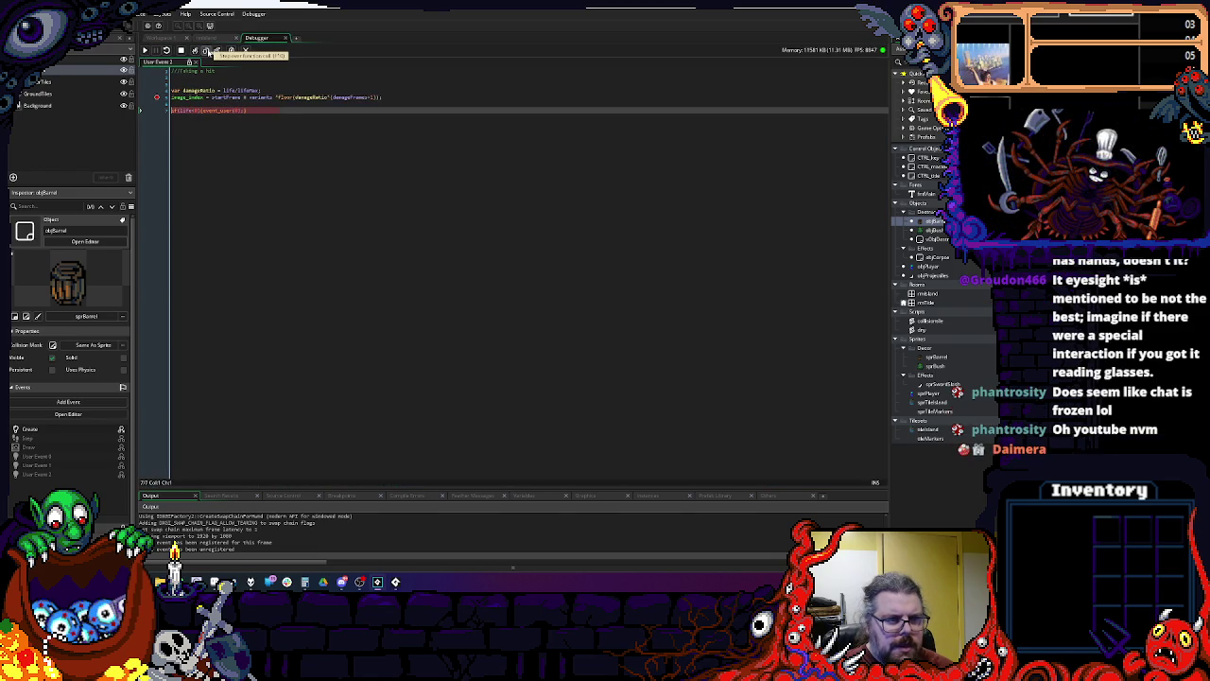
{"action": "mouse_move", "coordinate": [202, 97]}
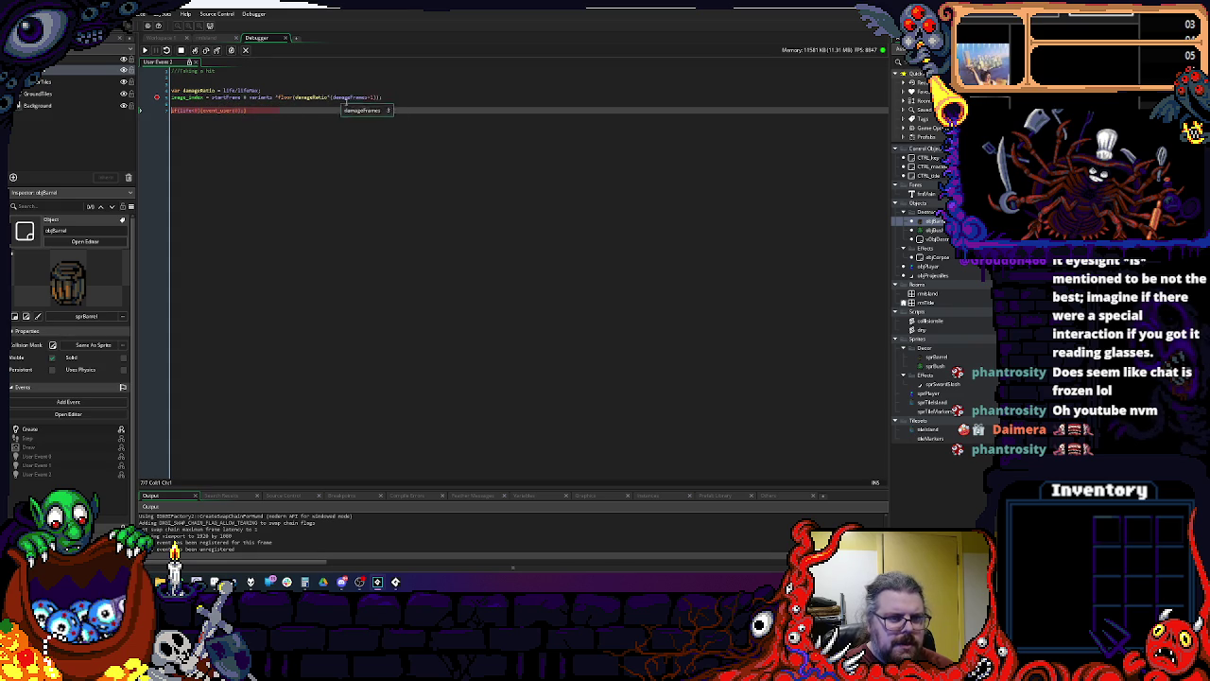
{"action": "mouse_move", "coordinate": [323, 97]}
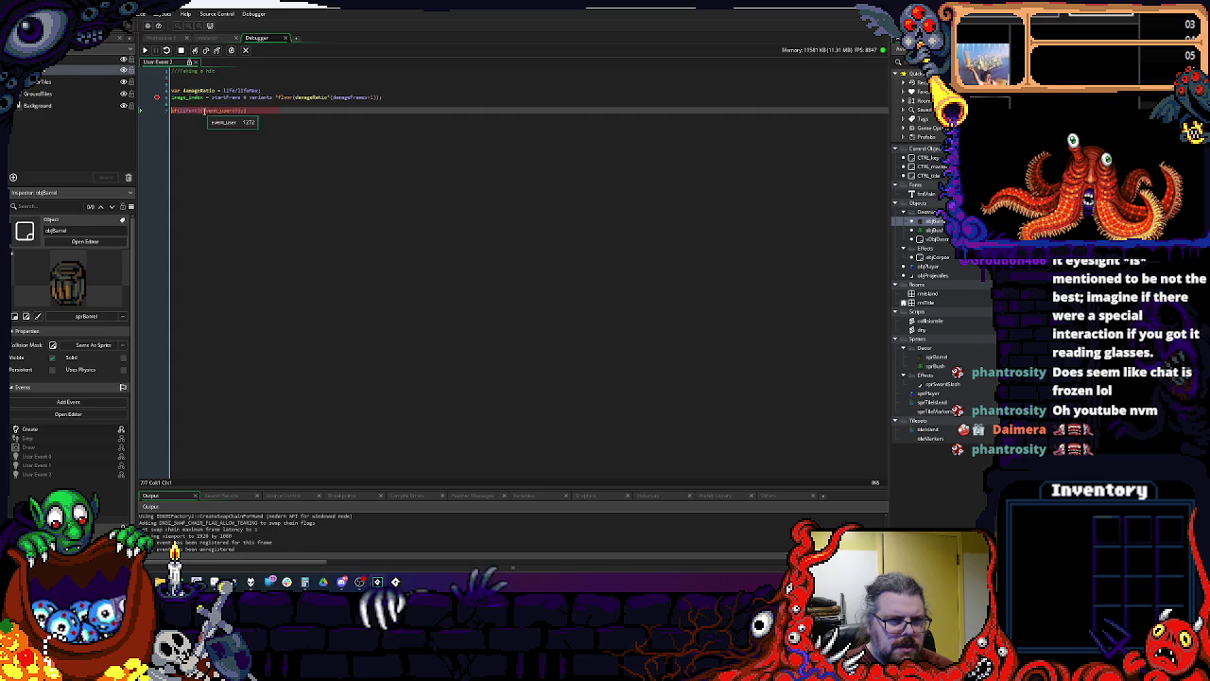
{"action": "left_click", "coordinate": [145, 52]}
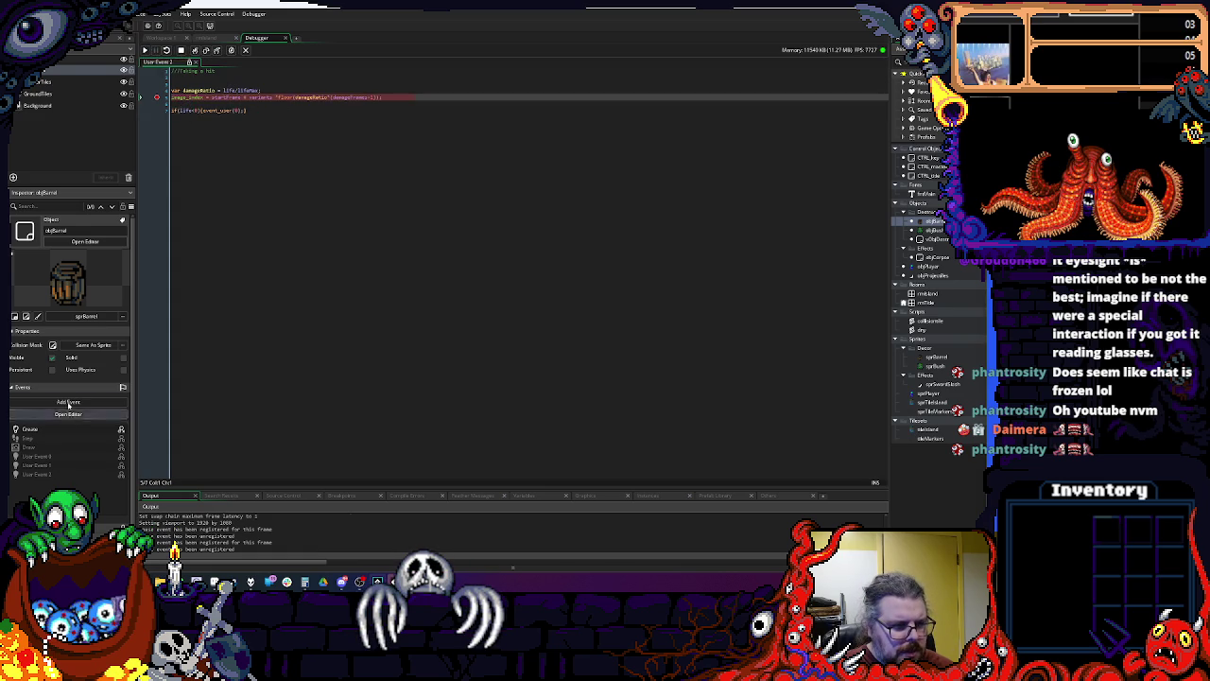
Step: Widen the Inspector panel and return to the paused debugger code
{"action": "mouse_move", "coordinate": [135, 377]}
{"action": "left_mouse_down"}
{"action": "mouse_move", "coordinate": [232, 369]}
{"action": "mouse_move", "coordinate": [215, 374]}
{"action": "left_mouse_up"}
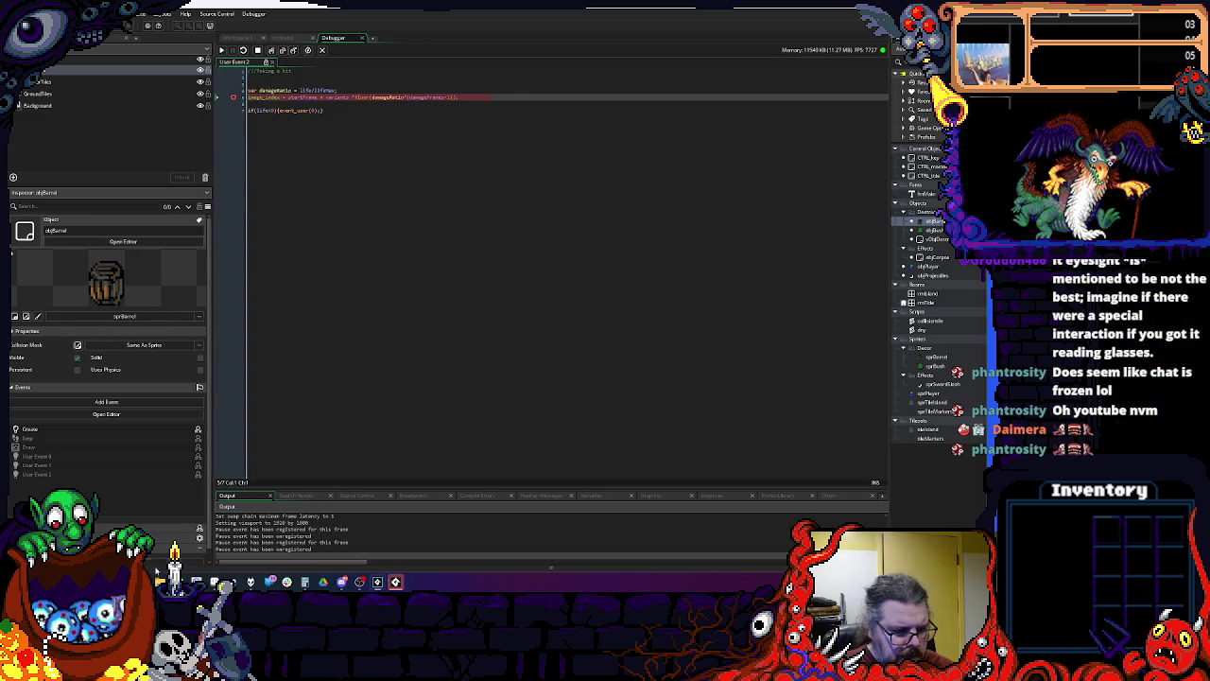
{"action": "key", "text": "ctrl+Tab"}
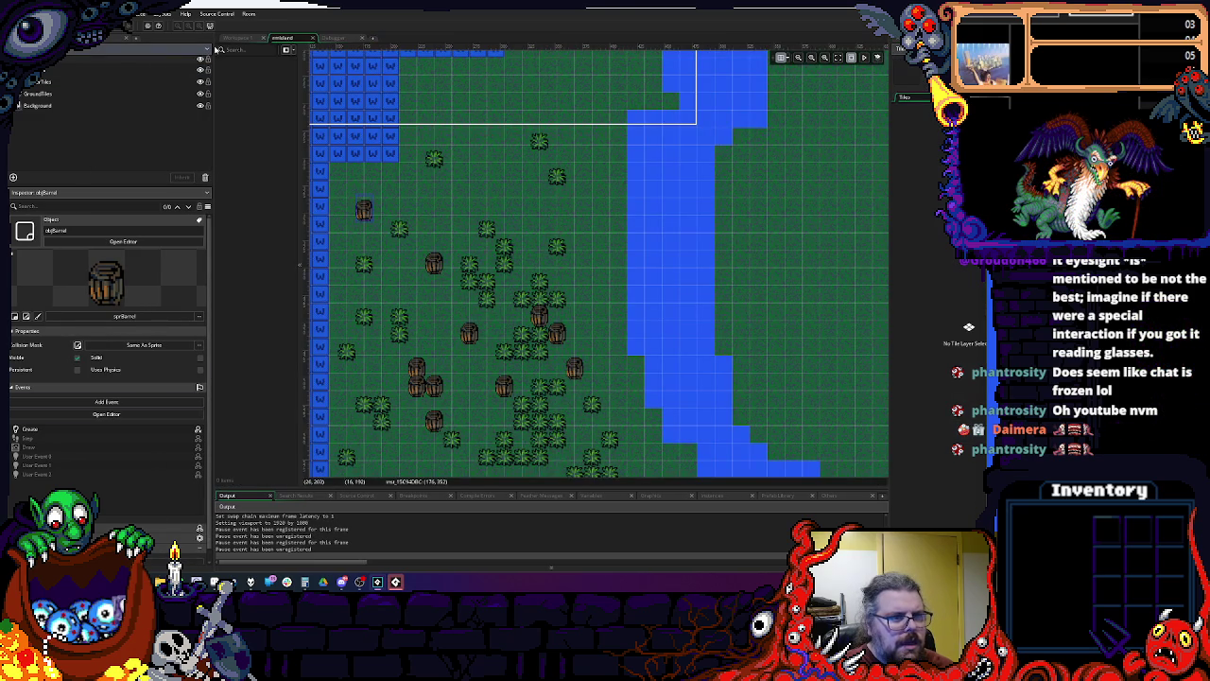
{"action": "left_click", "coordinate": [338, 40]}
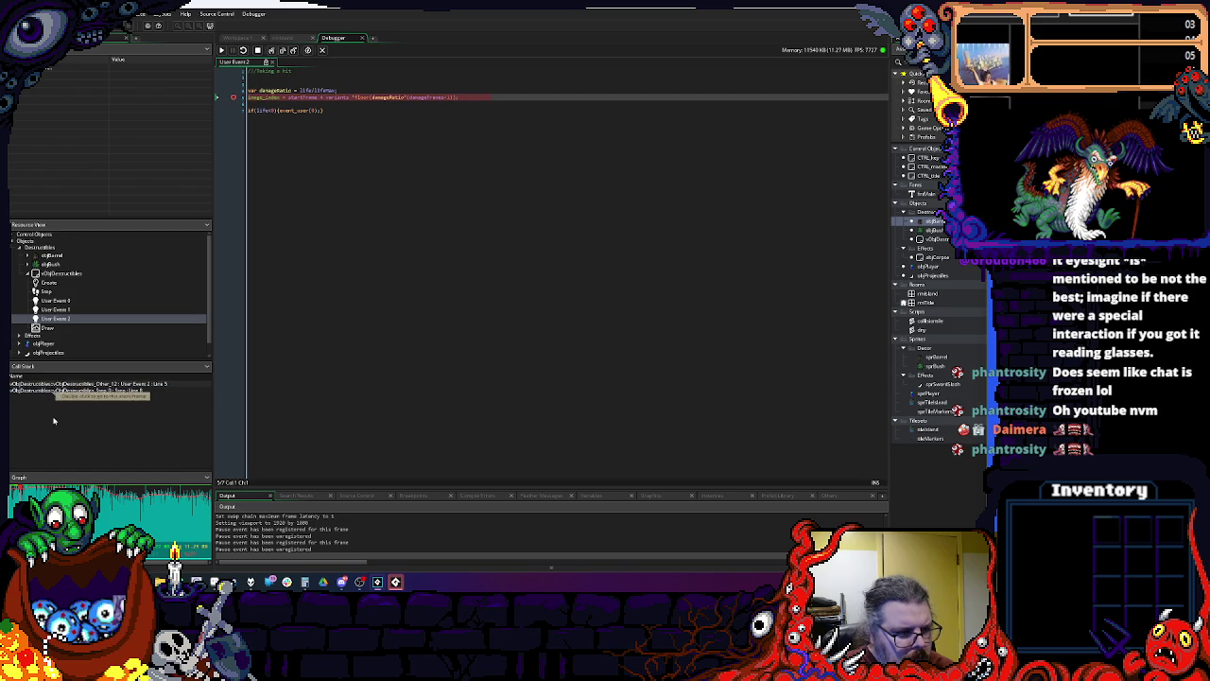
Step: Open the Step event from the call stack and inspect the damage variable and if(damage>0) check
{"action": "left_click", "coordinate": [104, 390]}
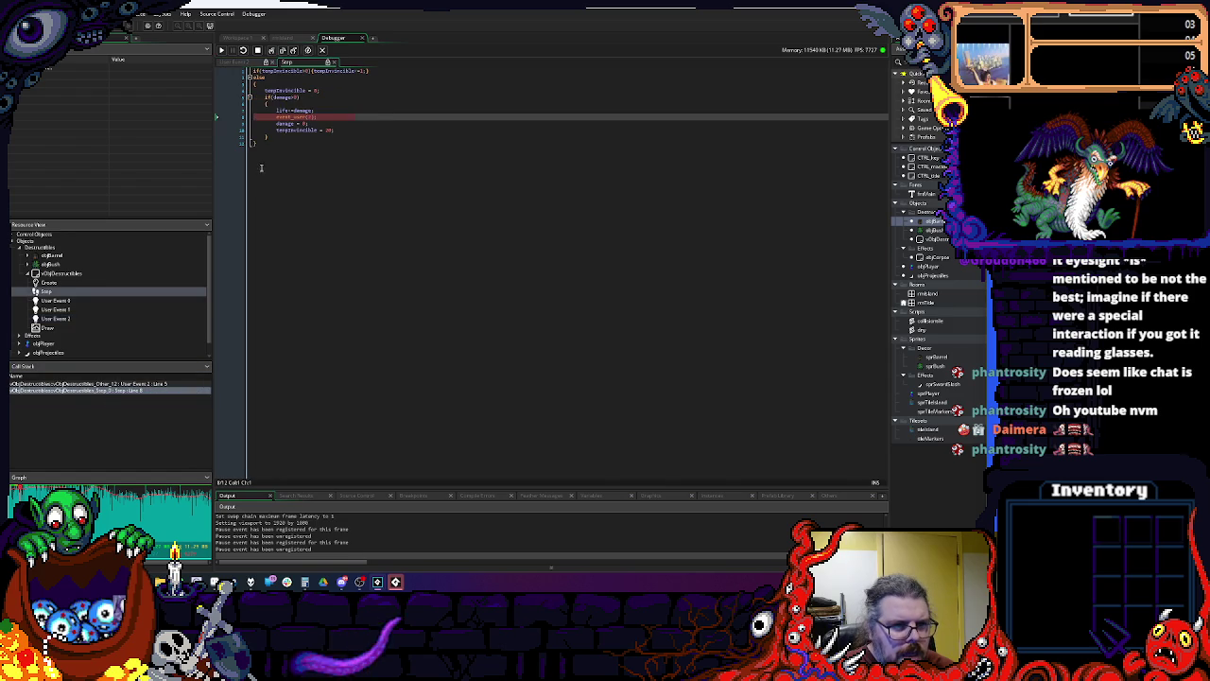
{"action": "mouse_move", "coordinate": [281, 124]}
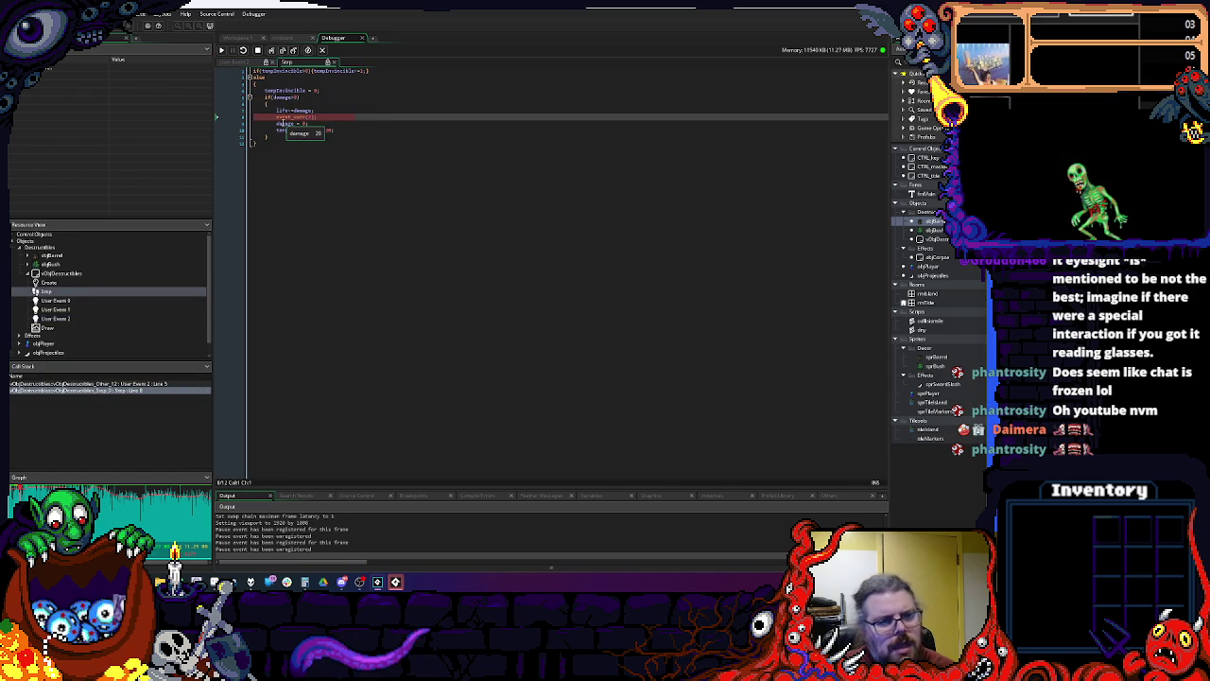
{"action": "key", "text": "F10"}
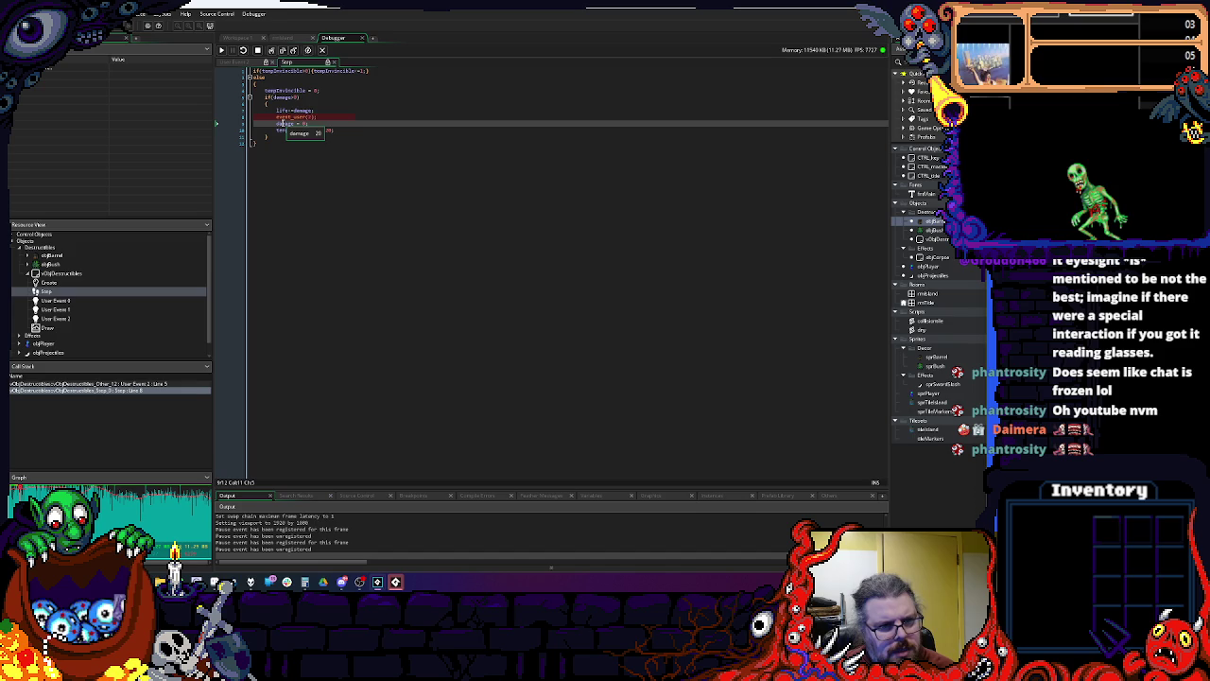
{"action": "double_click", "coordinate": [282, 124]}
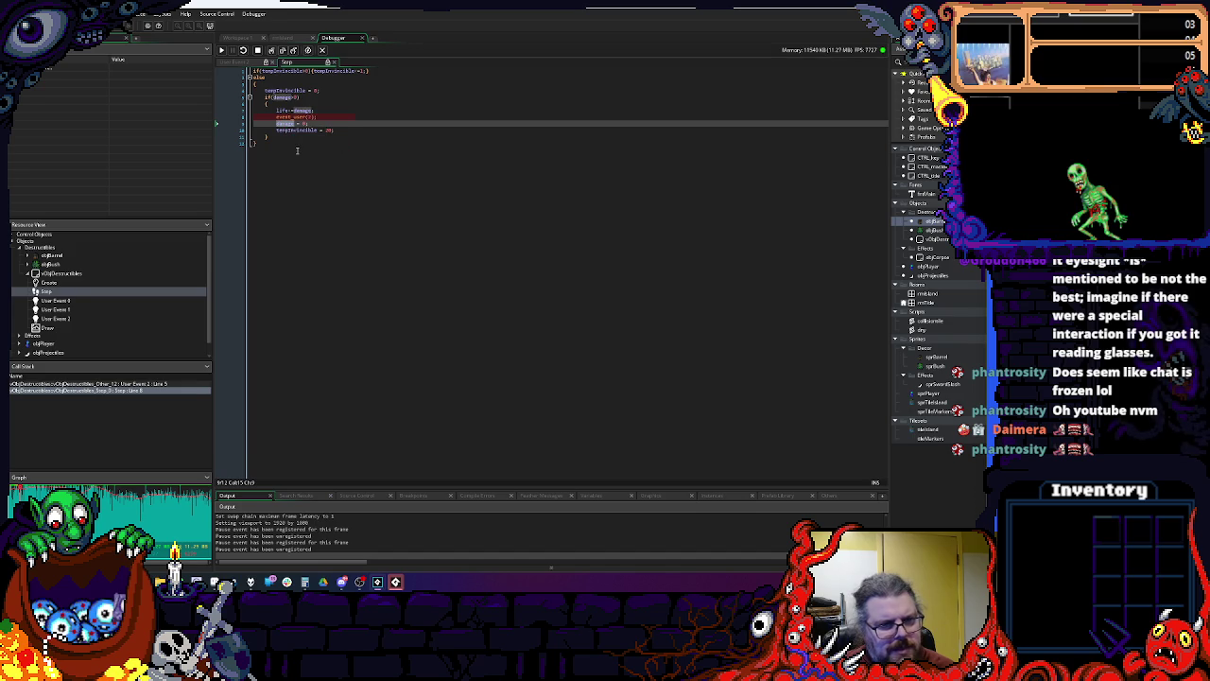
{"action": "mouse_move", "coordinate": [296, 111]}
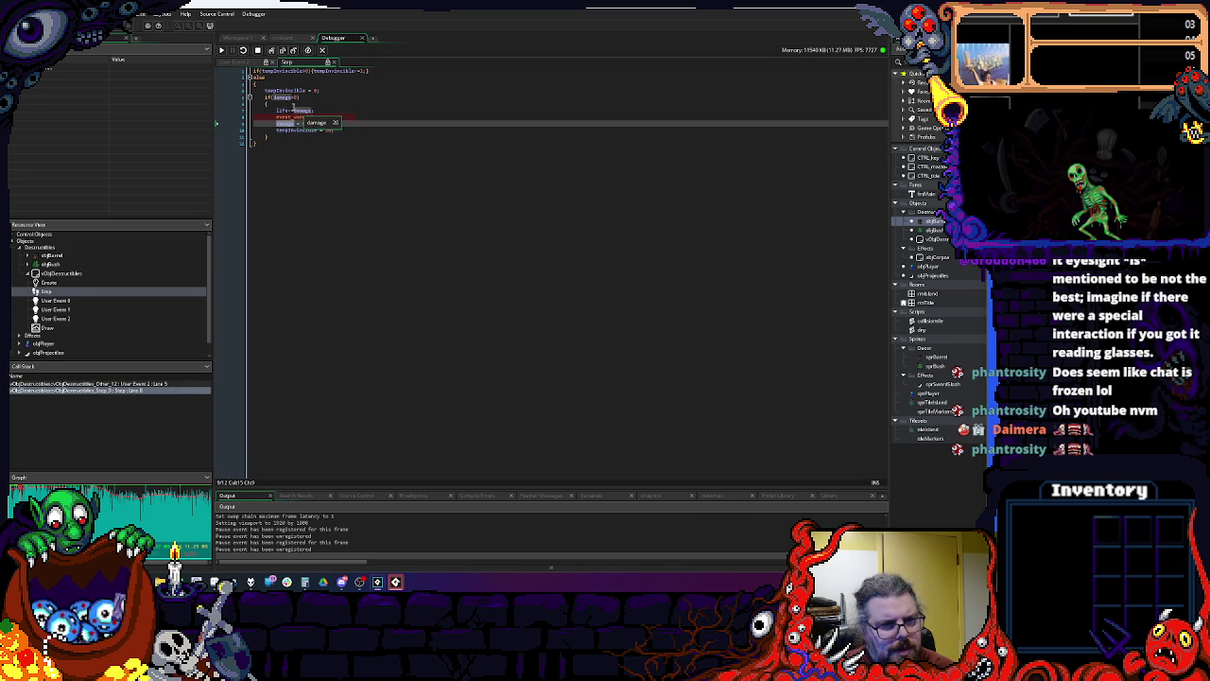
{"action": "left_click", "coordinate": [283, 97]}
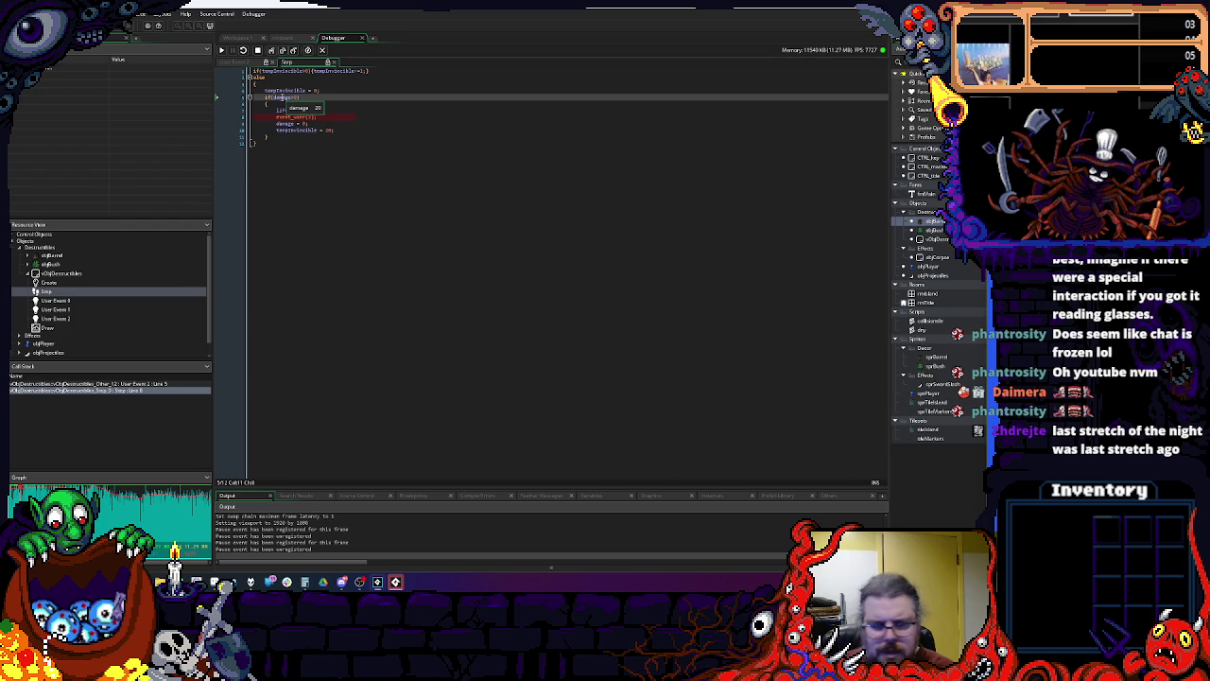
Step: Back in User Event 2, step past the image_index line, read startFrame, and stop the game
{"action": "left_click", "coordinate": [111, 384]}
{"action": "mouse_move", "coordinate": [312, 98]}
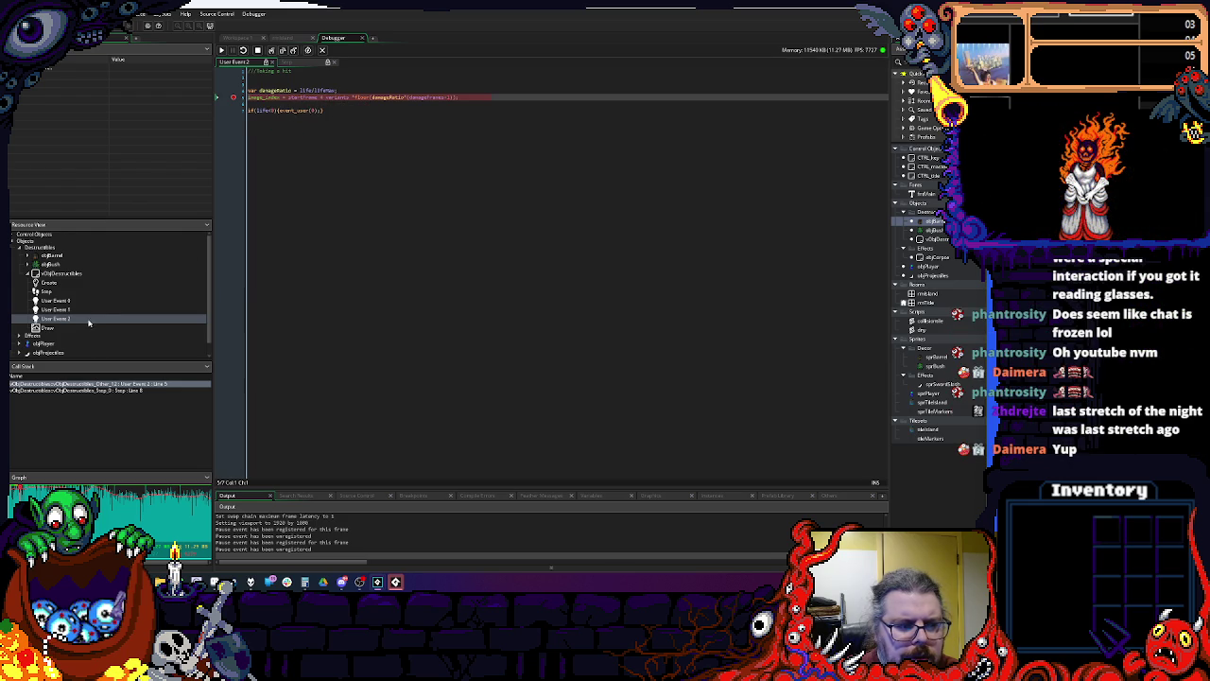
{"action": "left_click", "coordinate": [92, 388]}
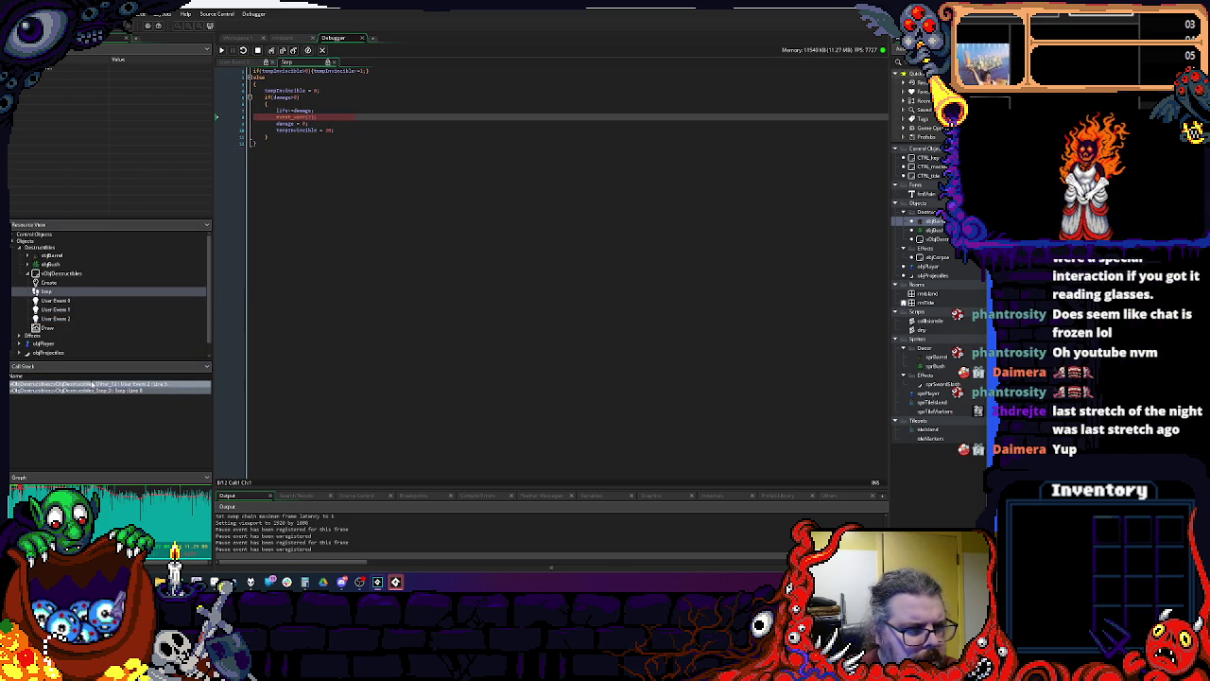
{"action": "double_click", "coordinate": [92, 383]}
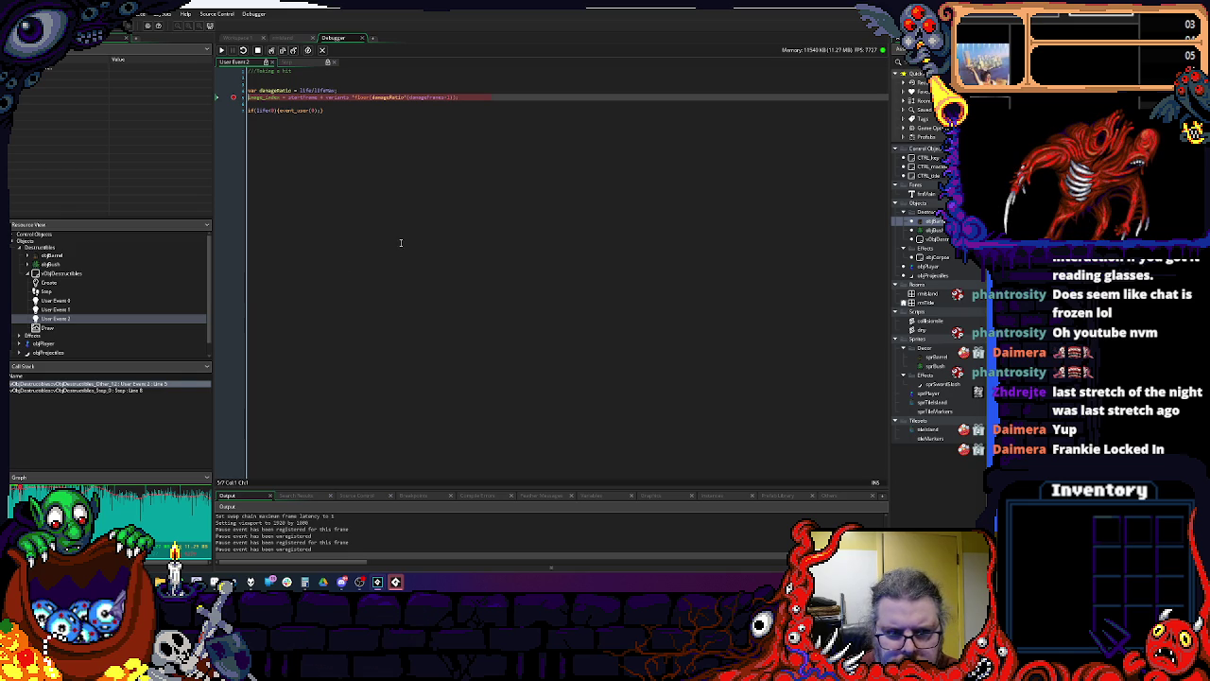
{"action": "key", "text": "F10"}
{"action": "left_click", "coordinate": [316, 98]}
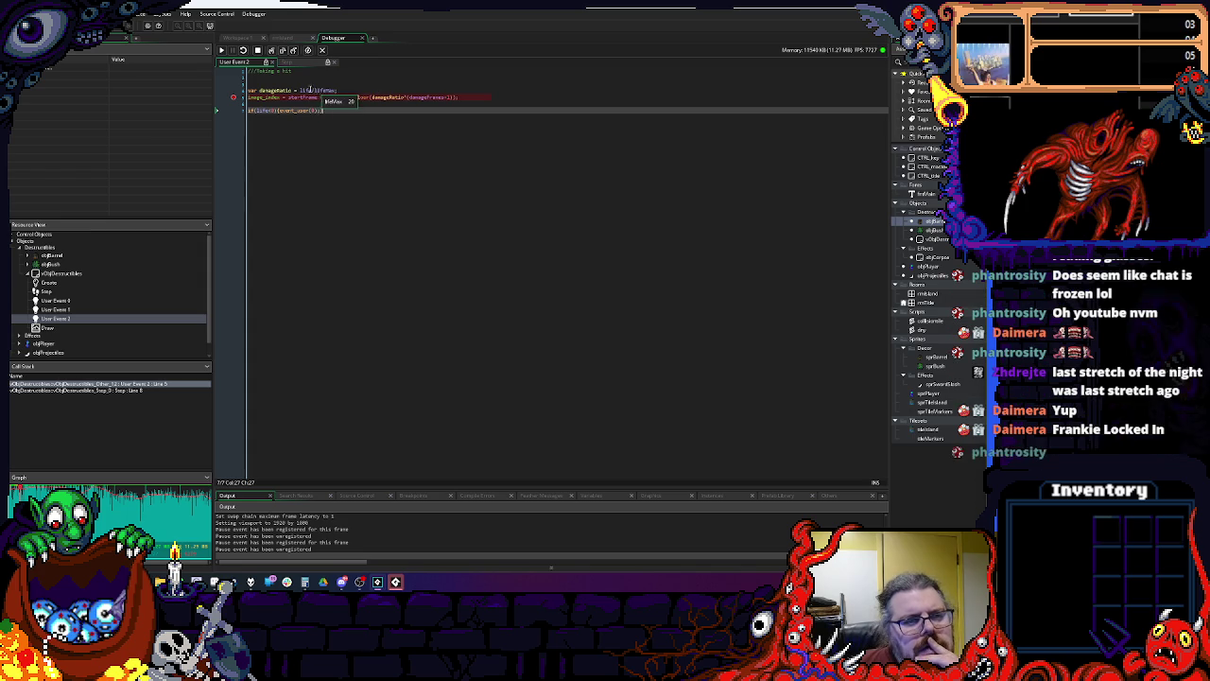
{"action": "mouse_move", "coordinate": [281, 90]}
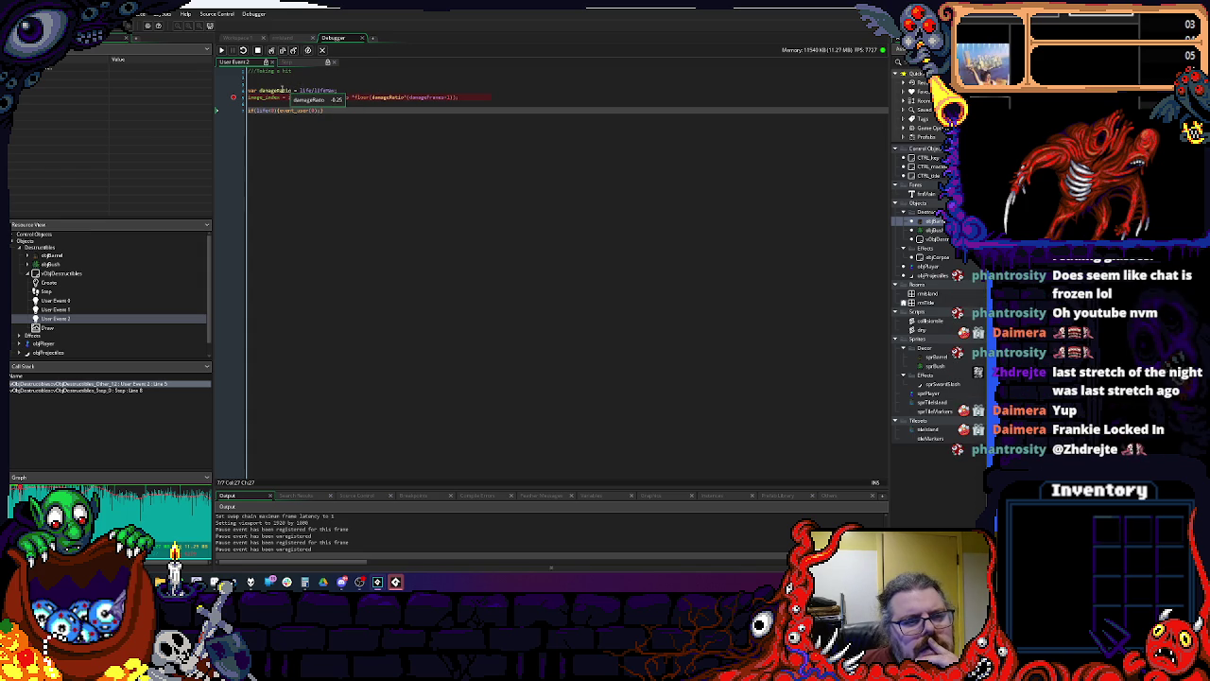
{"action": "left_click", "coordinate": [257, 50]}
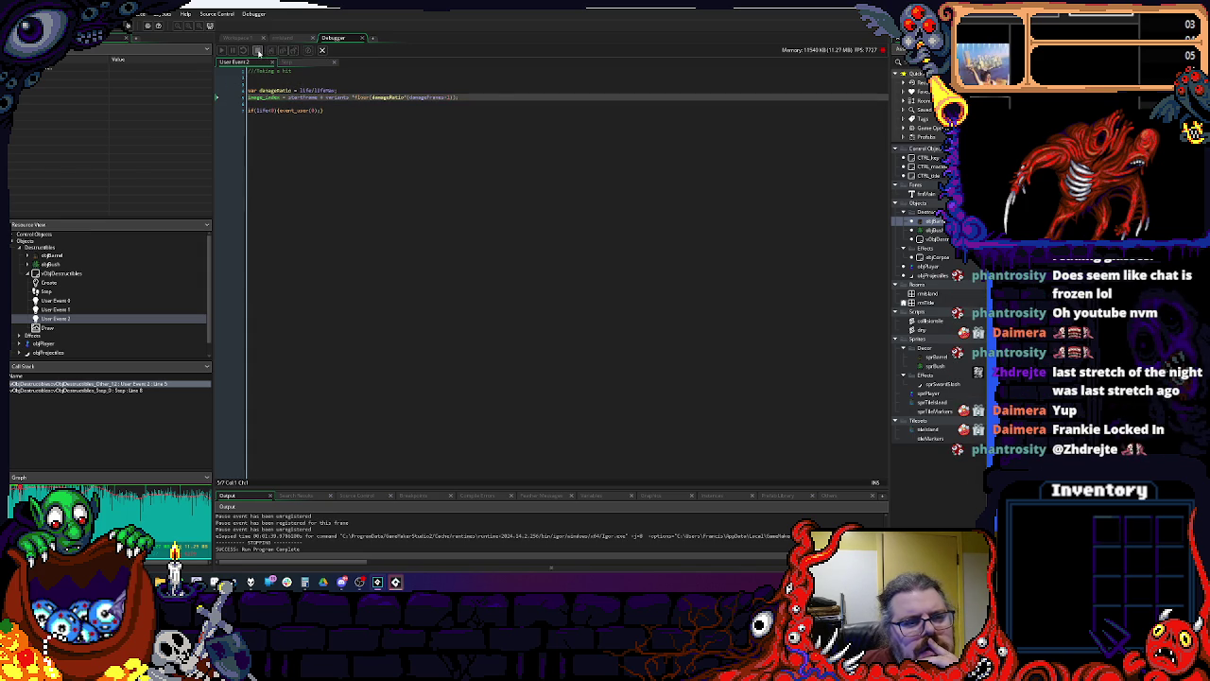
Step: Return to Workspace 1 and review the projectile's Step code and the barrel and bush Create events
{"action": "left_click", "coordinate": [322, 50]}
{"action": "left_click", "coordinate": [236, 37]}
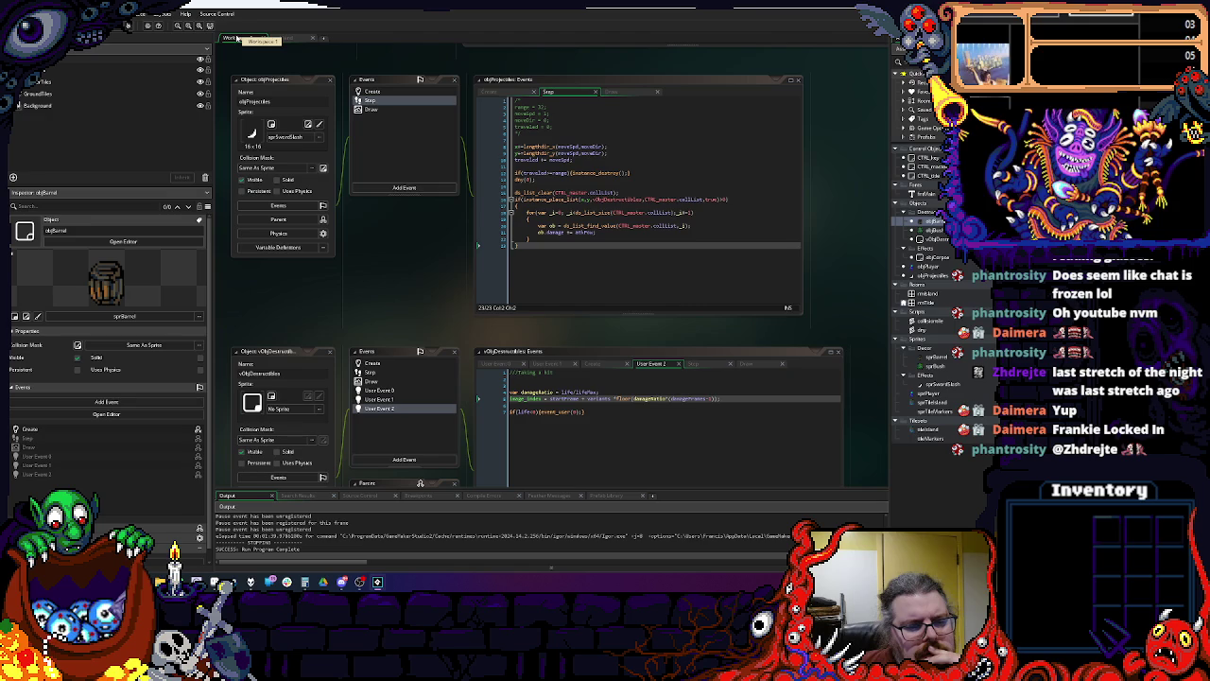
{"action": "left_click", "coordinate": [565, 205]}
{"action": "left_click", "coordinate": [572, 250]}
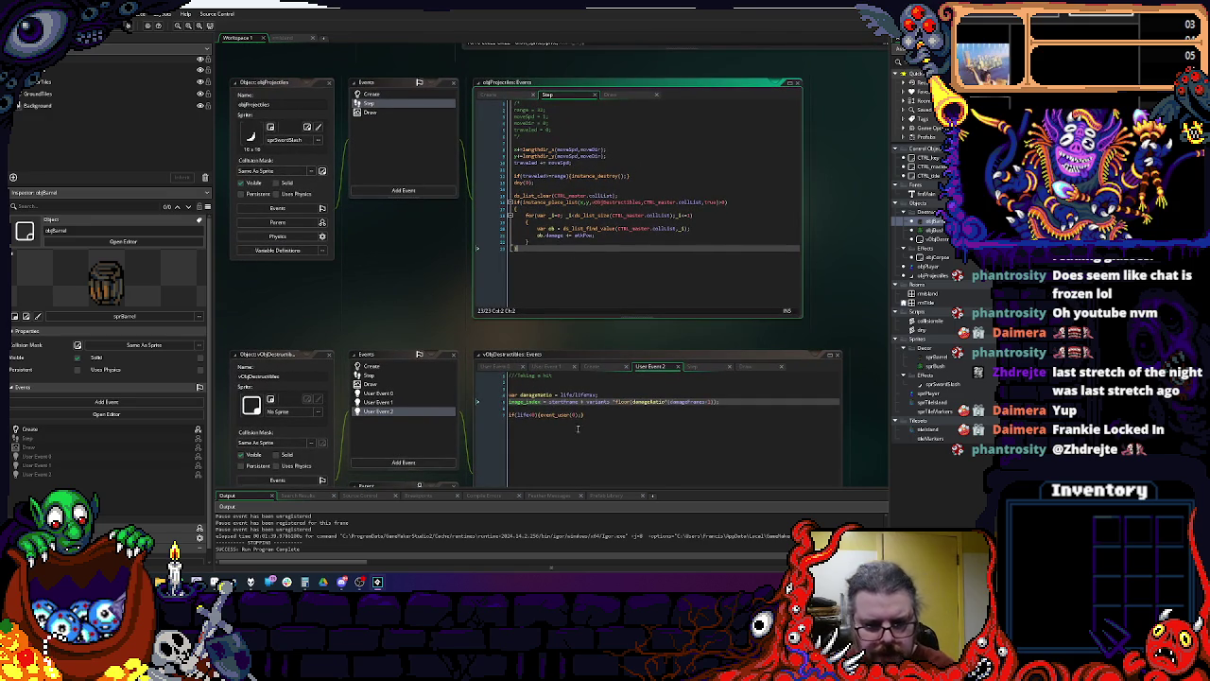
{"action": "scroll", "coordinate": [410, 279], "scroll_direction": "down", "scroll_amount": 5}
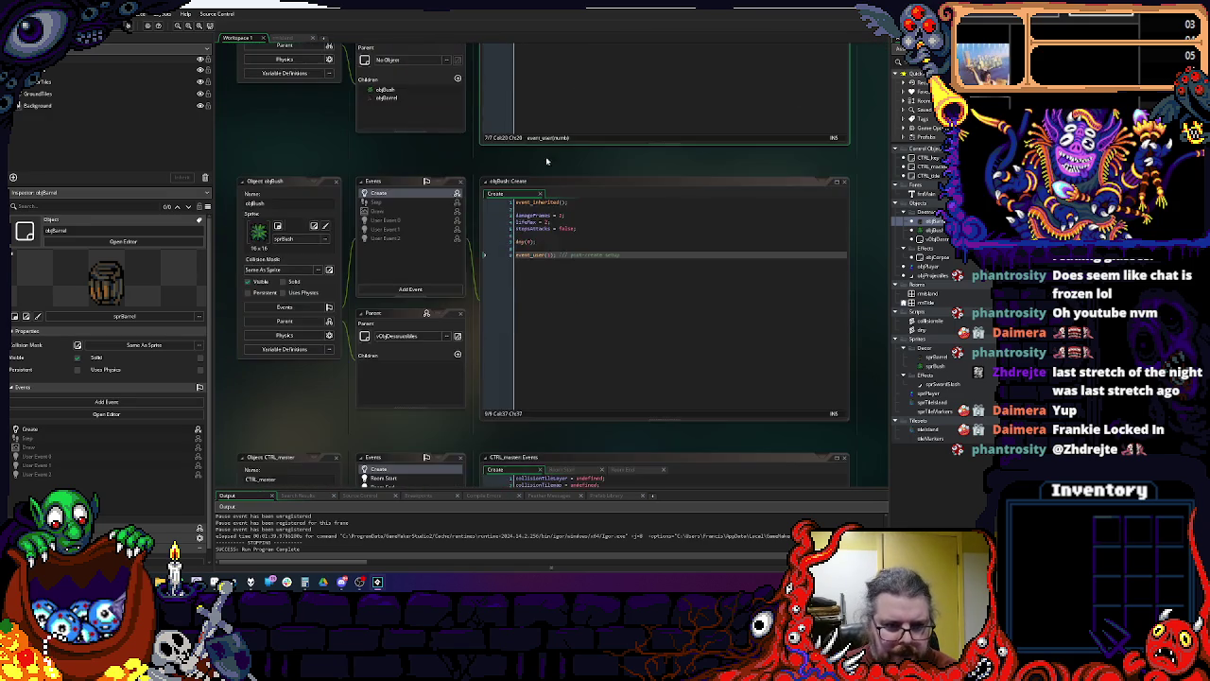
{"action": "scroll", "coordinate": [611, 313], "scroll_direction": "down", "scroll_amount": 5}
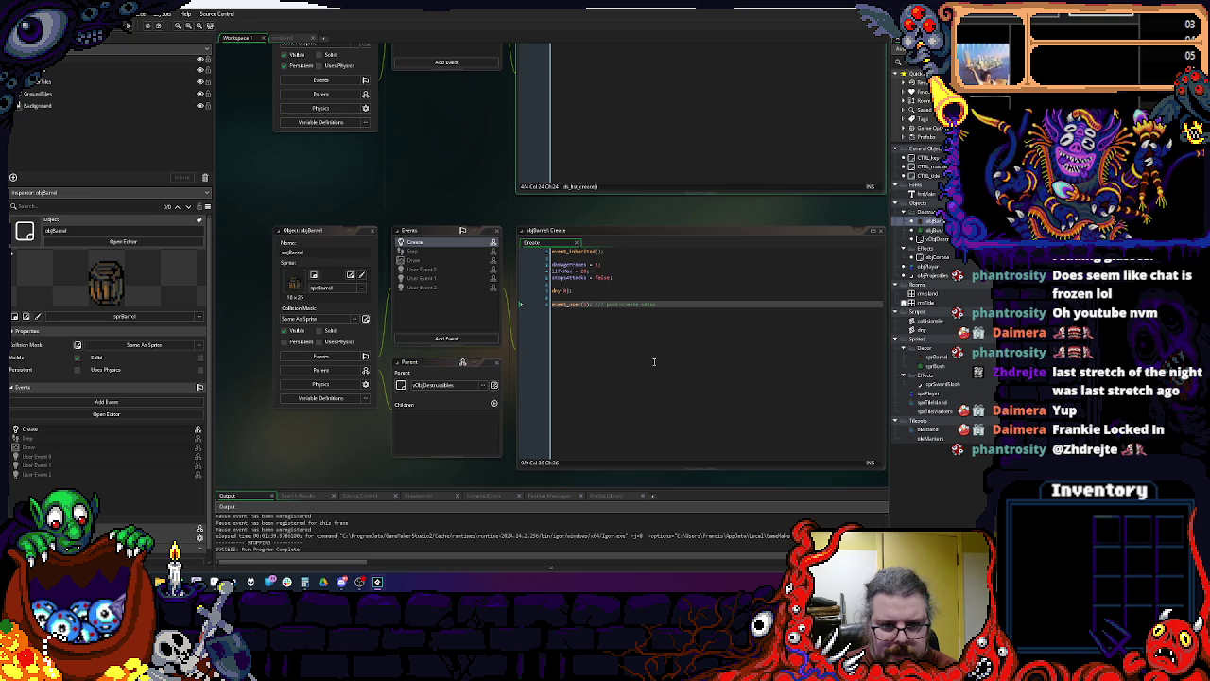
{"action": "scroll", "coordinate": [673, 116], "scroll_direction": "up", "scroll_amount": 6}
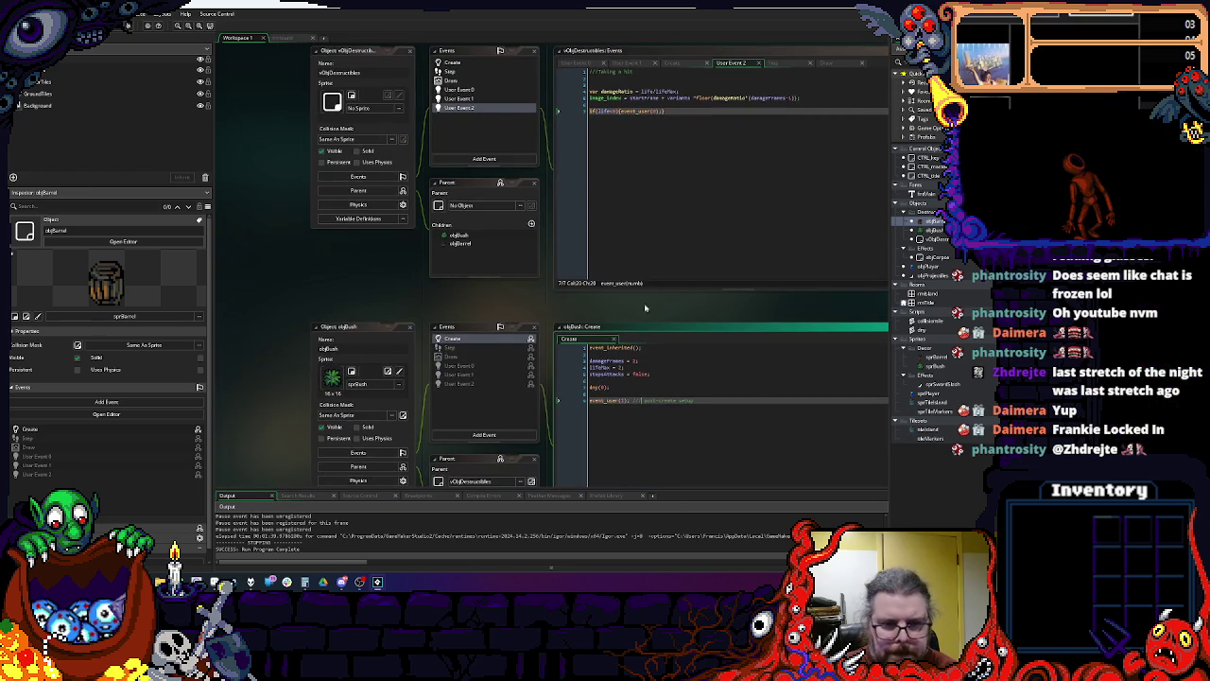
{"action": "scroll", "coordinate": [624, 346], "scroll_direction": "up", "scroll_amount": 3}
Step: Show vObjDestructibles' Step event beside the projectile code, placing the caret near its damage line
{"action": "left_click", "coordinate": [444, 223]}
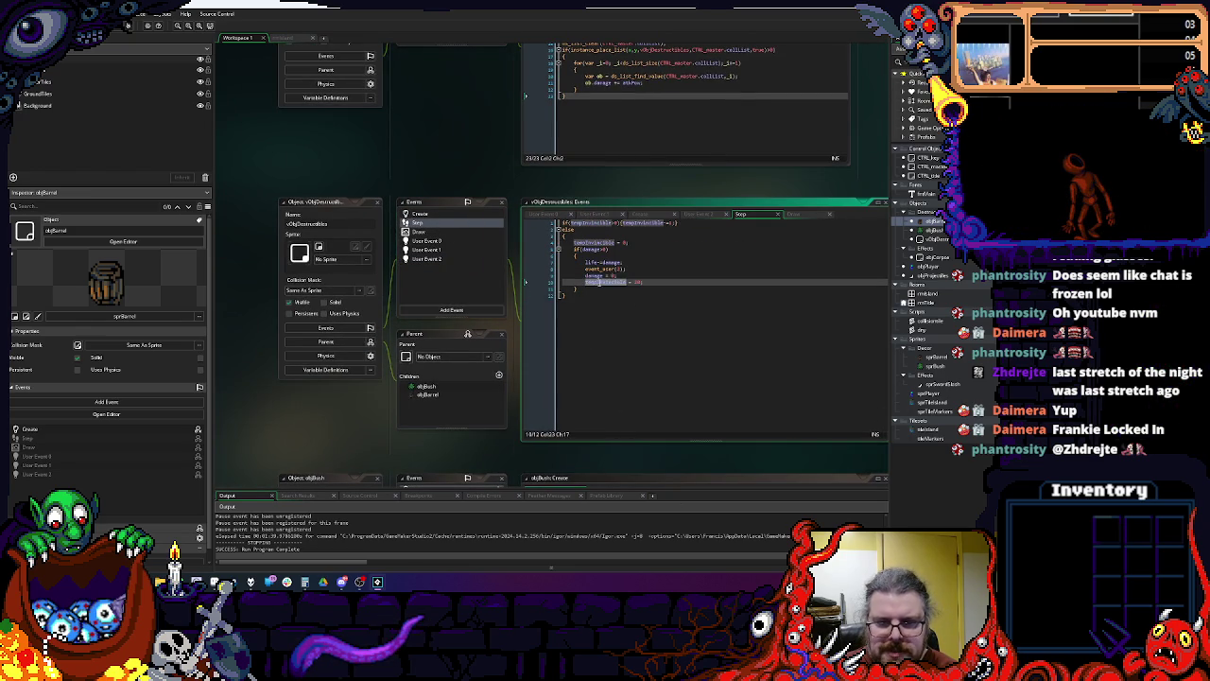
{"action": "scroll", "coordinate": [586, 269], "scroll_direction": "up", "scroll_amount": 5}
{"action": "left_click", "coordinate": [586, 254]}
{"action": "key", "text": "Up"}
{"action": "key", "text": "Up"}
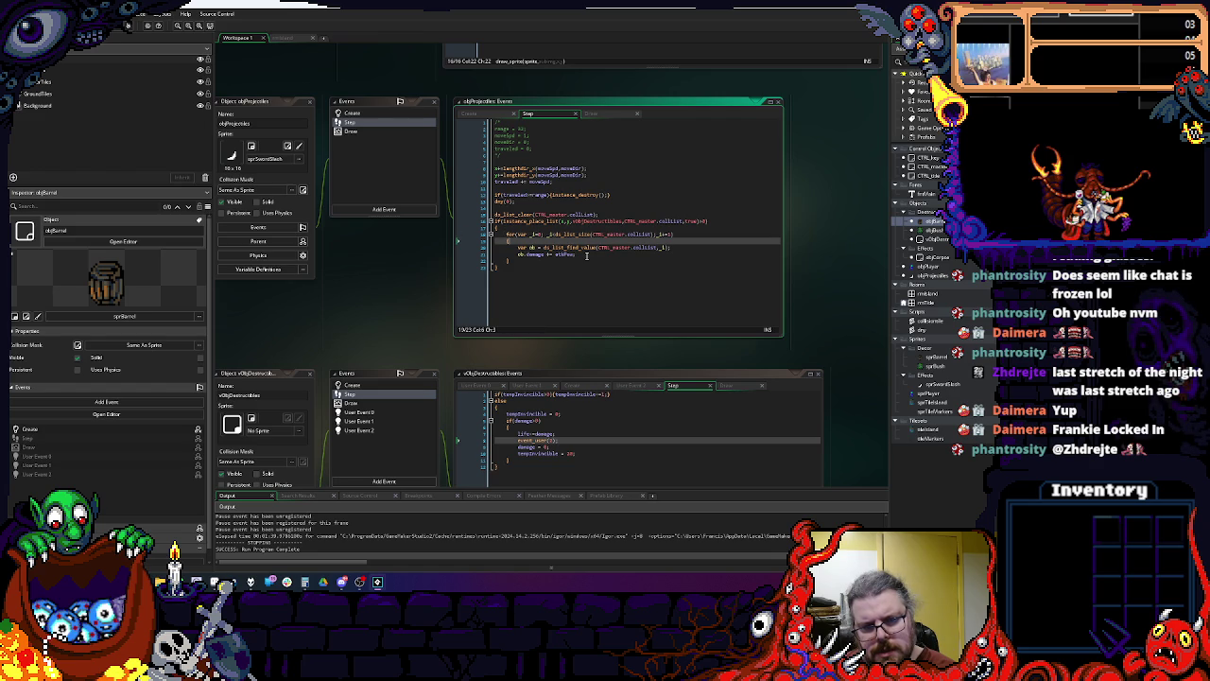
Step: Wrap ob.damage += atkPow; in if(ob.tempInvincible<=0){ … } in objProjectiles' Step code
{"action": "left_click", "coordinate": [586, 255]}
{"action": "key", "text": "Up"}
{"action": "key", "text": "End"}
{"action": "key", "text": "Down"}
{"action": "key", "text": "Home"}
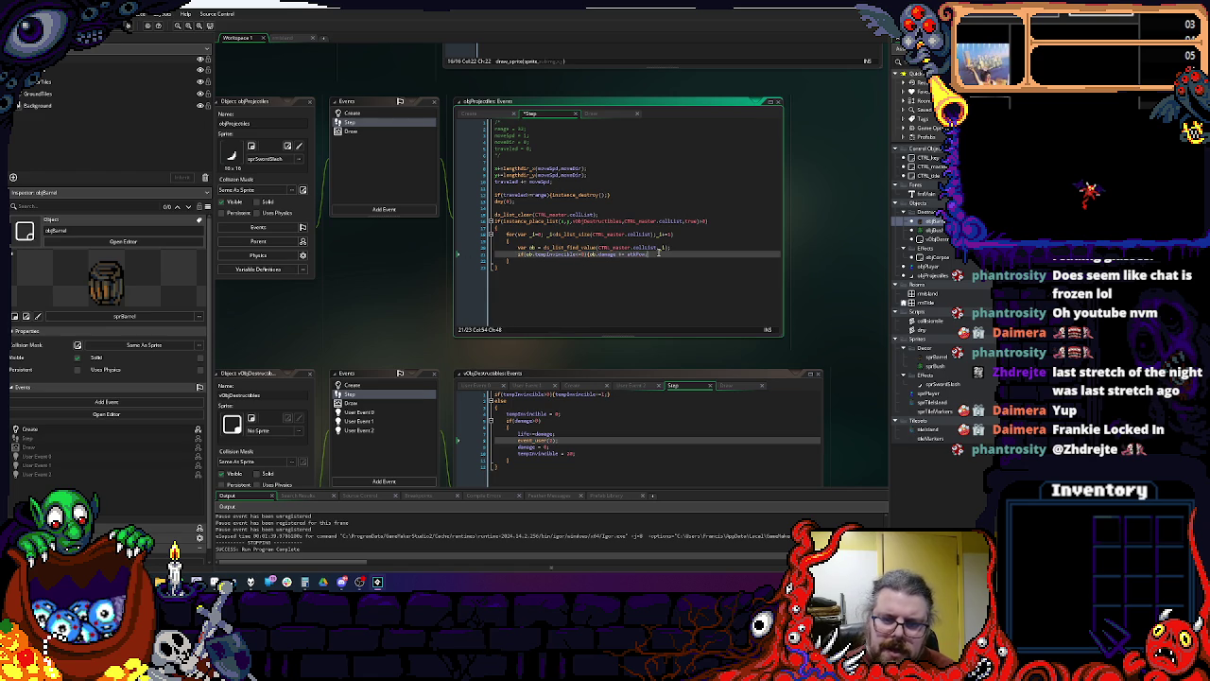
{"action": "type", "text": "}"}
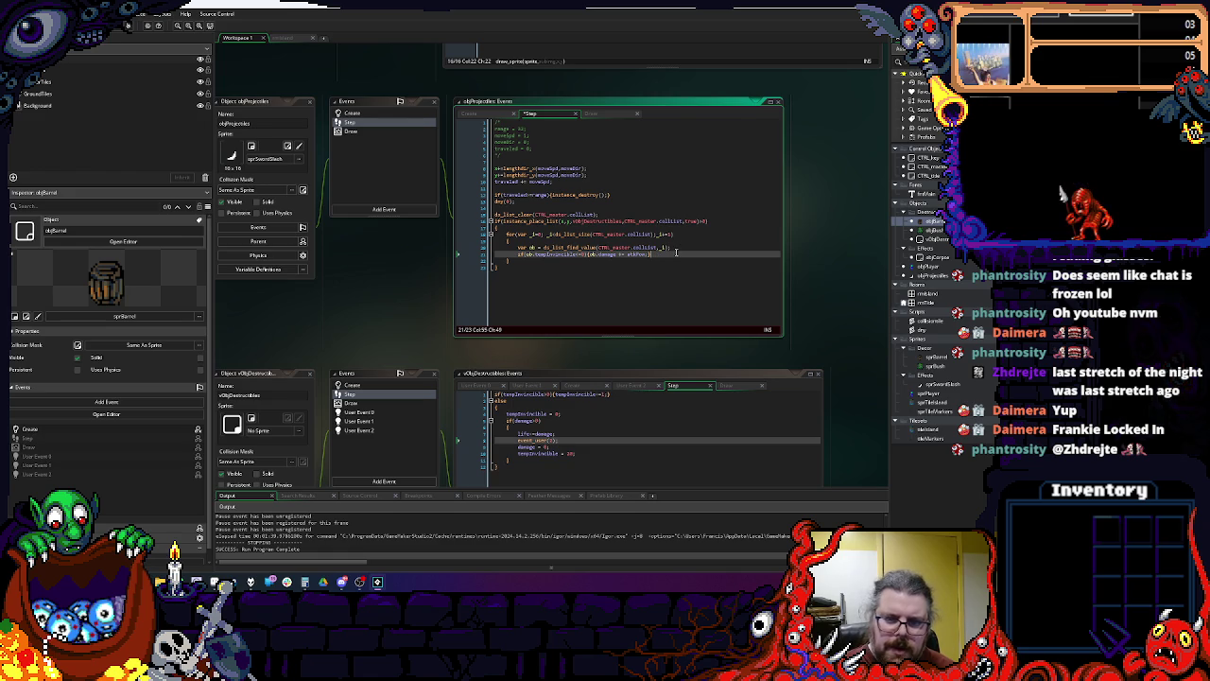
Step: Launch the game in debug mode, start from the title screen and walk toward the barrels
{"action": "key", "text": "F6"}
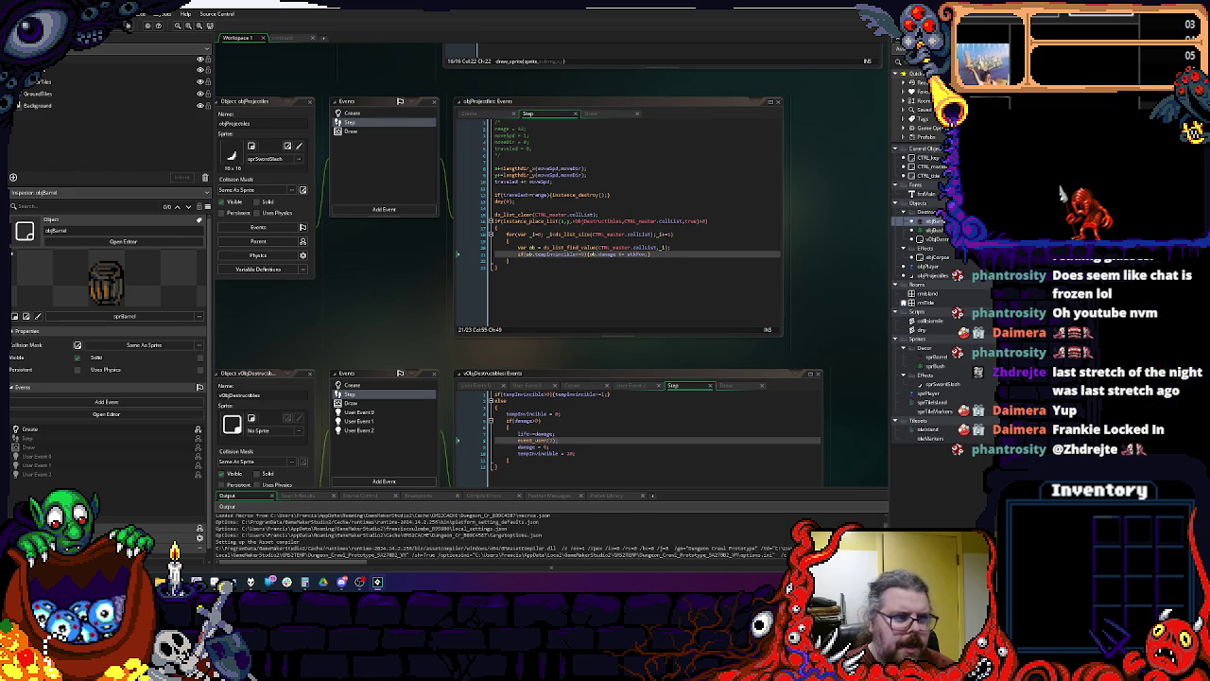
{"action": "key", "text": "space"}
{"action": "key", "text": "Left"}
{"action": "key", "text": "Down"}
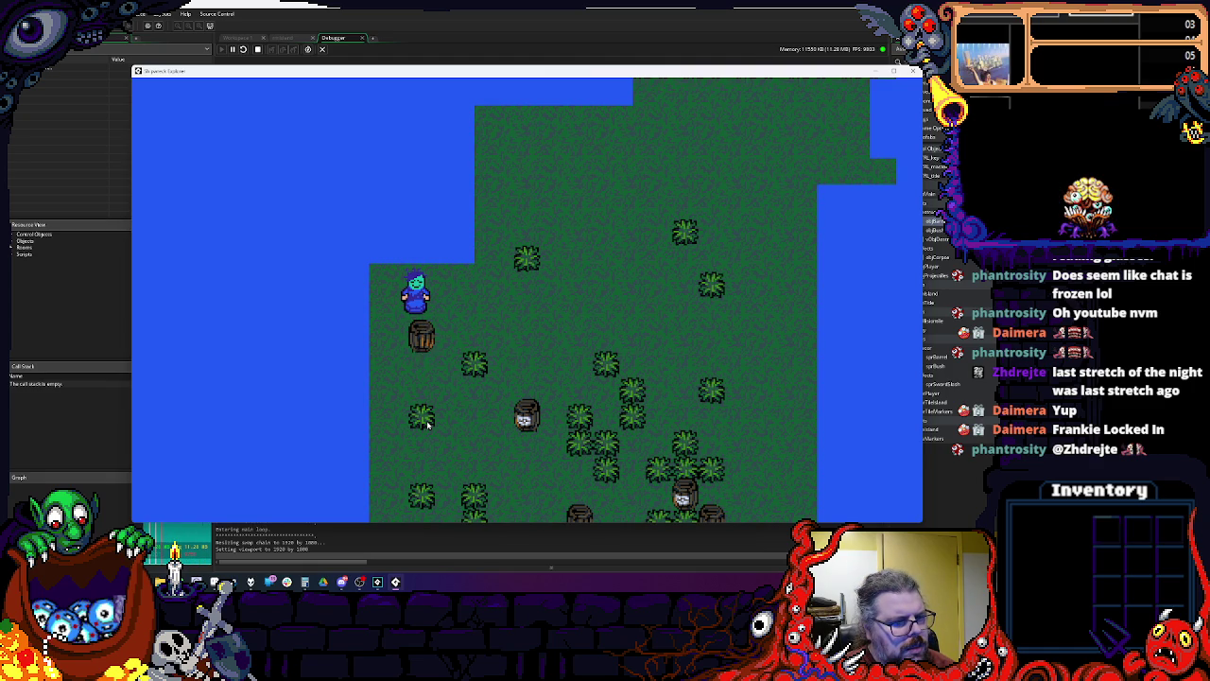
Step: Smash two barrels into debris with the attack key, then quit the game with Escape
{"action": "key", "text": "space"}
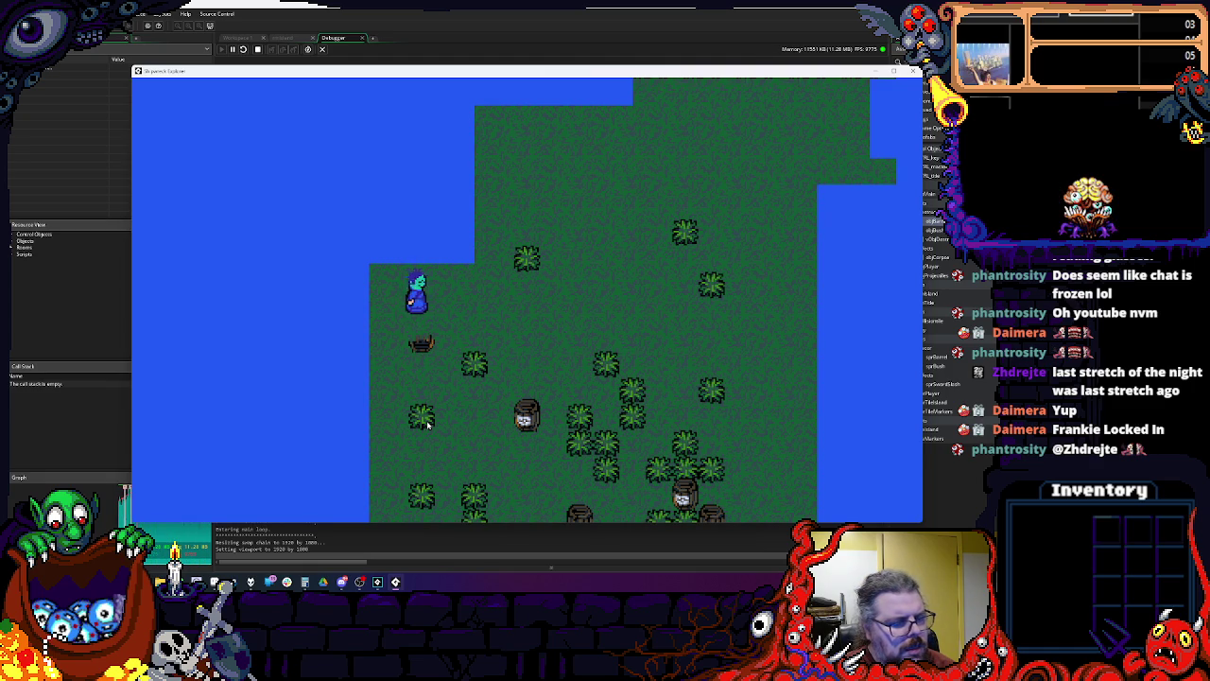
{"action": "key", "text": "Right"}
{"action": "key", "text": "Down"}
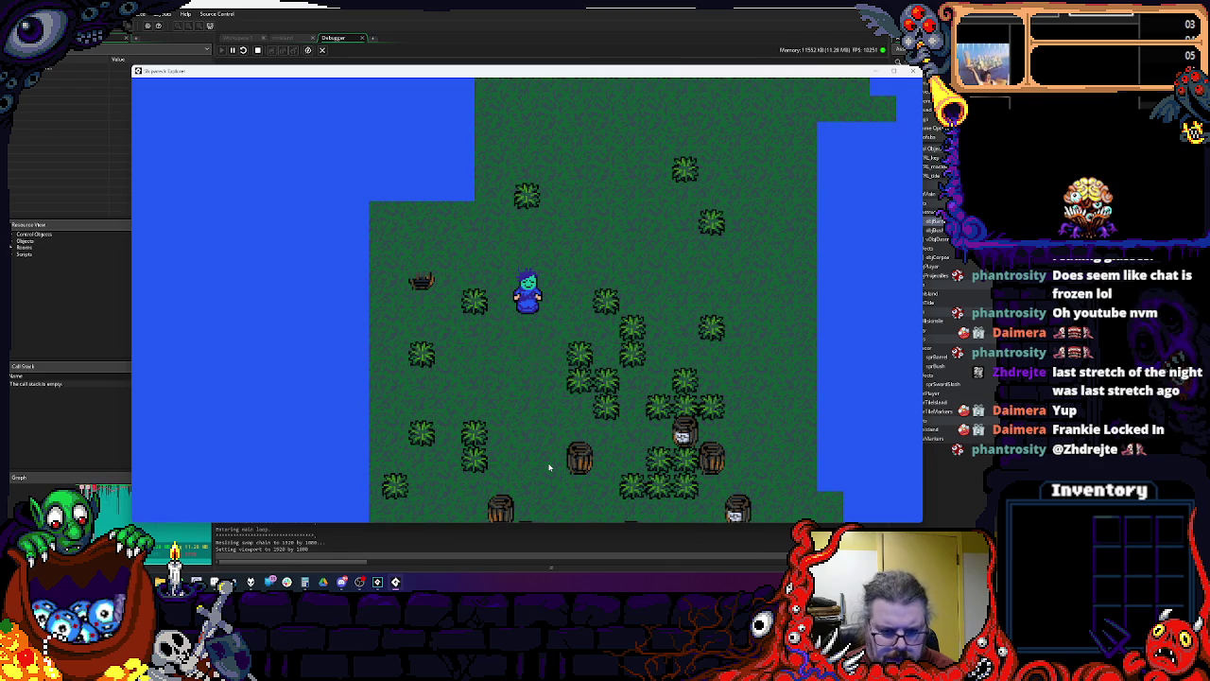
{"action": "key", "text": "space"}
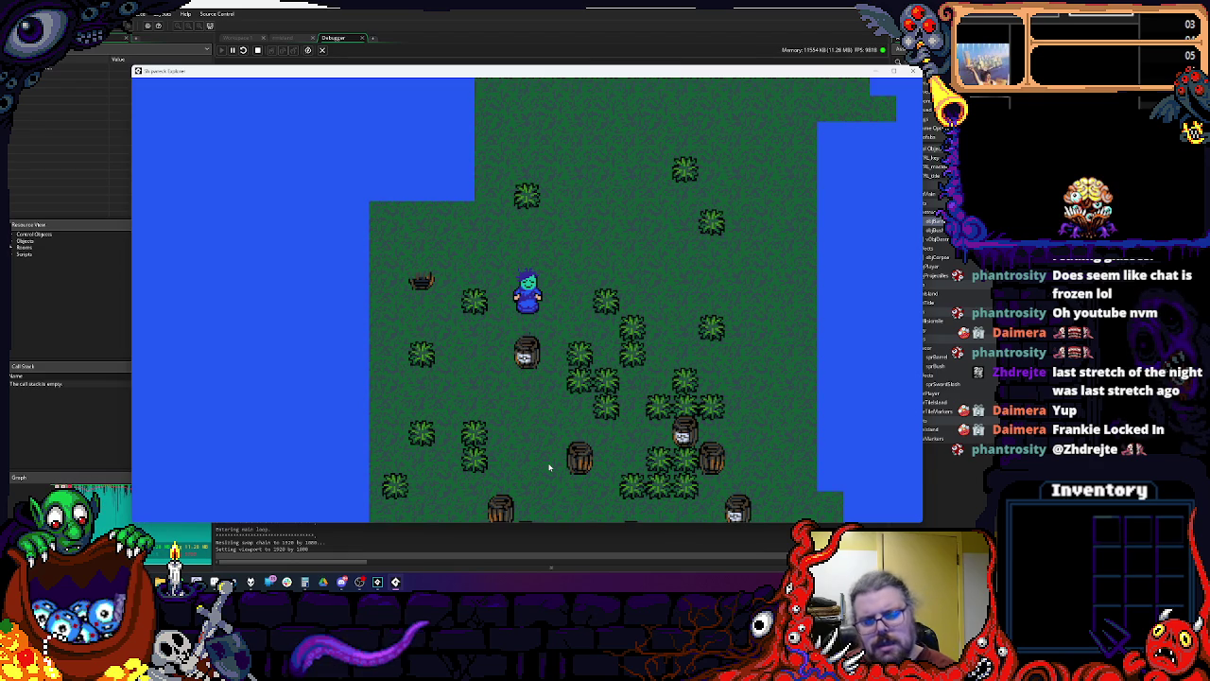
{"action": "key", "text": "Down"}
{"action": "key", "text": "Right"}
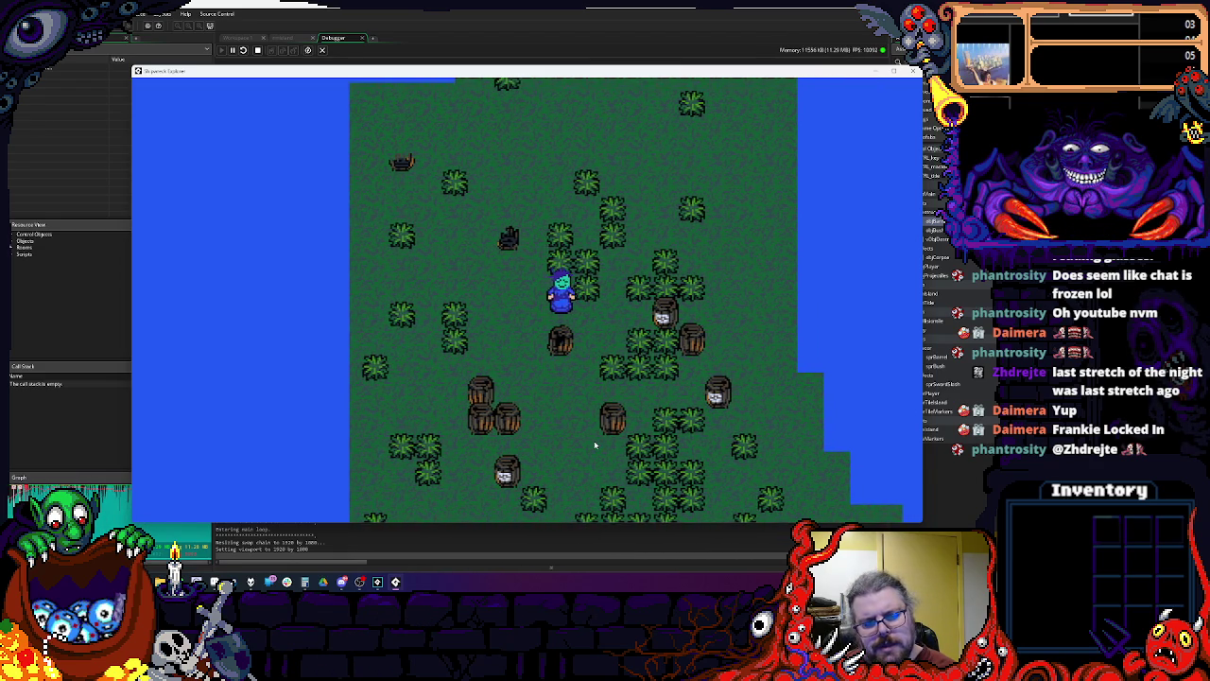
{"action": "key", "text": "Left"}
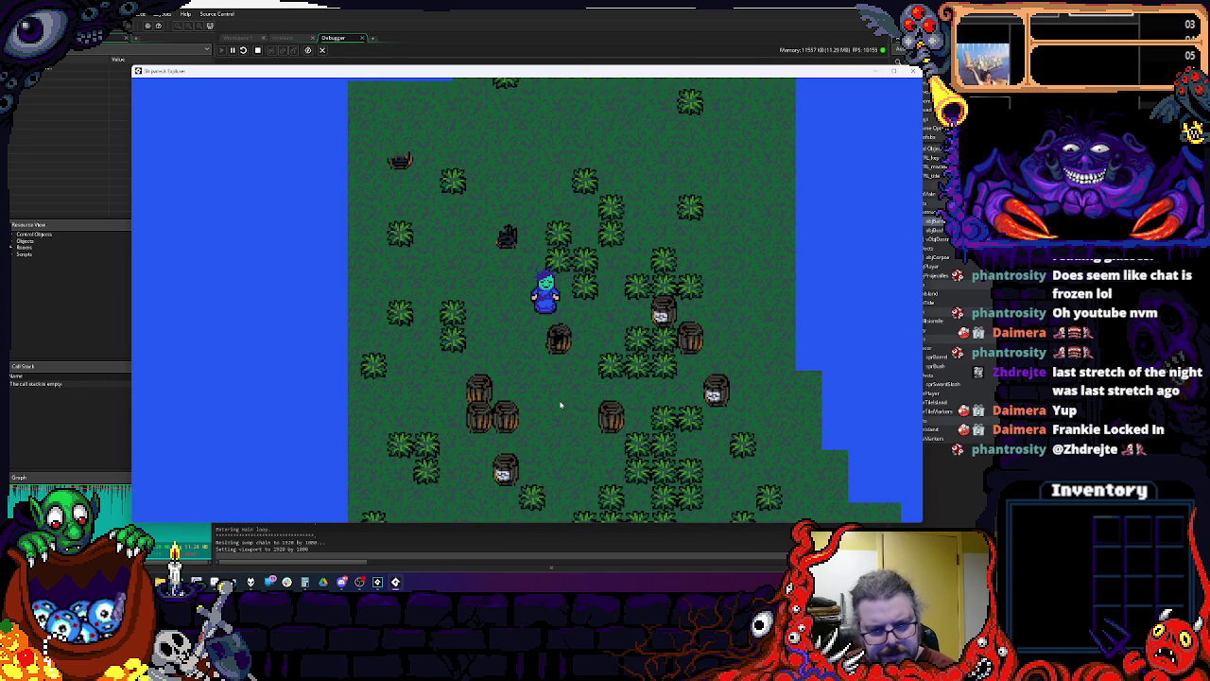
{"action": "key", "text": "Escape"}
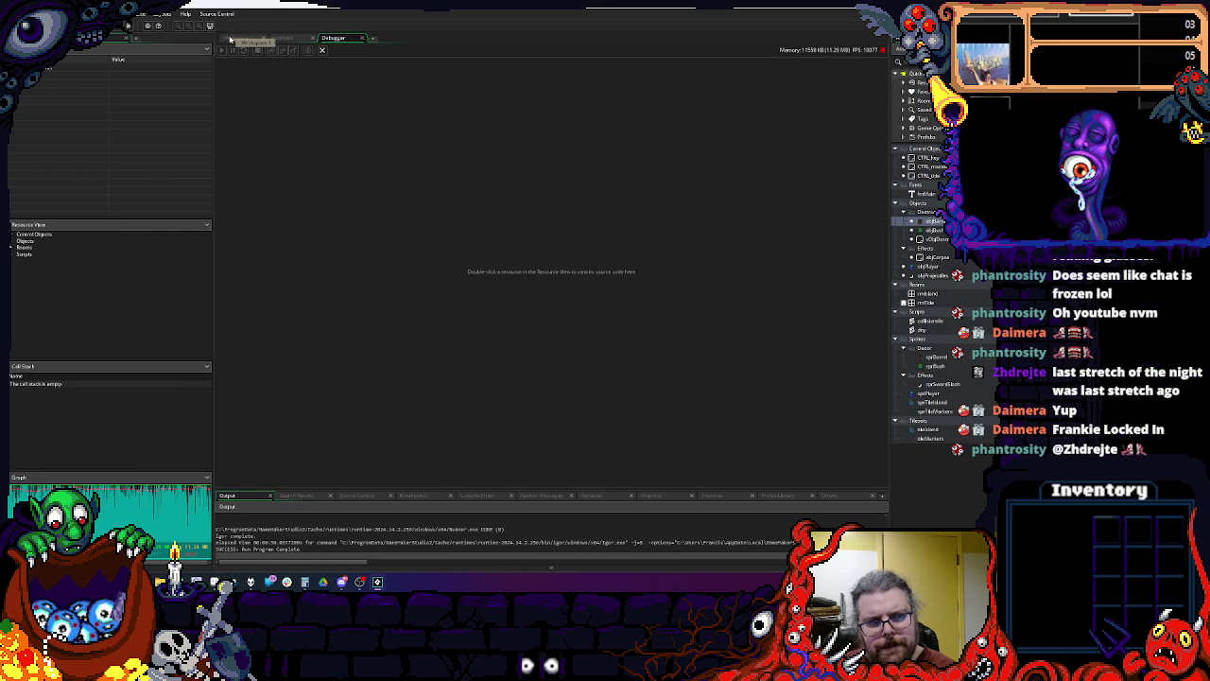
Step: Back in the workspace, review the destructibles' Step code around tempInvincible = 20 and the projectile collision
{"action": "left_click", "coordinate": [231, 38]}
{"action": "left_click", "coordinate": [570, 285]}
{"action": "left_click", "coordinate": [630, 447]}
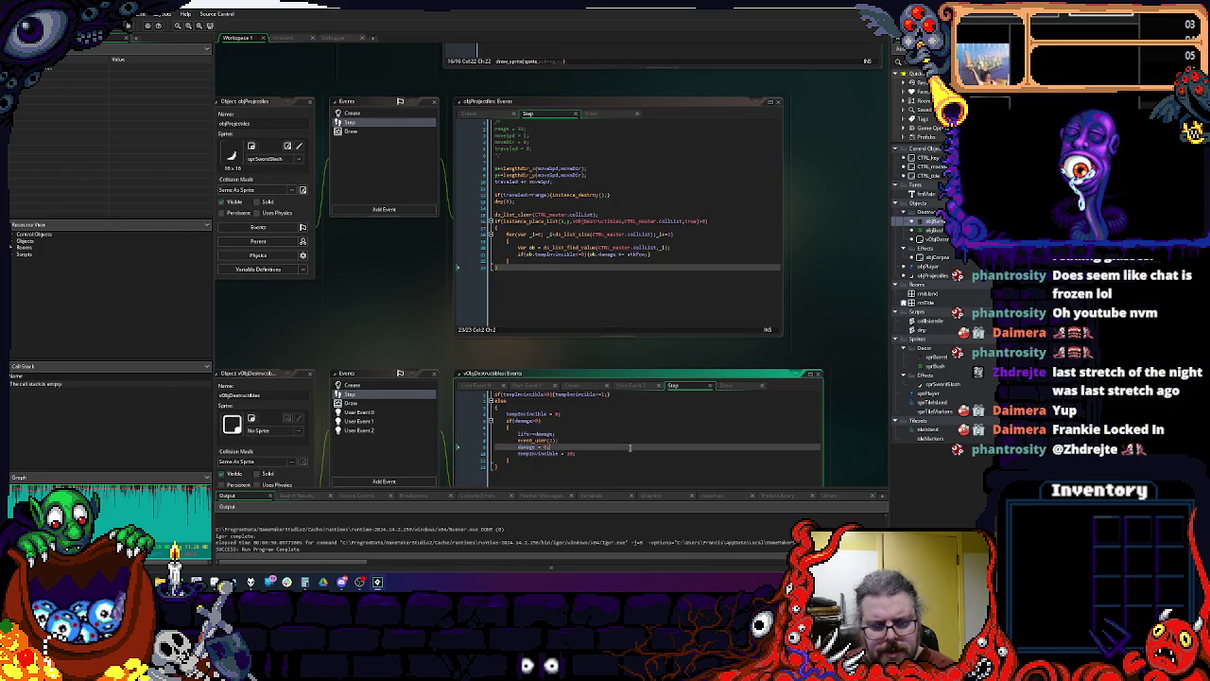
{"action": "left_click", "coordinate": [627, 451]}
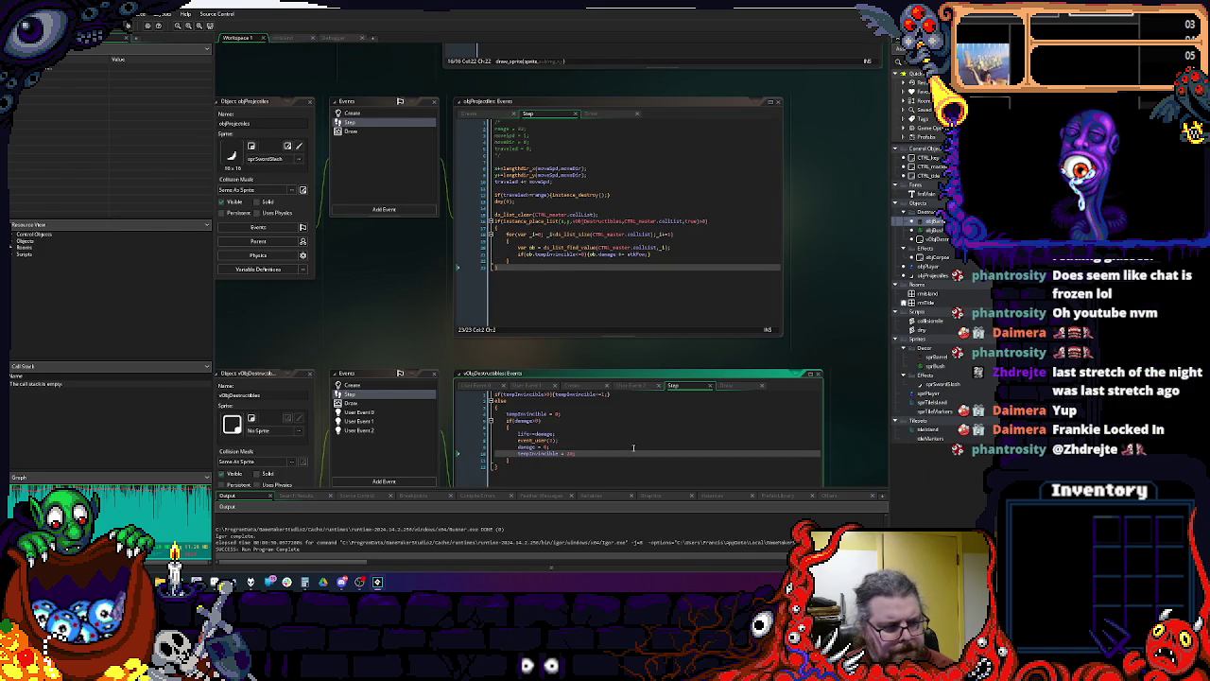
{"action": "left_click", "coordinate": [549, 220]}
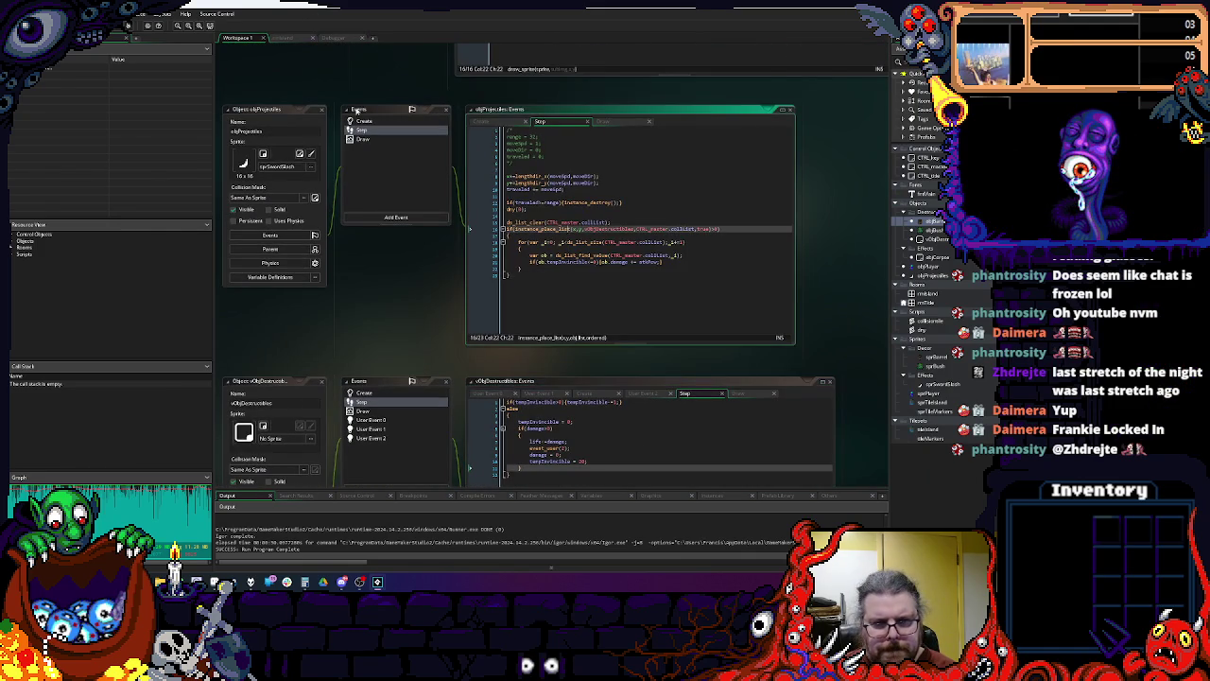
Step: Check the Draw and User Event 1 code, then select damageFrames in User Event 2's image_index line
{"action": "left_click", "coordinate": [356, 140]}
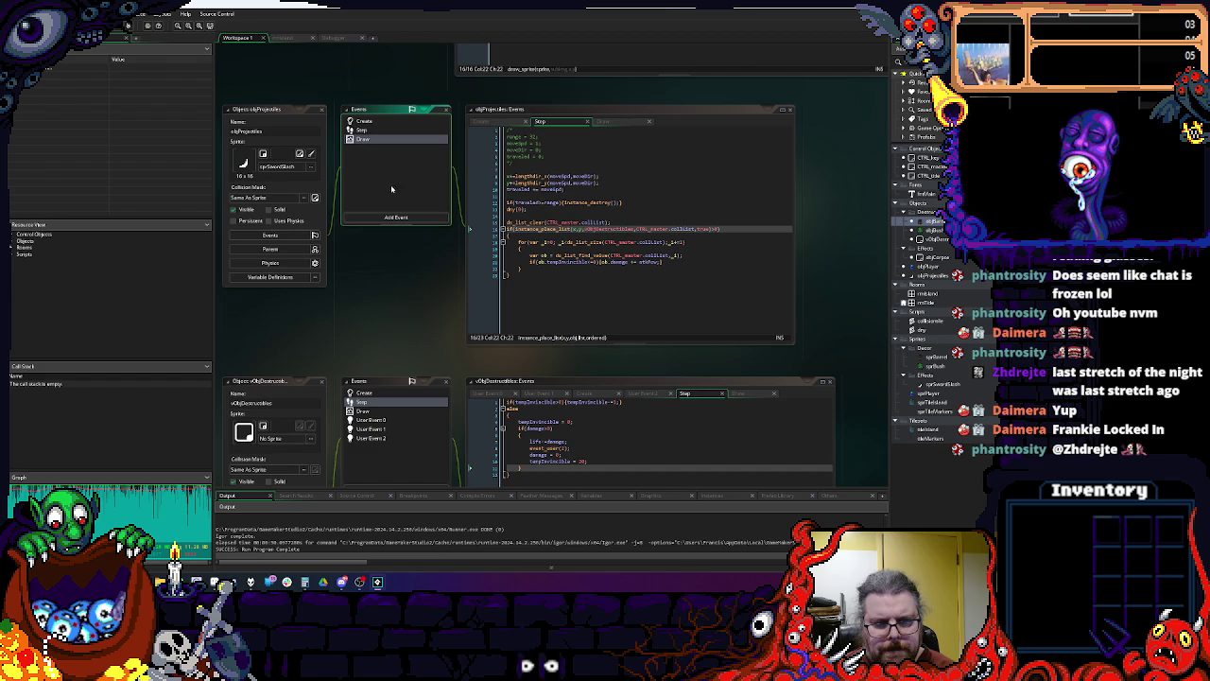
{"action": "left_click", "coordinate": [376, 428]}
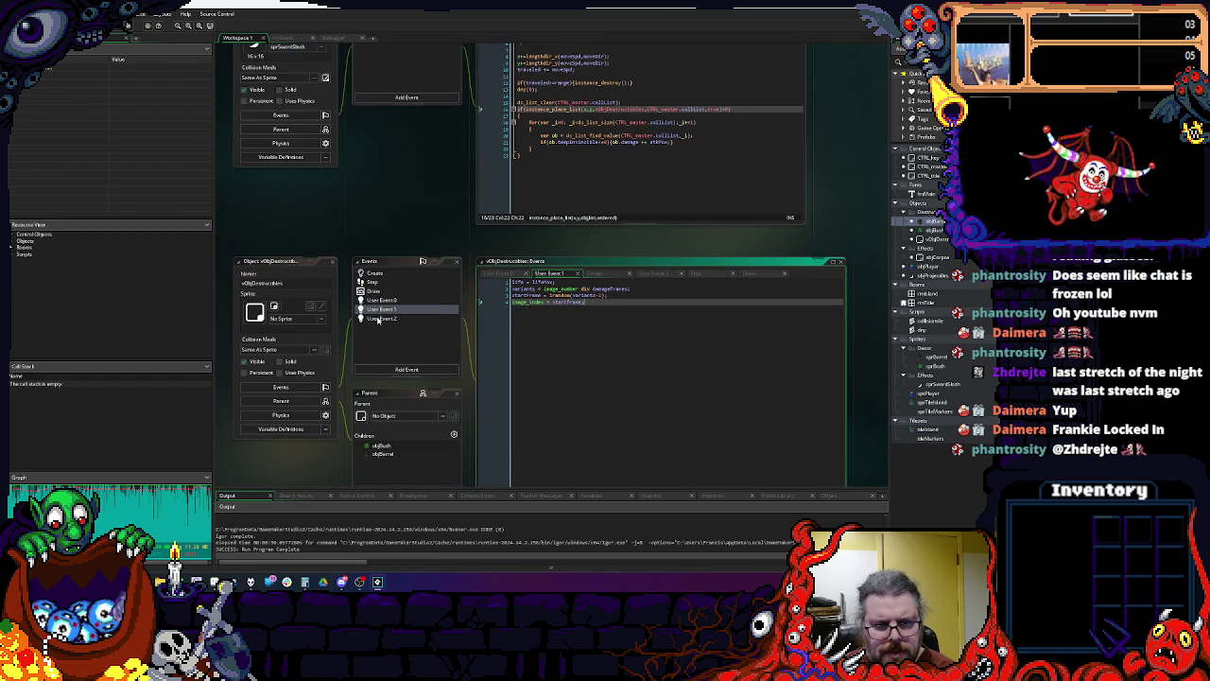
{"action": "left_click", "coordinate": [350, 239]}
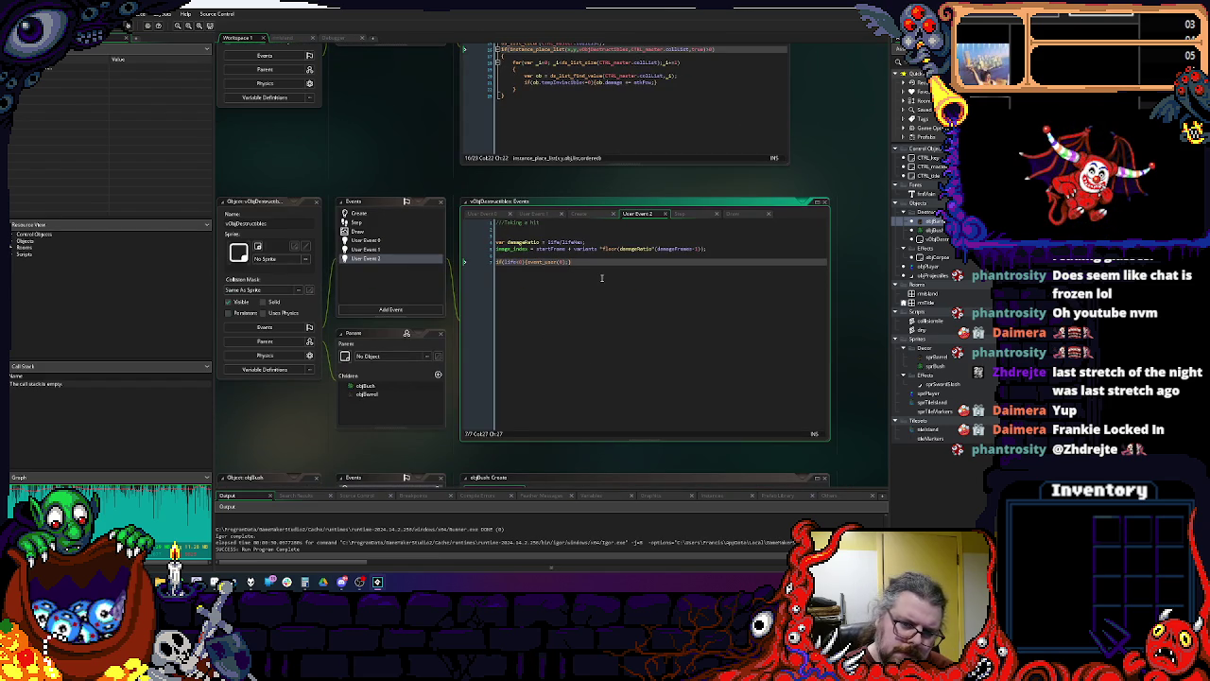
{"action": "left_click", "coordinate": [639, 247]}
{"action": "double_click", "coordinate": [675, 249]}
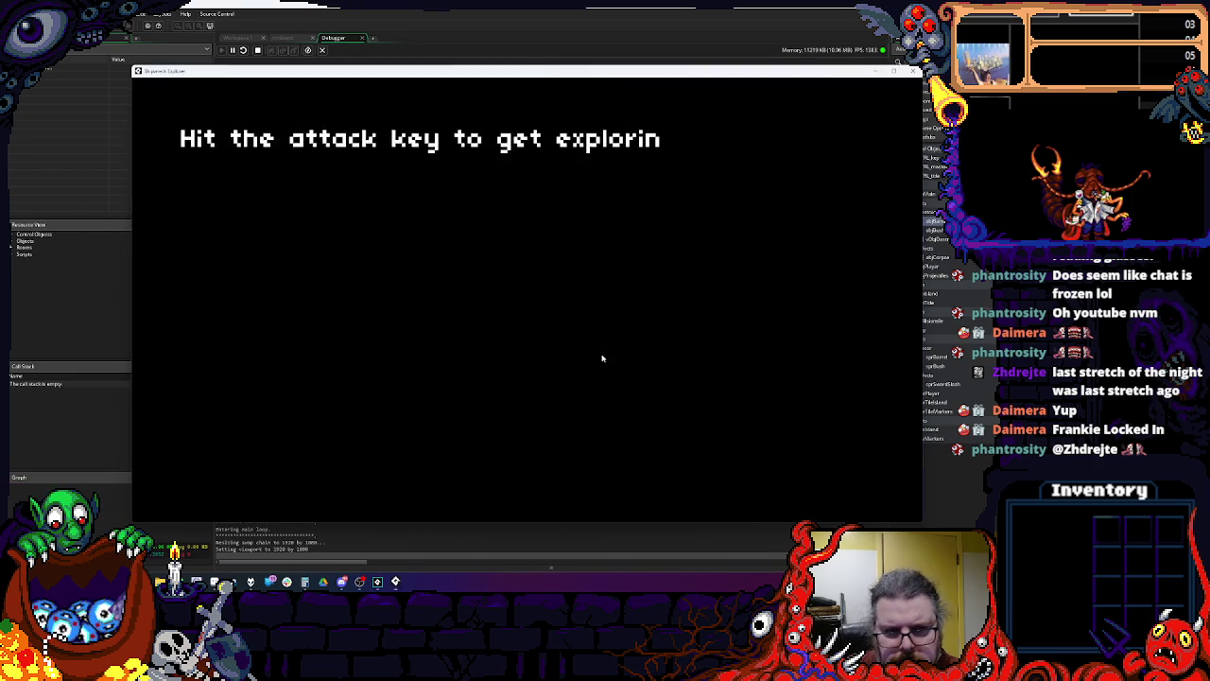
Step: Start from the title screen, walk down-left to a barrel and attack it to hit the breakpoint
{"action": "key", "text": "space"}
{"action": "key", "text": "Down"}
{"action": "key", "text": "Left"}
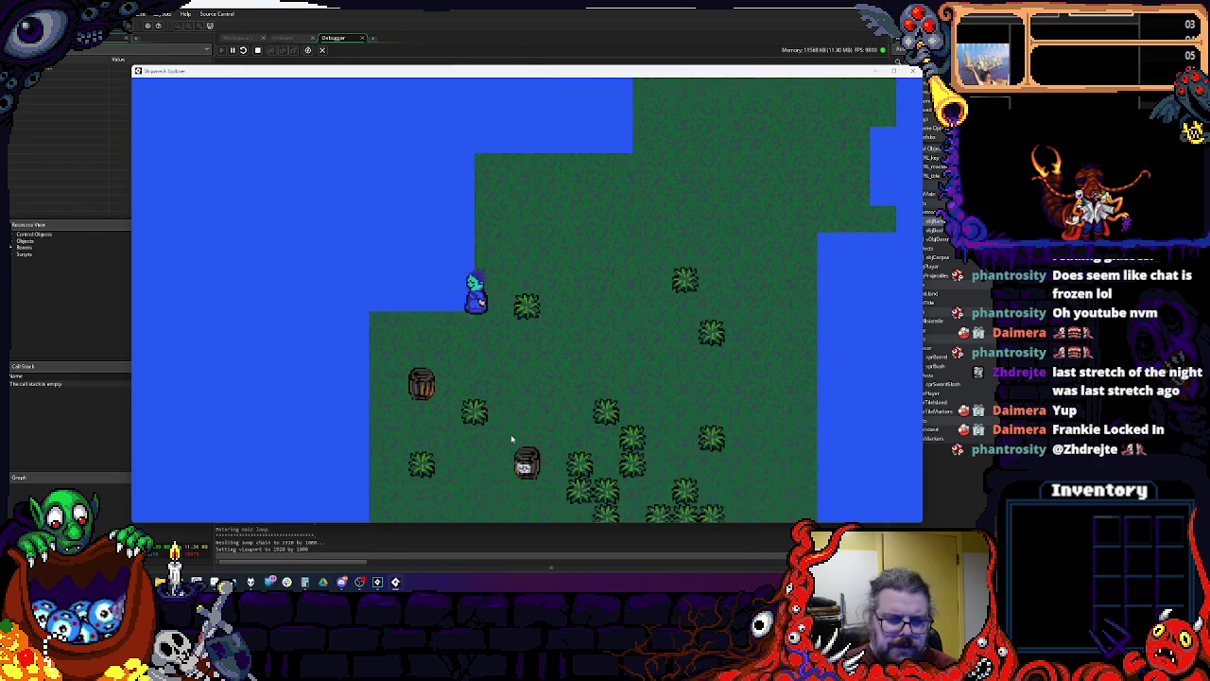
{"action": "key", "text": "space"}
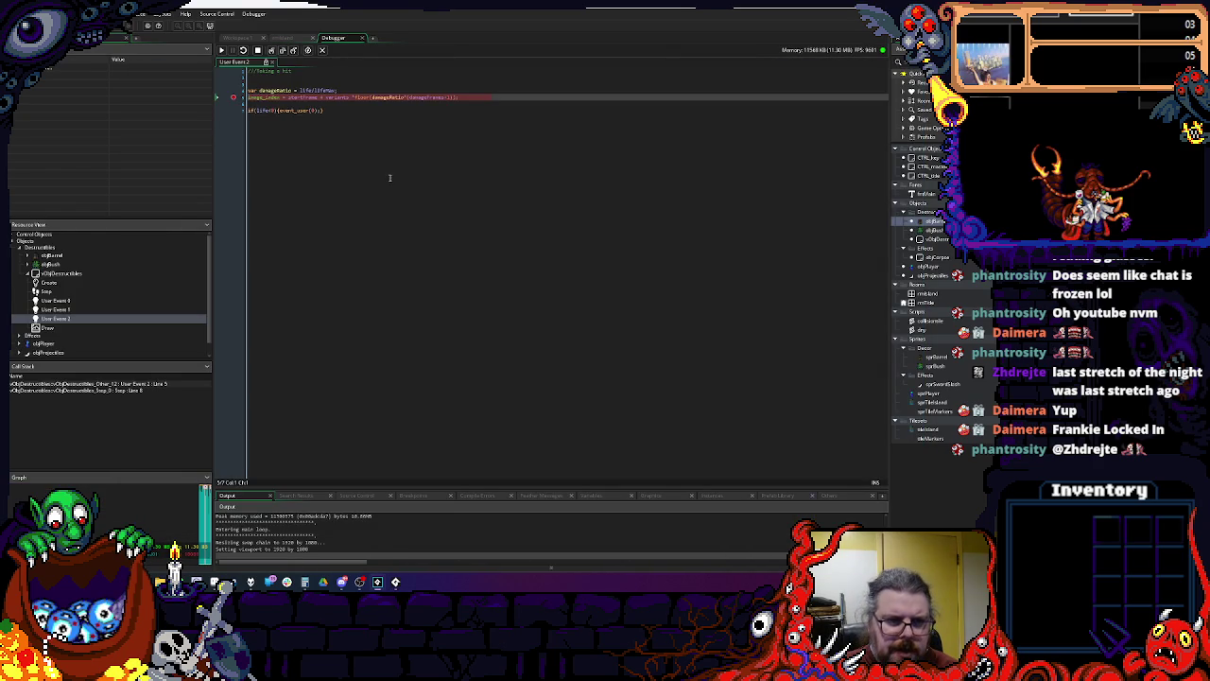
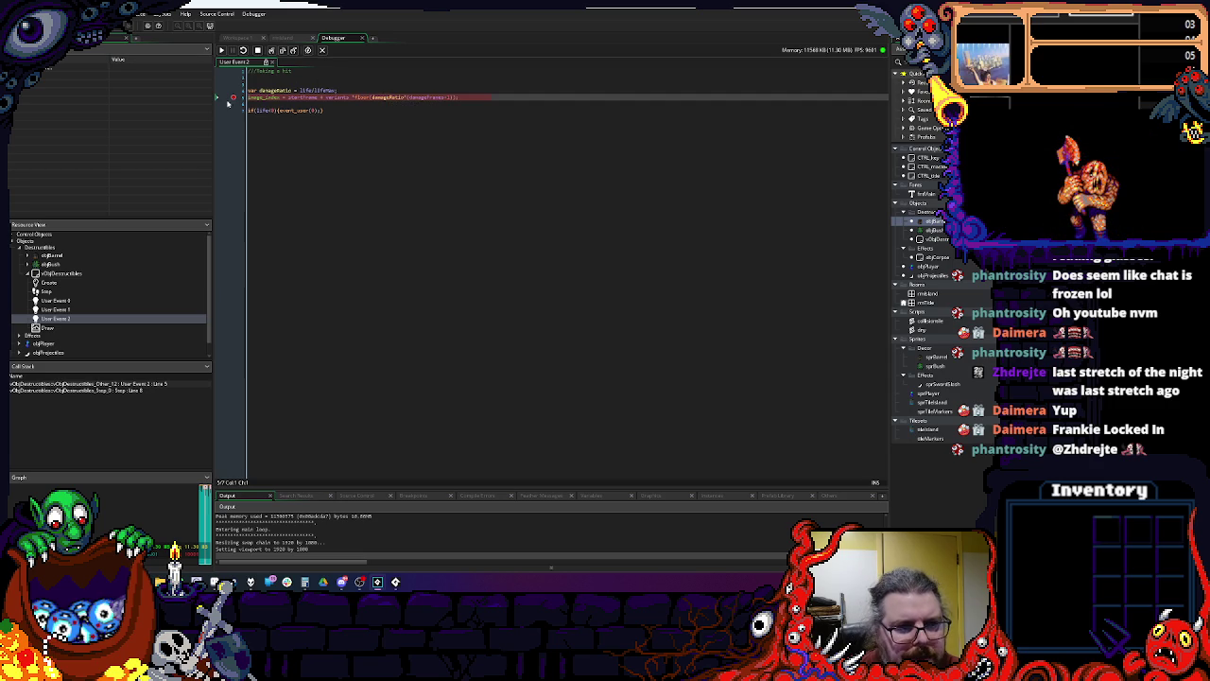
Step: Stop the debug session, check User Event 2's damageRatio line, and relaunch in debug mode
{"action": "left_click", "coordinate": [257, 50]}
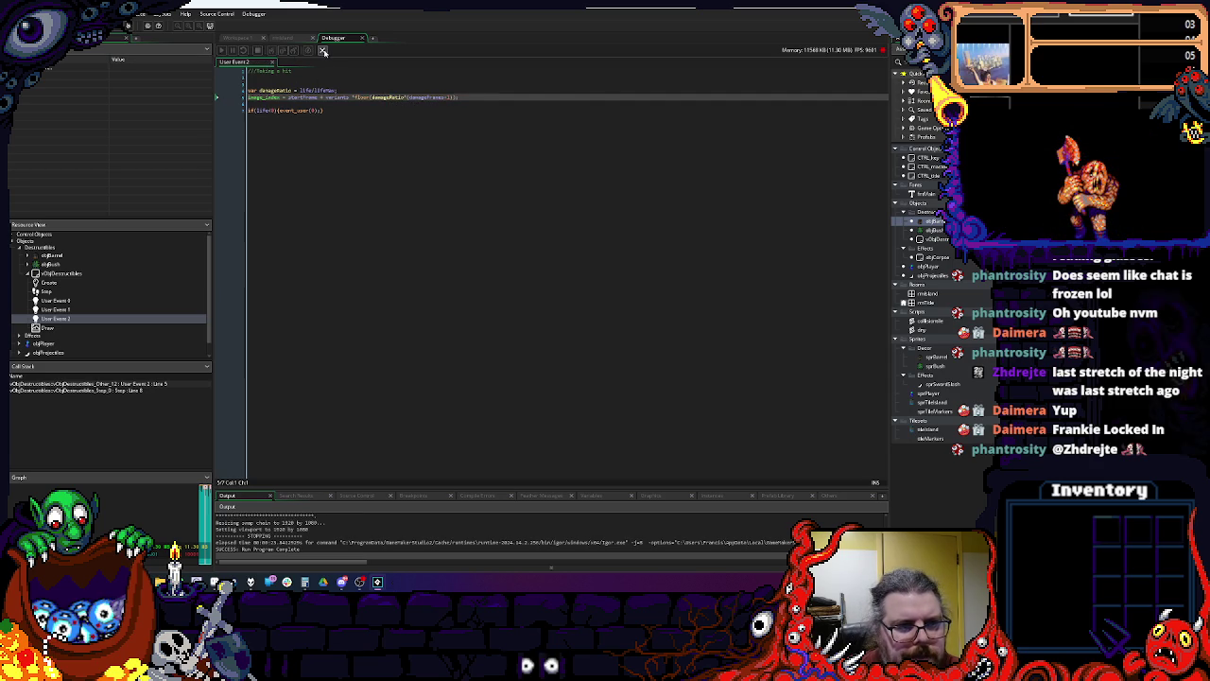
{"action": "left_click", "coordinate": [548, 242]}
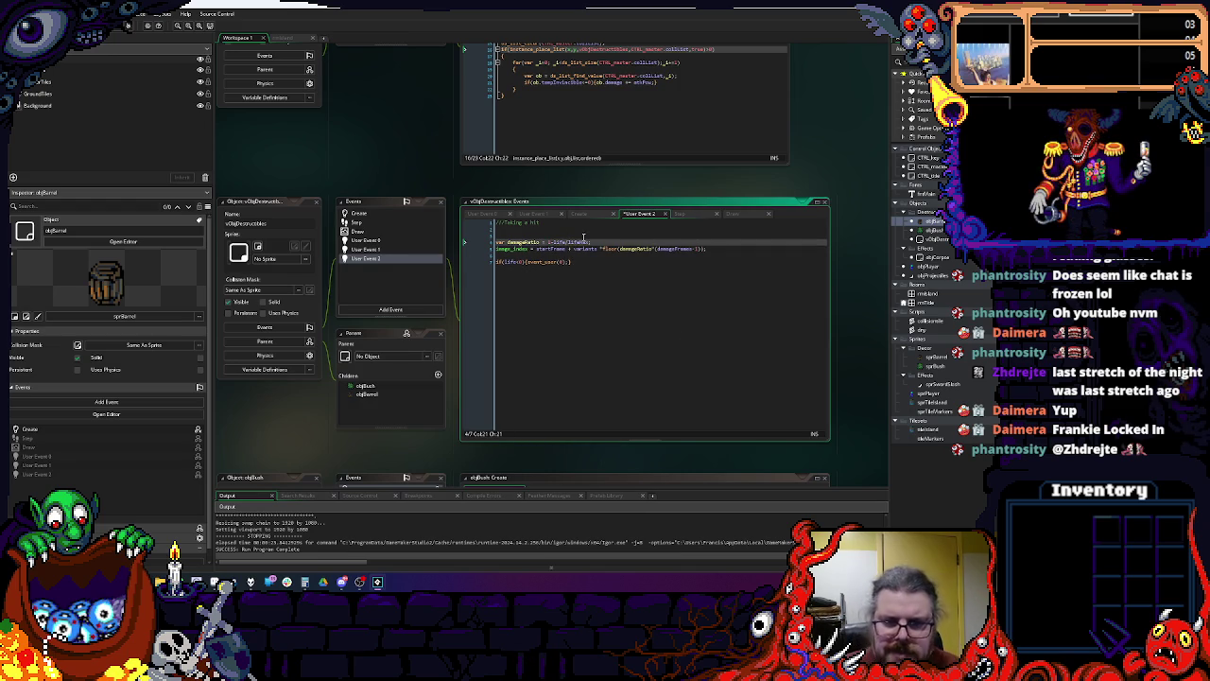
{"action": "key", "text": "ctrl+End"}
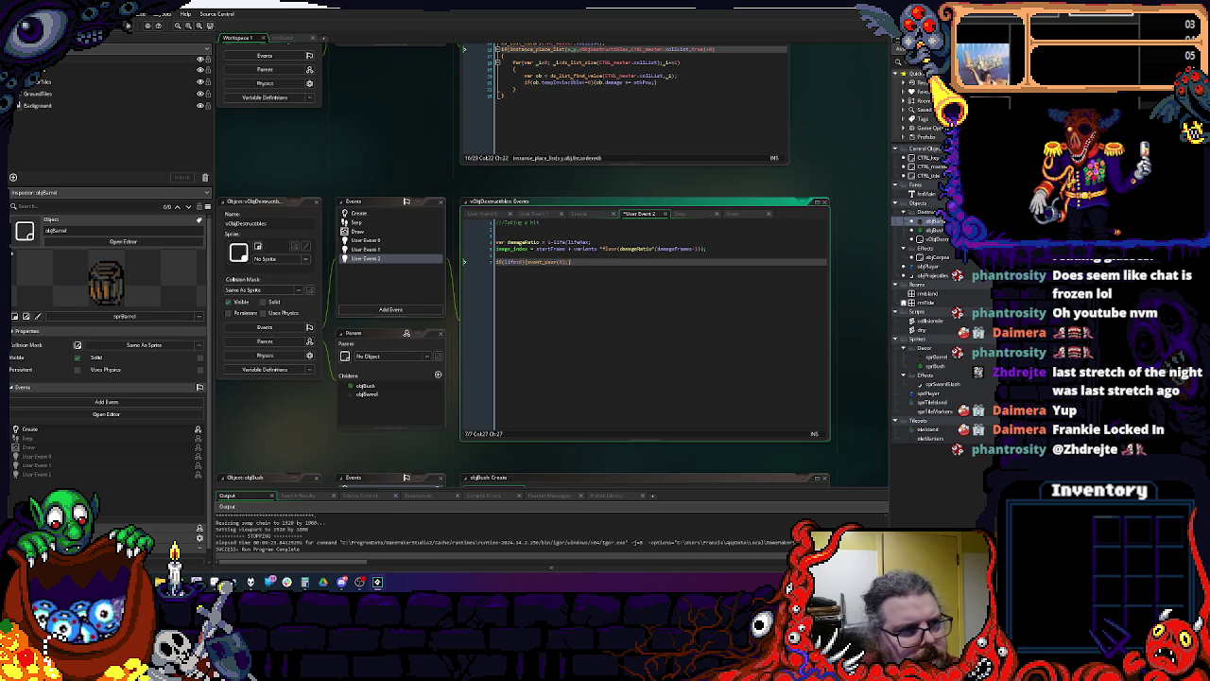
{"action": "key", "text": "alt+Tab"}
{"action": "key", "text": "F6"}
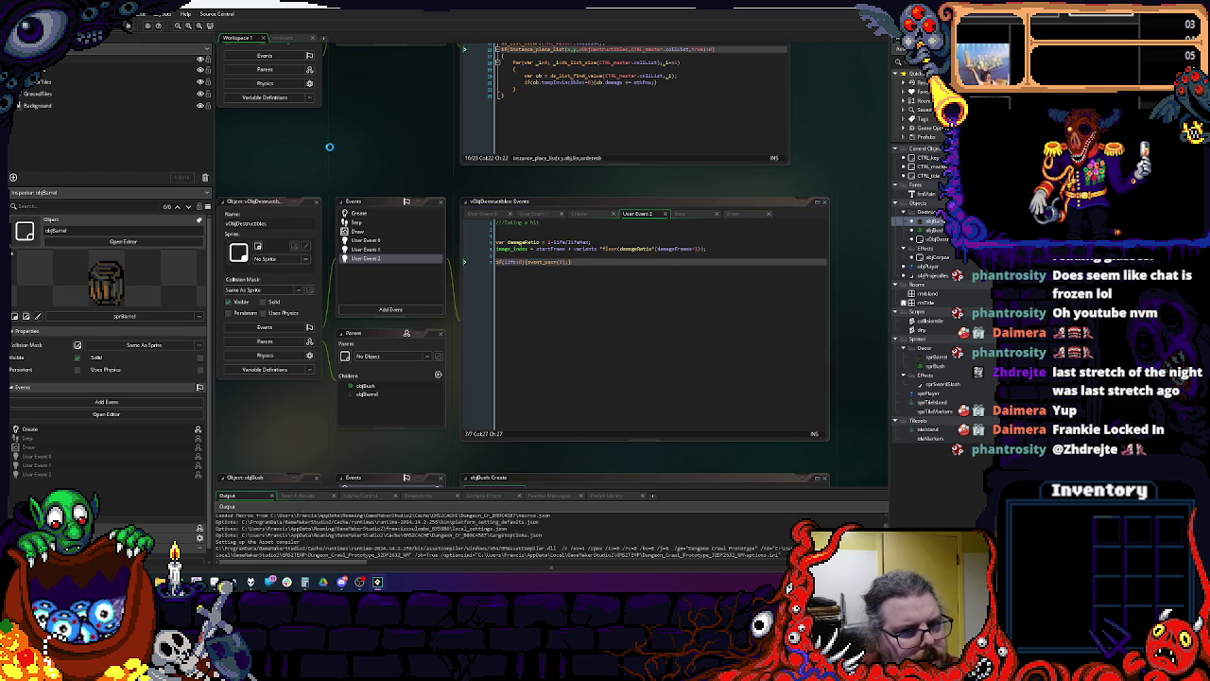
Step: Start the game, walk down to the first barrel, and slash it until it breaks
{"action": "key", "text": "space"}
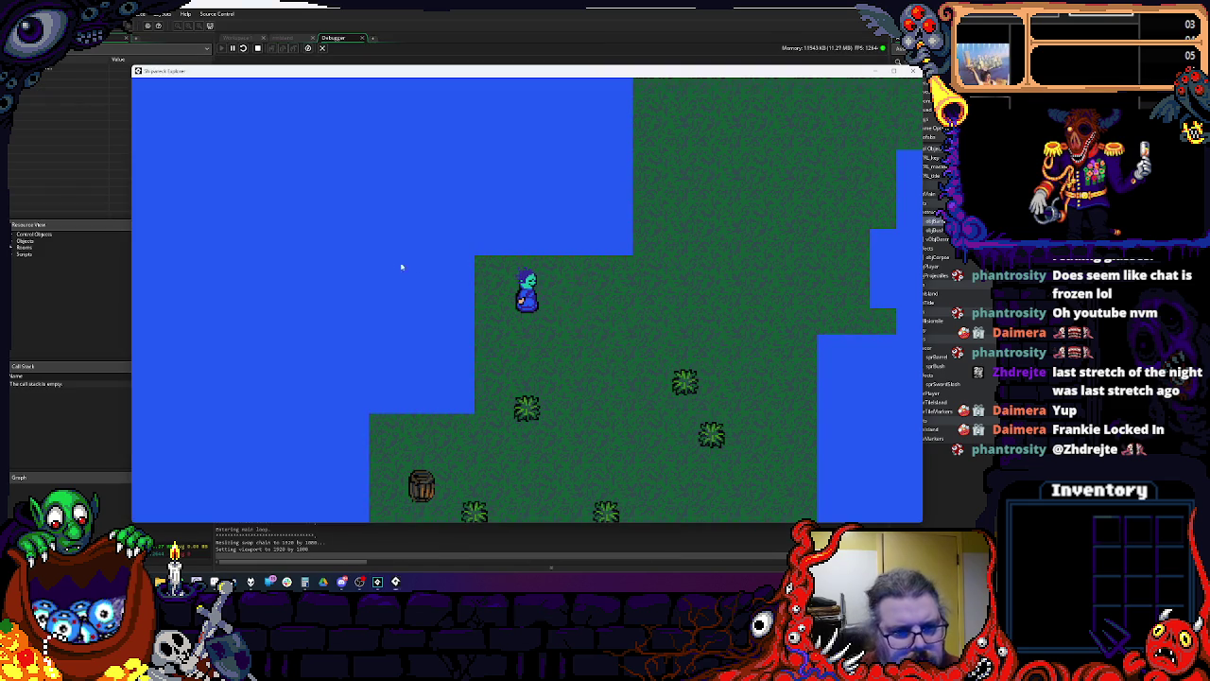
{"action": "key", "text": "Left"}
{"action": "key", "text": "Down"}
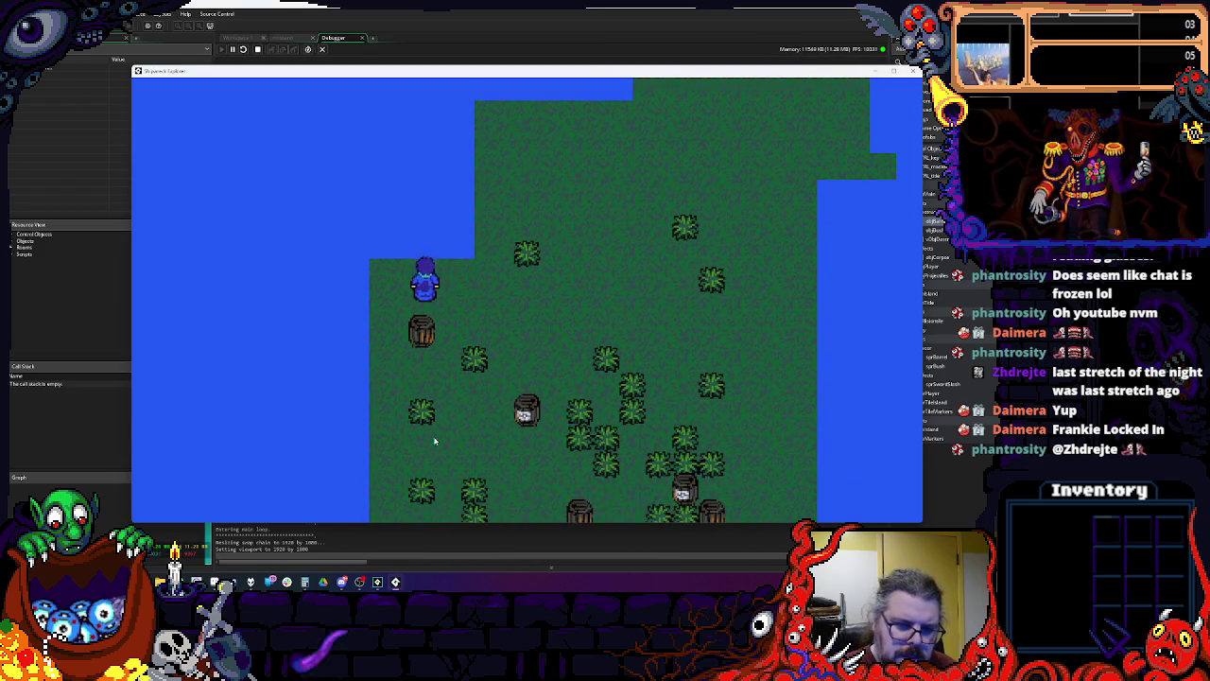
{"action": "key", "text": "space"}
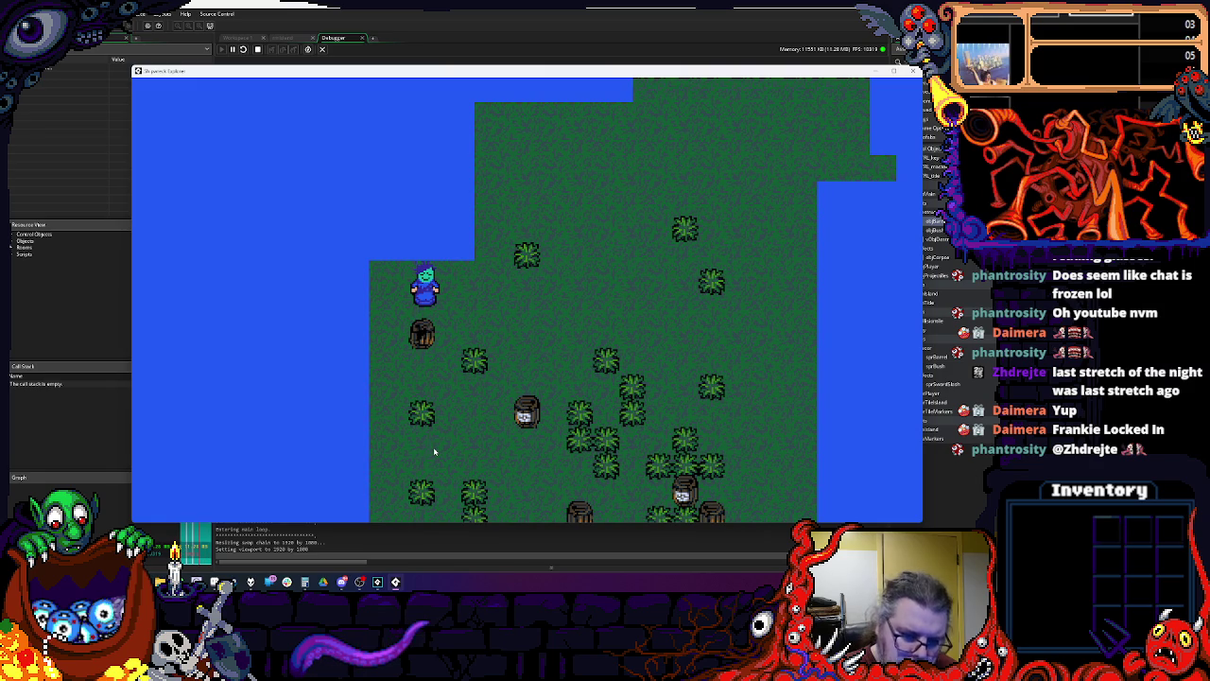
{"action": "key", "text": "space"}
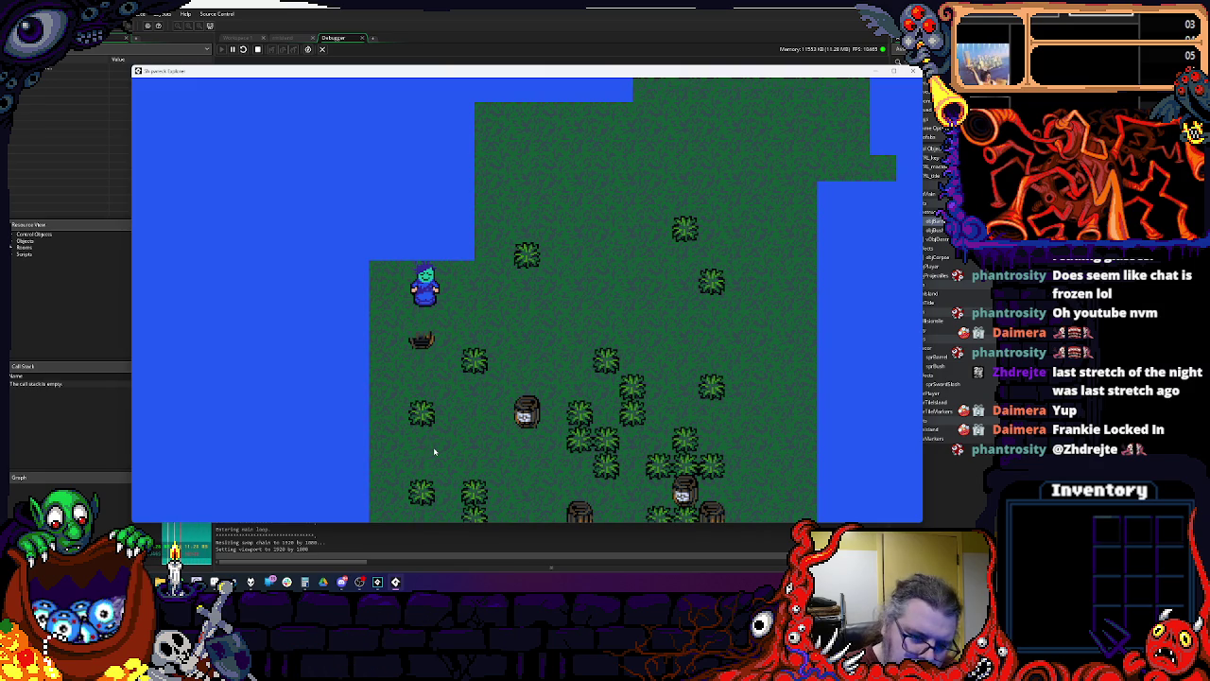
Step: Walk across the map slashing more barrels, then close the game window
{"action": "key", "text": "Right"}
{"action": "key", "text": "Down"}
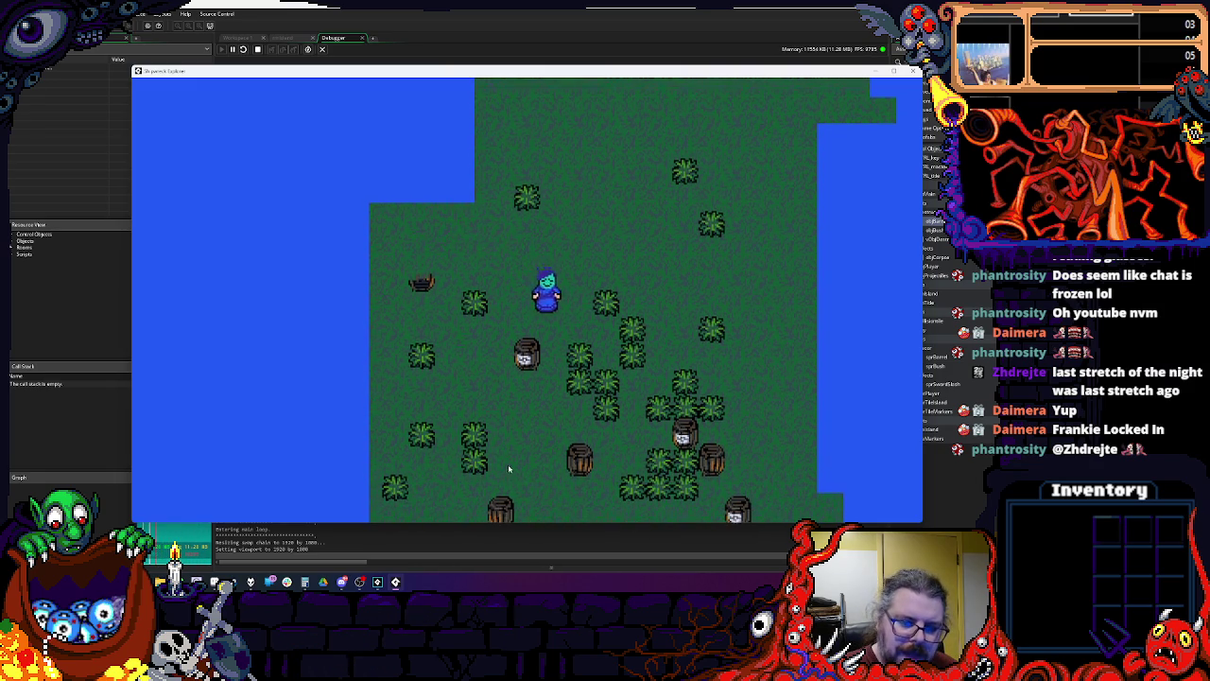
{"action": "key", "text": "Left"}
{"action": "key", "text": "space"}
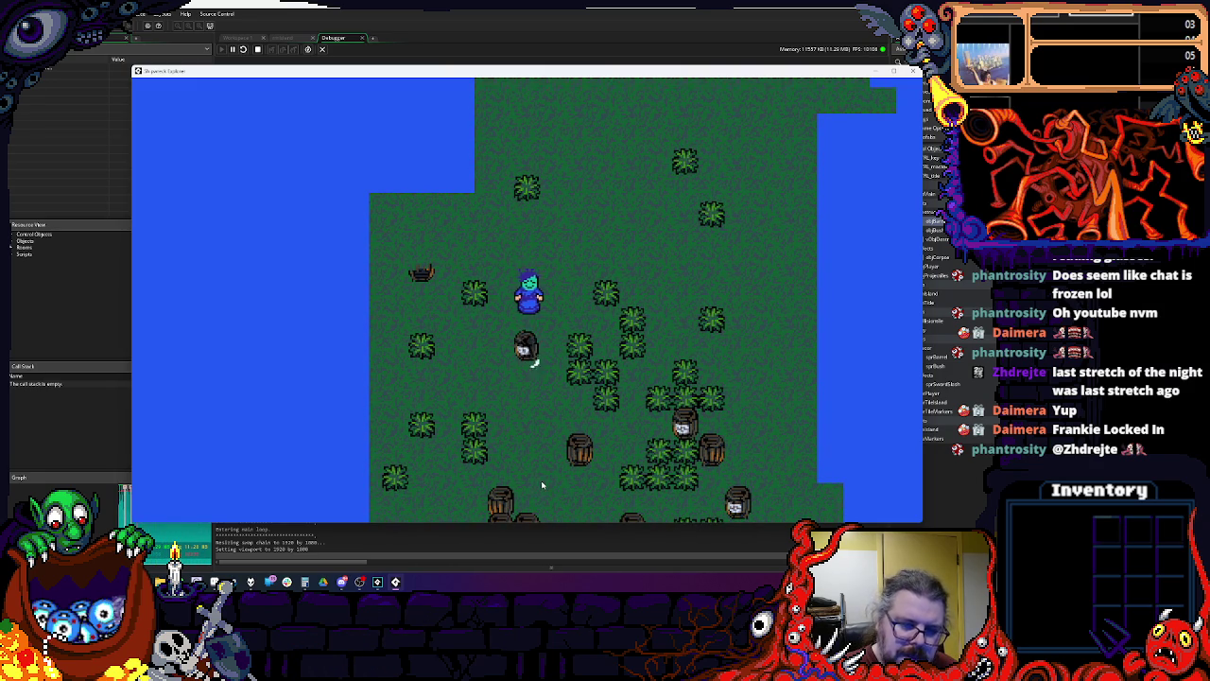
{"action": "key", "text": "Down"}
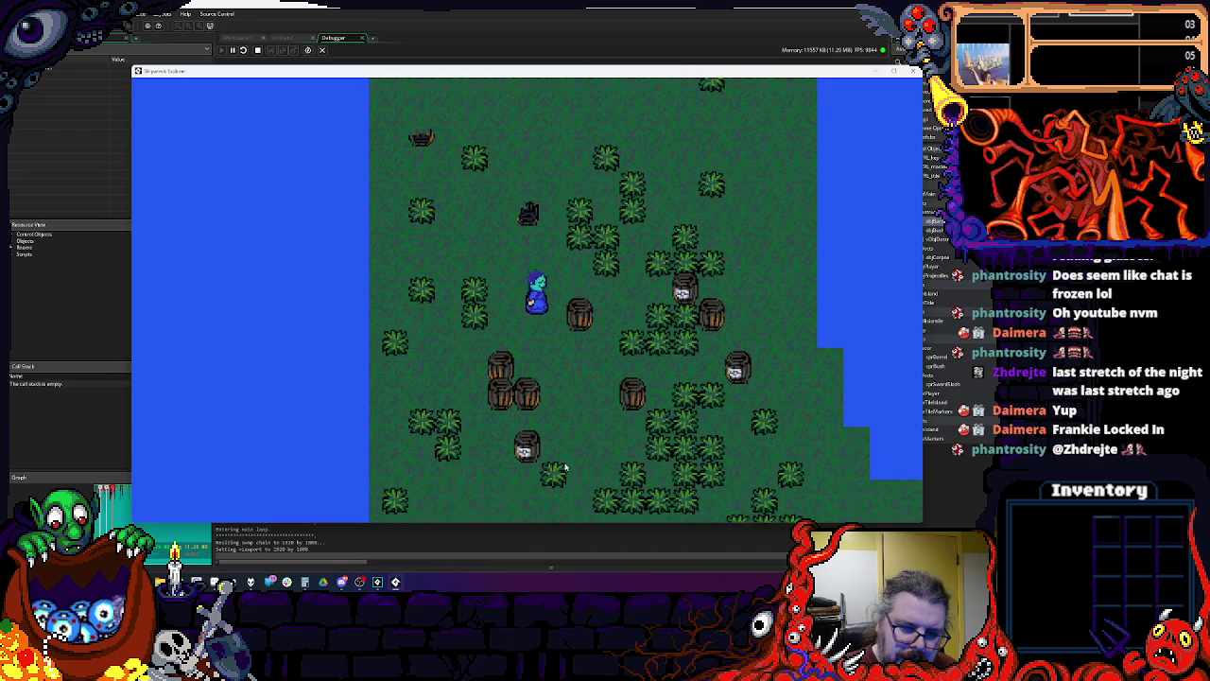
{"action": "key", "text": "Right"}
{"action": "key", "text": "space"}
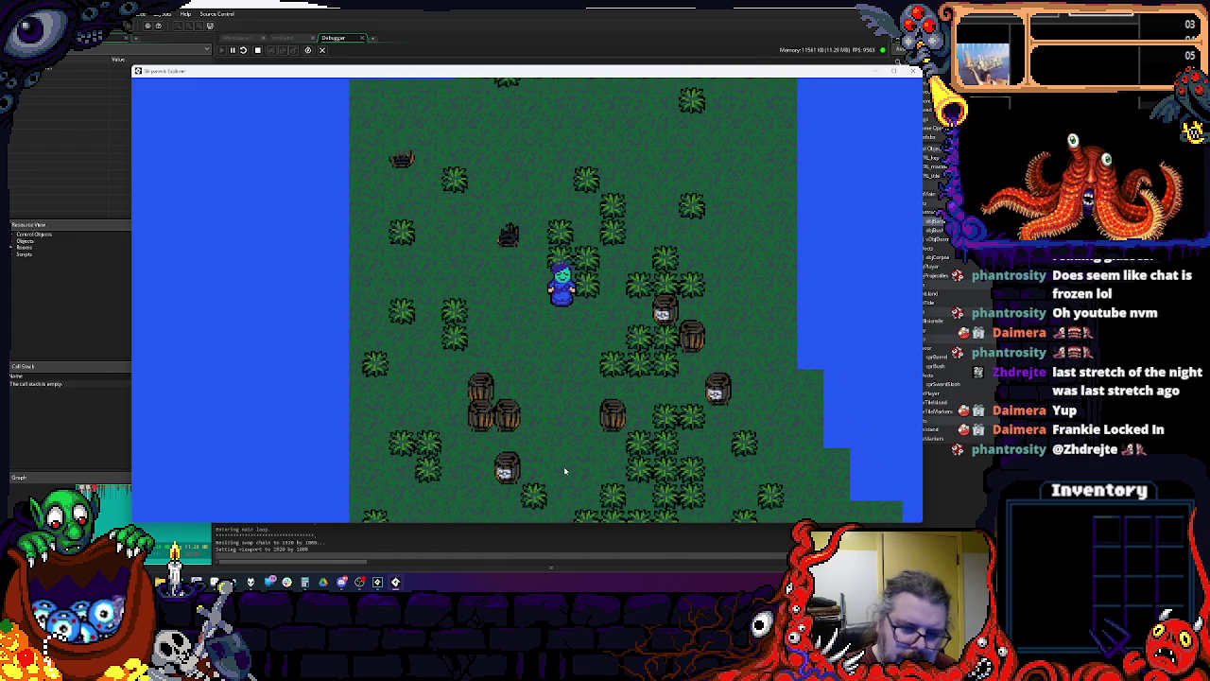
{"action": "key", "text": "Escape"}
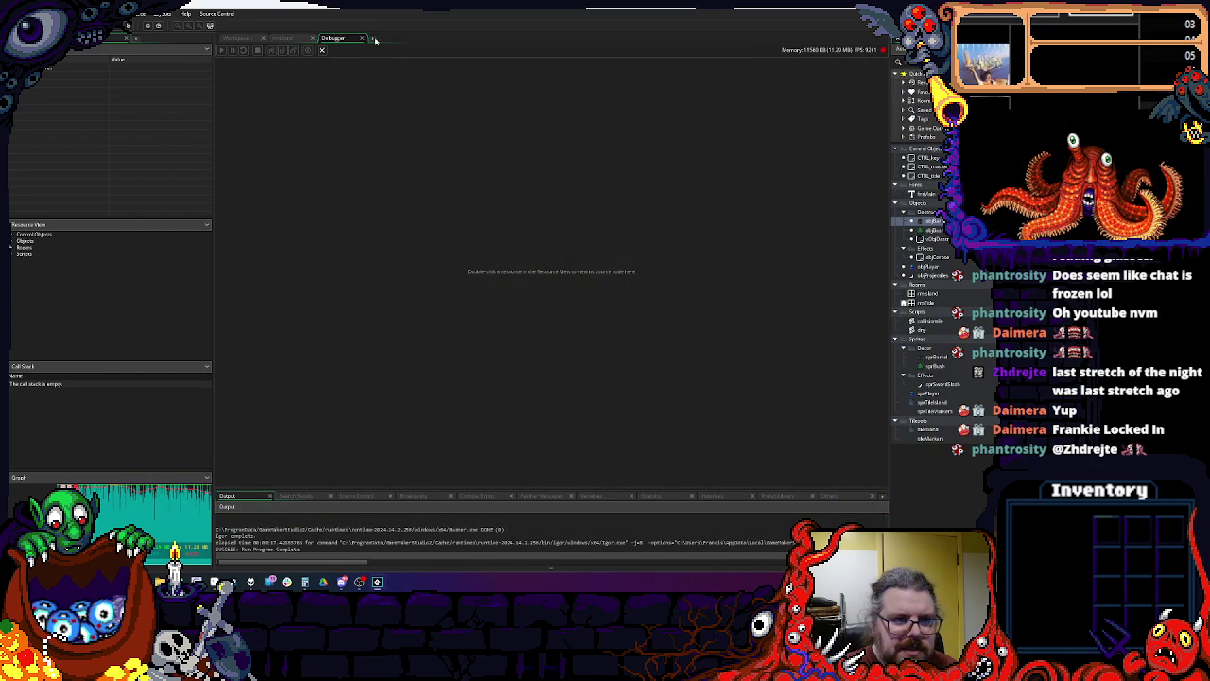
Step: Change lifeMax to 3 in vObjDestructibles' Create event
{"action": "left_click", "coordinate": [362, 38]}
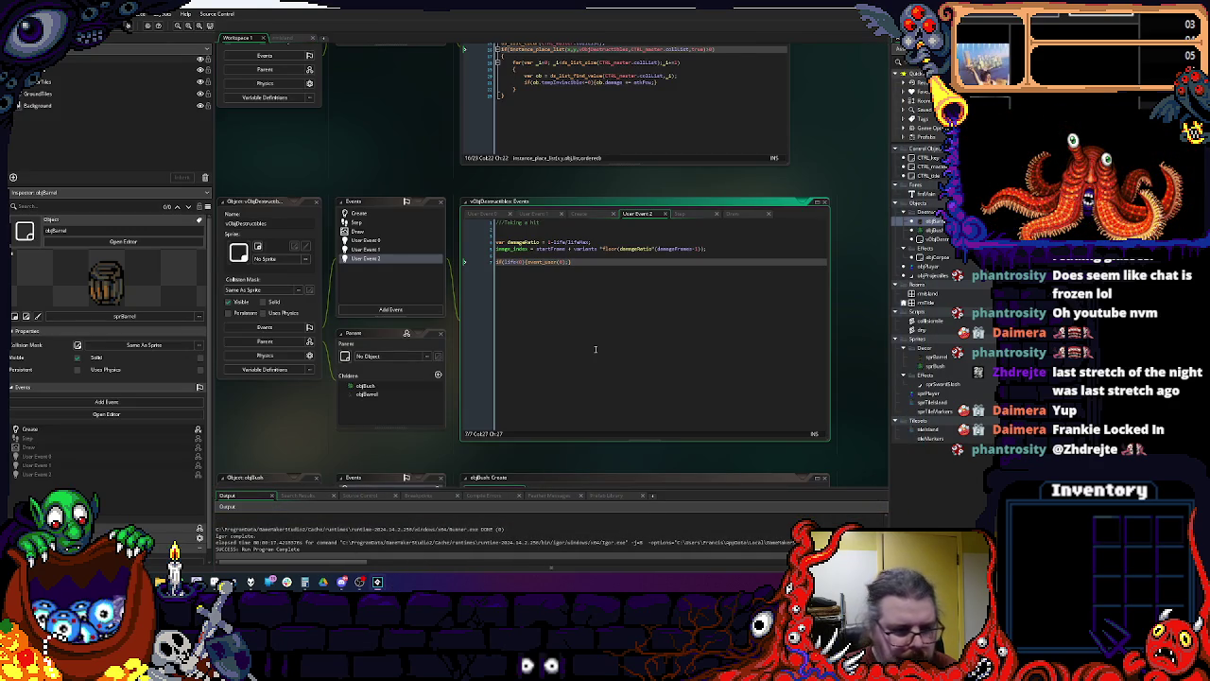
{"action": "left_click", "coordinate": [432, 190]}
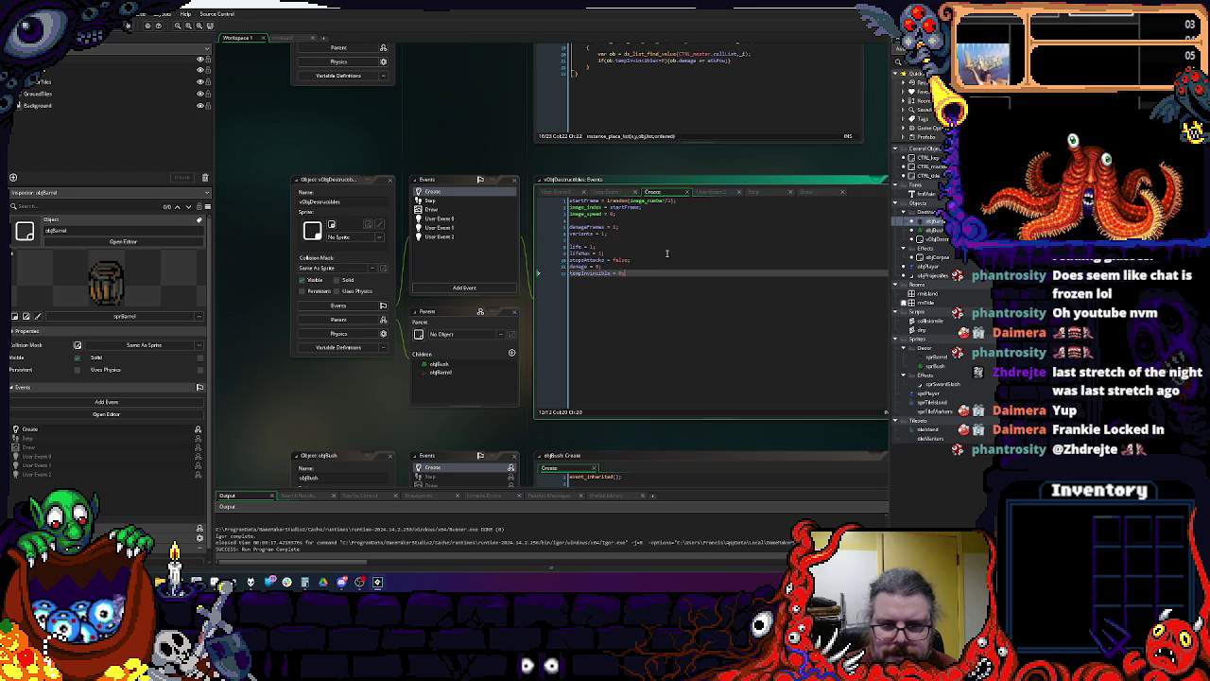
{"action": "left_click", "coordinate": [610, 254]}
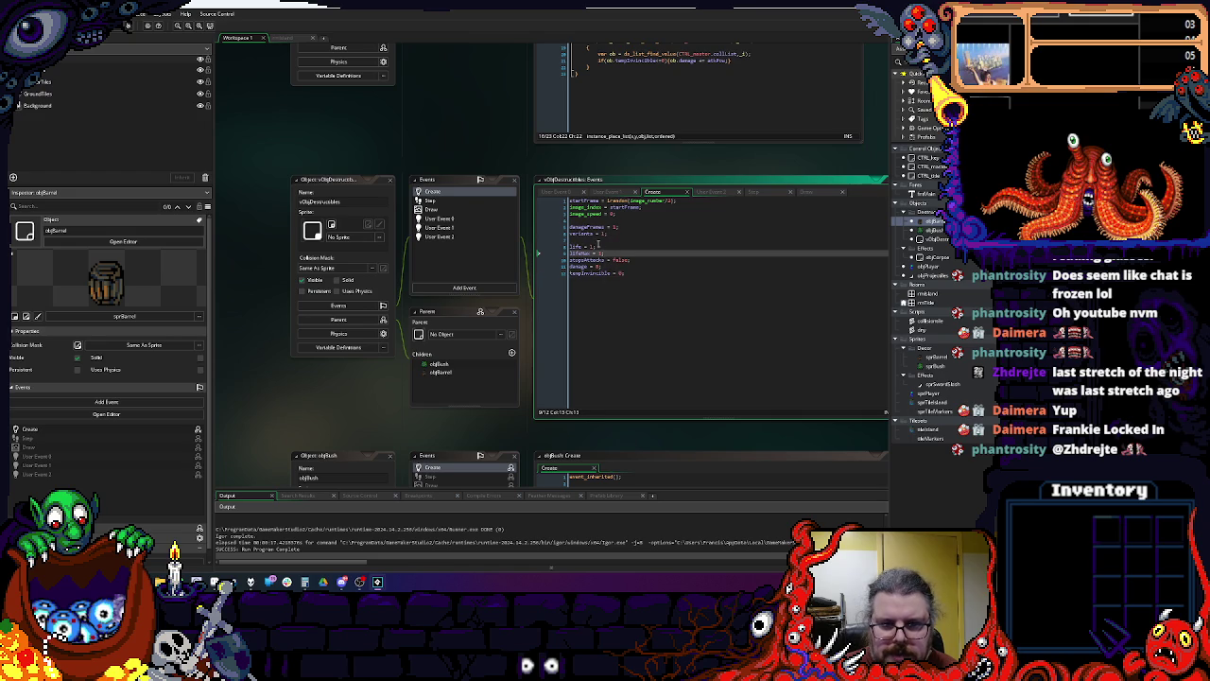
{"action": "key", "text": "BackSpace"}
{"action": "key", "text": "BackSpace"}
{"action": "type", "text": "3"}
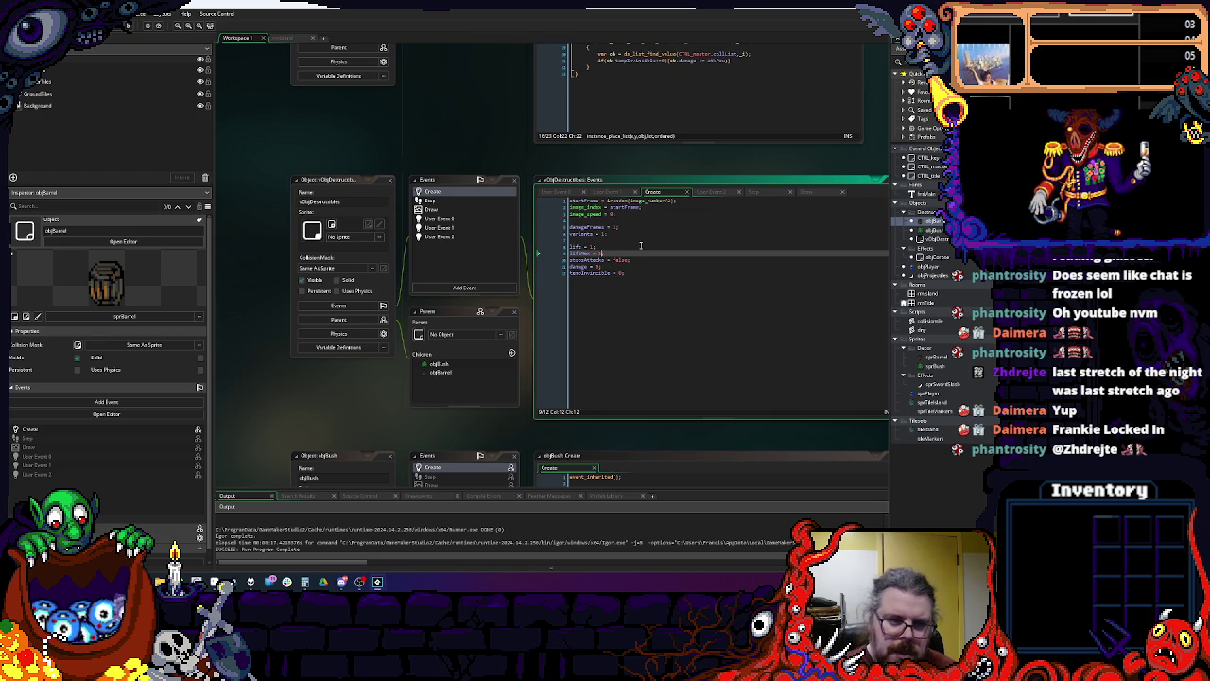
Step: Review objBarrel's Create code at its lifeMax line and save it
{"action": "left_click", "coordinate": [614, 329]}
{"action": "scroll", "coordinate": [633, 328], "scroll_direction": "down", "scroll_amount": 5}
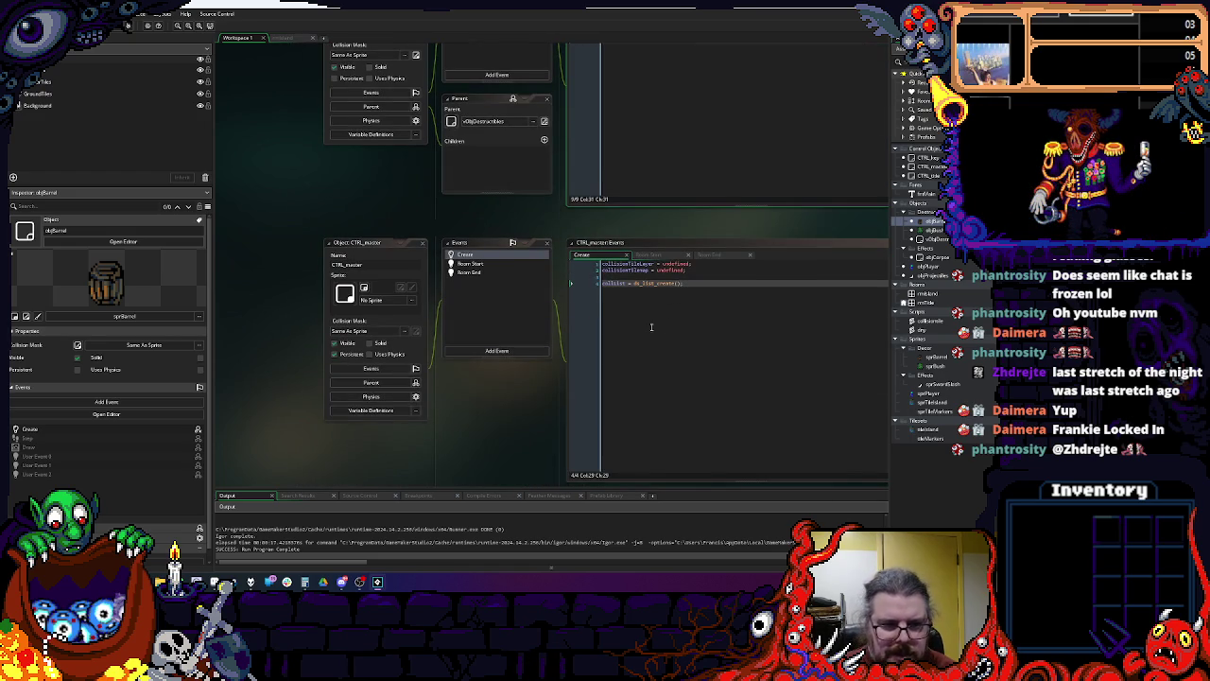
{"action": "scroll", "coordinate": [527, 239], "scroll_direction": "up", "scroll_amount": 5}
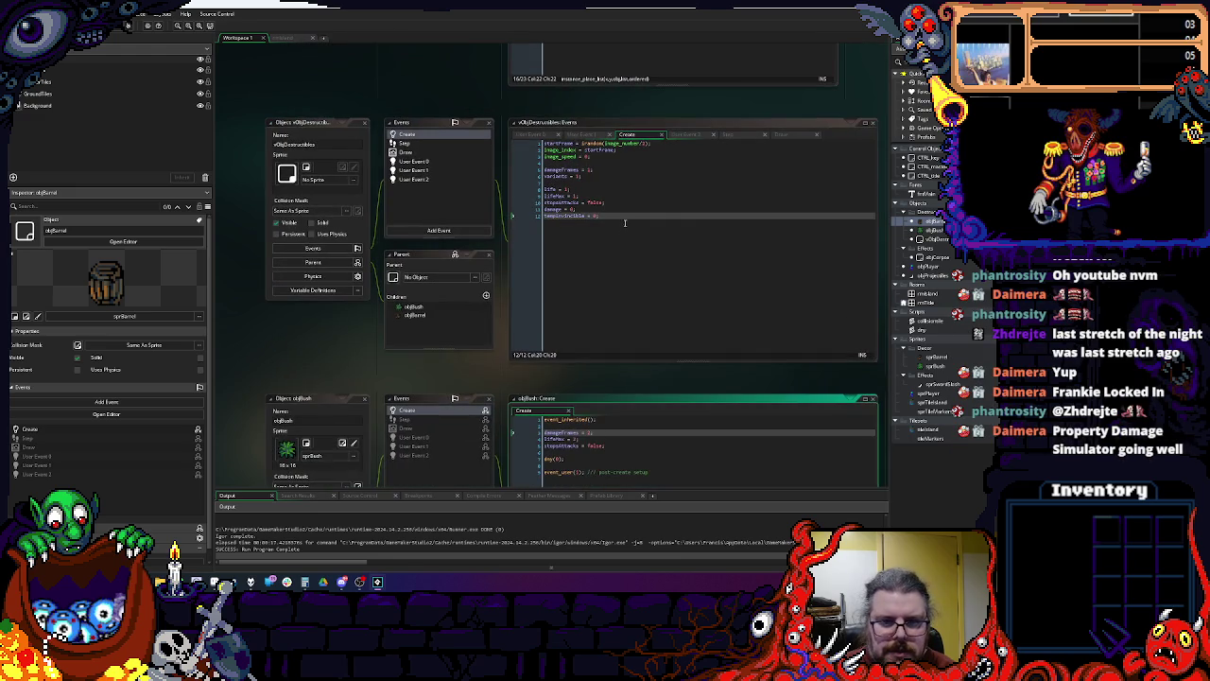
{"action": "scroll", "coordinate": [628, 331], "scroll_direction": "up", "scroll_amount": 6}
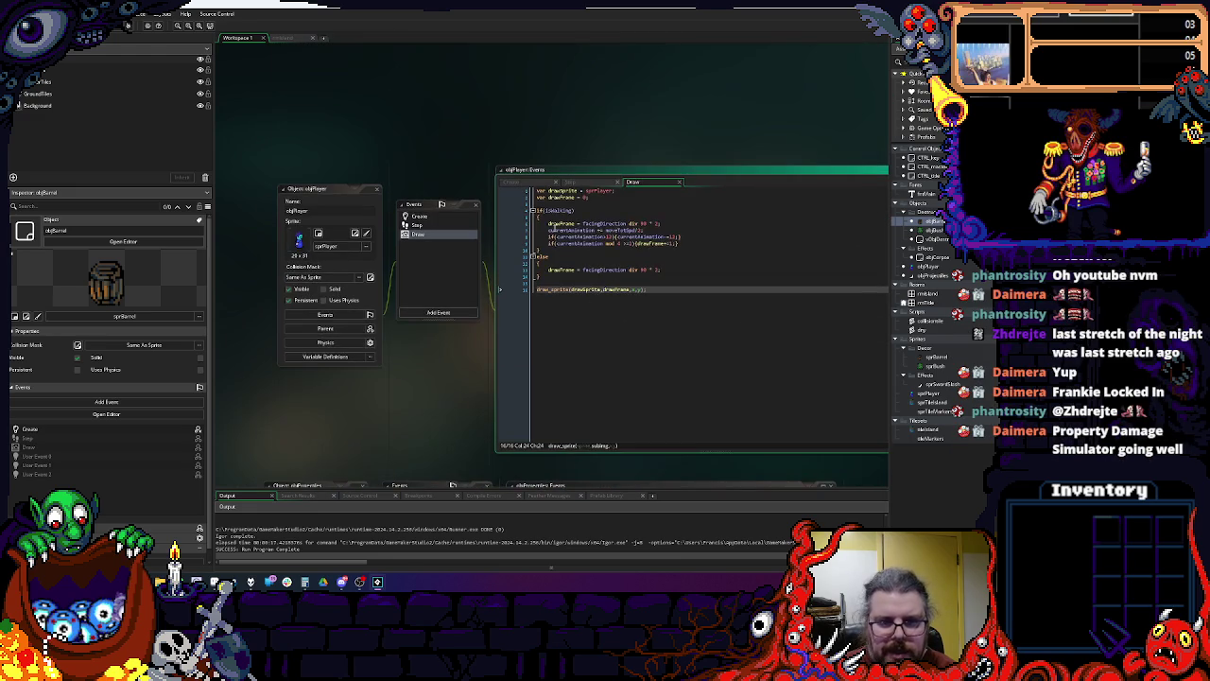
{"action": "scroll", "coordinate": [581, 306], "scroll_direction": "down", "scroll_amount": 8}
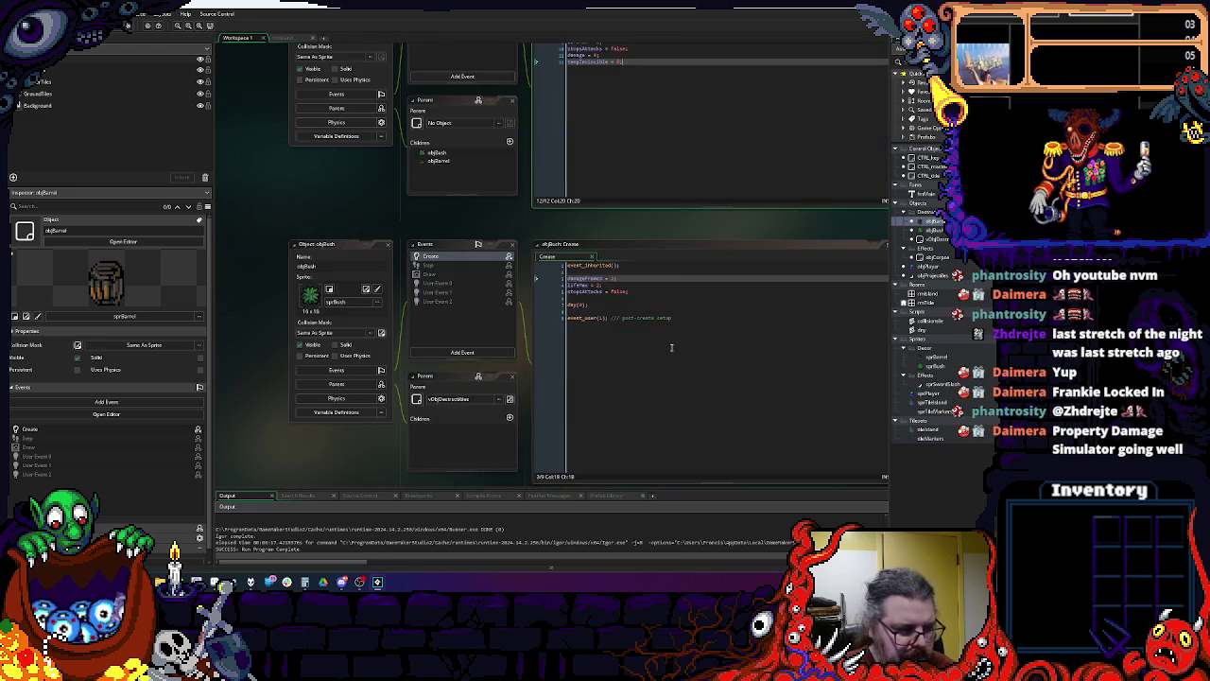
{"action": "scroll", "coordinate": [639, 143], "scroll_direction": "down", "scroll_amount": 3}
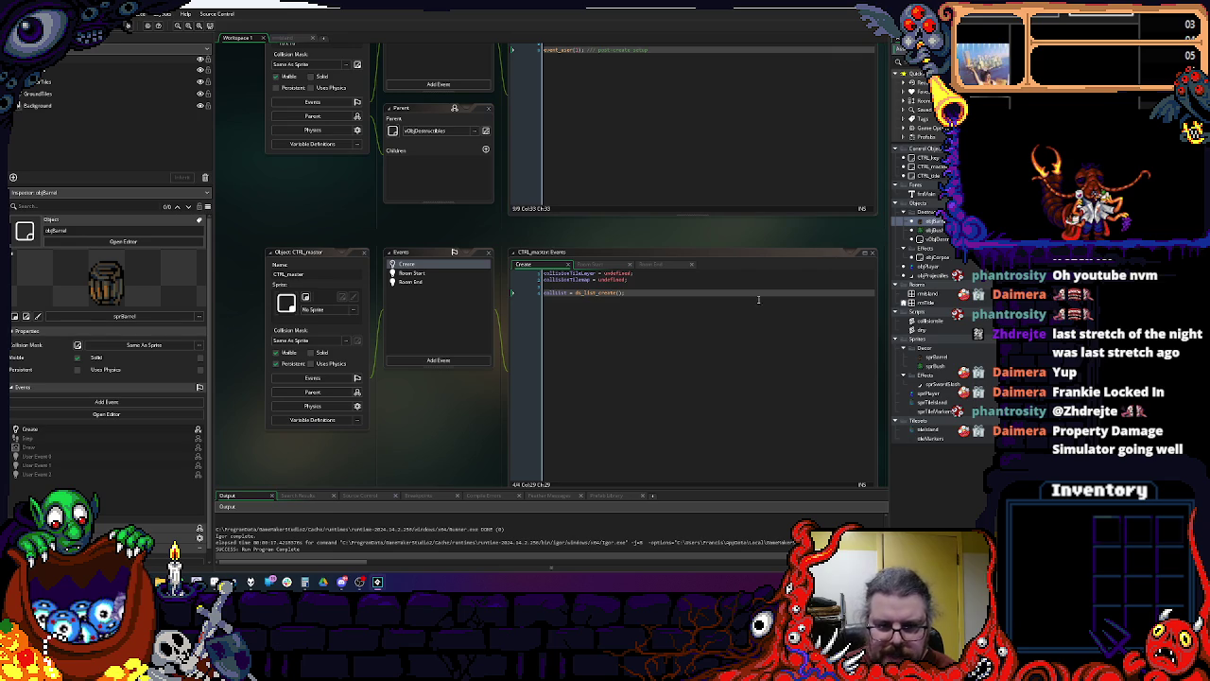
{"action": "scroll", "coordinate": [718, 274], "scroll_direction": "down", "scroll_amount": 5}
{"action": "scroll", "coordinate": [588, 251], "scroll_direction": "down", "scroll_amount": 2}
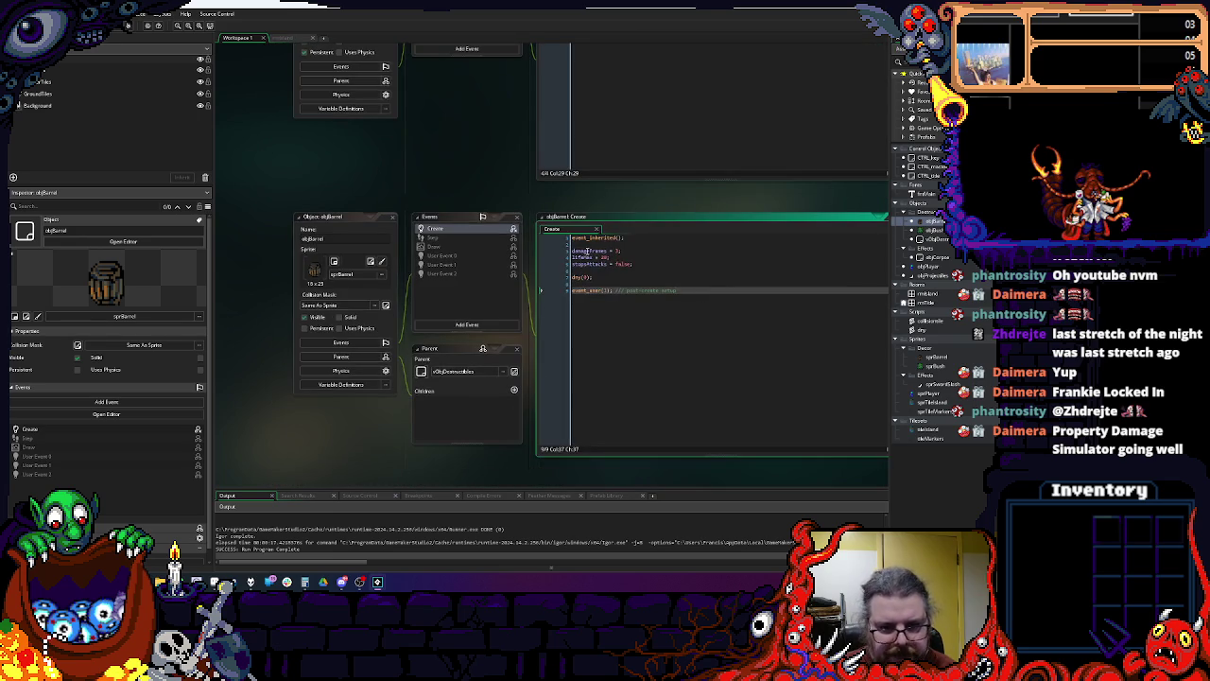
{"action": "left_click", "coordinate": [607, 258]}
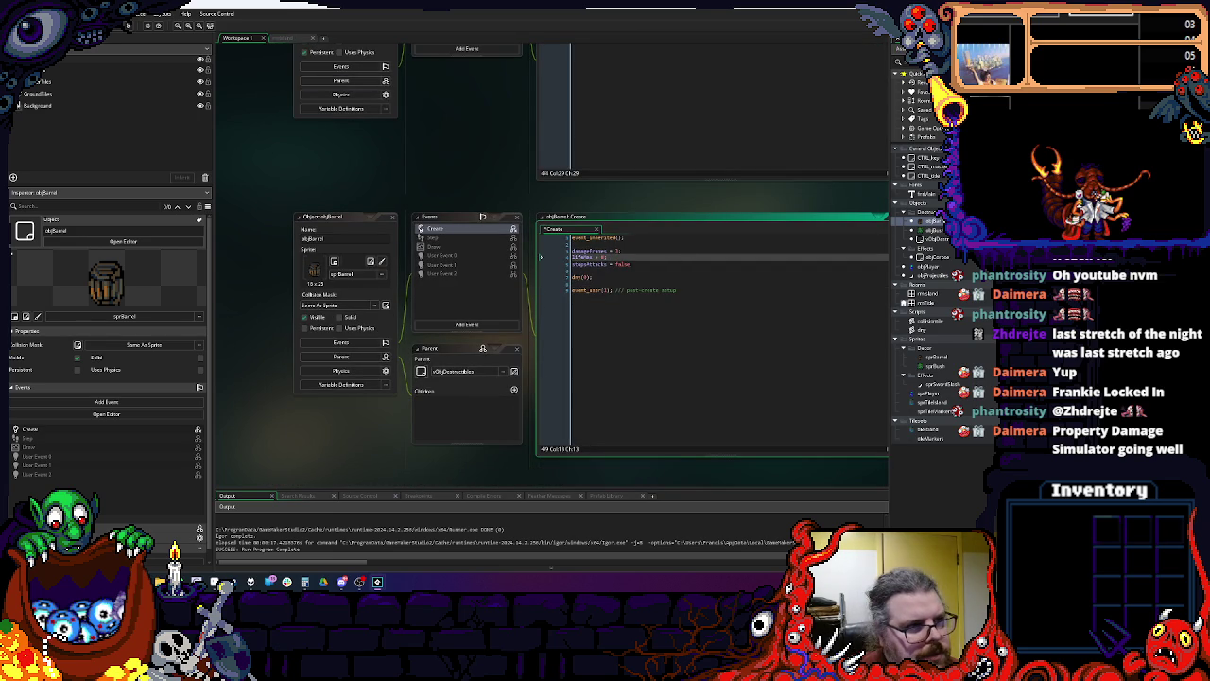
{"action": "key", "text": "ctrl+s"}
Step: Rerun the game and slash the first barrel below the character
{"action": "key", "text": "F6"}
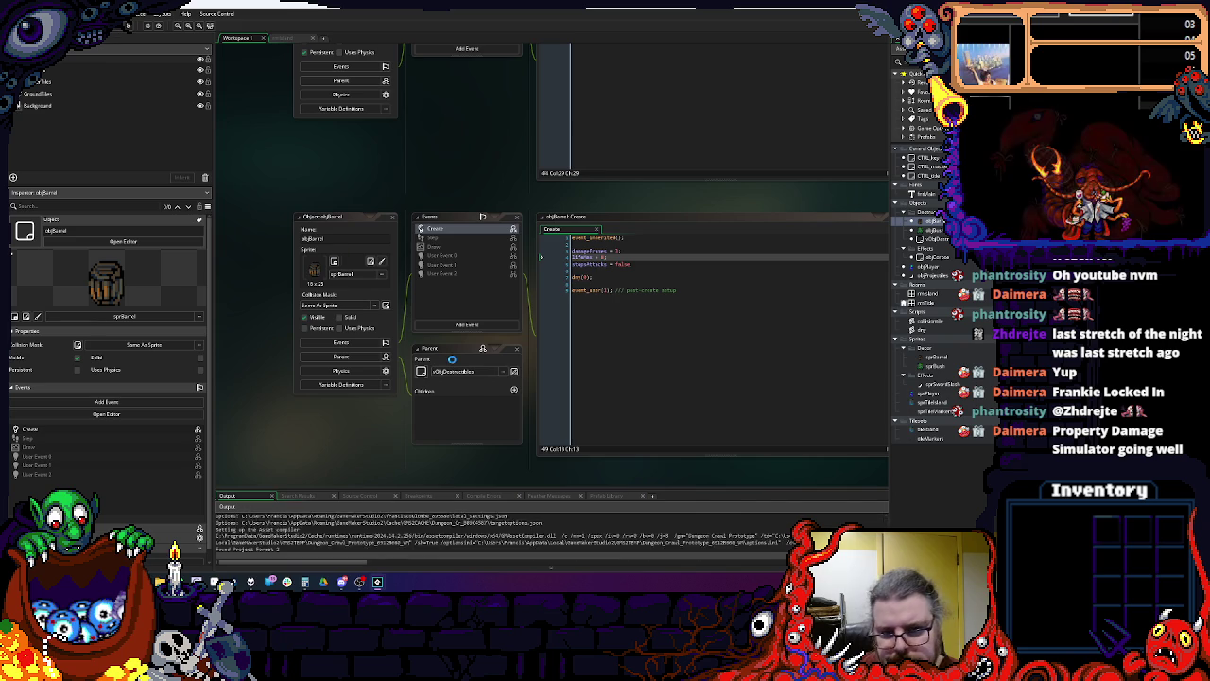
{"action": "key", "text": "space"}
{"action": "key", "text": "Down"}
{"action": "key", "text": "Down"}
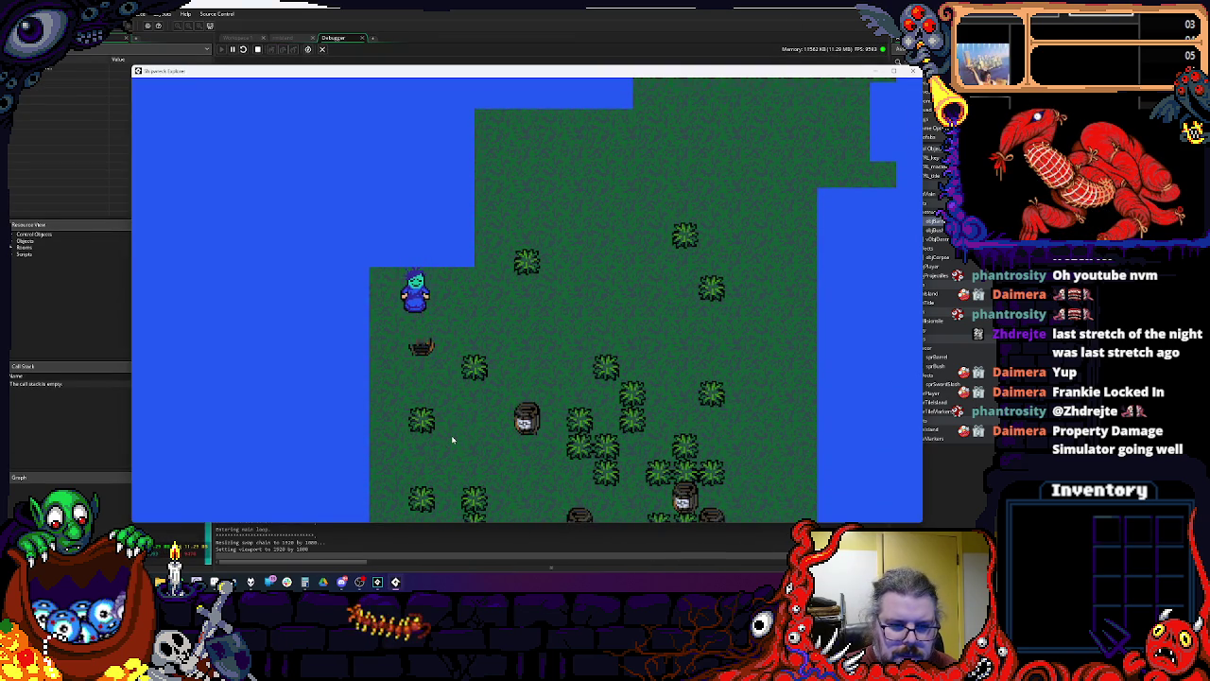
{"action": "key", "text": "Right"}
{"action": "key", "text": "Down"}
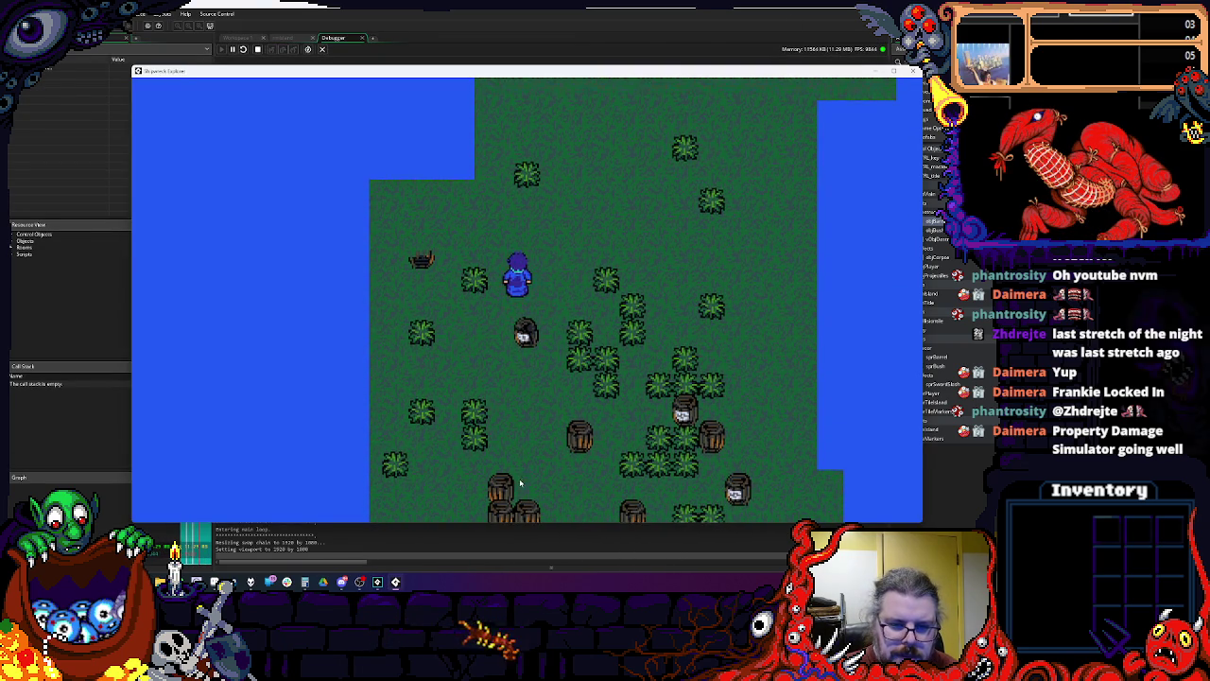
{"action": "key", "text": "Right"}
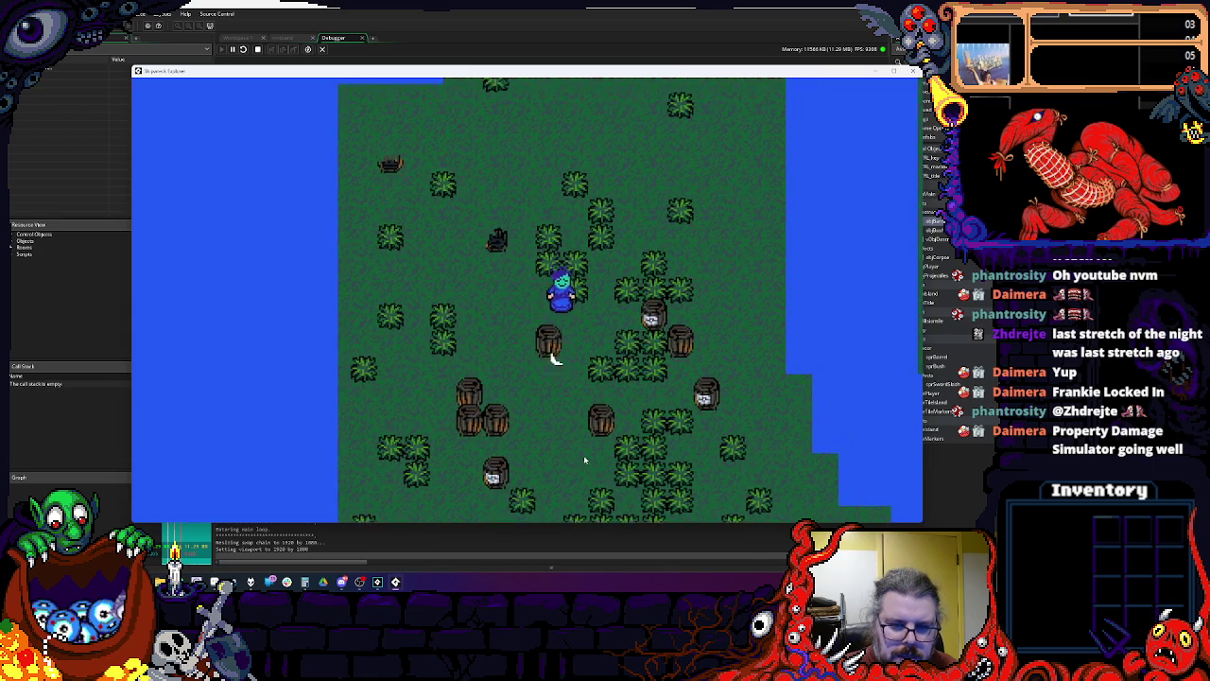
{"action": "key", "text": "space"}
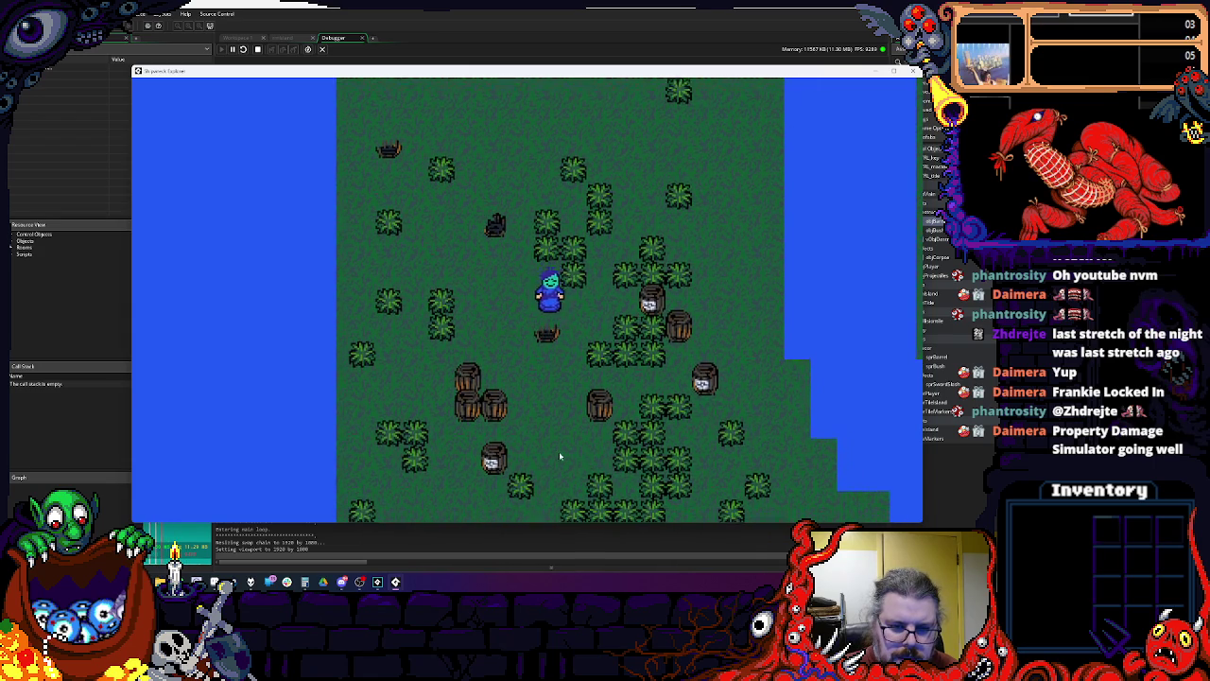
Step: Smash nearby barrels and cut bushes along the path
{"action": "key", "text": "Left"}
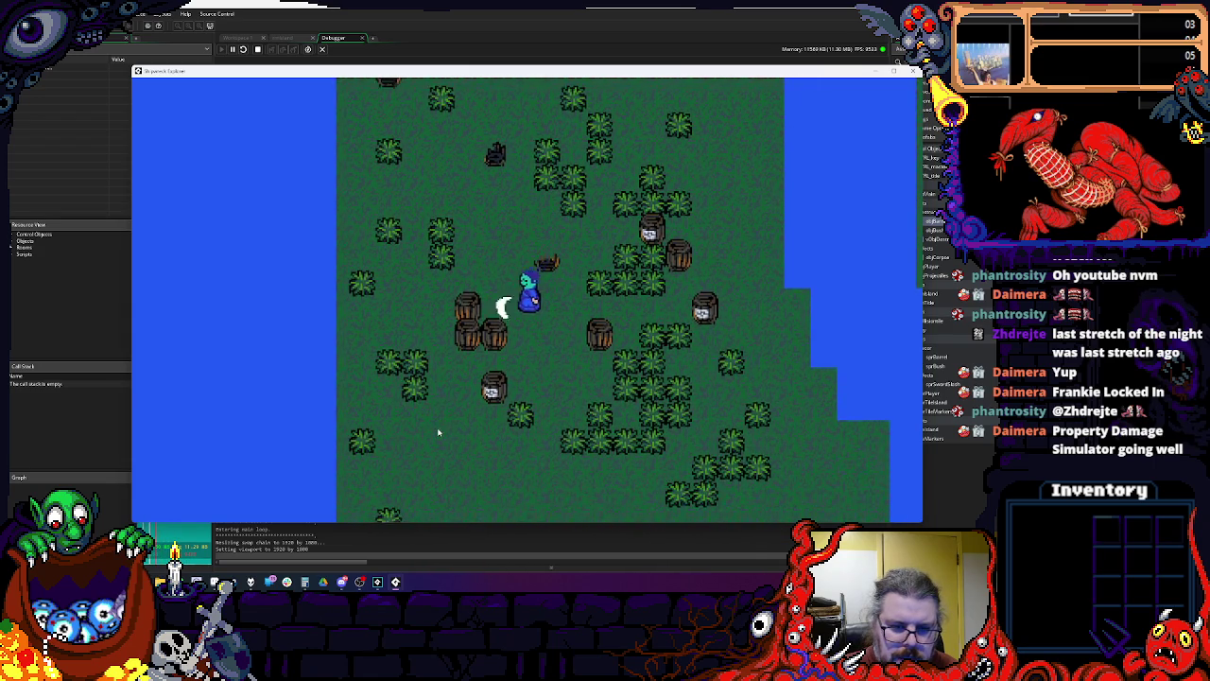
{"action": "key", "text": "Down"}
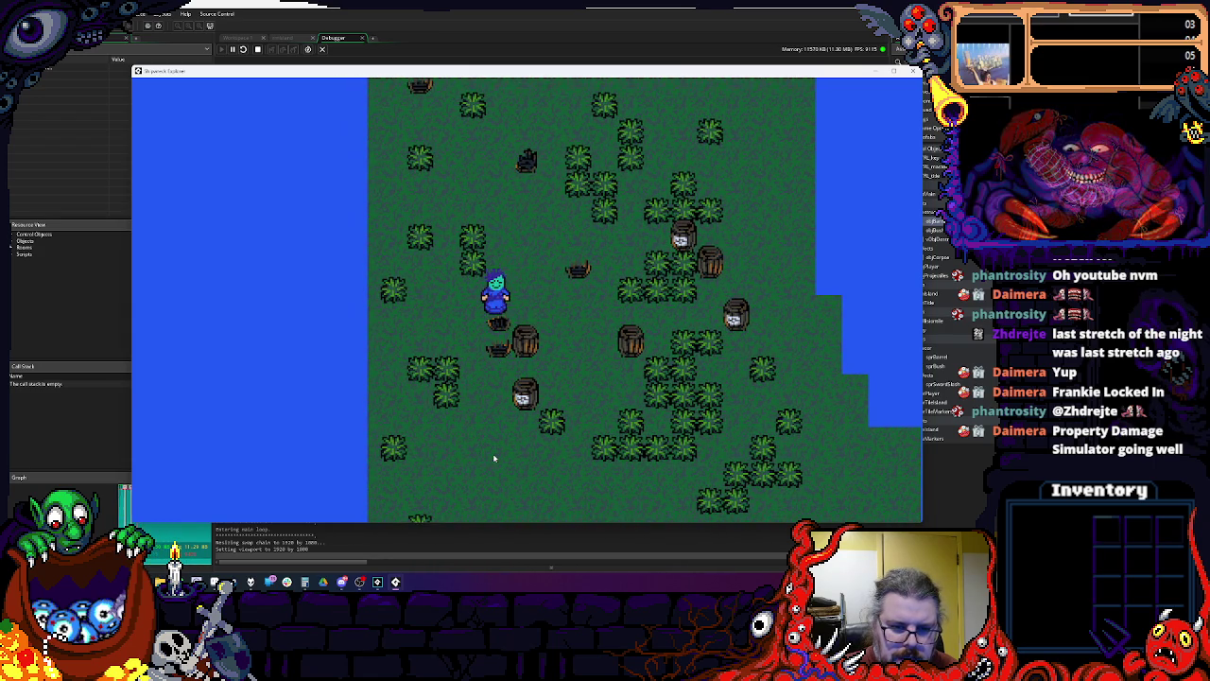
{"action": "key", "text": "Down"}
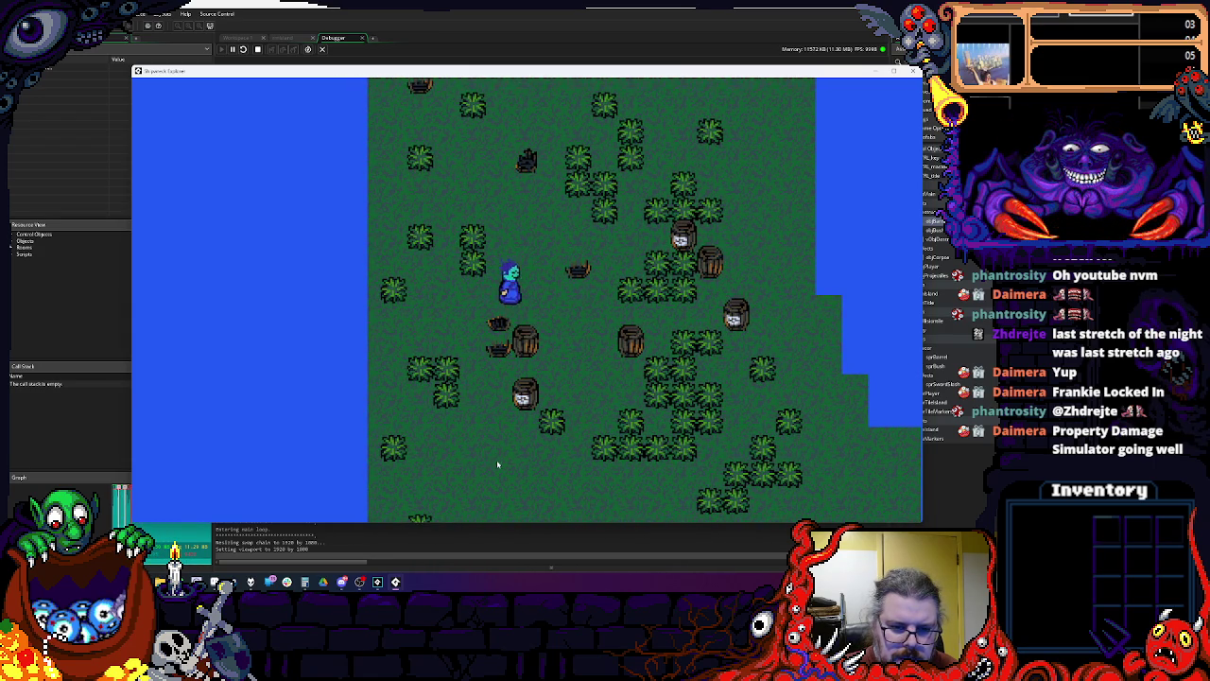
{"action": "key", "text": "Right"}
{"action": "key", "text": "space"}
{"action": "key", "text": "Right"}
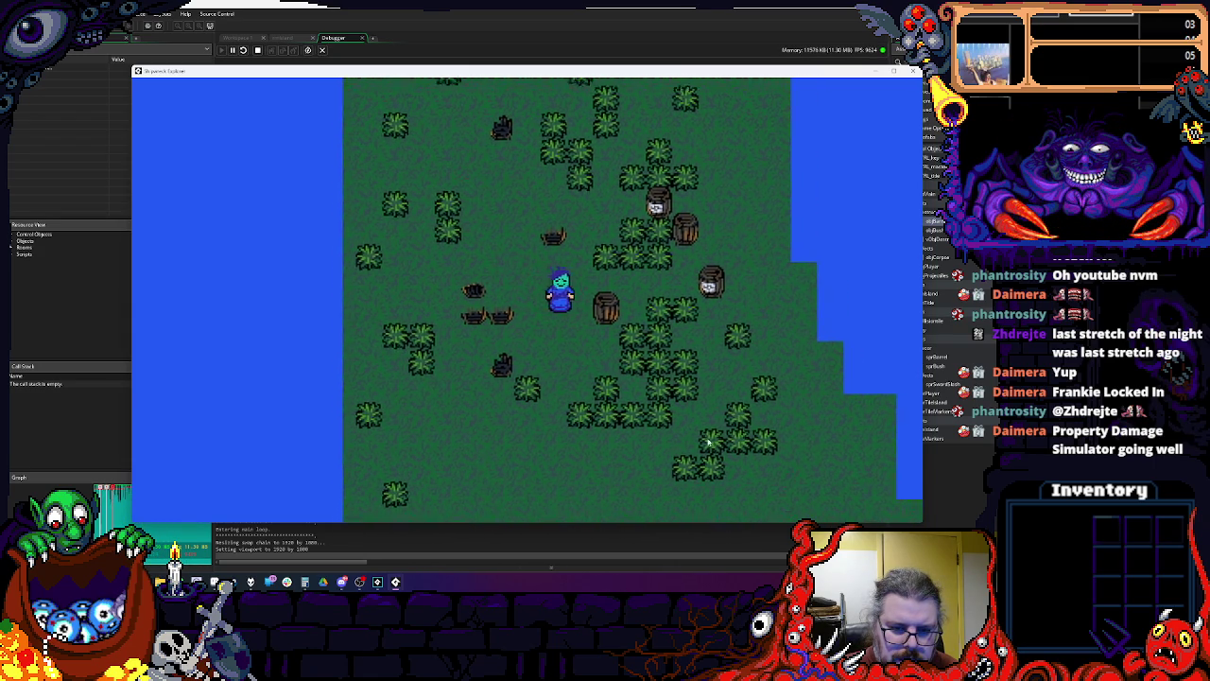
{"action": "key", "text": "Up"}
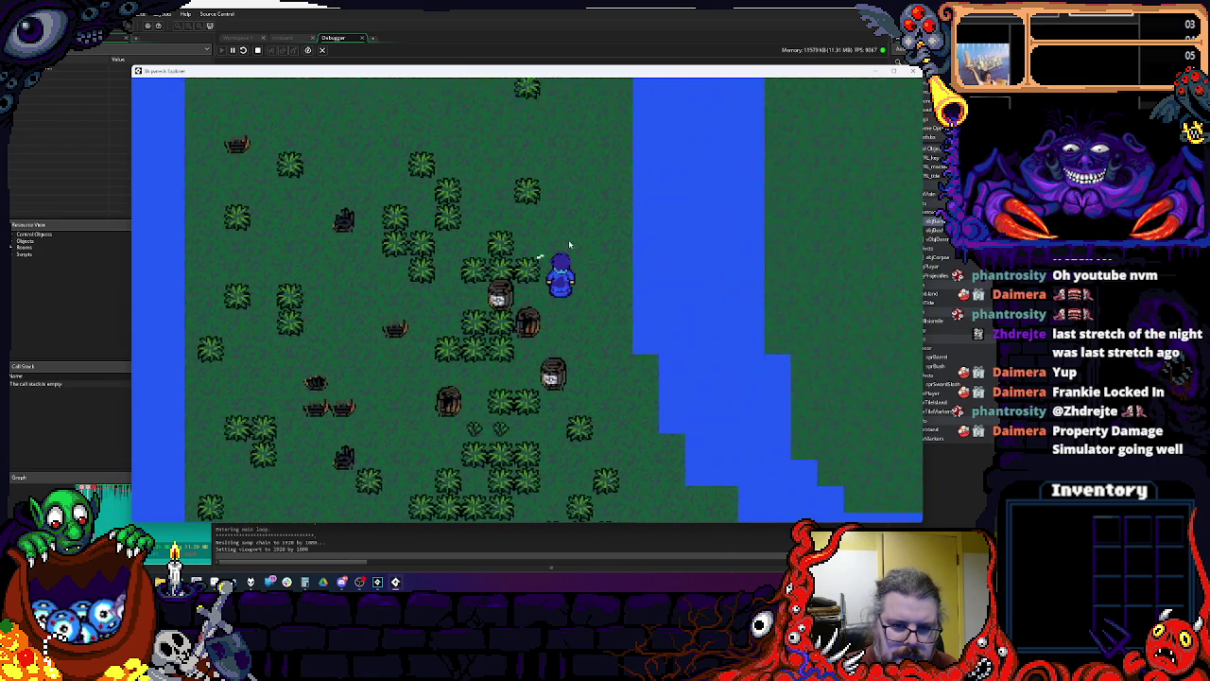
{"action": "key", "text": "Down"}
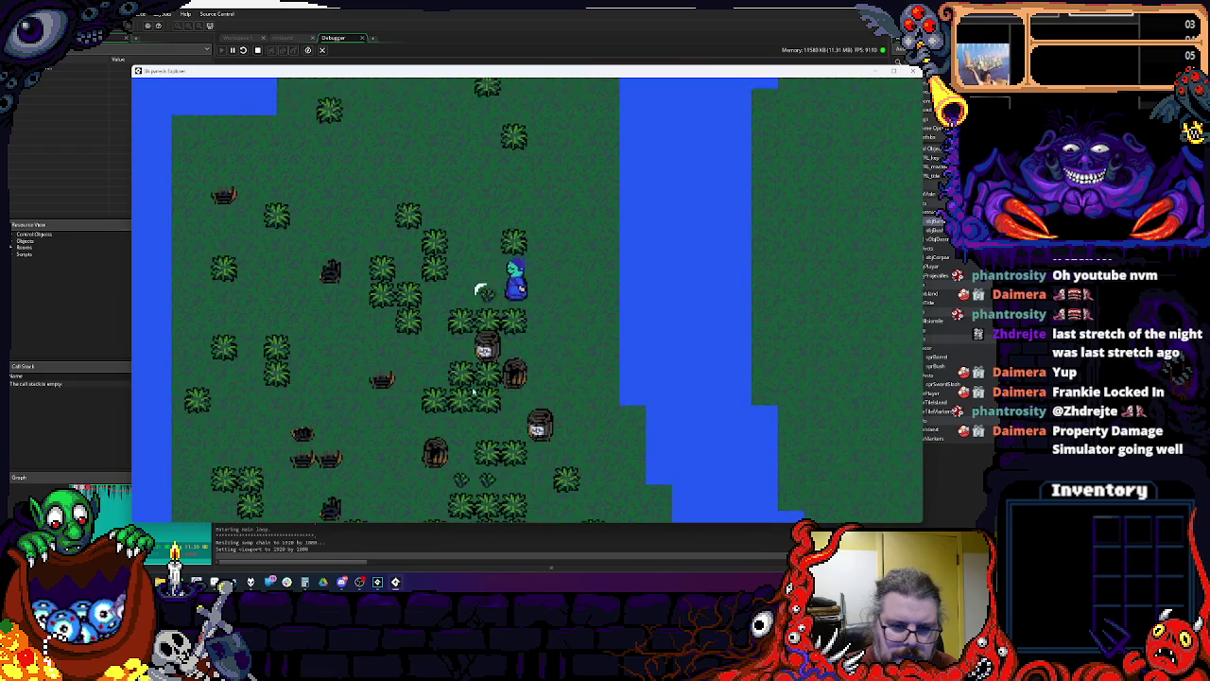
{"action": "key", "text": "space"}
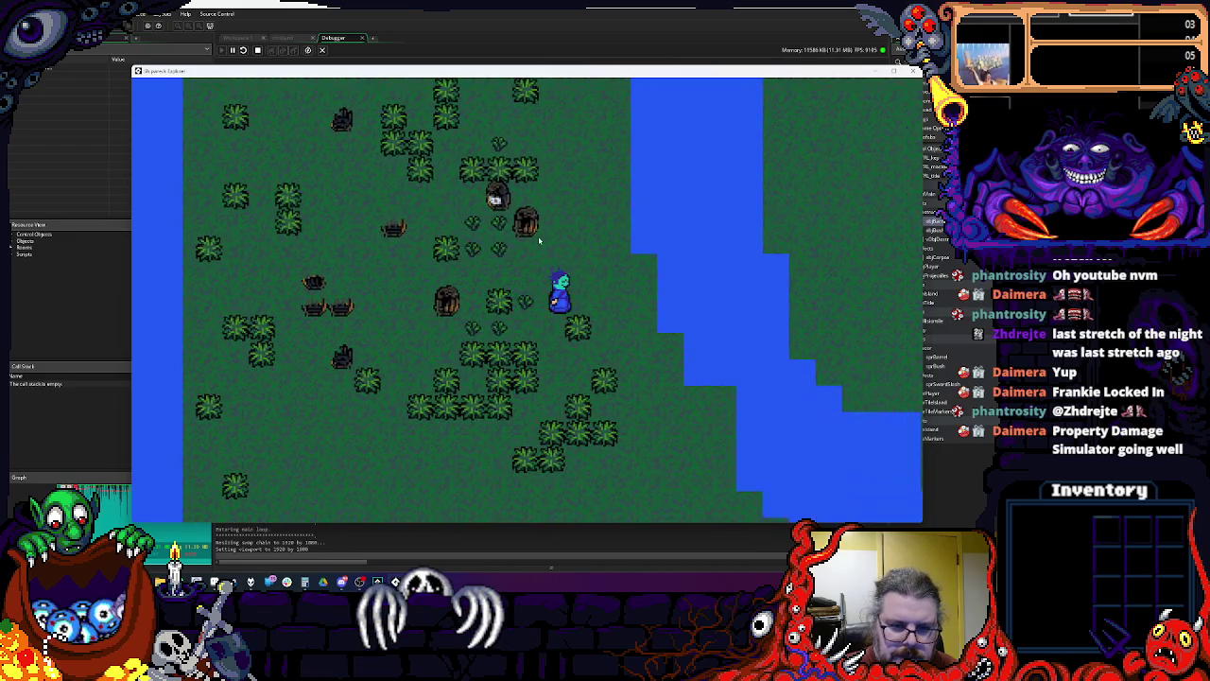
Step: Roam toward the river and forest, swing an upward slash, then stop the game
{"action": "key", "text": "Up"}
{"action": "key", "text": "Left"}
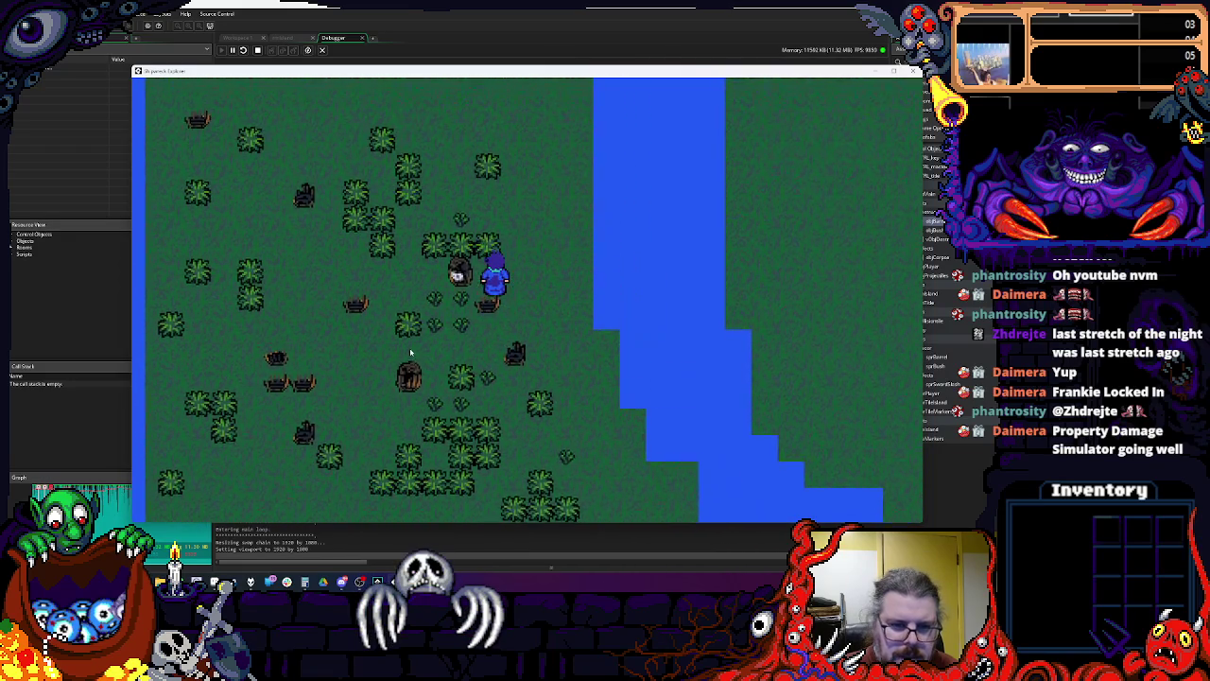
{"action": "key", "text": "Right"}
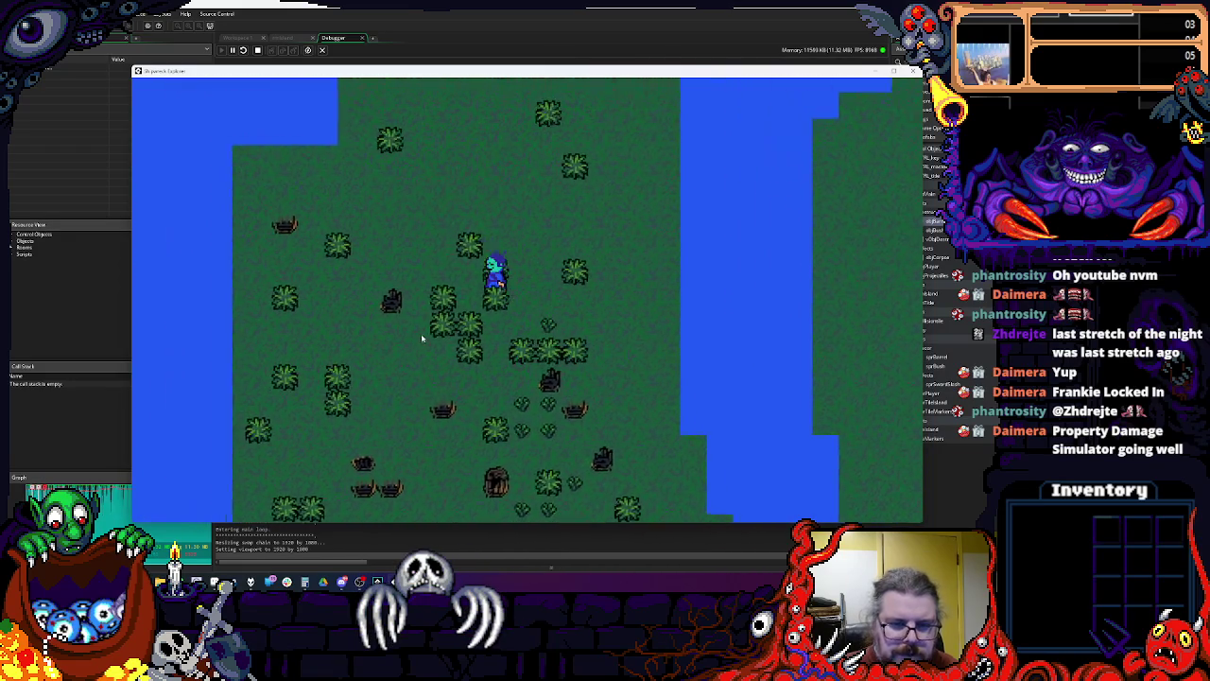
{"action": "key", "text": "Up"}
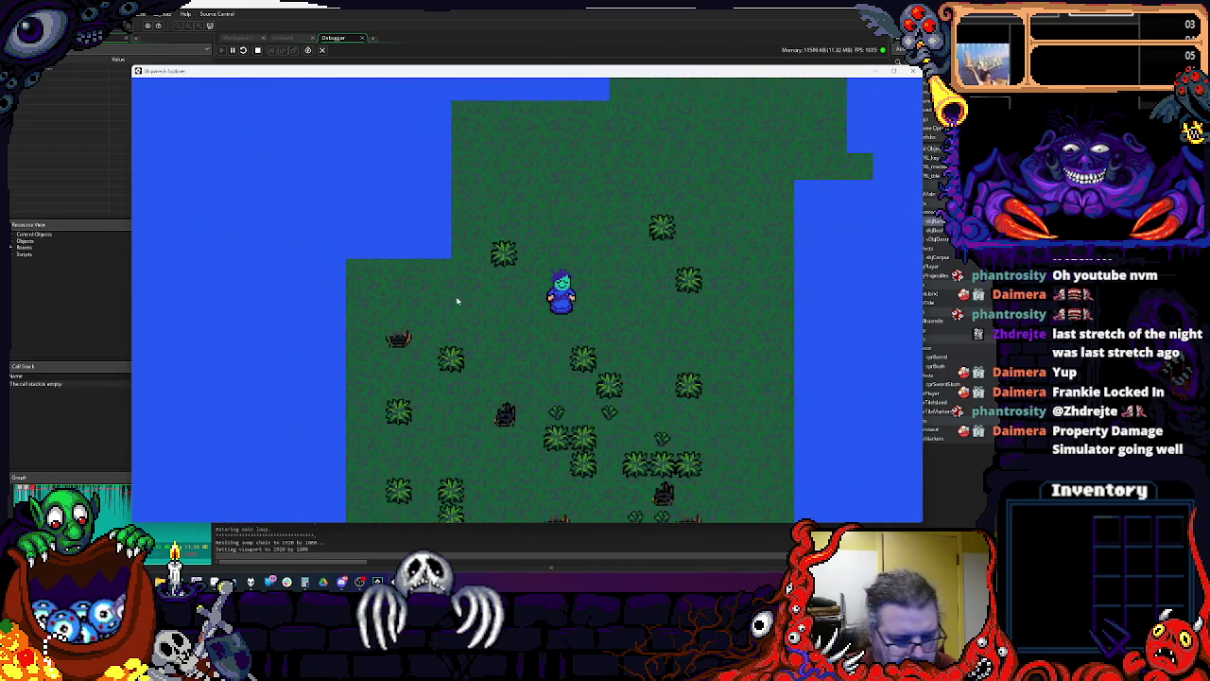
{"action": "key", "text": "Down"}
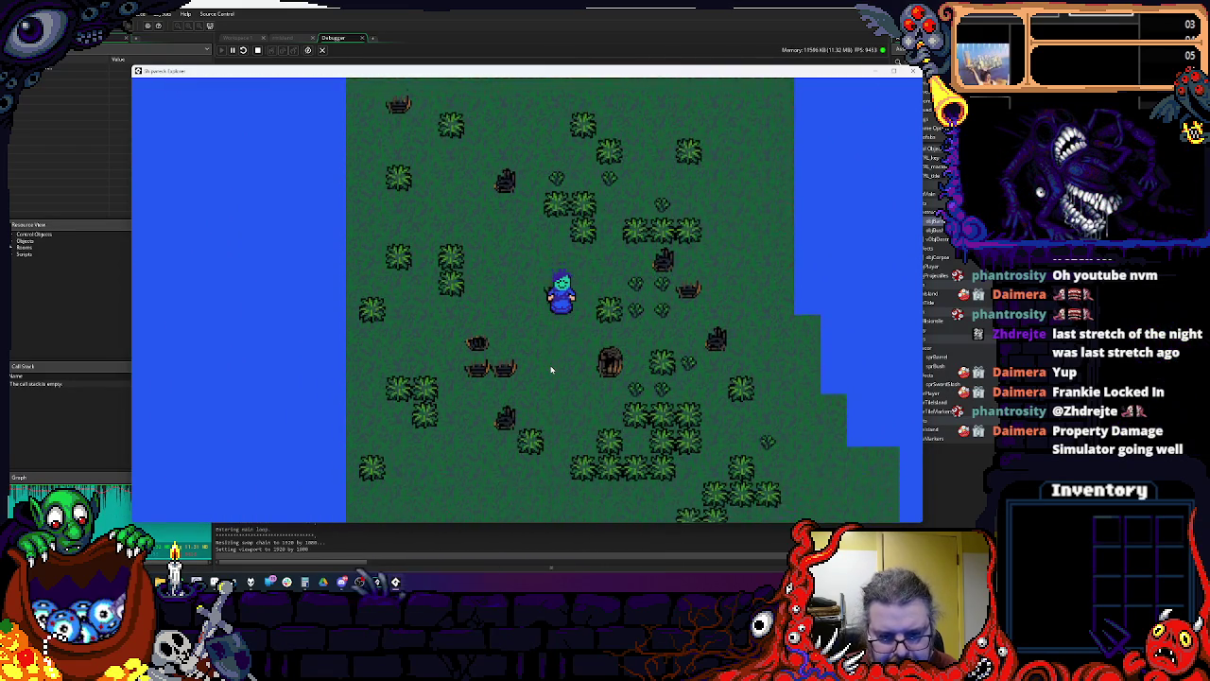
{"action": "key", "text": "Down"}
{"action": "key", "text": "Right"}
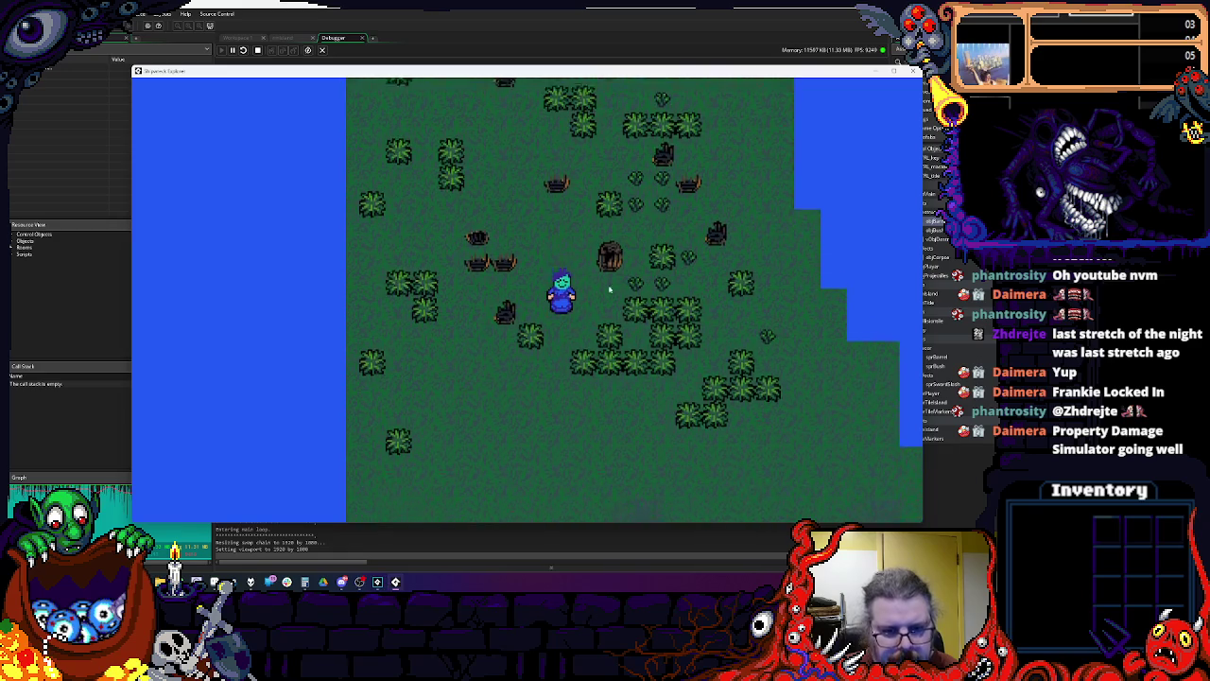
{"action": "left_click", "coordinate": [560, 130]}
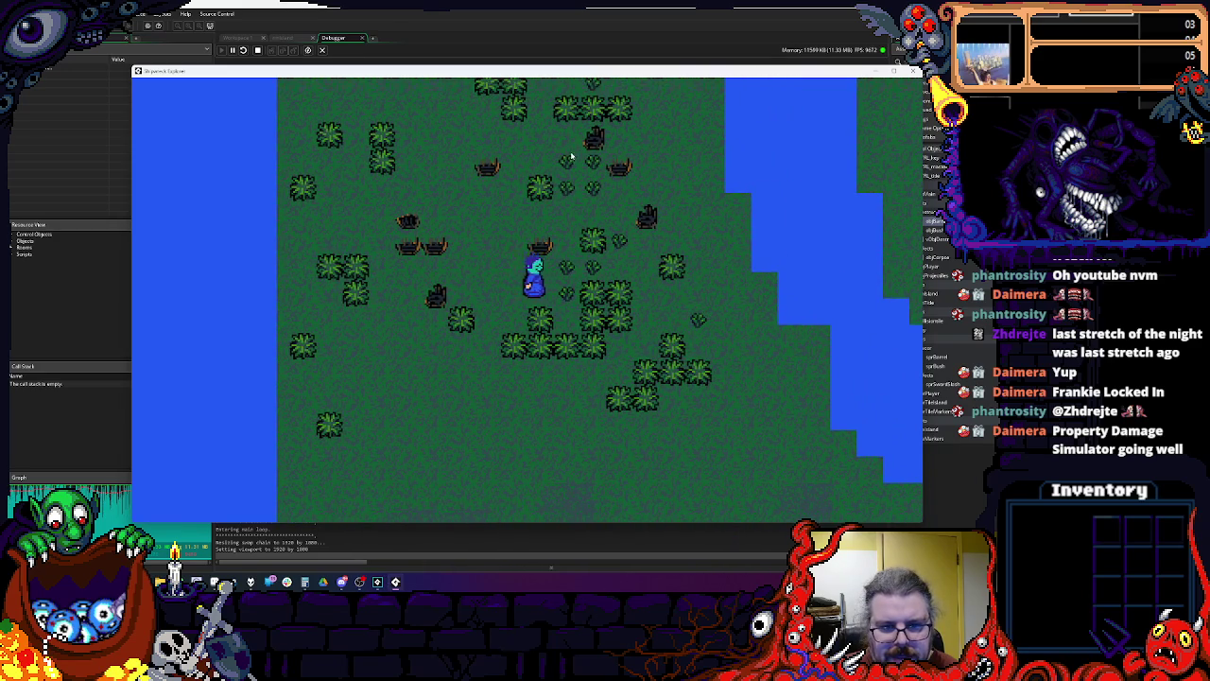
{"action": "key", "text": "Up"}
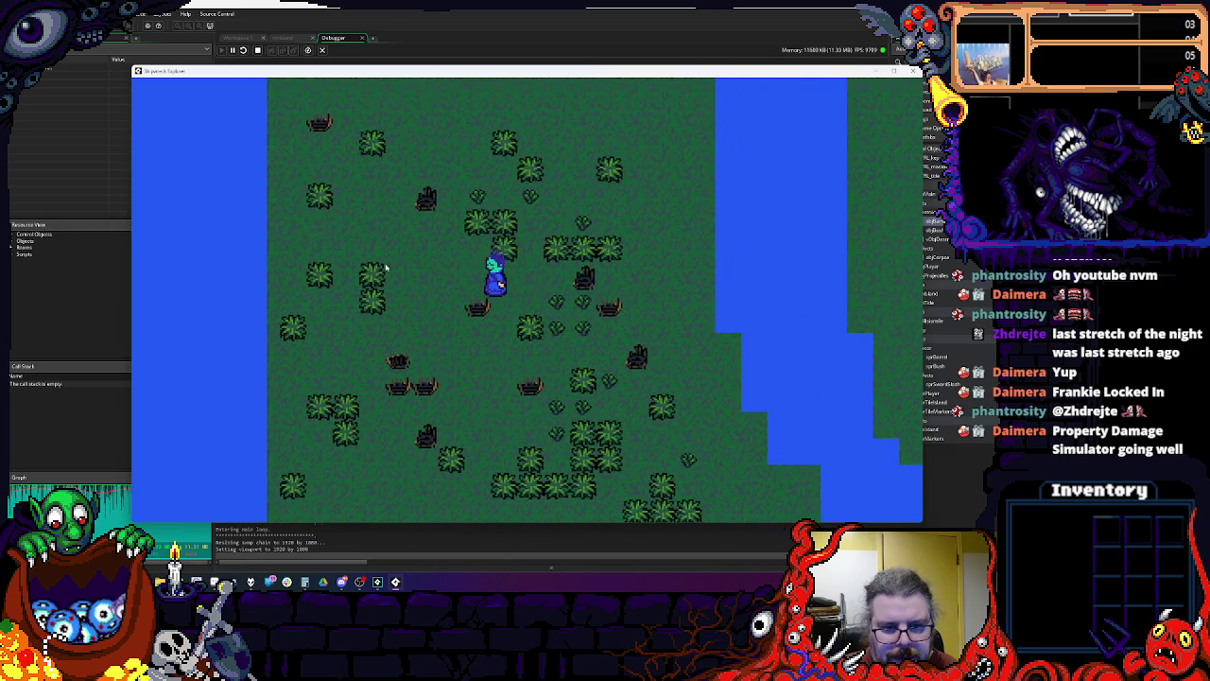
{"action": "key", "text": "Left"}
{"action": "key", "text": "Down"}
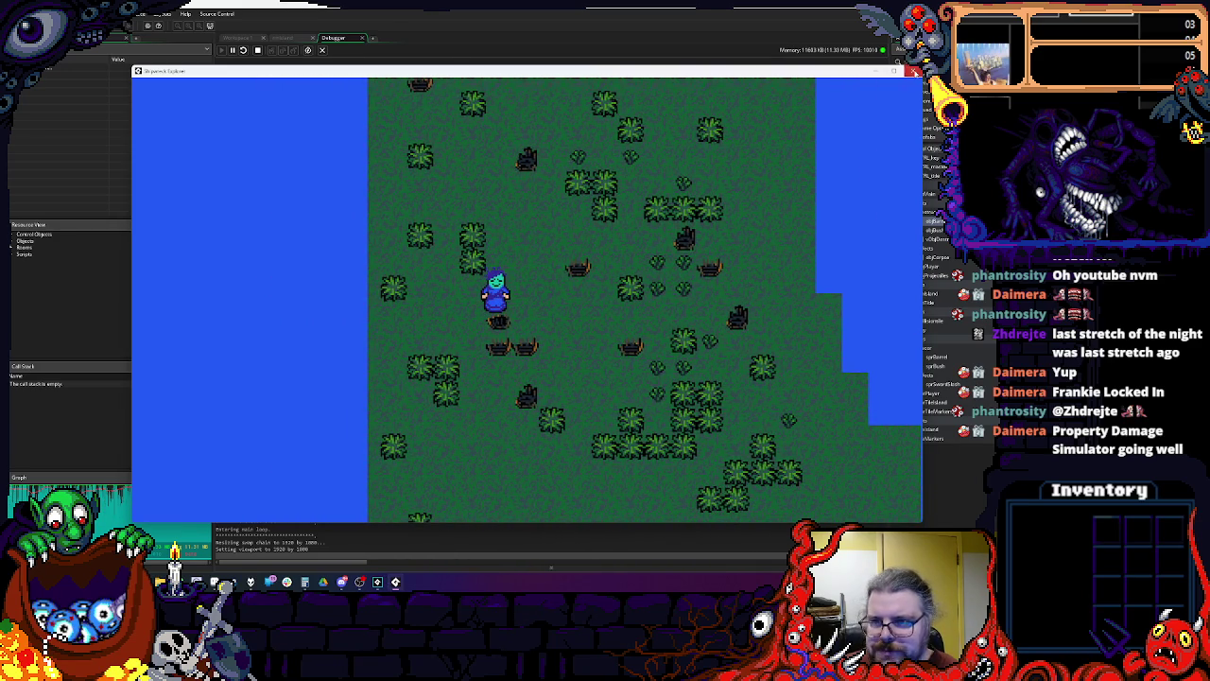
{"action": "left_click", "coordinate": [913, 71]}
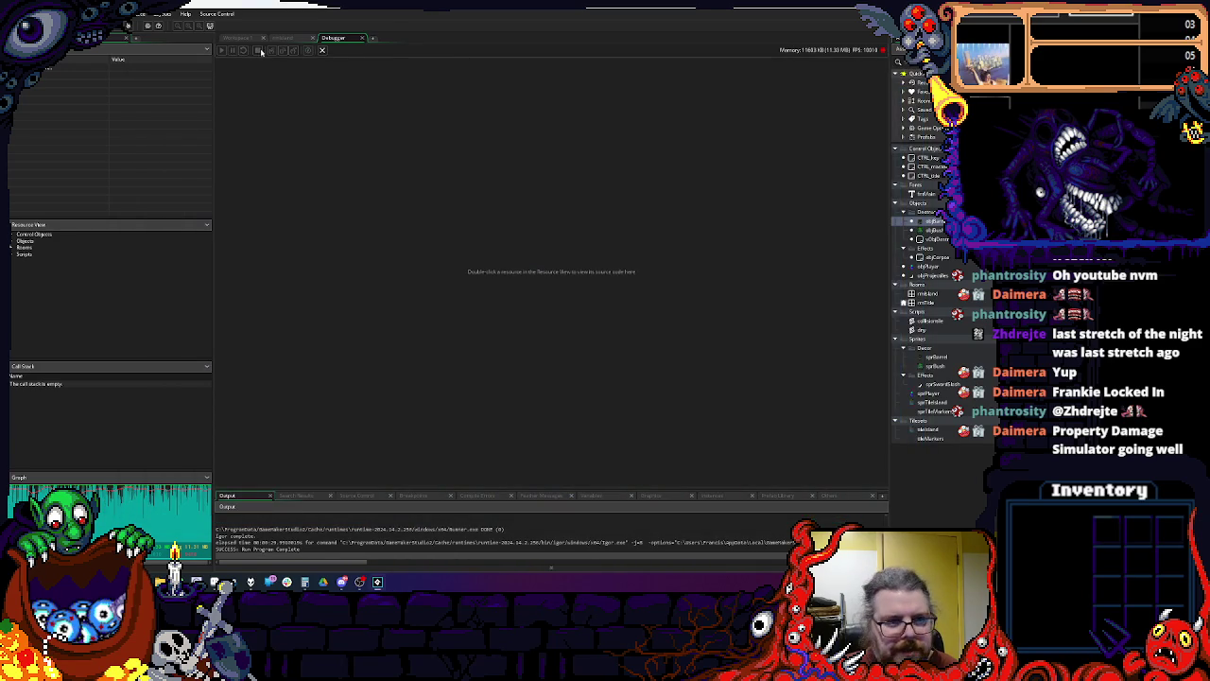
Step: Set stopAttacks = true in objBarrel's Create event
{"action": "left_click", "coordinate": [362, 38]}
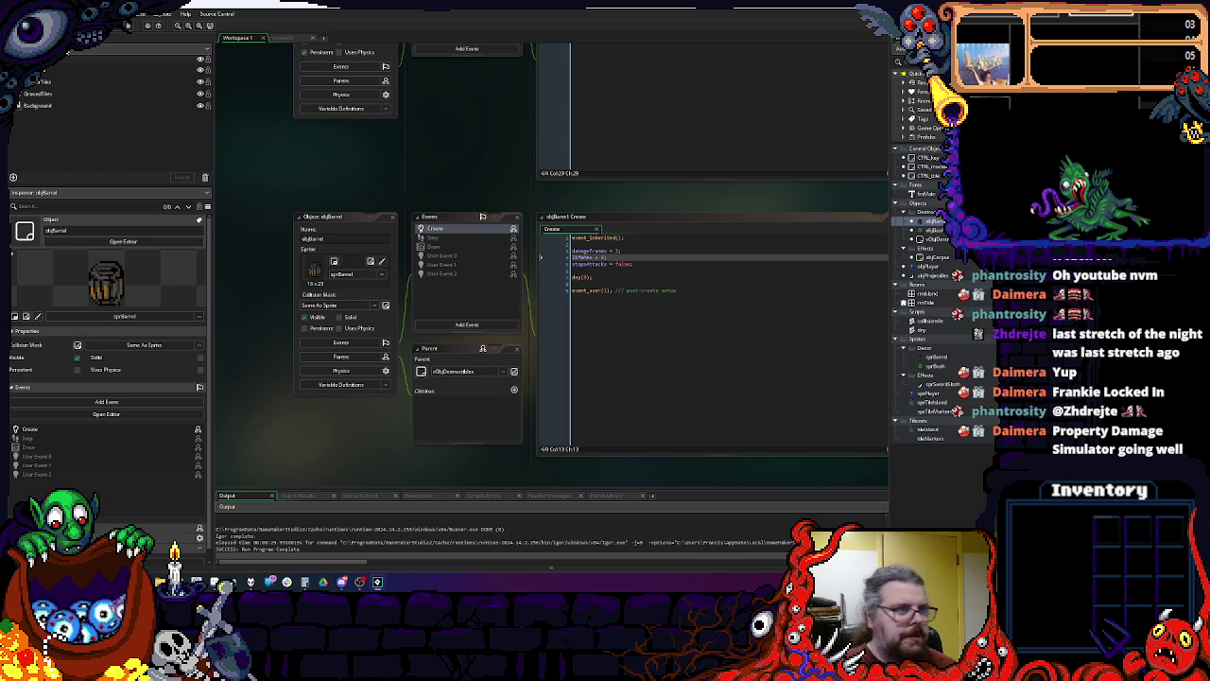
{"action": "left_click", "coordinate": [629, 330]}
{"action": "mouse_move", "coordinate": [423, 214]}
{"action": "left_mouse_down"}
{"action": "mouse_move", "coordinate": [357, 130]}
{"action": "mouse_move", "coordinate": [553, 234]}
{"action": "mouse_move", "coordinate": [492, 196]}
{"action": "mouse_move", "coordinate": [471, 255]}
{"action": "mouse_move", "coordinate": [503, 197]}
{"action": "left_mouse_up"}
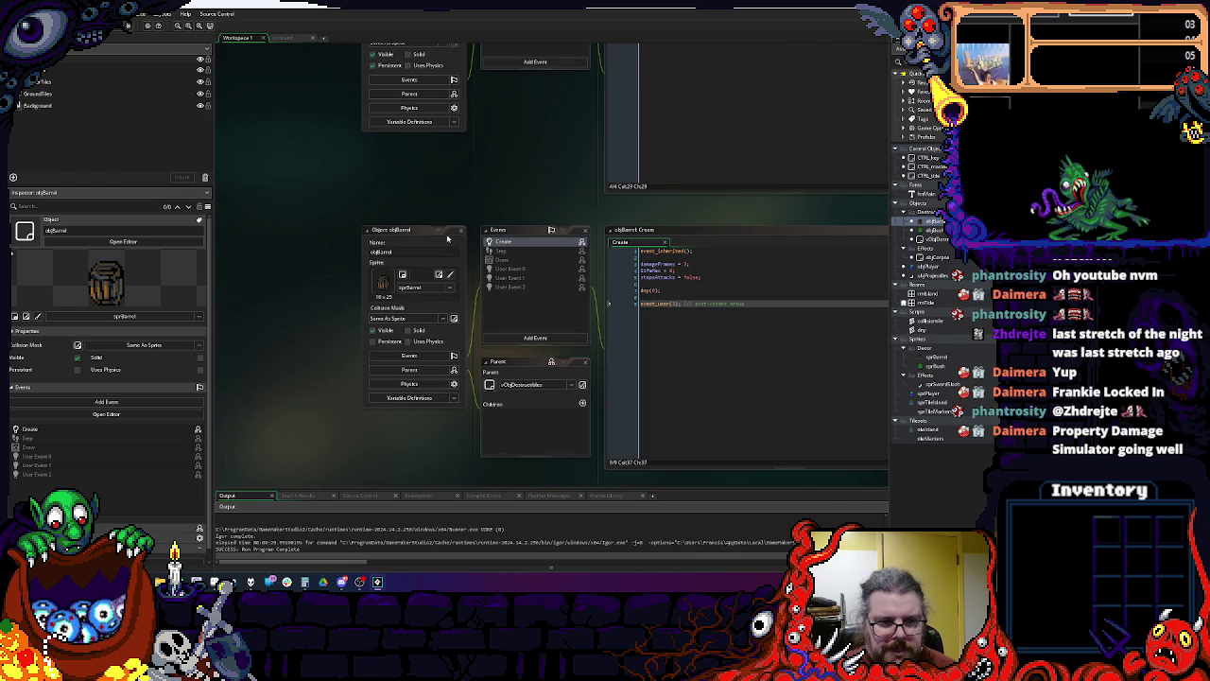
{"action": "left_click", "coordinate": [667, 279]}
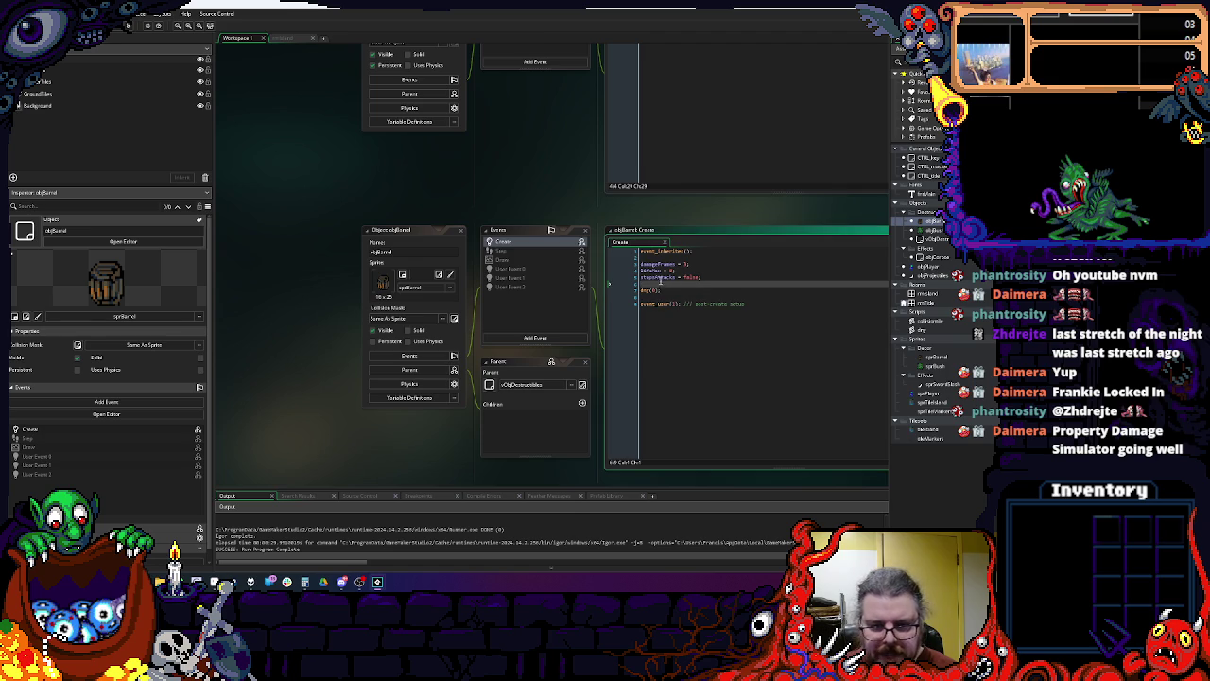
{"action": "type", "text": "true"}
Step: Pan the workspace to objProjectiles' Step event code
{"action": "mouse_move", "coordinate": [690, 284]}
{"action": "left_mouse_down"}
{"action": "mouse_move", "coordinate": [609, 194]}
{"action": "mouse_move", "coordinate": [605, 141]}
{"action": "mouse_move", "coordinate": [605, 217]}
{"action": "mouse_move", "coordinate": [626, 224]}
{"action": "left_mouse_up"}
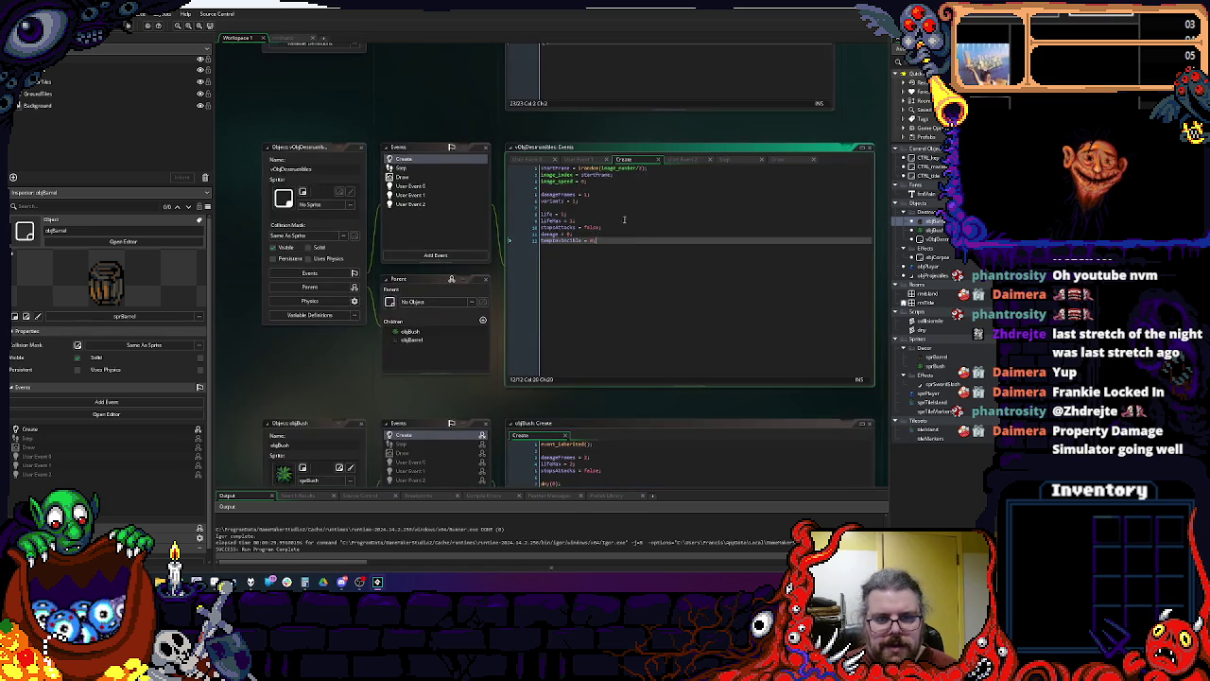
{"action": "scroll", "coordinate": [626, 224], "scroll_direction": "up", "scroll_amount": 5}
{"action": "left_click", "coordinate": [671, 324]}
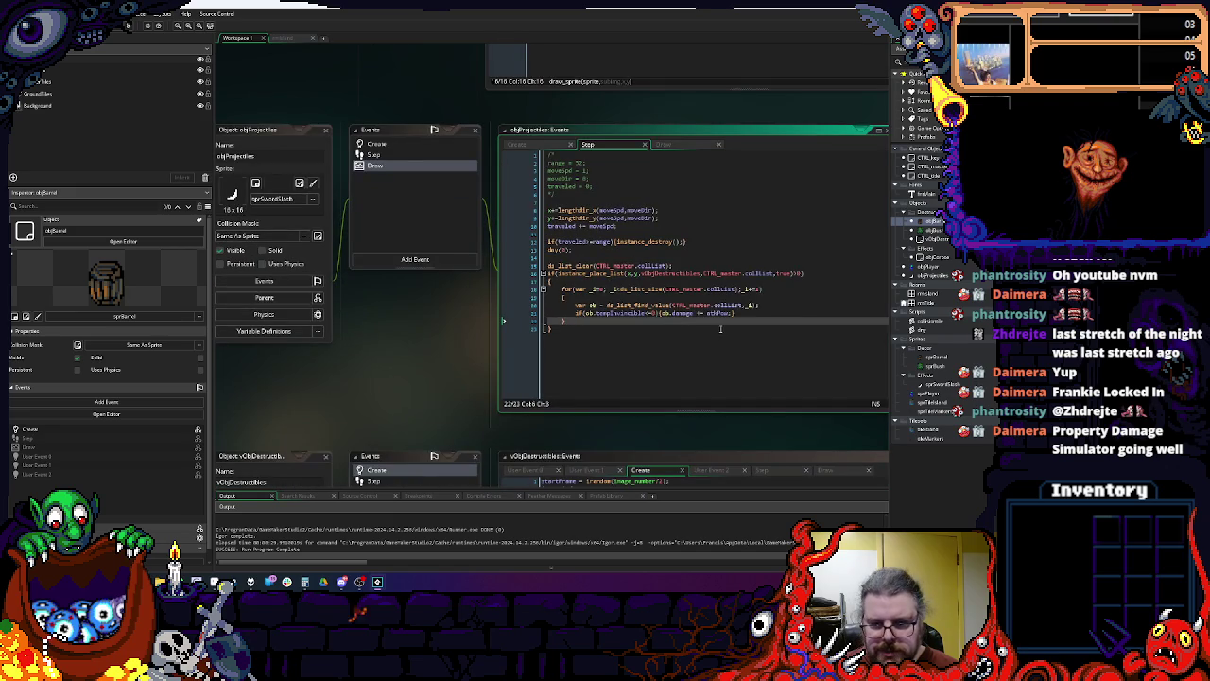
Step: Wrap the damage statement in the destructibles loop in braces
{"action": "left_click", "coordinate": [656, 313]}
{"action": "key", "text": "Return"}
{"action": "type", "text": "{"}
{"action": "key", "text": "Return"}
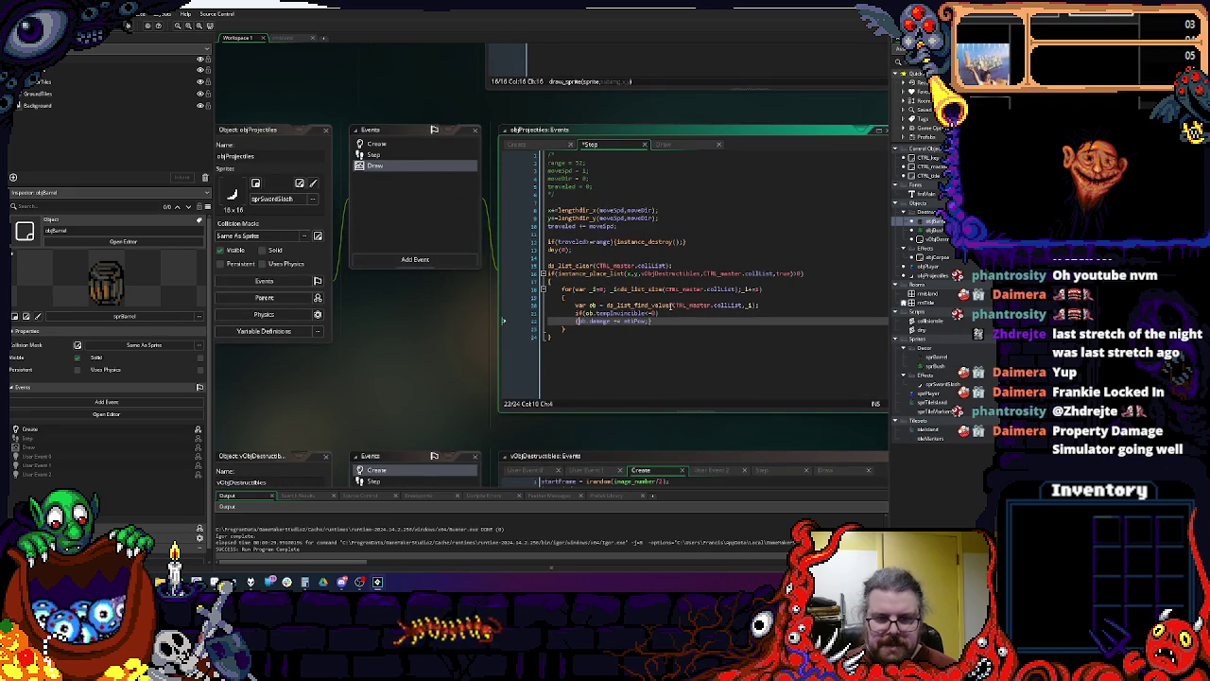
{"action": "key", "text": "End"}
{"action": "type", "text": "}"}
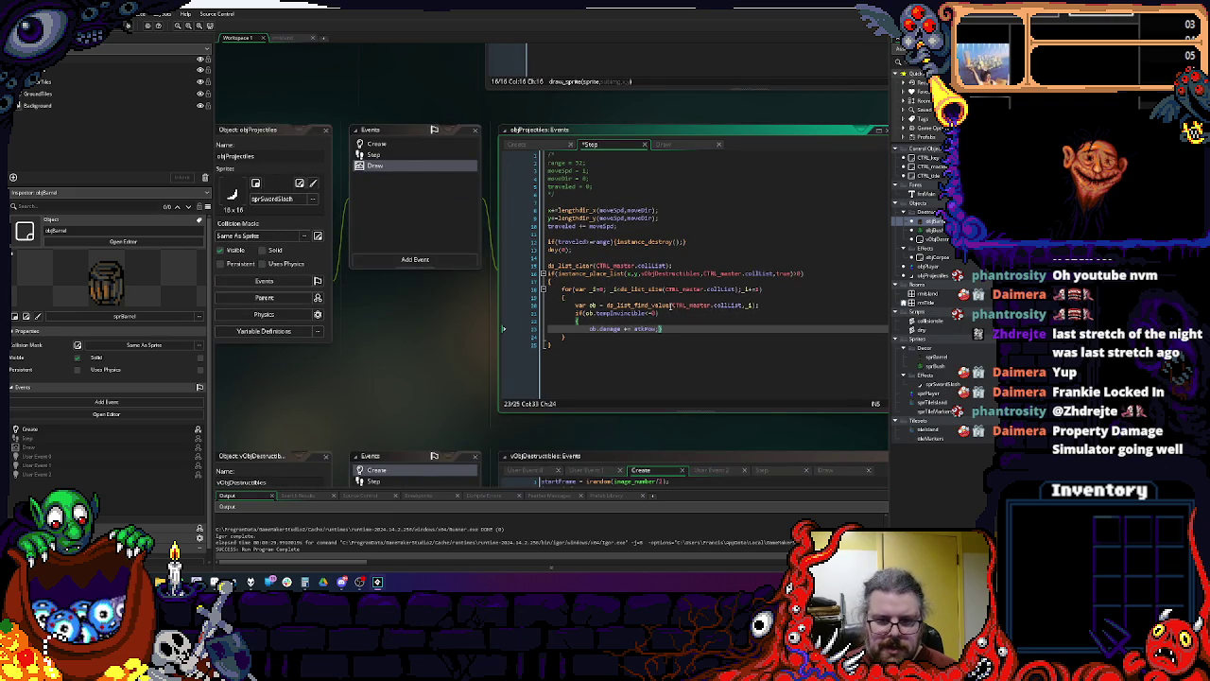
{"action": "key", "text": "BackSpace"}
{"action": "key", "text": "Return"}
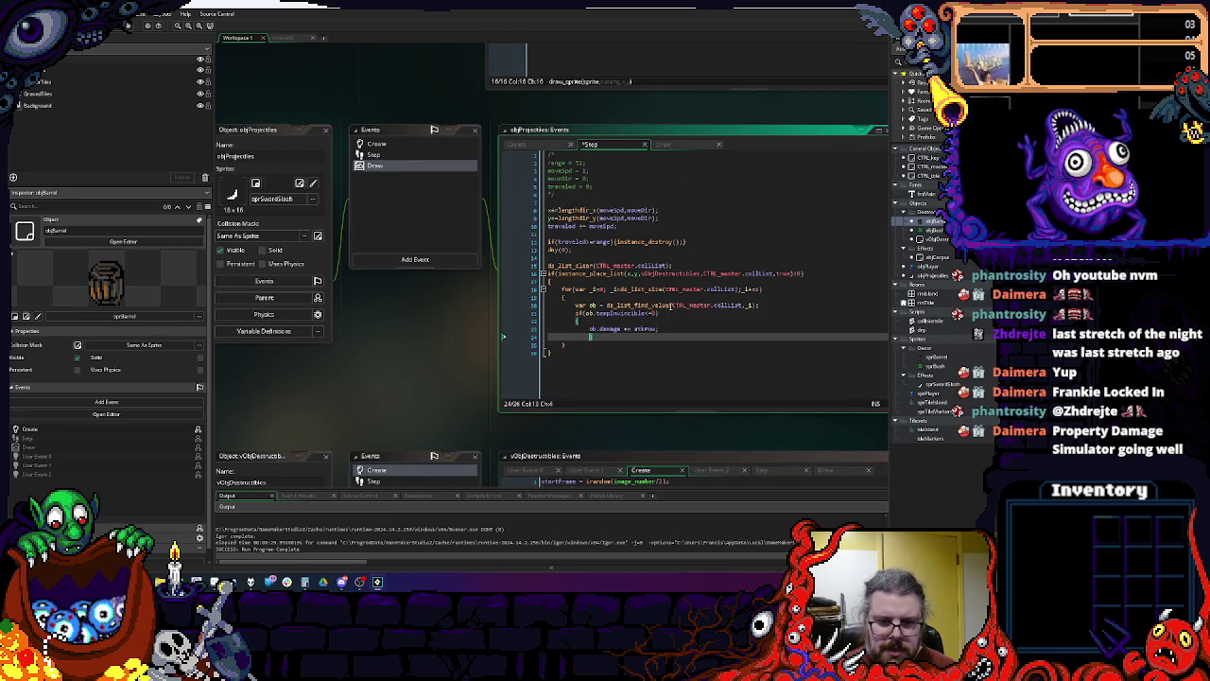
Step: Add a break; inside the stopsAttacks block after the damage statement
{"action": "key", "text": "Up"}
{"action": "key", "text": "End"}
{"action": "key", "text": "Return"}
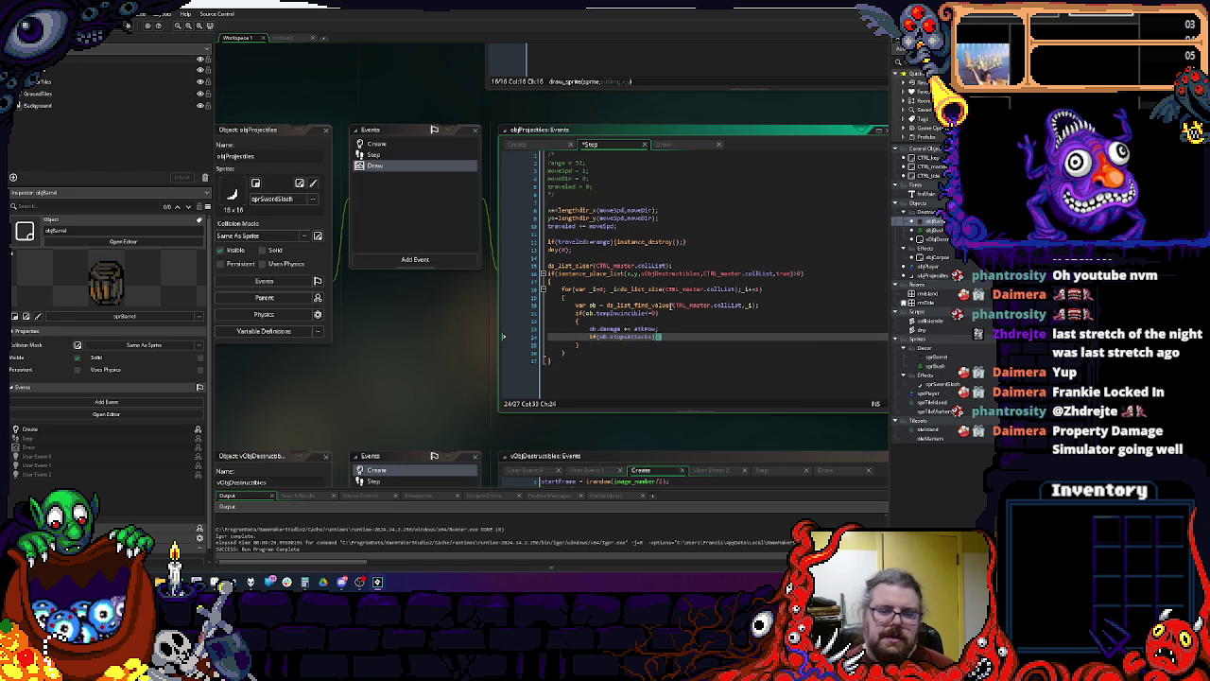
{"action": "type", "text": "break;"}
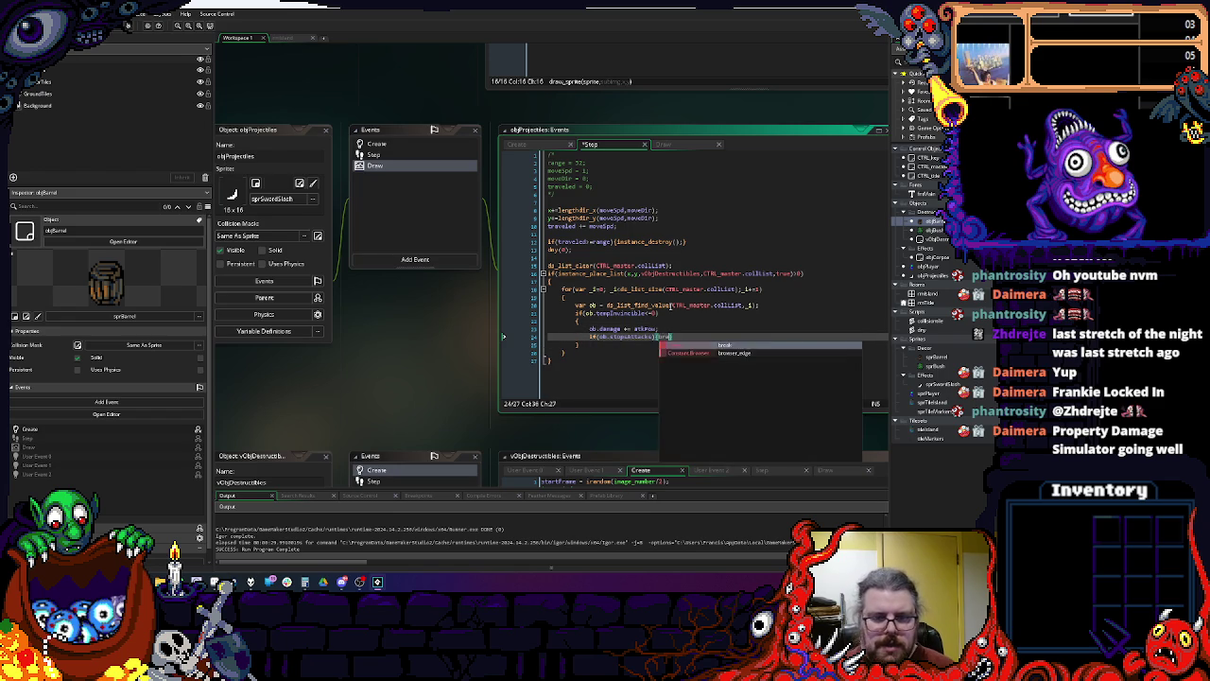
{"action": "key", "text": "Return"}
{"action": "key", "text": "Right"}
{"action": "key", "text": "Return"}
Step: Declare var attackStopped = false; above the collision check
{"action": "key", "text": "Return"}
{"action": "key", "text": "Up"}
{"action": "key", "text": "Up"}
{"action": "key", "text": "Up"}
{"action": "key", "text": "Up"}
{"action": "key", "text": "Up"}
{"action": "key", "text": "Up"}
{"action": "key", "text": "Home"}
{"action": "key", "text": "Return"}
{"action": "key", "text": "Up"}
{"action": "type", "text": "var attackStopped"}
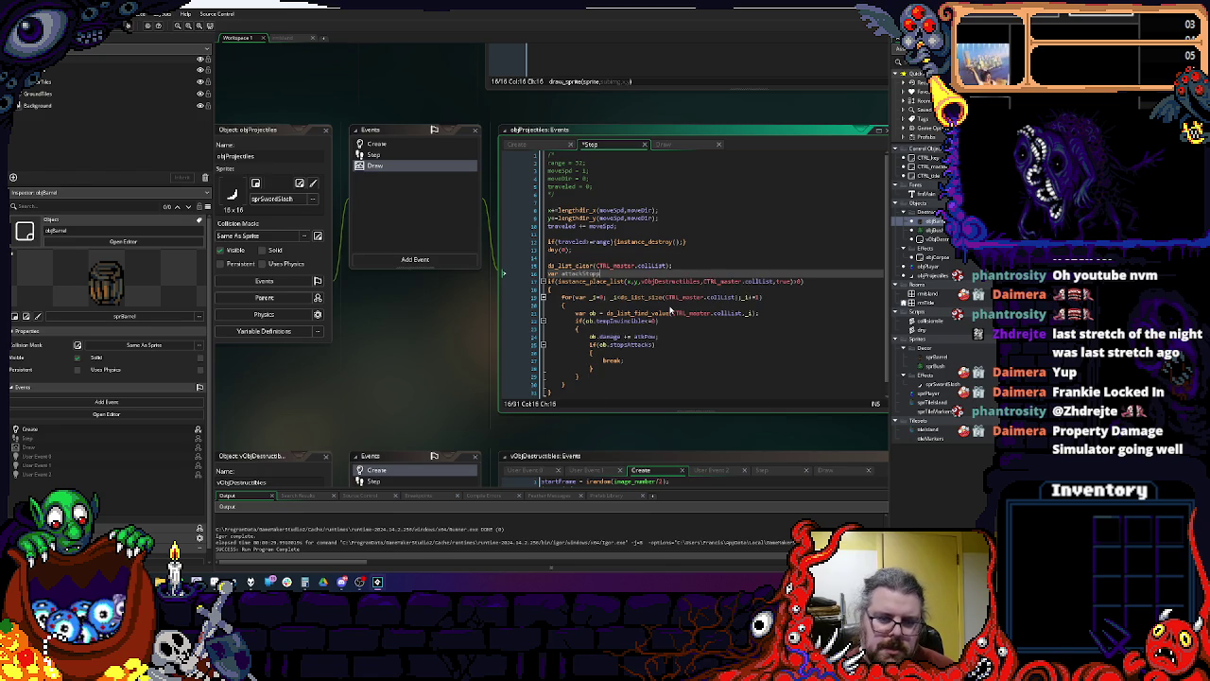
{"action": "type", "text": " = false;"}
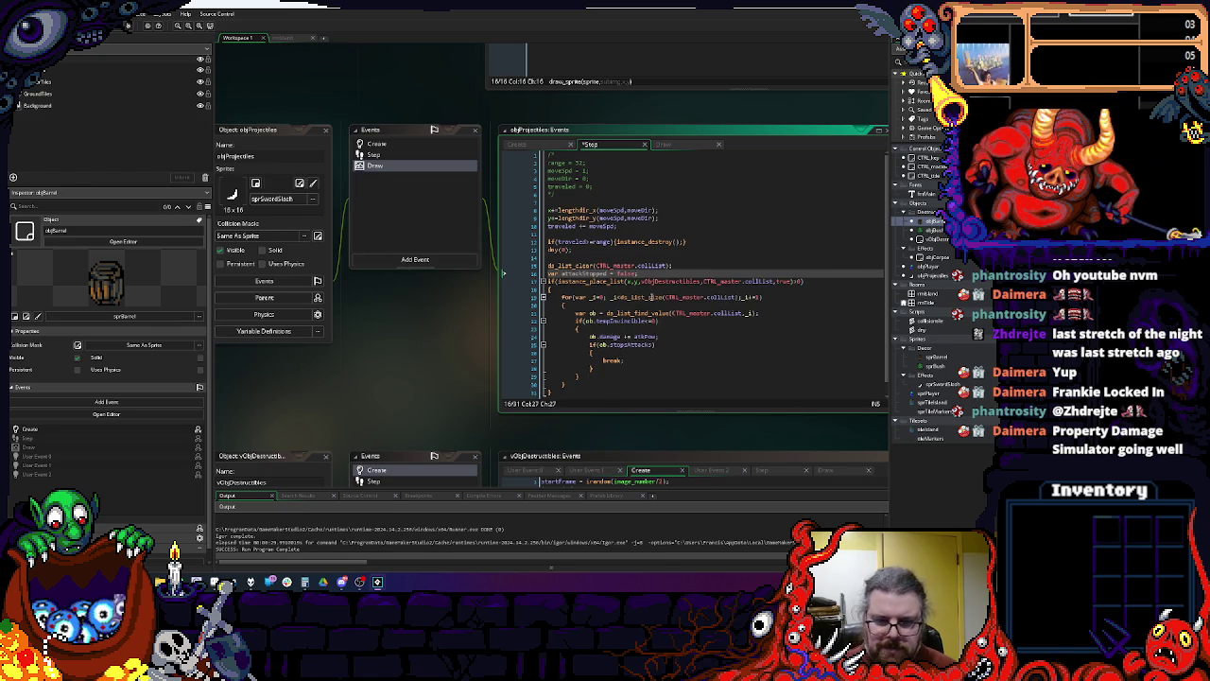
Step: Set attackStopped = true before the break in the stopsAttacks block
{"action": "double_click", "coordinate": [597, 281]}
{"action": "left_click", "coordinate": [617, 351]}
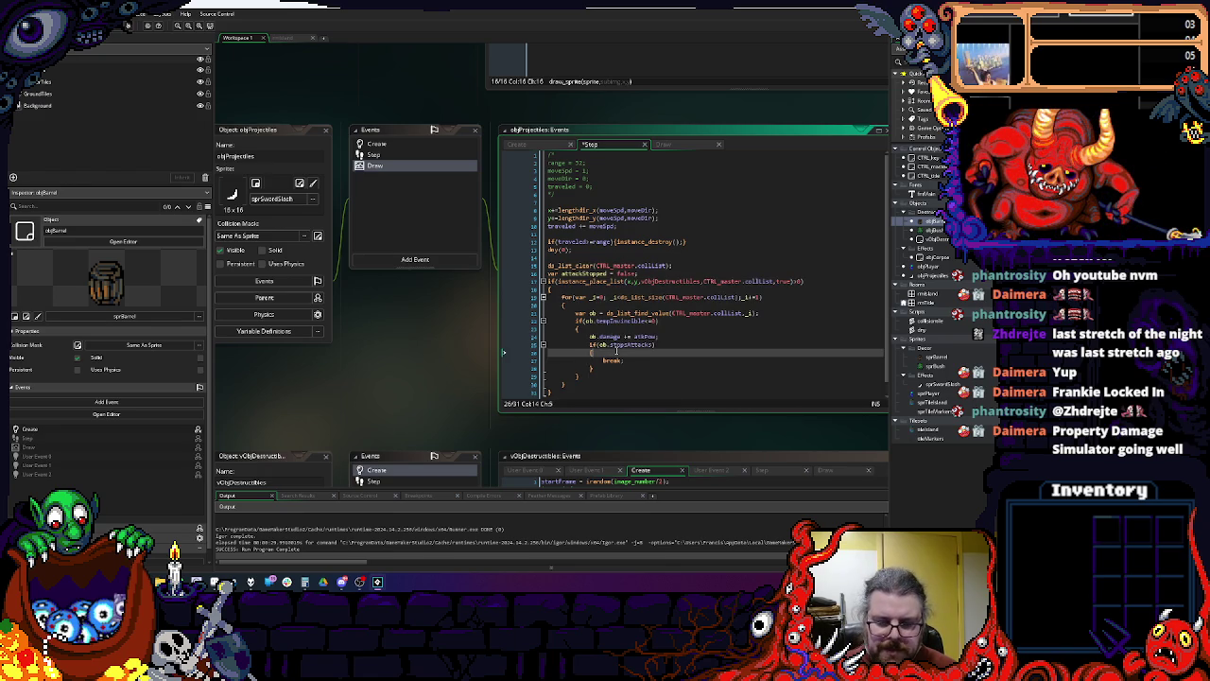
{"action": "key", "text": "Return"}
{"action": "key", "text": "BackSpace"}
{"action": "key", "text": "BackSpace"}
{"action": "type", "text": "instance_place_list"}
{"action": "double_click", "coordinate": [605, 273]}
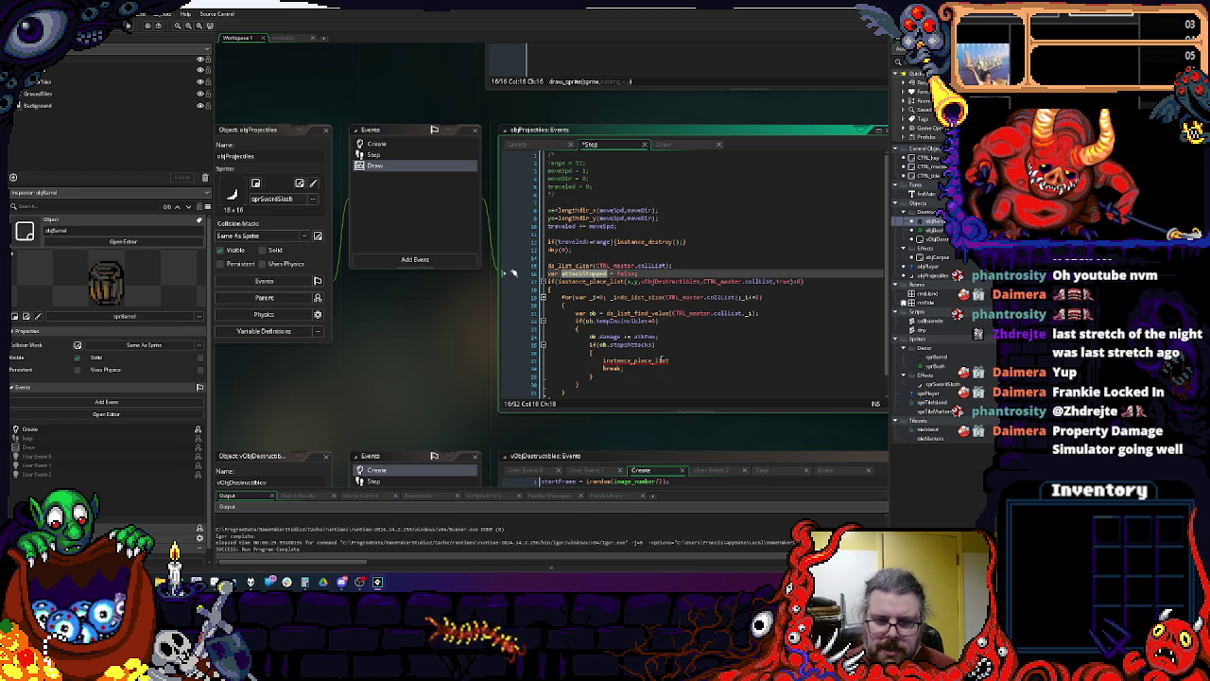
{"action": "key", "text": "ctrl+c"}
{"action": "left_click", "coordinate": [513, 360]}
{"action": "key", "text": "ctrl+v"}
{"action": "type", "text": "true"}
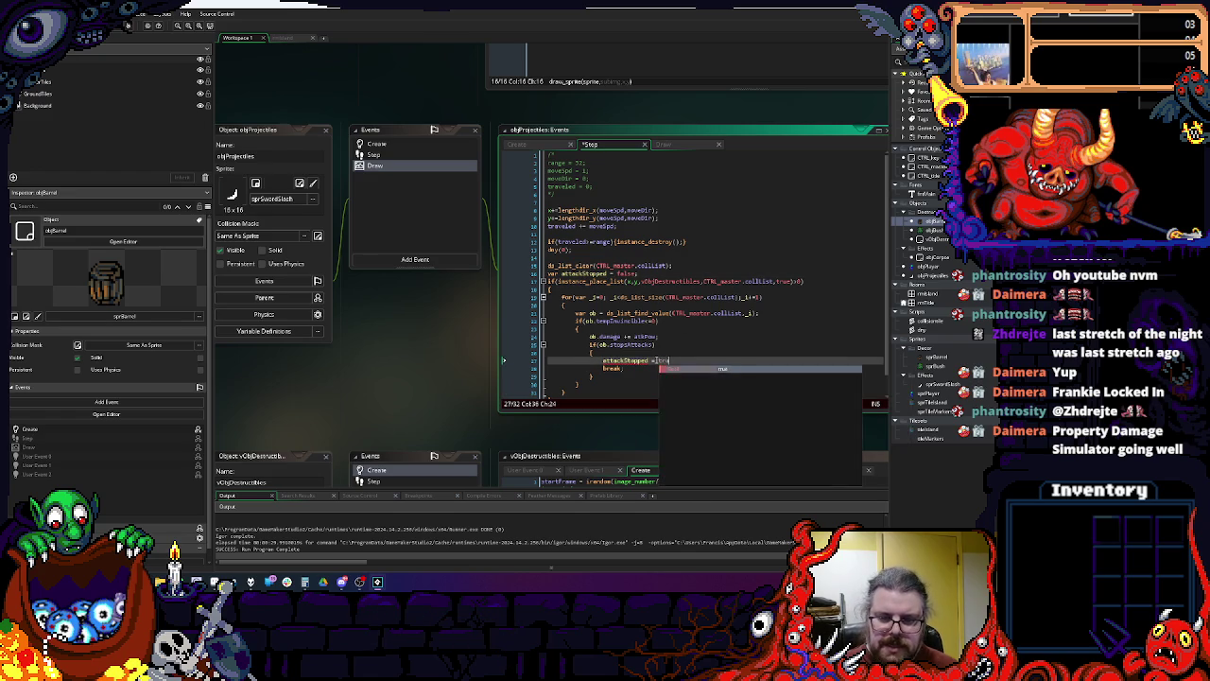
Step: Begin an if(inst_destroy( check at the end of the Step code
{"action": "scroll", "coordinate": [615, 373], "scroll_direction": "down", "scroll_amount": 1}
{"action": "left_click", "coordinate": [584, 389]}
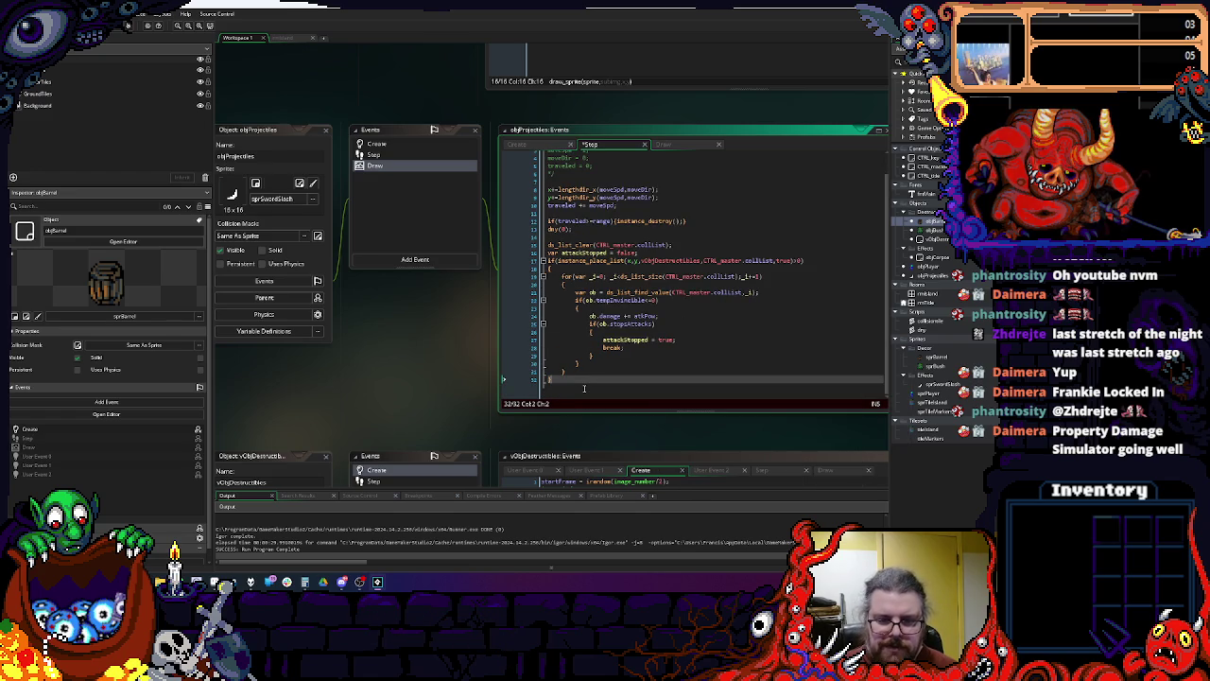
{"action": "type", "text": "if(attackStopped){"}
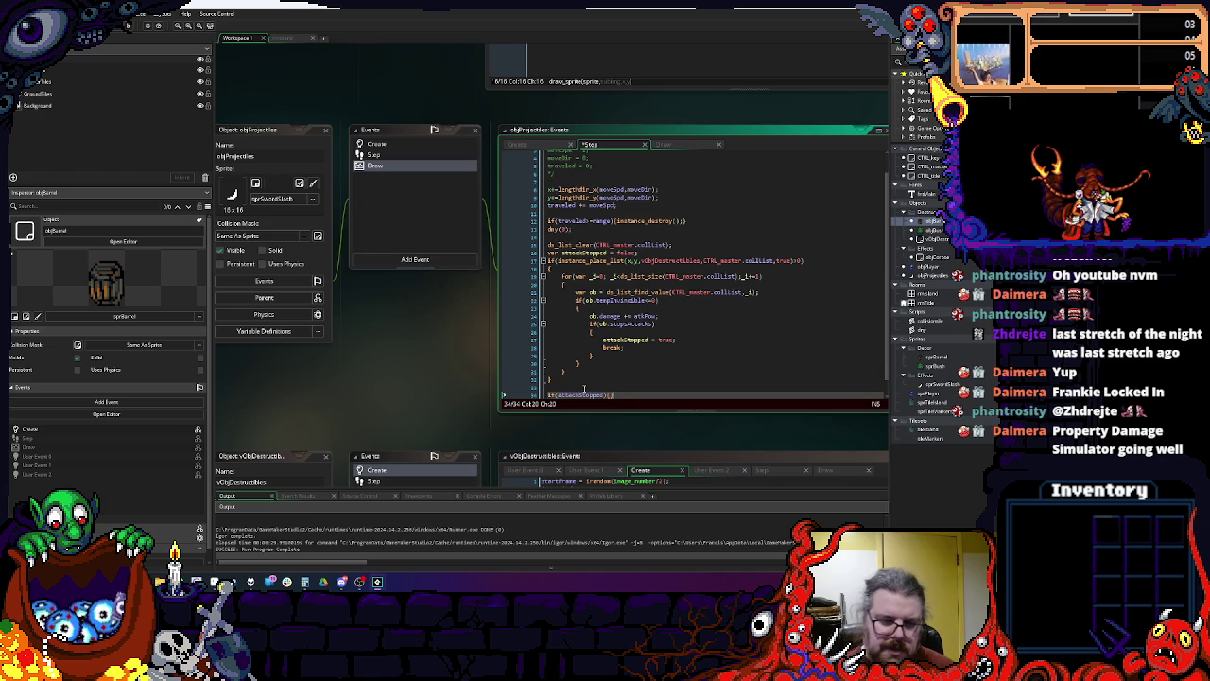
{"action": "type", "text": "instance"}
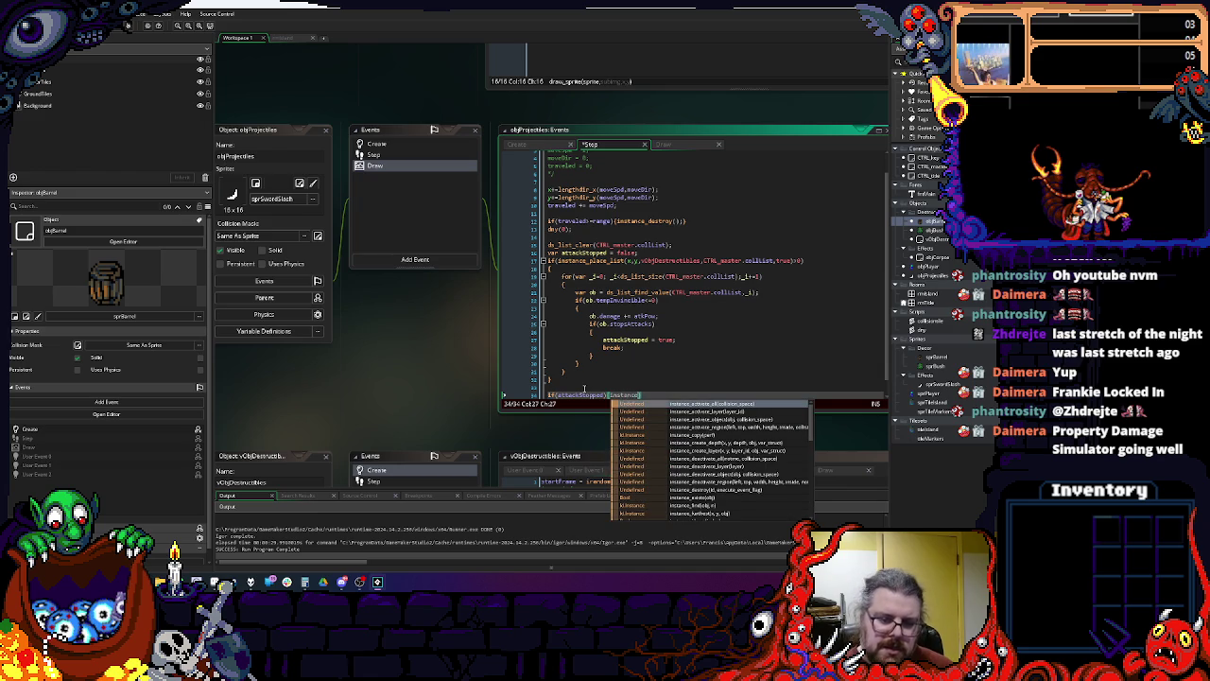
{"action": "type", "text": "_destroy();"}
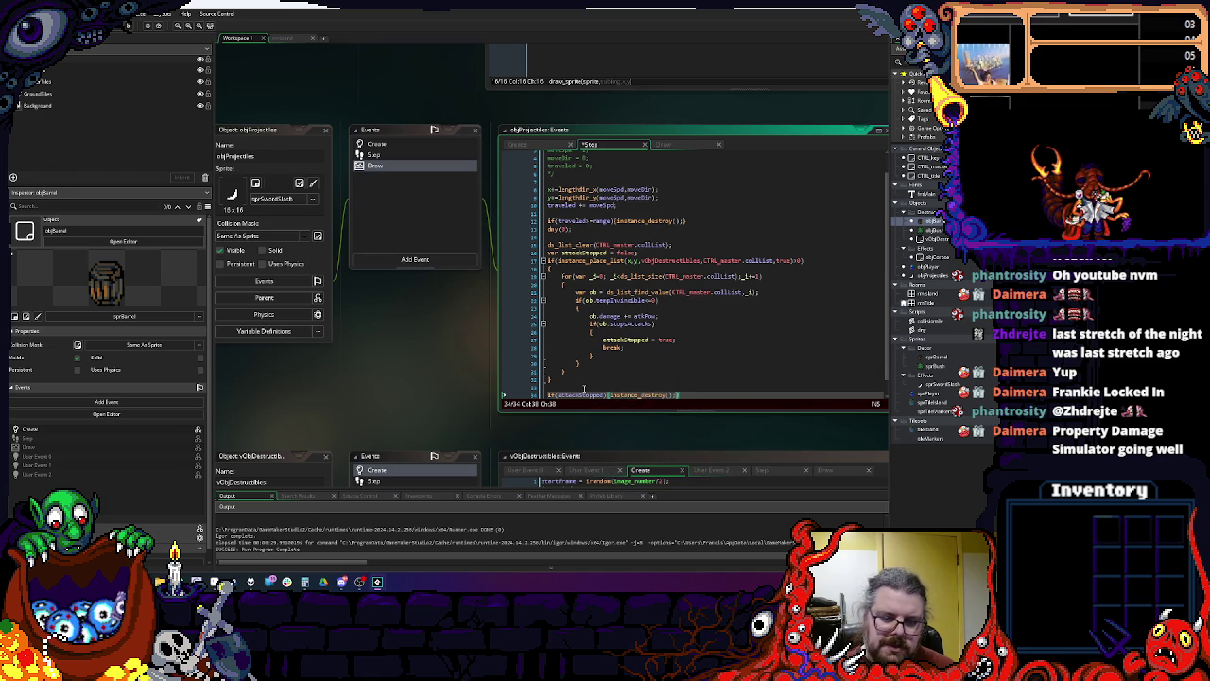
Step: Paste ds_list_clear(CTRL_master.collList); after the loop, then save and run the game
{"action": "left_click", "coordinate": [579, 383]}
{"action": "left_click", "coordinate": [573, 253]}
{"action": "left_click_drag", "start_coordinate": [690, 245], "coordinate": [521, 251]}
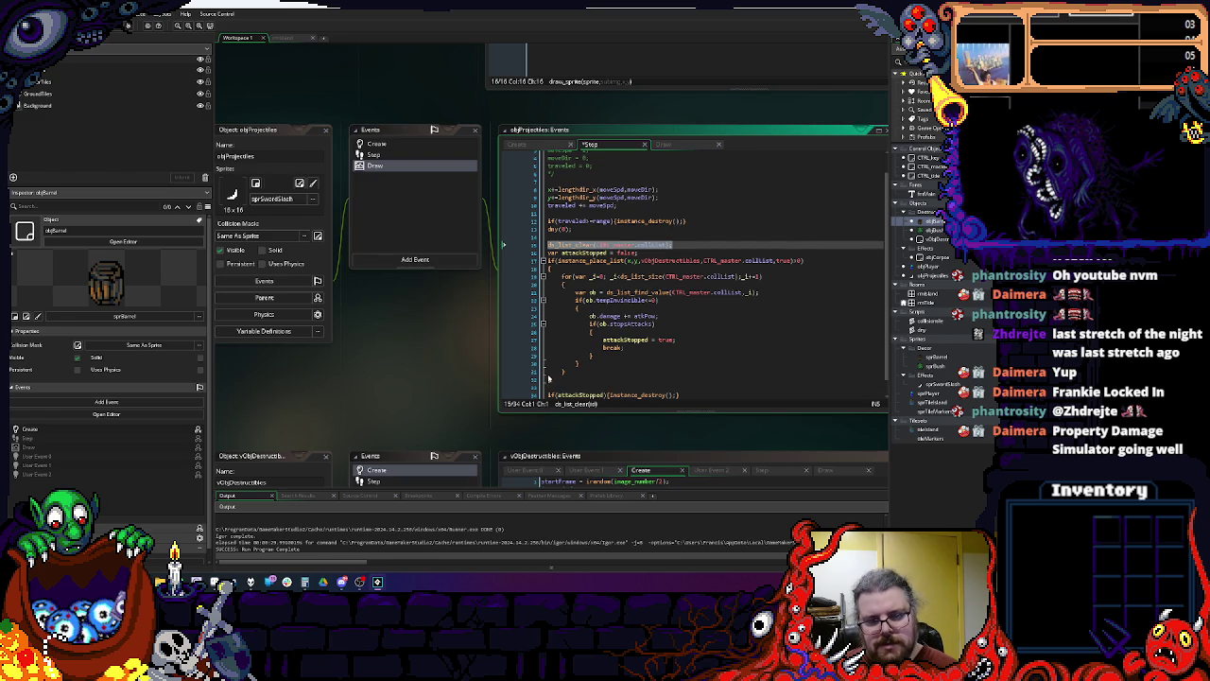
{"action": "key", "text": "ctrl+c"}
{"action": "left_click", "coordinate": [548, 383]}
{"action": "key", "text": "ctrl+v"}
{"action": "scroll", "coordinate": [605, 374], "scroll_direction": "down", "scroll_amount": 1}
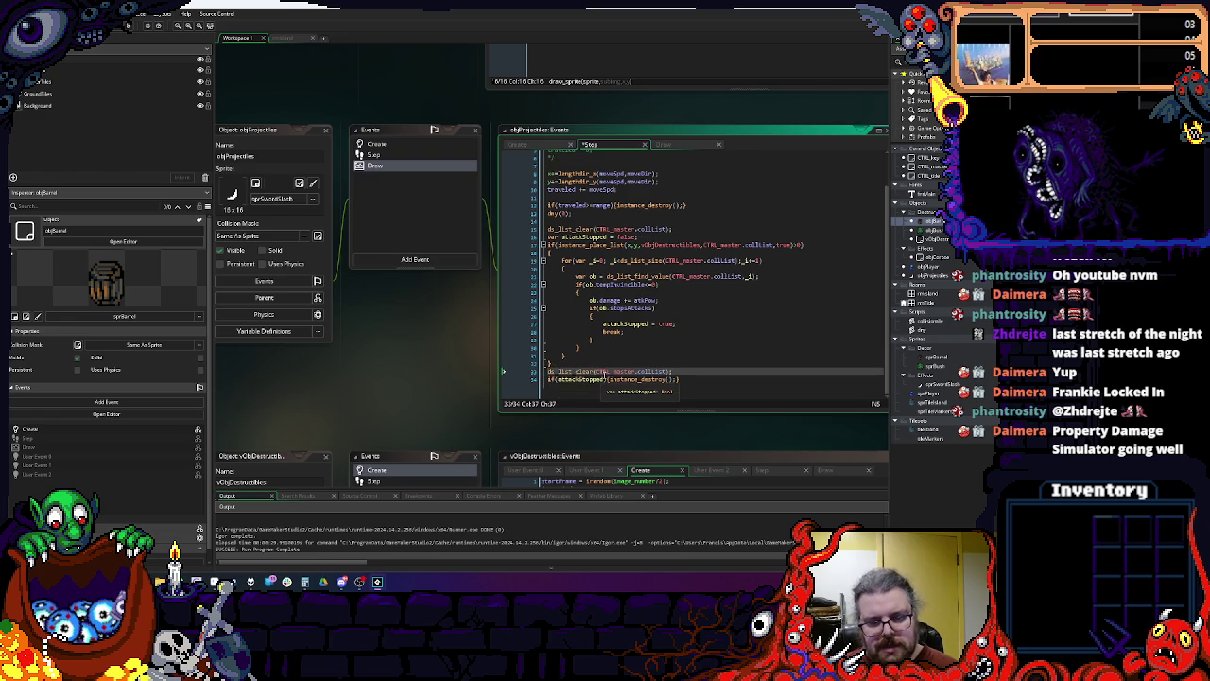
{"action": "key", "text": "Return"}
{"action": "left_click", "coordinate": [128, 25]}
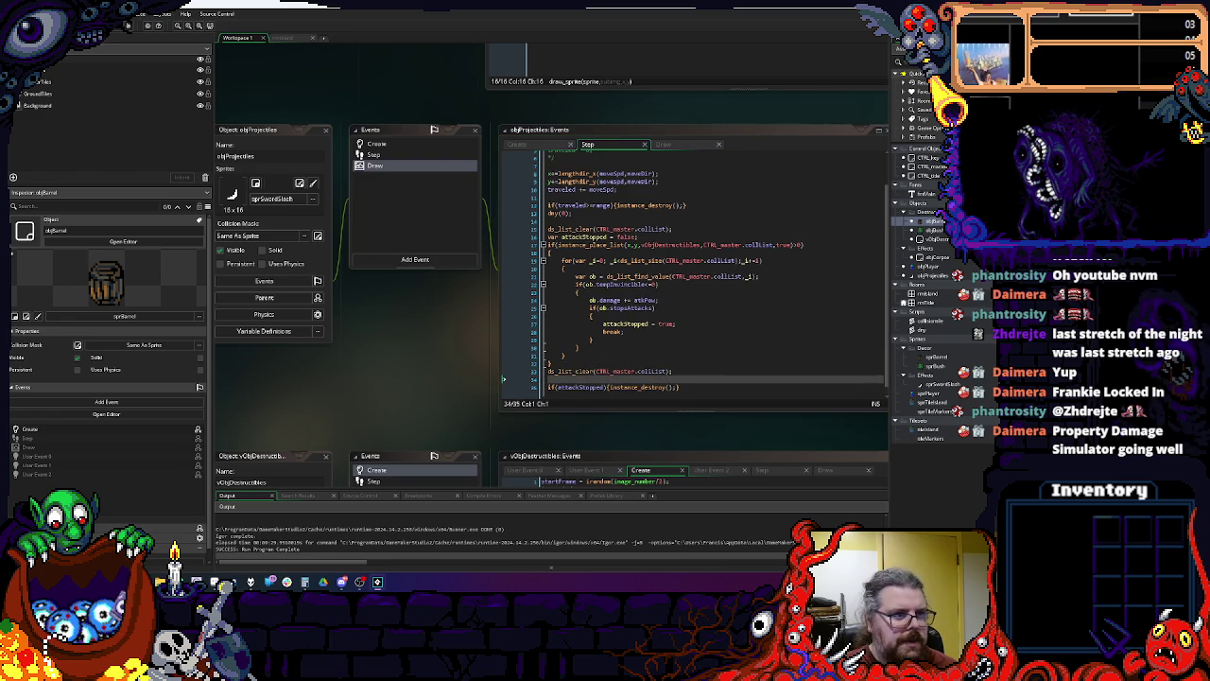
Step: Start the game and walk the player around the map near the river
{"action": "key", "text": "space"}
{"action": "key", "text": "Down"}
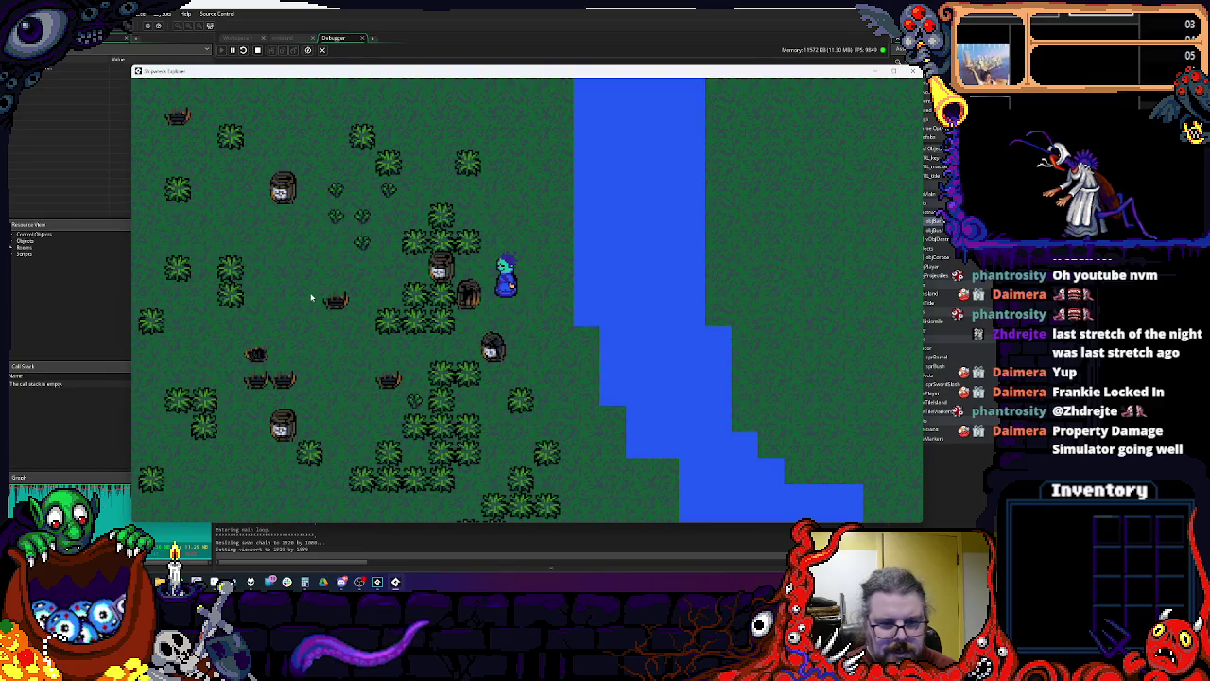
{"action": "key", "text": "Down"}
{"action": "key", "text": "Right"}
{"action": "key", "text": "Left"}
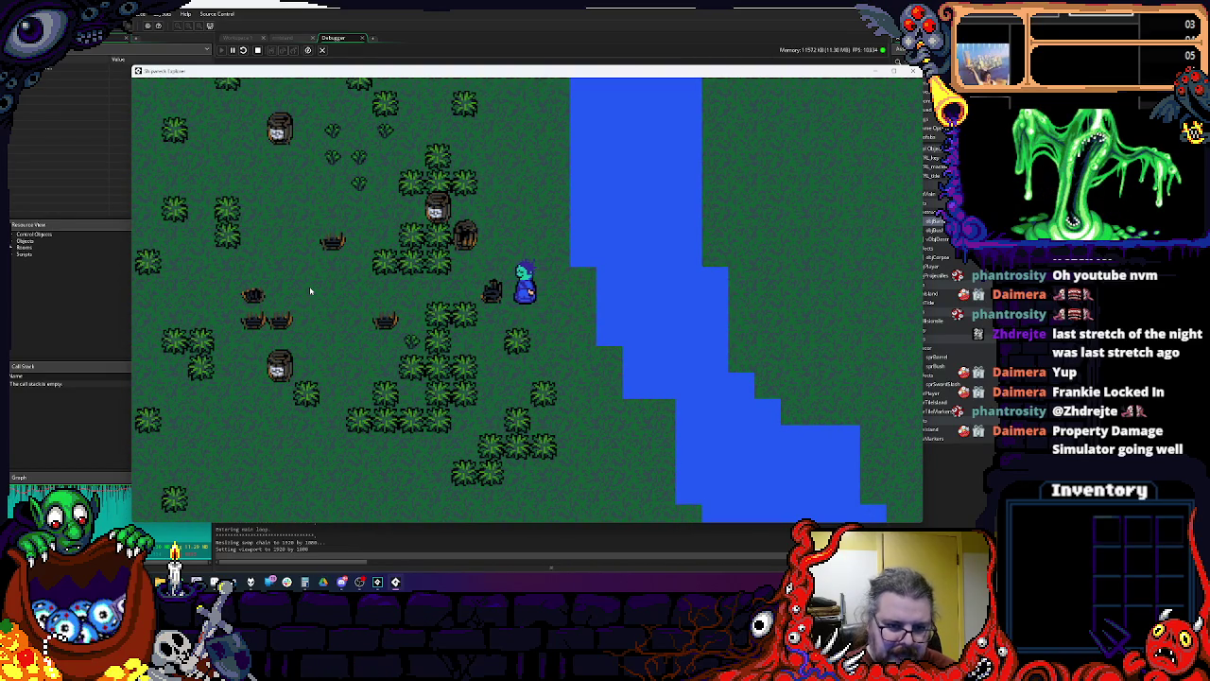
{"action": "key", "text": "Left"}
{"action": "key", "text": "Up"}
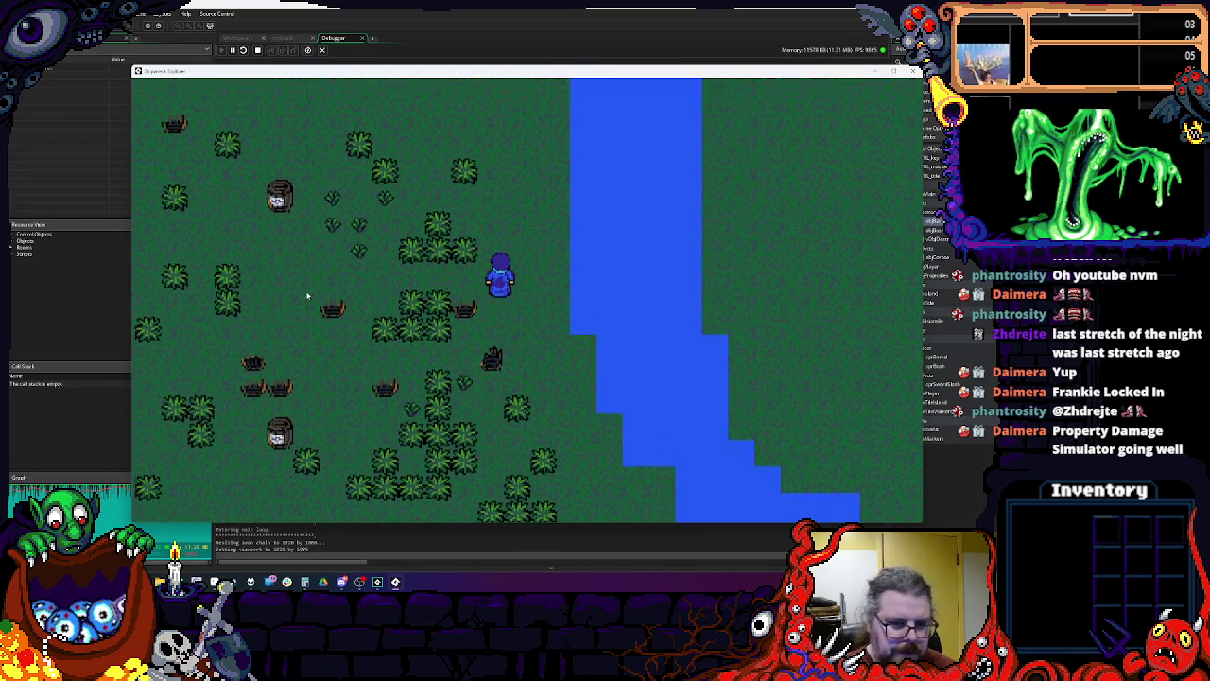
{"action": "key", "text": "Left"}
{"action": "key", "text": "Down"}
{"action": "key", "text": "Down"}
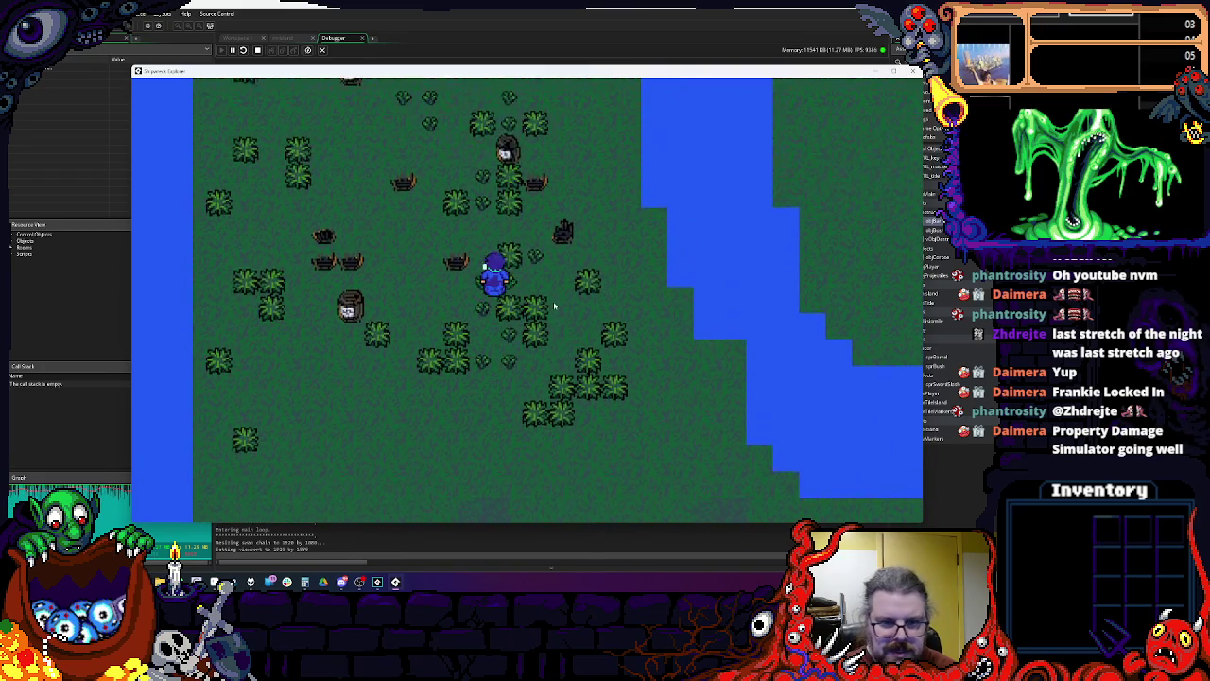
{"action": "key", "text": "Left"}
{"action": "key", "text": "Up"}
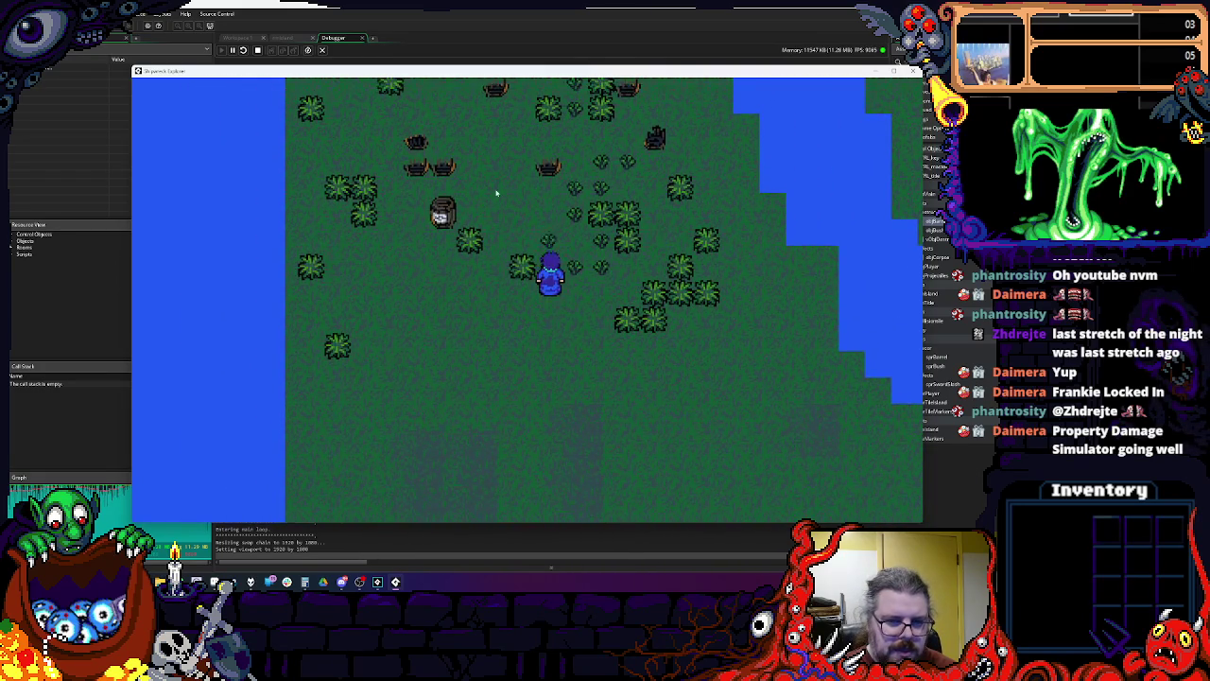
{"action": "key", "text": "Left"}
{"action": "key", "text": "Left"}
{"action": "key", "text": "Up"}
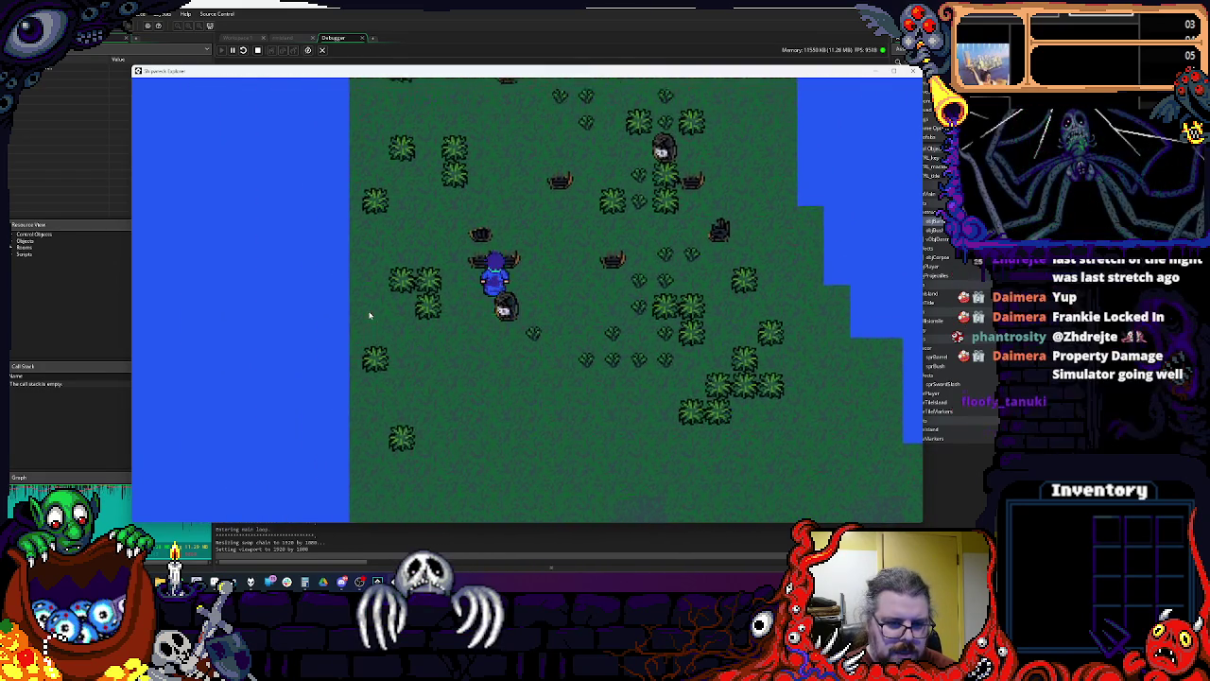
{"action": "key", "text": "Up"}
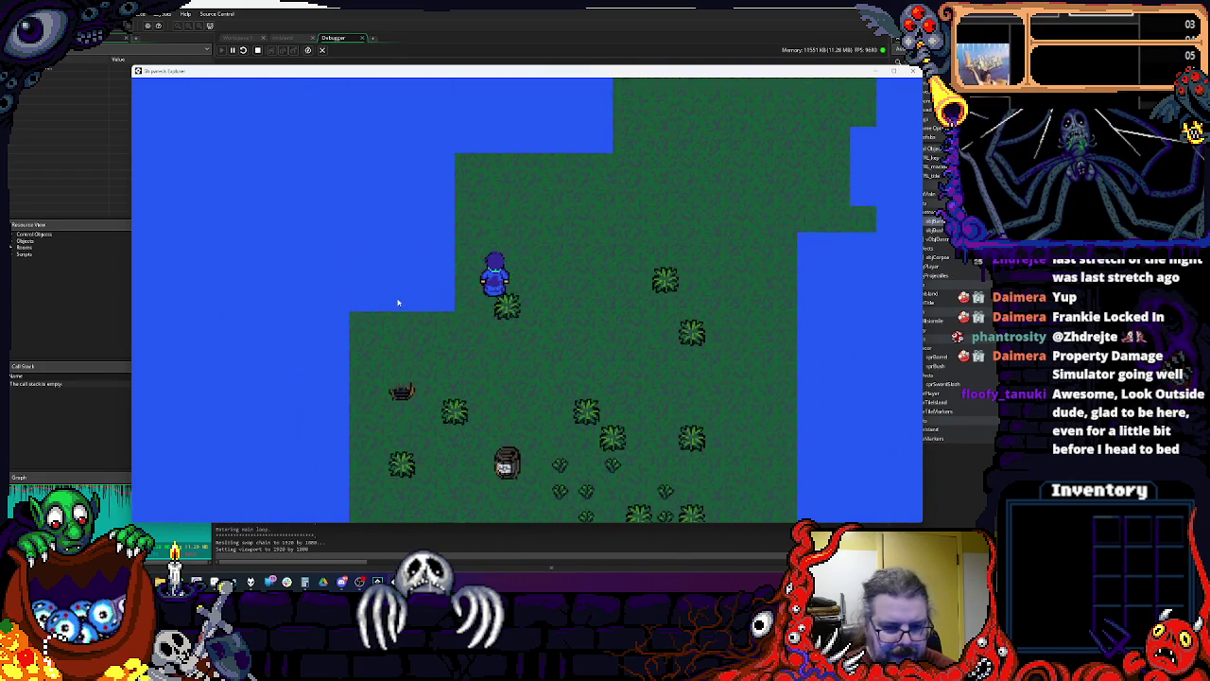
{"action": "key", "text": "Down"}
{"action": "key", "text": "Down"}
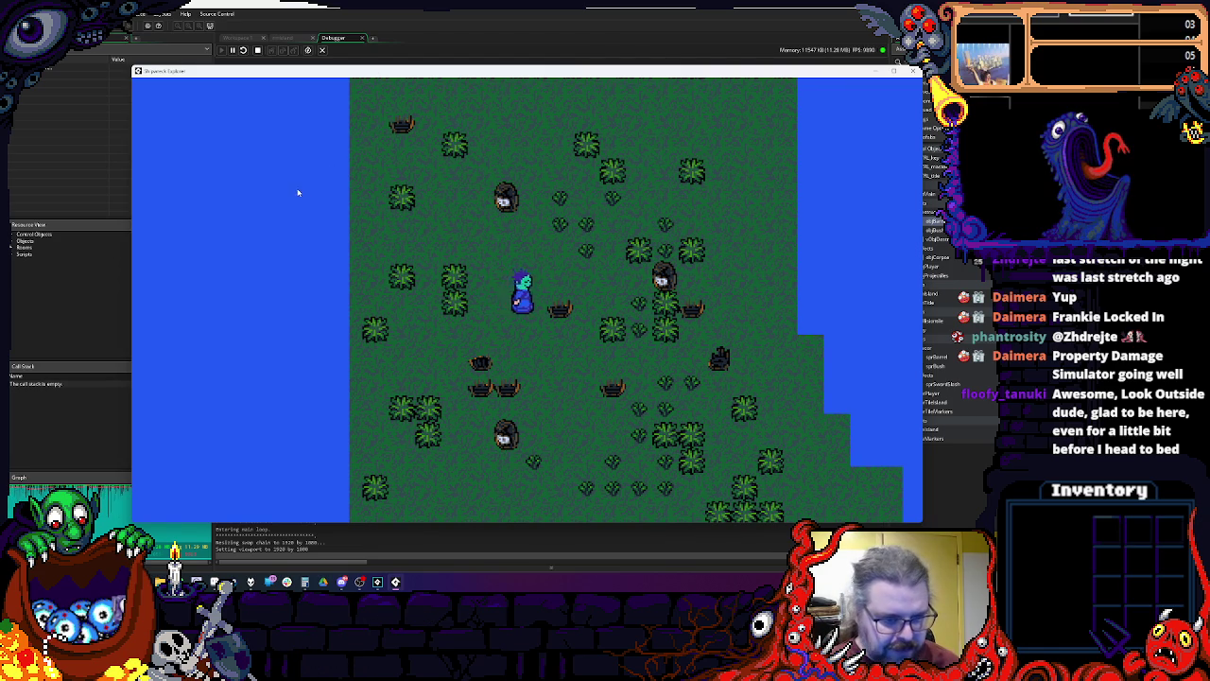
Step: Slash bushes down to sprouts, then close the game and the Debugger
{"action": "key", "text": "Left"}
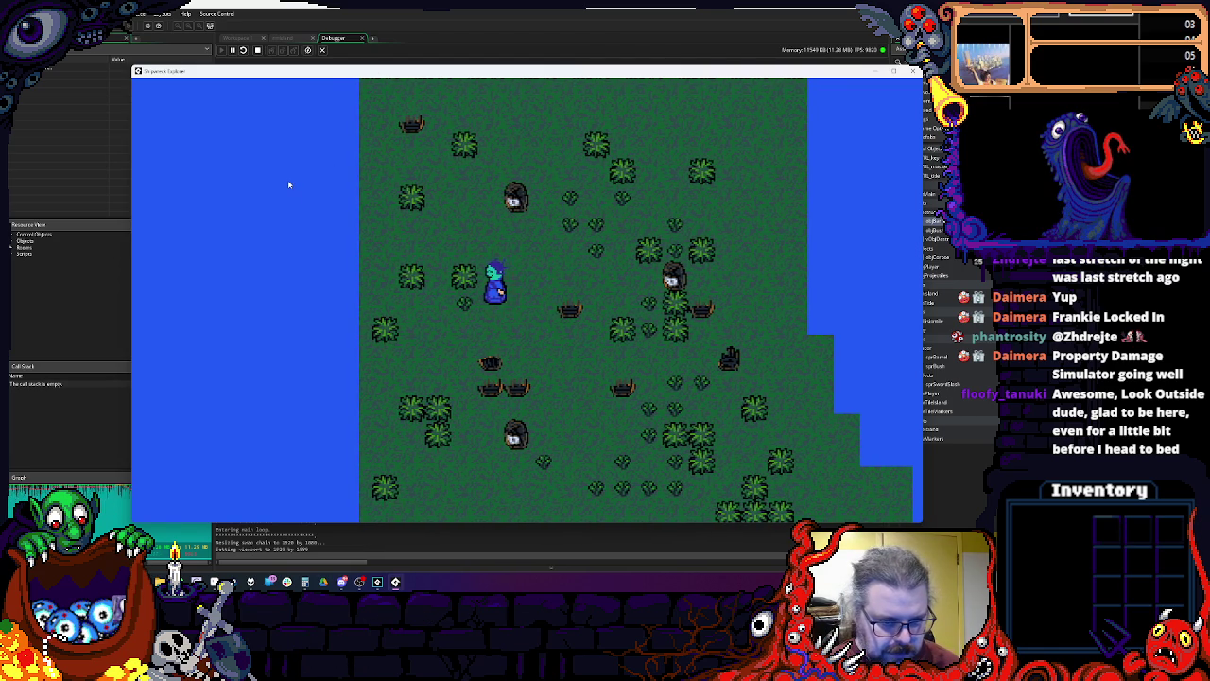
{"action": "key", "text": "Up"}
{"action": "key", "text": "Left"}
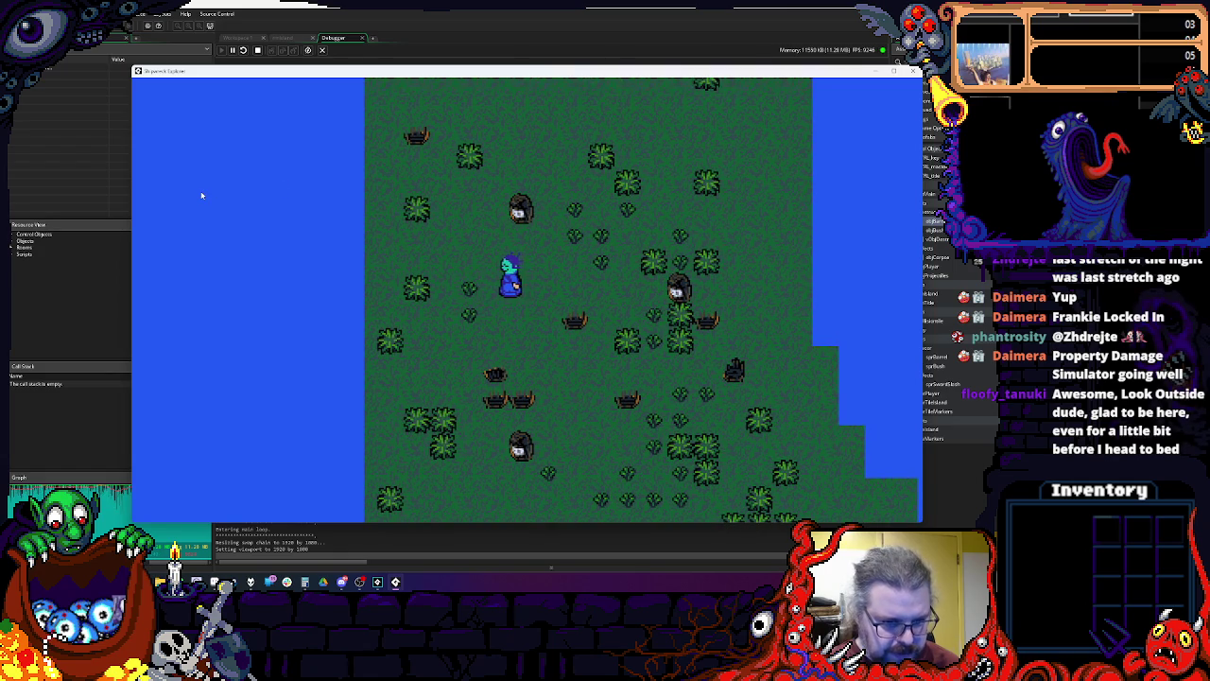
{"action": "key", "text": "Down"}
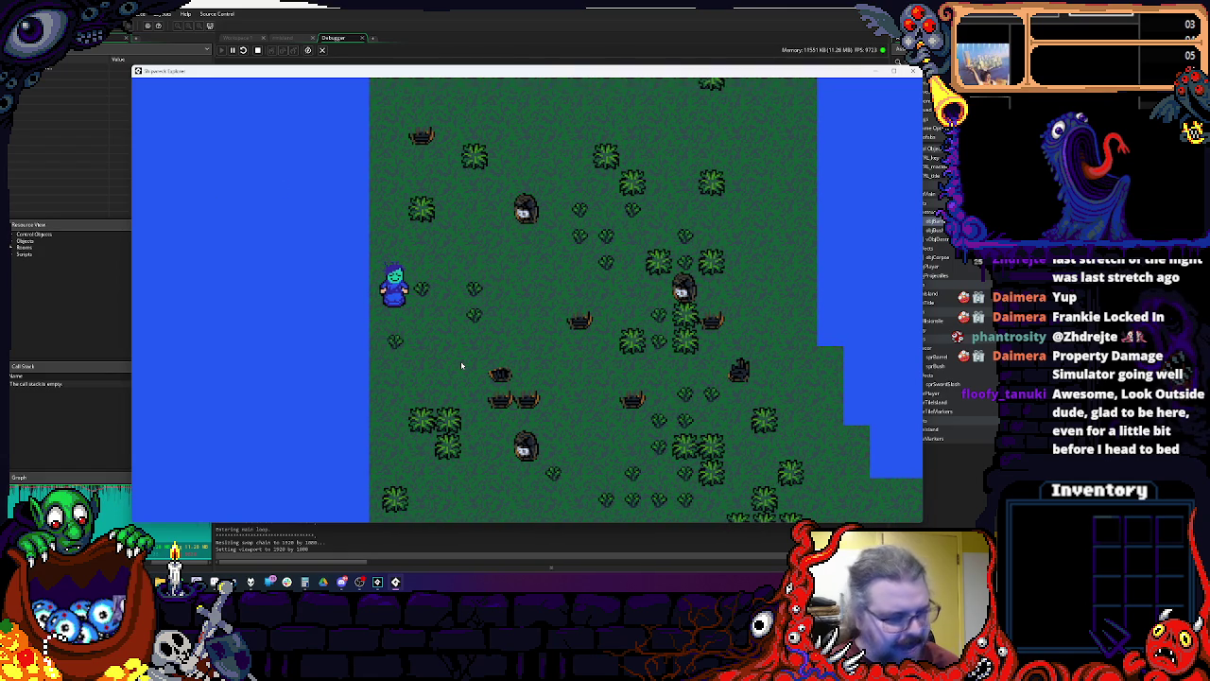
{"action": "key", "text": "Right"}
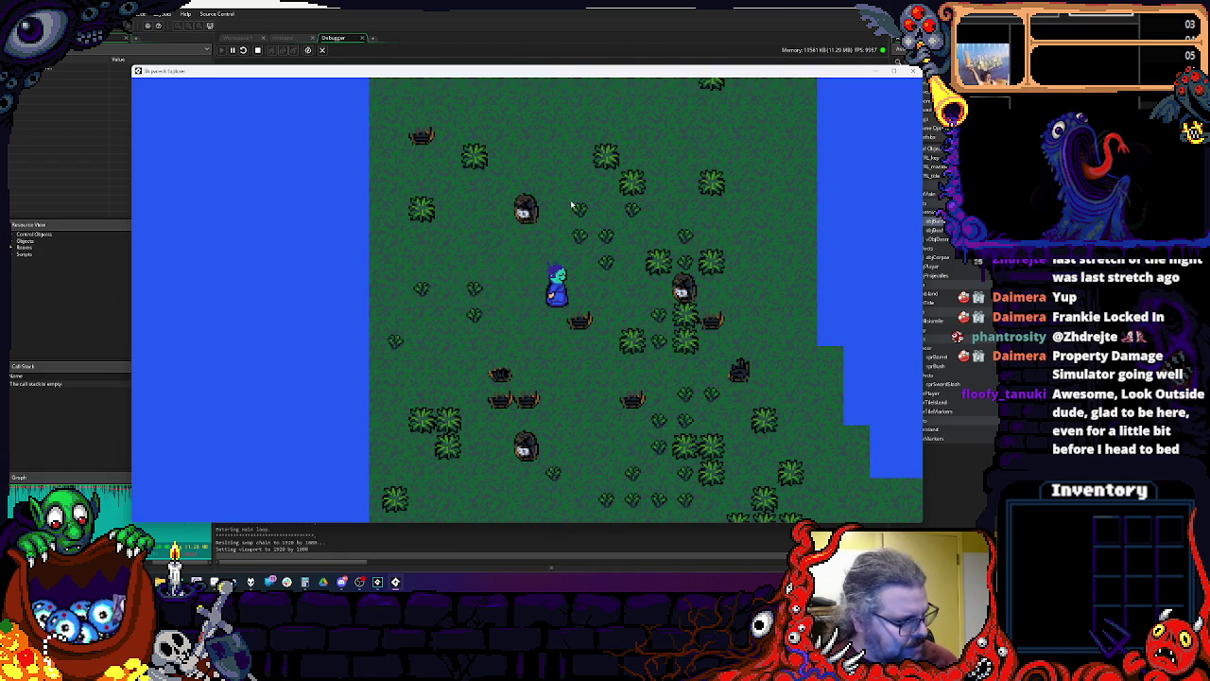
{"action": "key", "text": "Up"}
{"action": "key", "text": "Up"}
{"action": "key", "text": "Left"}
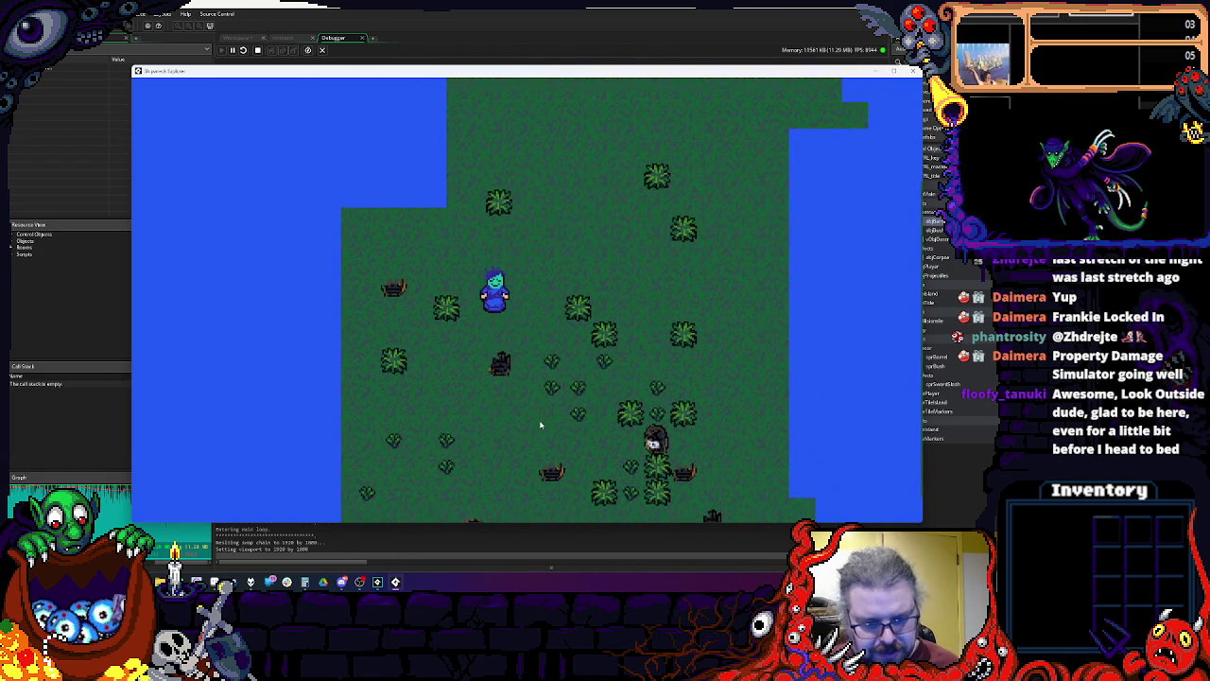
{"action": "key", "text": "Right"}
{"action": "key", "text": "Down"}
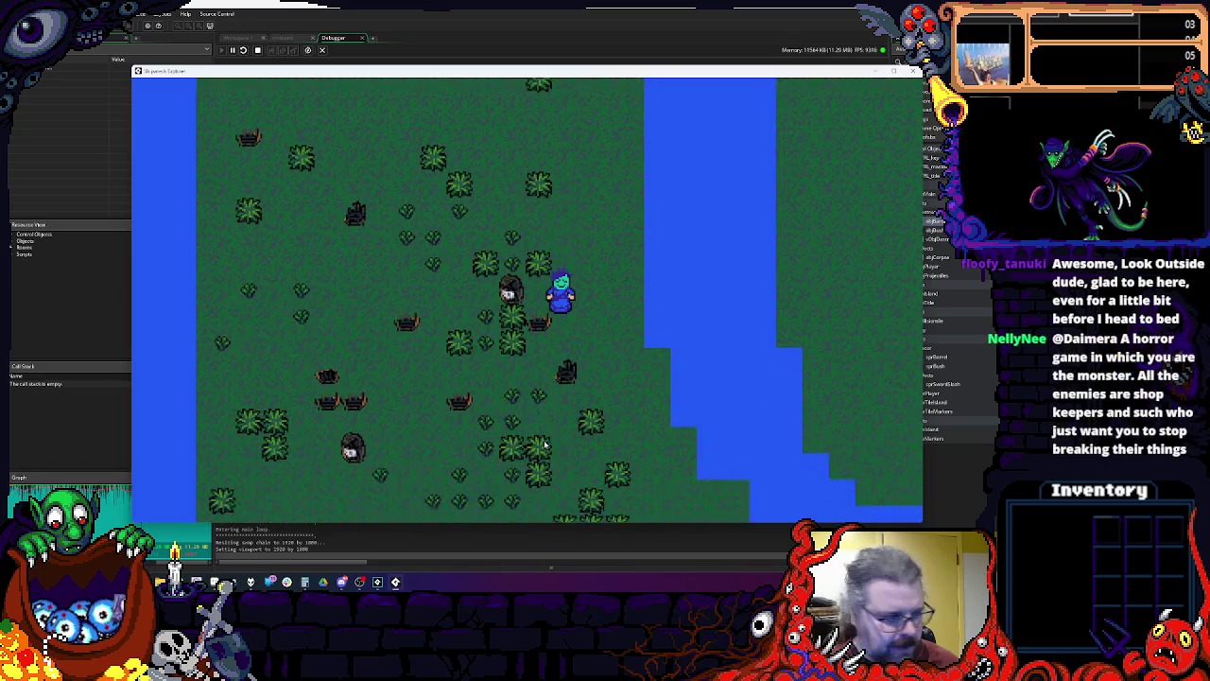
{"action": "key", "text": "Left"}
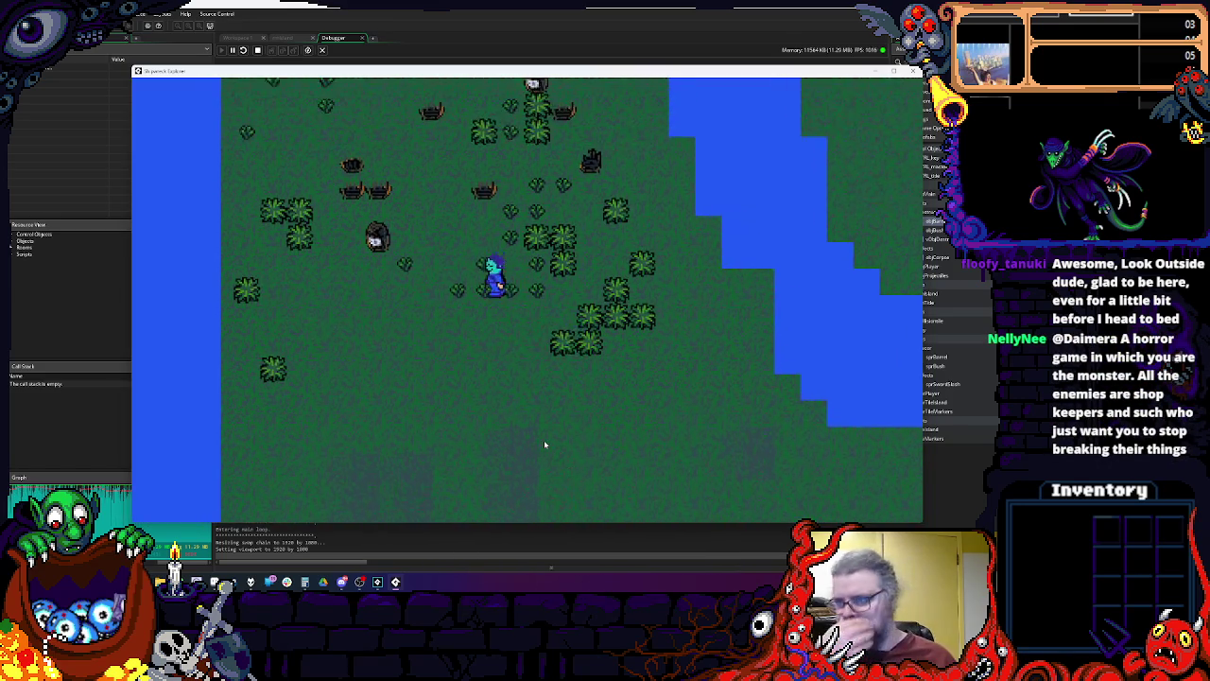
{"action": "key", "text": "Up"}
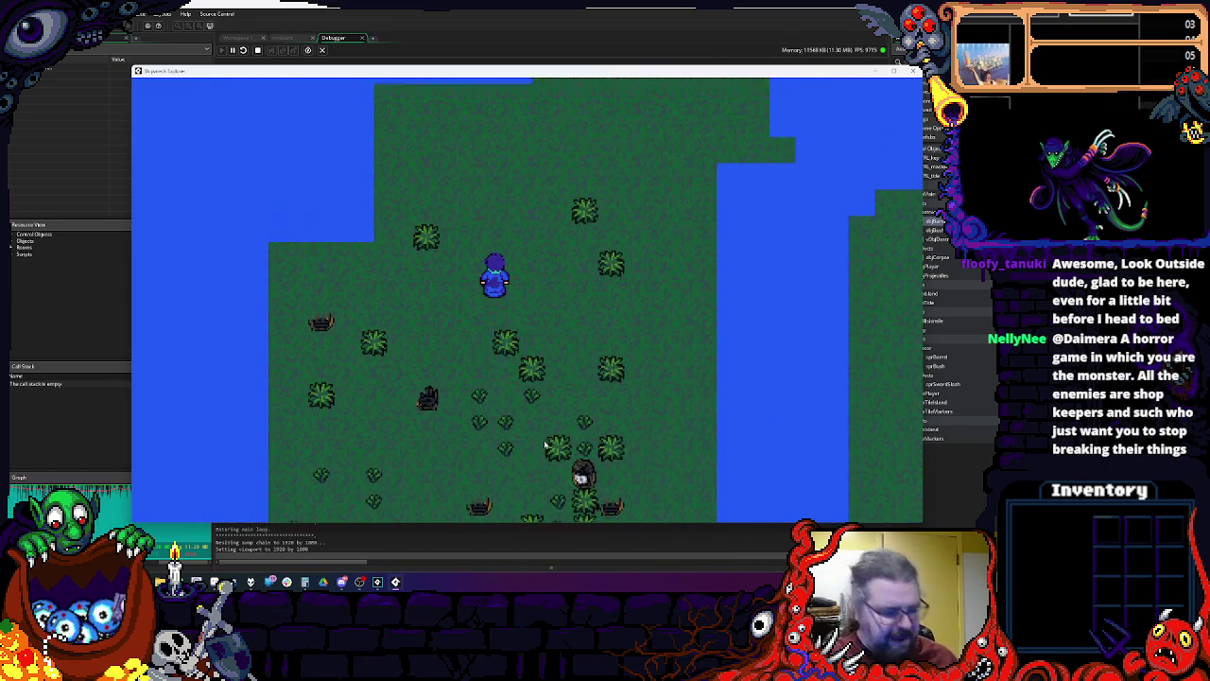
{"action": "key", "text": "Down"}
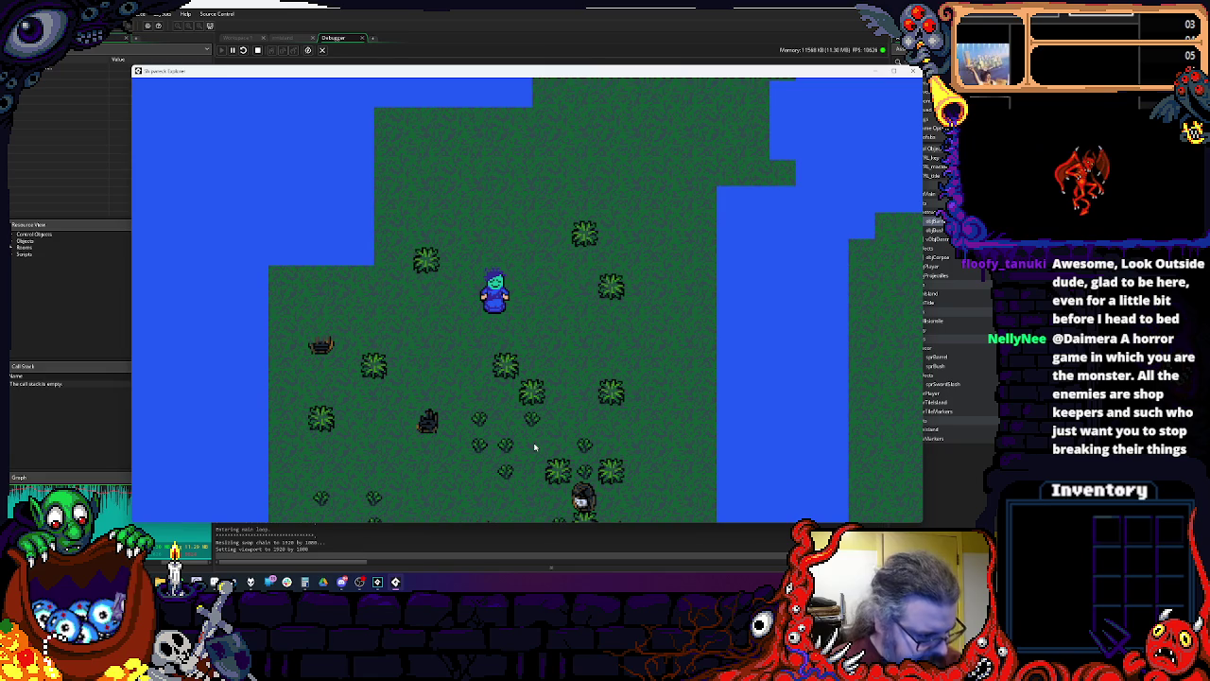
{"action": "key", "text": "space"}
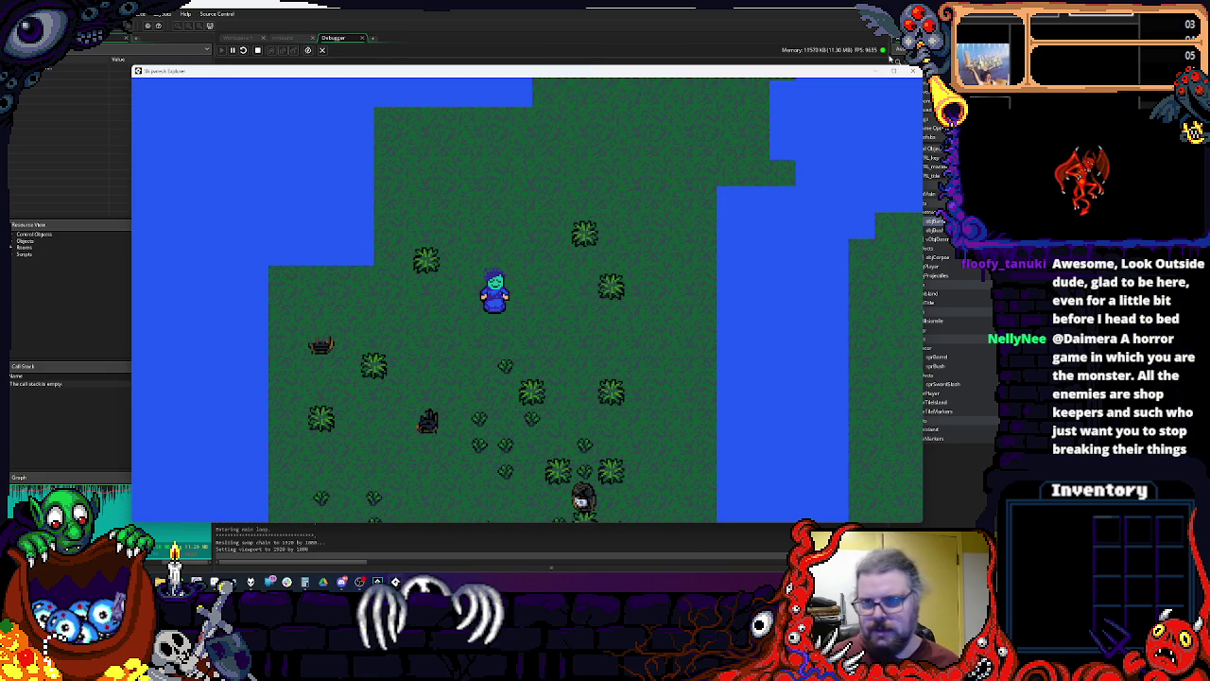
{"action": "left_click", "coordinate": [913, 71]}
{"action": "left_click", "coordinate": [362, 38]}
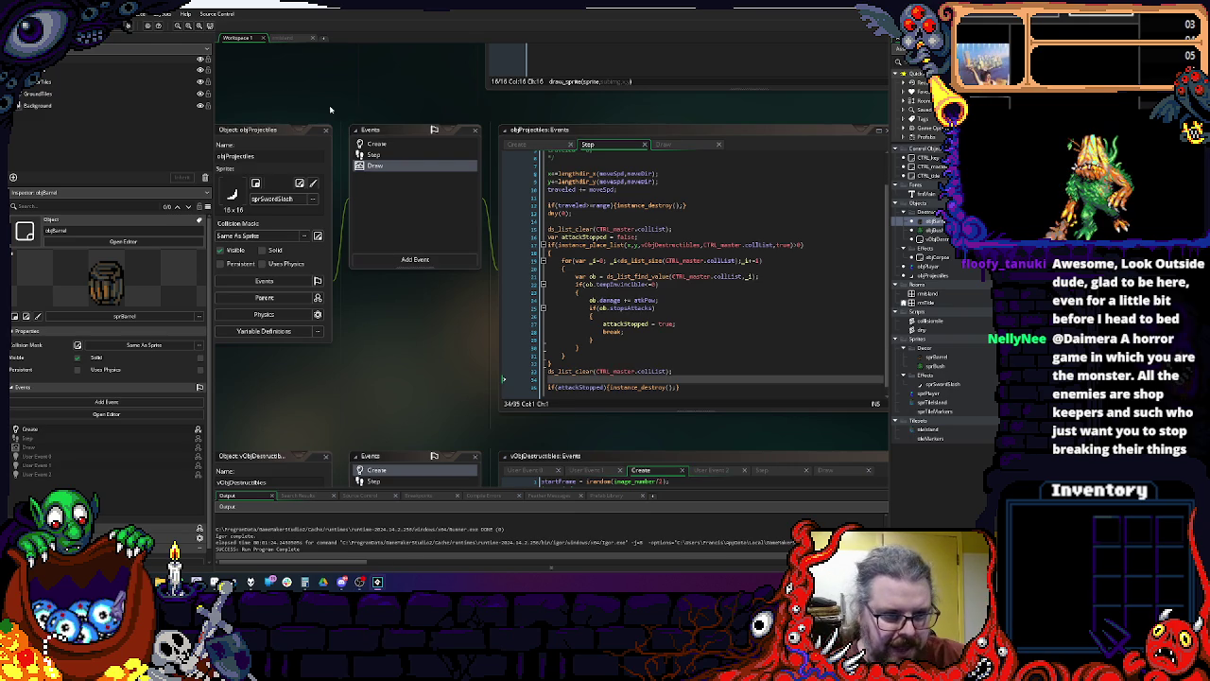
Step: Review vObjDestructibles, objBush, objProjectiles and objPlayer in Workspace 1, then close objPlayer's Object window
{"action": "scroll", "coordinate": [323, 92], "scroll_direction": "down", "scroll_amount": 3}
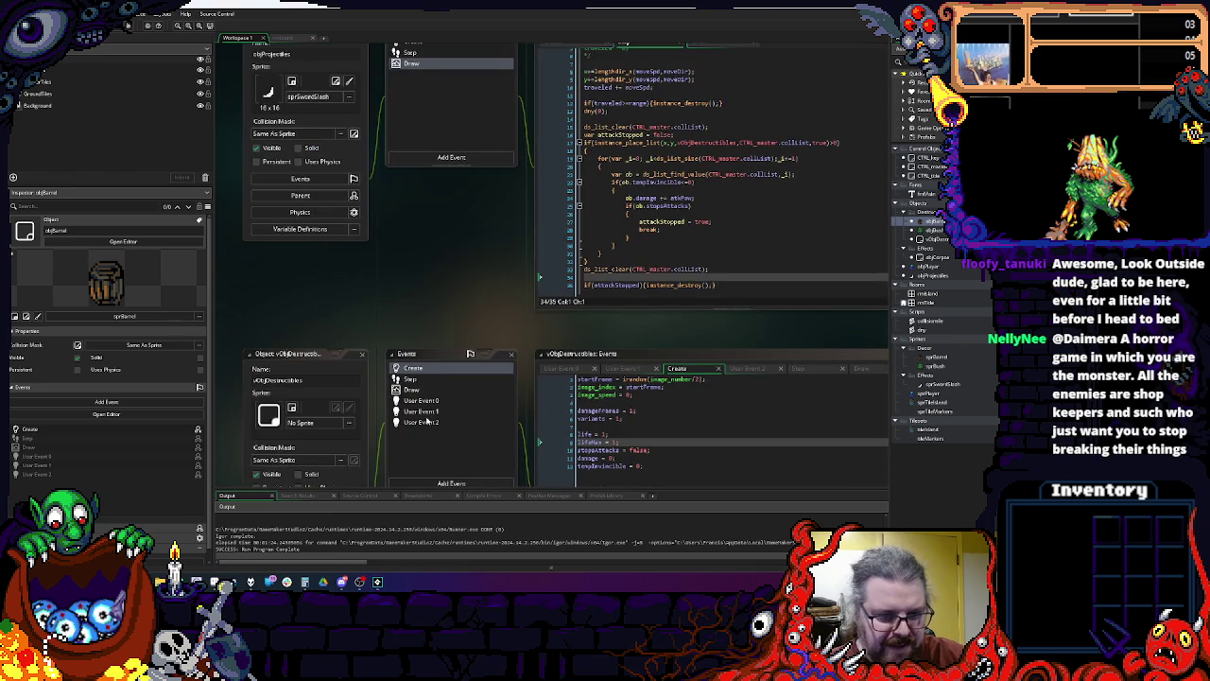
{"action": "scroll", "coordinate": [427, 255], "scroll_direction": "down", "scroll_amount": 3}
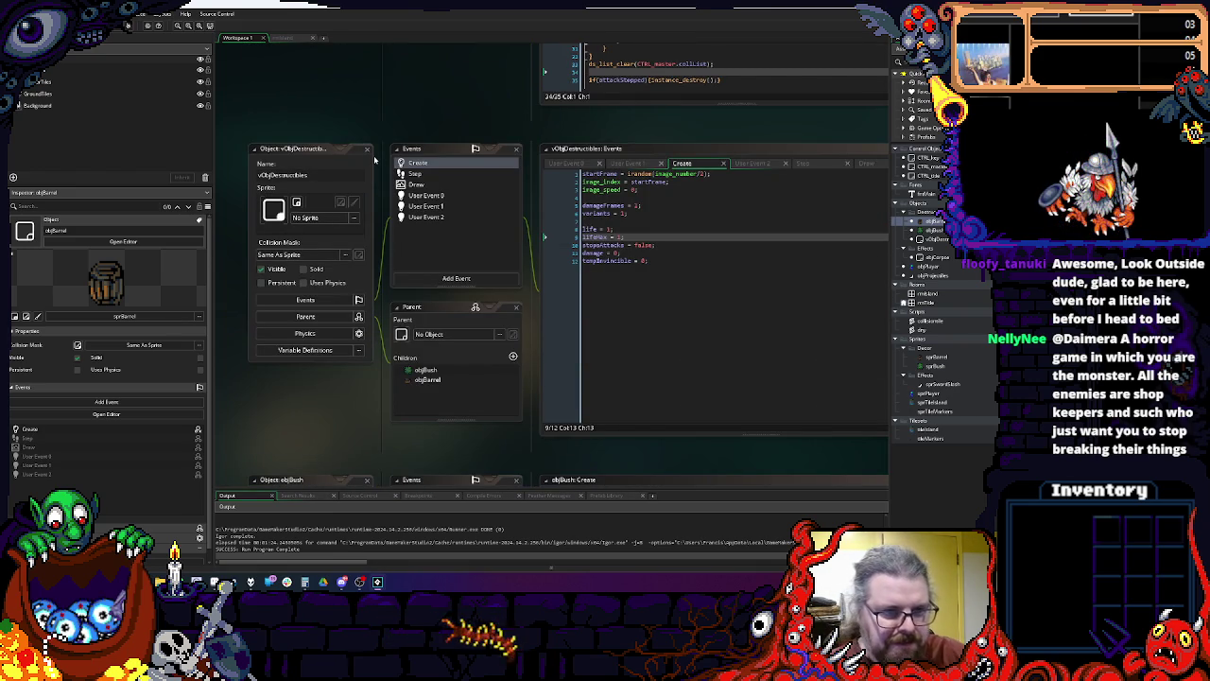
{"action": "scroll", "coordinate": [375, 385], "scroll_direction": "down", "scroll_amount": 4}
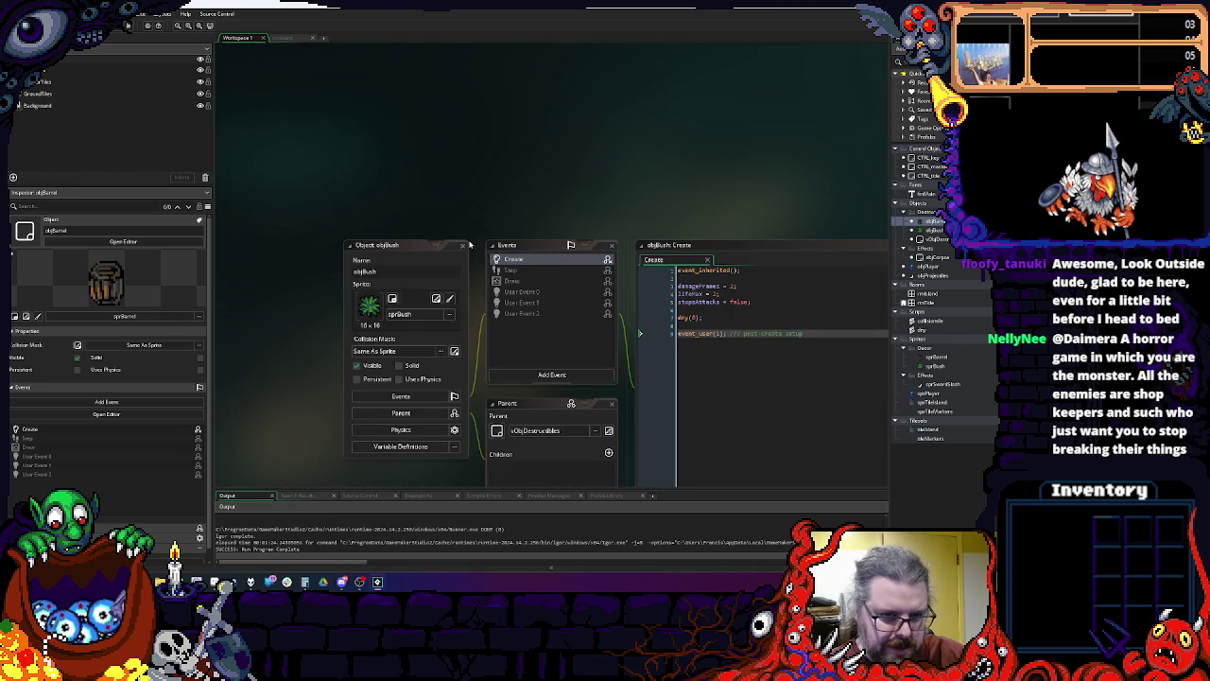
{"action": "scroll", "coordinate": [481, 217], "scroll_direction": "down", "scroll_amount": 6}
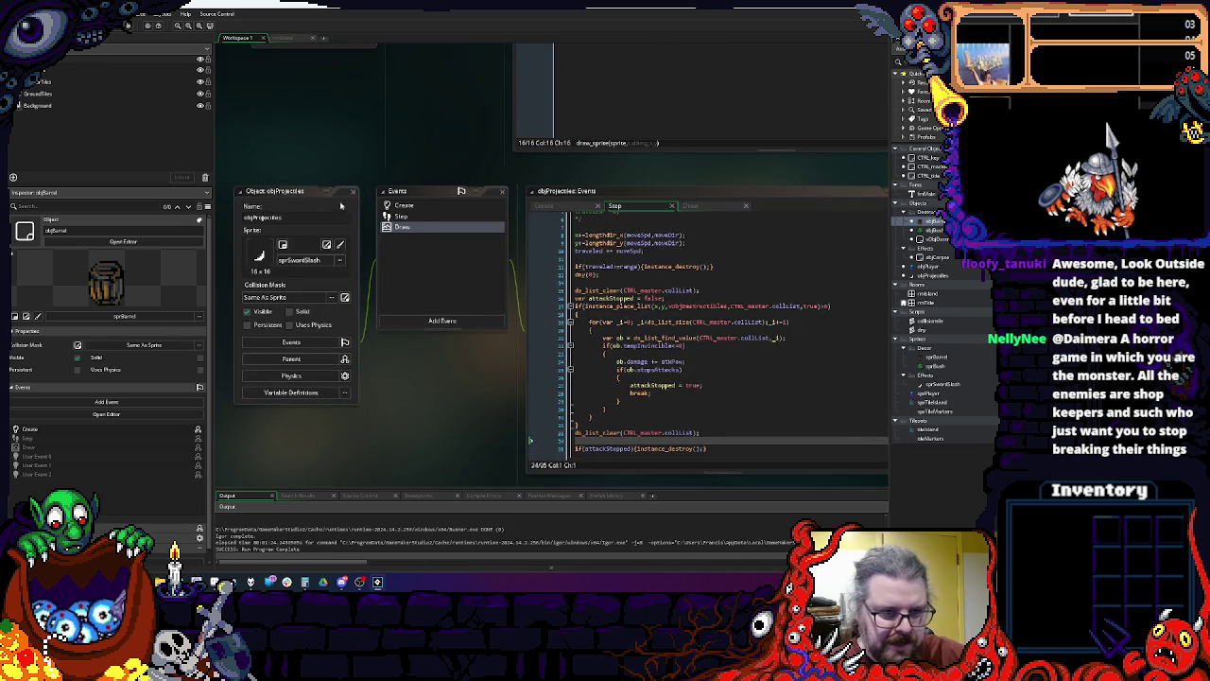
{"action": "scroll", "coordinate": [402, 421], "scroll_direction": "up", "scroll_amount": 6}
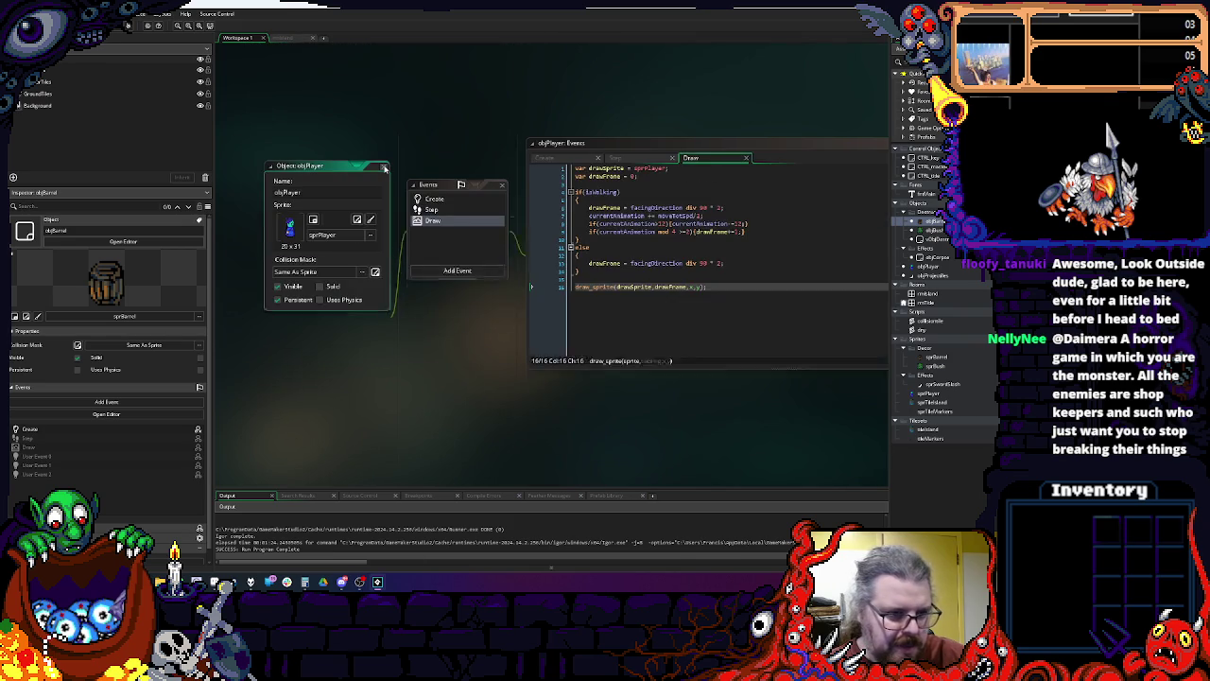
{"action": "left_click", "coordinate": [382, 167]}
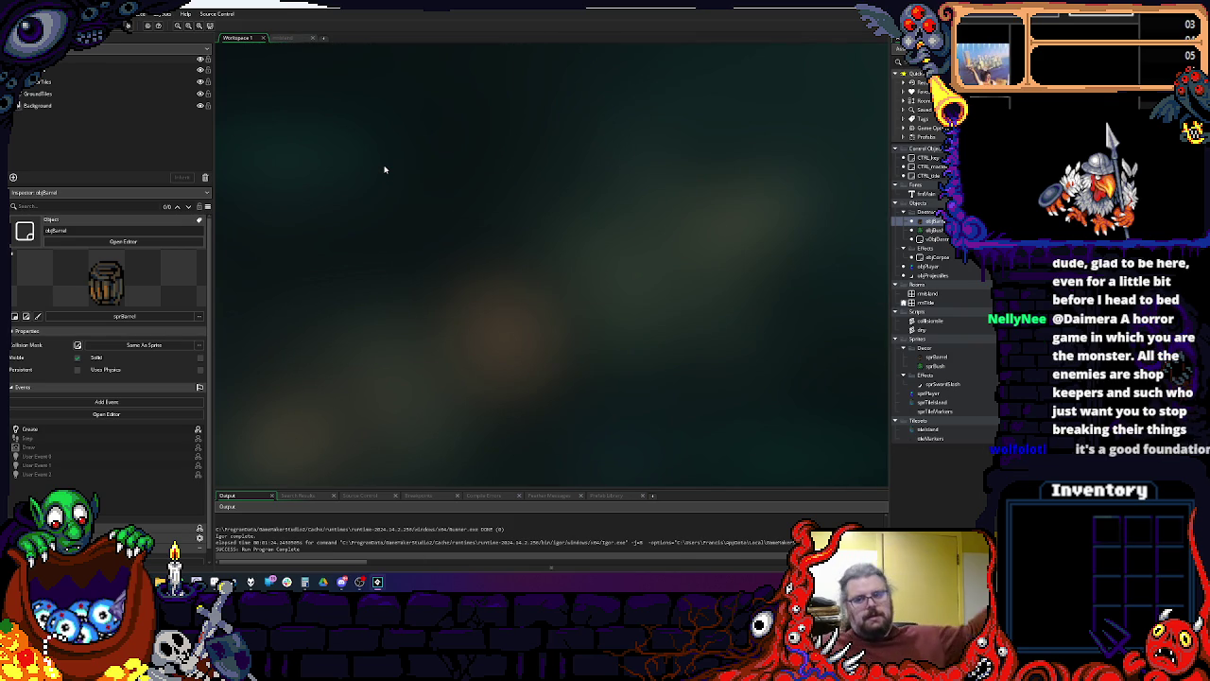